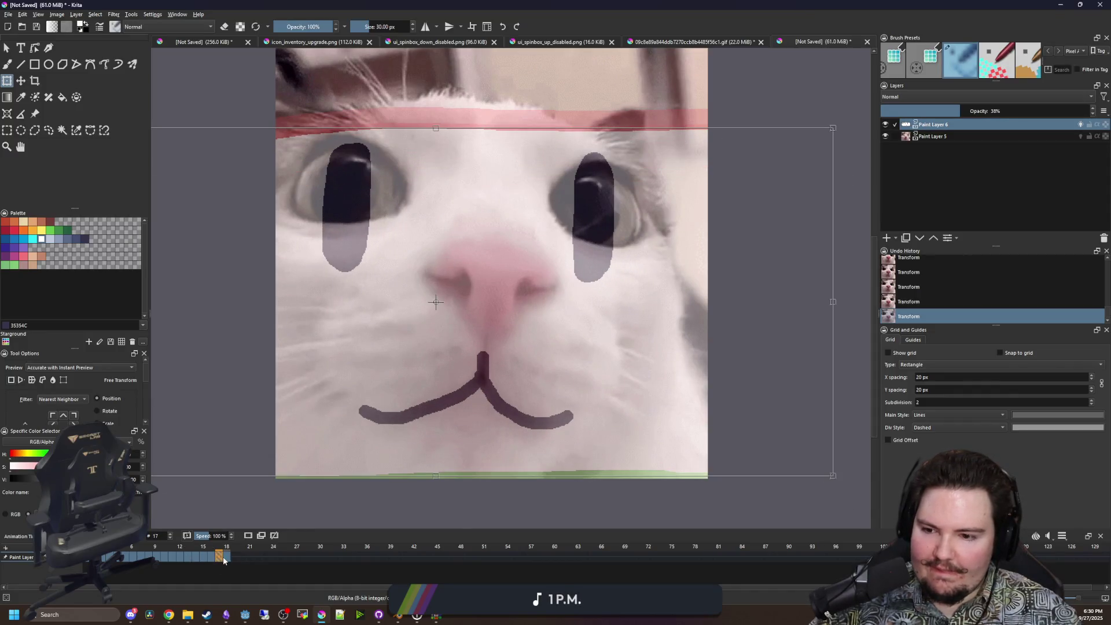
Return to frame 3 and, with the Freehand Brush, paint over the bottom of the left eye shape.
{"action": "key", "text": "period"}
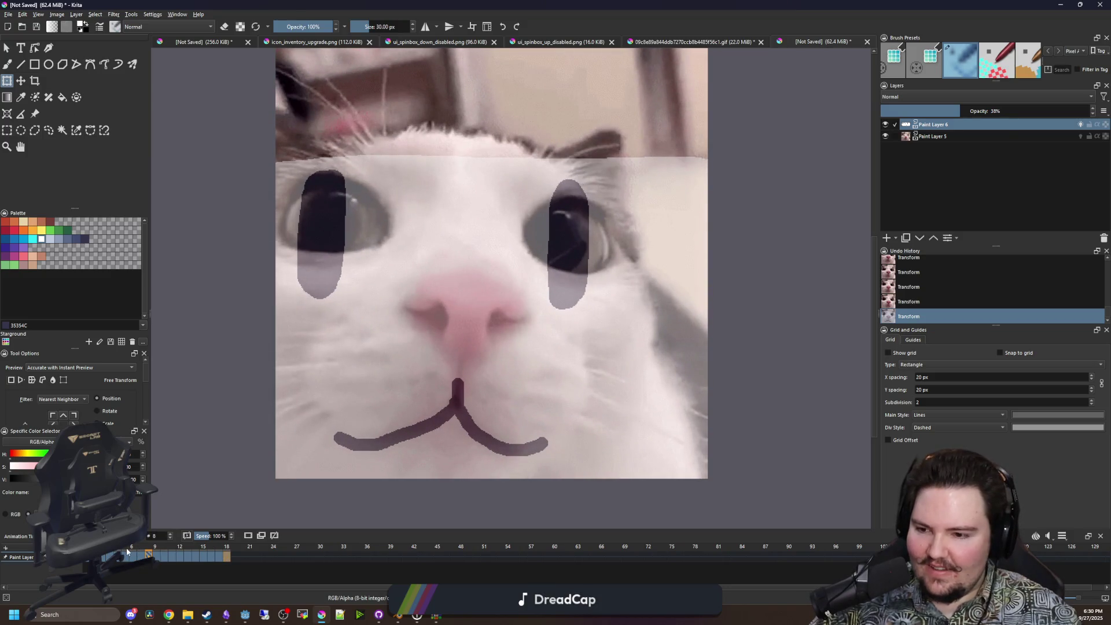
{"action": "left_click", "coordinate": [126, 547]}
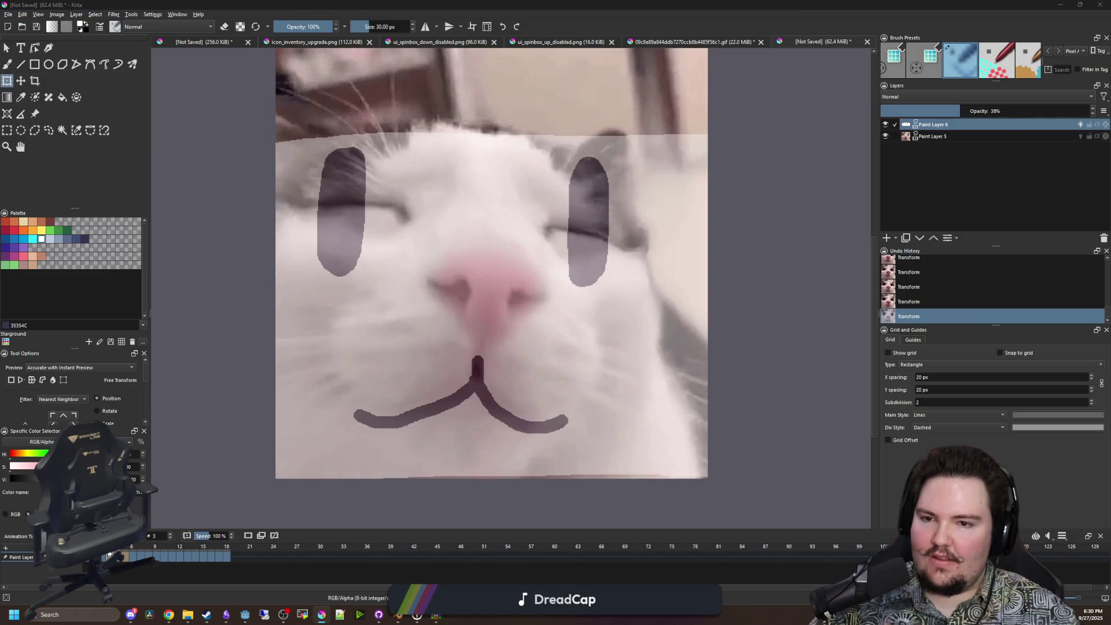
{"action": "left_click_drag", "start_coordinate": [119, 554], "coordinate": [110, 556]}
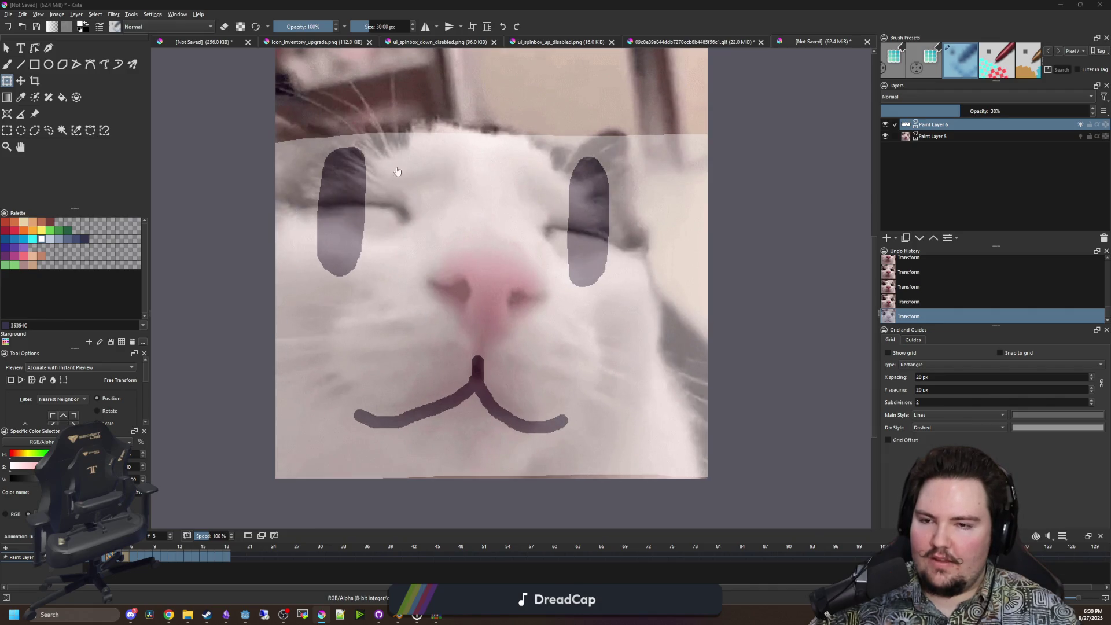
{"action": "scroll", "coordinate": [379, 176], "scroll_direction": "up", "scroll_amount": 1}
{"action": "key", "text": "b"}
{"action": "mouse_move", "coordinate": [369, 297]}
{"action": "left_mouse_down"}
{"action": "mouse_move", "coordinate": [409, 280]}
{"action": "mouse_move", "coordinate": [305, 316]}
{"action": "left_mouse_up"}
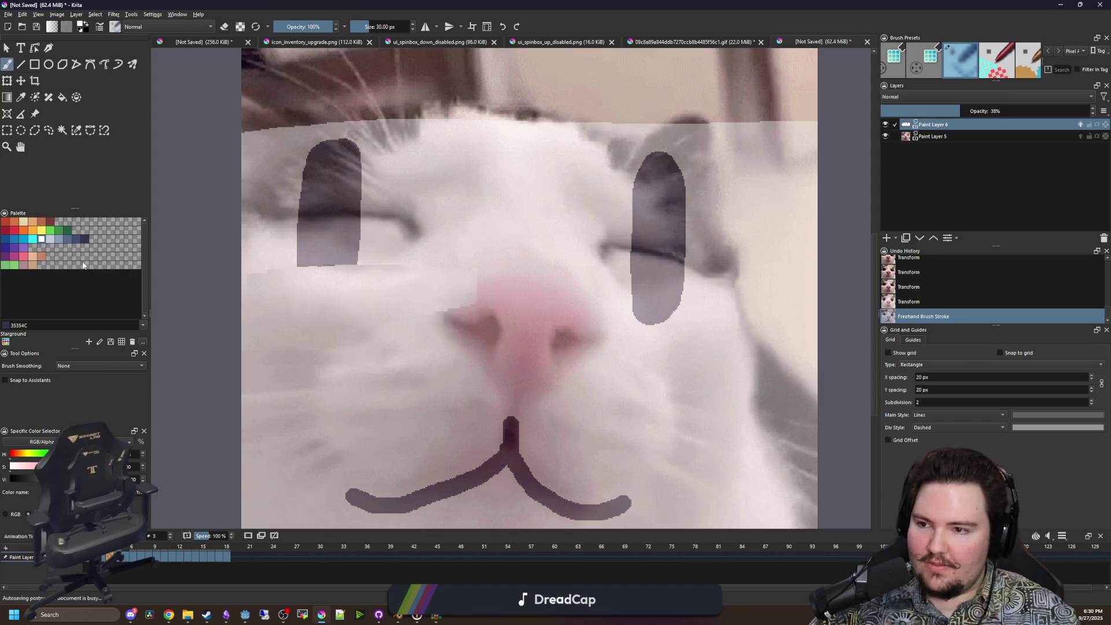
Cover the left and right dark eye ovals on frame 3 with fur-coloured strokes.
{"action": "left_click_drag", "start_coordinate": [454, 327], "coordinate": [489, 315]}
{"action": "mouse_move", "coordinate": [279, 271]}
{"action": "left_mouse_down"}
{"action": "mouse_move", "coordinate": [354, 255]}
{"action": "mouse_move", "coordinate": [359, 241]}
{"action": "mouse_move", "coordinate": [371, 248]}
{"action": "mouse_move", "coordinate": [288, 242]}
{"action": "left_mouse_up"}
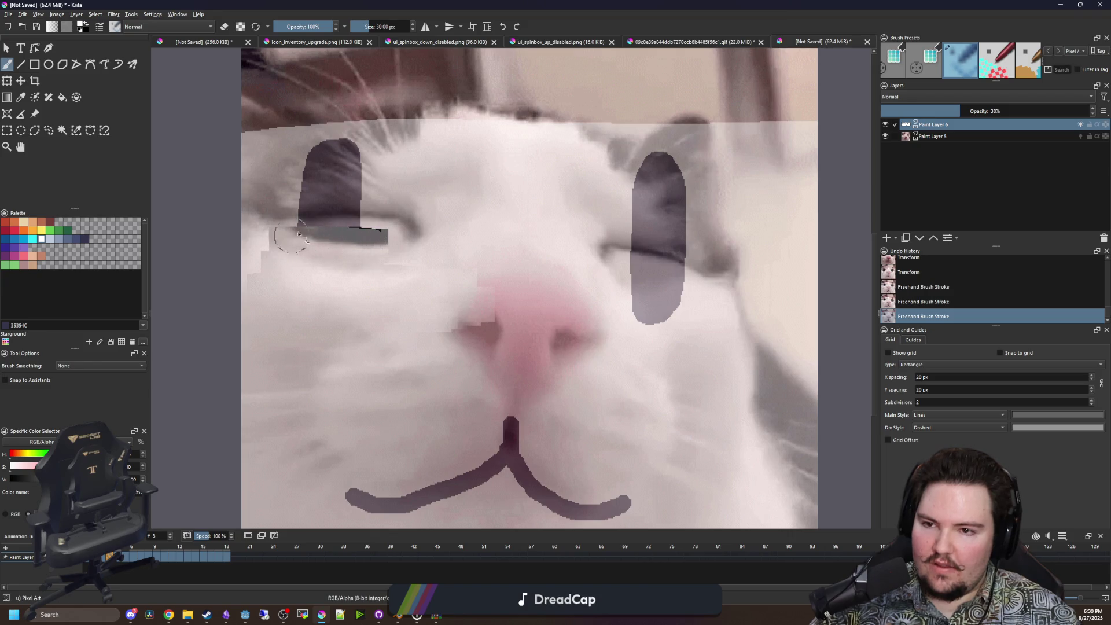
{"action": "mouse_move", "coordinate": [367, 192]}
{"action": "left_mouse_down"}
{"action": "mouse_move", "coordinate": [292, 188]}
{"action": "mouse_move", "coordinate": [363, 157]}
{"action": "left_mouse_up"}
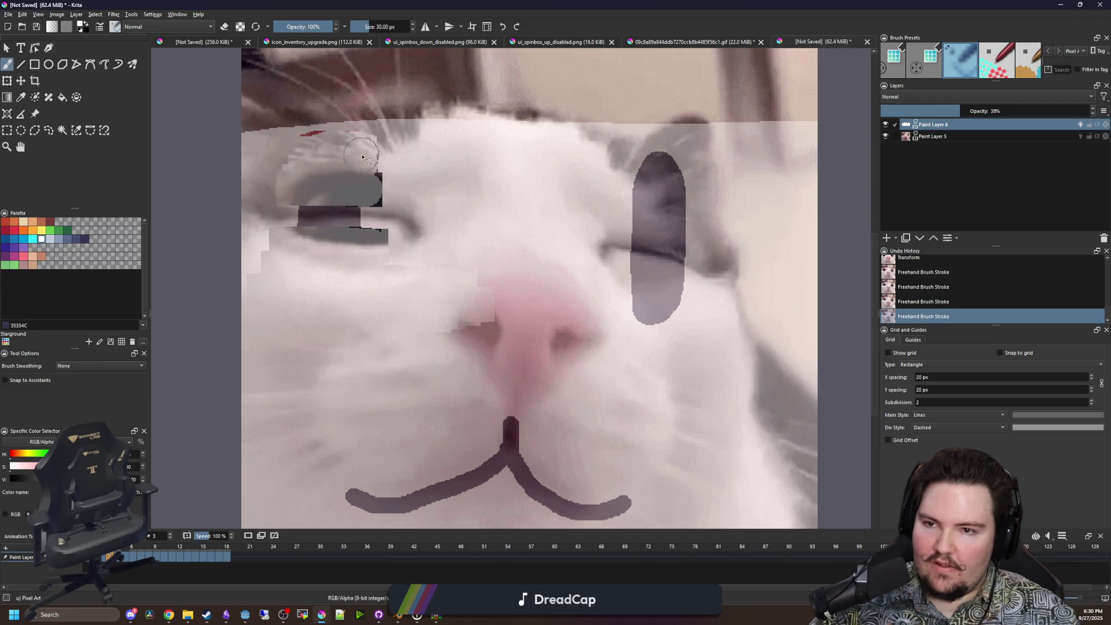
{"action": "mouse_move", "coordinate": [678, 314]}
{"action": "left_mouse_down"}
{"action": "mouse_move", "coordinate": [670, 302]}
{"action": "mouse_move", "coordinate": [681, 286]}
{"action": "left_mouse_up"}
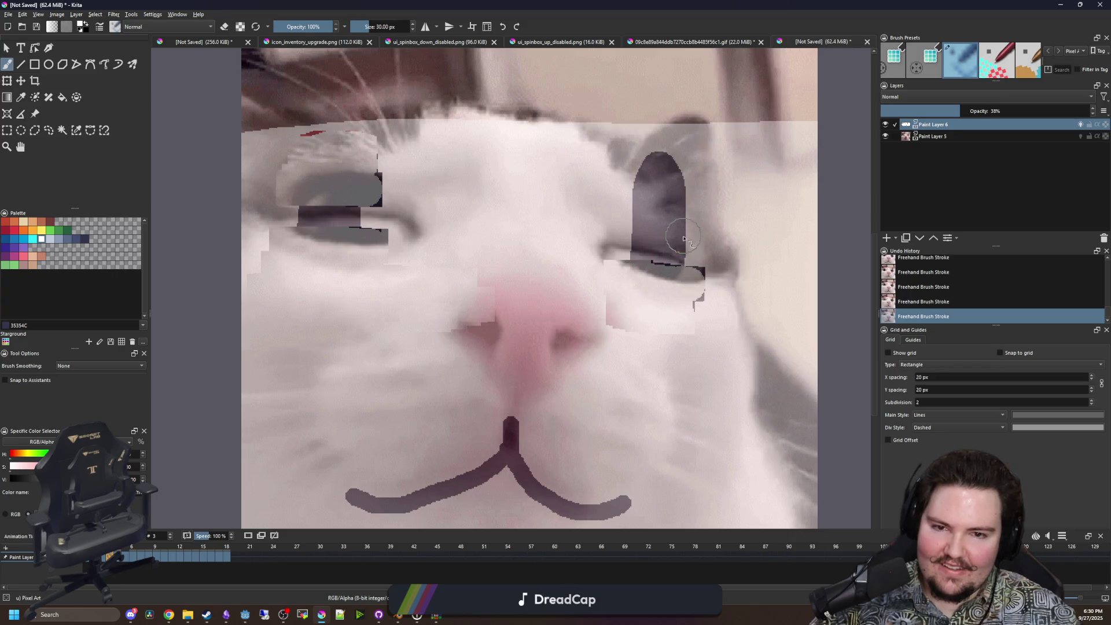
{"action": "mouse_move", "coordinate": [688, 242]}
{"action": "left_mouse_down"}
{"action": "mouse_move", "coordinate": [666, 231]}
{"action": "mouse_move", "coordinate": [674, 173]}
{"action": "left_mouse_up"}
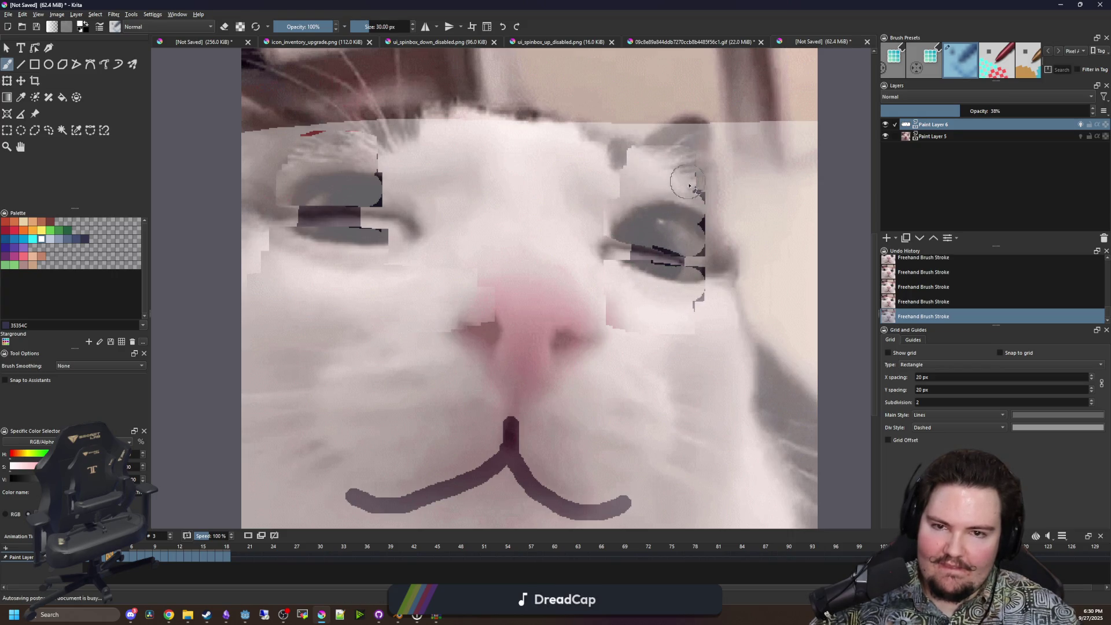
{"action": "scroll", "coordinate": [371, 241], "scroll_direction": "down", "scroll_amount": 2}
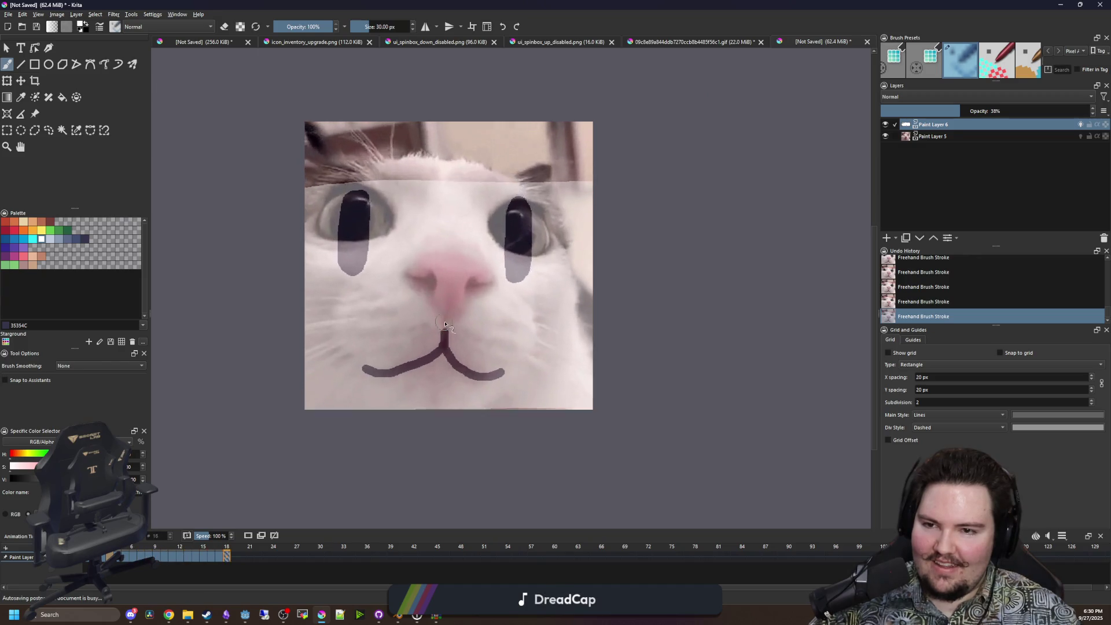
Play the animation and check the result on frames 5 and 6.
{"action": "key", "text": "space"}
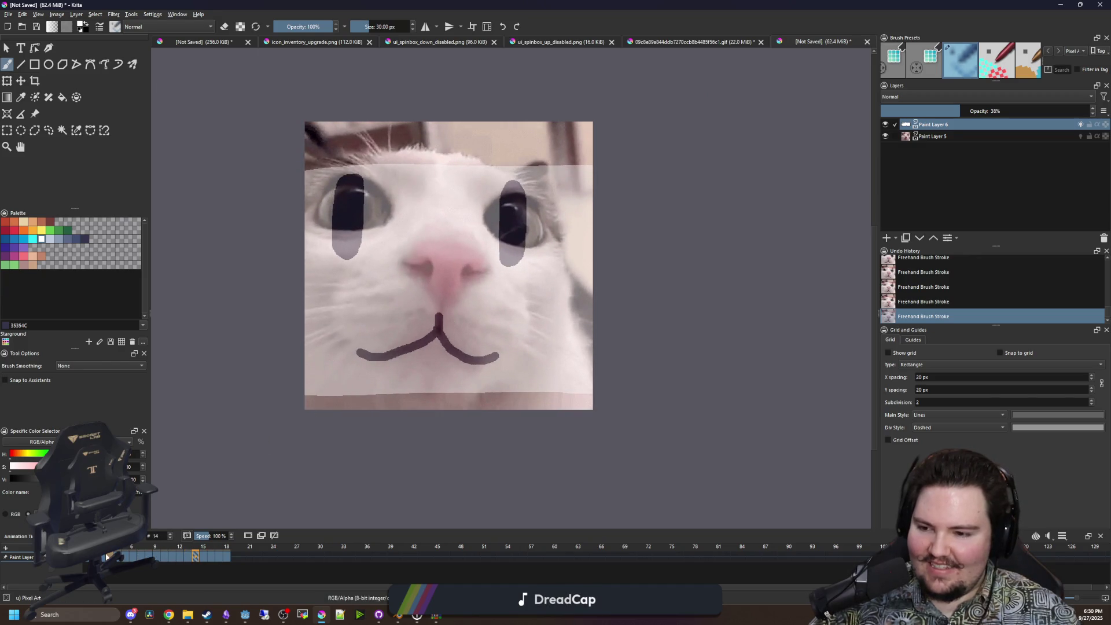
{"action": "scroll", "coordinate": [353, 232], "scroll_direction": "up", "scroll_amount": 4}
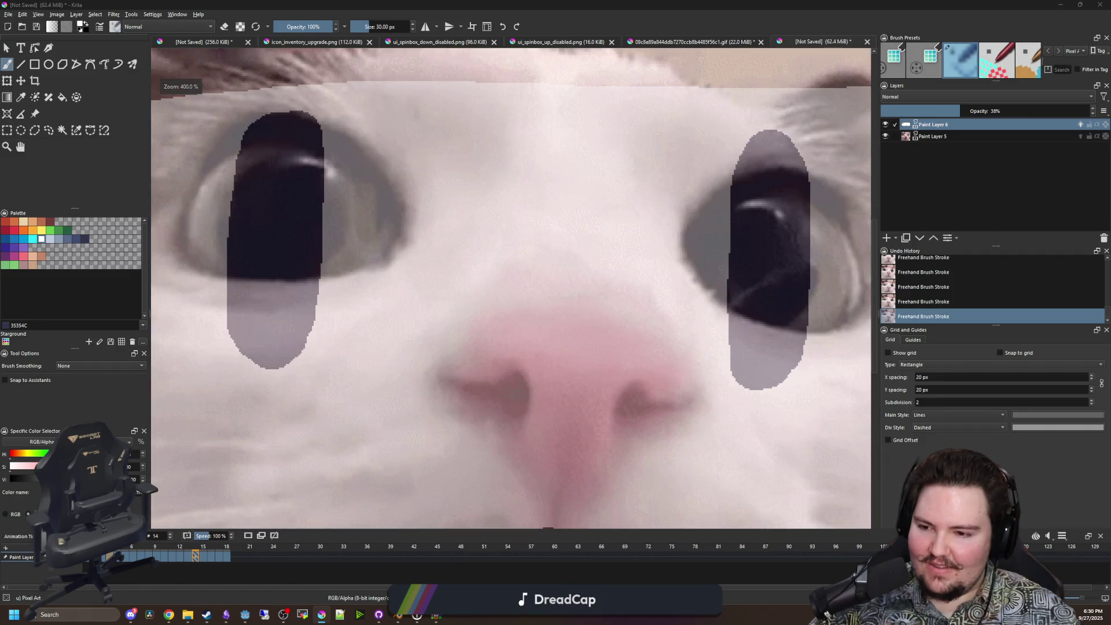
{"action": "scroll", "coordinate": [310, 357], "scroll_direction": "down", "scroll_amount": 3}
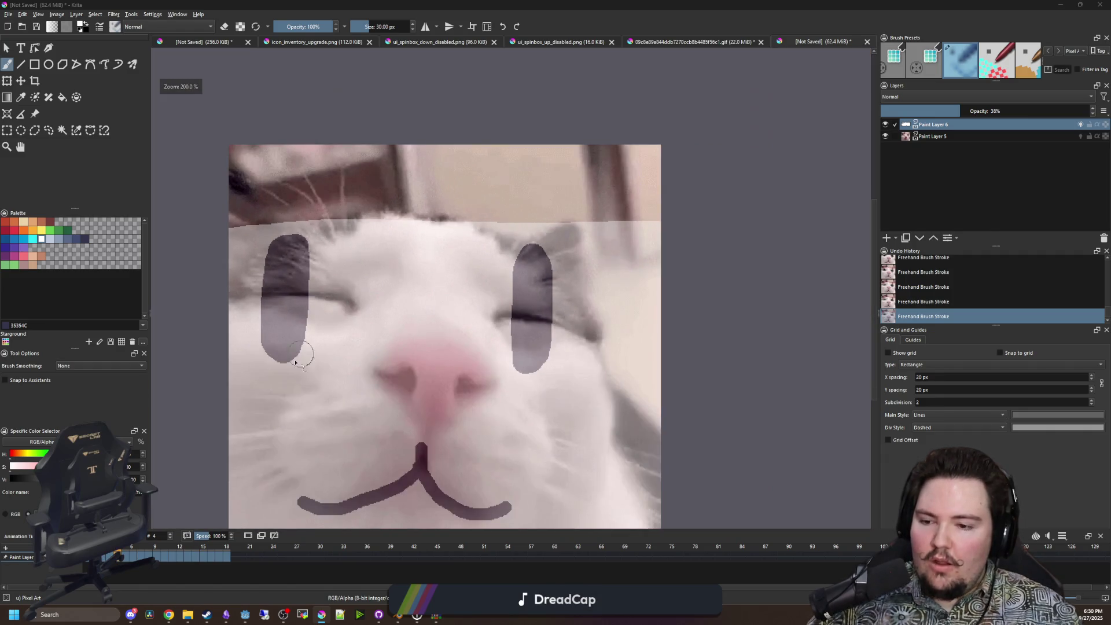
{"action": "left_click", "coordinate": [127, 555]}
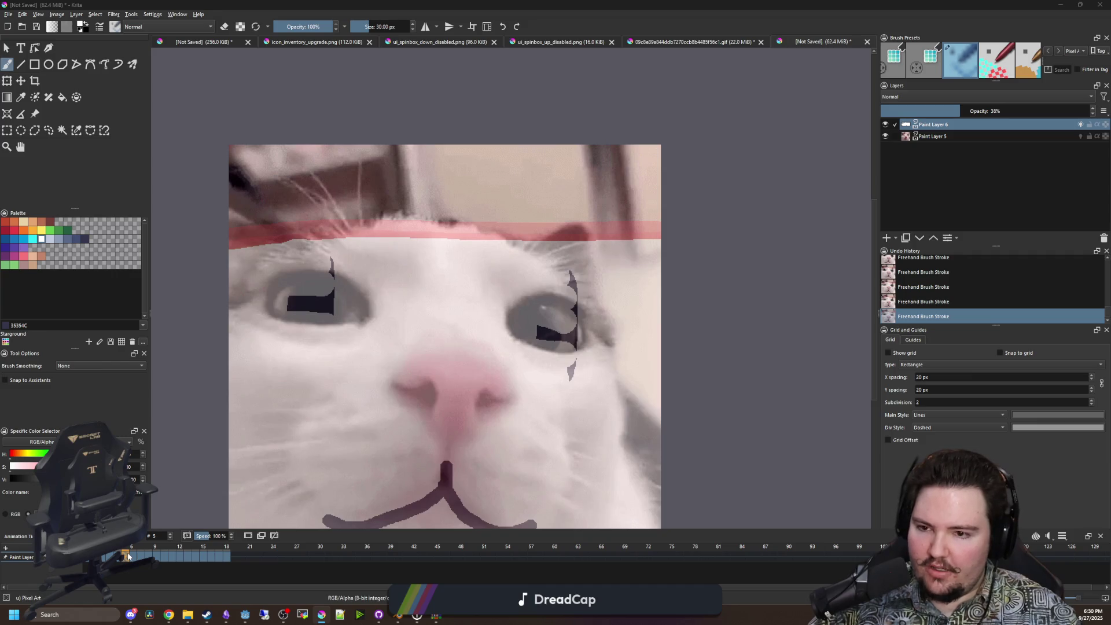
{"action": "left_click", "coordinate": [133, 556]}
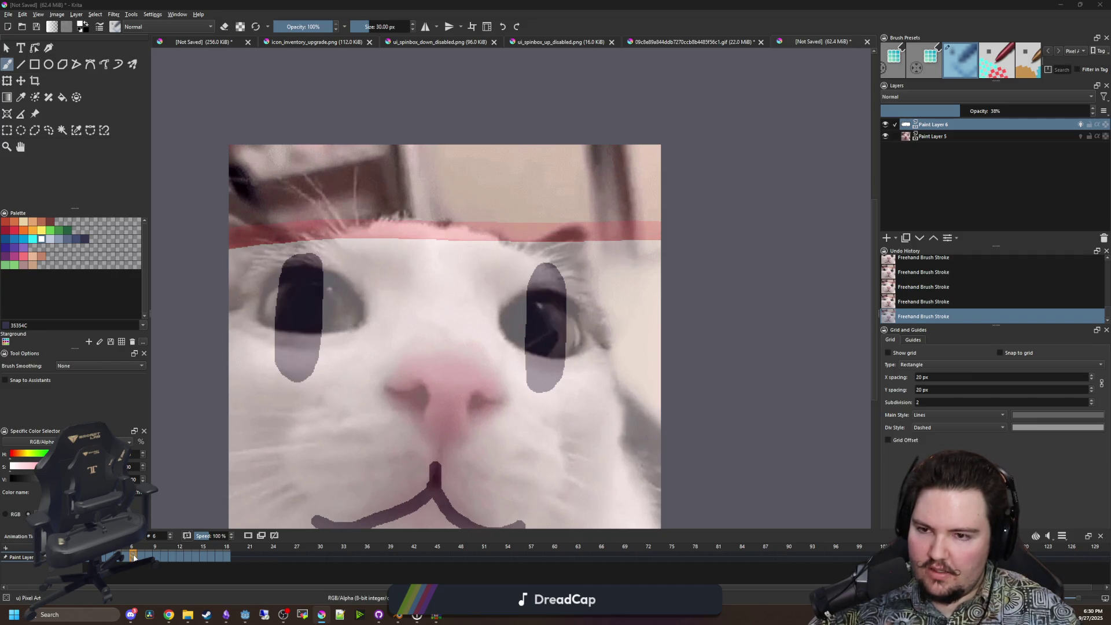
{"action": "left_click", "coordinate": [125, 556]}
{"action": "left_click_drag", "start_coordinate": [403, 362], "coordinate": [441, 331]}
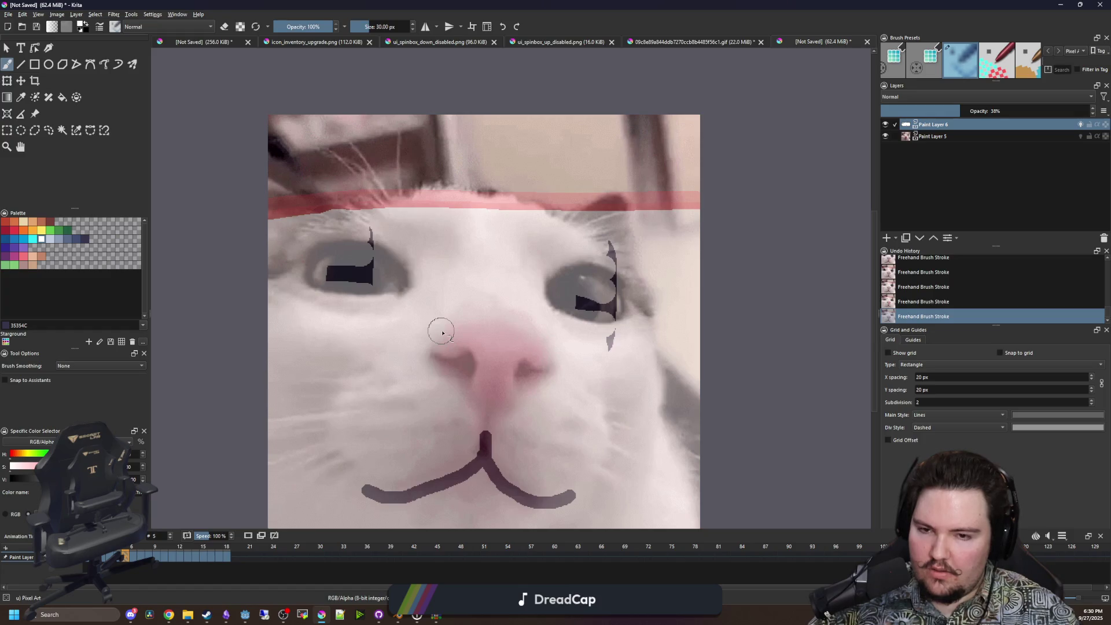
{"action": "scroll", "coordinate": [443, 332], "scroll_direction": "down", "scroll_amount": 2}
Undo the fur-coloured strokes to restore the eye ovals, then return to frame 3.
{"action": "key", "text": "ctrl+z"}
{"action": "key", "text": "ctrl+z"}
{"action": "key", "text": "ctrl+z"}
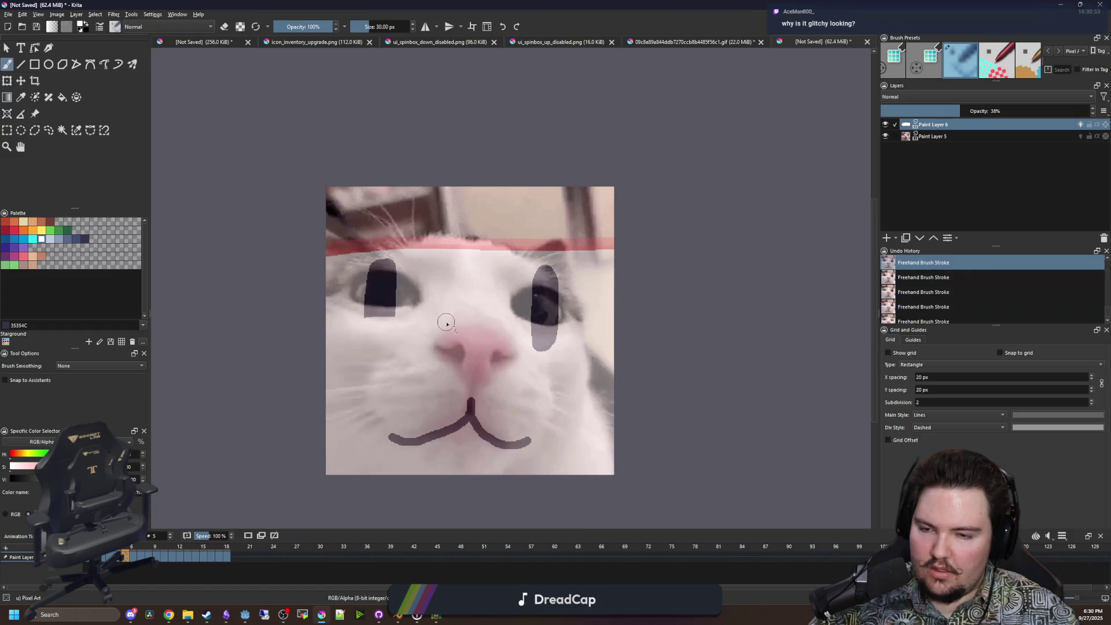
{"action": "key", "text": "ctrl+z"}
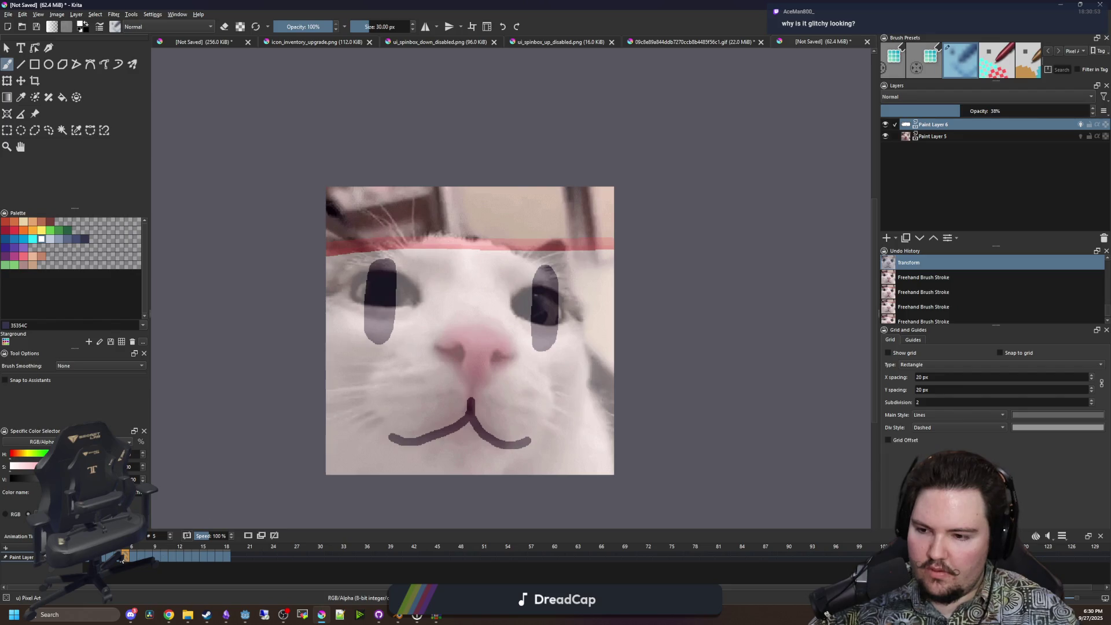
{"action": "left_click", "coordinate": [121, 559]}
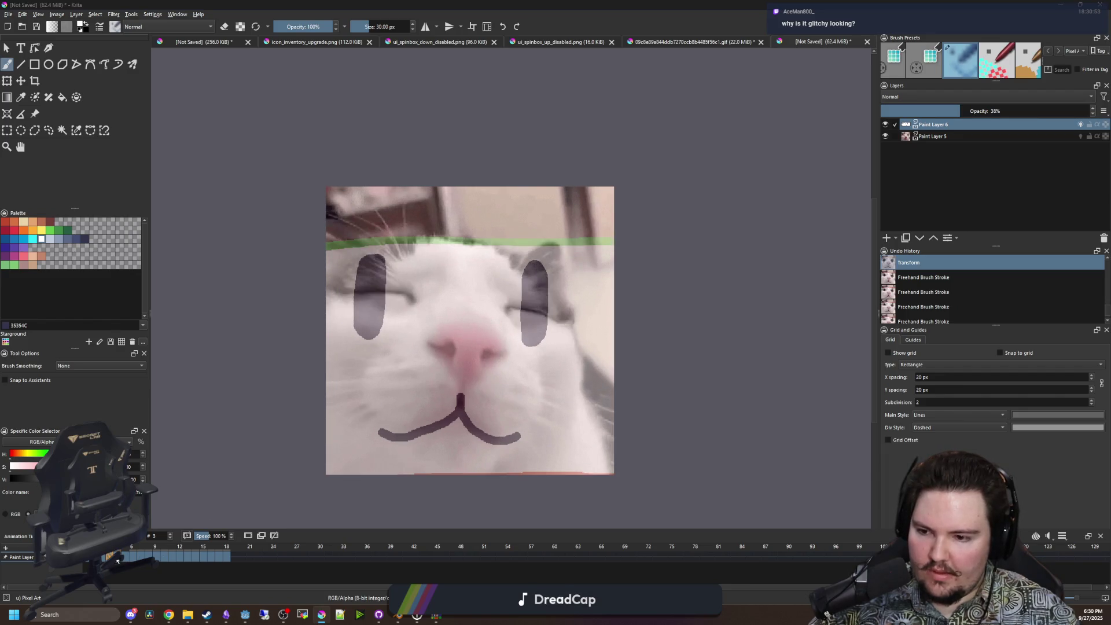
{"action": "left_click", "coordinate": [114, 560]}
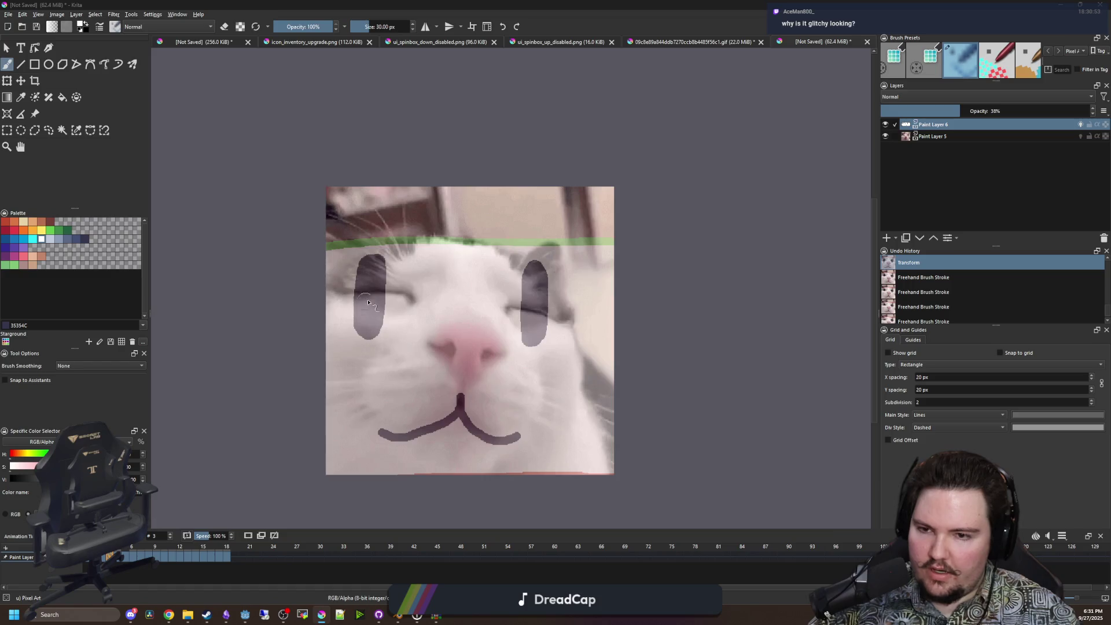
{"action": "scroll", "coordinate": [366, 305], "scroll_direction": "up", "scroll_amount": 3}
Erase the left and right eye ovals on frame 3 down to closed-eye slits.
{"action": "mouse_move", "coordinate": [362, 346]}
{"action": "left_mouse_down"}
{"action": "mouse_move", "coordinate": [278, 404]}
{"action": "mouse_move", "coordinate": [354, 402]}
{"action": "mouse_move", "coordinate": [375, 367]}
{"action": "mouse_move", "coordinate": [364, 338]}
{"action": "mouse_move", "coordinate": [278, 342]}
{"action": "mouse_move", "coordinate": [376, 255]}
{"action": "mouse_move", "coordinate": [313, 243]}
{"action": "mouse_move", "coordinate": [338, 236]}
{"action": "mouse_move", "coordinate": [330, 203]}
{"action": "left_mouse_up"}
{"action": "scroll", "coordinate": [405, 205], "scroll_direction": "down", "scroll_amount": 1}
{"action": "scroll", "coordinate": [645, 350], "scroll_direction": "up", "scroll_amount": 2}
{"action": "mouse_move", "coordinate": [676, 335]}
{"action": "left_mouse_down"}
{"action": "mouse_move", "coordinate": [649, 355]}
{"action": "mouse_move", "coordinate": [576, 337]}
{"action": "mouse_move", "coordinate": [665, 434]}
{"action": "left_mouse_up"}
{"action": "mouse_move", "coordinate": [643, 289]}
{"action": "left_mouse_down"}
{"action": "mouse_move", "coordinate": [658, 260]}
{"action": "mouse_move", "coordinate": [537, 214]}
{"action": "mouse_move", "coordinate": [613, 144]}
{"action": "left_mouse_up"}
{"action": "scroll", "coordinate": [582, 259], "scroll_direction": "down", "scroll_amount": 3}
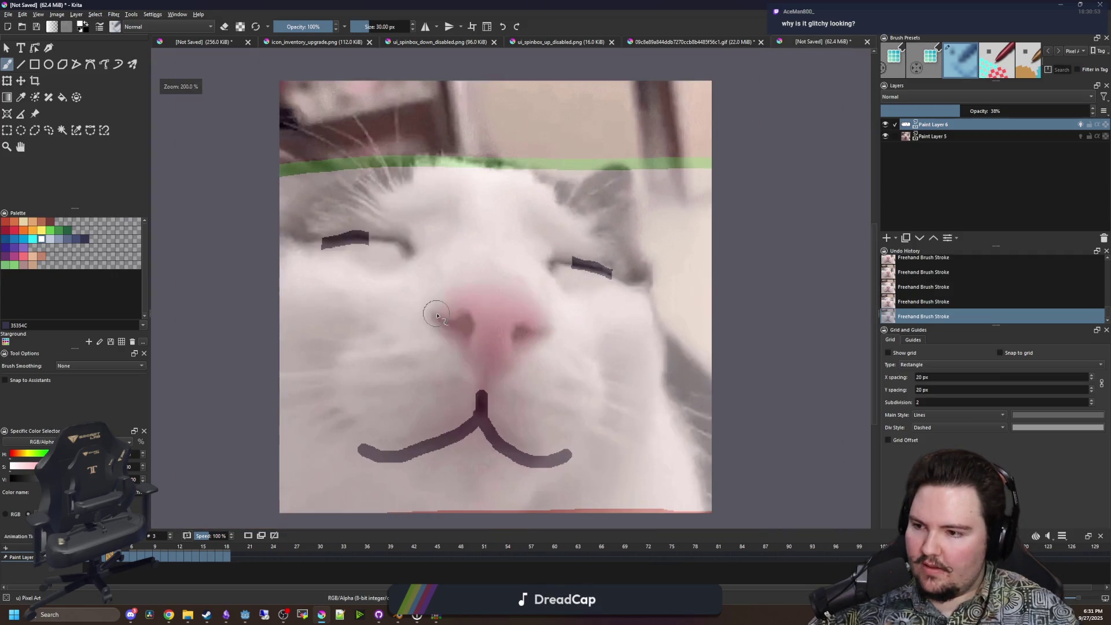
{"action": "scroll", "coordinate": [390, 325], "scroll_direction": "up", "scroll_amount": 1}
{"action": "scroll", "coordinate": [391, 322], "scroll_direction": "down", "scroll_amount": 1}
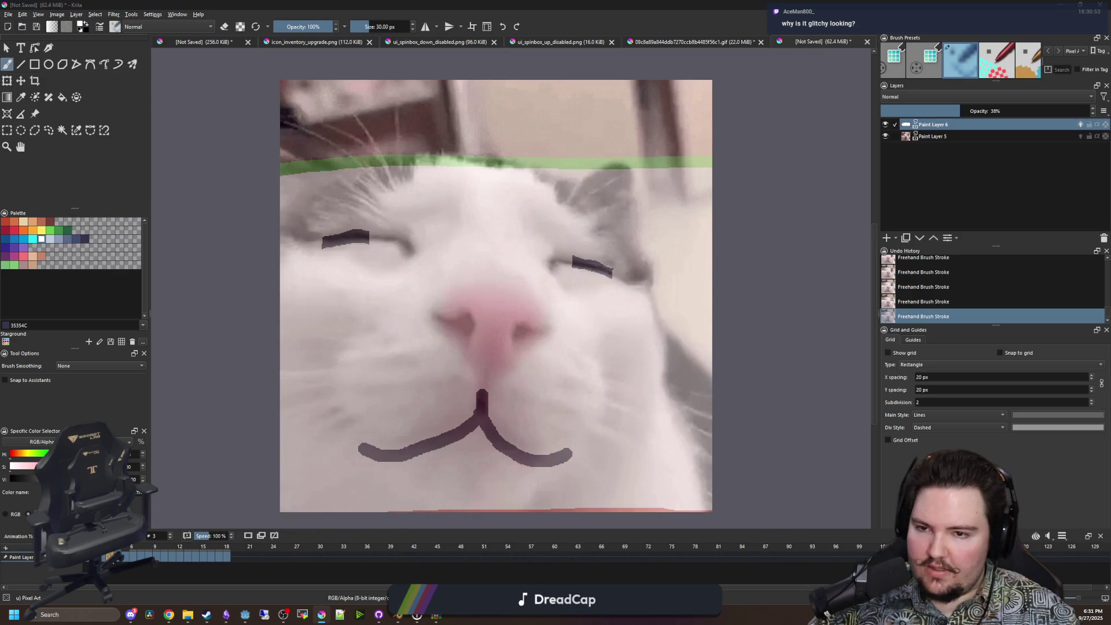
On another closed-eye frame, erase the left eye's bottom and middle into a slit.
{"action": "left_click", "coordinate": [94, 556]}
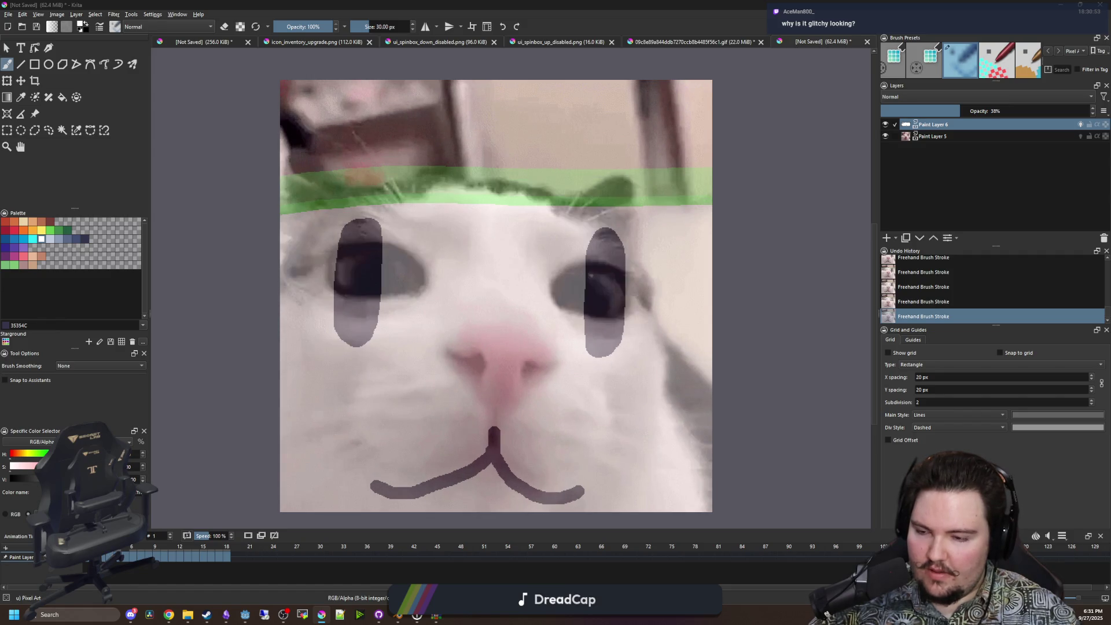
{"action": "scroll", "coordinate": [374, 283], "scroll_direction": "up", "scroll_amount": 3}
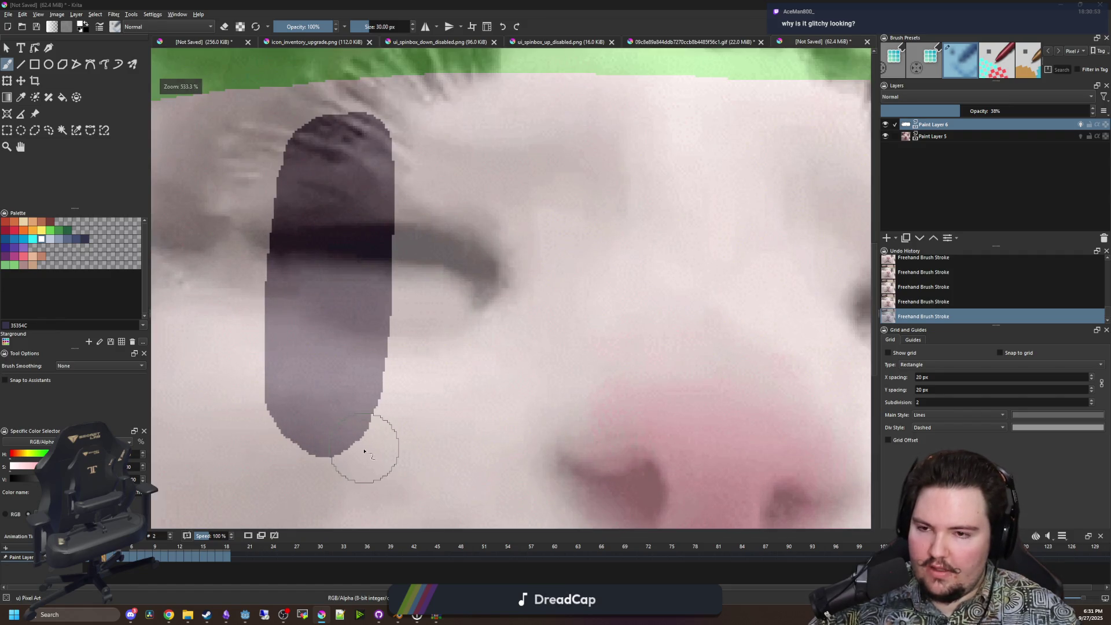
{"action": "mouse_move", "coordinate": [351, 447]}
{"action": "left_mouse_down"}
{"action": "mouse_move", "coordinate": [320, 431]}
{"action": "mouse_move", "coordinate": [340, 364]}
{"action": "mouse_move", "coordinate": [372, 335]}
{"action": "mouse_move", "coordinate": [261, 317]}
{"action": "mouse_move", "coordinate": [376, 315]}
{"action": "left_mouse_up"}
{"action": "mouse_move", "coordinate": [385, 169]}
{"action": "left_mouse_down"}
{"action": "mouse_move", "coordinate": [250, 188]}
{"action": "mouse_move", "coordinate": [399, 125]}
{"action": "left_mouse_up"}
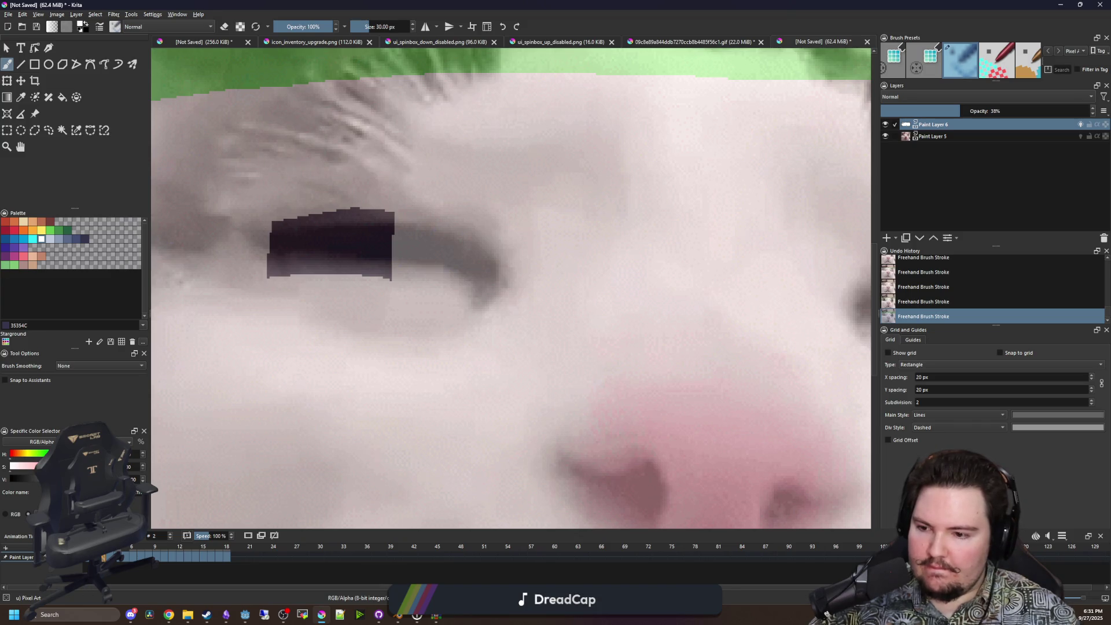
Round off the tops and bottoms of both eye shapes on frame 1.
{"action": "key", "text": "Left"}
{"action": "mouse_move", "coordinate": [252, 410]}
{"action": "left_mouse_down"}
{"action": "mouse_move", "coordinate": [301, 442]}
{"action": "mouse_move", "coordinate": [387, 431]}
{"action": "left_mouse_up"}
{"action": "mouse_move", "coordinate": [403, 151]}
{"action": "left_mouse_down"}
{"action": "mouse_move", "coordinate": [324, 145]}
{"action": "mouse_move", "coordinate": [292, 191]}
{"action": "left_mouse_up"}
{"action": "scroll", "coordinate": [347, 260], "scroll_direction": "down", "scroll_amount": 3}
{"action": "scroll", "coordinate": [538, 327], "scroll_direction": "up", "scroll_amount": 3}
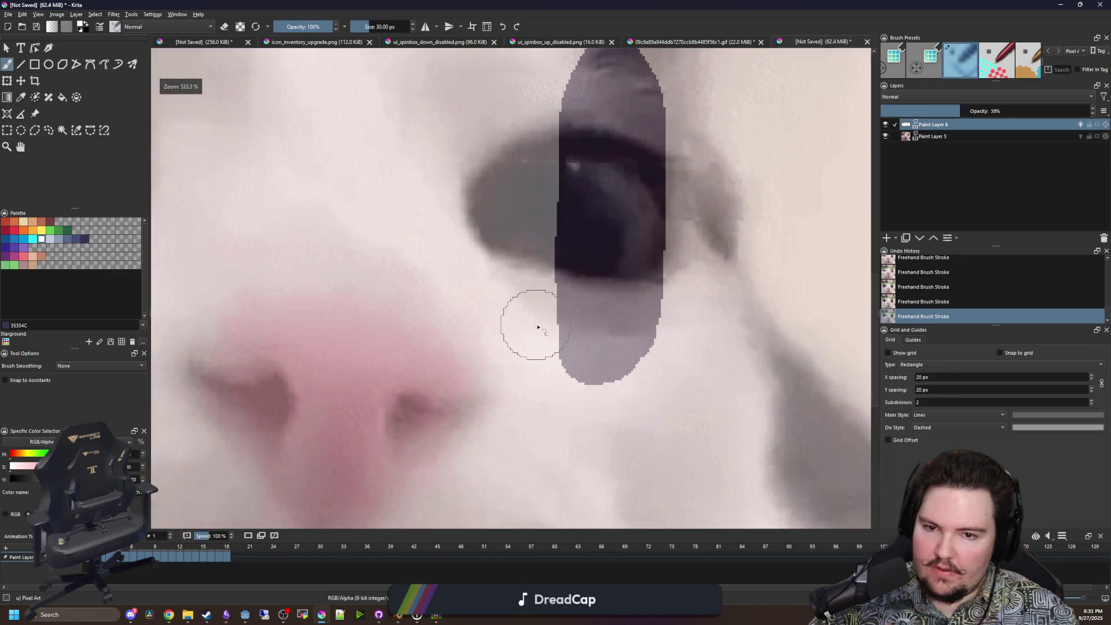
{"action": "mouse_move", "coordinate": [520, 324]}
{"action": "left_mouse_down"}
{"action": "mouse_move", "coordinate": [560, 362]}
{"action": "mouse_move", "coordinate": [685, 349]}
{"action": "left_mouse_up"}
{"action": "scroll", "coordinate": [632, 272], "scroll_direction": "down", "scroll_amount": 1}
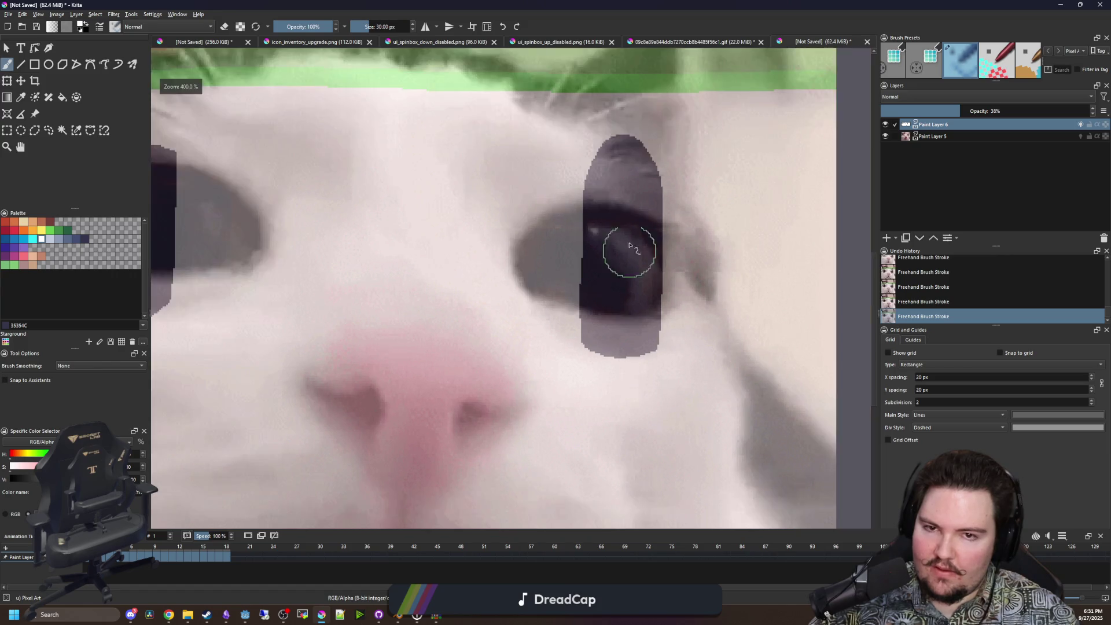
{"action": "scroll", "coordinate": [632, 272], "scroll_direction": "up", "scroll_amount": 1}
{"action": "left_click_drag", "start_coordinate": [688, 168], "coordinate": [550, 137]}
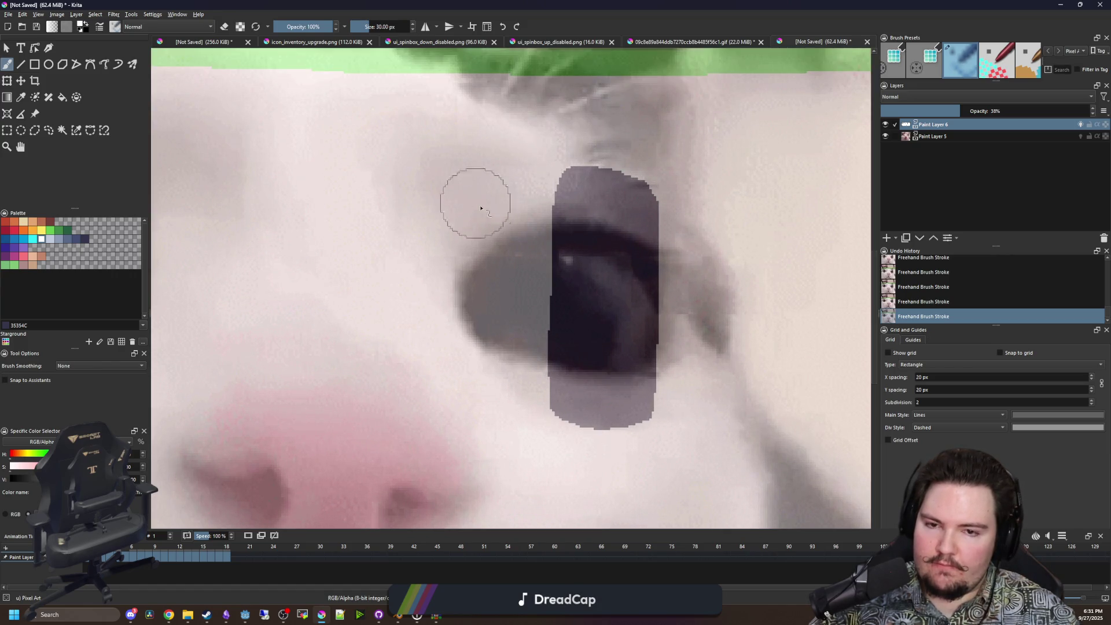
{"action": "scroll", "coordinate": [471, 203], "scroll_direction": "down", "scroll_amount": 3}
{"action": "key", "text": "Left"}
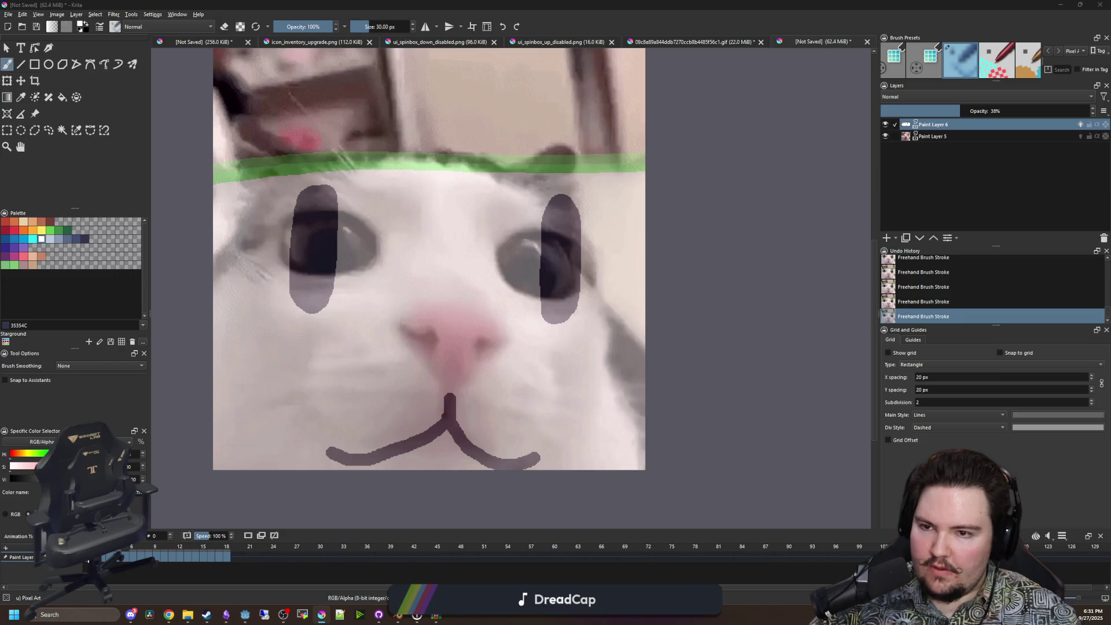
{"action": "key", "text": "Right"}
{"action": "key", "text": "Right"}
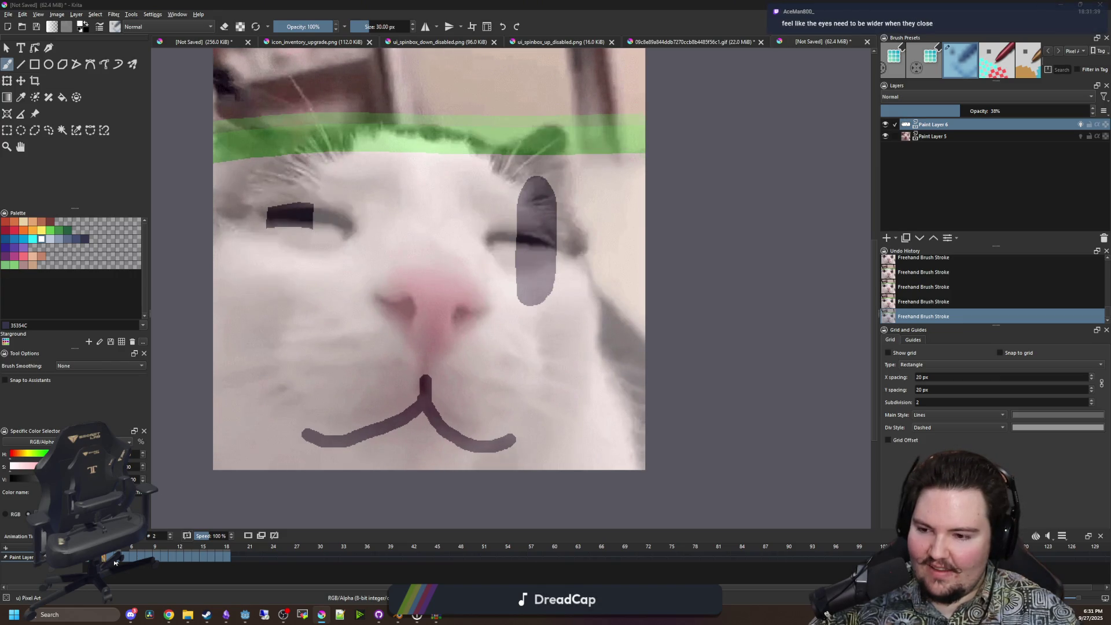
Erase the middle and lower parts of the grey eye shape on the current frame.
{"action": "scroll", "coordinate": [496, 261], "scroll_direction": "up", "scroll_amount": 3}
{"action": "mouse_move", "coordinate": [483, 249]}
{"action": "left_mouse_down"}
{"action": "mouse_move", "coordinate": [600, 277]}
{"action": "mouse_move", "coordinate": [538, 341]}
{"action": "left_mouse_up"}
{"action": "mouse_move", "coordinate": [596, 129]}
{"action": "left_mouse_down"}
{"action": "mouse_move", "coordinate": [624, 136]}
{"action": "mouse_move", "coordinate": [471, 116]}
{"action": "left_mouse_up"}
{"action": "scroll", "coordinate": [571, 299], "scroll_direction": "down", "scroll_amount": 3}
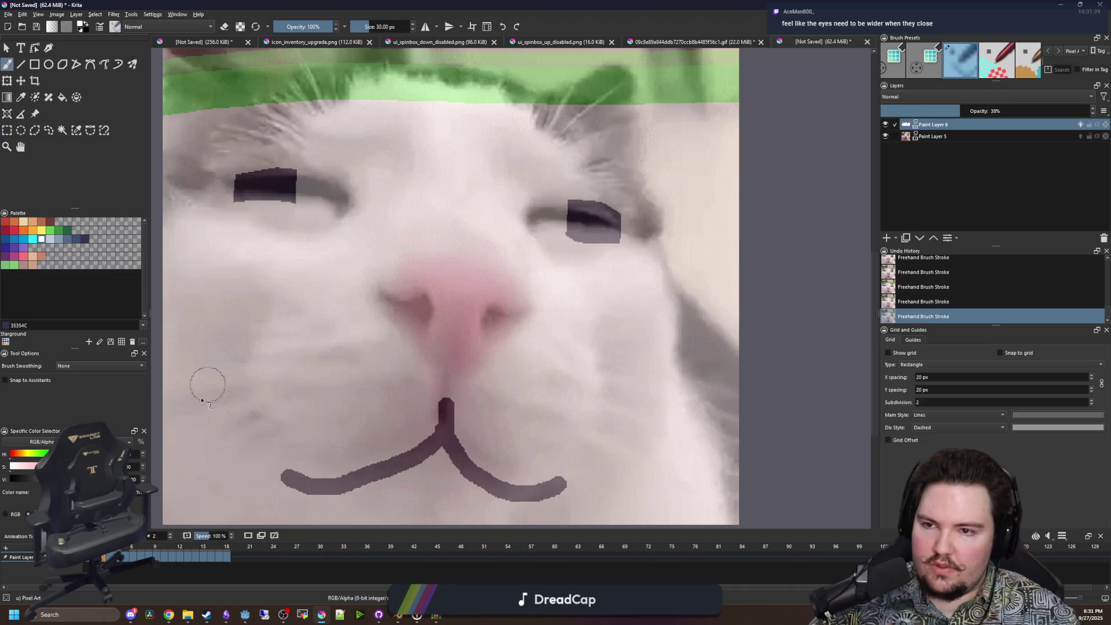
Advance two frames and erase the right eye down to a thin slit.
{"action": "key", "text": "period"}
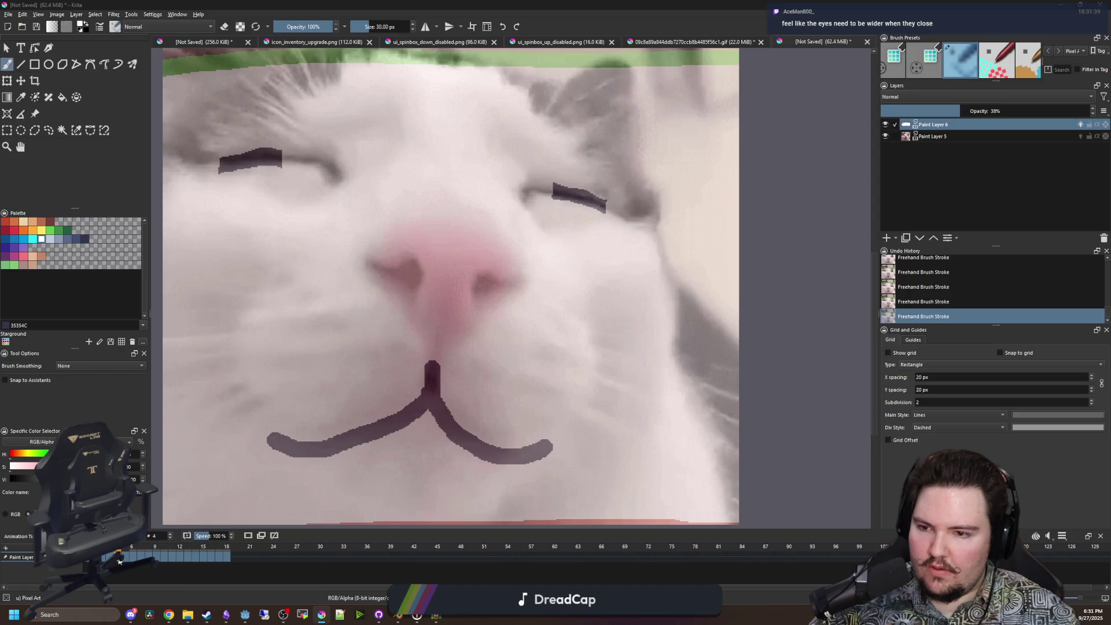
{"action": "key", "text": "period"}
{"action": "scroll", "coordinate": [554, 159], "scroll_direction": "up", "scroll_amount": 5}
{"action": "mouse_move", "coordinate": [513, 371]}
{"action": "left_mouse_down"}
{"action": "mouse_move", "coordinate": [715, 409]}
{"action": "mouse_move", "coordinate": [669, 340]}
{"action": "mouse_move", "coordinate": [502, 336]}
{"action": "left_mouse_up"}
{"action": "mouse_move", "coordinate": [650, 224]}
{"action": "left_mouse_down"}
{"action": "mouse_move", "coordinate": [669, 161]}
{"action": "mouse_move", "coordinate": [533, 179]}
{"action": "left_mouse_up"}
{"action": "scroll", "coordinate": [555, 133], "scroll_direction": "down", "scroll_amount": 1}
{"action": "left_click_drag", "start_coordinate": [557, 128], "coordinate": [627, 78]}
{"action": "scroll", "coordinate": [585, 154], "scroll_direction": "down", "scroll_amount": 3}
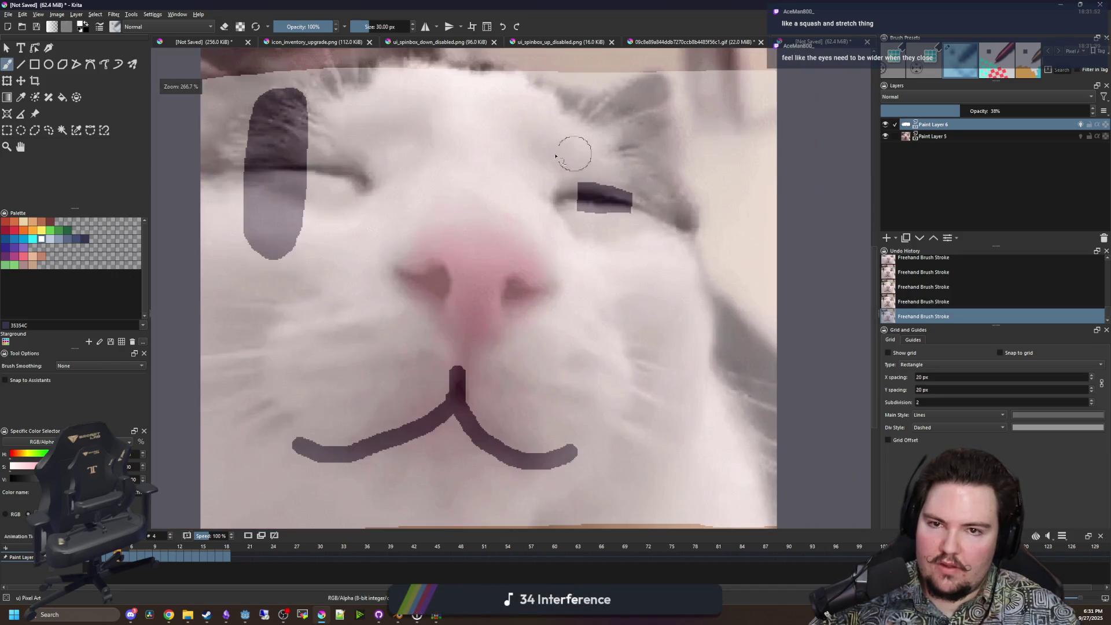
{"action": "scroll", "coordinate": [253, 188], "scroll_direction": "up", "scroll_amount": 3}
Cut the left eye on the same frame down to a thin dark bar.
{"action": "mouse_move", "coordinate": [253, 188]}
{"action": "left_mouse_down"}
{"action": "mouse_move", "coordinate": [335, 179]}
{"action": "mouse_move", "coordinate": [235, 248]}
{"action": "mouse_move", "coordinate": [293, 298]}
{"action": "left_mouse_up"}
{"action": "scroll", "coordinate": [362, 231], "scroll_direction": "up", "scroll_amount": 2}
{"action": "mouse_move", "coordinate": [384, 273]}
{"action": "left_mouse_down"}
{"action": "mouse_move", "coordinate": [298, 260]}
{"action": "mouse_move", "coordinate": [384, 224]}
{"action": "mouse_move", "coordinate": [317, 155]}
{"action": "mouse_move", "coordinate": [399, 142]}
{"action": "left_mouse_up"}
{"action": "scroll", "coordinate": [364, 277], "scroll_direction": "down", "scroll_amount": 5}
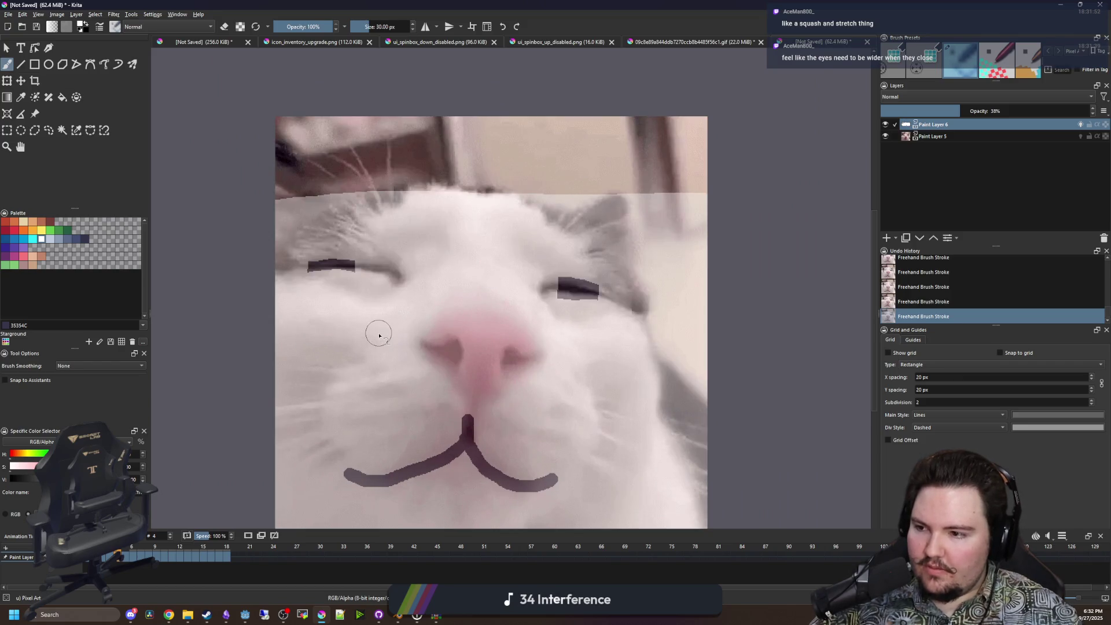
{"action": "scroll", "coordinate": [353, 404], "scroll_direction": "up", "scroll_amount": 1}
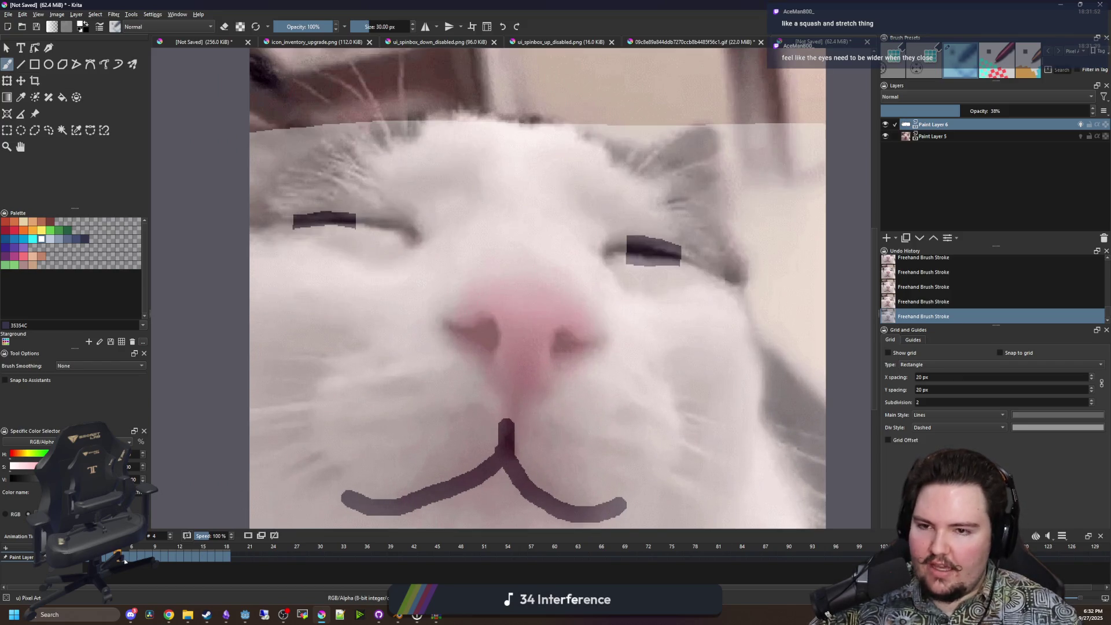
On open-eye frame 5, trim the left eye's top and bottom using a smaller brush.
{"action": "left_click", "coordinate": [124, 556]}
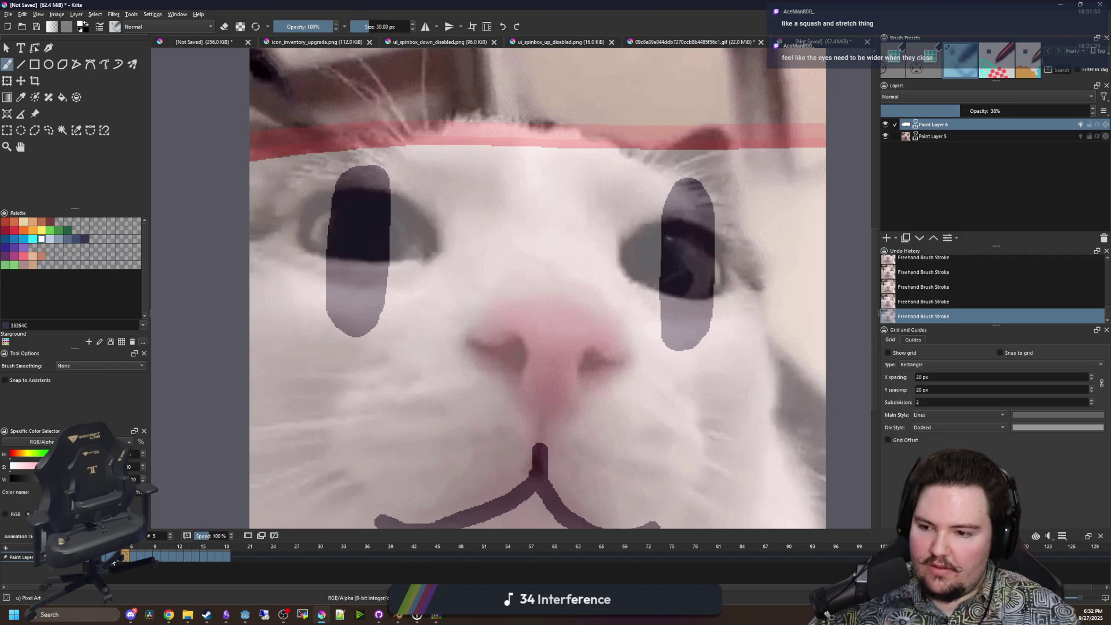
{"action": "left_click", "coordinate": [122, 558]}
{"action": "left_click", "coordinate": [127, 557]}
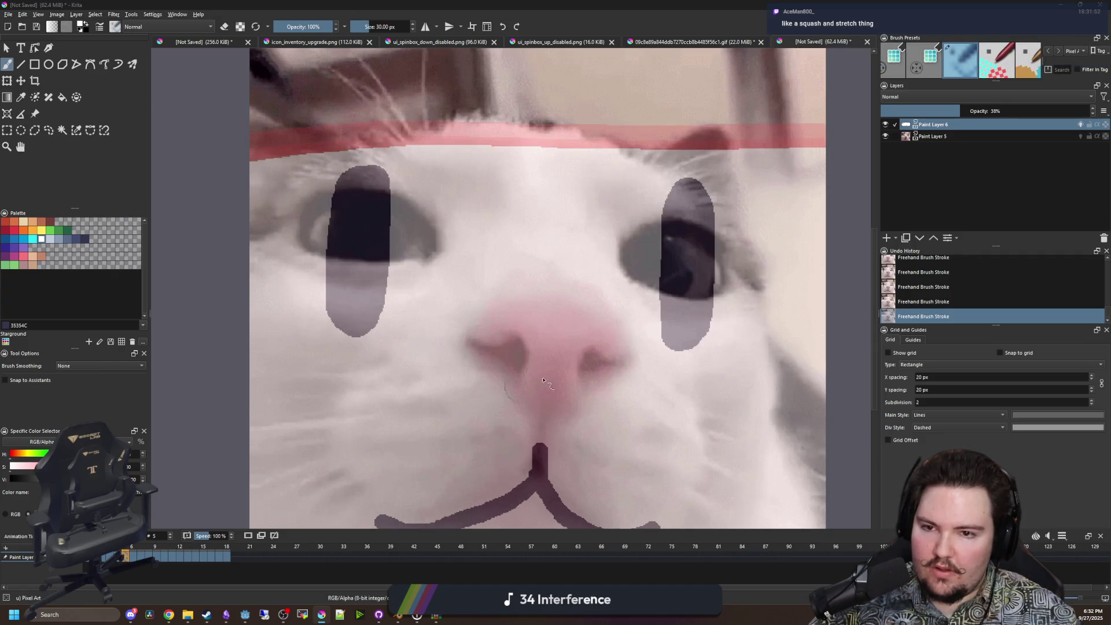
{"action": "scroll", "coordinate": [506, 396], "scroll_direction": "up", "scroll_amount": 3}
{"action": "scroll", "coordinate": [690, 347], "scroll_direction": "down", "scroll_amount": 1}
{"action": "scroll", "coordinate": [690, 347], "scroll_direction": "down", "scroll_amount": 1}
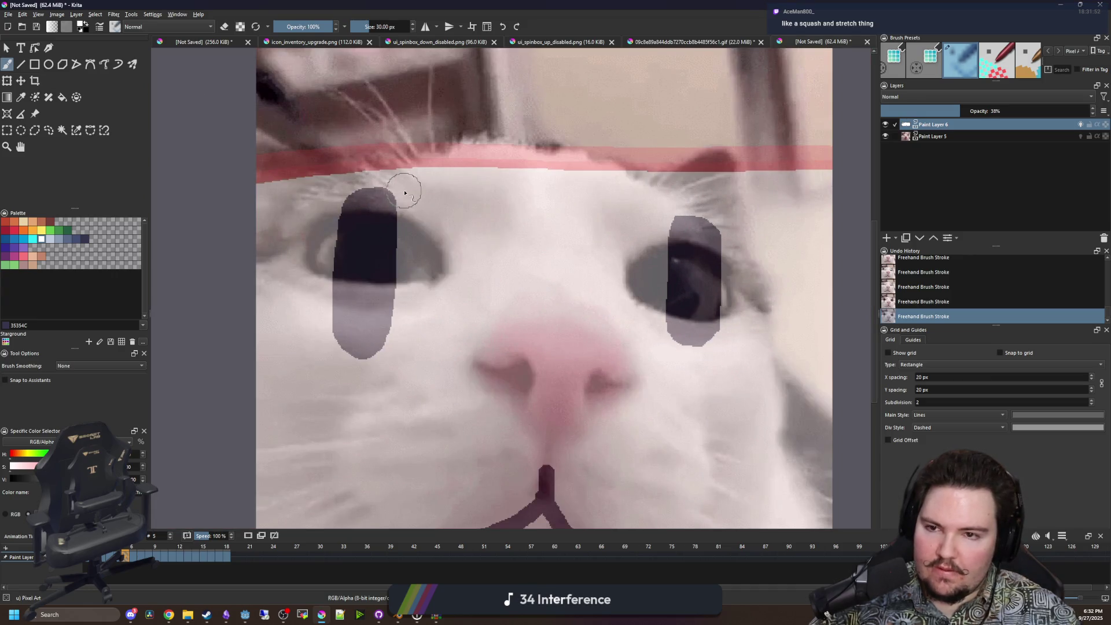
{"action": "left_click_drag", "start_coordinate": [405, 193], "coordinate": [355, 182]}
{"action": "key", "text": "ctrl+z"}
{"action": "key", "text": "bracketleft"}
{"action": "mouse_move", "coordinate": [399, 328]}
{"action": "left_mouse_down"}
{"action": "mouse_move", "coordinate": [322, 342]}
{"action": "mouse_move", "coordinate": [317, 303]}
{"action": "mouse_move", "coordinate": [392, 318]}
{"action": "left_mouse_up"}
{"action": "left_click_drag", "start_coordinate": [400, 185], "coordinate": [373, 190]}
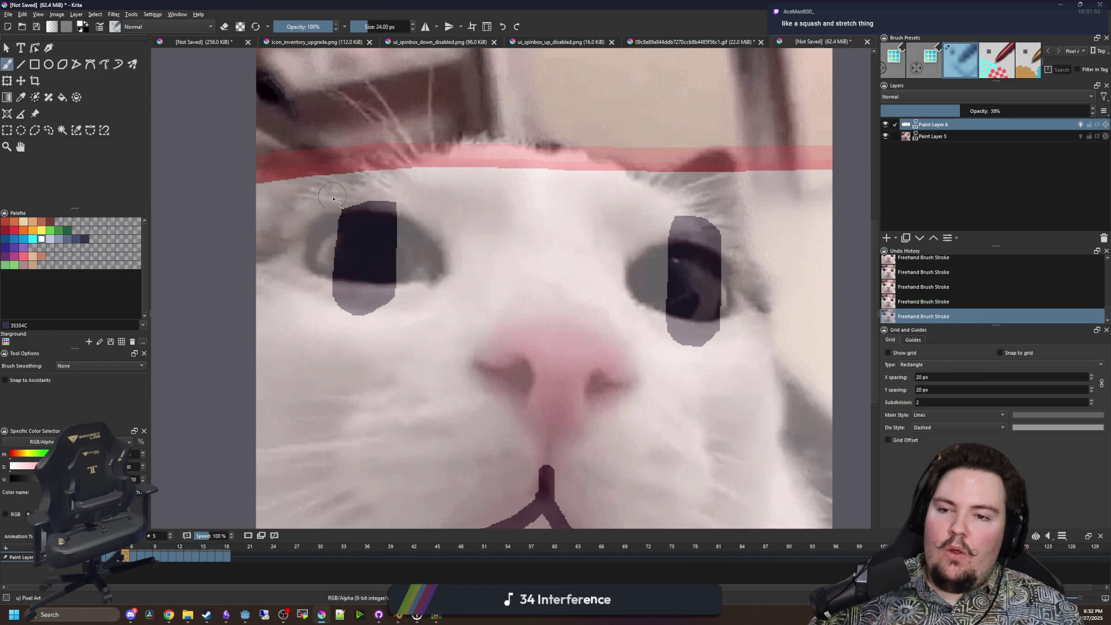
Shorten the bottoms of both eyes on frames 6 and 7 and round the left eye's top.
{"action": "key", "text": "period"}
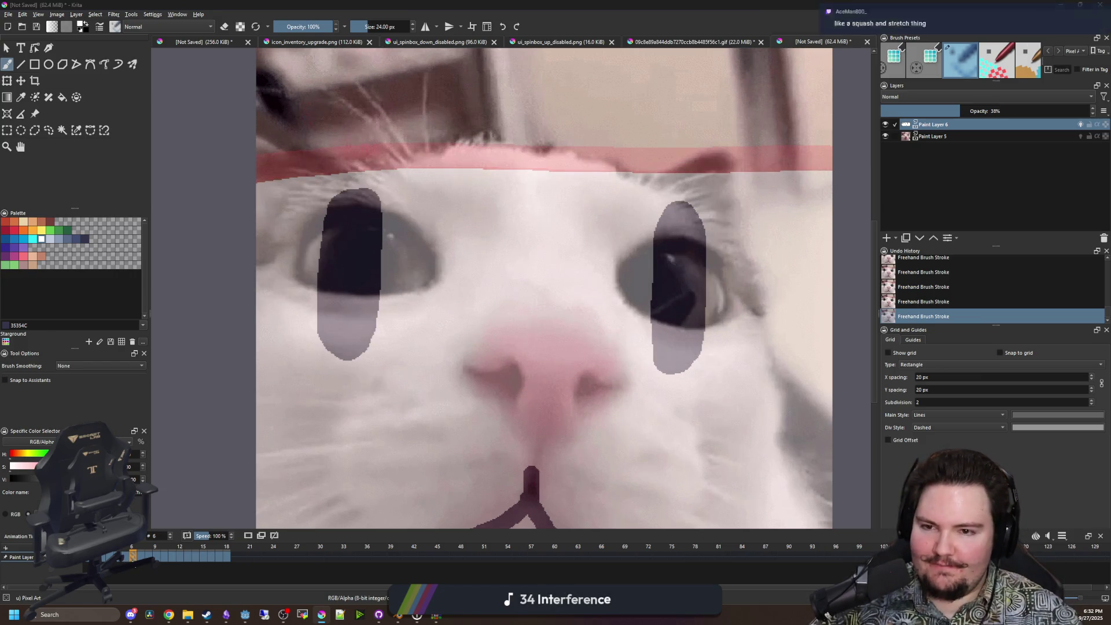
{"action": "left_click_drag", "start_coordinate": [387, 347], "coordinate": [296, 330]}
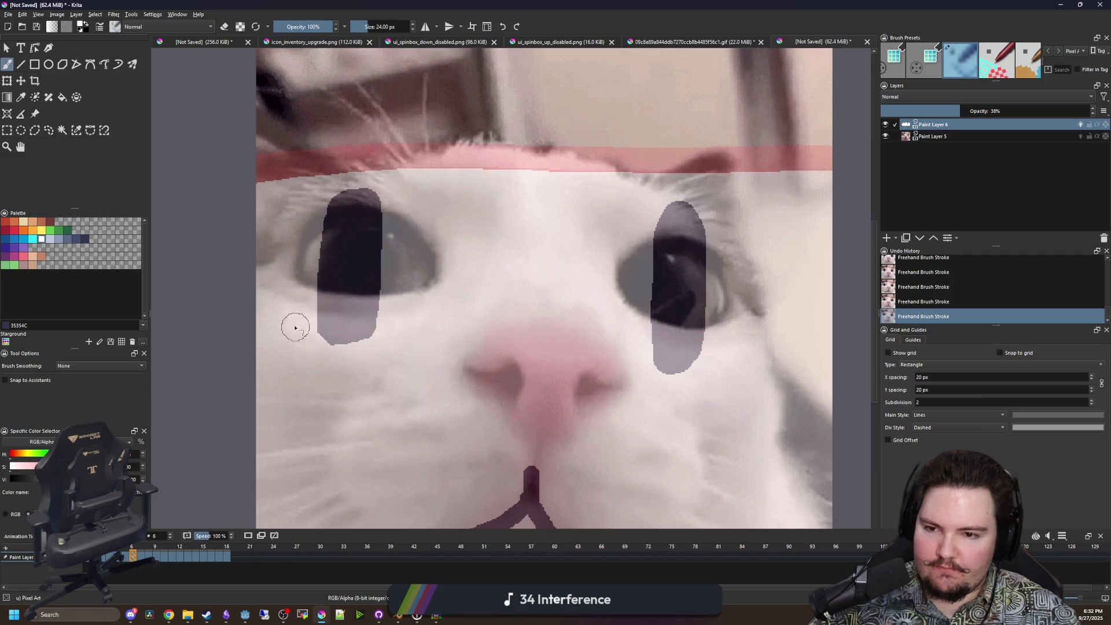
{"action": "left_click_drag", "start_coordinate": [636, 354], "coordinate": [701, 371]}
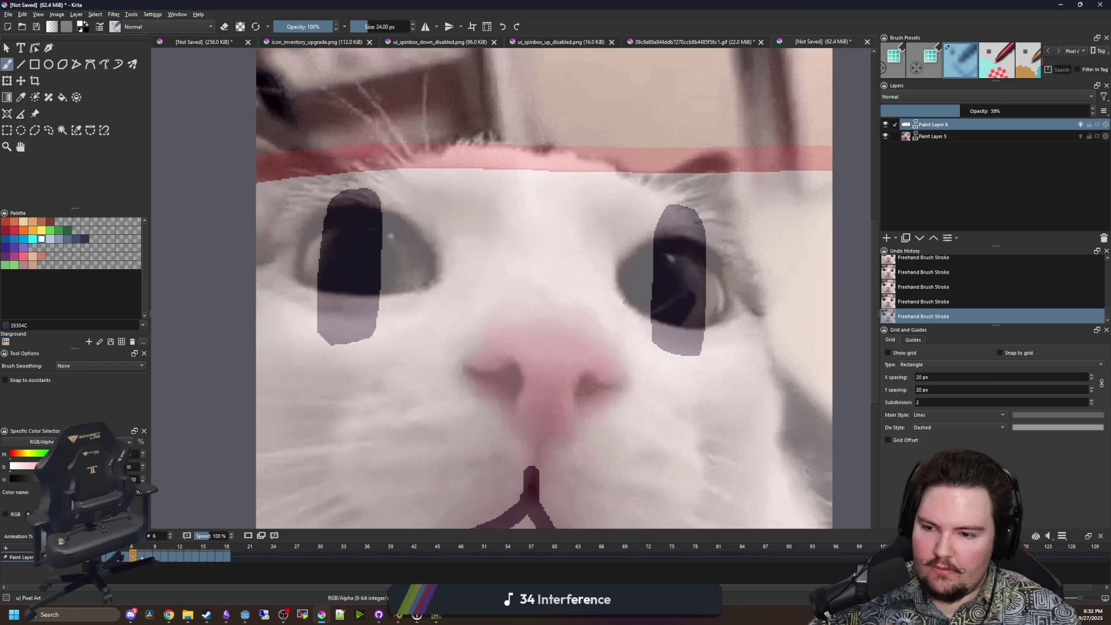
{"action": "key", "text": "period"}
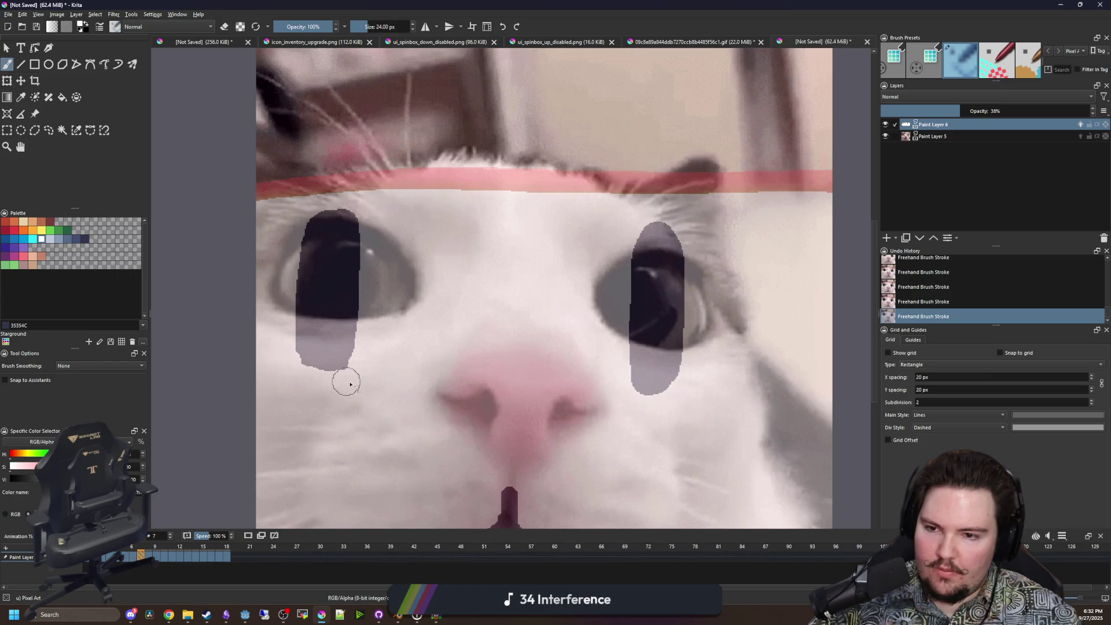
{"action": "left_click_drag", "start_coordinate": [639, 401], "coordinate": [674, 398]}
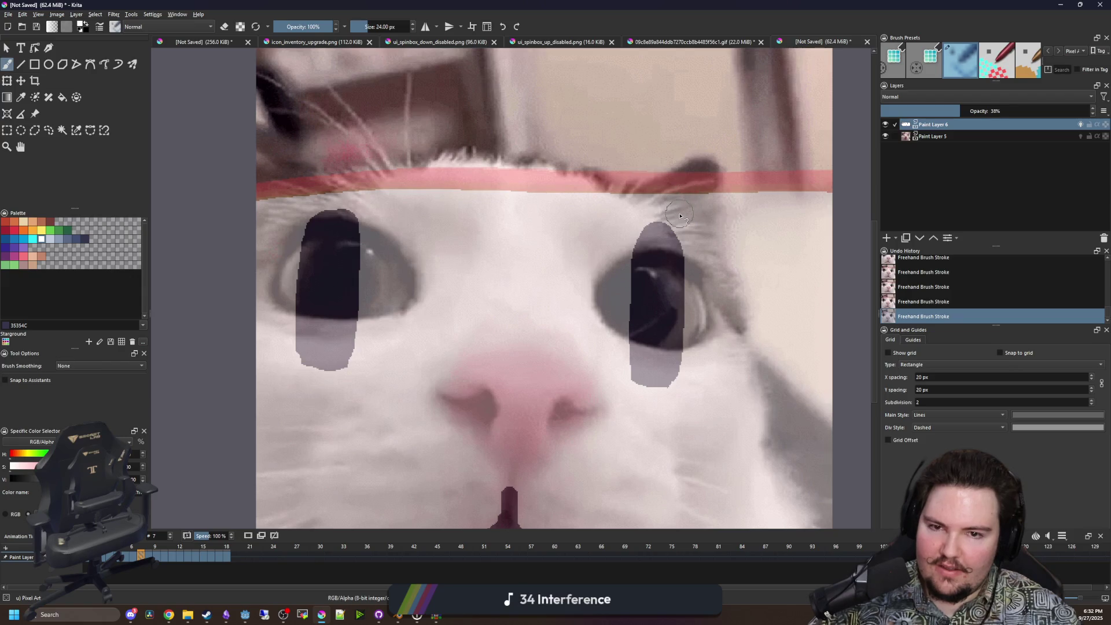
{"action": "left_click_drag", "start_coordinate": [360, 203], "coordinate": [327, 198]}
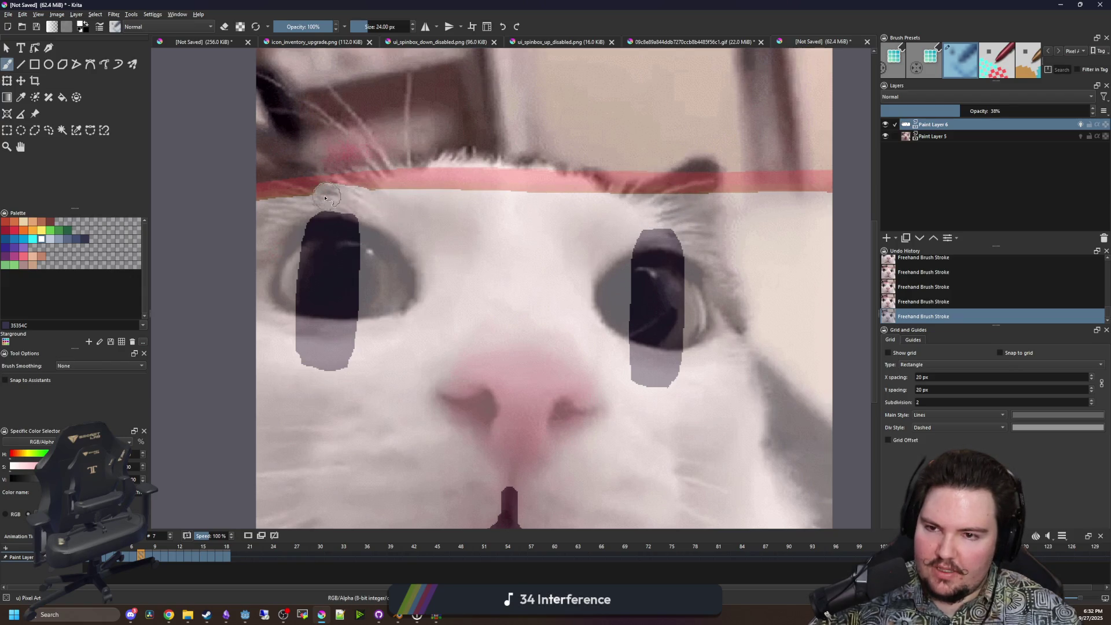
{"action": "key", "text": "ctrl+z"}
{"action": "key", "text": "bracketleft"}
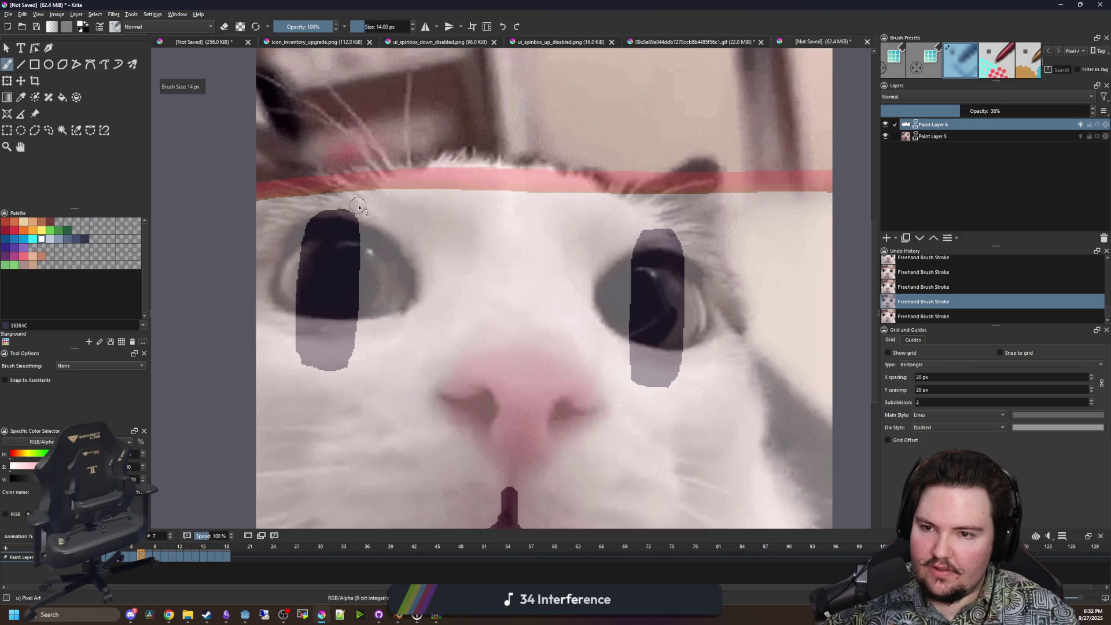
{"action": "key", "text": "bracketleft"}
{"action": "key", "text": "ctrl+shift+z"}
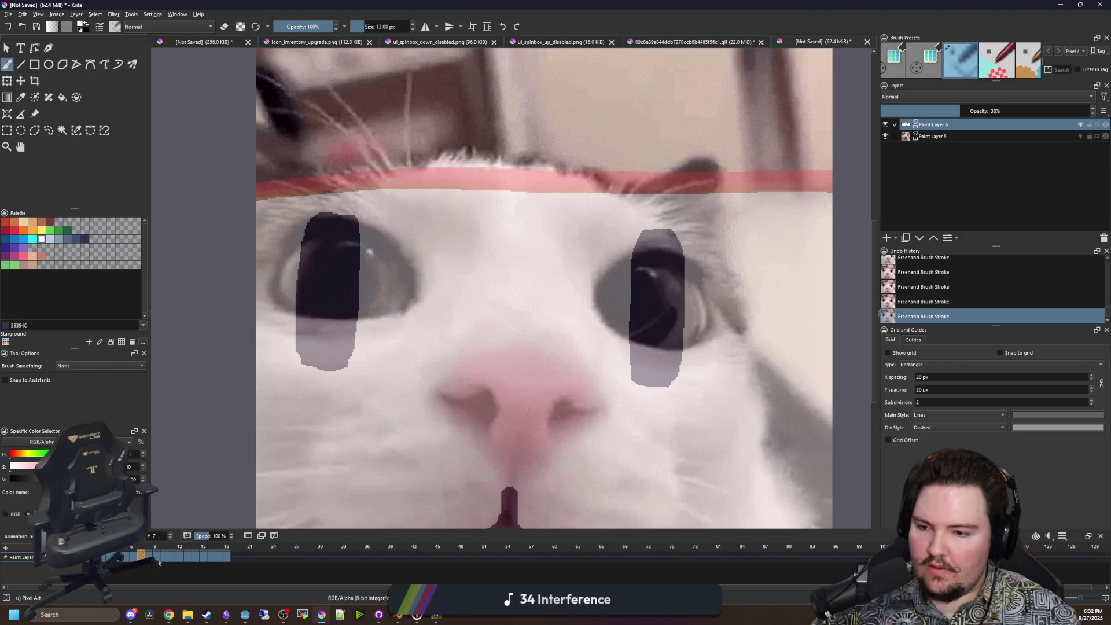
Scrub through frames 8 to 16, fit the image in view and play the animation.
{"action": "left_click", "coordinate": [148, 556]}
{"action": "left_click_drag", "start_coordinate": [155, 556], "coordinate": [225, 562]}
{"action": "key", "text": "1"}
{"action": "key", "text": "space"}
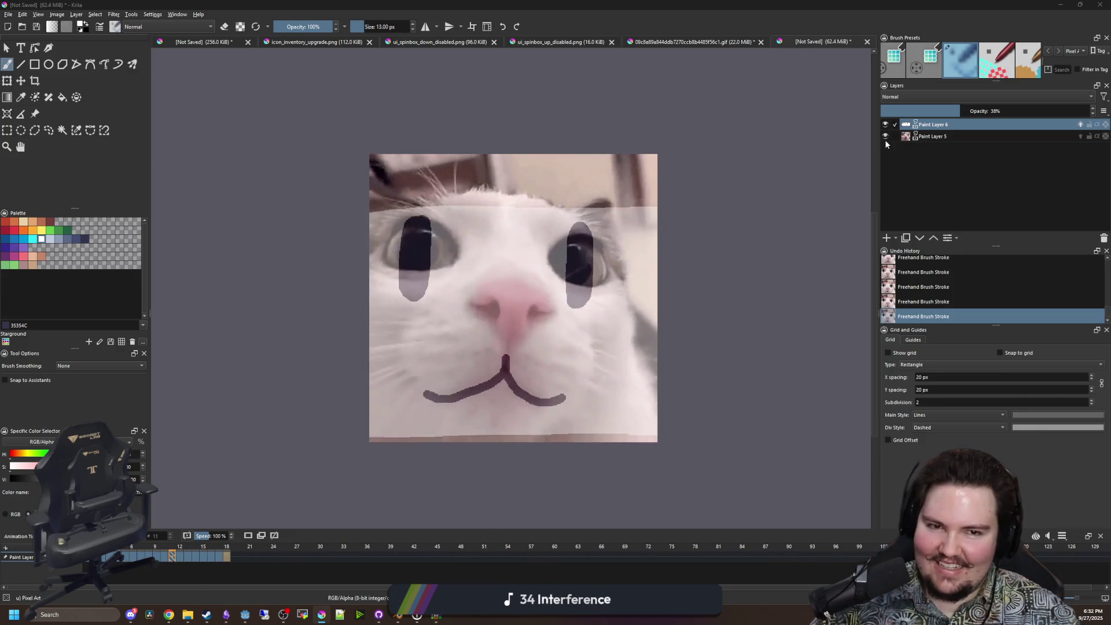
{"action": "left_click", "coordinate": [885, 137]}
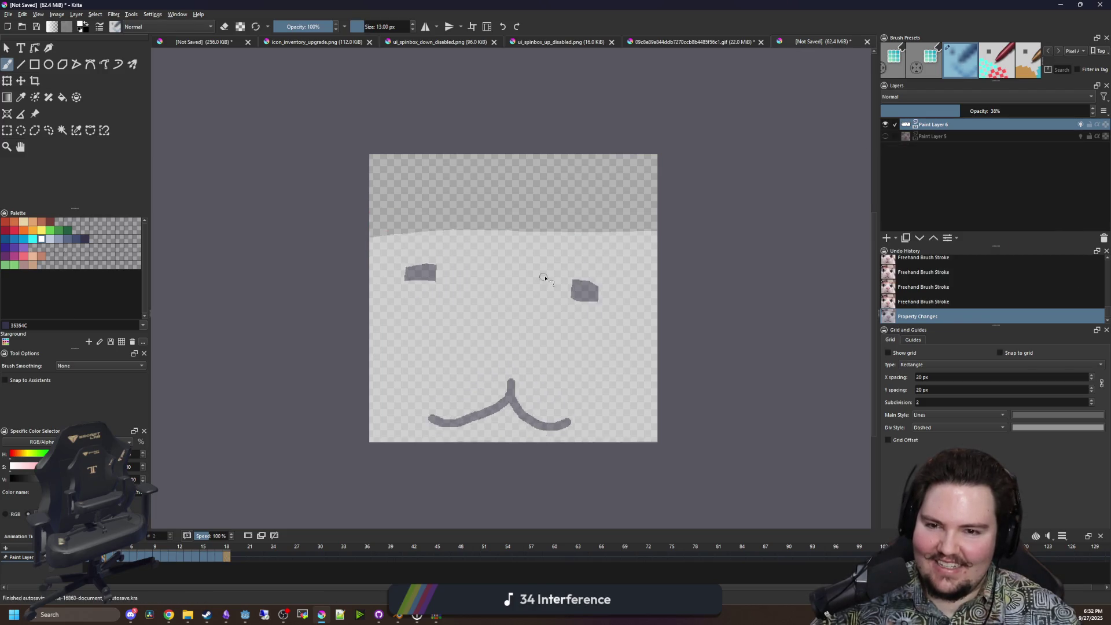
{"action": "left_click", "coordinate": [886, 137]}
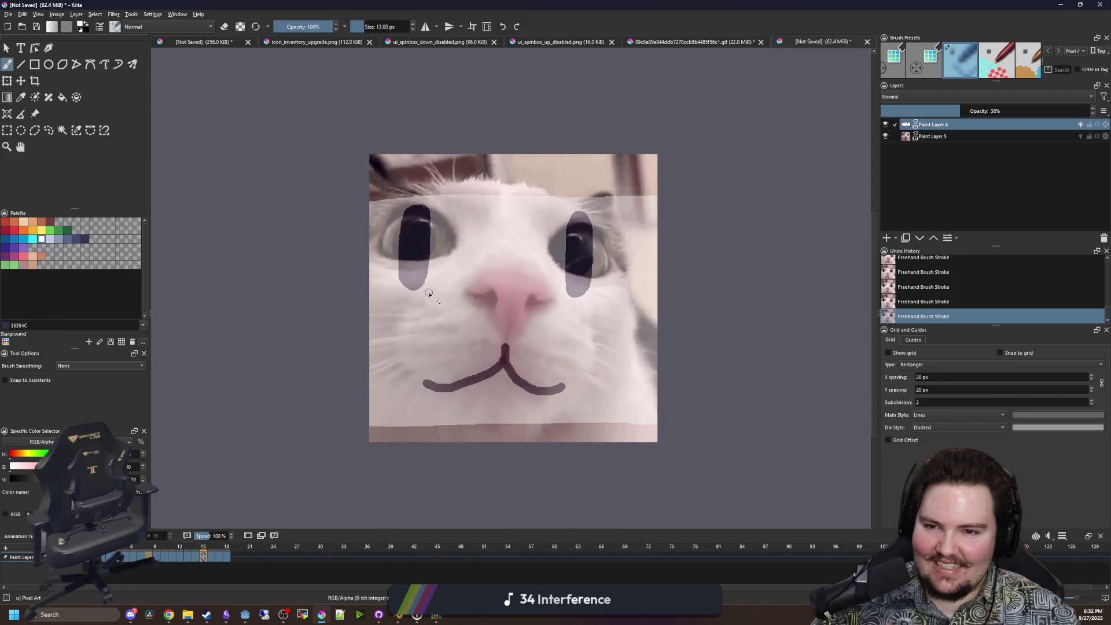
{"action": "scroll", "coordinate": [462, 348], "scroll_direction": "up", "scroll_amount": 2}
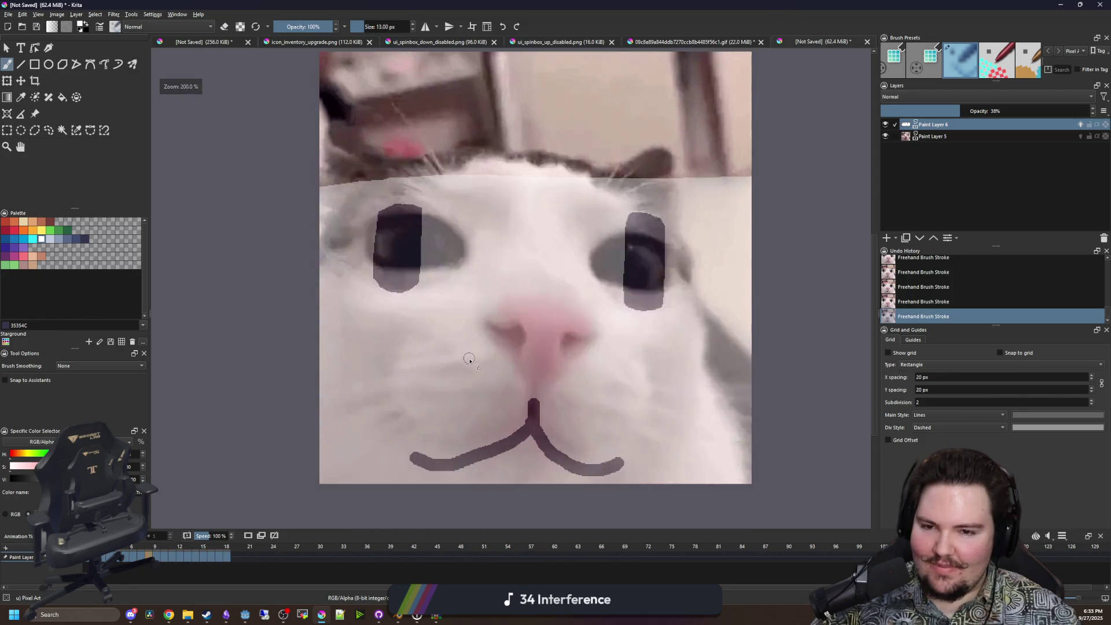
{"action": "scroll", "coordinate": [418, 340], "scroll_direction": "down", "scroll_amount": 2}
{"action": "scroll", "coordinate": [449, 379], "scroll_direction": "up", "scroll_amount": 1}
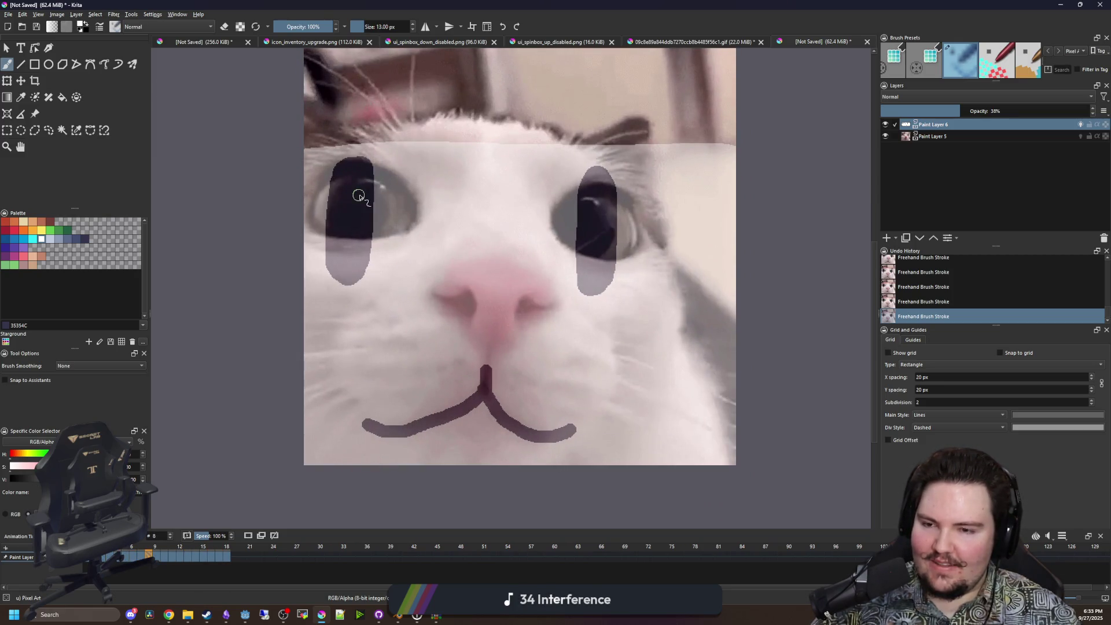
{"action": "scroll", "coordinate": [420, 272], "scroll_direction": "up", "scroll_amount": 4}
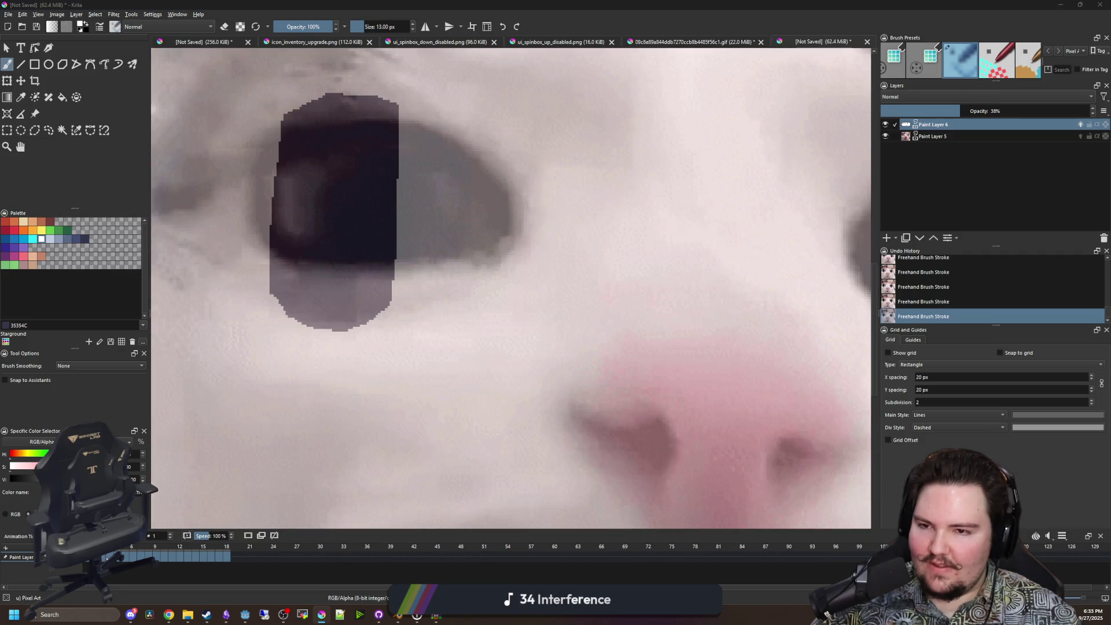
Jump to frame 2, enlarge the Brush Presets docker and pick a larger brush preset.
{"action": "left_click", "coordinate": [103, 558]}
{"action": "scroll", "coordinate": [290, 154], "scroll_direction": "up", "scroll_amount": 2}
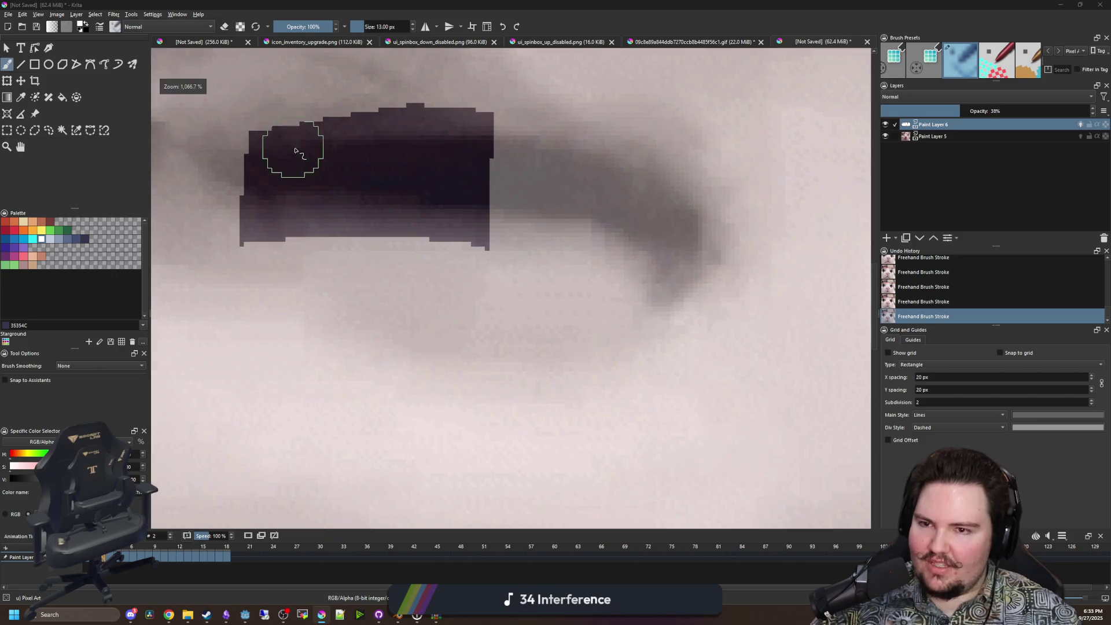
{"action": "scroll", "coordinate": [347, 278], "scroll_direction": "down", "scroll_amount": 4}
{"action": "scroll", "coordinate": [296, 238], "scroll_direction": "up", "scroll_amount": 3}
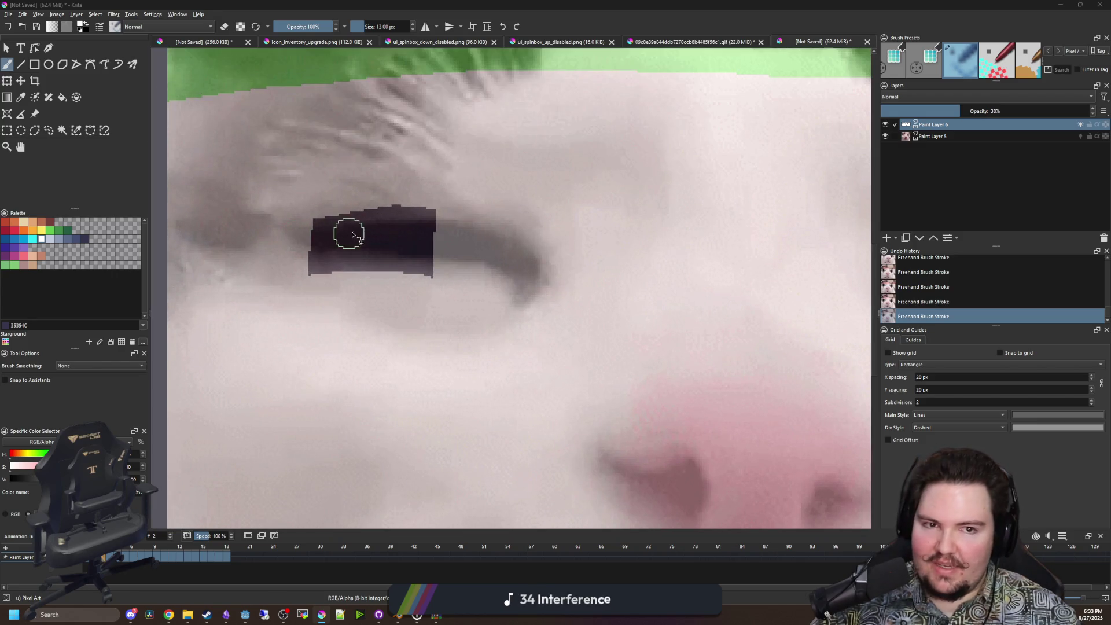
{"action": "left_click_drag", "start_coordinate": [995, 82], "coordinate": [970, 177]}
{"action": "left_click", "coordinate": [922, 126]}
{"action": "scroll", "coordinate": [467, 311], "scroll_direction": "down", "scroll_amount": 4}
{"action": "scroll", "coordinate": [468, 310], "scroll_direction": "up", "scroll_amount": 3}
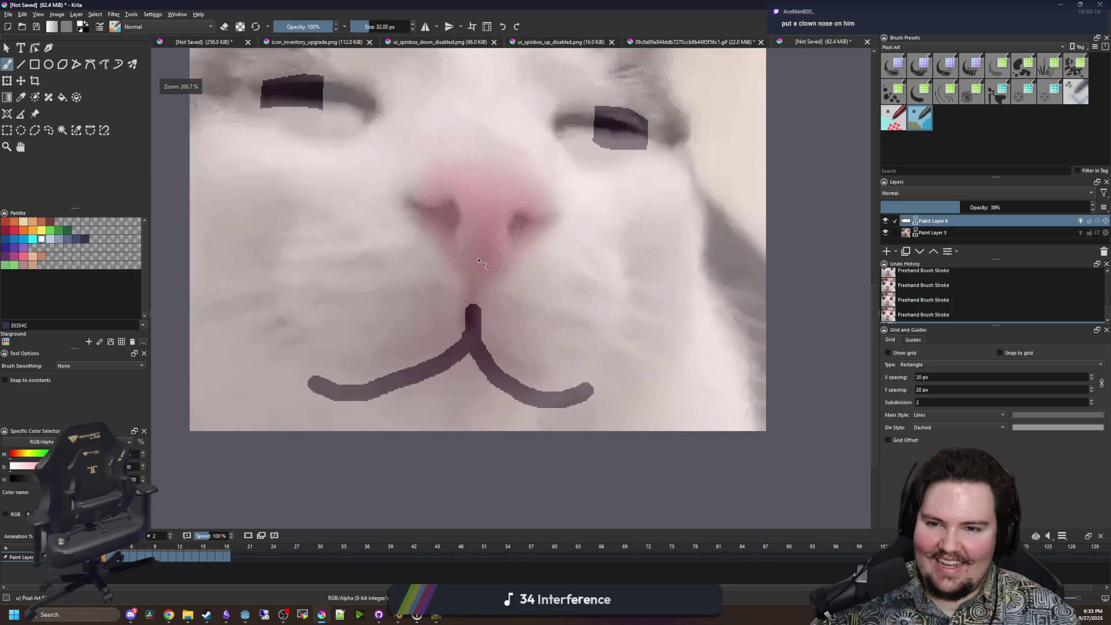
{"action": "scroll", "coordinate": [467, 311], "scroll_direction": "down", "scroll_amount": 3}
{"action": "scroll", "coordinate": [468, 311], "scroll_direction": "up", "scroll_amount": 2}
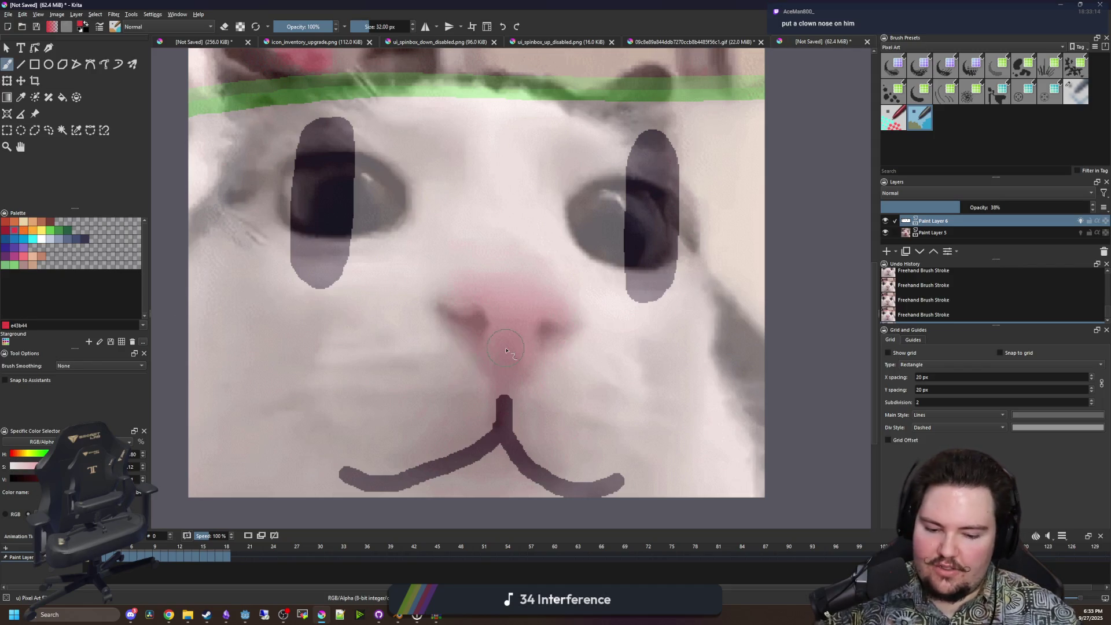
Enlarge the brush and stamp a red clown nose on the first frames, redoing a misplaced dab.
{"action": "key", "text": "bracketright"}
{"action": "key", "text": "bracketright"}
{"action": "key", "text": "bracketright"}
{"action": "key", "text": "bracketright"}
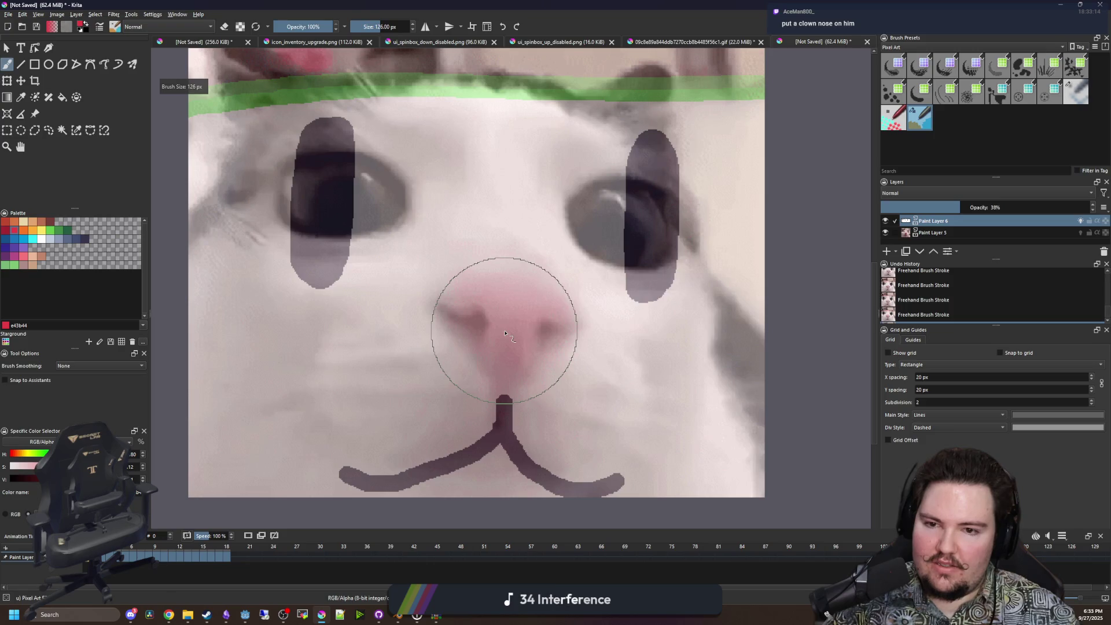
{"action": "left_click", "coordinate": [504, 333]}
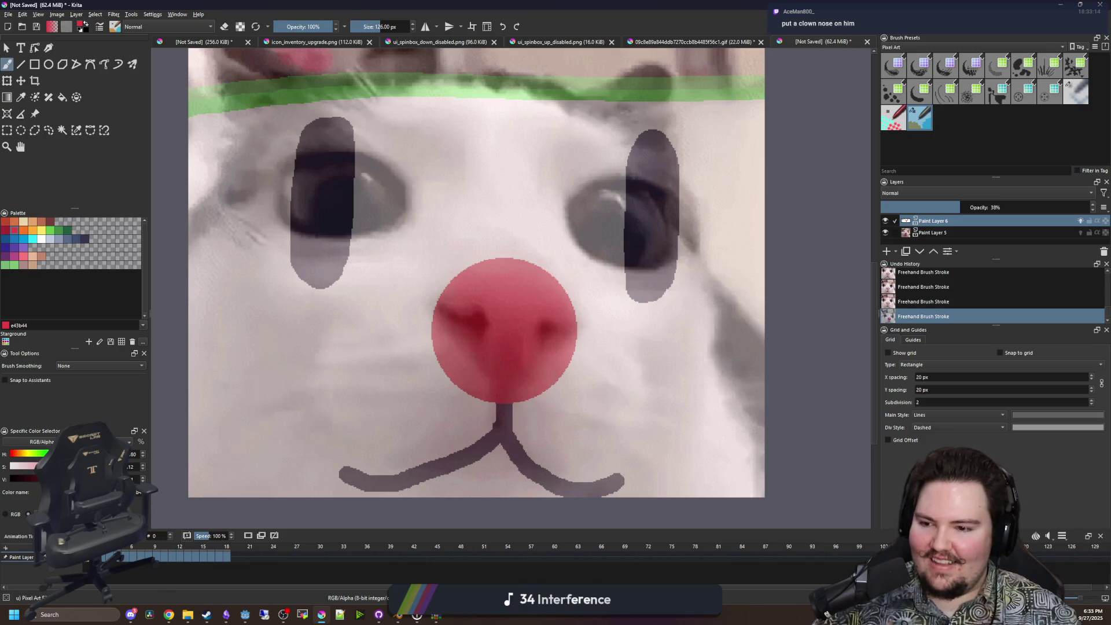
{"action": "key", "text": "period"}
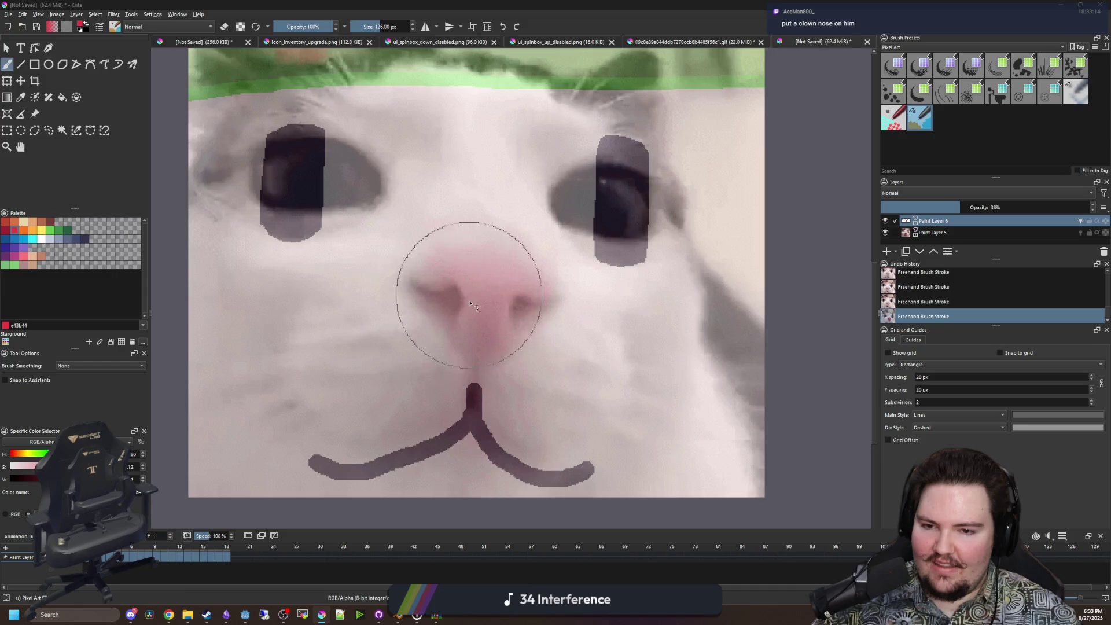
{"action": "left_click", "coordinate": [482, 310]}
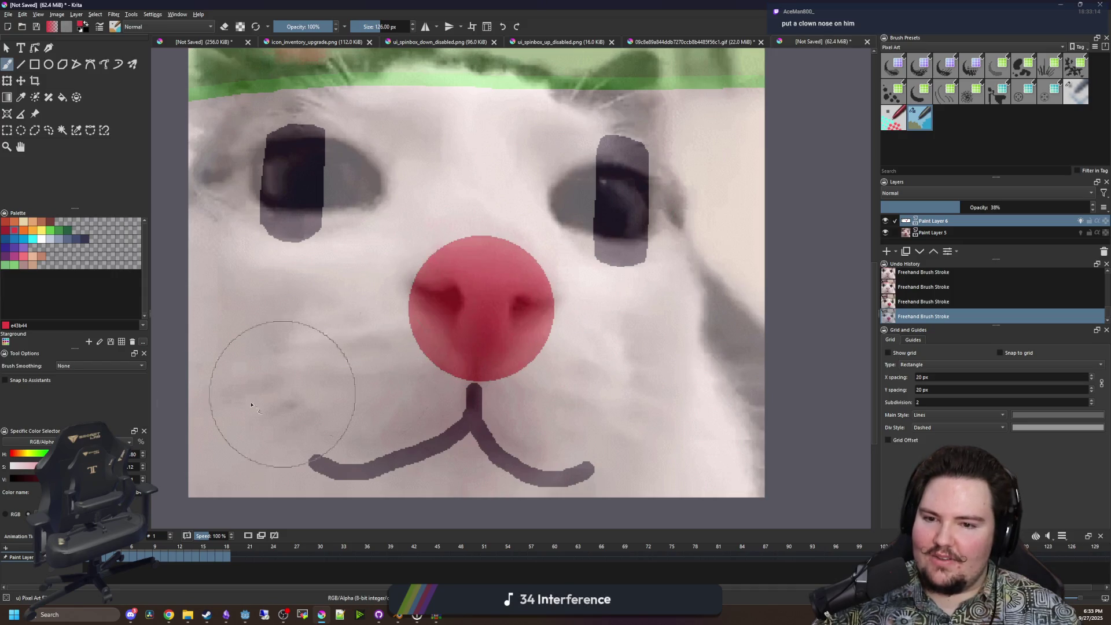
{"action": "key", "text": "ctrl+z"}
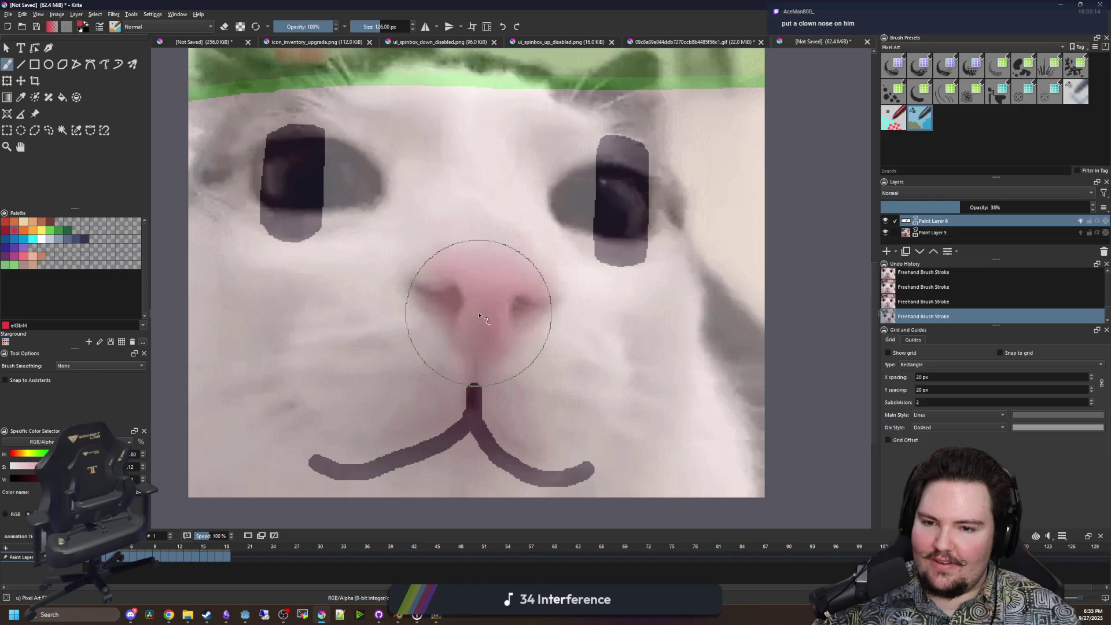
{"action": "left_click", "coordinate": [479, 313]}
Paint the red nose over the cat's nose on frames 2 through 7.
{"action": "left_click", "coordinate": [101, 557]}
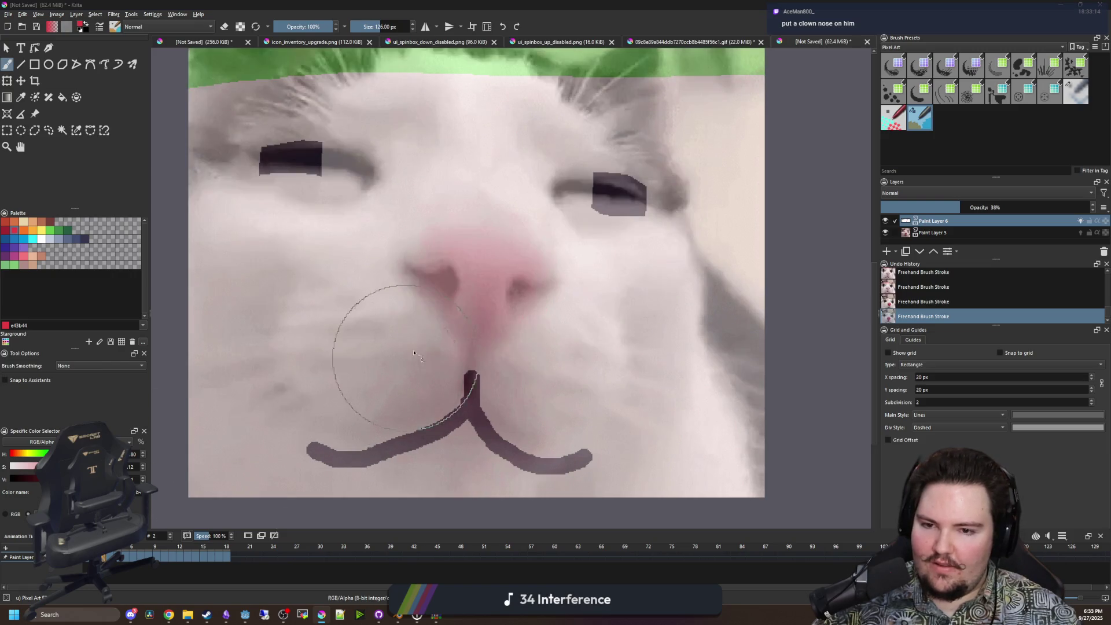
{"action": "left_click", "coordinate": [478, 299]}
{"action": "left_click", "coordinate": [109, 557]}
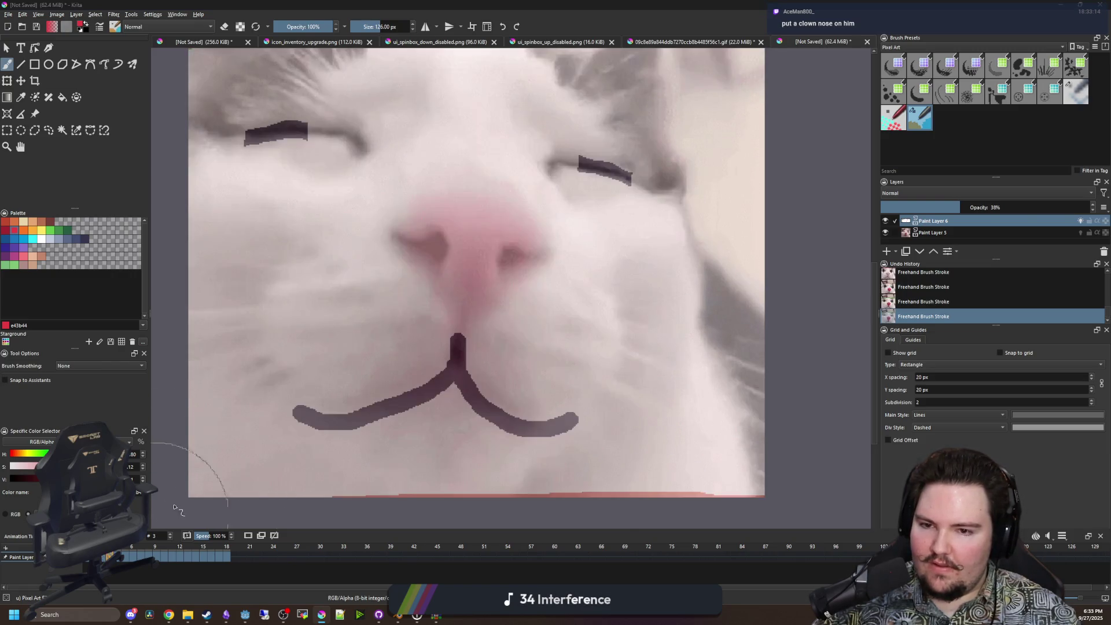
{"action": "left_click", "coordinate": [465, 263]}
{"action": "left_click", "coordinate": [119, 559]}
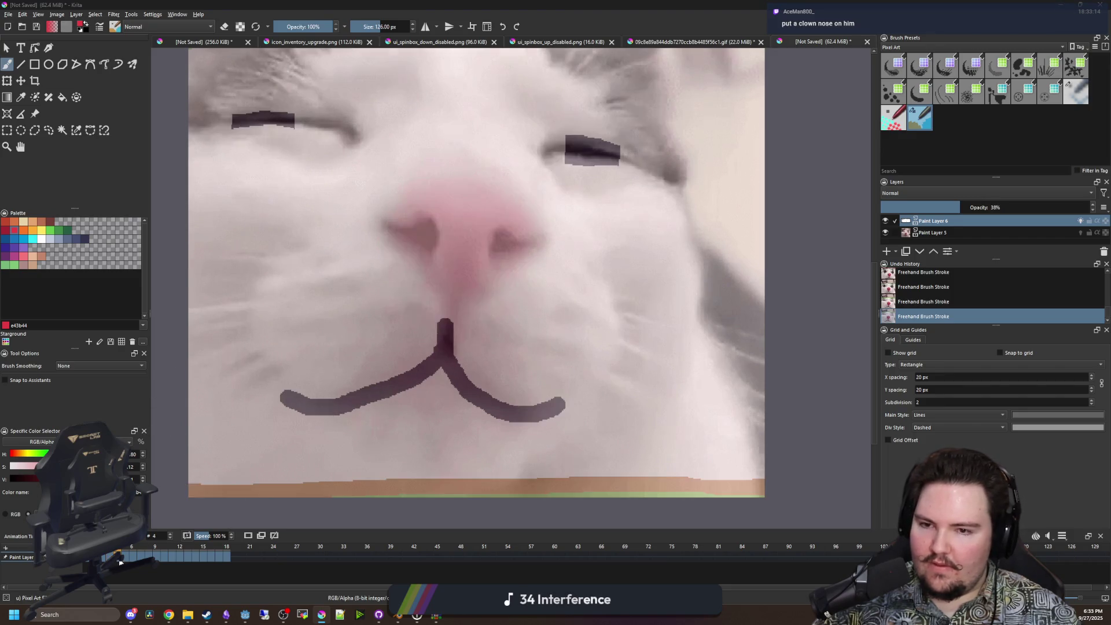
{"action": "left_click", "coordinate": [455, 249]}
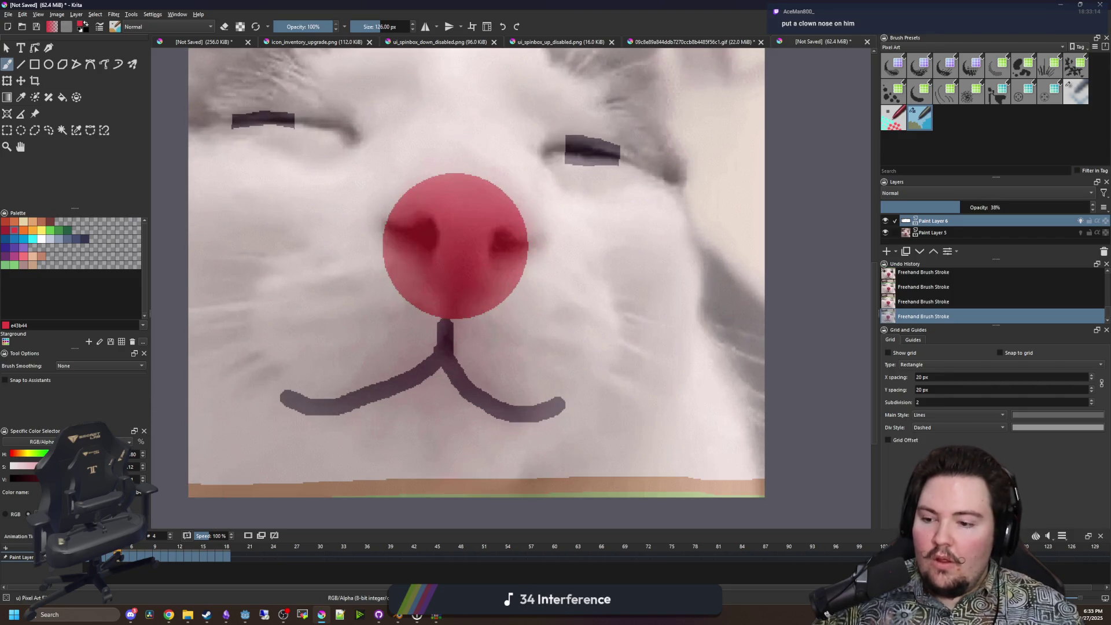
{"action": "left_click", "coordinate": [126, 557]}
{"action": "left_click", "coordinate": [480, 265]}
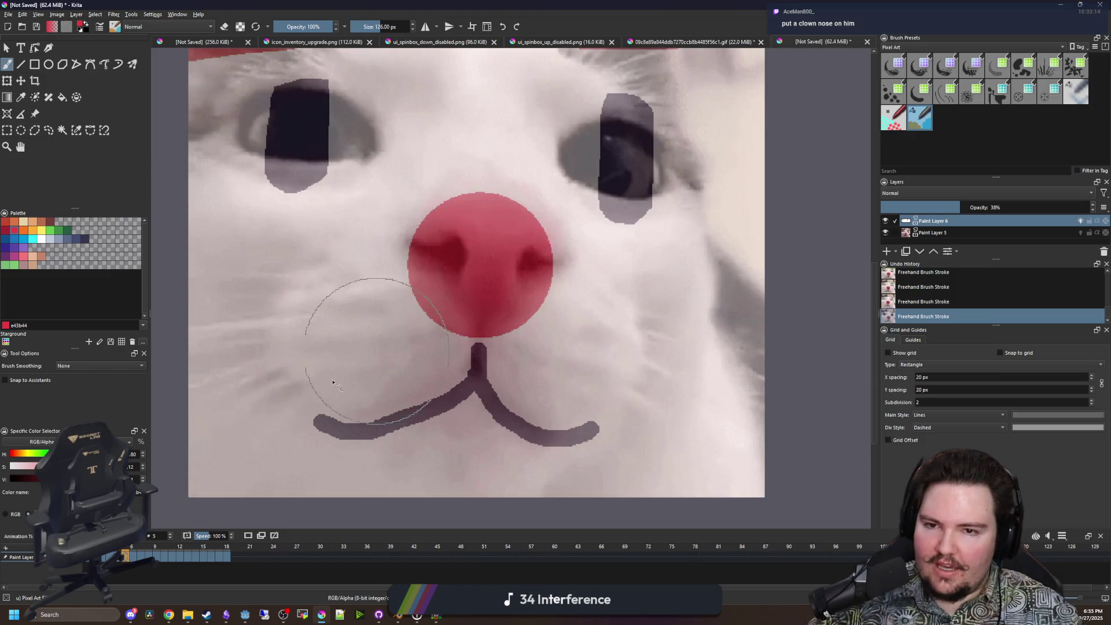
{"action": "left_click", "coordinate": [133, 557]}
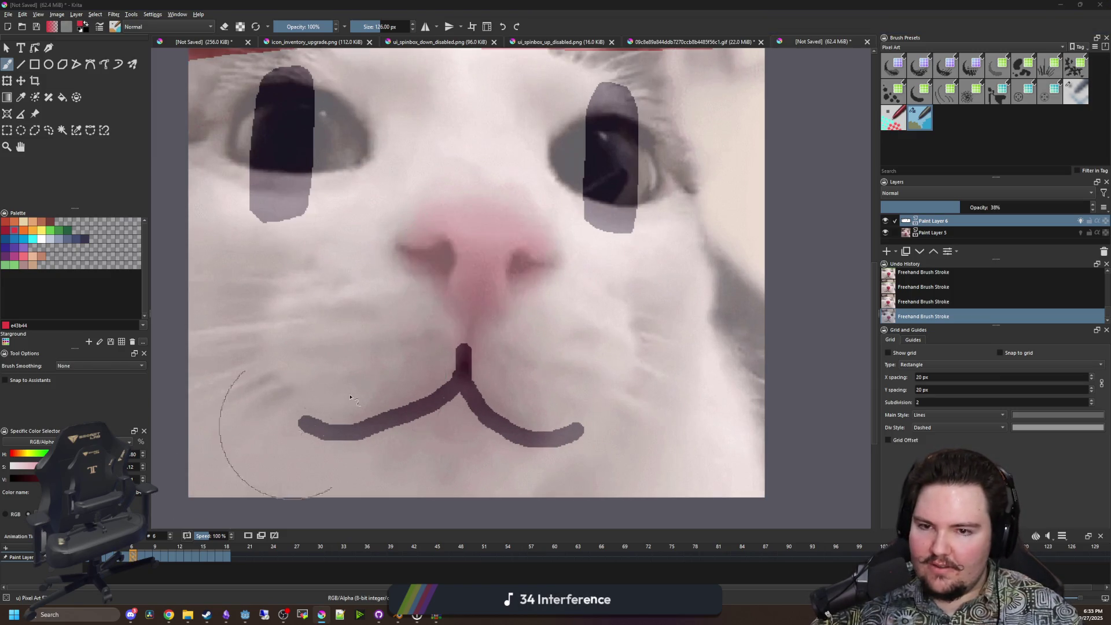
{"action": "left_click", "coordinate": [475, 271]}
{"action": "left_click", "coordinate": [140, 558]}
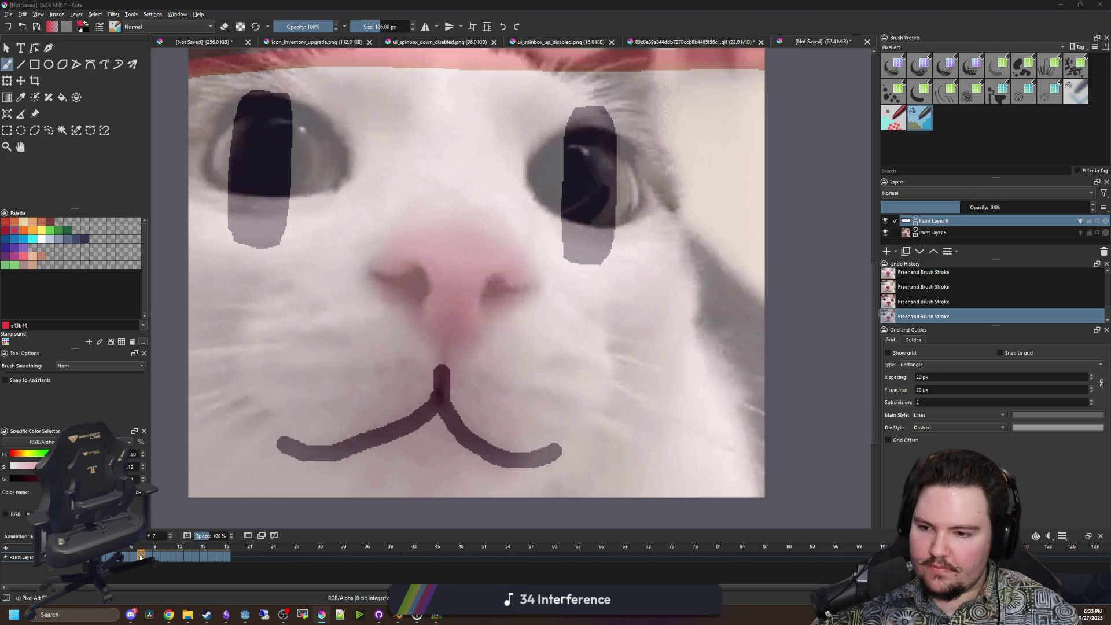
{"action": "left_click", "coordinate": [448, 290]}
Paint the red nose over the cat's nose on frames 8 through 12.
{"action": "left_click", "coordinate": [148, 556]}
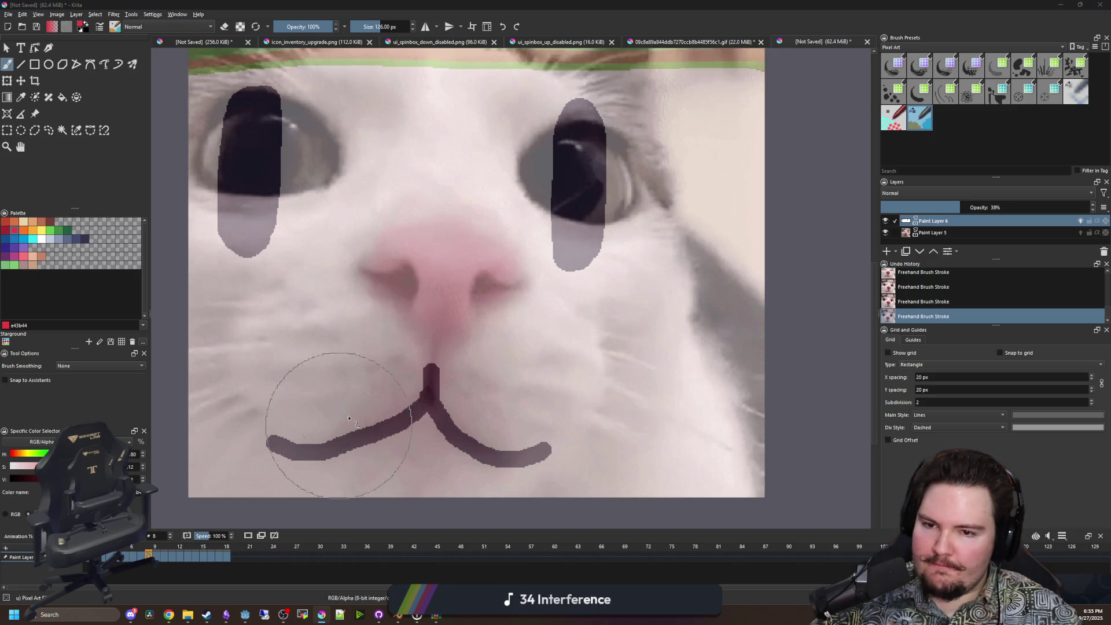
{"action": "left_click", "coordinate": [438, 291]}
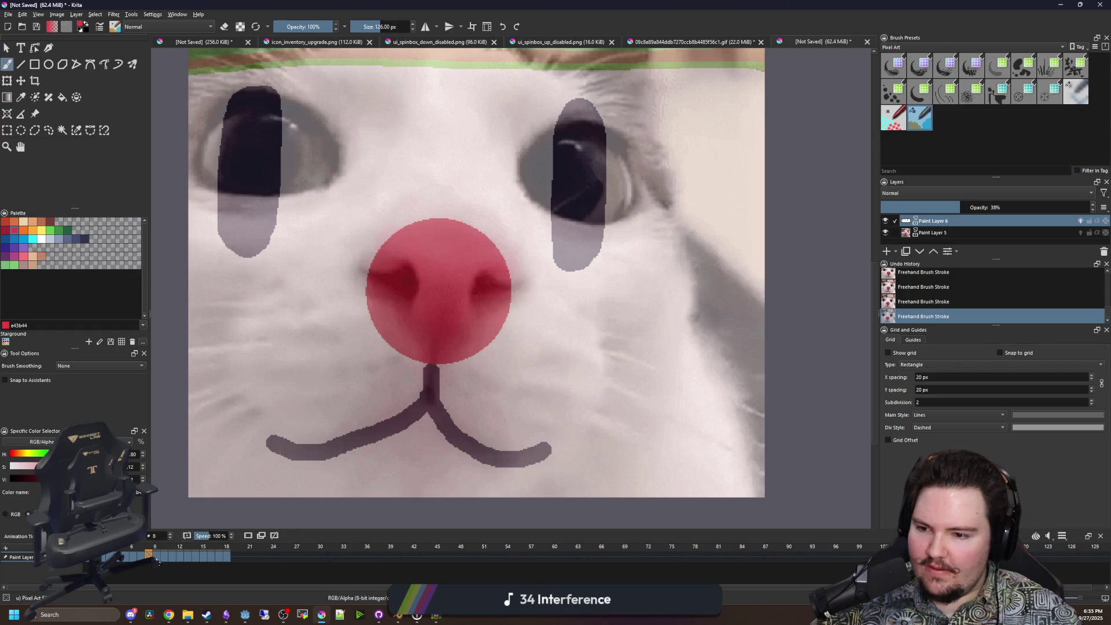
{"action": "left_click", "coordinate": [155, 557]}
{"action": "left_click", "coordinate": [449, 284]}
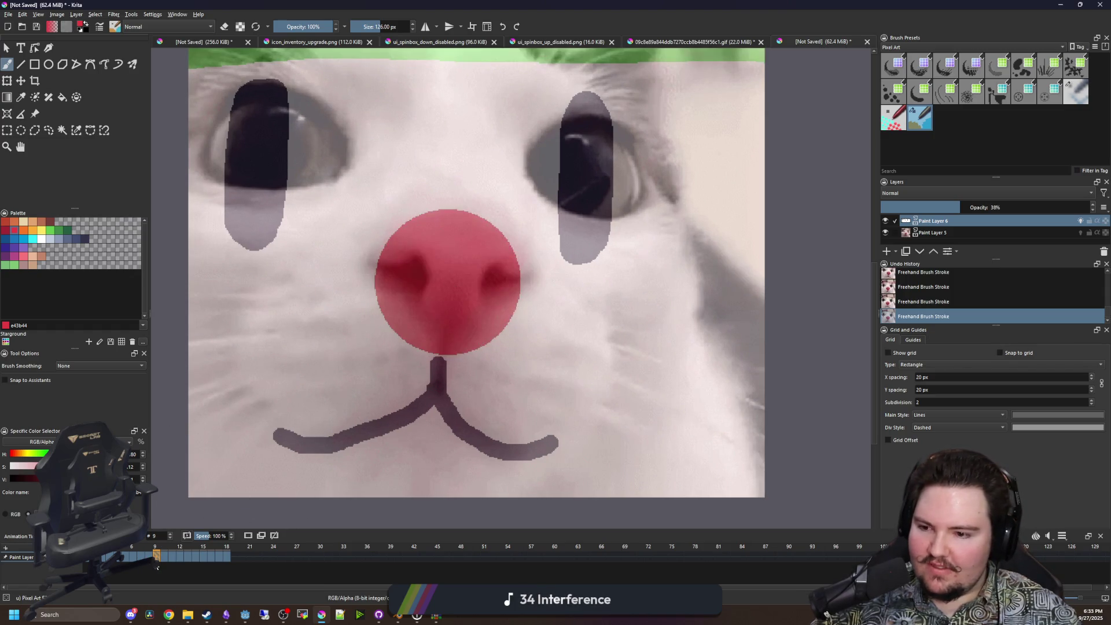
{"action": "left_click", "coordinate": [163, 557]}
{"action": "left_click", "coordinate": [463, 253]}
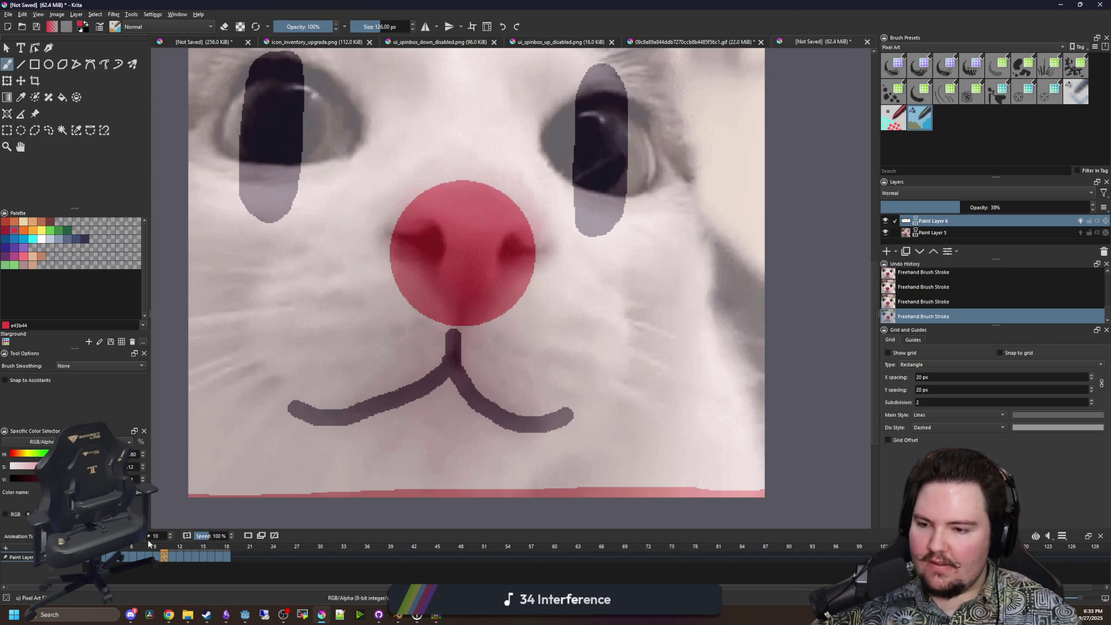
{"action": "left_click", "coordinate": [172, 556]}
{"action": "left_click", "coordinate": [469, 241]}
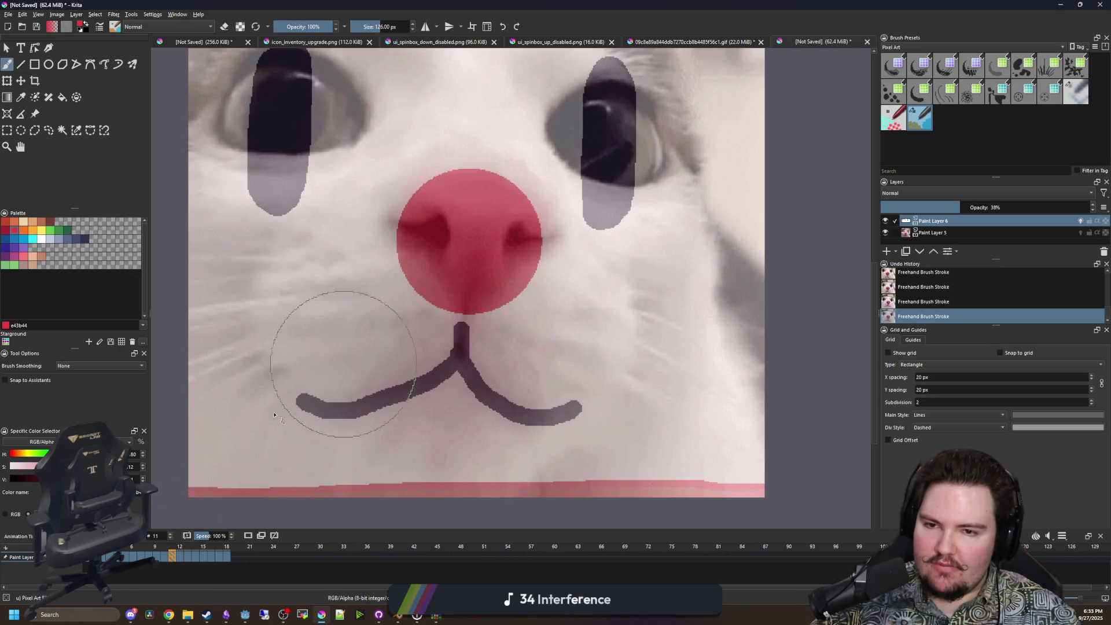
{"action": "left_click", "coordinate": [180, 556]}
{"action": "left_click", "coordinate": [478, 238]}
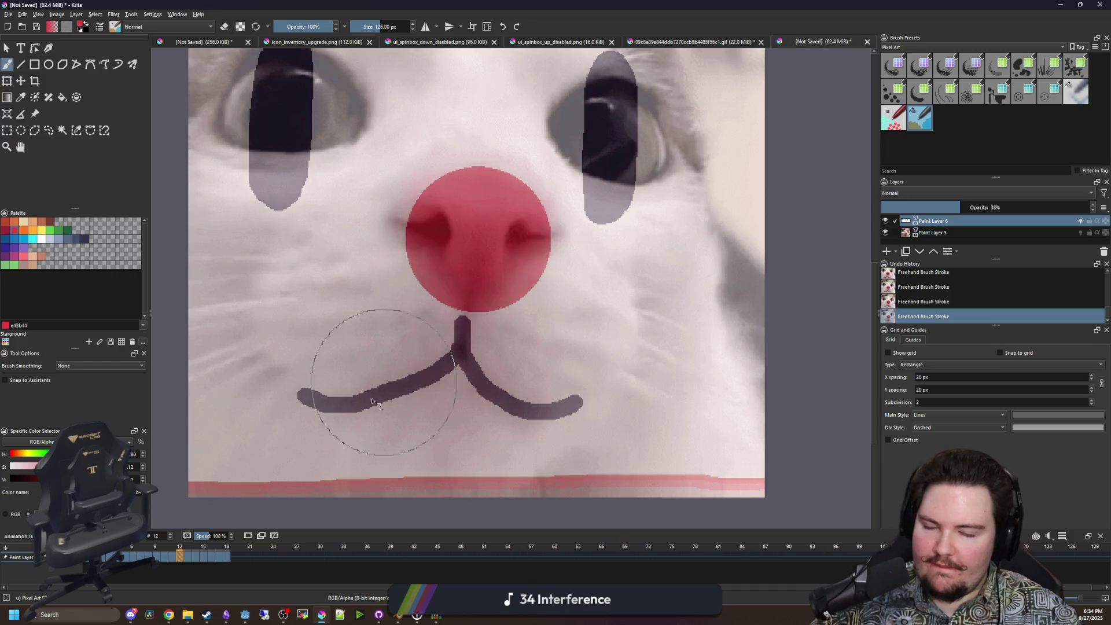
Step through frames 13 to 18, then play the animation back.
{"action": "left_click", "coordinate": [186, 557]}
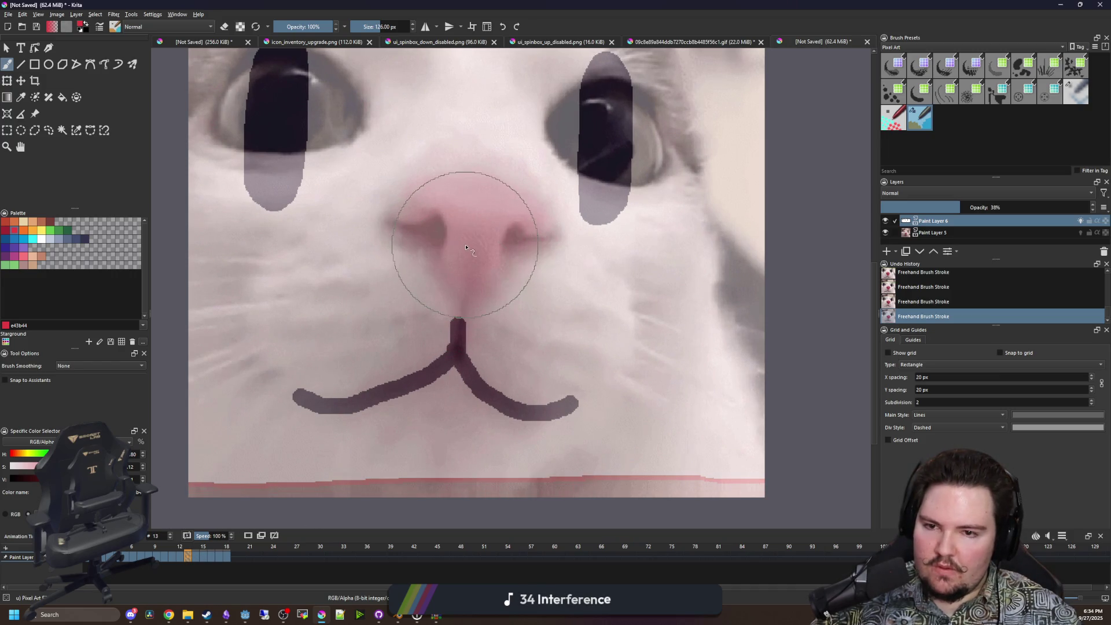
{"action": "left_click", "coordinate": [195, 557]}
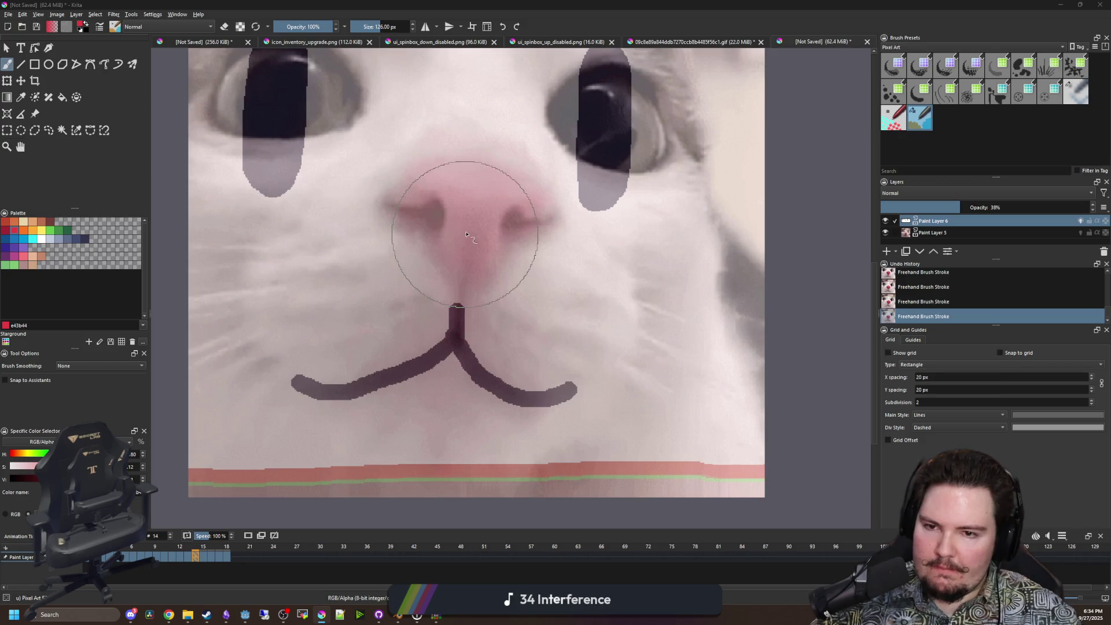
{"action": "left_click", "coordinate": [203, 556]}
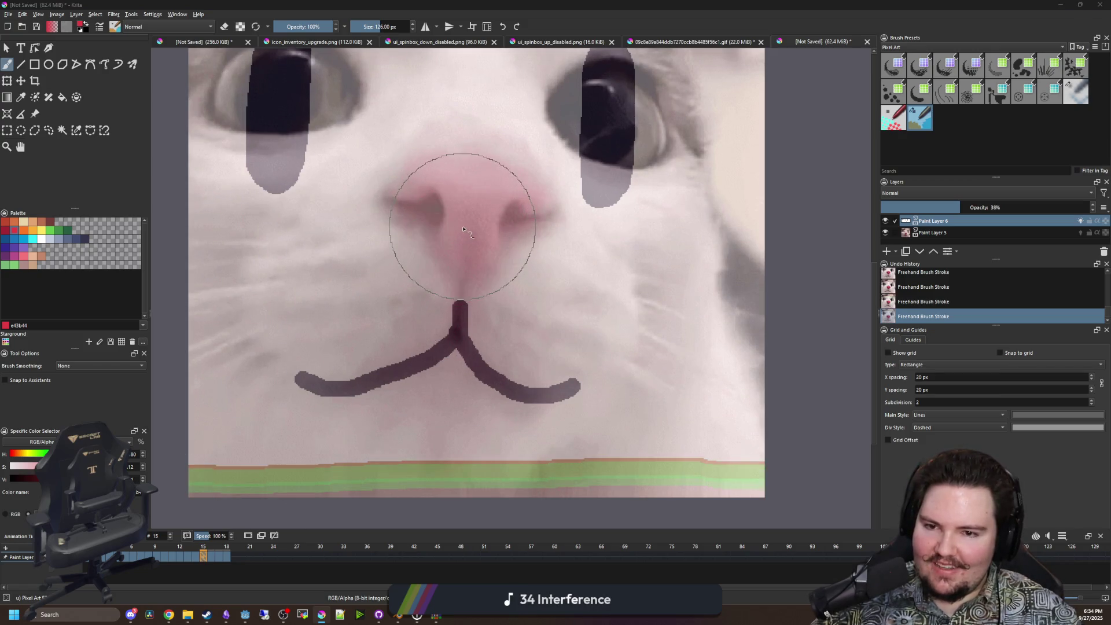
{"action": "left_click", "coordinate": [211, 556]}
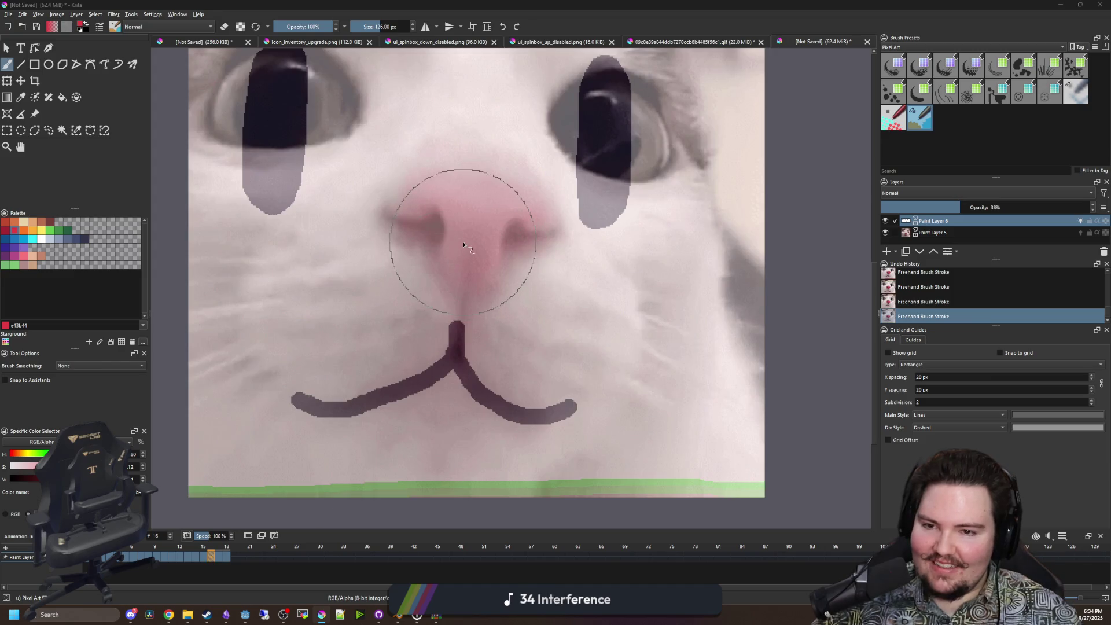
{"action": "left_click", "coordinate": [218, 558]}
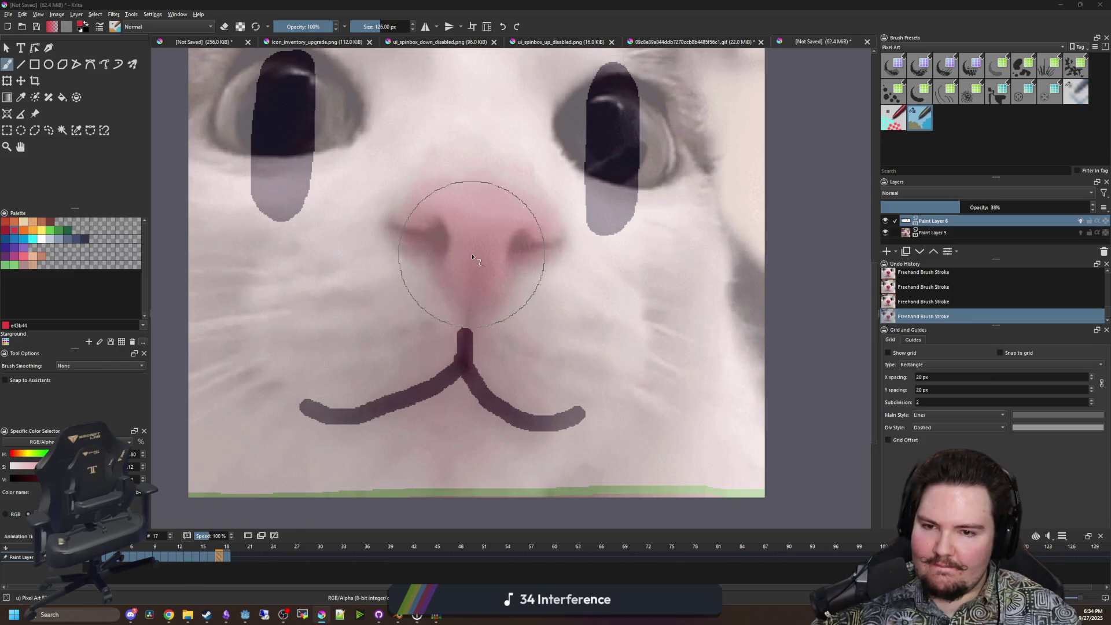
{"action": "left_click", "coordinate": [227, 556]}
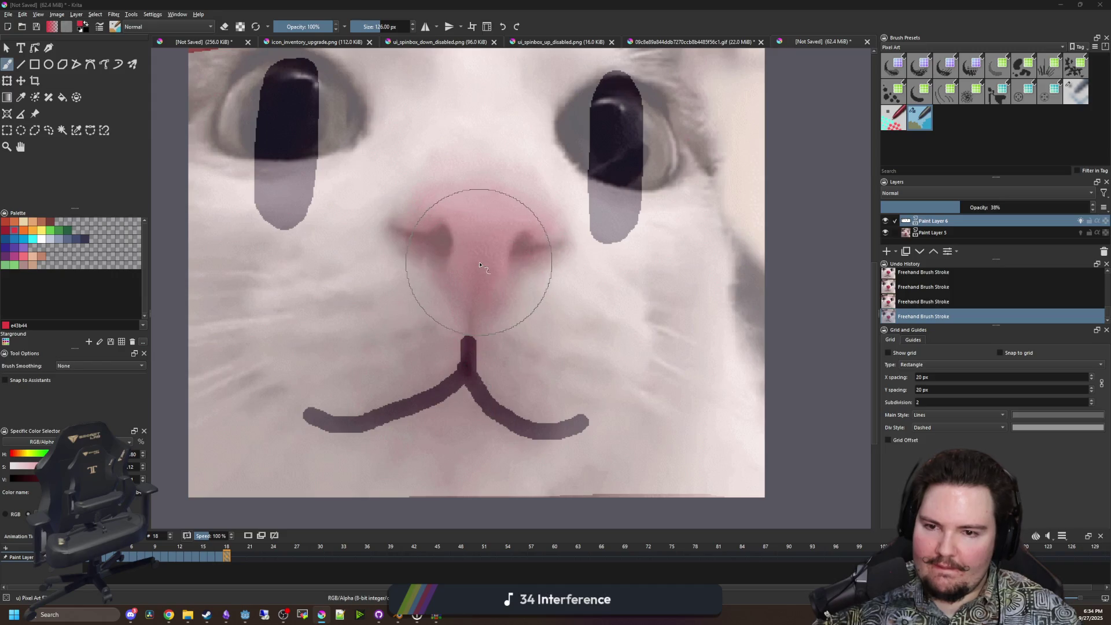
{"action": "key", "text": "space"}
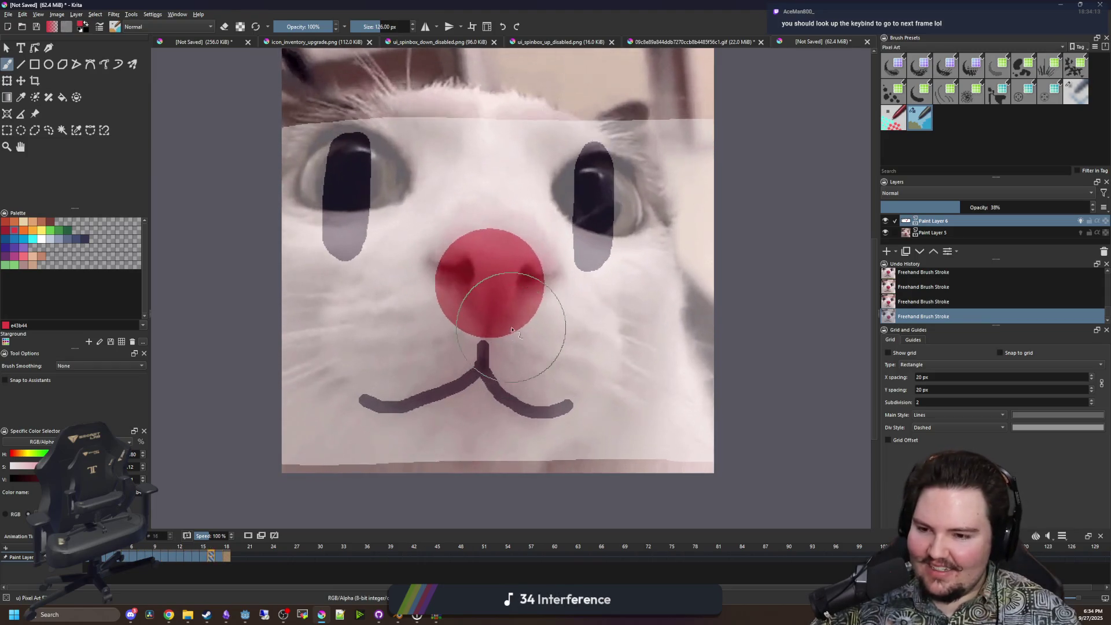
{"action": "right_click", "coordinate": [107, 557]}
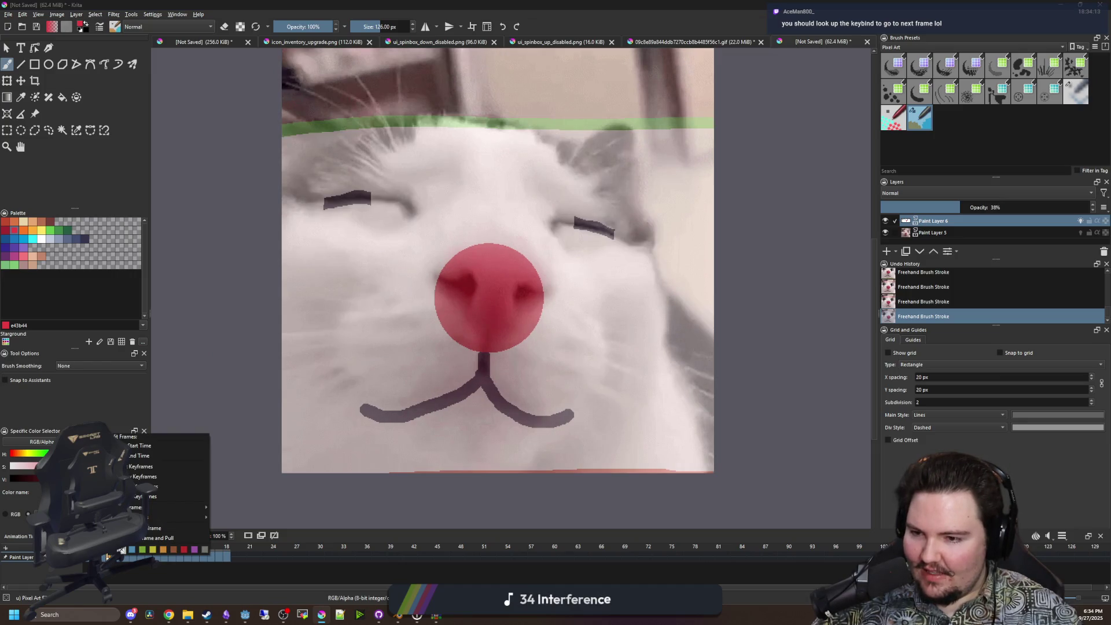
{"action": "key", "text": "Escape"}
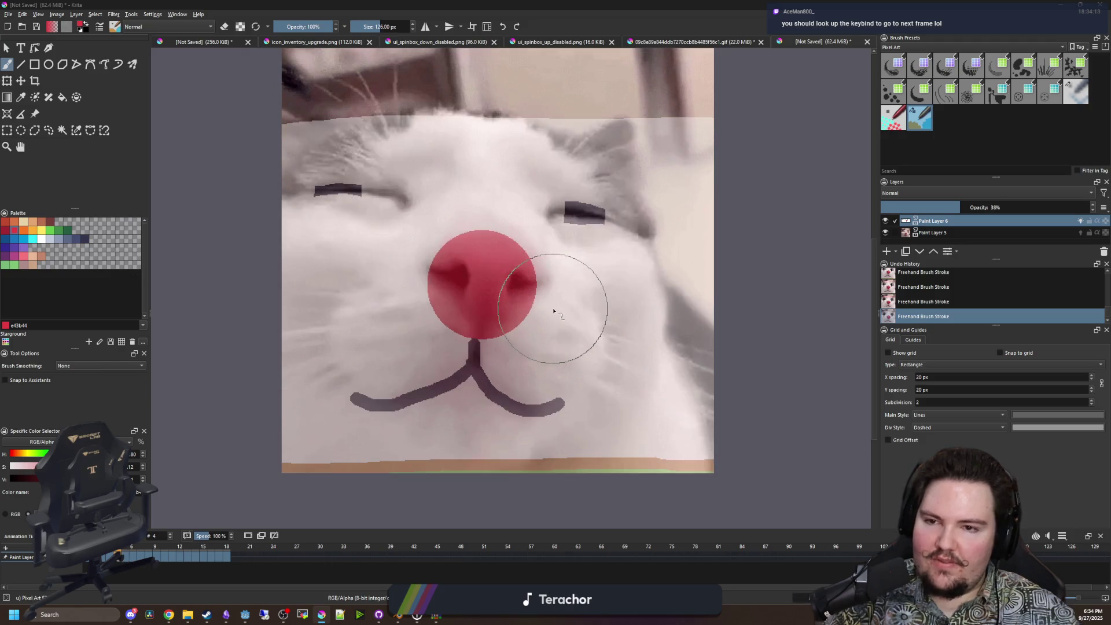
On frame 3, with a smaller brush, extend and round off both closed-eye strokes.
{"action": "scroll", "coordinate": [594, 225], "scroll_direction": "up", "scroll_amount": 8, "text": "ctrl"}
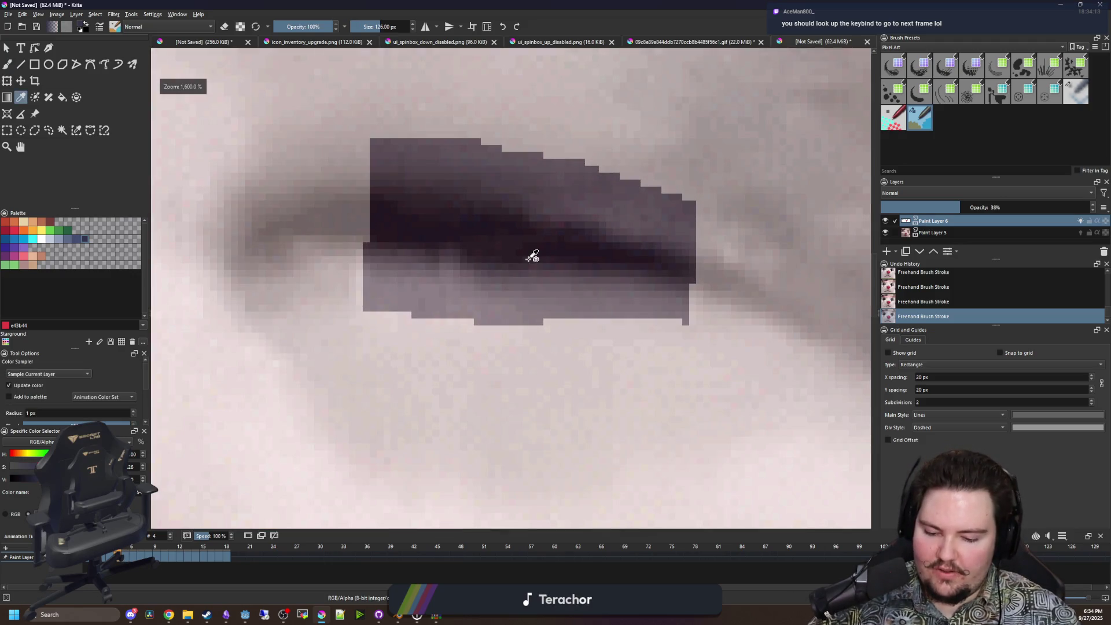
{"action": "key", "text": "b"}
{"action": "key", "text": "bracketleft"}
{"action": "key", "text": "bracketleft"}
{"action": "key", "text": "bracketleft"}
{"action": "key", "text": "bracketleft"}
{"action": "key", "text": "bracketleft"}
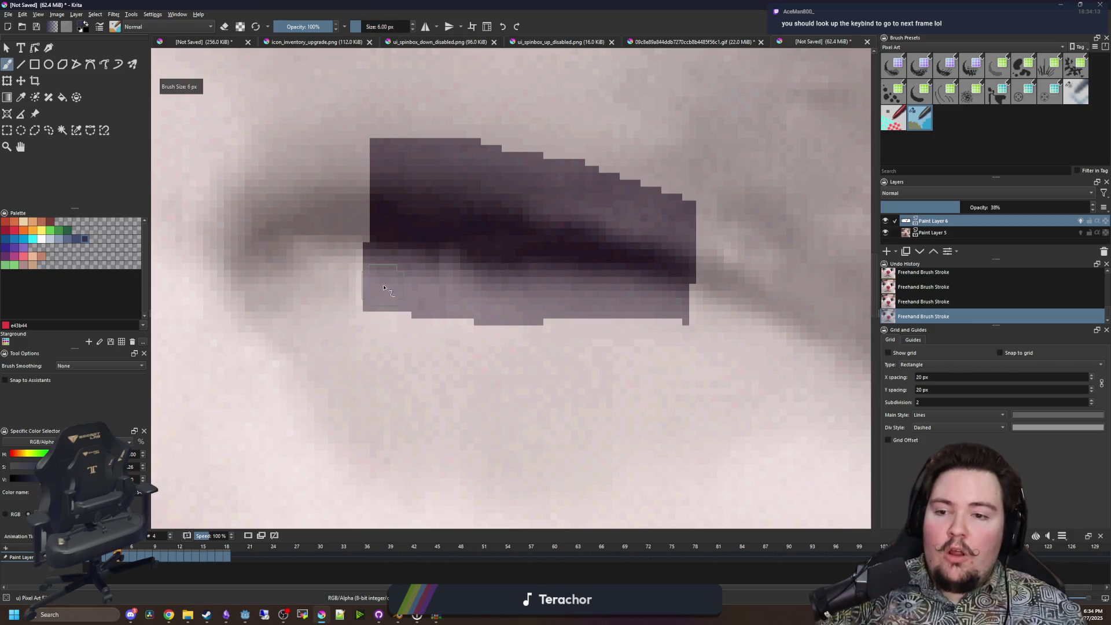
{"action": "mouse_move", "coordinate": [367, 285]}
{"action": "left_mouse_down"}
{"action": "mouse_move", "coordinate": [310, 255]}
{"action": "mouse_move", "coordinate": [324, 164]}
{"action": "mouse_move", "coordinate": [334, 260]}
{"action": "left_mouse_up"}
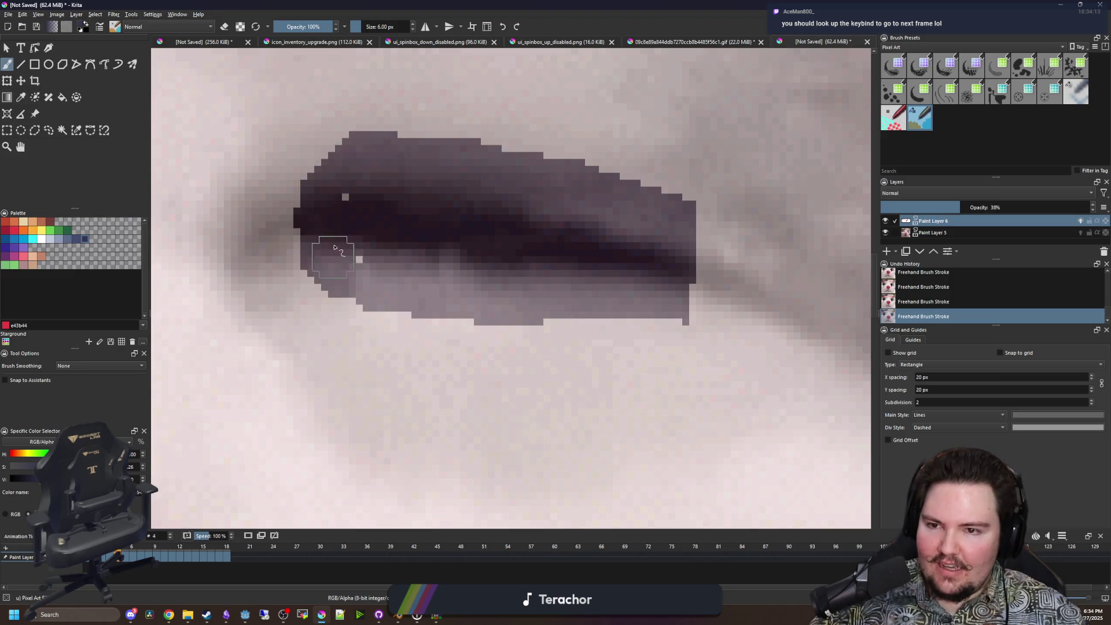
{"action": "scroll", "coordinate": [359, 270], "scroll_direction": "down", "scroll_amount": 1}
{"action": "mouse_move", "coordinate": [538, 285]}
{"action": "left_mouse_down"}
{"action": "mouse_move", "coordinate": [593, 287]}
{"action": "mouse_move", "coordinate": [574, 248]}
{"action": "left_mouse_up"}
{"action": "scroll", "coordinate": [581, 266], "scroll_direction": "down", "scroll_amount": 5}
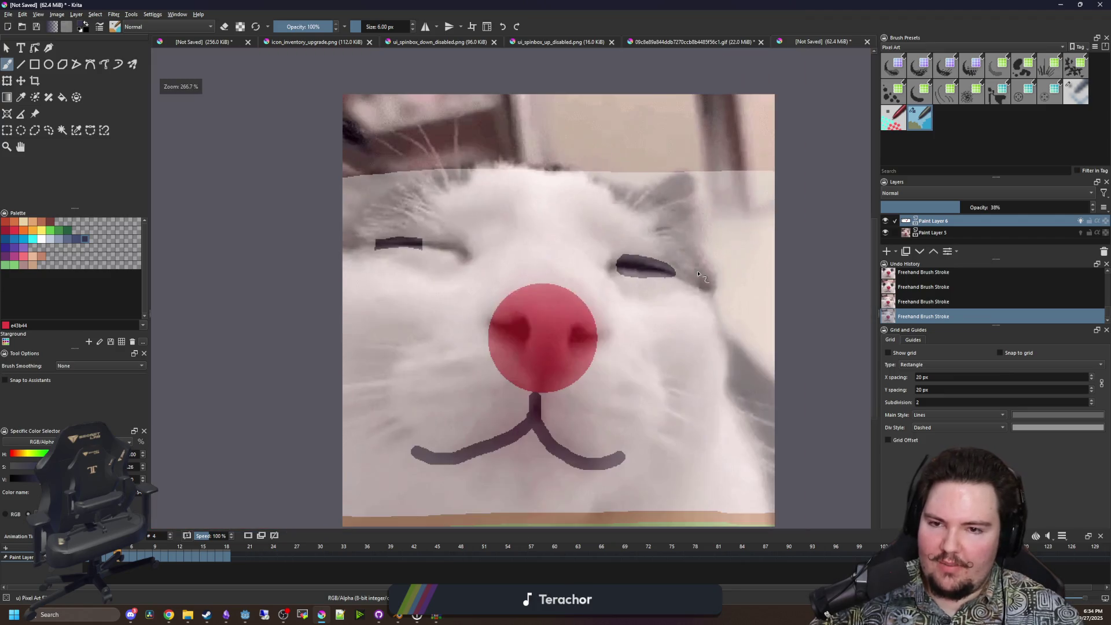
{"action": "scroll", "coordinate": [417, 245], "scroll_direction": "up", "scroll_amount": 6}
{"action": "mouse_move", "coordinate": [461, 271]}
{"action": "left_mouse_down"}
{"action": "mouse_move", "coordinate": [506, 258]}
{"action": "mouse_move", "coordinate": [453, 241]}
{"action": "mouse_move", "coordinate": [508, 248]}
{"action": "mouse_move", "coordinate": [518, 272]}
{"action": "left_mouse_up"}
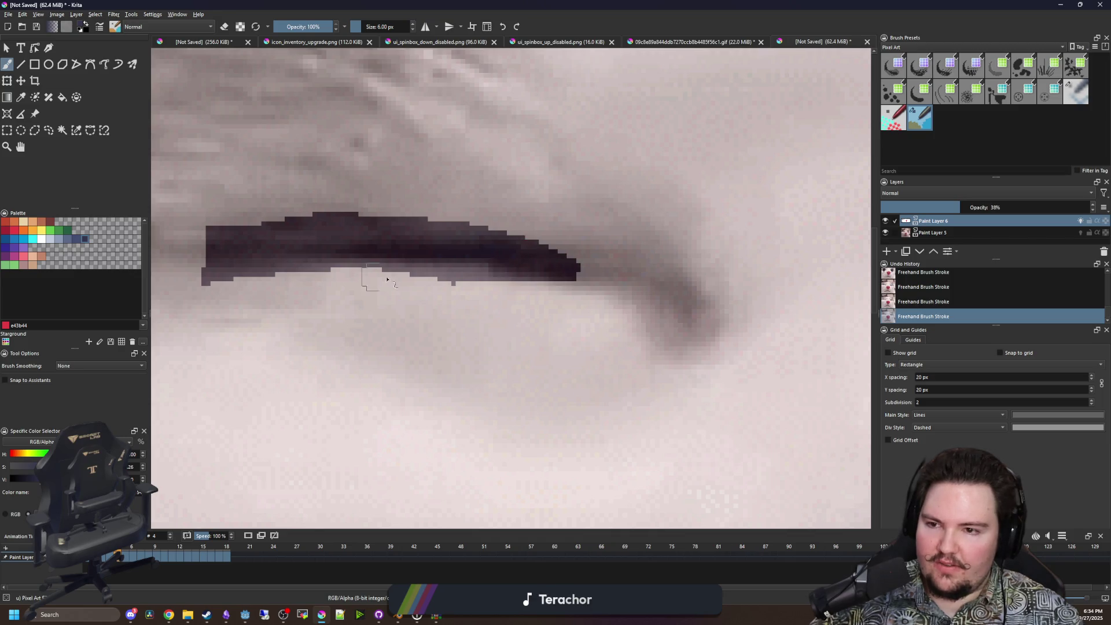
{"action": "scroll", "coordinate": [344, 278], "scroll_direction": "down", "scroll_amount": 1}
{"action": "mouse_move", "coordinate": [243, 271]}
{"action": "left_mouse_down"}
{"action": "mouse_move", "coordinate": [208, 266]}
{"action": "mouse_move", "coordinate": [255, 241]}
{"action": "left_mouse_up"}
{"action": "scroll", "coordinate": [313, 265], "scroll_direction": "down", "scroll_amount": 4}
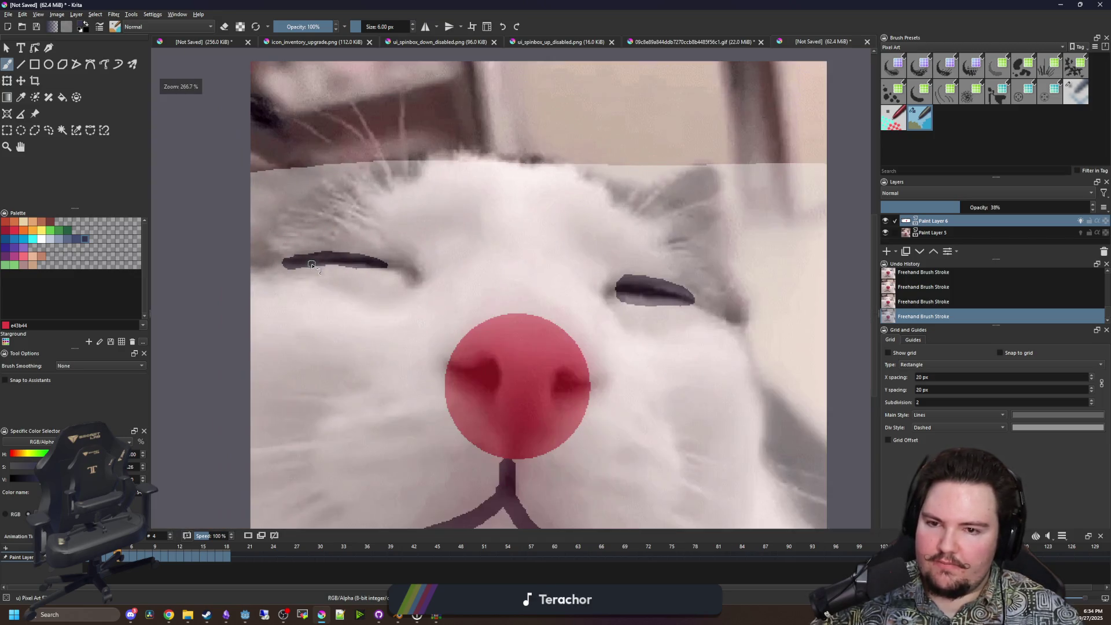
On frame 2, extend and thicken the first eye stroke at both ends.
{"action": "key", "text": "Left"}
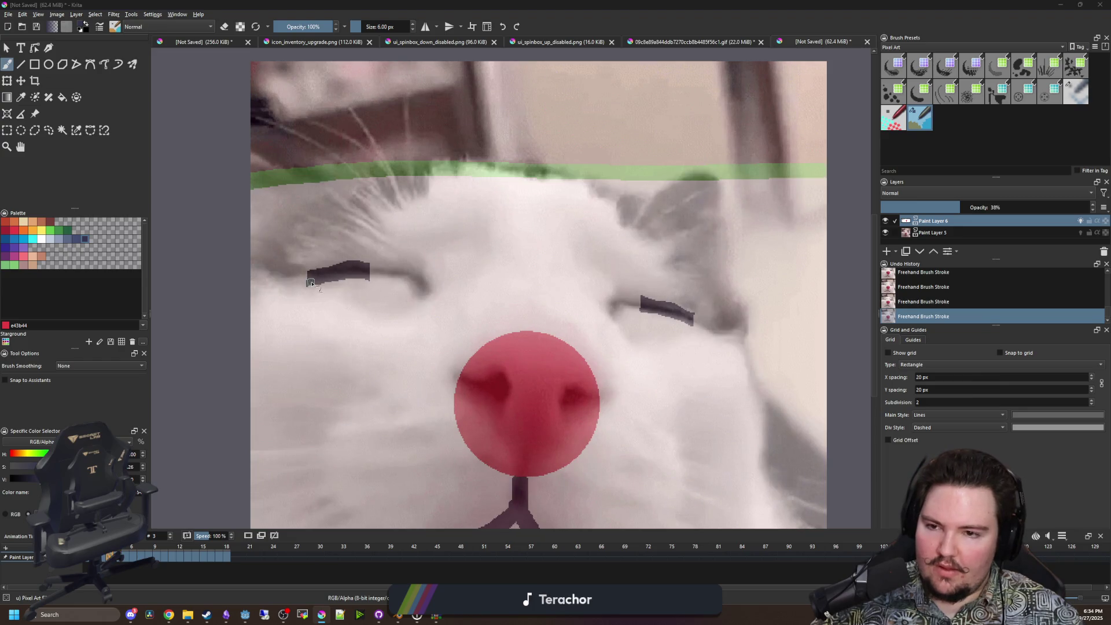
{"action": "scroll", "coordinate": [311, 283], "scroll_direction": "up", "scroll_amount": 4}
{"action": "mouse_move", "coordinate": [298, 280]}
{"action": "left_mouse_down"}
{"action": "mouse_move", "coordinate": [249, 291]}
{"action": "mouse_move", "coordinate": [340, 245]}
{"action": "left_mouse_up"}
{"action": "mouse_move", "coordinate": [519, 253]}
{"action": "left_mouse_down"}
{"action": "mouse_move", "coordinate": [607, 257]}
{"action": "mouse_move", "coordinate": [548, 231]}
{"action": "mouse_move", "coordinate": [599, 238]}
{"action": "left_mouse_up"}
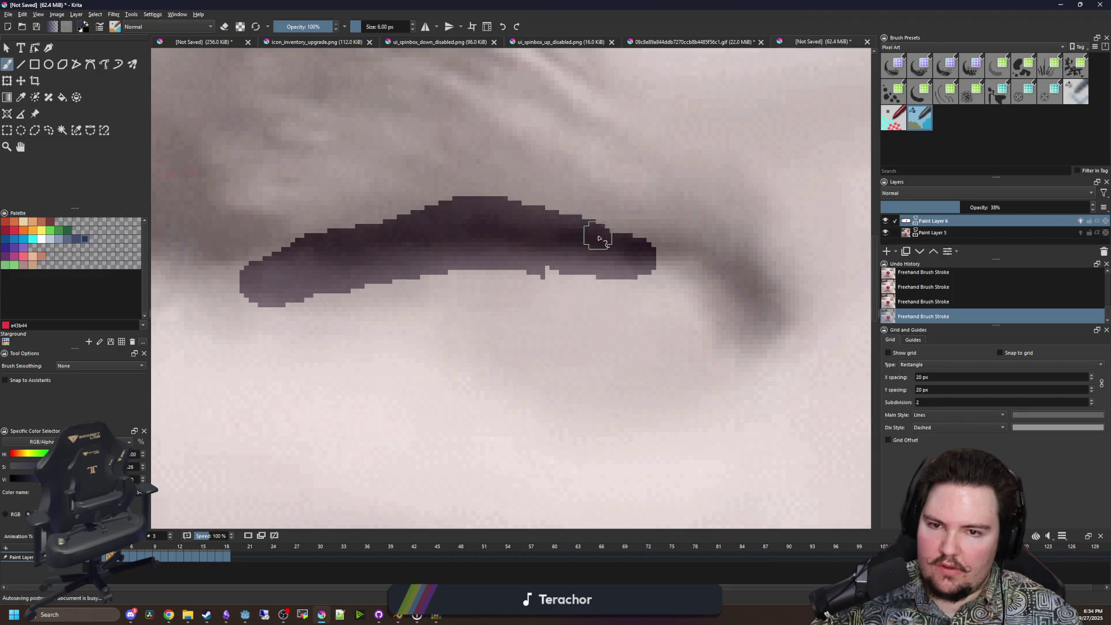
{"action": "scroll", "coordinate": [398, 250], "scroll_direction": "down", "scroll_amount": 8}
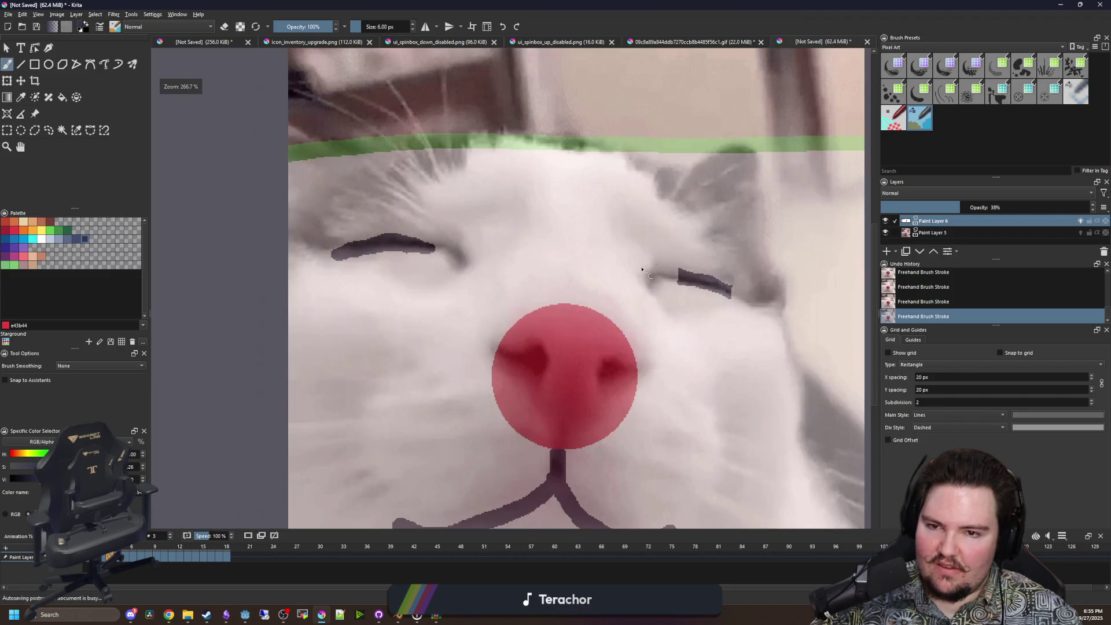
{"action": "scroll", "coordinate": [642, 287], "scroll_direction": "up", "scroll_amount": 8}
{"action": "left_click_drag", "start_coordinate": [609, 271], "coordinate": [609, 246]}
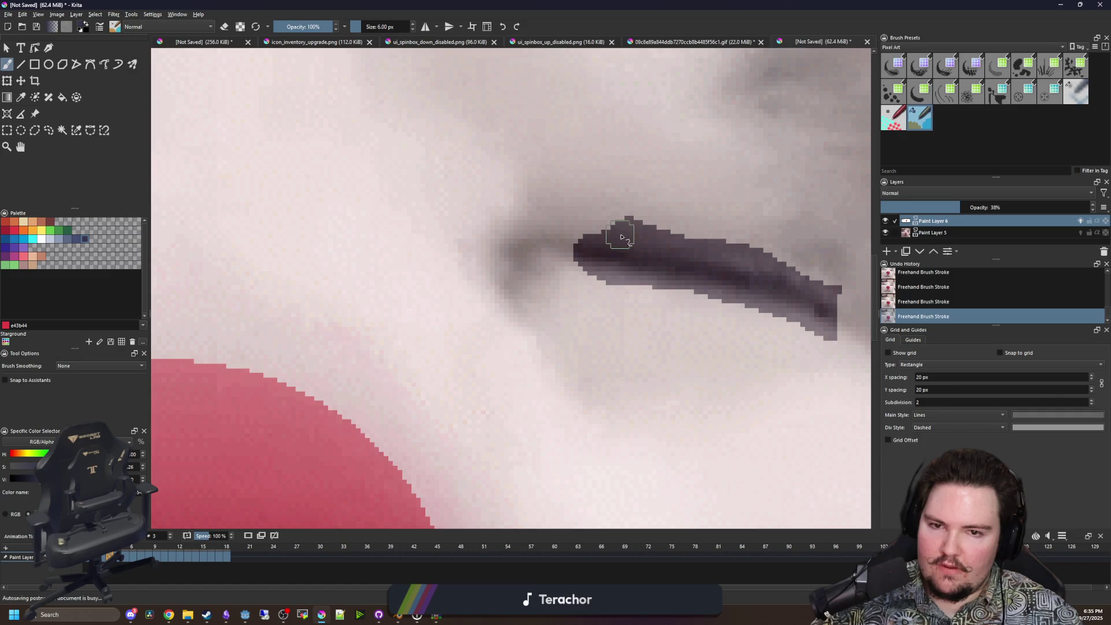
{"action": "key", "text": "minus"}
{"action": "left_click_drag", "start_coordinate": [760, 310], "coordinate": [756, 295]}
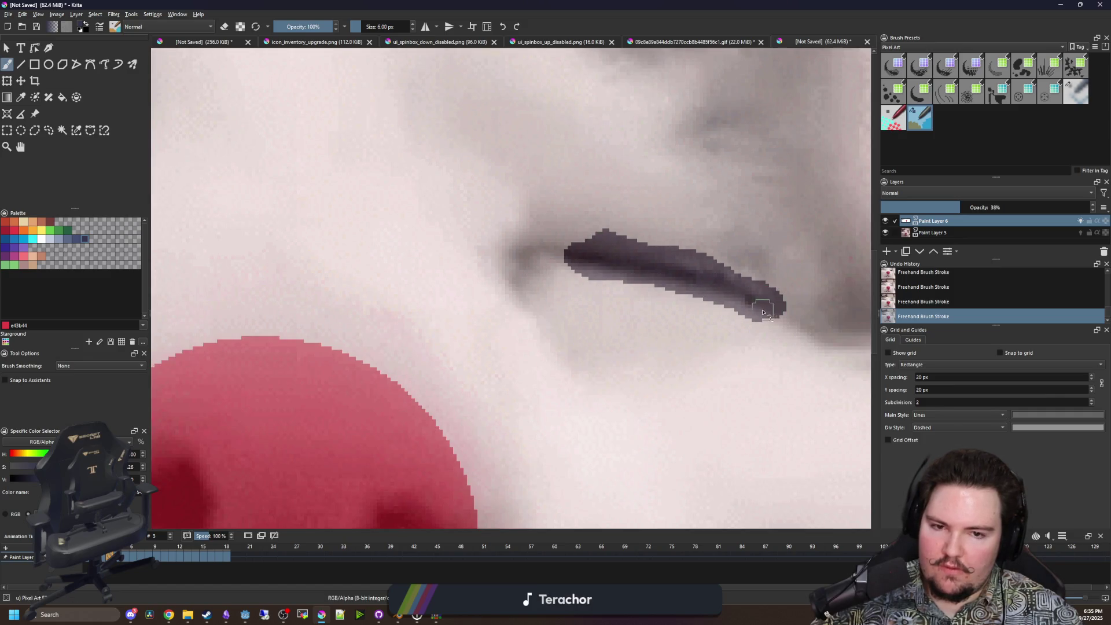
Darken and round off the right eye stroke's ends on frame 2, then step back to frame 1.
{"action": "key", "text": "minus"}
{"action": "key", "text": "minus"}
{"action": "key", "text": "minus"}
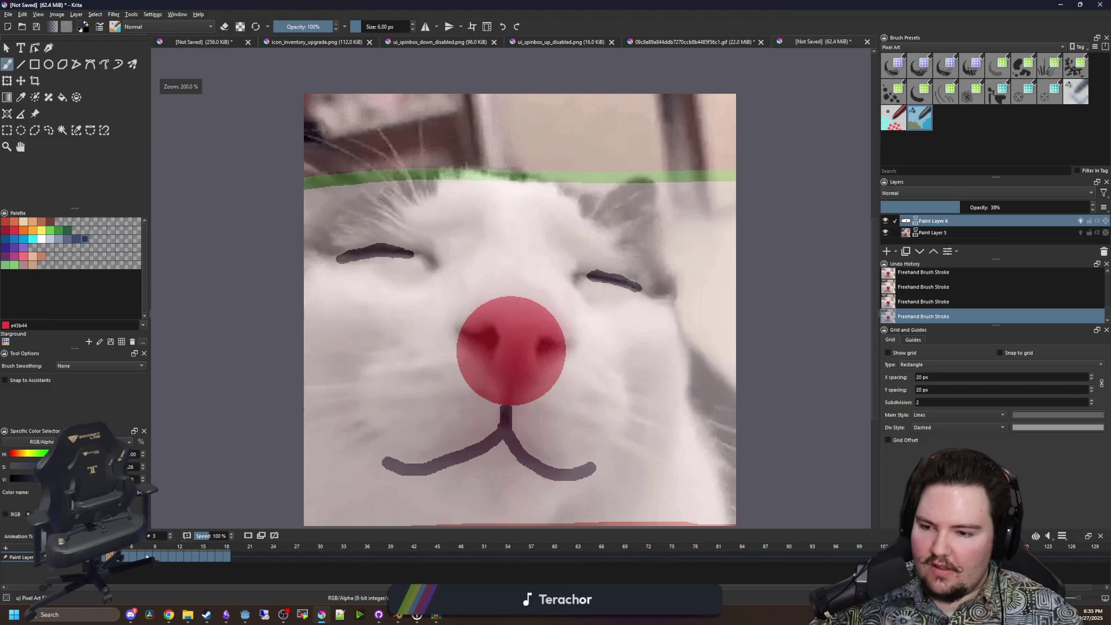
{"action": "scroll", "coordinate": [694, 283], "scroll_direction": "up", "scroll_amount": 5}
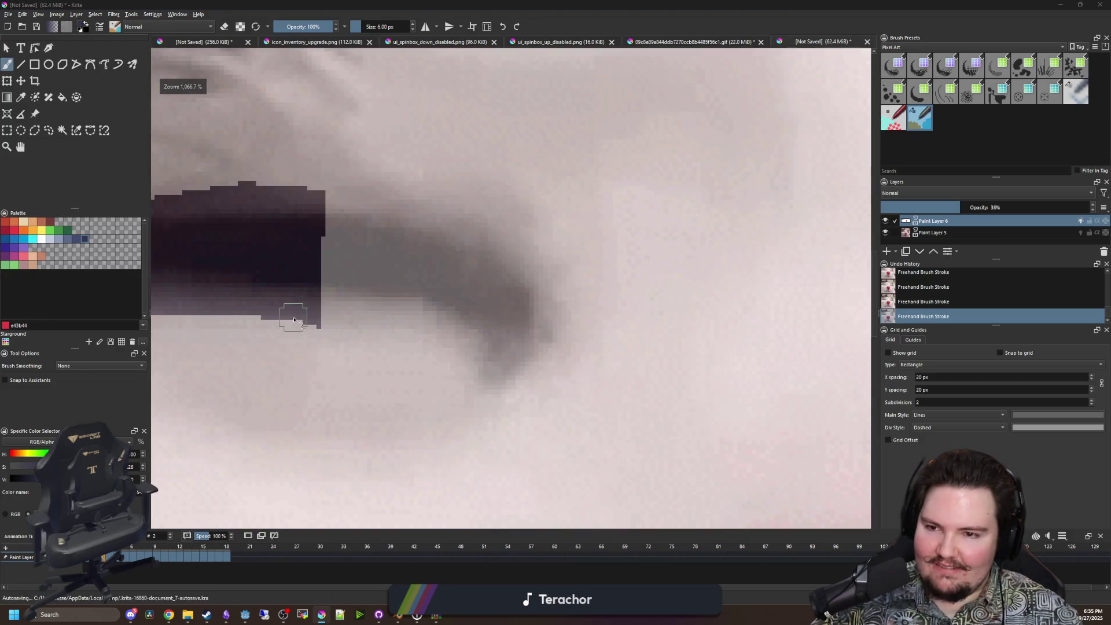
{"action": "mouse_move", "coordinate": [324, 314]}
{"action": "left_mouse_down"}
{"action": "mouse_move", "coordinate": [346, 241]}
{"action": "mouse_move", "coordinate": [322, 216]}
{"action": "mouse_move", "coordinate": [303, 262]}
{"action": "mouse_move", "coordinate": [228, 235]}
{"action": "mouse_move", "coordinate": [235, 206]}
{"action": "left_mouse_up"}
{"action": "scroll", "coordinate": [298, 267], "scroll_direction": "down", "scroll_amount": 3}
{"action": "scroll", "coordinate": [210, 265], "scroll_direction": "up", "scroll_amount": 4}
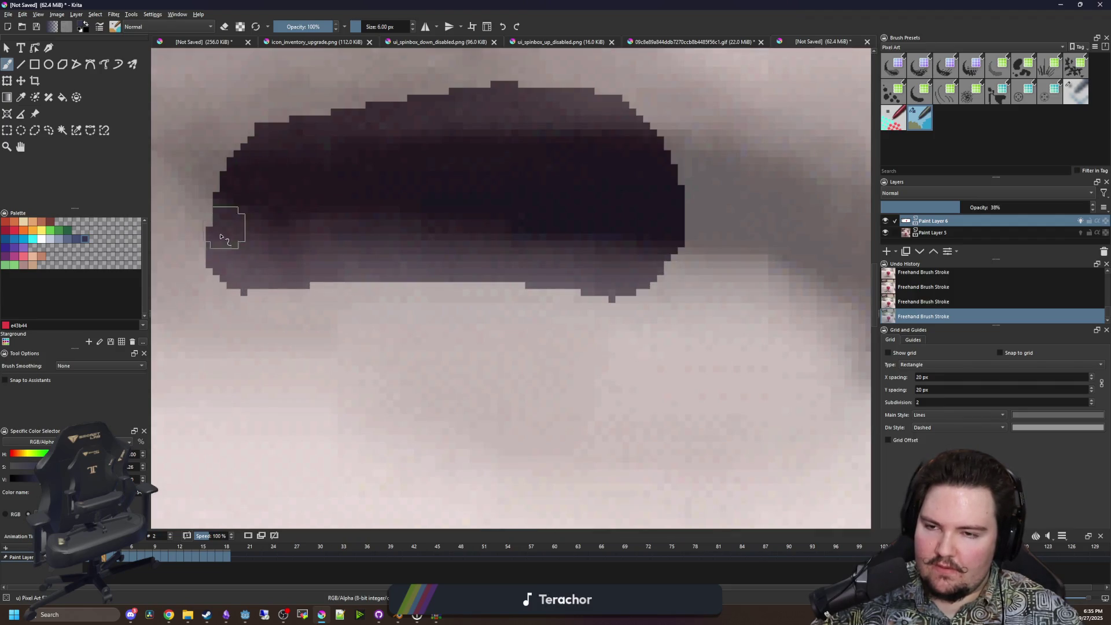
{"action": "scroll", "coordinate": [236, 206], "scroll_direction": "down", "scroll_amount": 5}
{"action": "scroll", "coordinate": [525, 310], "scroll_direction": "up", "scroll_amount": 4}
{"action": "mouse_move", "coordinate": [492, 287]}
{"action": "left_mouse_down"}
{"action": "mouse_move", "coordinate": [470, 260]}
{"action": "mouse_move", "coordinate": [496, 173]}
{"action": "mouse_move", "coordinate": [474, 256]}
{"action": "left_mouse_up"}
{"action": "left_click_drag", "start_coordinate": [700, 317], "coordinate": [692, 223]}
{"action": "scroll", "coordinate": [434, 318], "scroll_direction": "down", "scroll_amount": 4}
{"action": "key", "text": "Left"}
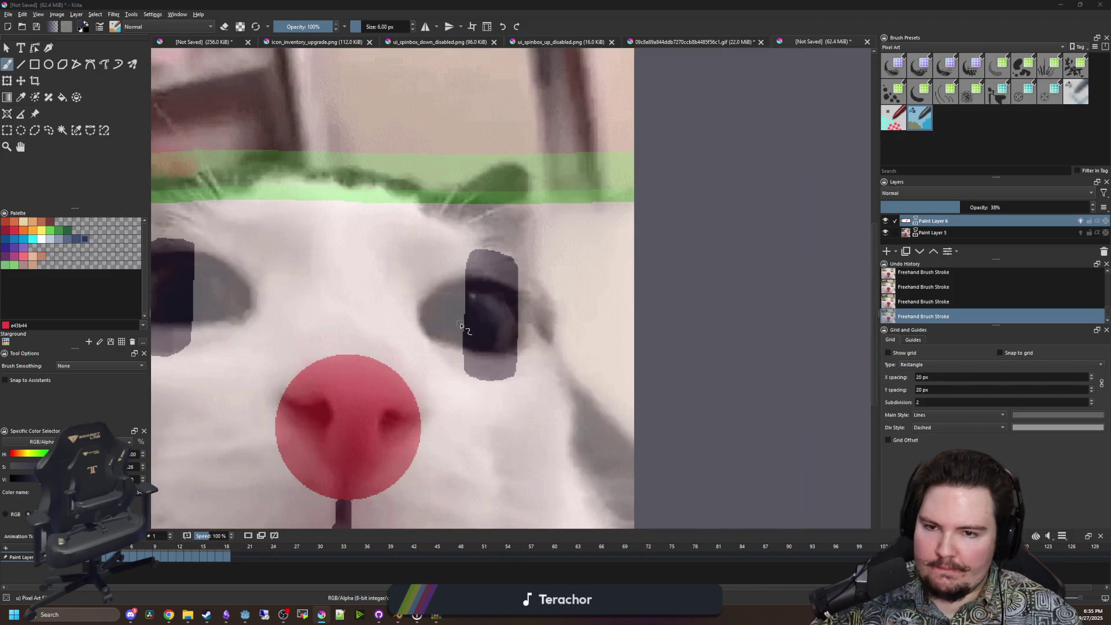
Review the earlier animation frames, stepping from frame 0 forward.
{"action": "scroll", "coordinate": [522, 356], "scroll_direction": "down", "scroll_amount": 2}
{"action": "scroll", "coordinate": [375, 308], "scroll_direction": "up", "scroll_amount": 5}
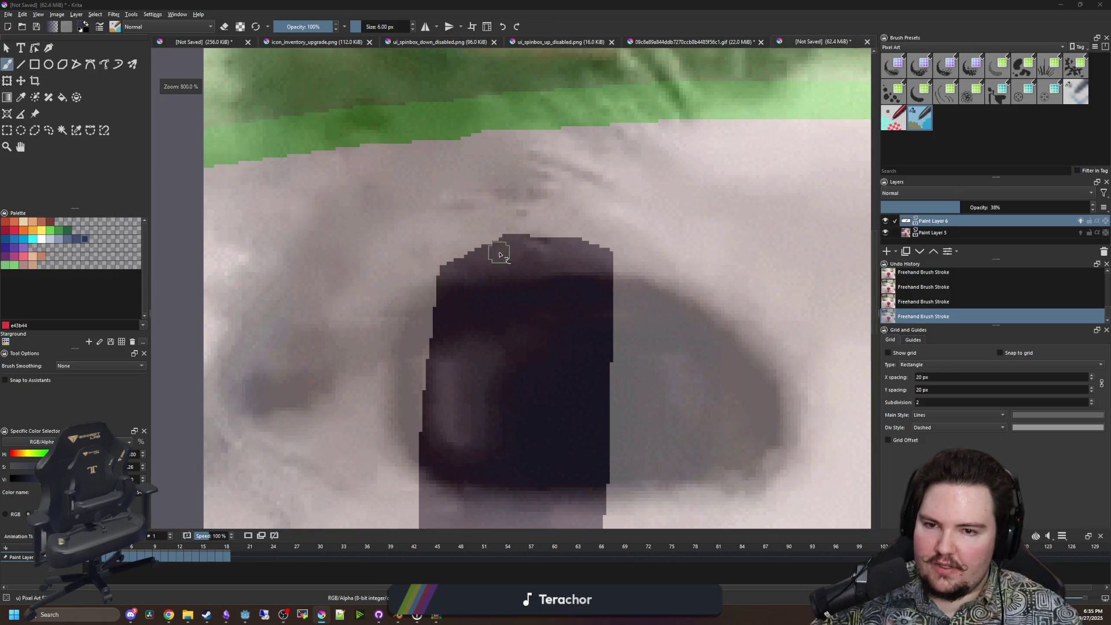
{"action": "scroll", "coordinate": [499, 254], "scroll_direction": "down", "scroll_amount": 1}
{"action": "scroll", "coordinate": [441, 412], "scroll_direction": "down", "scroll_amount": 1}
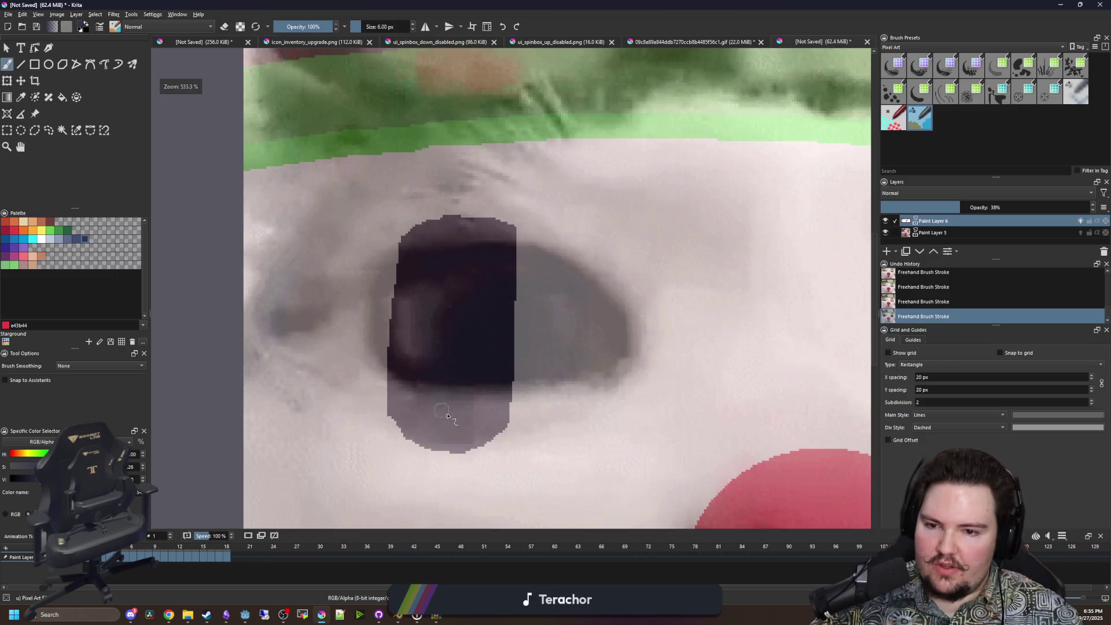
{"action": "scroll", "coordinate": [434, 425], "scroll_direction": "up", "scroll_amount": 4}
{"action": "scroll", "coordinate": [352, 353], "scroll_direction": "down", "scroll_amount": 4}
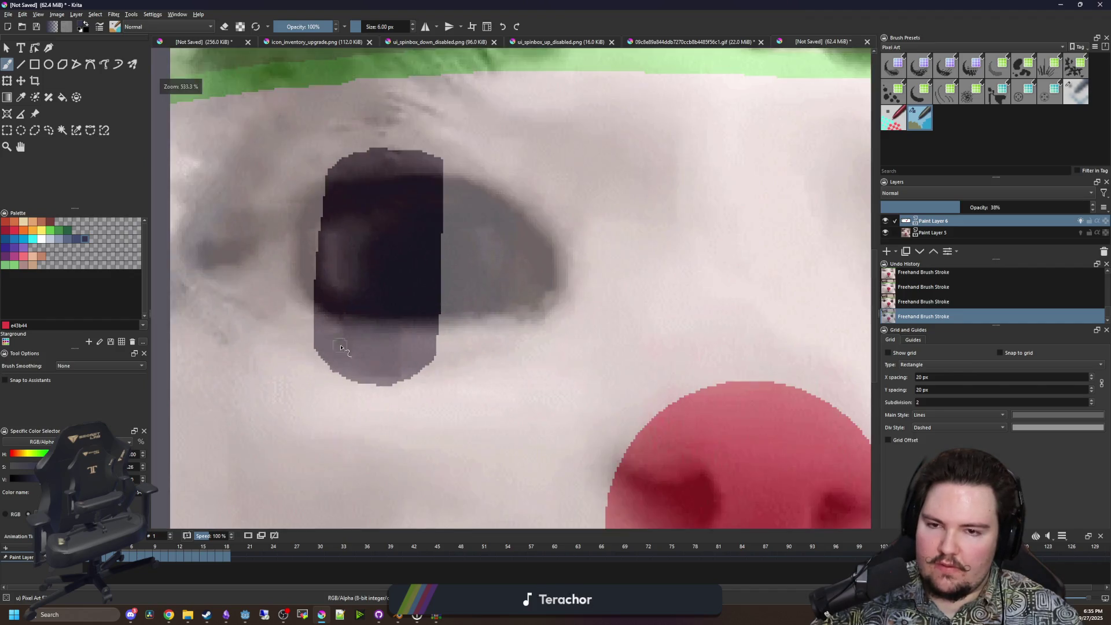
{"action": "scroll", "coordinate": [352, 353], "scroll_direction": "down", "scroll_amount": 3}
{"action": "key", "text": "Left"}
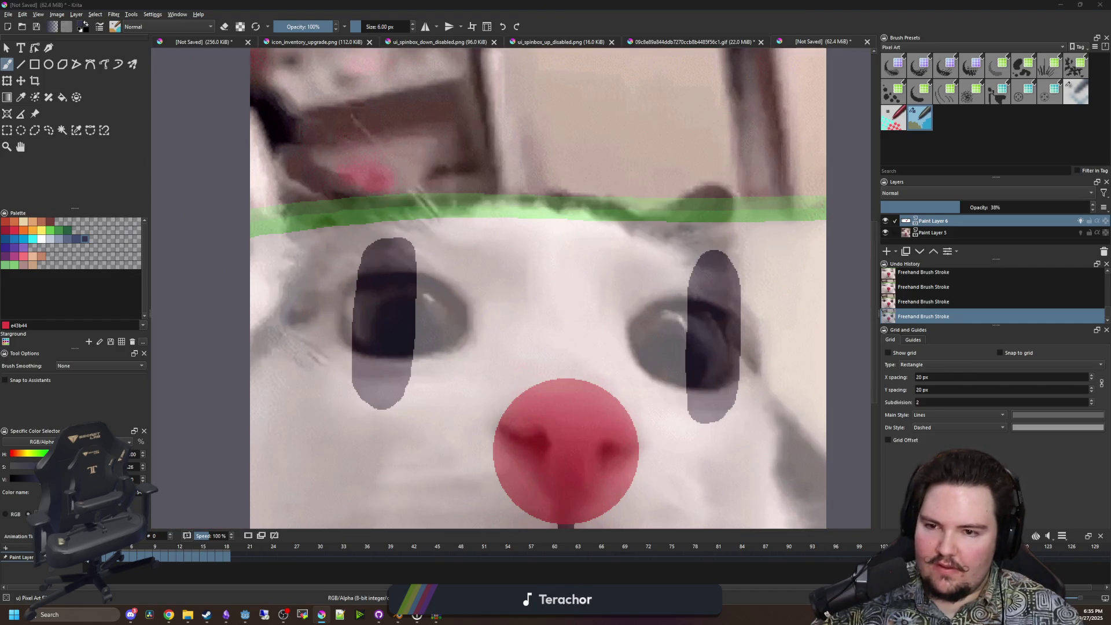
{"action": "key", "text": "Right"}
{"action": "key", "text": "Right"}
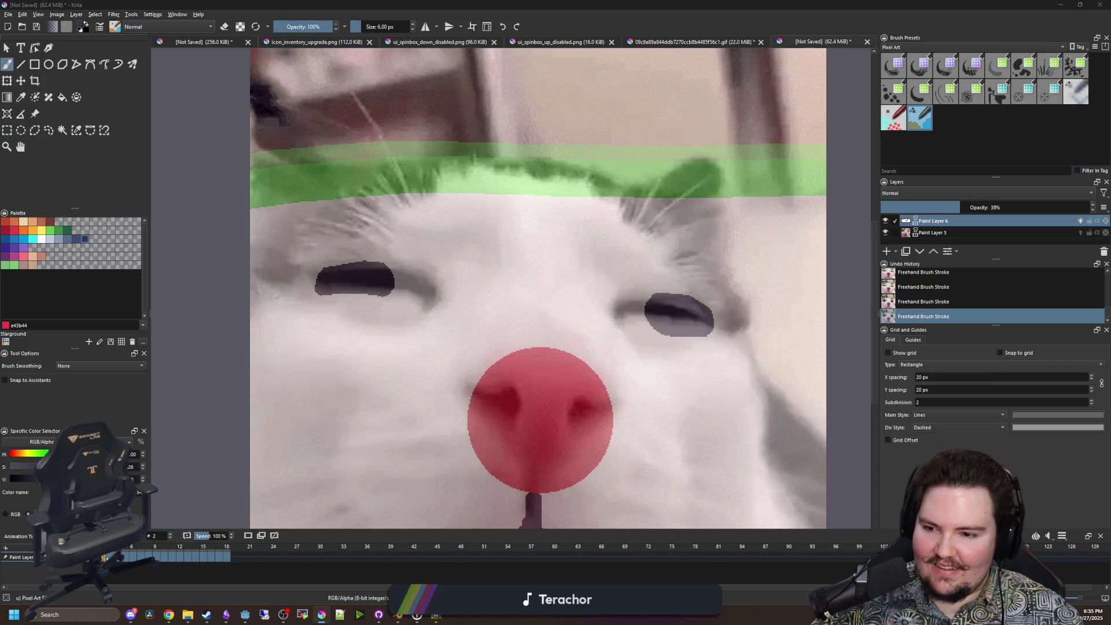
{"action": "key", "text": "Right"}
{"action": "key", "text": "Right"}
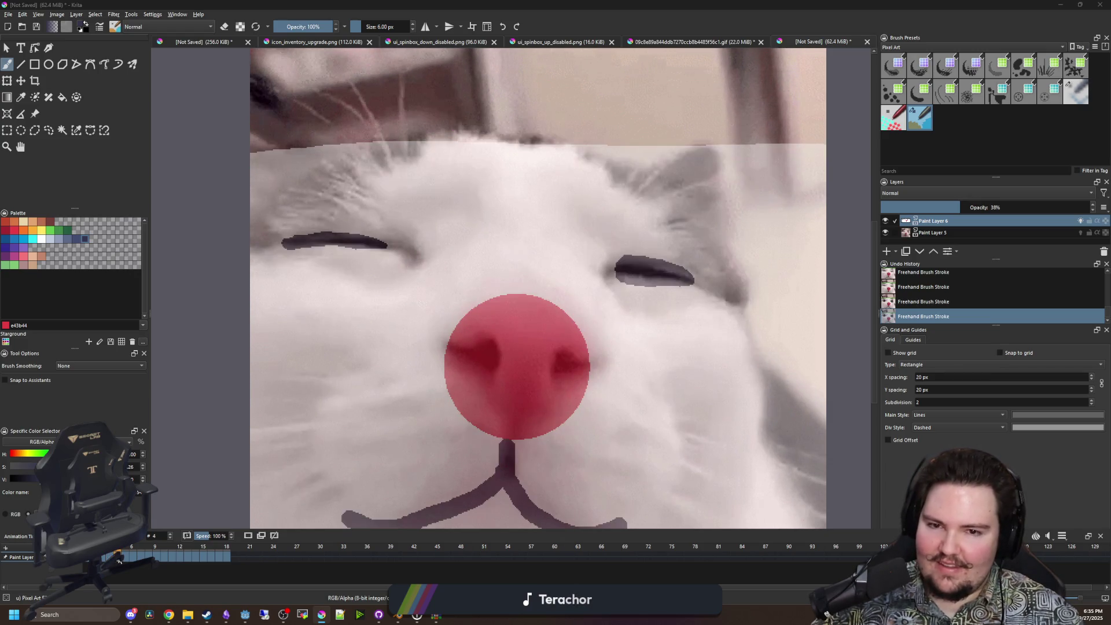
{"action": "key", "text": "Right"}
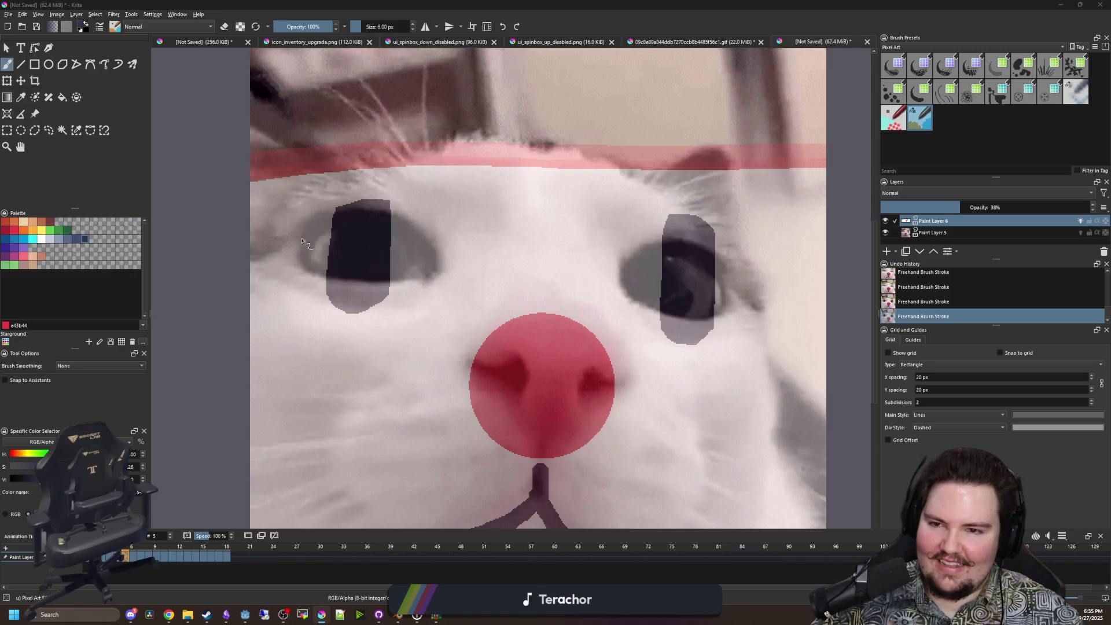
Smooth the stepped edge of the tall eye patch on frame 5.
{"action": "scroll", "coordinate": [384, 259], "scroll_direction": "up", "scroll_amount": 6}
{"action": "mouse_move", "coordinate": [372, 310]}
{"action": "left_mouse_down"}
{"action": "mouse_move", "coordinate": [380, 297]}
{"action": "mouse_move", "coordinate": [276, 318]}
{"action": "left_mouse_up"}
{"action": "scroll", "coordinate": [514, 254], "scroll_direction": "down", "scroll_amount": 2}
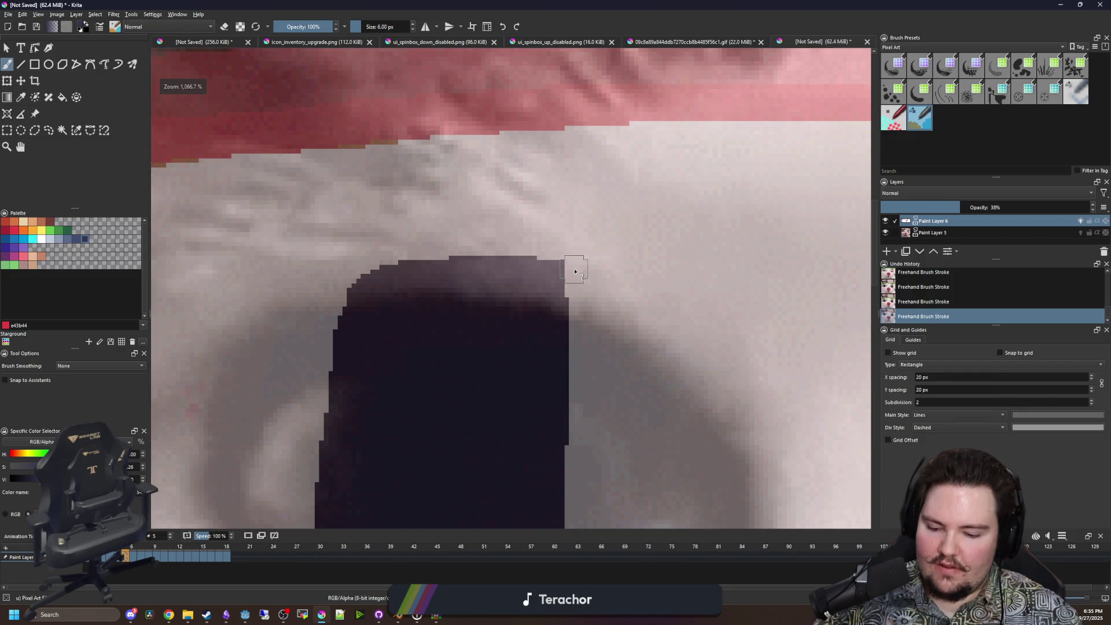
{"action": "scroll", "coordinate": [574, 271], "scroll_direction": "up", "scroll_amount": 1}
{"action": "scroll", "coordinate": [551, 241], "scroll_direction": "down", "scroll_amount": 3}
{"action": "scroll", "coordinate": [300, 365], "scroll_direction": "down", "scroll_amount": 3}
{"action": "scroll", "coordinate": [519, 251], "scroll_direction": "up", "scroll_amount": 3}
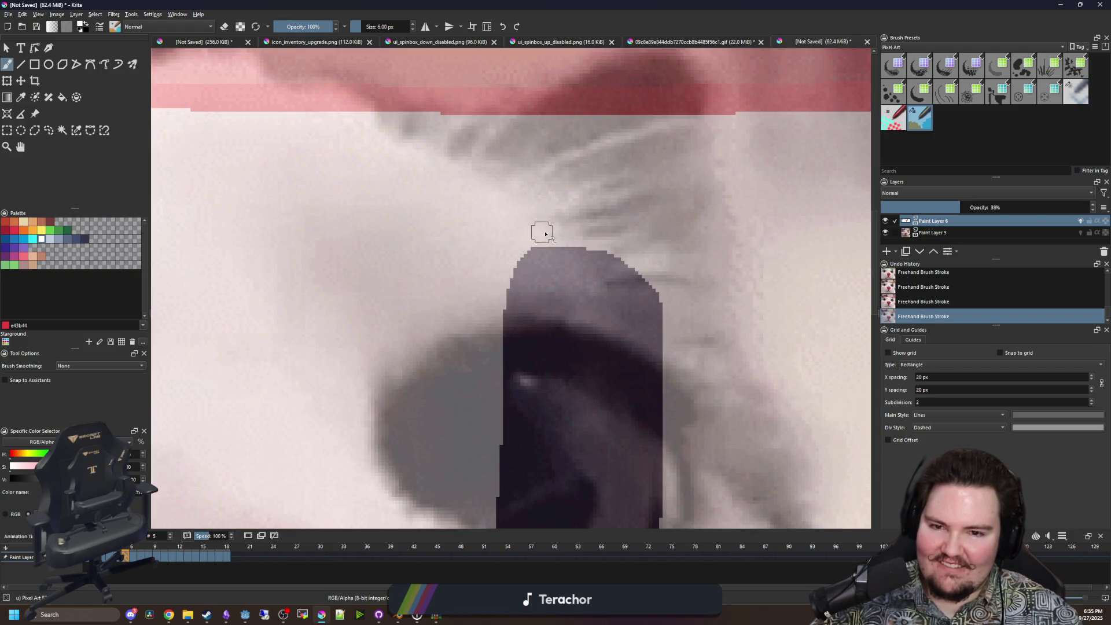
{"action": "scroll", "coordinate": [545, 234], "scroll_direction": "down", "scroll_amount": 2}
{"action": "scroll", "coordinate": [526, 372], "scroll_direction": "up", "scroll_amount": 3}
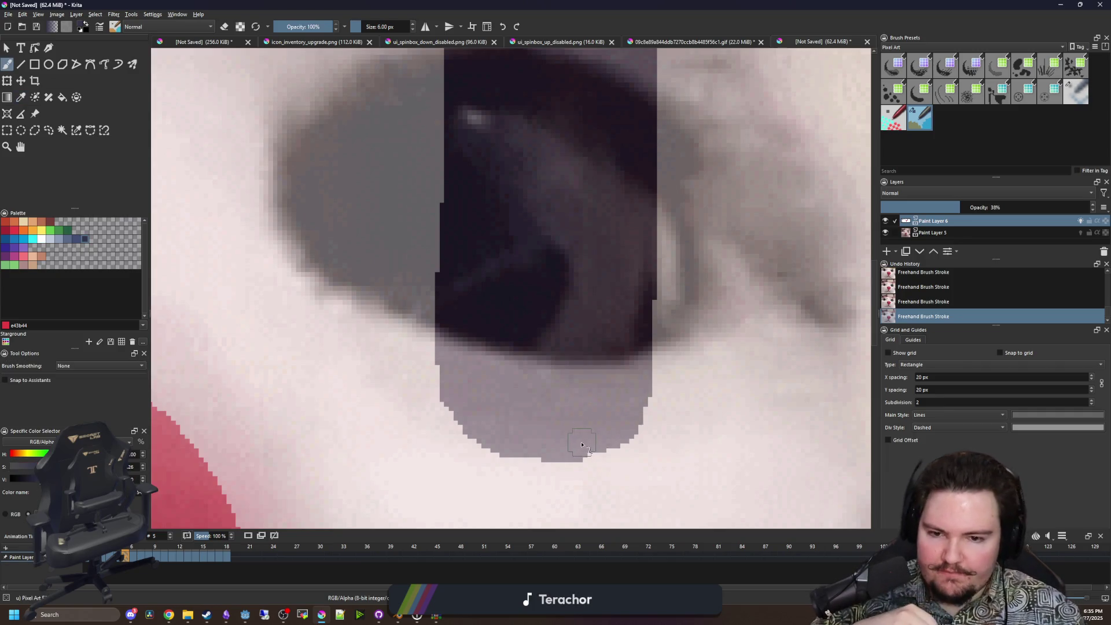
On frame 6, fill out the lower edge of the grey eye patch.
{"action": "left_click", "coordinate": [134, 558]}
{"action": "scroll", "coordinate": [540, 366], "scroll_direction": "down", "scroll_amount": 2}
{"action": "scroll", "coordinate": [526, 405], "scroll_direction": "up", "scroll_amount": 3}
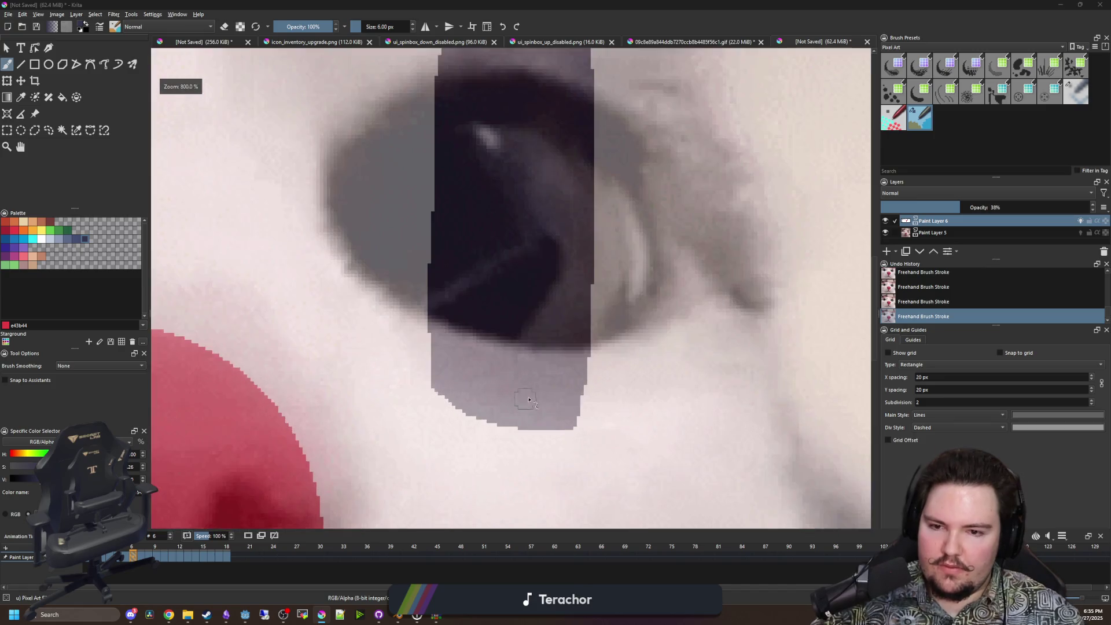
{"action": "left_click_drag", "start_coordinate": [520, 432], "coordinate": [454, 414]}
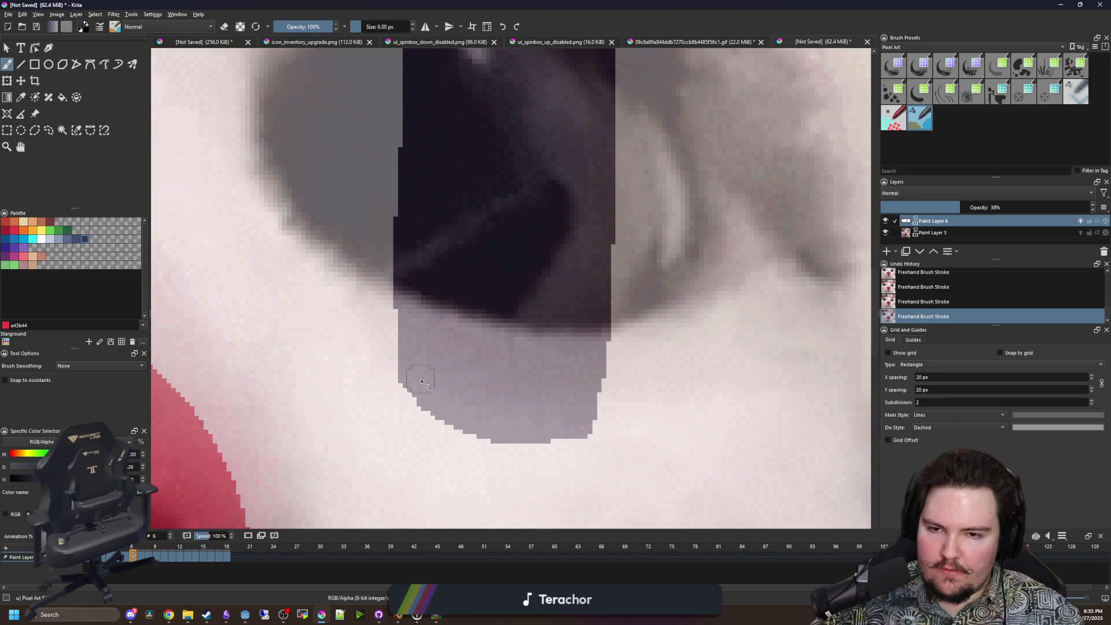
{"action": "scroll", "coordinate": [422, 381], "scroll_direction": "down", "scroll_amount": 4}
{"action": "scroll", "coordinate": [355, 409], "scroll_direction": "up", "scroll_amount": 6}
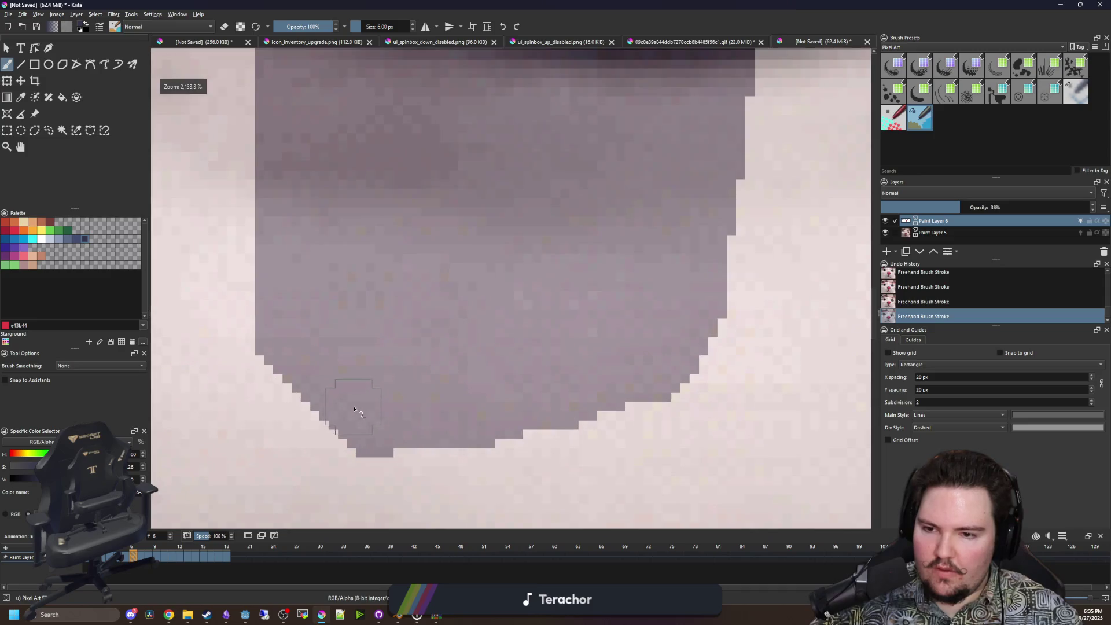
{"action": "scroll", "coordinate": [294, 393], "scroll_direction": "down", "scroll_amount": 6}
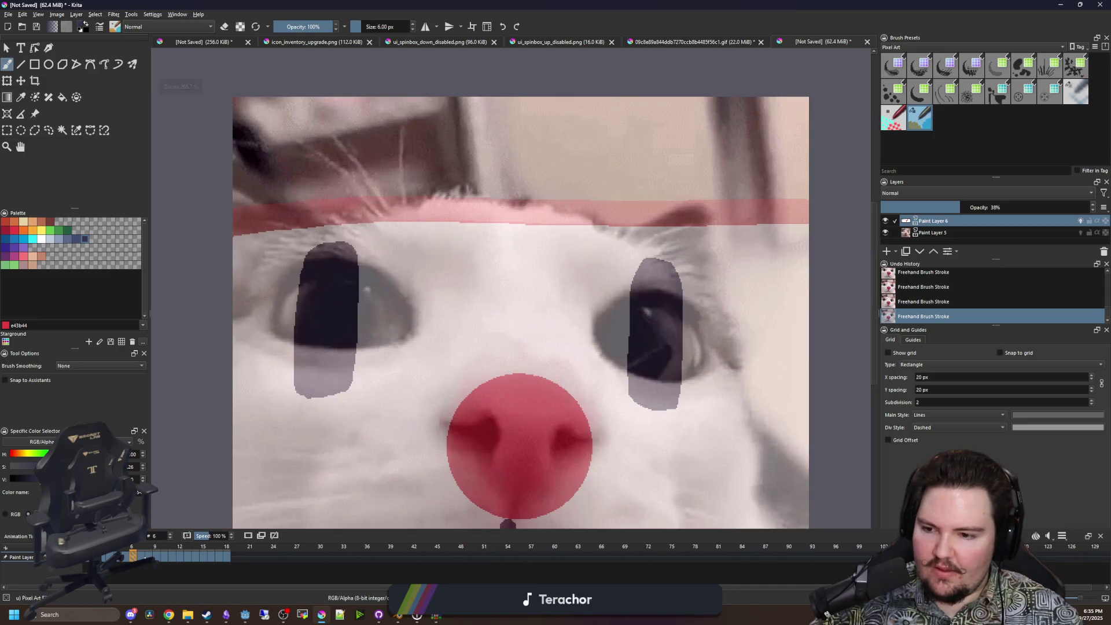
Move to animation frame 7 after briefly checking frame 8.
{"action": "key", "text": "period"}
{"action": "left_click", "coordinate": [149, 555]}
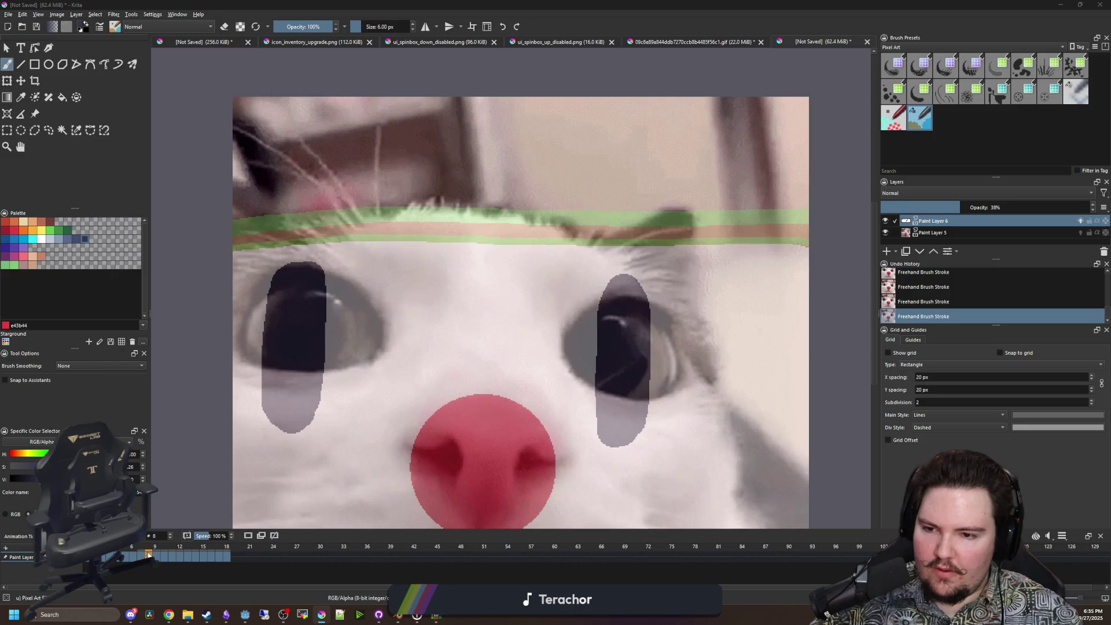
{"action": "left_click", "coordinate": [141, 554]}
{"action": "scroll", "coordinate": [303, 339], "scroll_direction": "up", "scroll_amount": 8}
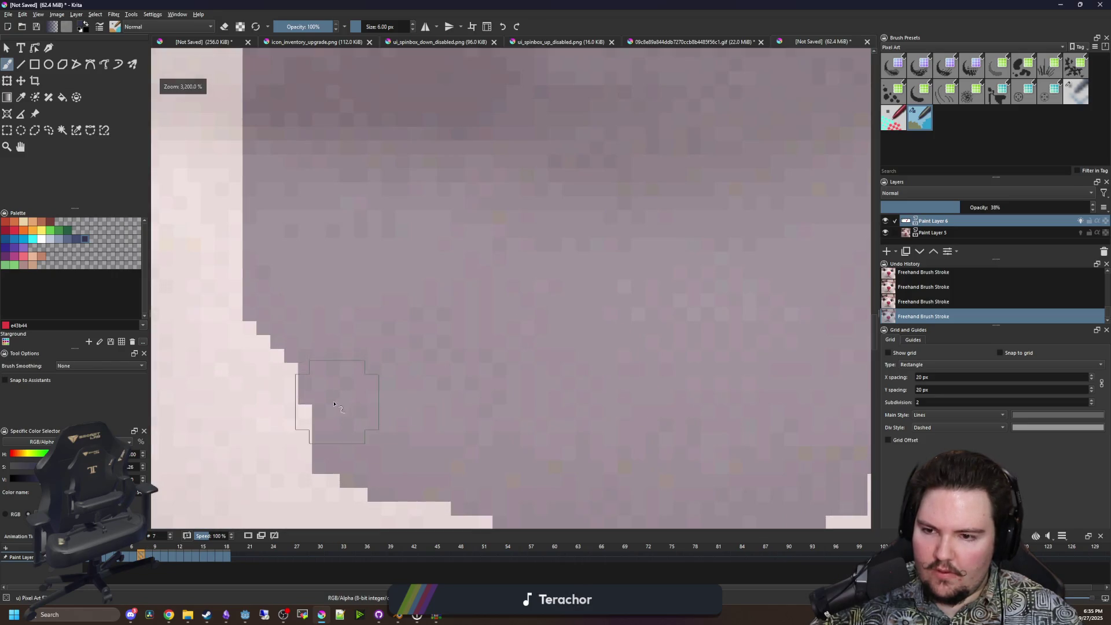
{"action": "scroll", "coordinate": [302, 338], "scroll_direction": "down", "scroll_amount": 4}
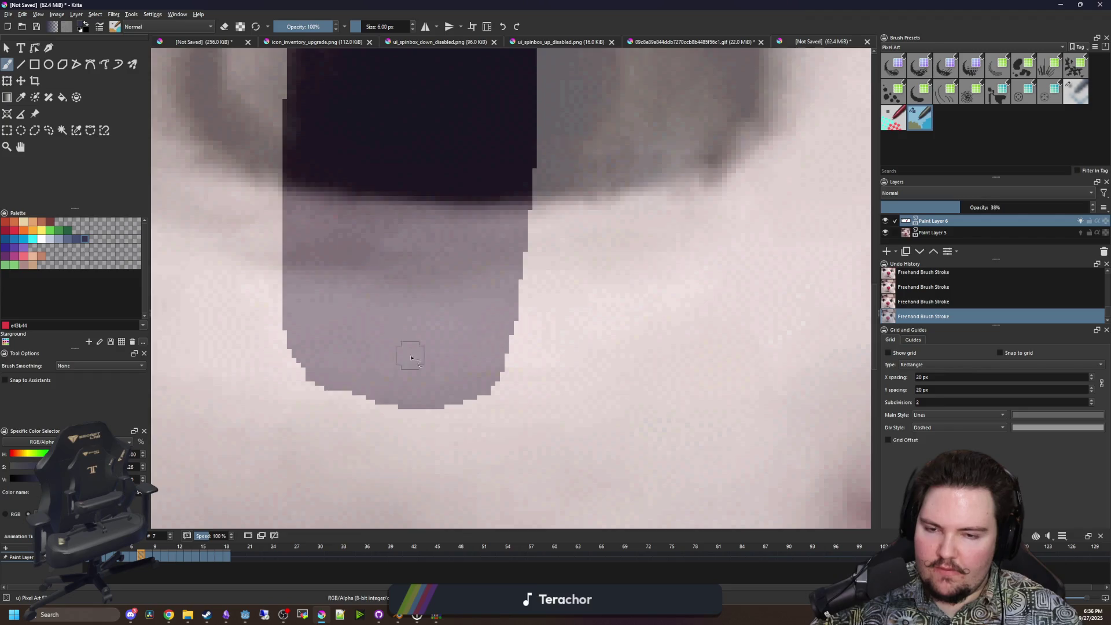
{"action": "scroll", "coordinate": [362, 372], "scroll_direction": "down", "scroll_amount": 6}
{"action": "scroll", "coordinate": [628, 229], "scroll_direction": "up", "scroll_amount": 6}
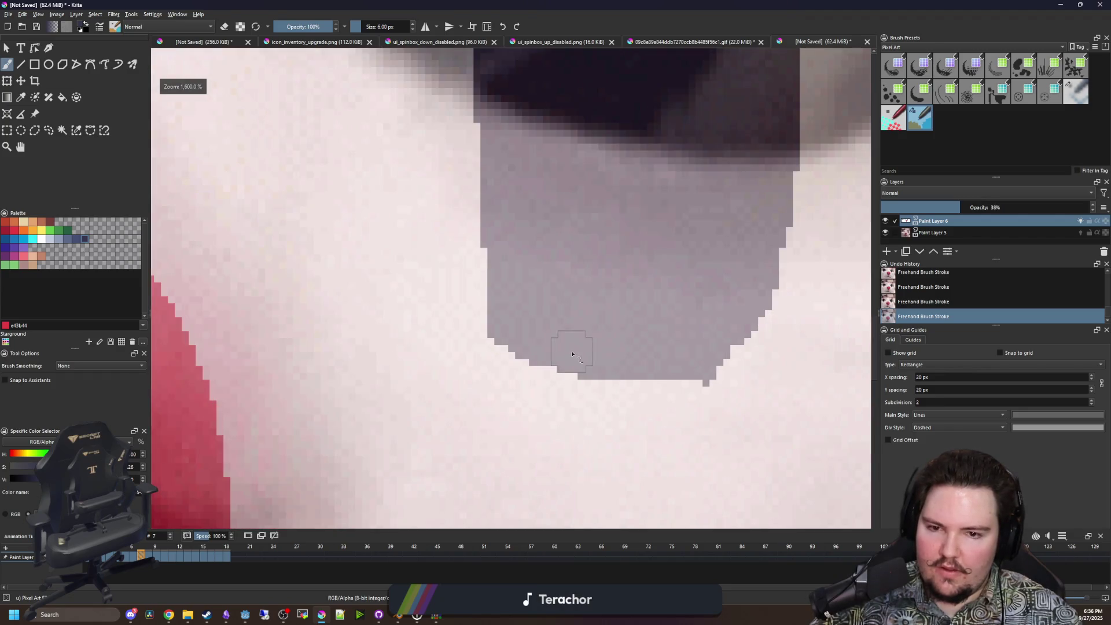
Load the light pink fur colour into the brush, then hide the cat photo to check the drawing.
{"action": "key", "text": "p"}
{"action": "left_click", "coordinate": [440, 397]}
{"action": "key", "text": "b"}
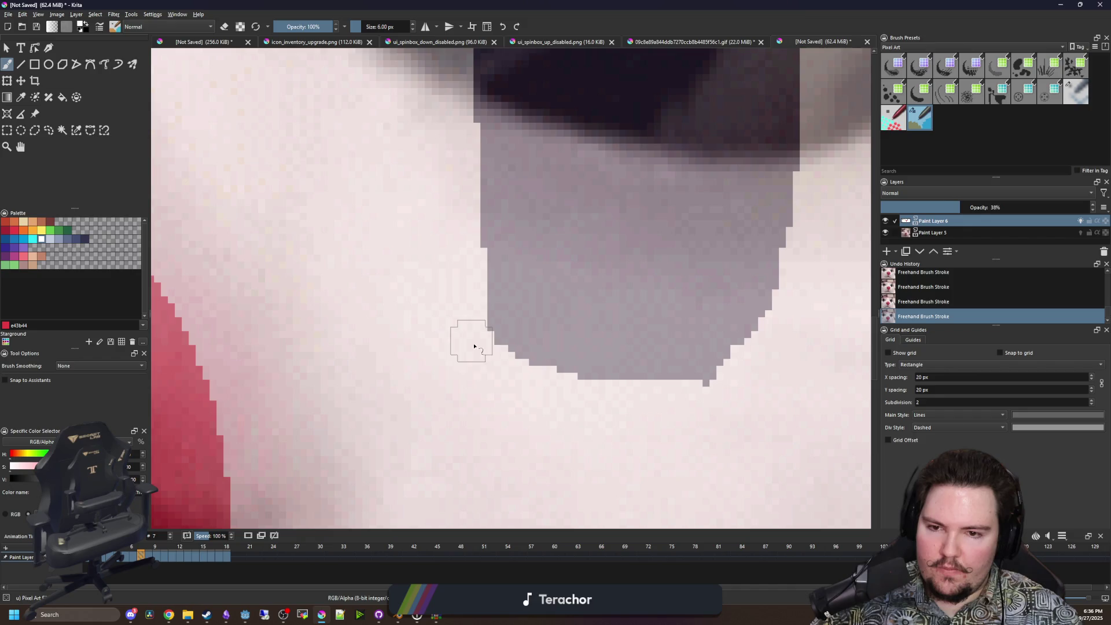
{"action": "scroll", "coordinate": [470, 331], "scroll_direction": "down", "scroll_amount": 3}
{"action": "scroll", "coordinate": [468, 439], "scroll_direction": "up", "scroll_amount": 3}
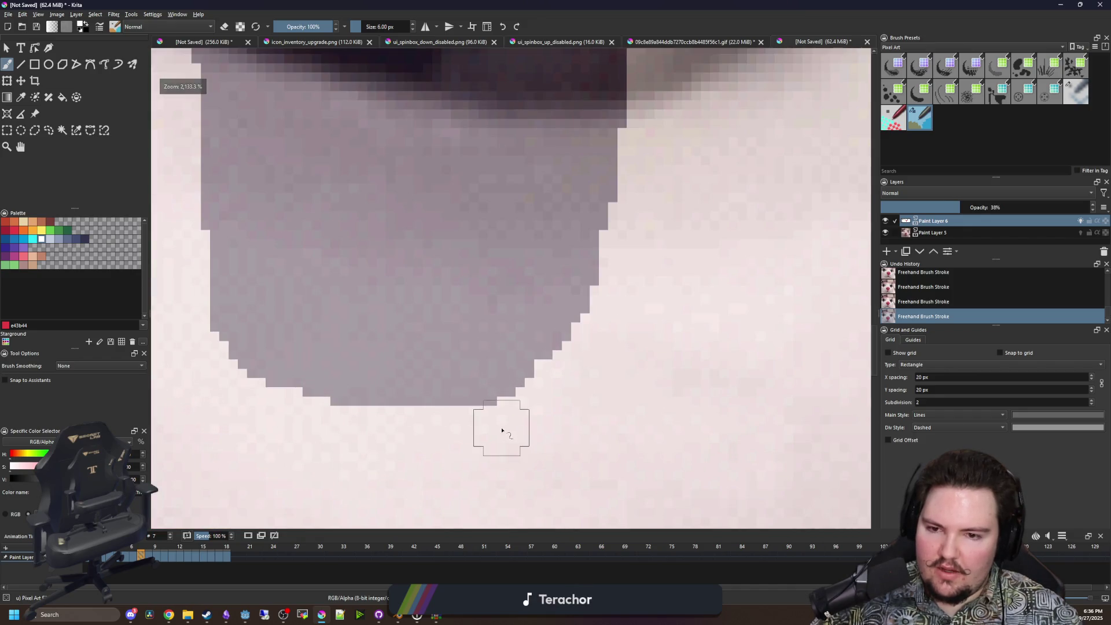
{"action": "scroll", "coordinate": [498, 431], "scroll_direction": "down", "scroll_amount": 3}
{"action": "scroll", "coordinate": [447, 134], "scroll_direction": "up", "scroll_amount": 3}
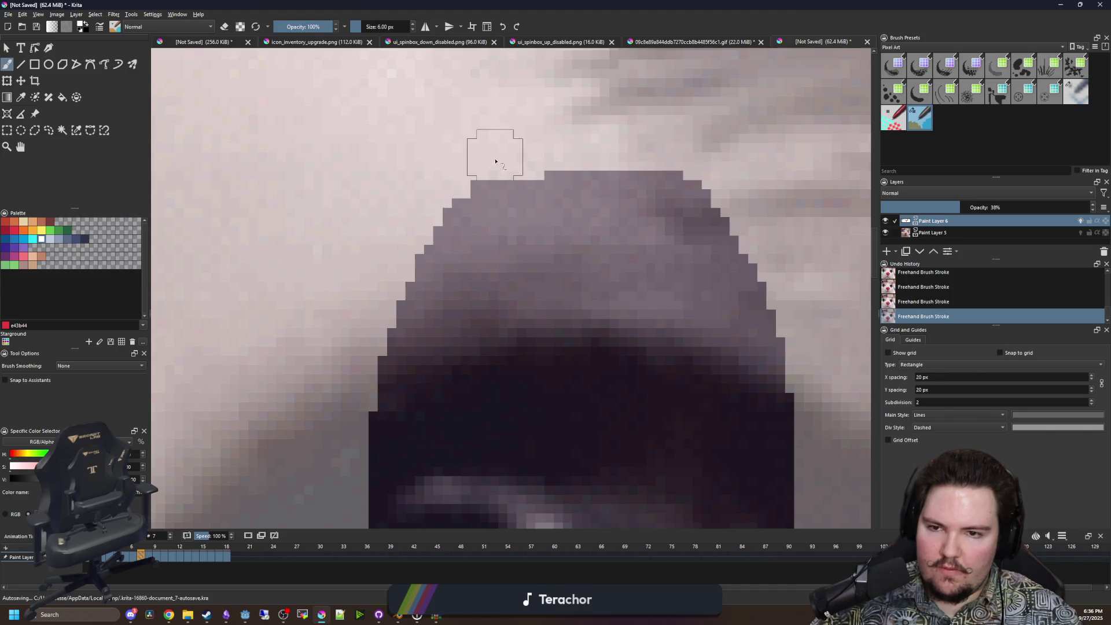
{"action": "scroll", "coordinate": [459, 164], "scroll_direction": "down", "scroll_amount": 6}
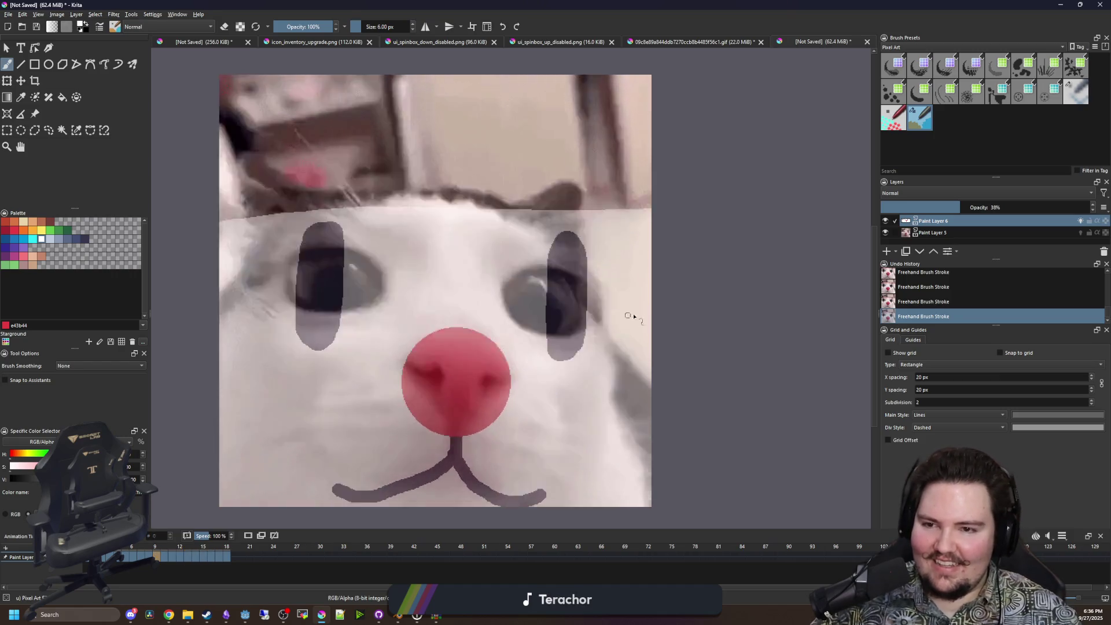
{"action": "left_click", "coordinate": [885, 232]}
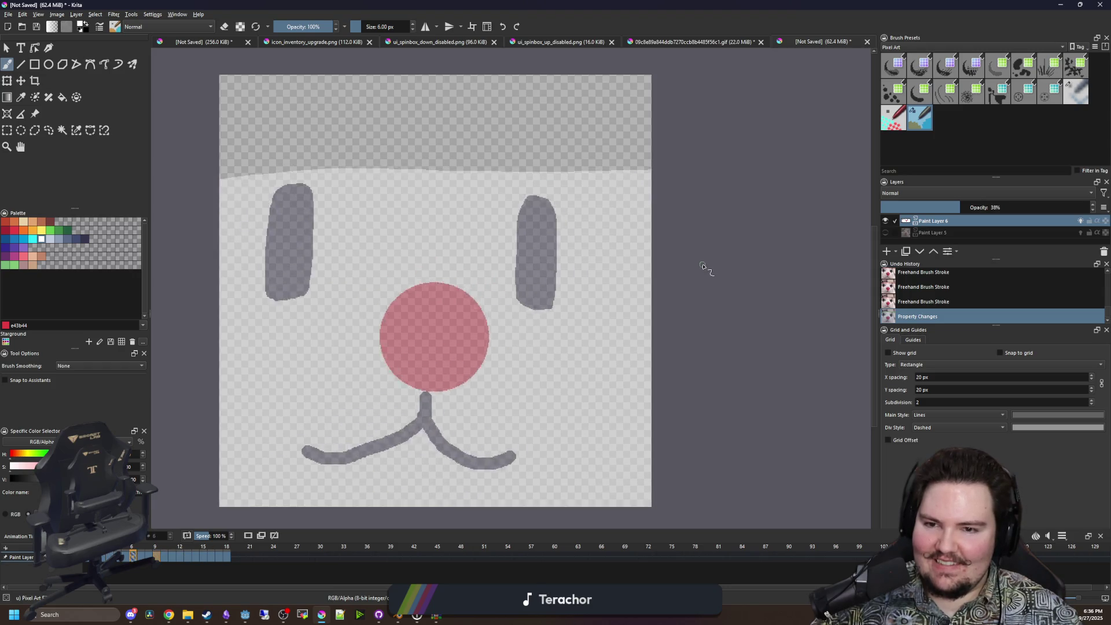
{"action": "scroll", "coordinate": [703, 266], "scroll_direction": "down", "scroll_amount": 8}
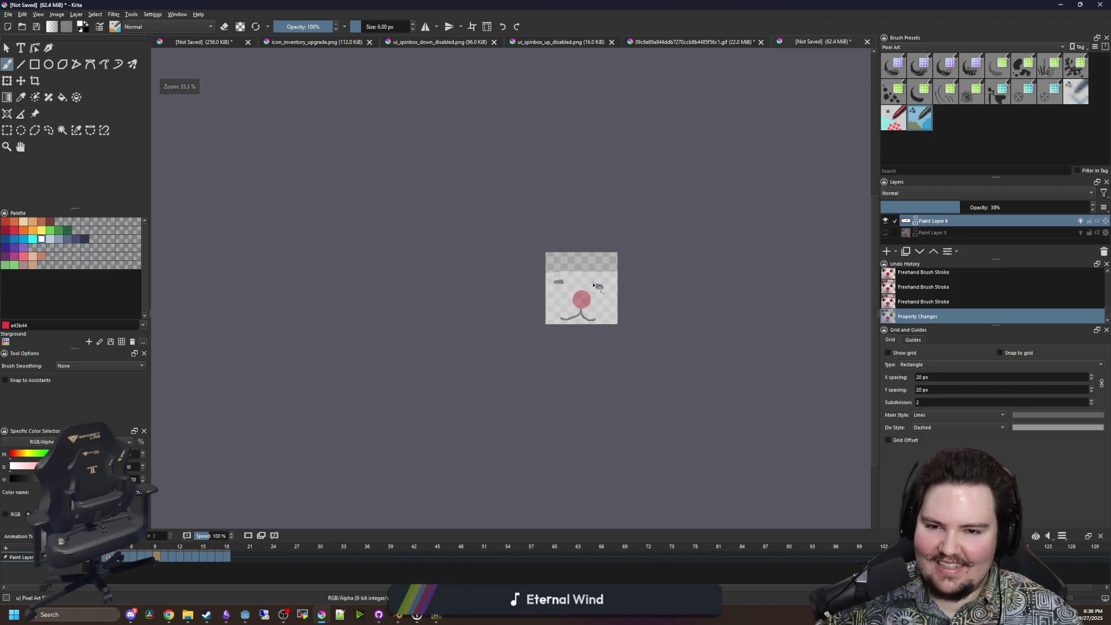
{"action": "scroll", "coordinate": [588, 291], "scroll_direction": "up", "scroll_amount": 2}
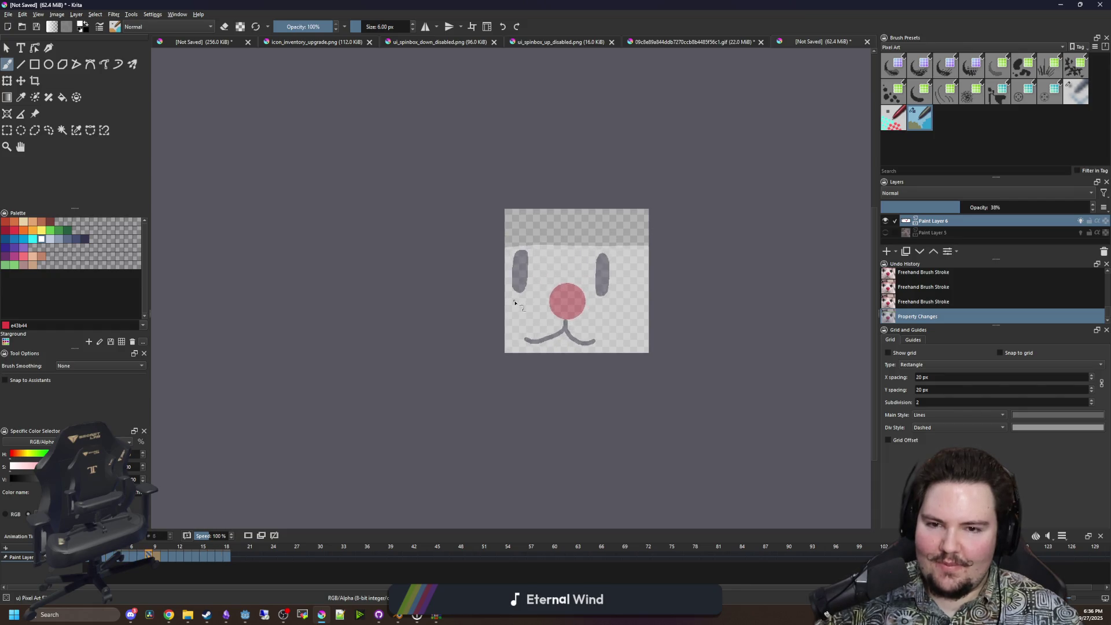
{"action": "scroll", "coordinate": [404, 298], "scroll_direction": "down", "scroll_amount": 2}
{"action": "scroll", "coordinate": [472, 287], "scroll_direction": "up", "scroll_amount": 4}
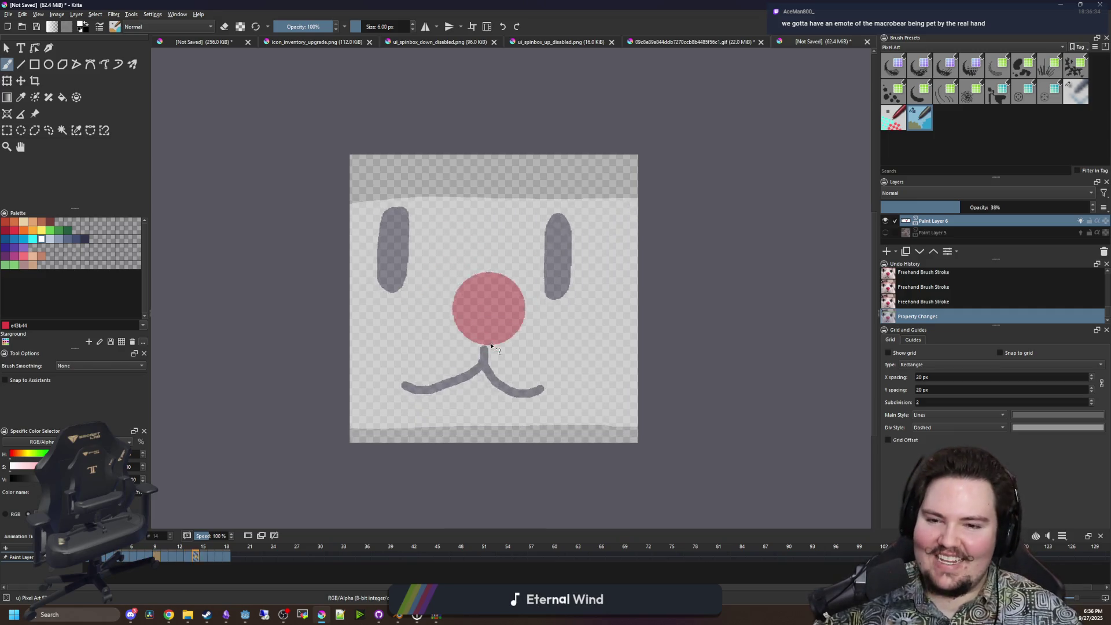
{"action": "scroll", "coordinate": [492, 346], "scroll_direction": "up", "scroll_amount": 2}
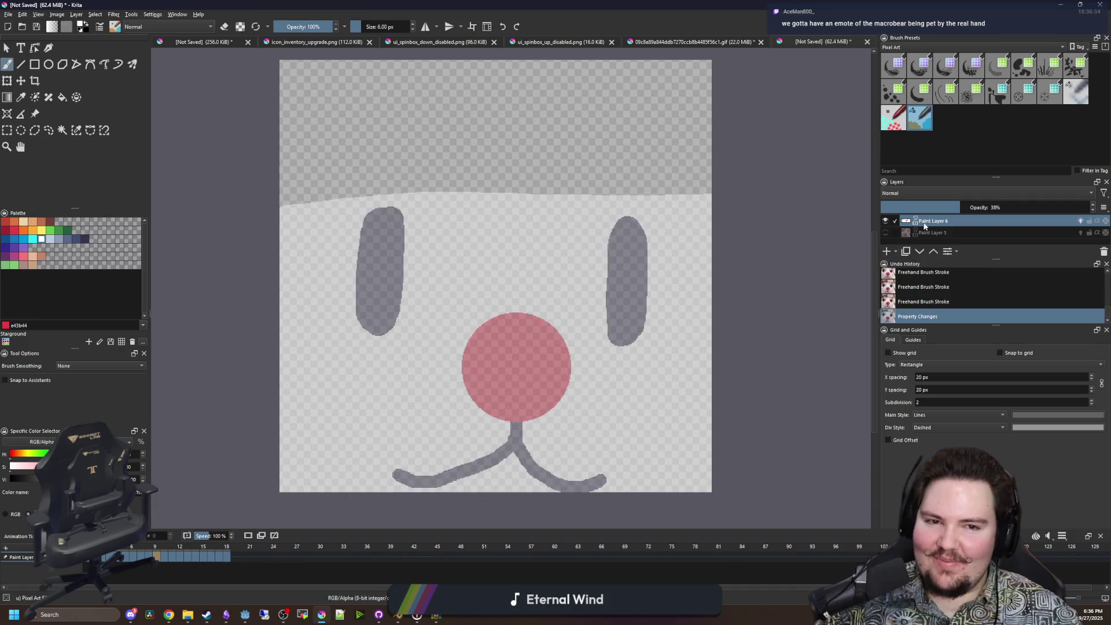
{"action": "left_click", "coordinate": [885, 232]}
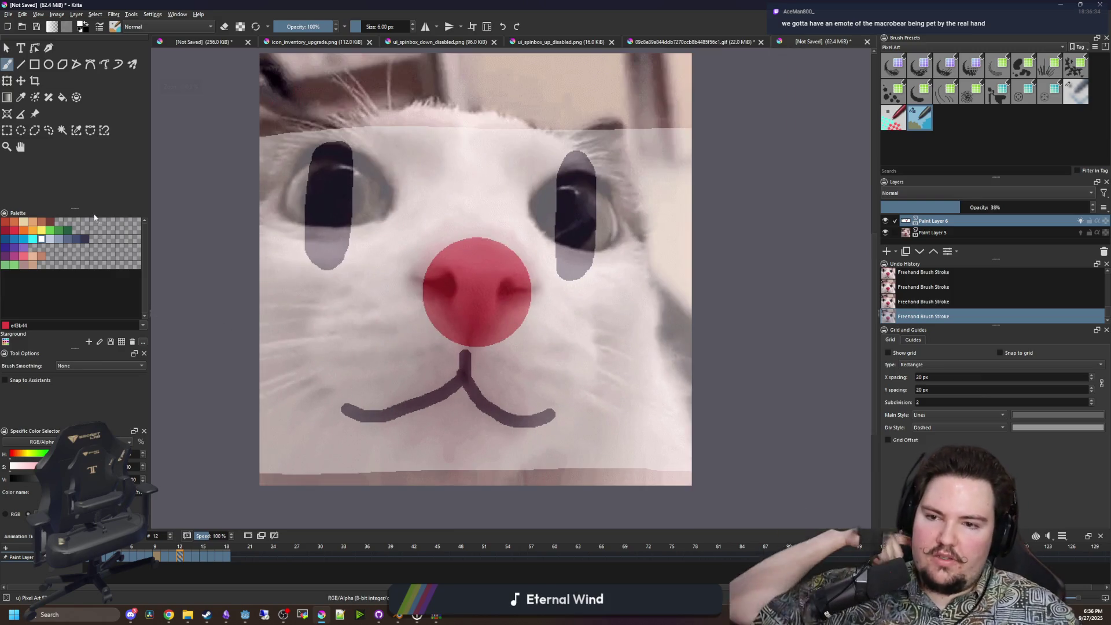
On frame 9, lasso the cat's nose and mouth with the Freehand Selection tool.
{"action": "left_click", "coordinate": [48, 130]}
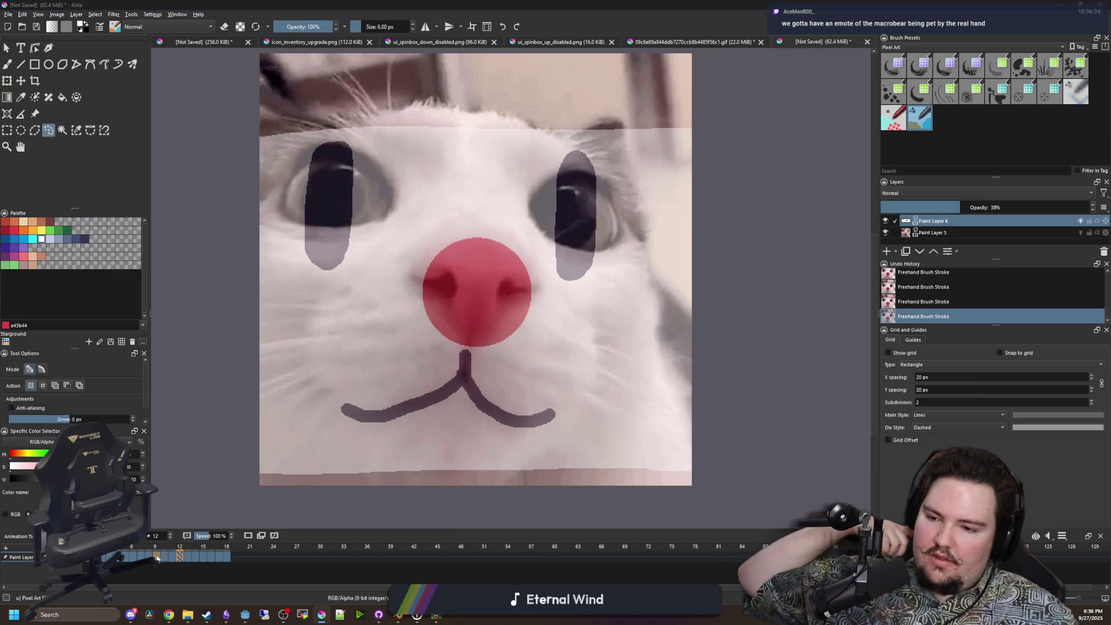
{"action": "left_click", "coordinate": [172, 558]}
{"action": "left_click", "coordinate": [158, 558]}
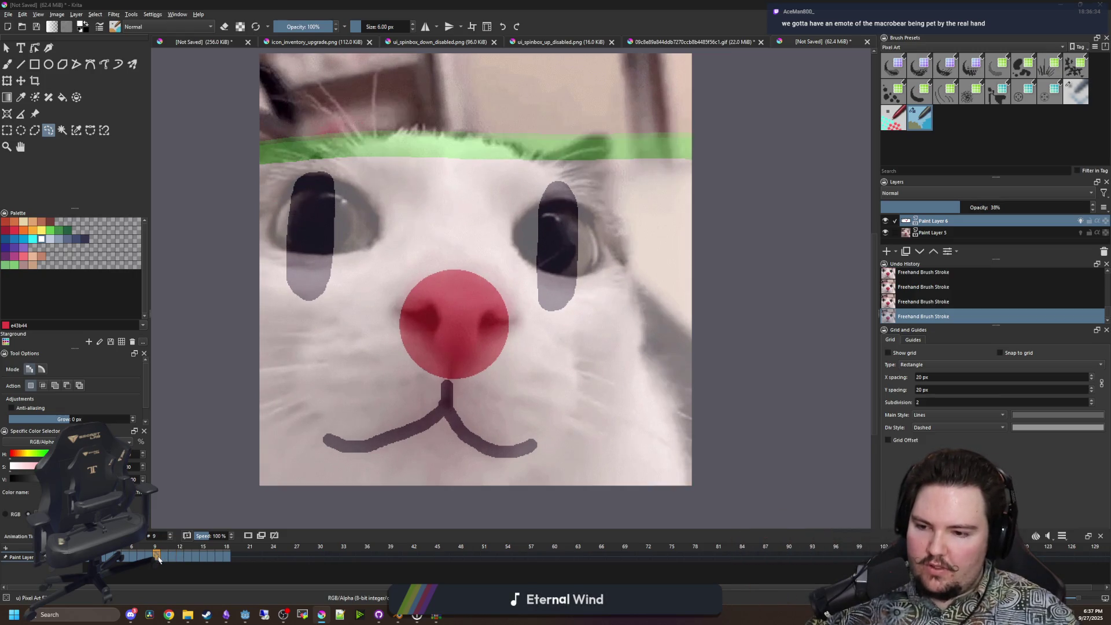
{"action": "scroll", "coordinate": [446, 457], "scroll_direction": "up", "scroll_amount": 1}
{"action": "mouse_move", "coordinate": [604, 441]}
{"action": "left_mouse_down"}
{"action": "mouse_move", "coordinate": [539, 194]}
{"action": "mouse_move", "coordinate": [296, 327]}
{"action": "mouse_move", "coordinate": [333, 490]}
{"action": "mouse_move", "coordinate": [632, 437]}
{"action": "mouse_move", "coordinate": [605, 405]}
{"action": "left_mouse_up"}
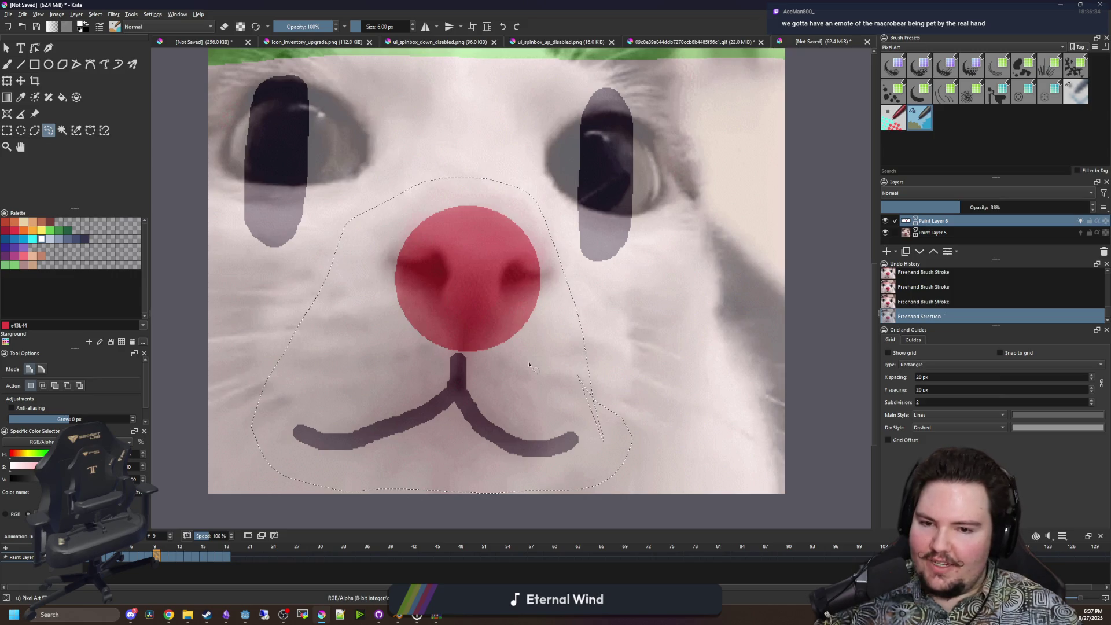
Flood-fill inside the selection to clear the mouth lines and red nose.
{"action": "key", "text": "f"}
{"action": "left_click", "coordinate": [451, 368]}
{"action": "left_click", "coordinate": [451, 368]}
{"action": "left_click", "coordinate": [454, 370]}
{"action": "left_click", "coordinate": [464, 324]}
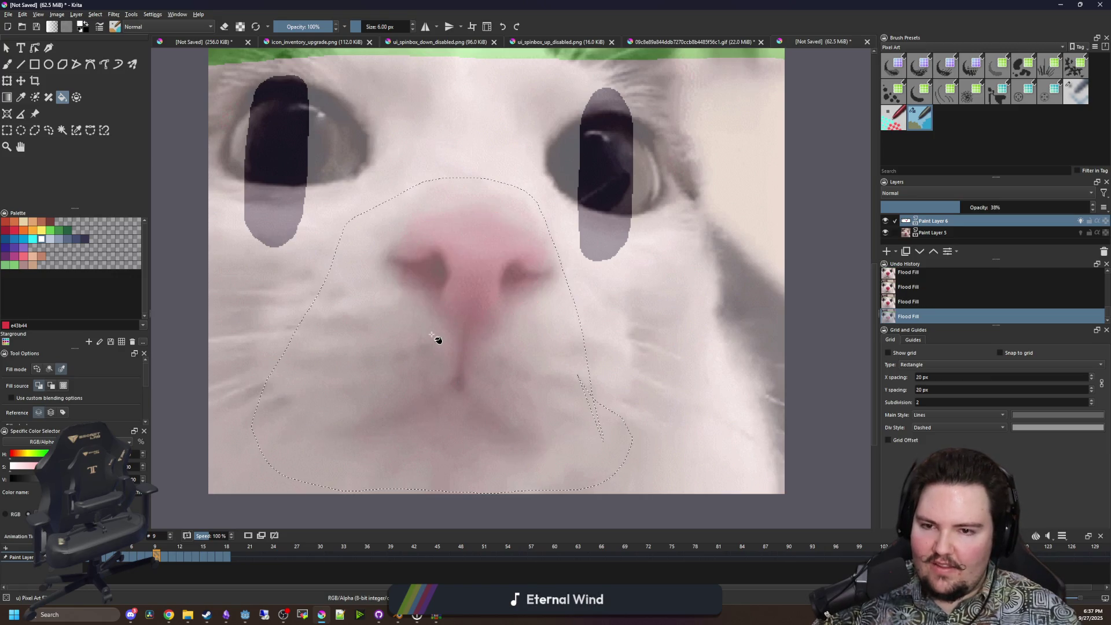
{"action": "key", "text": "b"}
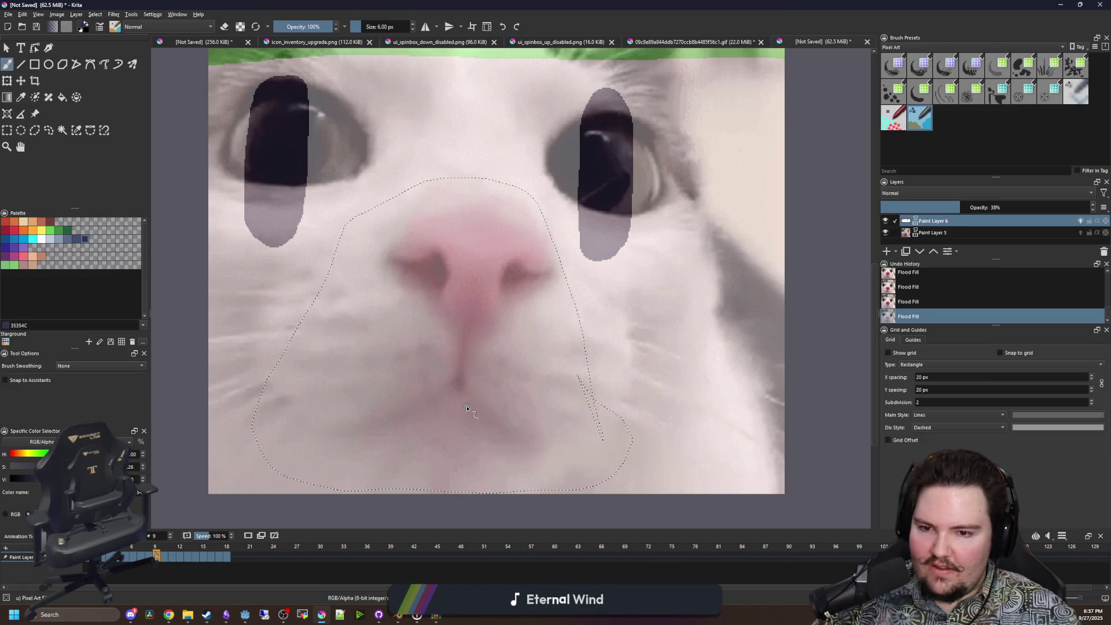
{"action": "scroll", "coordinate": [544, 432], "scroll_direction": "up", "scroll_amount": 2}
{"action": "scroll", "coordinate": [496, 319], "scroll_direction": "down", "scroll_amount": 3}
{"action": "scroll", "coordinate": [496, 319], "scroll_direction": "down", "scroll_amount": 3}
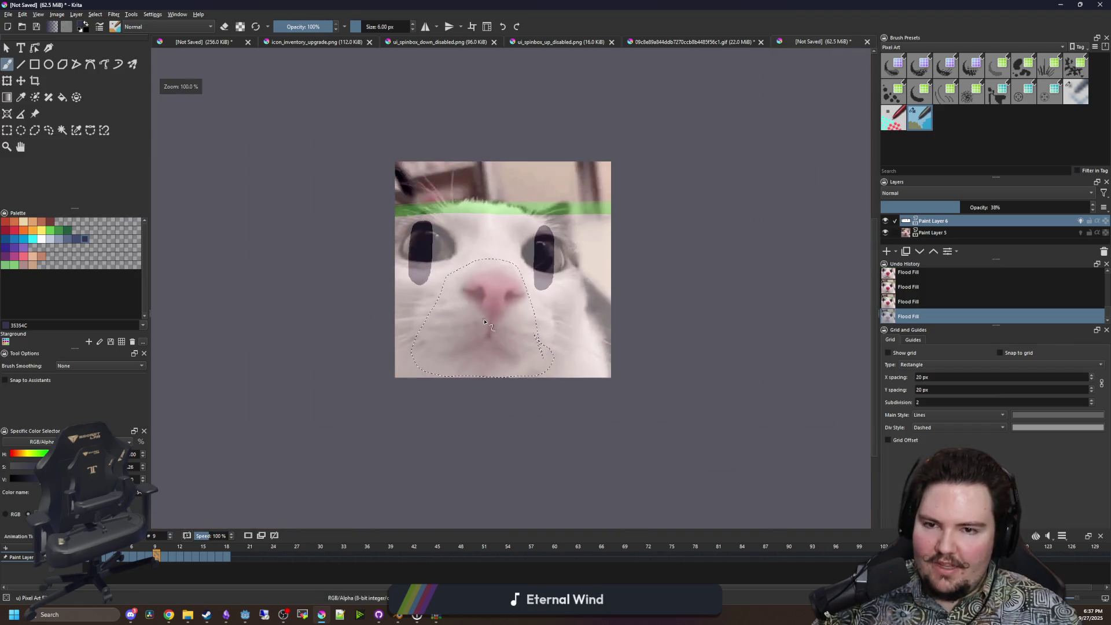
{"action": "scroll", "coordinate": [386, 417], "scroll_direction": "up", "scroll_amount": 4}
{"action": "scroll", "coordinate": [386, 416], "scroll_direction": "down", "scroll_amount": 3}
{"action": "scroll", "coordinate": [386, 417], "scroll_direction": "up", "scroll_amount": 2}
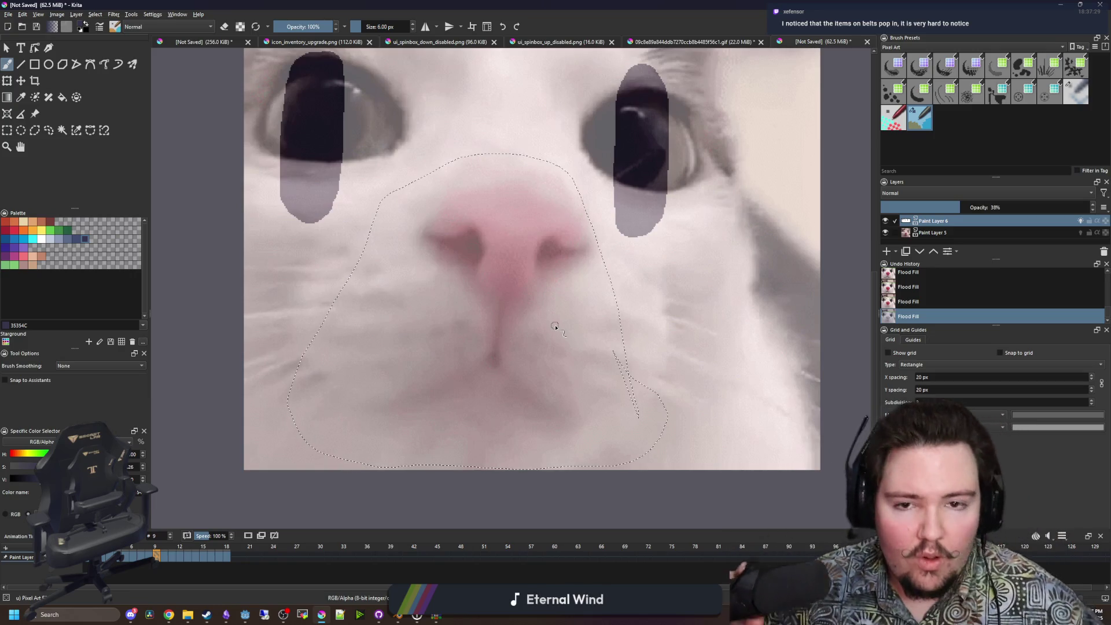
Switch over to the Godot editor and then return to the Krita drawing.
{"action": "key", "text": "alt+Tab"}
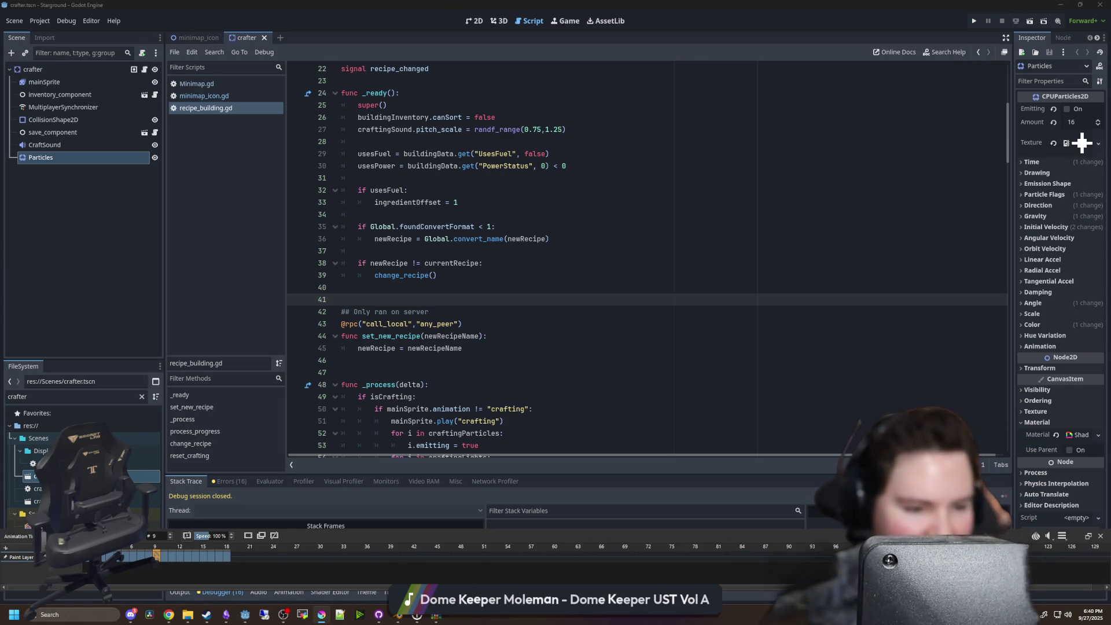
{"action": "key", "text": "alt+Tab"}
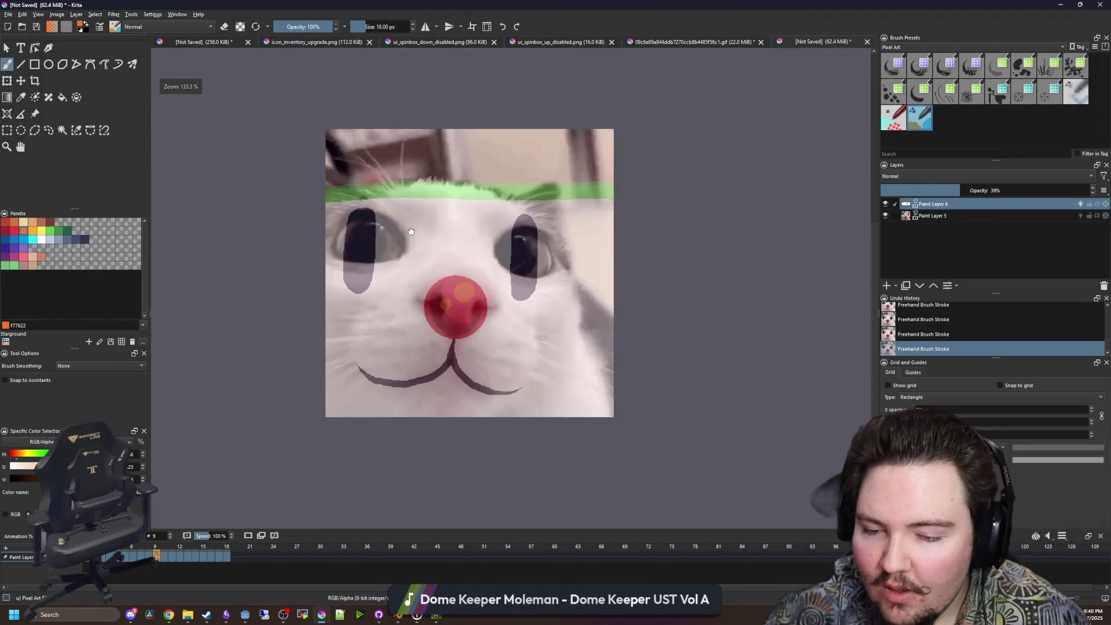
Hide the cat photo layer to check the drawing, then bring it back.
{"action": "scroll", "coordinate": [826, 254], "scroll_direction": "up", "scroll_amount": 2}
{"action": "left_click", "coordinate": [884, 215]}
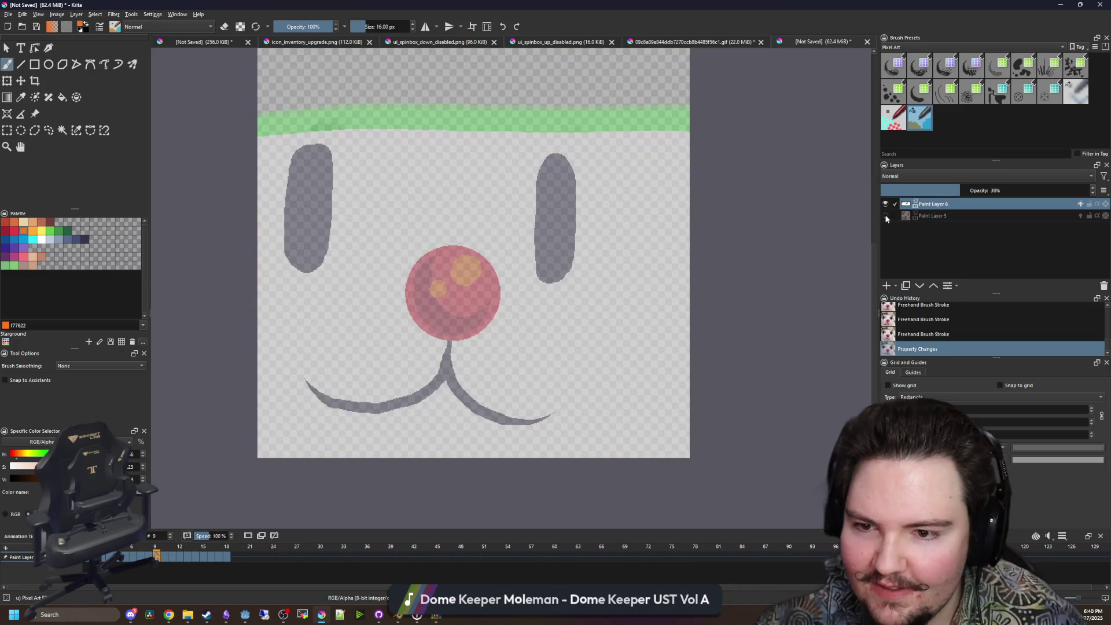
{"action": "key", "text": "ctrl+z"}
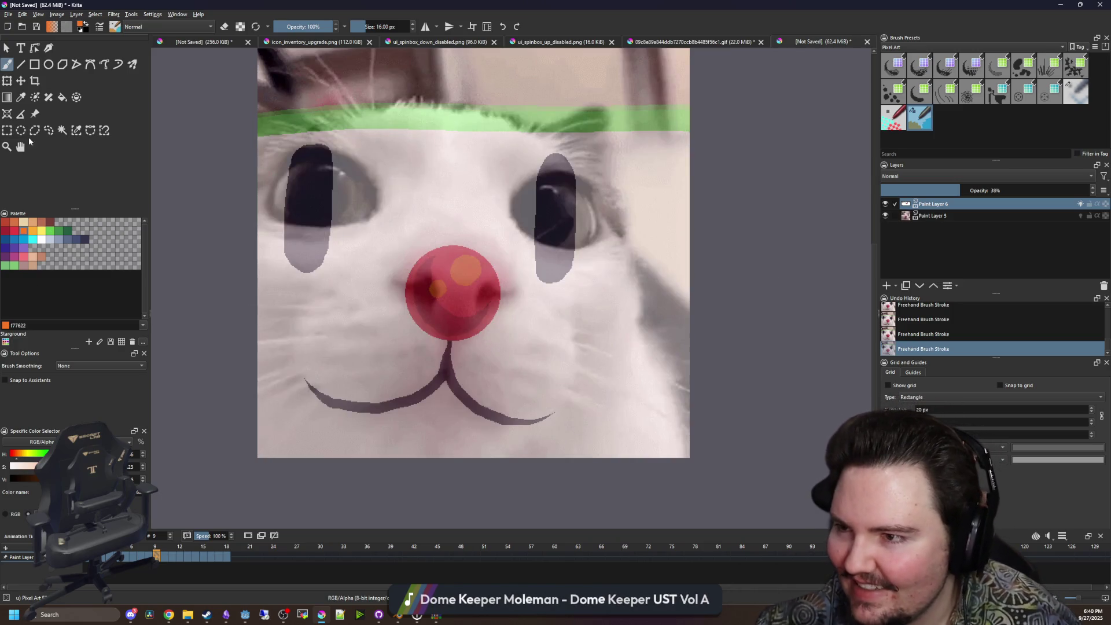
Lasso frame 9's red nose and mouth line and copy them with Ctrl+C.
{"action": "left_click", "coordinate": [48, 130]}
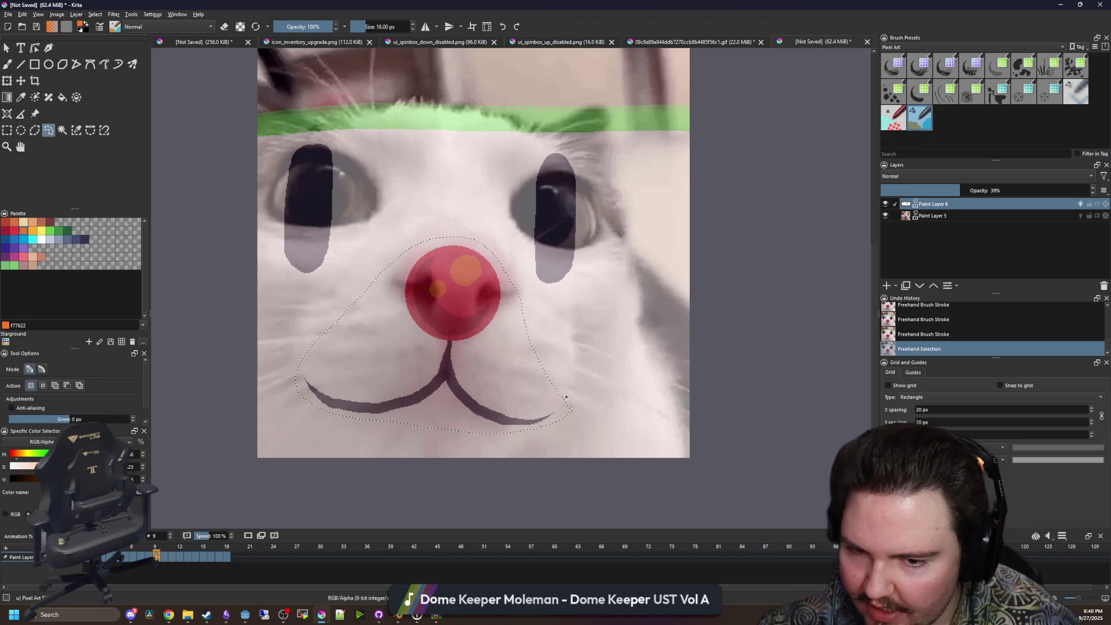
{"action": "scroll", "coordinate": [530, 332], "scroll_direction": "down", "scroll_amount": 1}
{"action": "key", "text": "ctrl+c"}
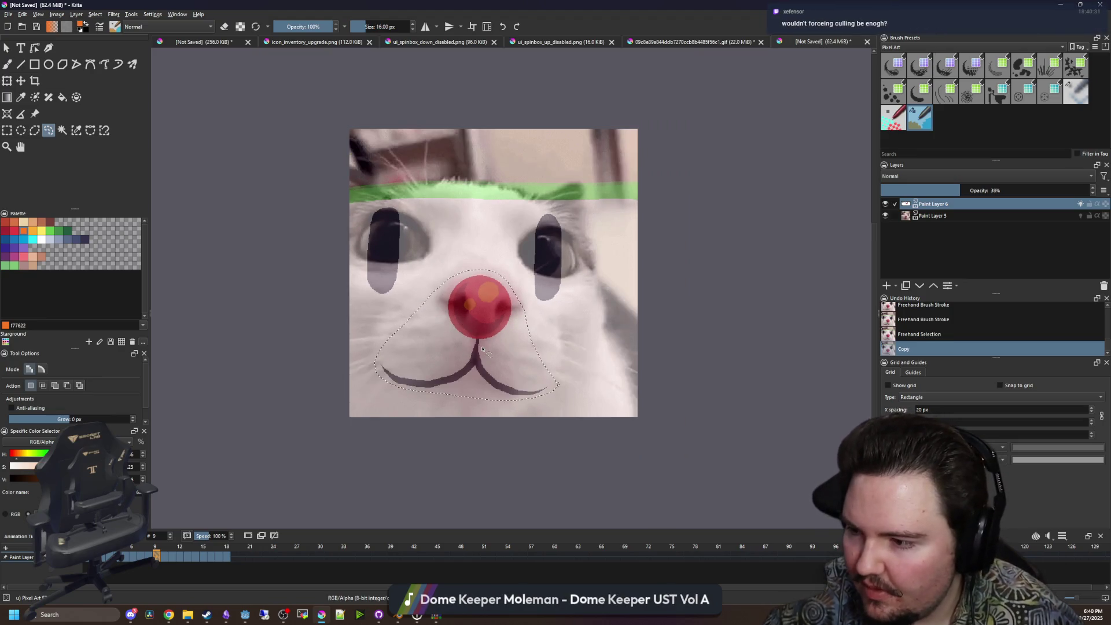
{"action": "scroll", "coordinate": [481, 335], "scroll_direction": "up", "scroll_amount": 1}
{"action": "scroll", "coordinate": [379, 354], "scroll_direction": "down", "scroll_amount": 1}
{"action": "scroll", "coordinate": [441, 343], "scroll_direction": "up", "scroll_amount": 1}
{"action": "key", "text": "ctrl+c"}
{"action": "key", "text": "ctrl+c"}
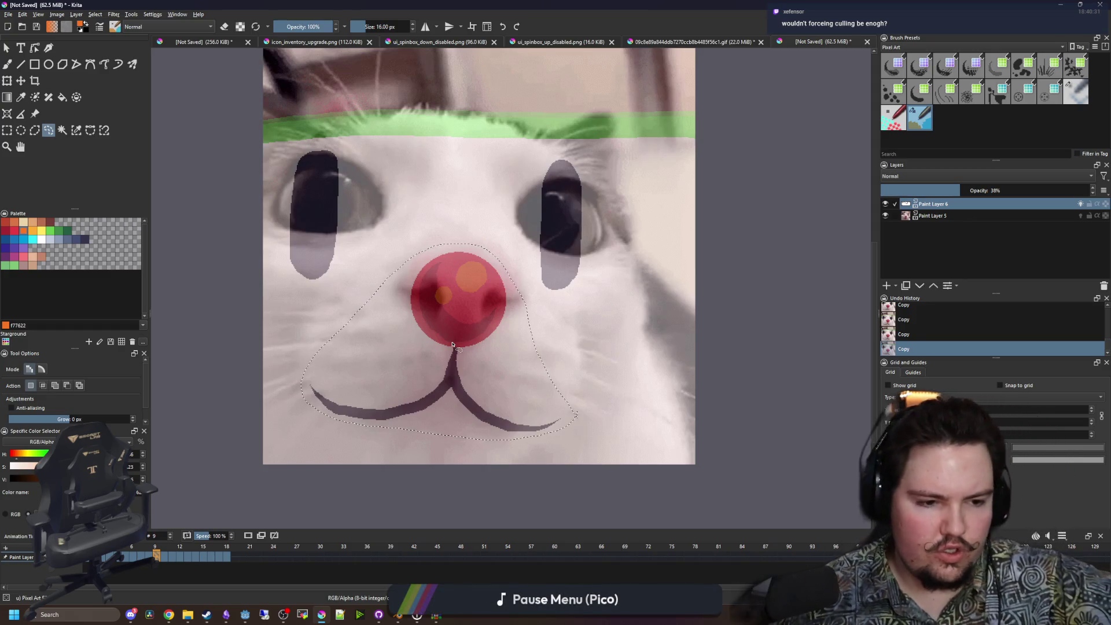
{"action": "left_click_drag", "start_coordinate": [409, 381], "coordinate": [435, 363]}
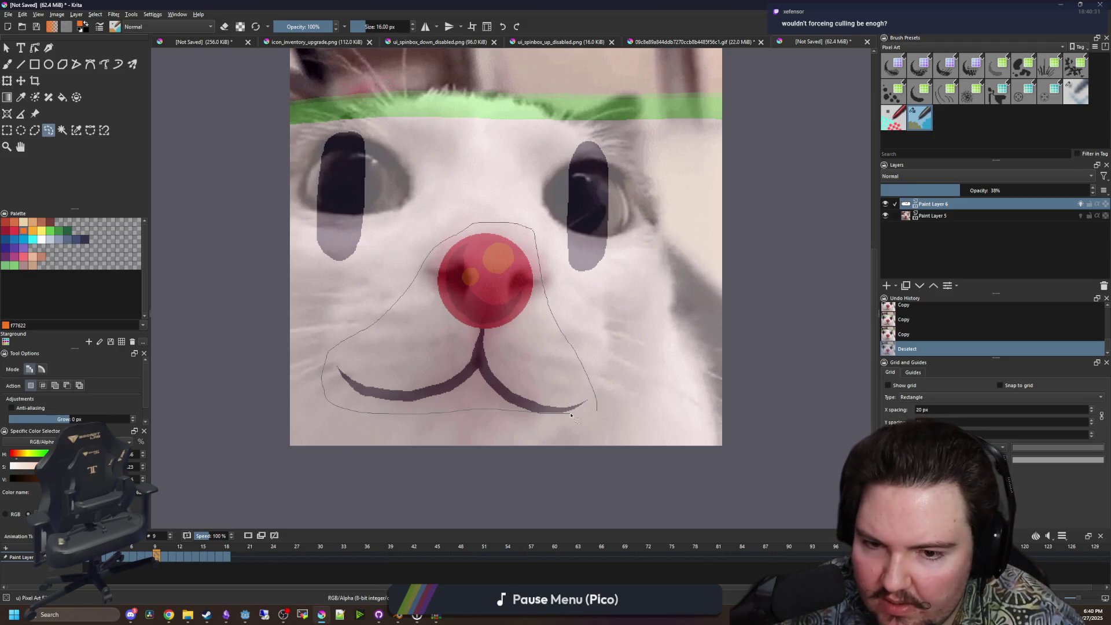
Copy the lassoed nose and mouth again and jump to frame 0.
{"action": "key", "text": "ctrl+c"}
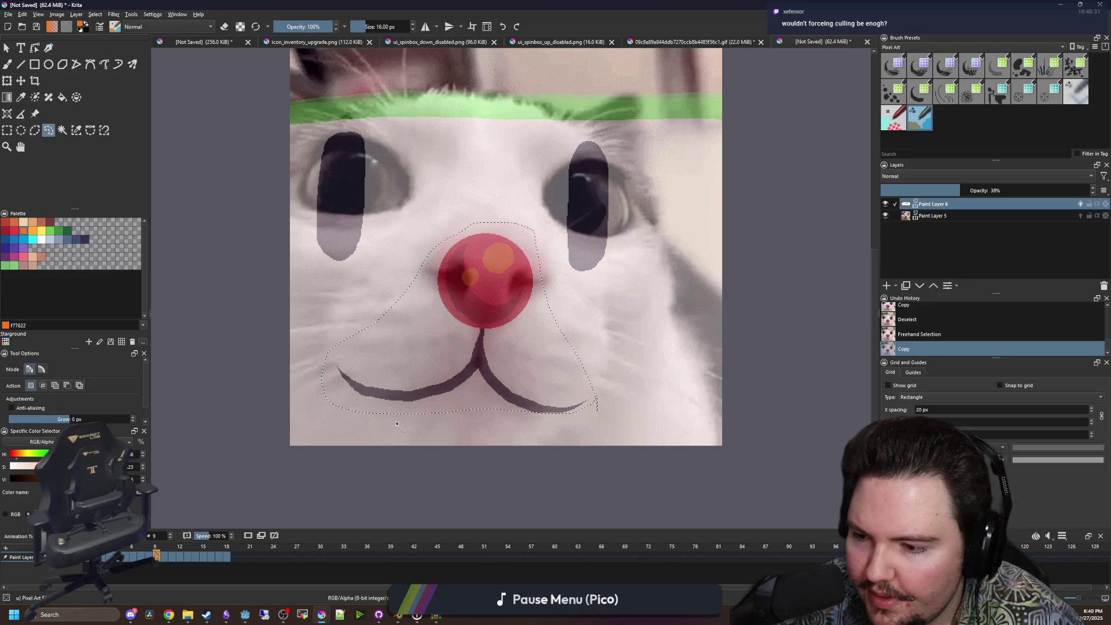
{"action": "scroll", "coordinate": [396, 419], "scroll_direction": "down", "scroll_amount": 1}
{"action": "key", "text": "ctrl+c"}
{"action": "left_click", "coordinate": [86, 556]}
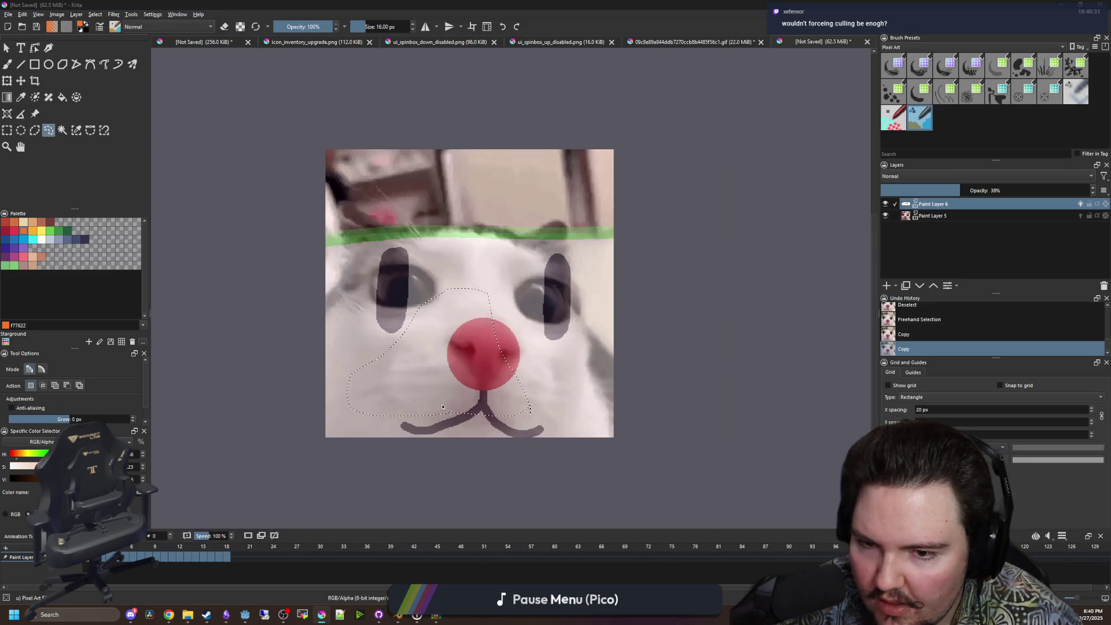
{"action": "scroll", "coordinate": [463, 390], "scroll_direction": "up", "scroll_amount": 1}
Deselect, sample a near-white fur colour, and paint over the old nose and mouth with a 38 px brush.
{"action": "key", "text": "p"}
{"action": "key", "text": "ctrl+shift+a"}
{"action": "left_click", "coordinate": [416, 379]}
{"action": "key", "text": "b"}
{"action": "key", "text": "bracketright"}
{"action": "key", "text": "bracketright"}
{"action": "key", "text": "bracketright"}
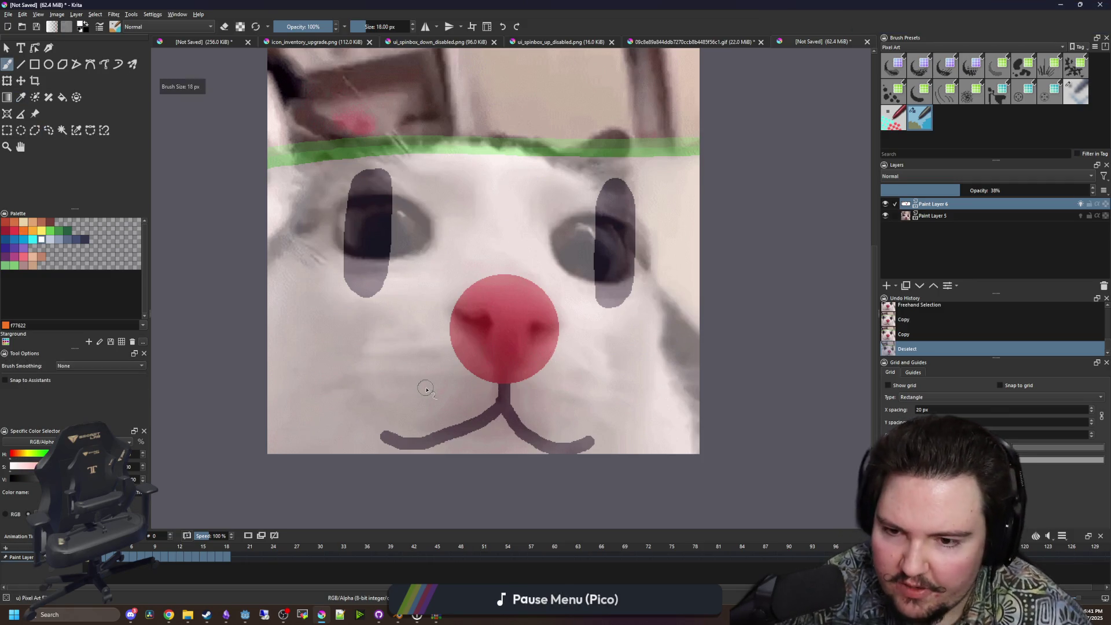
{"action": "mouse_move", "coordinate": [379, 433]}
{"action": "left_mouse_down"}
{"action": "mouse_move", "coordinate": [405, 441]}
{"action": "mouse_move", "coordinate": [499, 409]}
{"action": "mouse_move", "coordinate": [575, 442]}
{"action": "mouse_move", "coordinate": [509, 376]}
{"action": "mouse_move", "coordinate": [465, 288]}
{"action": "mouse_move", "coordinate": [523, 365]}
{"action": "mouse_move", "coordinate": [552, 307]}
{"action": "left_mouse_up"}
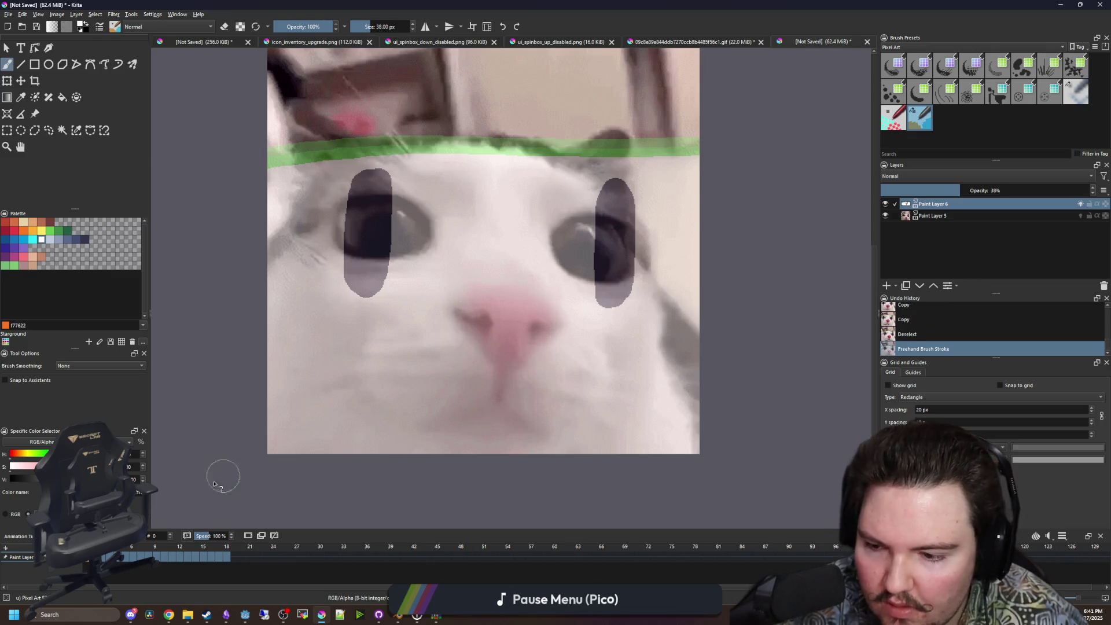
{"action": "key", "text": "period"}
With the Fill tool, fill away the red nose and mouth lines on frames 1 and 2.
{"action": "key", "text": "f"}
{"action": "left_click", "coordinate": [492, 301]}
{"action": "left_click", "coordinate": [365, 220]}
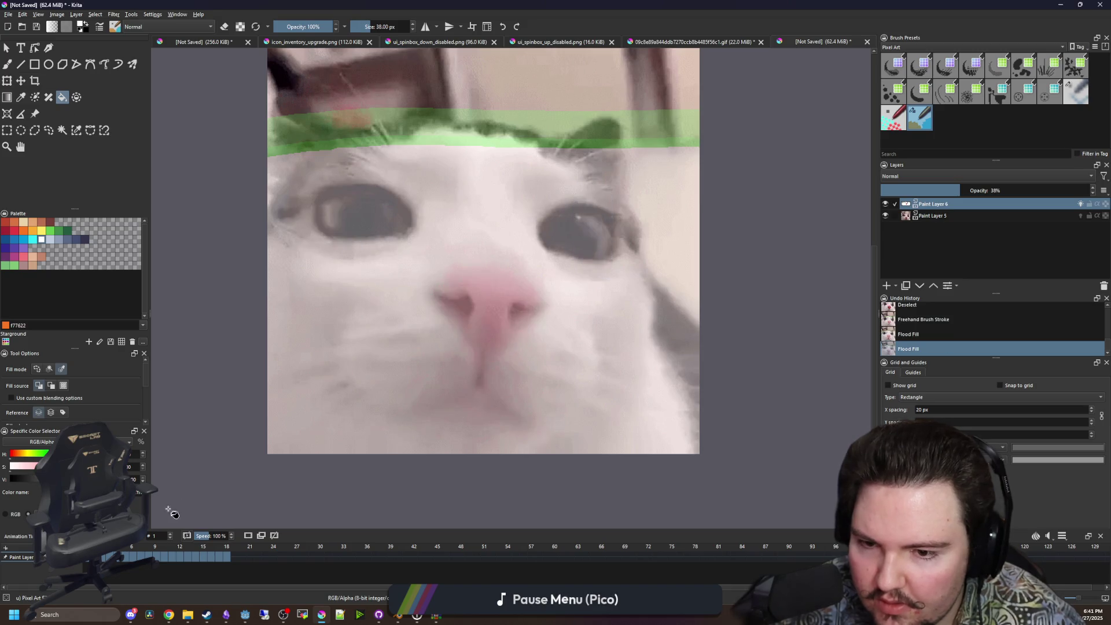
{"action": "key", "text": "ctrl+z"}
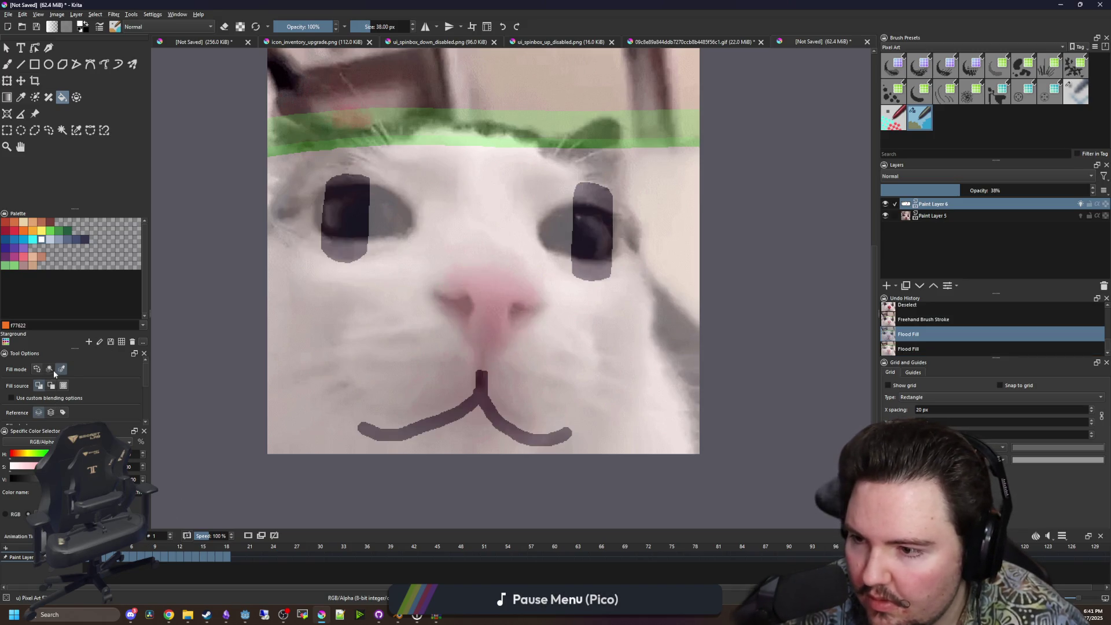
{"action": "left_click", "coordinate": [51, 369]}
{"action": "left_click", "coordinate": [472, 404]}
{"action": "key", "text": "period"}
{"action": "left_click", "coordinate": [487, 331]}
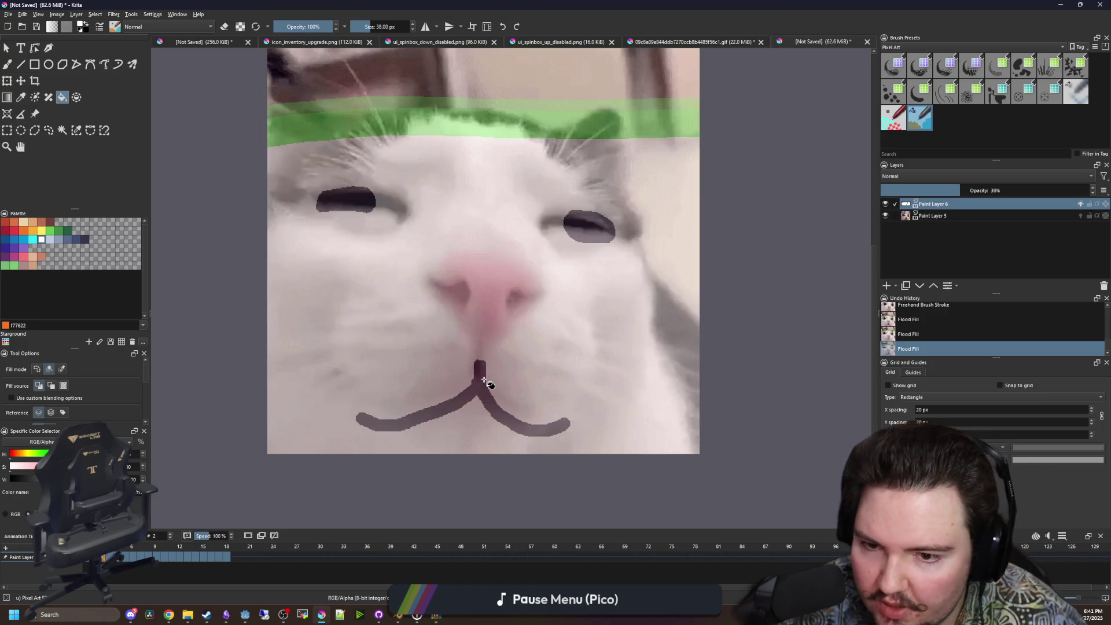
{"action": "left_click", "coordinate": [484, 379]}
Turn the red nose back to pink and clear the mouth lines on frames 4 to 6.
{"action": "key", "text": "period"}
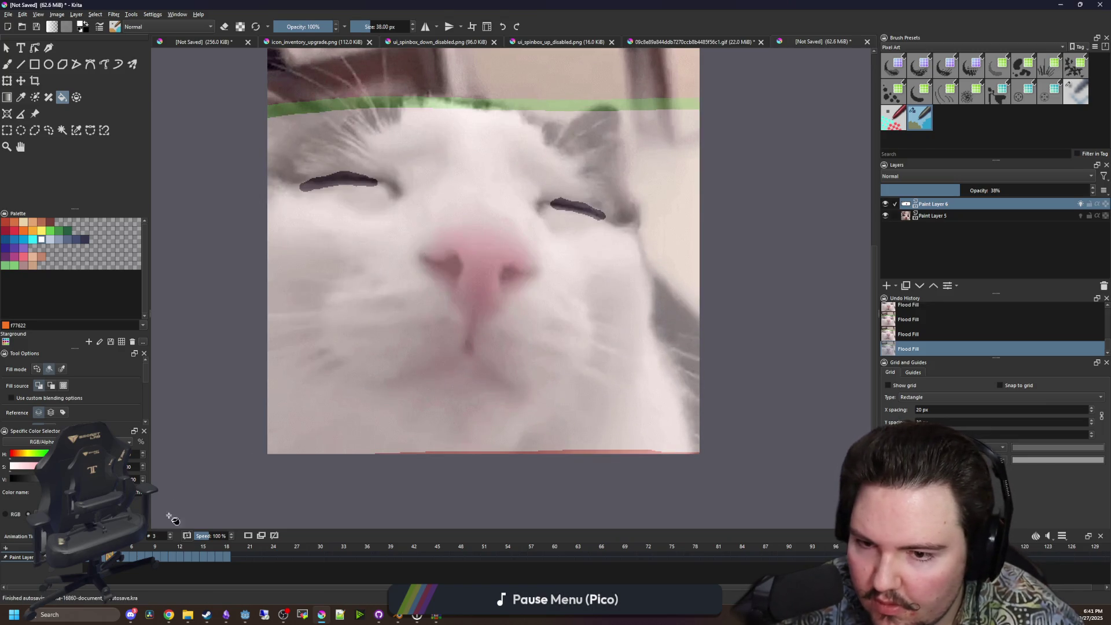
{"action": "key", "text": "period"}
{"action": "left_click", "coordinate": [479, 299]}
{"action": "left_click", "coordinate": [458, 347]}
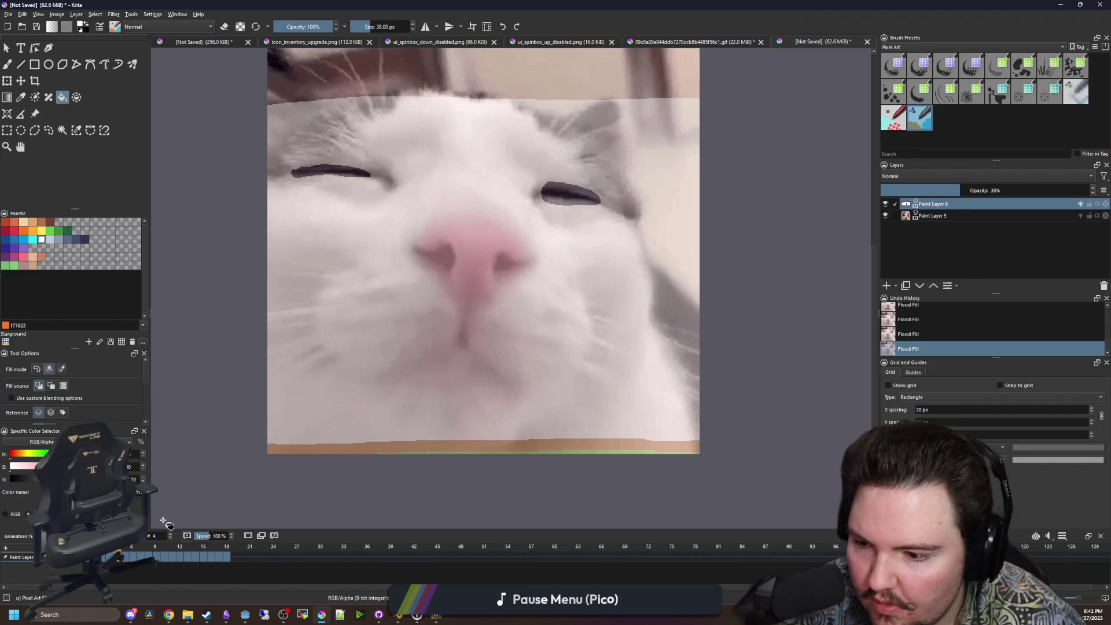
{"action": "left_click", "coordinate": [129, 556]}
{"action": "left_click", "coordinate": [452, 316]}
{"action": "left_click", "coordinate": [489, 370]}
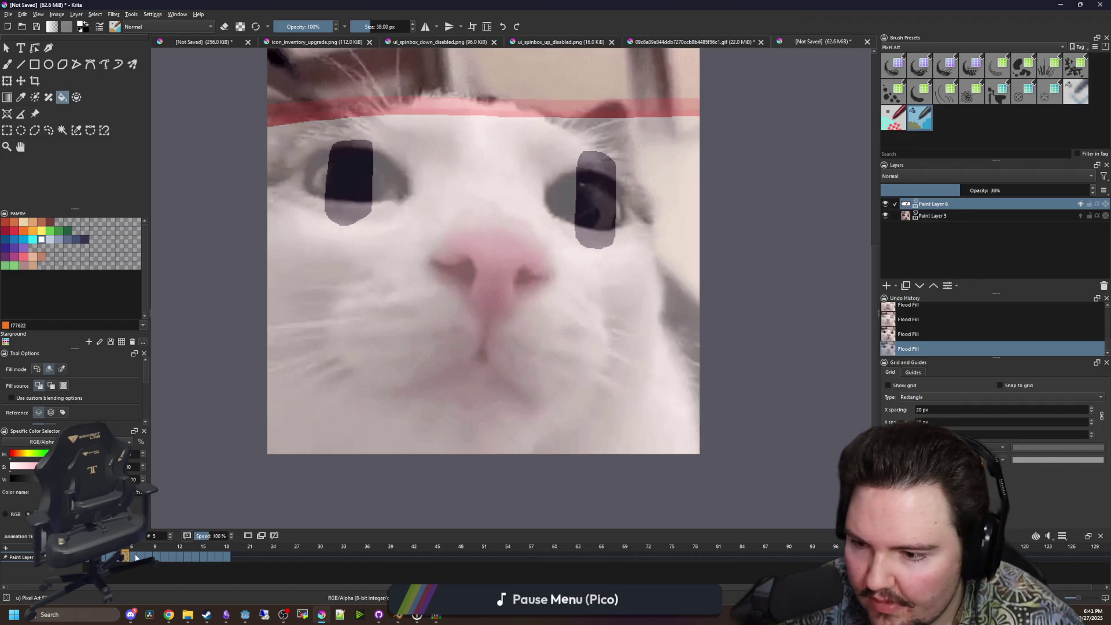
{"action": "left_click", "coordinate": [132, 557]}
{"action": "left_click", "coordinate": [475, 318]}
{"action": "left_click", "coordinate": [473, 350]}
Restore the pink nose and clear the mouth lines on frames 7 and 8.
{"action": "left_click", "coordinate": [141, 557]}
{"action": "left_click", "coordinate": [464, 346]}
{"action": "left_click", "coordinate": [451, 386]}
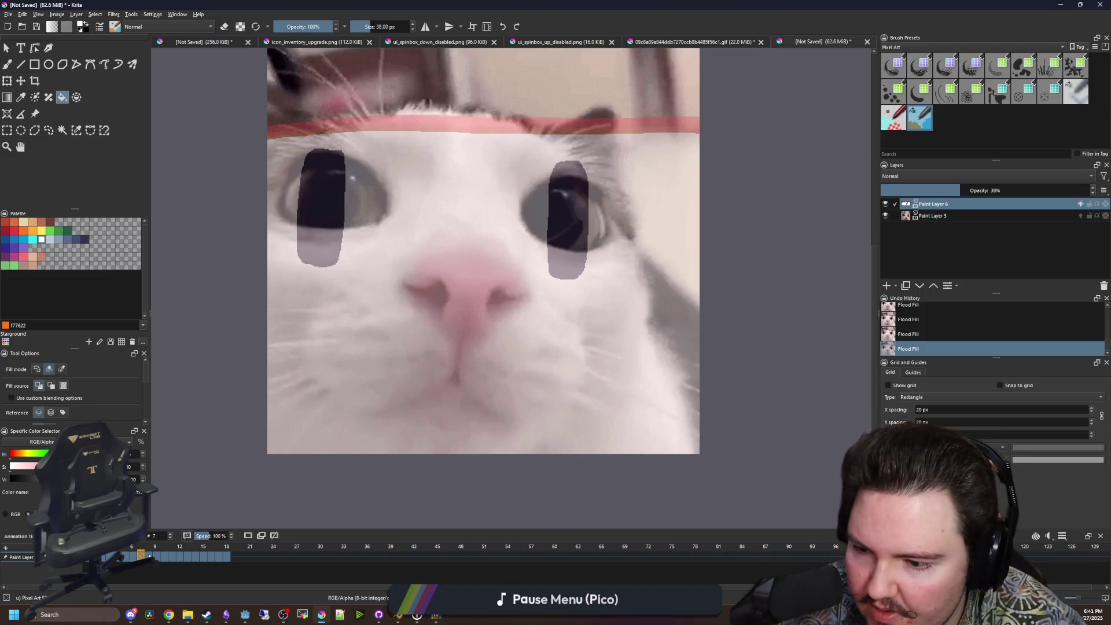
{"action": "left_click", "coordinate": [148, 556]}
{"action": "left_click", "coordinate": [457, 297]}
{"action": "left_click", "coordinate": [421, 398]}
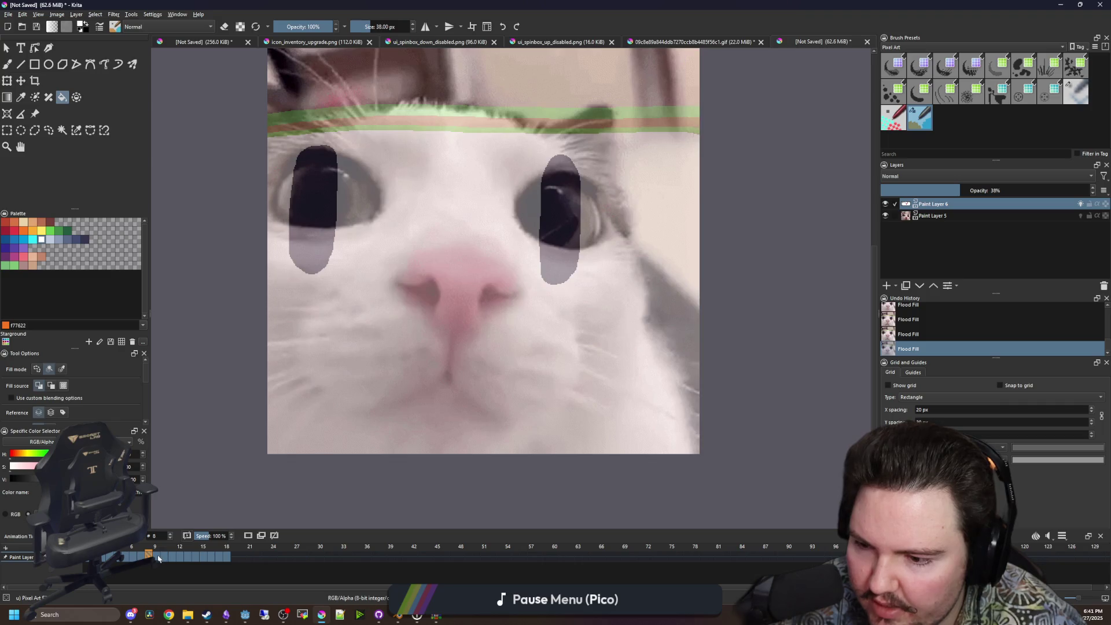
Skip past frame 9, then clear the mouth lines and red nose on frames 10 and 11.
{"action": "left_click", "coordinate": [157, 557]}
{"action": "left_click", "coordinate": [164, 555]}
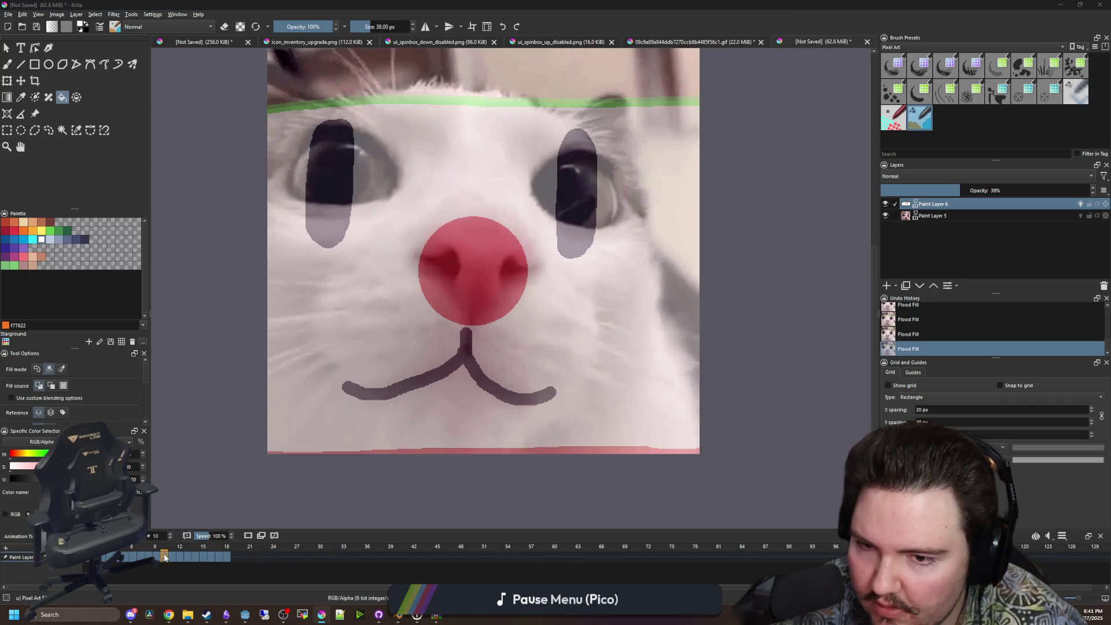
{"action": "left_click", "coordinate": [466, 356]}
{"action": "left_click", "coordinate": [470, 301]}
{"action": "left_click", "coordinate": [468, 356]}
{"action": "left_click", "coordinate": [474, 277]}
Clear the mouth lines and red nose on frames 12 and 13.
{"action": "left_click", "coordinate": [179, 556]}
{"action": "left_click", "coordinate": [467, 353]}
{"action": "left_click", "coordinate": [474, 278]}
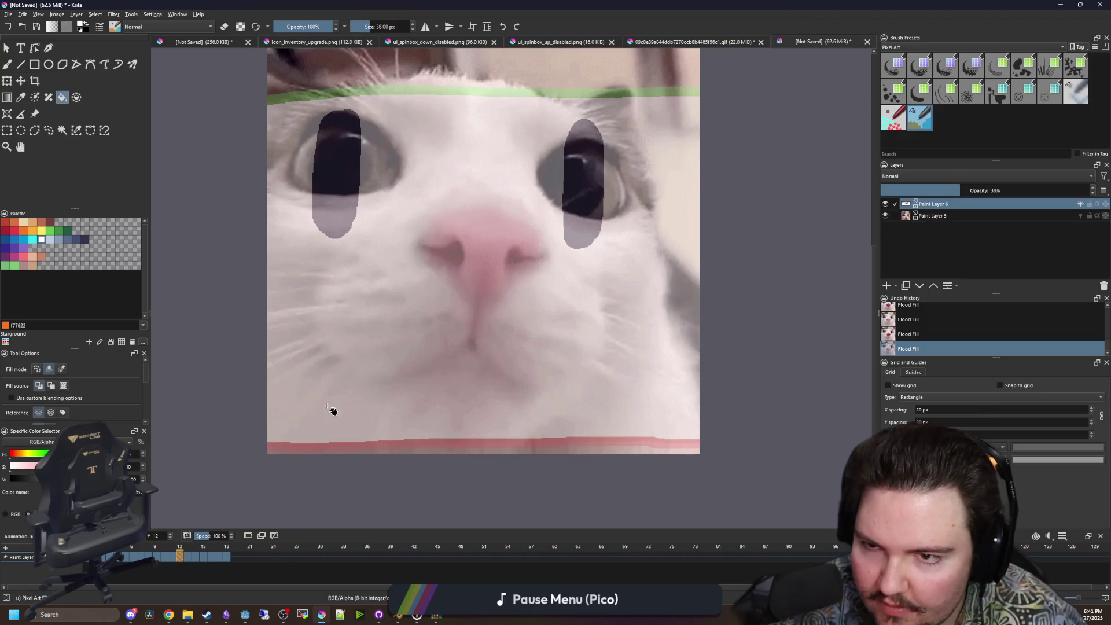
{"action": "left_click", "coordinate": [188, 557]}
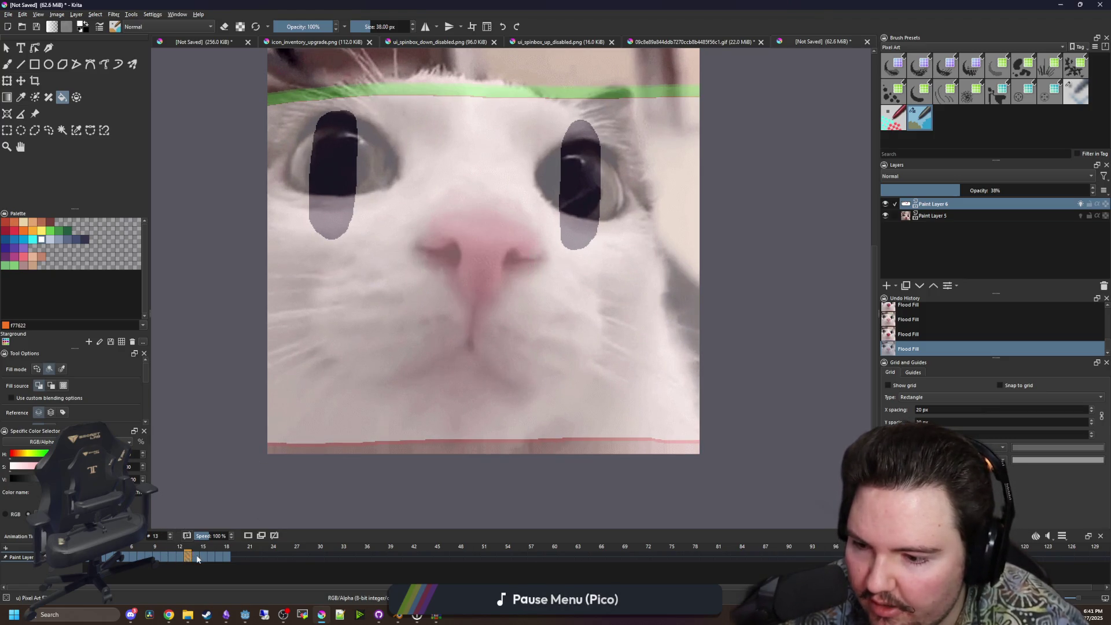
{"action": "left_click", "coordinate": [466, 350]}
{"action": "left_click", "coordinate": [474, 272]}
Clear the mouth lines and red nose on frames 15, 16 and 17.
{"action": "left_click", "coordinate": [205, 558]}
{"action": "left_click", "coordinate": [481, 343]}
{"action": "left_click", "coordinate": [475, 288]}
{"action": "left_click", "coordinate": [211, 556]}
{"action": "left_click", "coordinate": [467, 364]}
{"action": "left_click", "coordinate": [476, 245]}
{"action": "left_click", "coordinate": [217, 557]}
{"action": "left_click", "coordinate": [463, 366]}
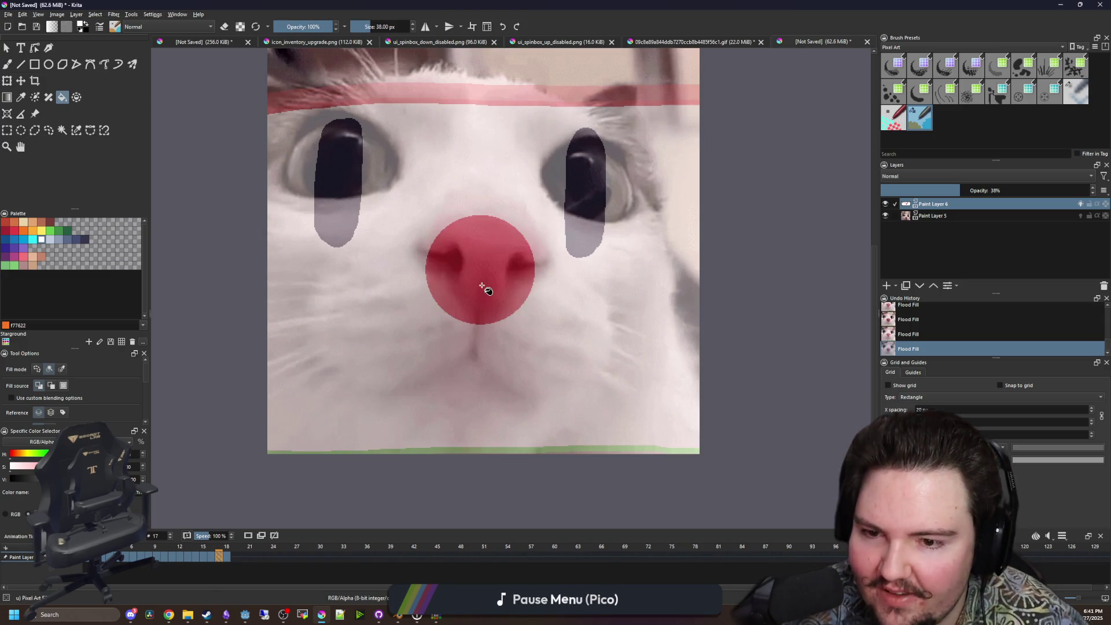
{"action": "left_click", "coordinate": [485, 283]}
Clear frame 18's mouth lines and red nose, then return to frame 9.
{"action": "key", "text": "period"}
{"action": "left_click", "coordinate": [473, 355]}
{"action": "left_click", "coordinate": [491, 285]}
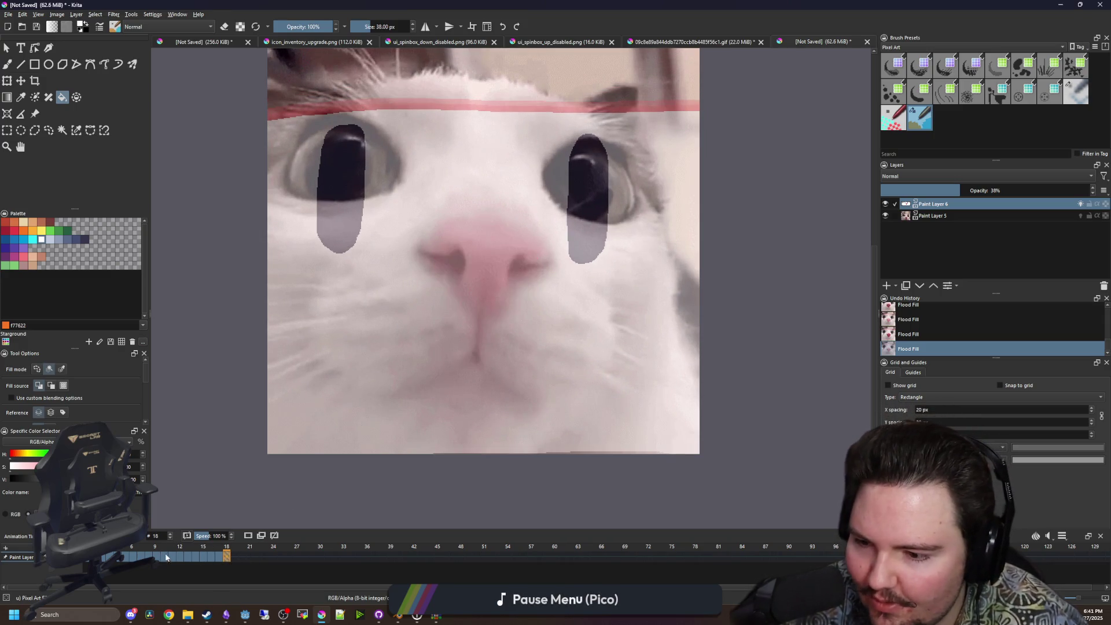
{"action": "left_click", "coordinate": [170, 556]}
{"action": "mouse_move", "coordinate": [173, 557]}
{"action": "left_mouse_down"}
{"action": "mouse_move", "coordinate": [195, 556]}
{"action": "mouse_move", "coordinate": [155, 556]}
{"action": "left_mouse_up"}
Freehand-copy frame 9's red nose and mouth, paste on frame 0, and move onto the cat's nose.
{"action": "left_click", "coordinate": [49, 130]}
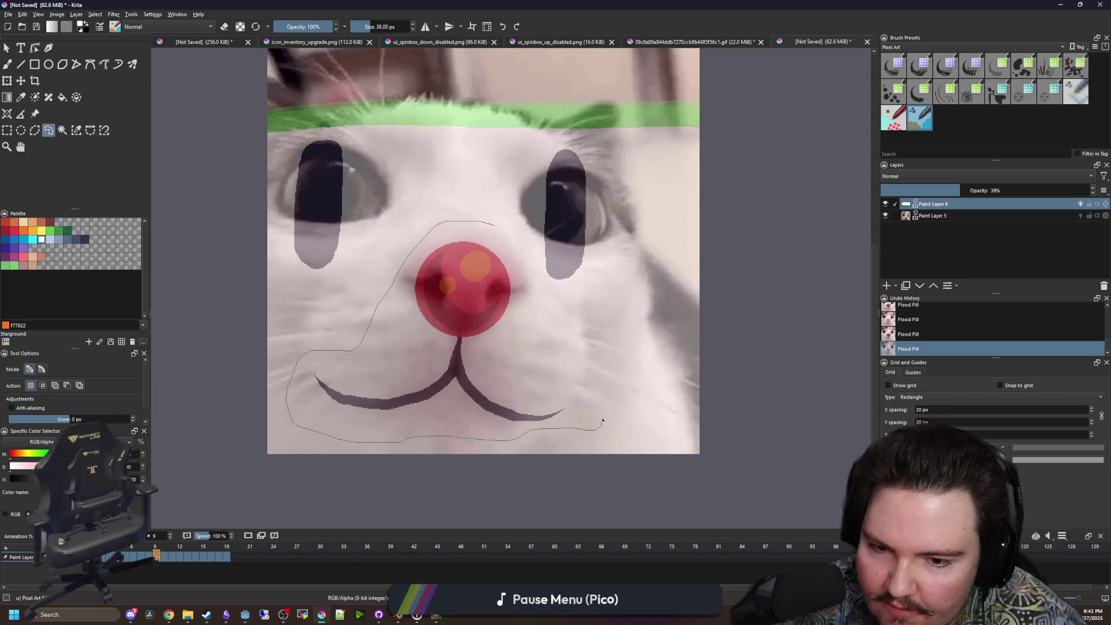
{"action": "left_click_drag", "start_coordinate": [528, 255], "coordinate": [528, 252]}
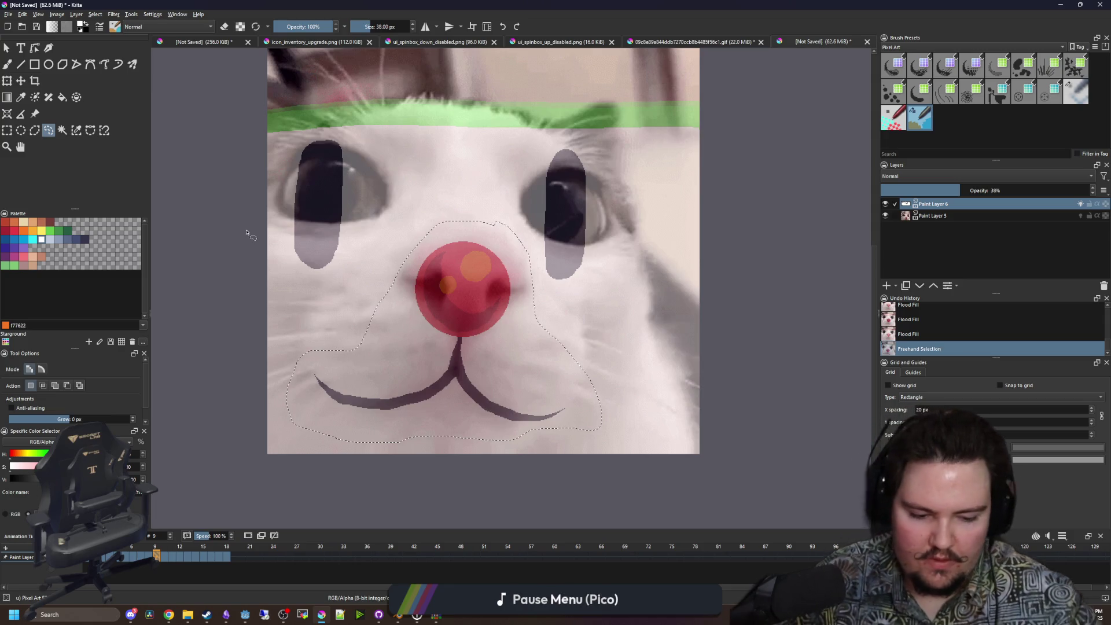
{"action": "left_click_drag", "start_coordinate": [660, 376], "coordinate": [685, 374]}
{"action": "key", "text": "ctrl+c"}
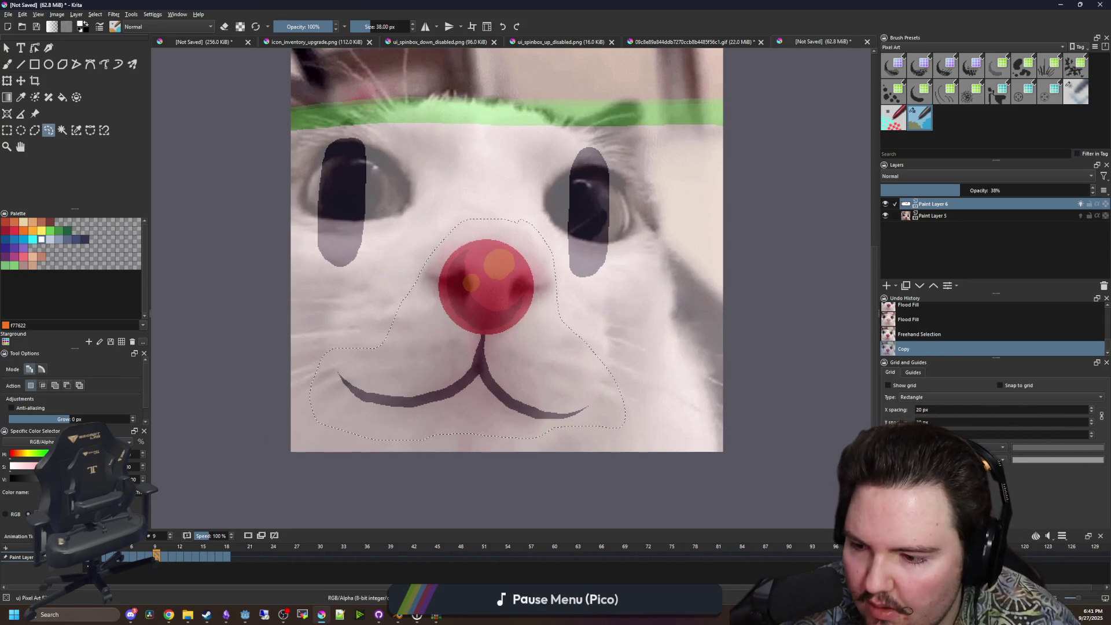
{"action": "key", "text": "Home"}
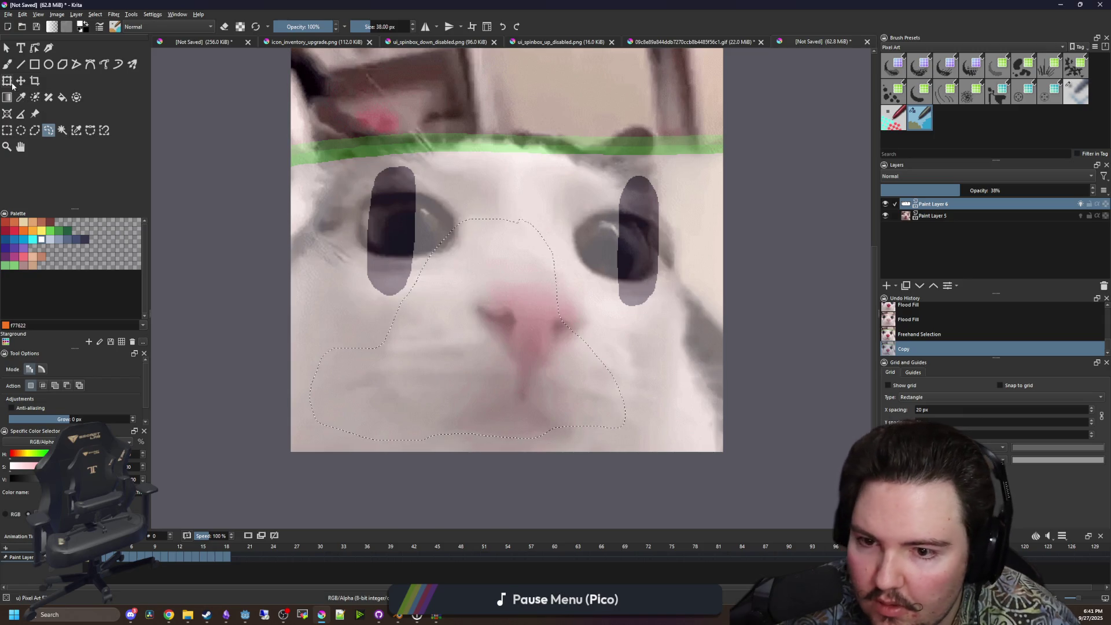
{"action": "key", "text": "ctrl+t"}
{"action": "mouse_move", "coordinate": [490, 360]}
{"action": "left_mouse_down"}
{"action": "mouse_move", "coordinate": [557, 389]}
{"action": "mouse_move", "coordinate": [528, 391]}
{"action": "mouse_move", "coordinate": [525, 463]}
{"action": "mouse_move", "coordinate": [550, 478]}
{"action": "mouse_move", "coordinate": [578, 403]}
{"action": "mouse_move", "coordinate": [560, 462]}
{"action": "mouse_move", "coordinate": [520, 228]}
{"action": "mouse_move", "coordinate": [585, 134]}
{"action": "mouse_move", "coordinate": [636, 103]}
{"action": "mouse_move", "coordinate": [573, 63]}
{"action": "mouse_move", "coordinate": [523, 379]}
{"action": "mouse_move", "coordinate": [515, 363]}
{"action": "mouse_move", "coordinate": [503, 392]}
{"action": "mouse_move", "coordinate": [564, 380]}
{"action": "mouse_move", "coordinate": [531, 401]}
{"action": "left_mouse_up"}
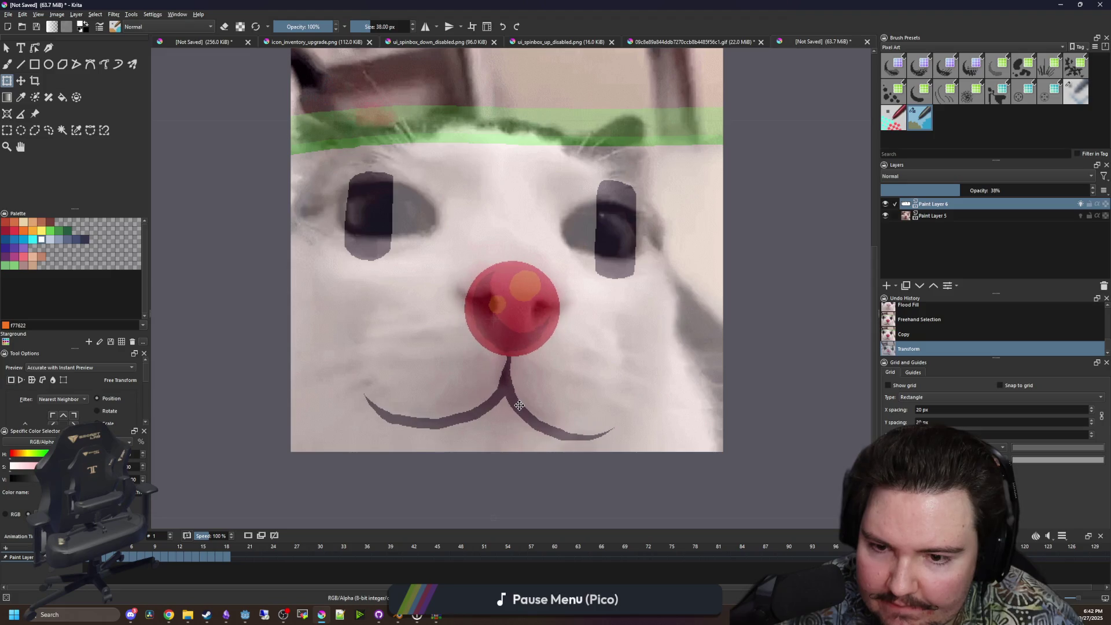
Drag the pasted nose and smile onto the cat's nose on frames 2 and 3.
{"action": "left_click", "coordinate": [101, 559]}
{"action": "left_click_drag", "start_coordinate": [502, 411], "coordinate": [499, 398]}
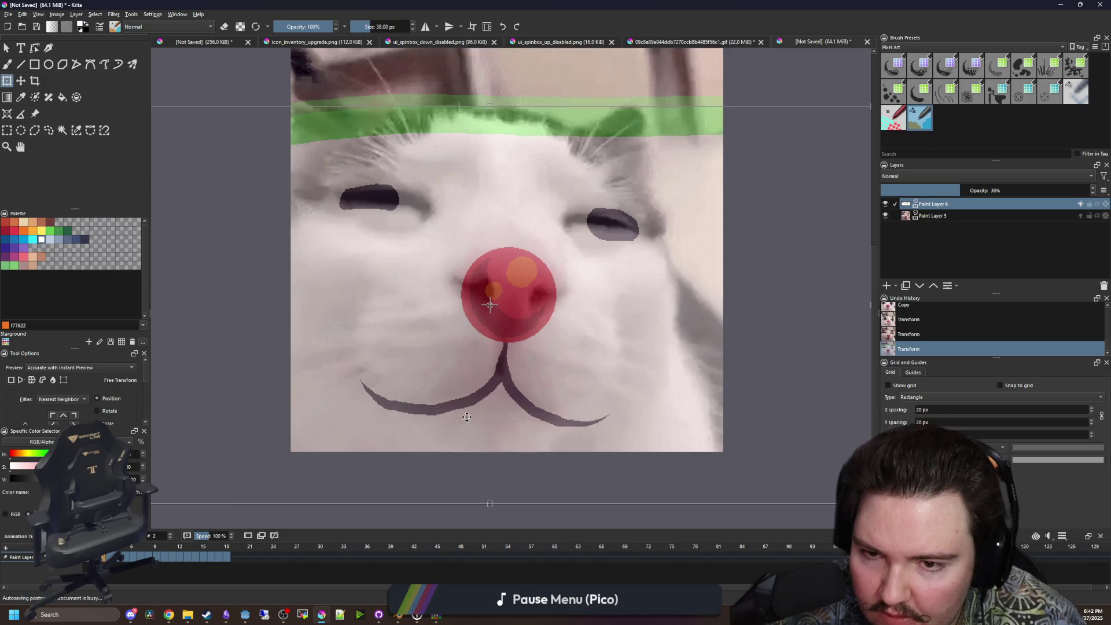
{"action": "left_click_drag", "start_coordinate": [491, 305], "coordinate": [468, 297]}
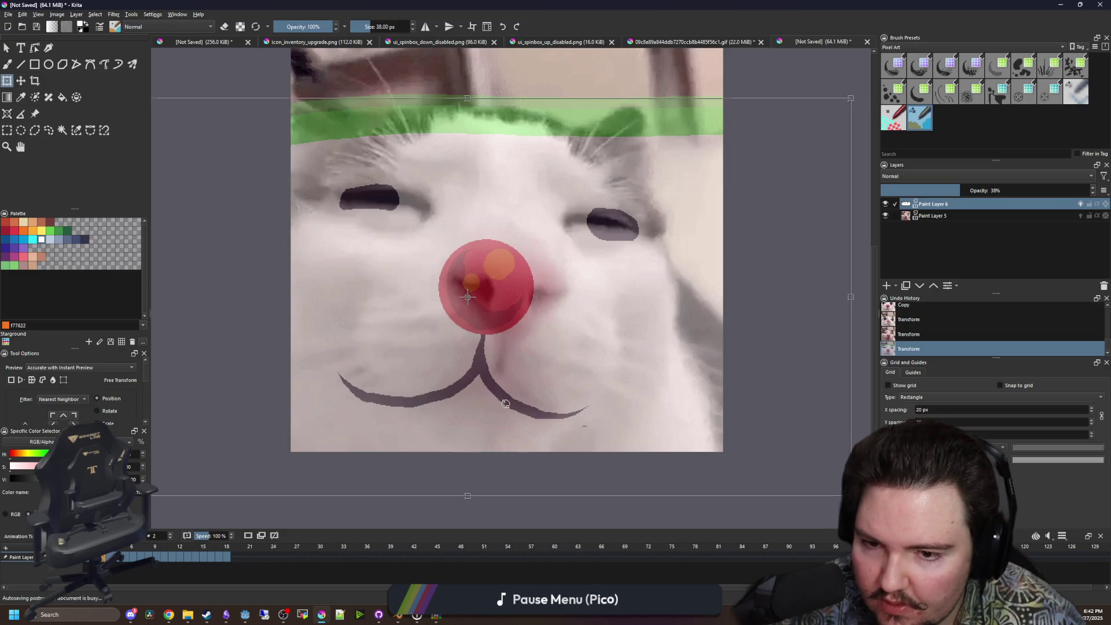
{"action": "key", "text": "period"}
{"action": "mouse_move", "coordinate": [516, 411]}
{"action": "left_mouse_down"}
{"action": "mouse_move", "coordinate": [510, 372]}
{"action": "mouse_move", "coordinate": [530, 392]}
{"action": "left_mouse_up"}
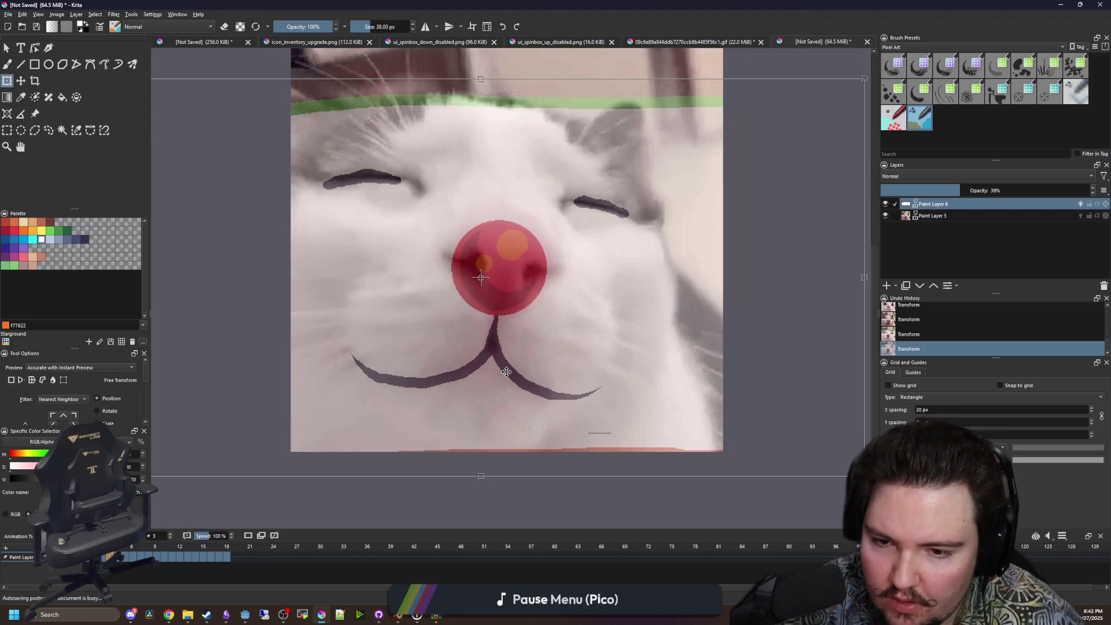
{"action": "key", "text": "b"}
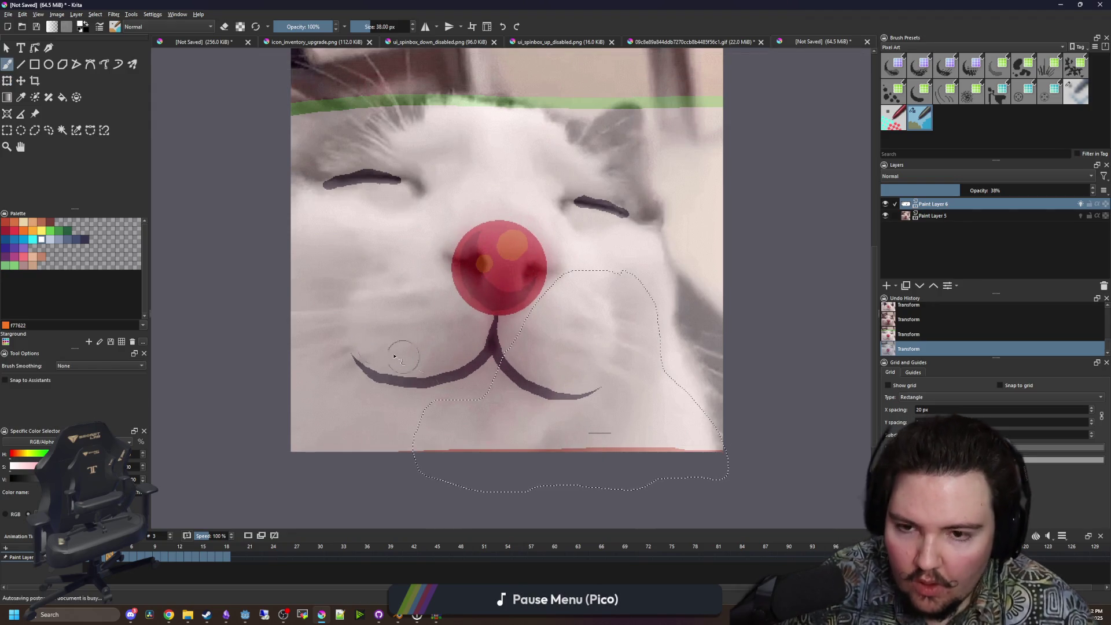
Freehand-select and copy frame 3's nose and smile, then paste them onto frame 4.
{"action": "left_click_drag", "start_coordinate": [605, 427], "coordinate": [584, 427]}
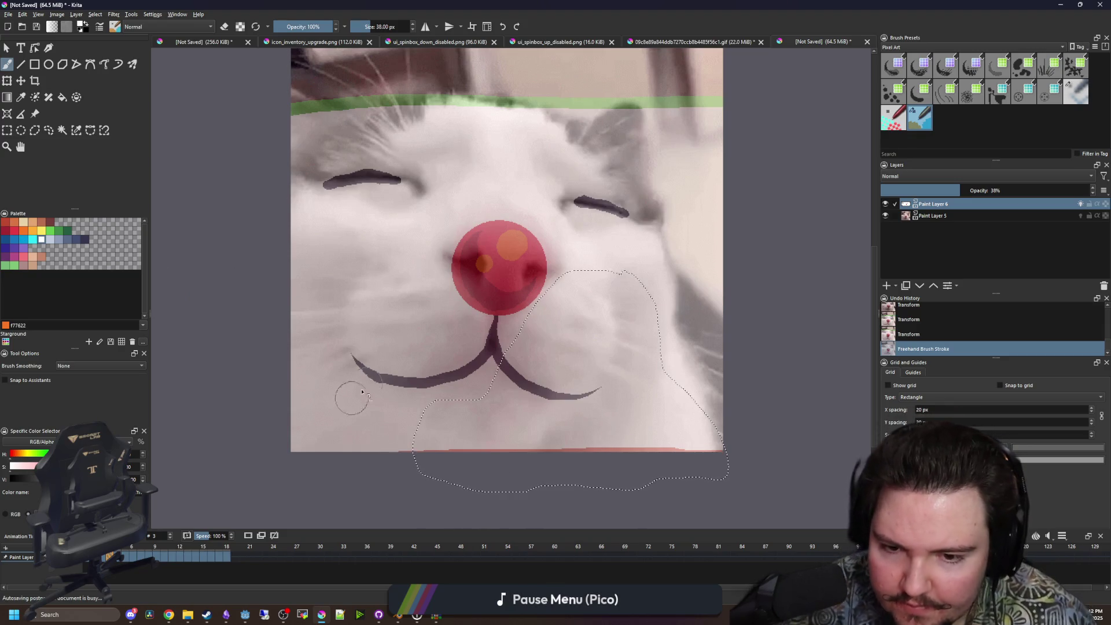
{"action": "left_click", "coordinate": [49, 130]}
{"action": "mouse_move", "coordinate": [527, 204]}
{"action": "left_mouse_down"}
{"action": "mouse_move", "coordinate": [433, 209]}
{"action": "mouse_move", "coordinate": [336, 380]}
{"action": "mouse_move", "coordinate": [622, 399]}
{"action": "mouse_move", "coordinate": [555, 220]}
{"action": "mouse_move", "coordinate": [528, 204]}
{"action": "left_mouse_up"}
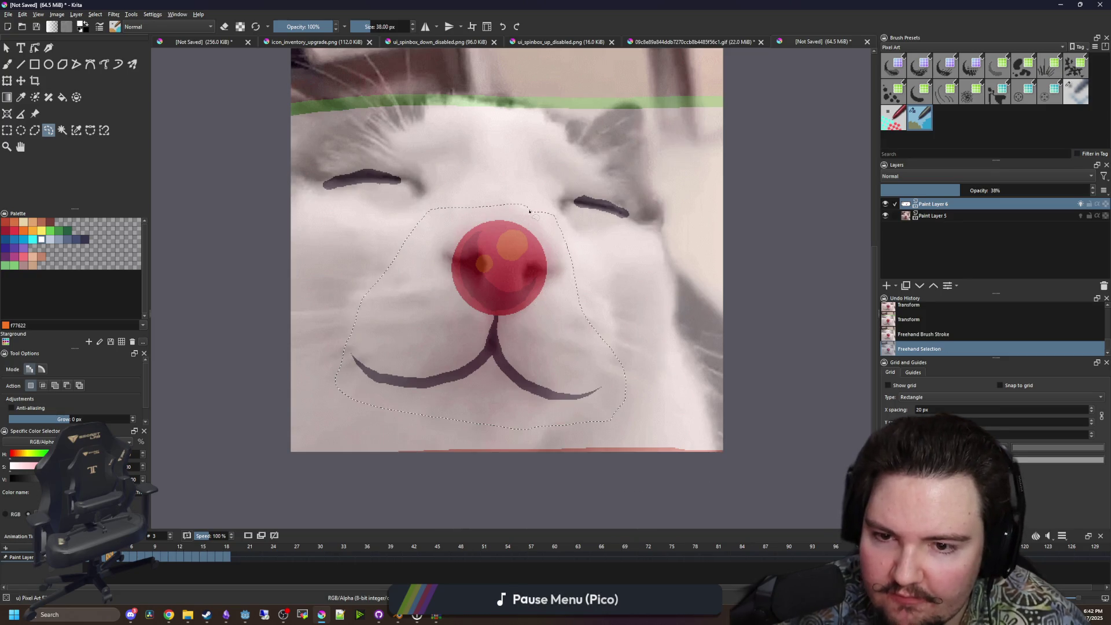
{"action": "key", "text": "ctrl+c"}
{"action": "key", "text": "period"}
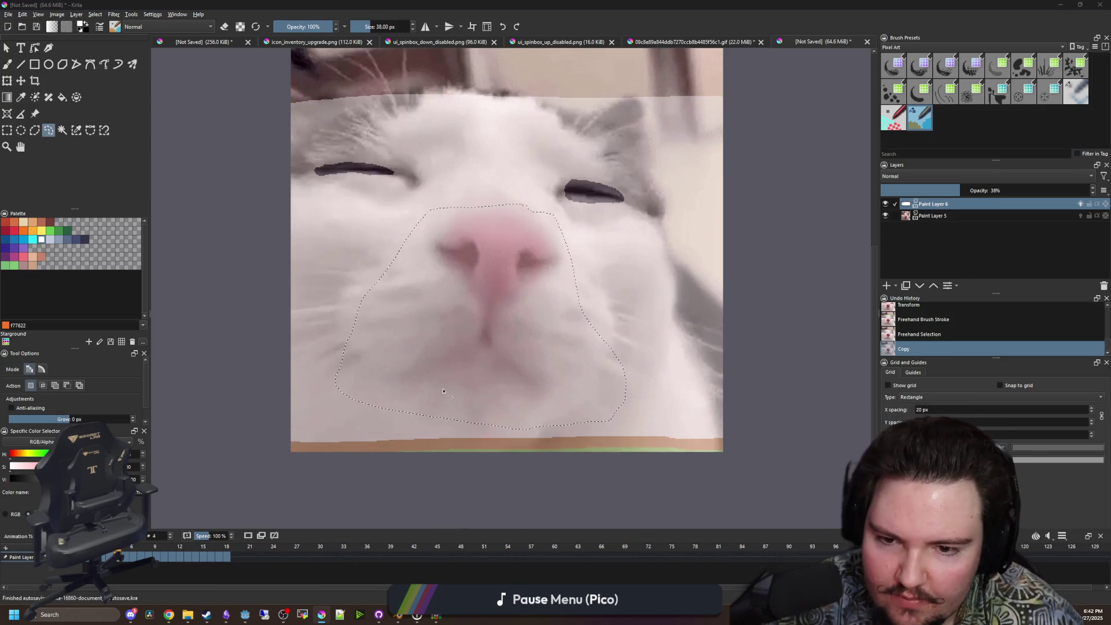
{"action": "key", "text": "ctrl+v"}
{"action": "key", "text": "ctrl+t"}
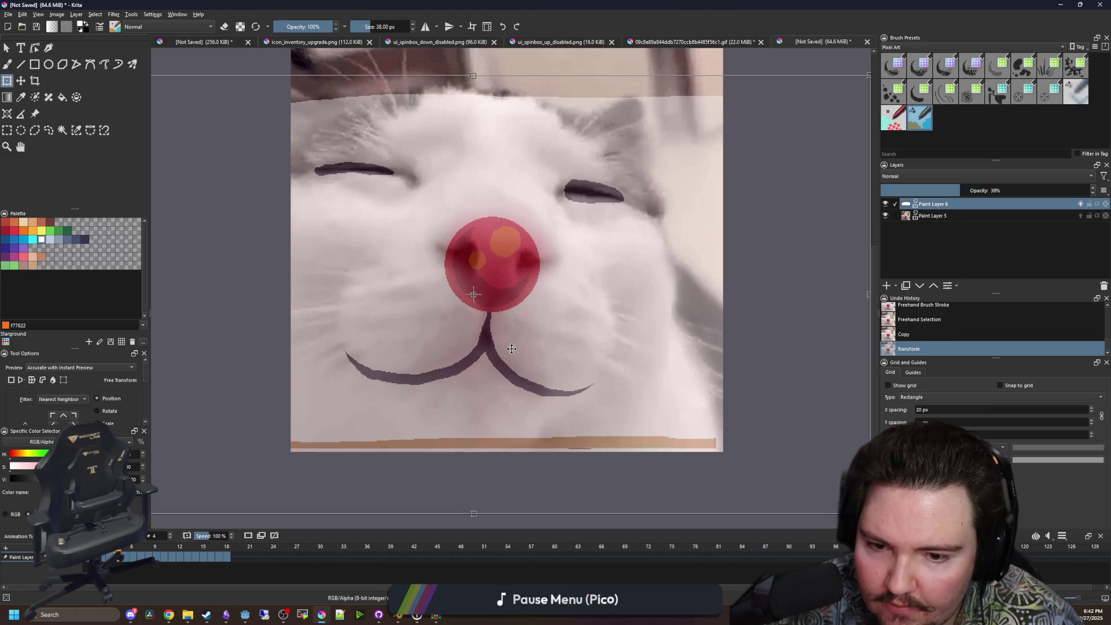
Position the pasted nose and smile over the cat's nose on frame 4 and deselect.
{"action": "mouse_move", "coordinate": [512, 349]}
{"action": "left_mouse_down"}
{"action": "mouse_move", "coordinate": [511, 196]}
{"action": "mouse_move", "coordinate": [504, 212]}
{"action": "left_mouse_up"}
{"action": "key", "text": "ctrl+z"}
{"action": "left_click", "coordinate": [887, 214]}
{"action": "left_click", "coordinate": [887, 214]}
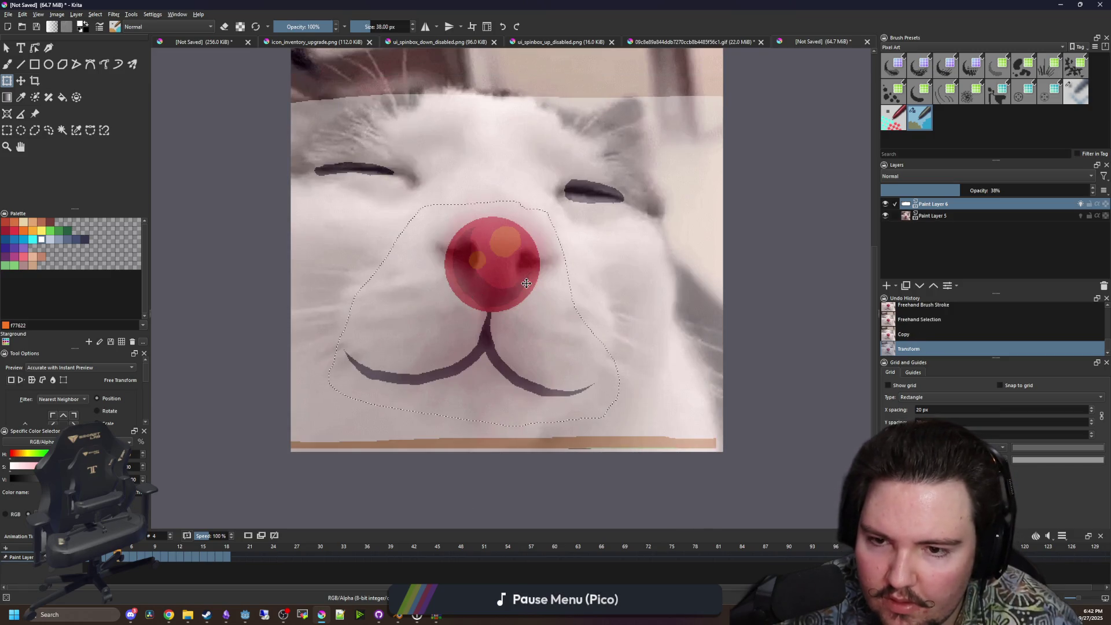
{"action": "key", "text": "ctrl+z"}
{"action": "key", "text": "ctrl+shift+z"}
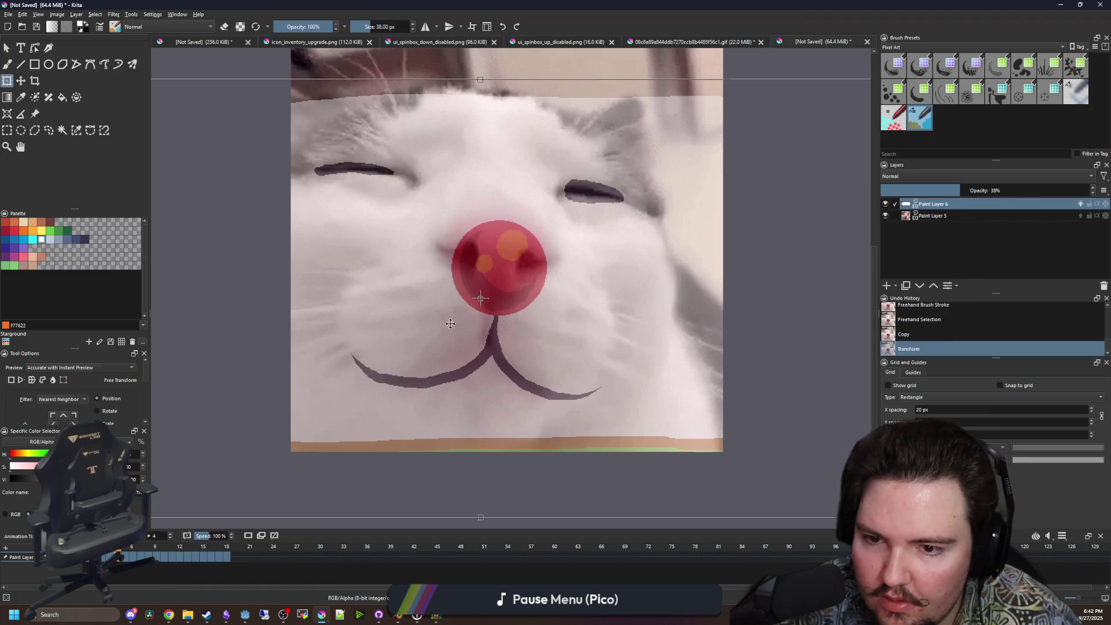
{"action": "mouse_move", "coordinate": [464, 295]}
{"action": "left_mouse_down"}
{"action": "mouse_move", "coordinate": [485, 222]}
{"action": "mouse_move", "coordinate": [480, 86]}
{"action": "mouse_move", "coordinate": [585, 139]}
{"action": "mouse_move", "coordinate": [623, 206]}
{"action": "mouse_move", "coordinate": [605, 227]}
{"action": "left_mouse_up"}
{"action": "key", "text": "ctrl+z"}
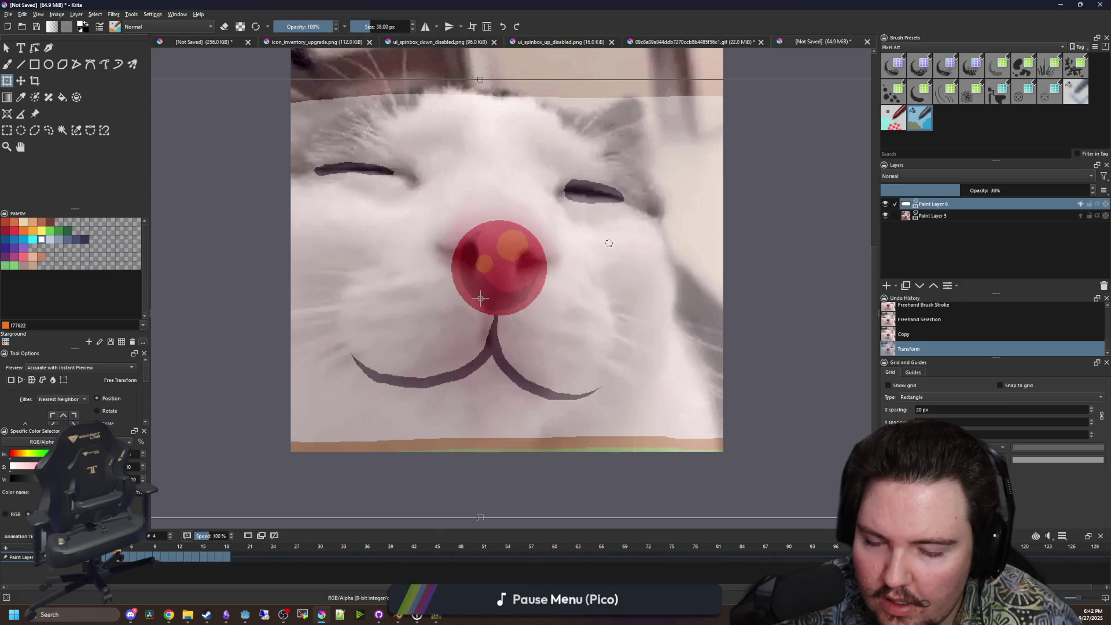
{"action": "key", "text": "Escape"}
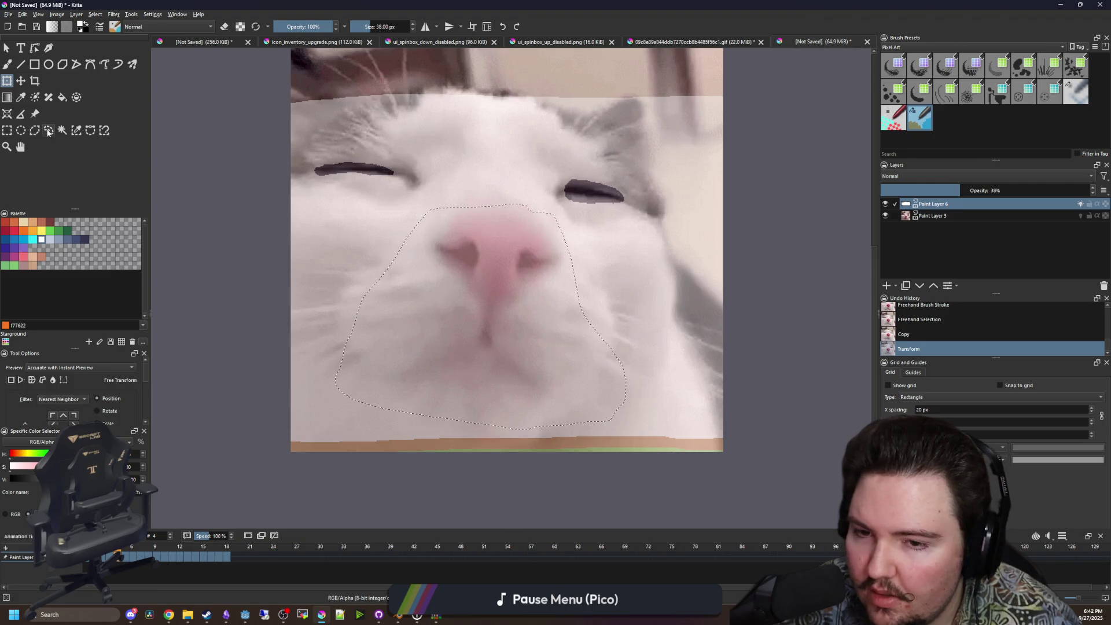
{"action": "key", "text": "ctrl+shift+z"}
{"action": "left_click_drag", "start_coordinate": [504, 320], "coordinate": [494, 320]}
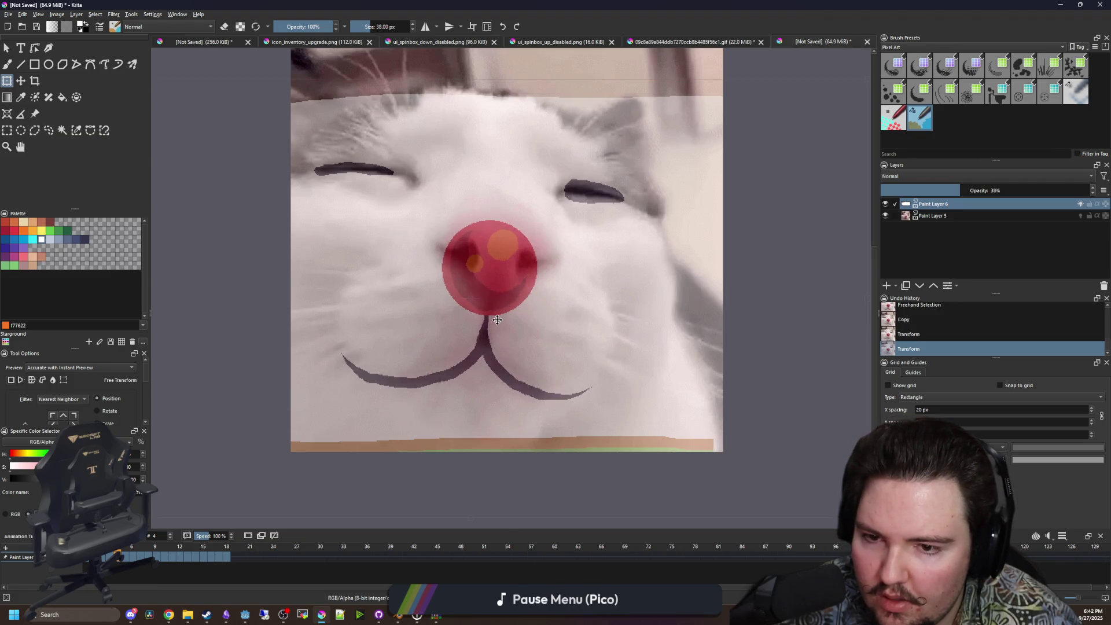
{"action": "key", "text": "ctrl+shift+a"}
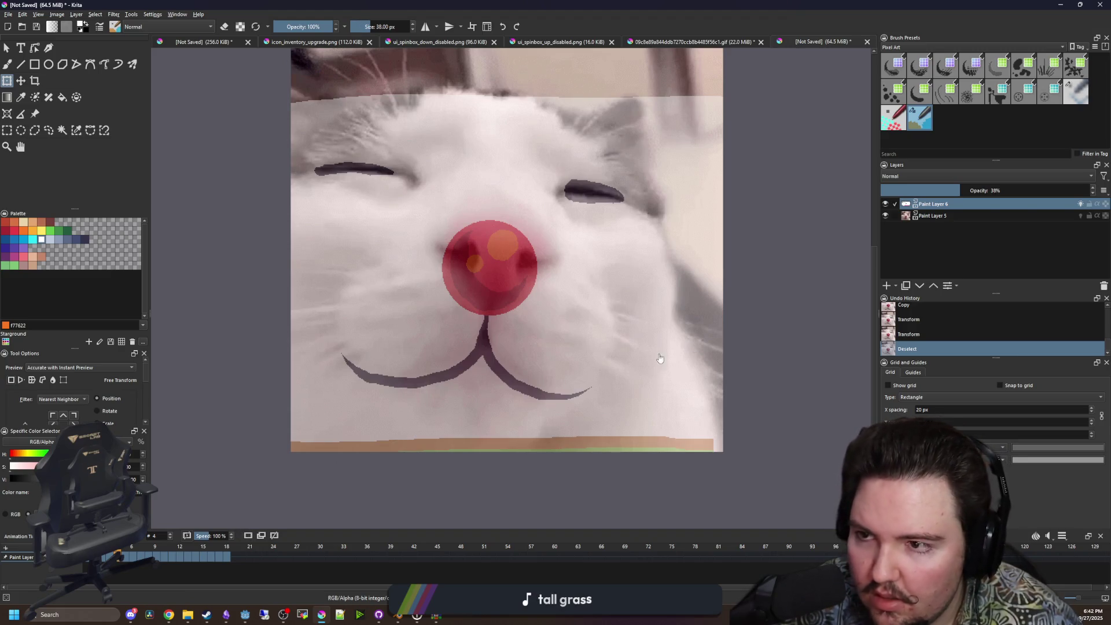
{"action": "left_click", "coordinate": [1080, 204]}
{"action": "key", "text": "ctrl+z"}
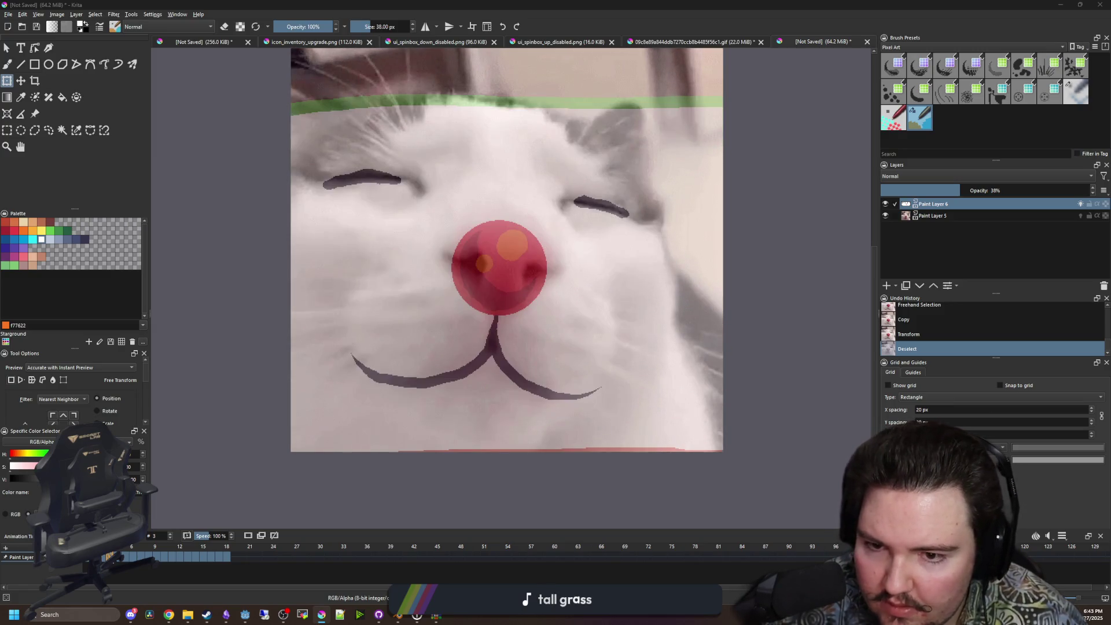
{"action": "left_click", "coordinate": [48, 130]}
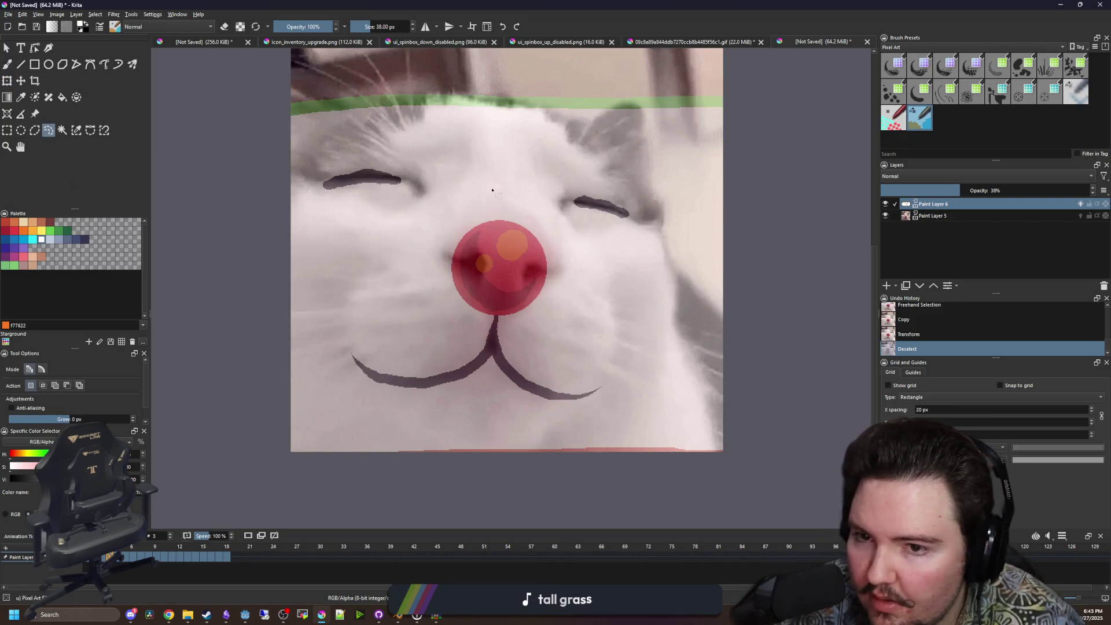
{"action": "left_click_drag", "start_coordinate": [341, 338], "coordinate": [542, 408]}
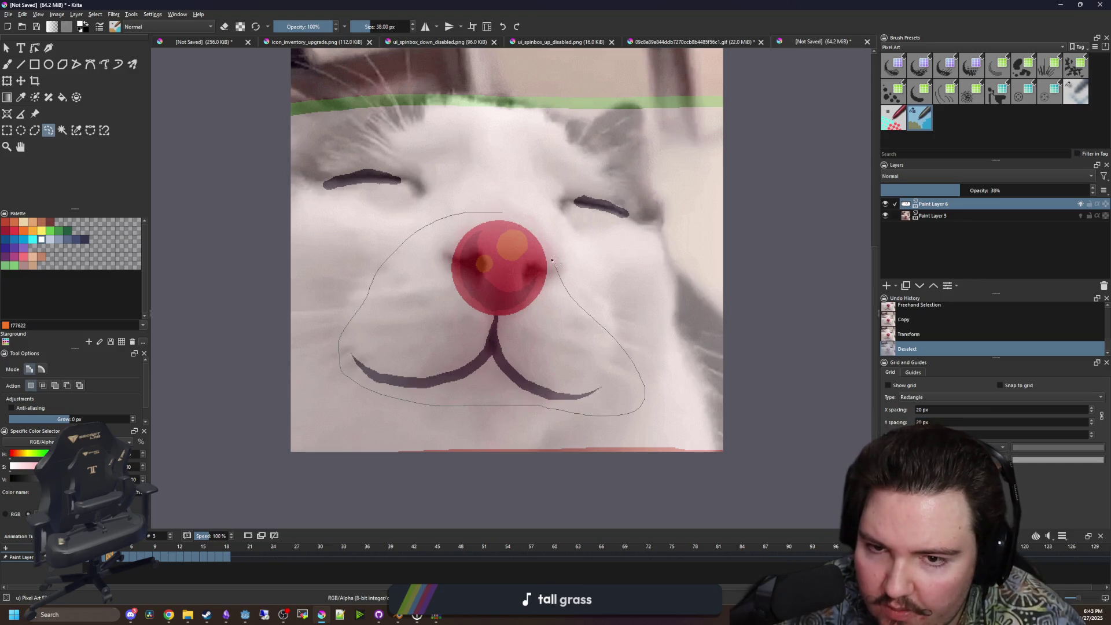
{"action": "left_click_drag", "start_coordinate": [492, 207], "coordinate": [494, 206]}
{"action": "key", "text": "ctrl+c"}
{"action": "left_click", "coordinate": [21, 81]}
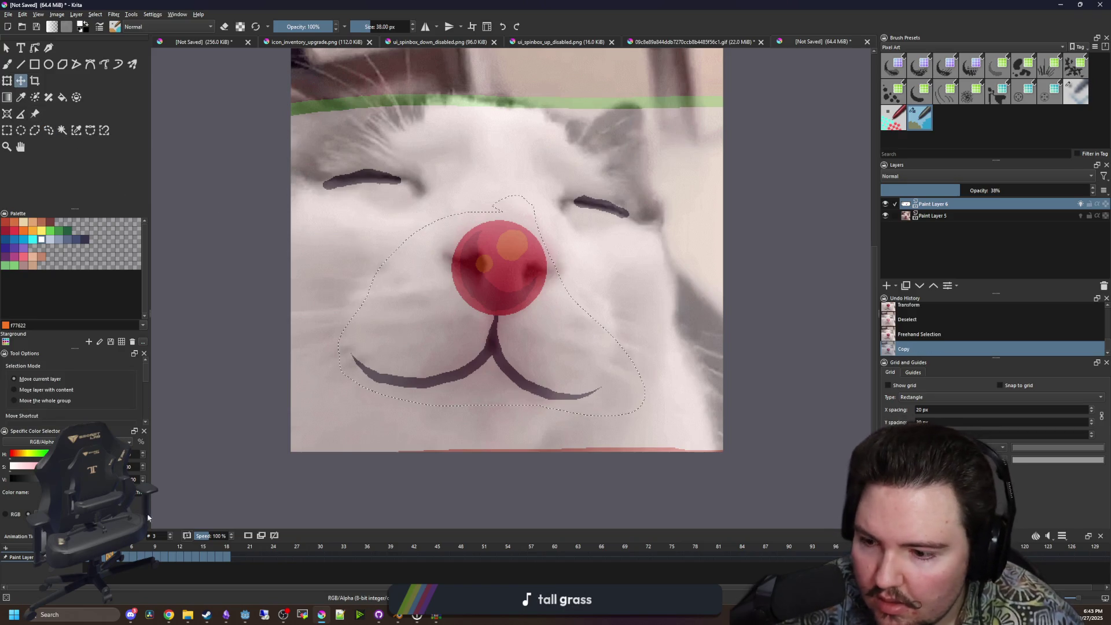
{"action": "key", "text": "ctrl+t"}
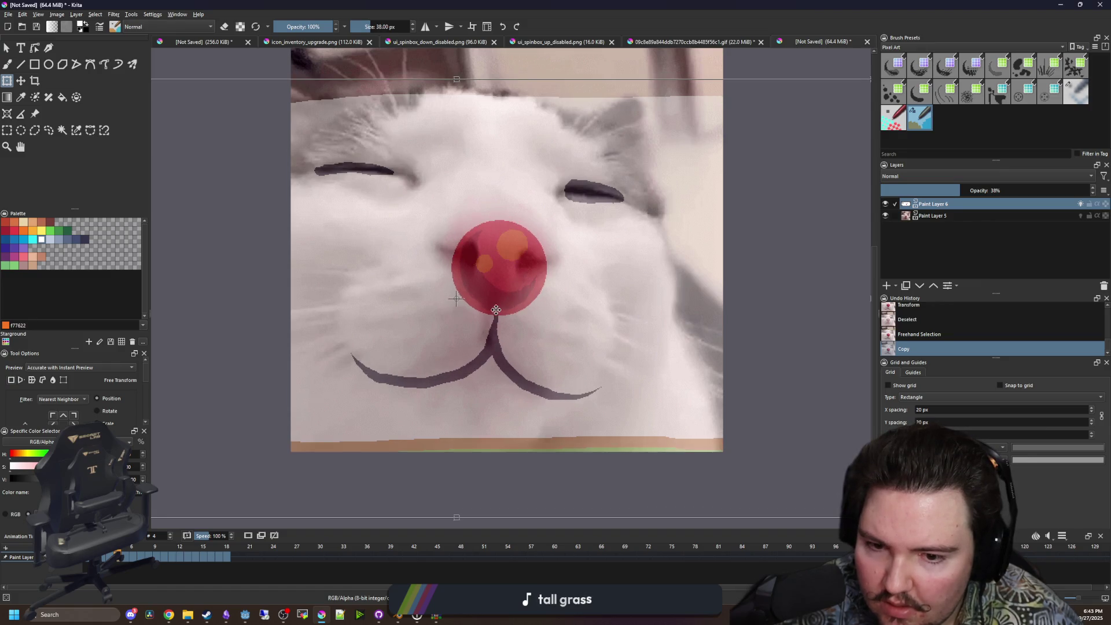
{"action": "scroll", "coordinate": [499, 336], "scroll_direction": "down", "scroll_amount": 2}
{"action": "key", "text": "Return"}
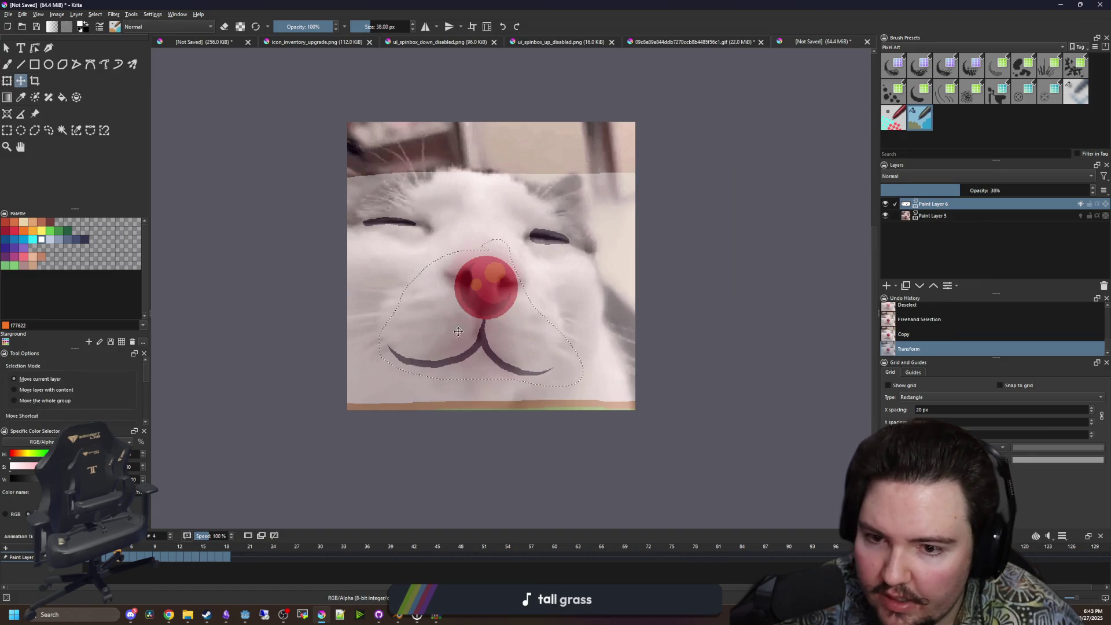
{"action": "scroll", "coordinate": [477, 333], "scroll_direction": "up", "scroll_amount": 2}
{"action": "left_click_drag", "start_coordinate": [477, 333], "coordinate": [470, 288]}
{"action": "left_click_drag", "start_coordinate": [472, 304], "coordinate": [473, 337]}
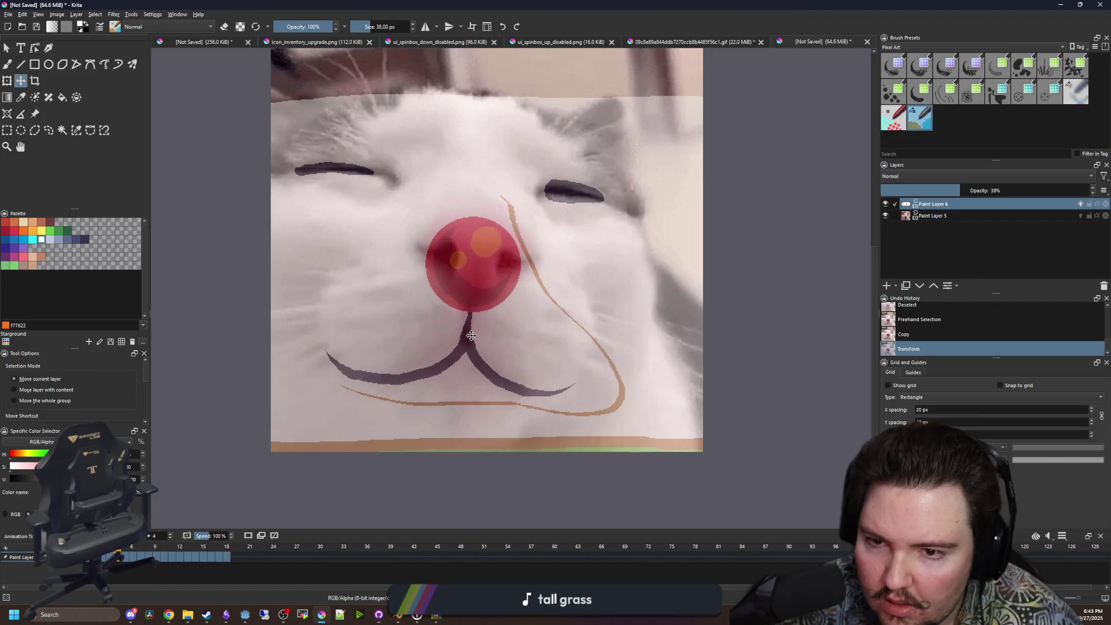
{"action": "key", "text": "ctrl+shift+a"}
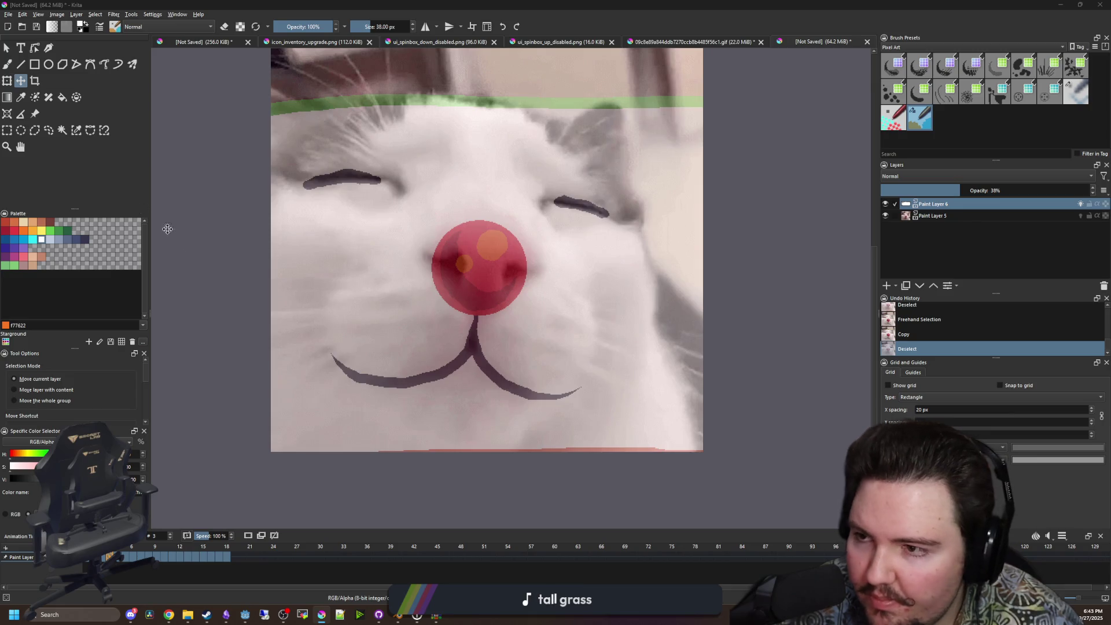
{"action": "left_click", "coordinate": [48, 130]}
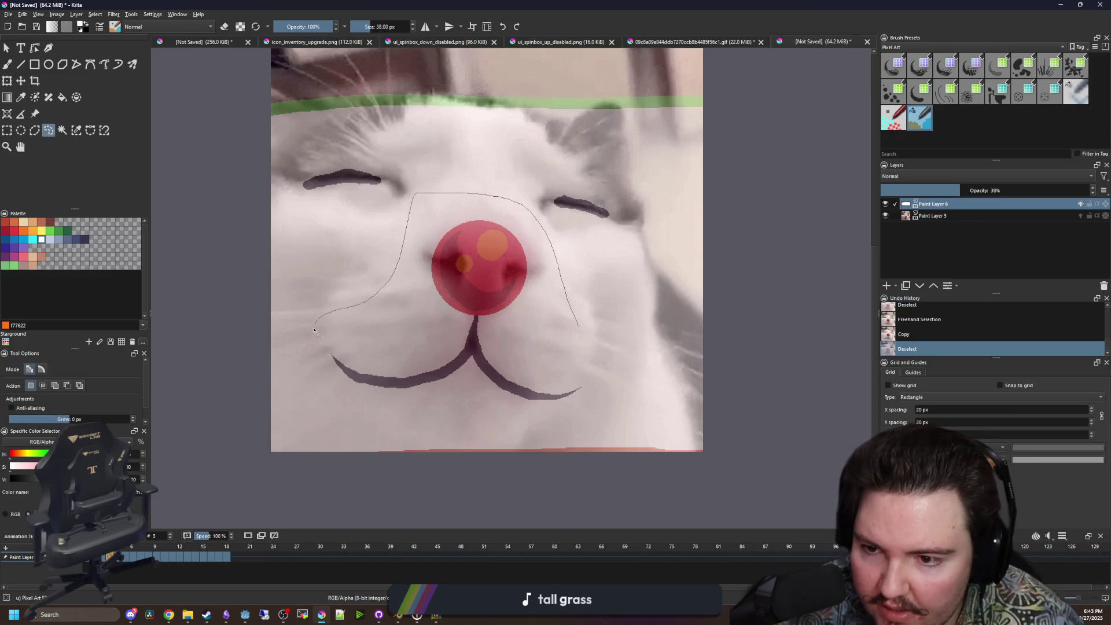
Lasso and copy frame 3's nose and mouth, then paste them onto frame 4.
{"action": "left_click_drag", "start_coordinate": [588, 377], "coordinate": [538, 231]}
{"action": "key", "text": "ctrl+shift+a"}
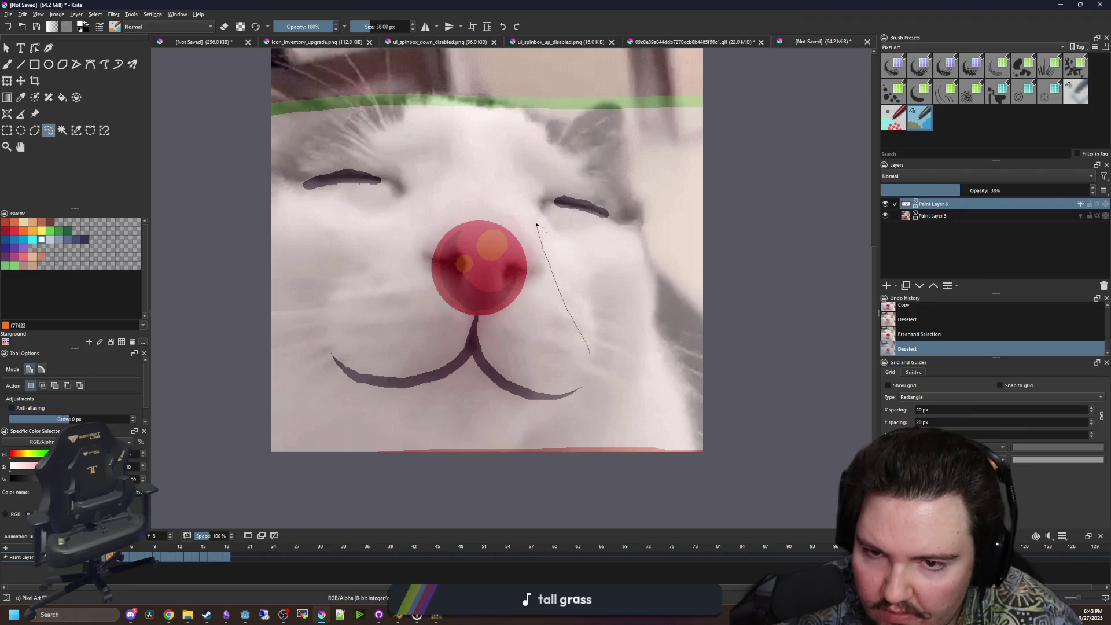
{"action": "left_click_drag", "start_coordinate": [591, 351], "coordinate": [591, 351]}
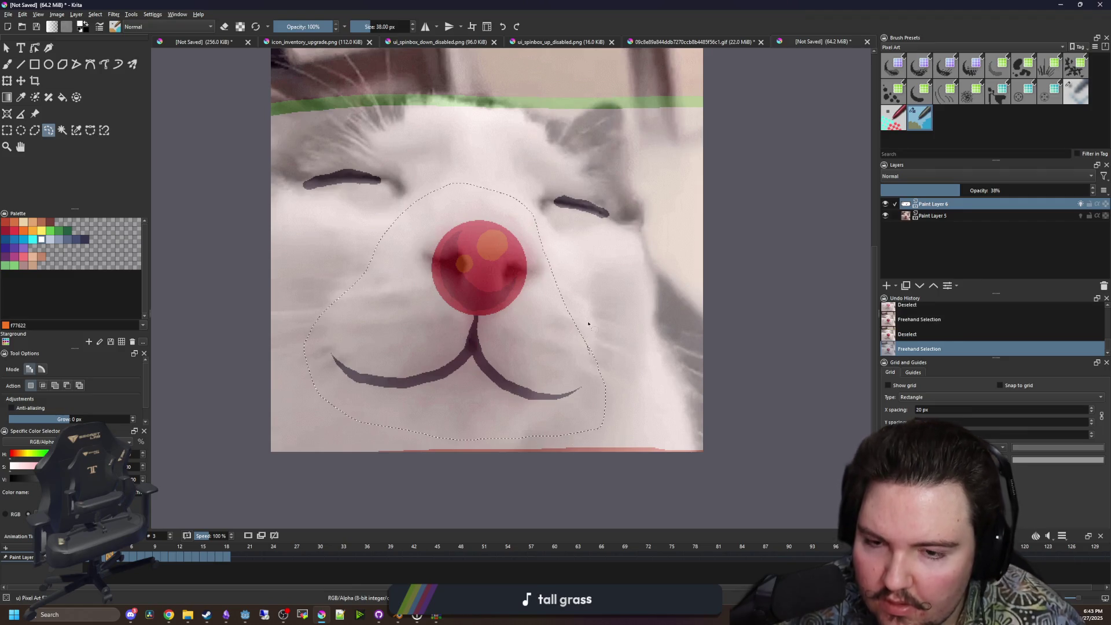
{"action": "key", "text": "ctrl+c"}
{"action": "key", "text": "Insert"}
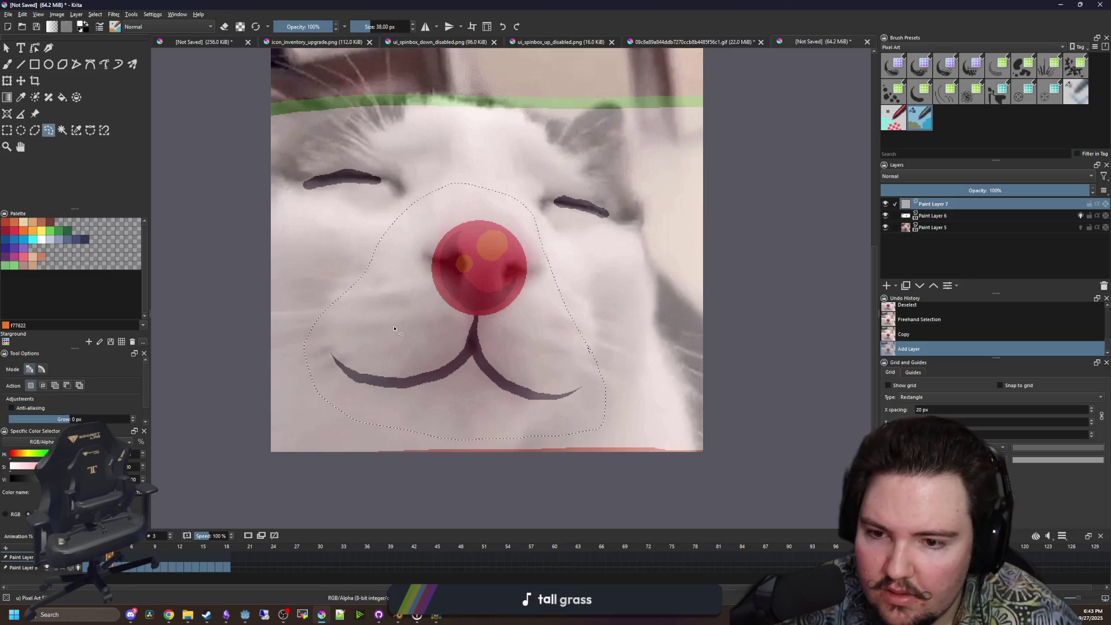
{"action": "key", "text": "Right"}
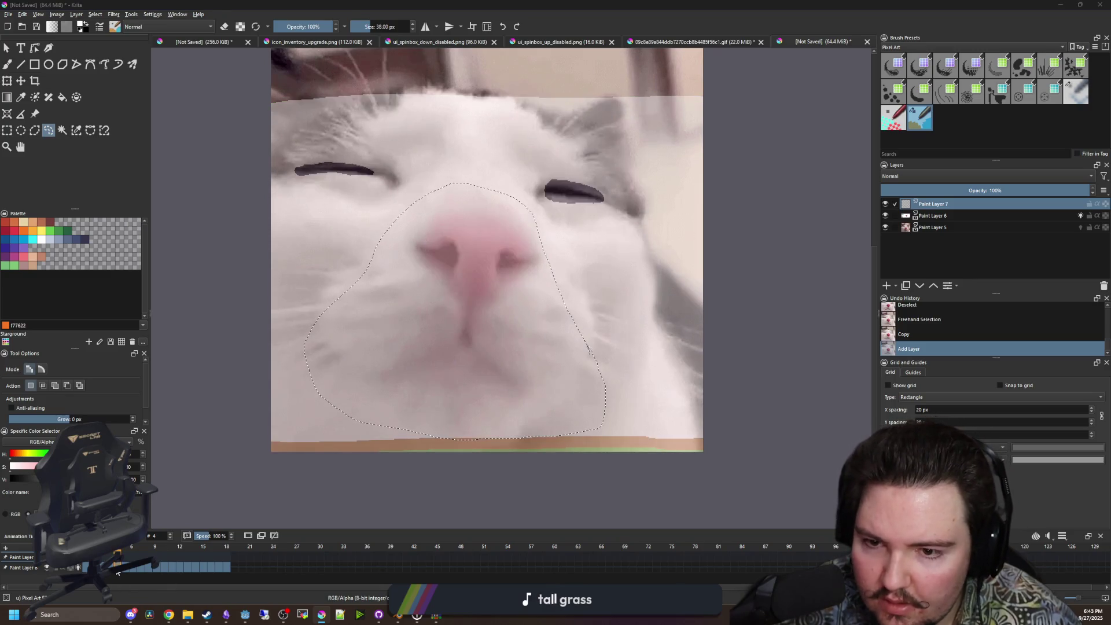
{"action": "key", "text": "ctrl+t"}
{"action": "key", "text": "Return"}
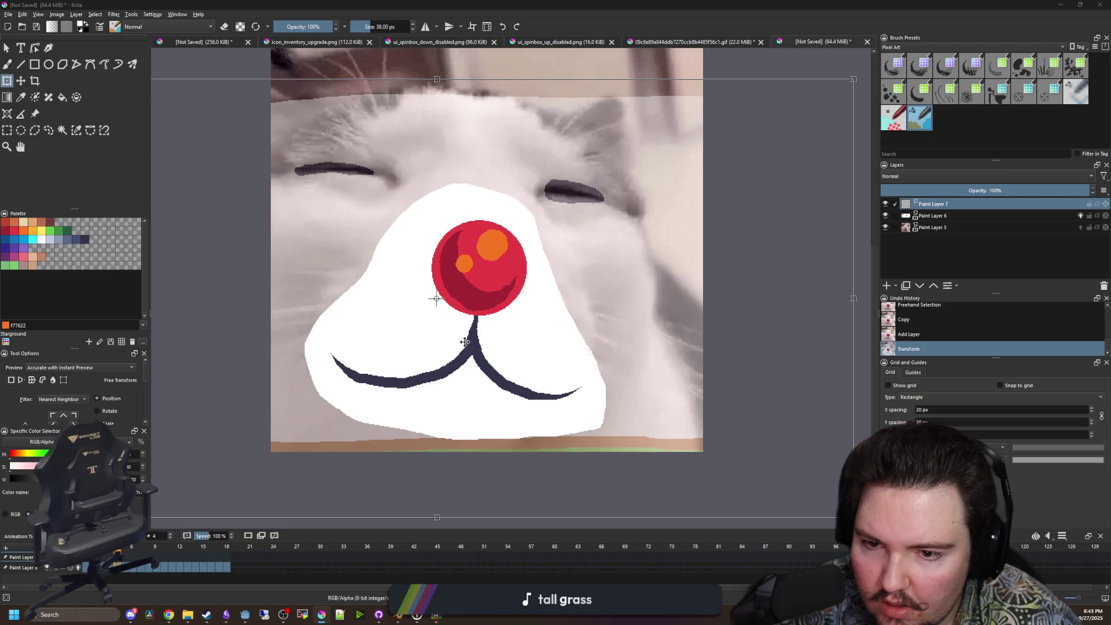
Delete the extra Paint Layer 7 and nudge the pasted nose and mouth into place.
{"action": "right_click", "coordinate": [919, 210]}
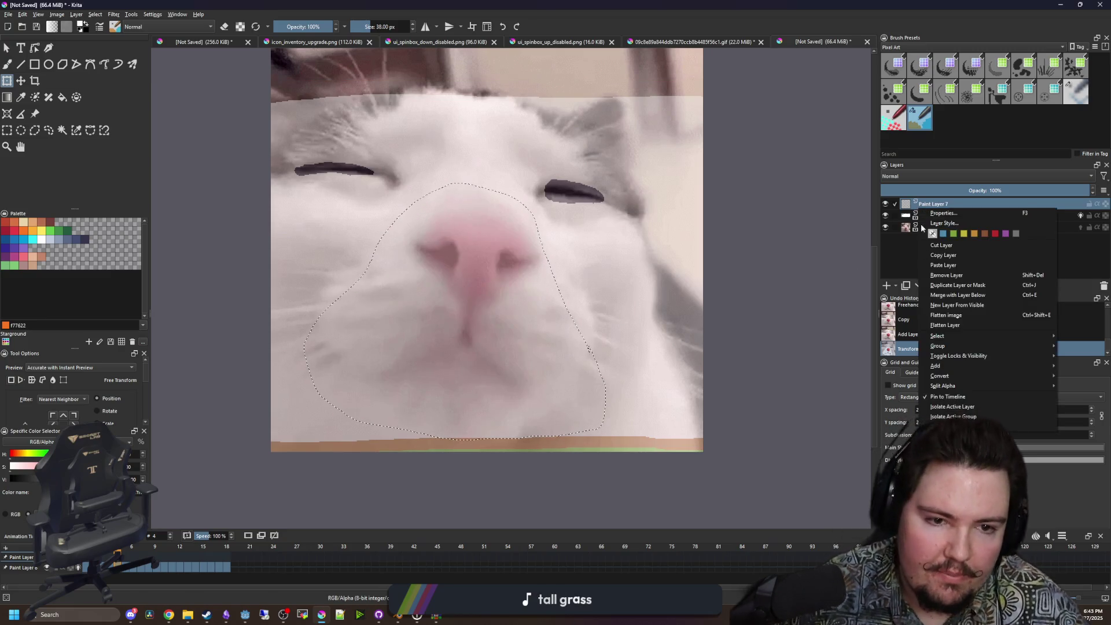
{"action": "left_click", "coordinate": [947, 275]}
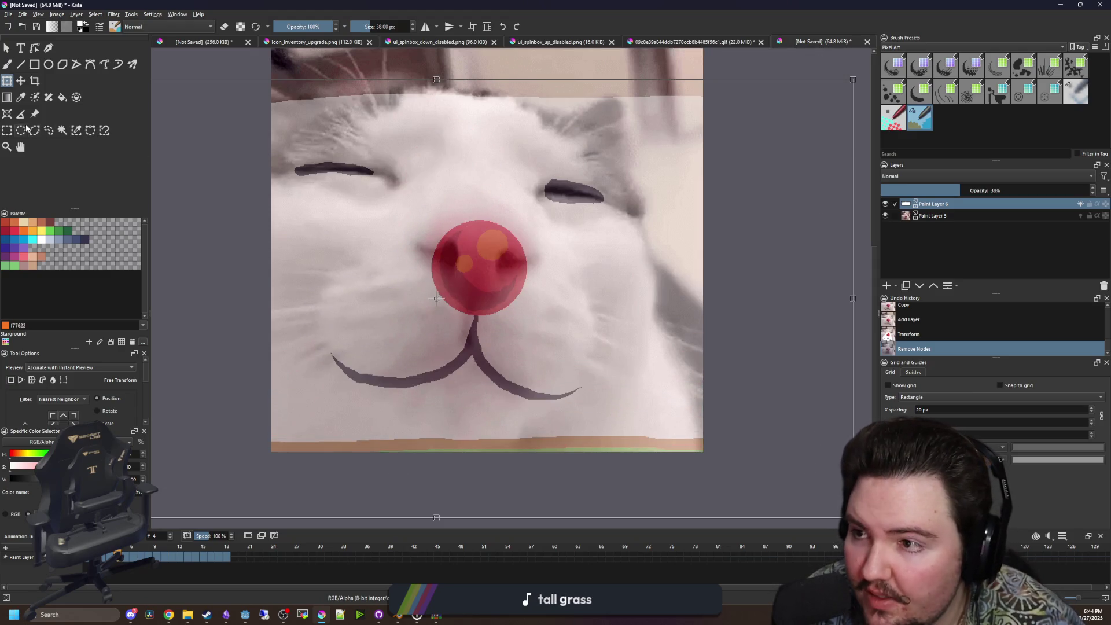
{"action": "left_click", "coordinate": [11, 83]}
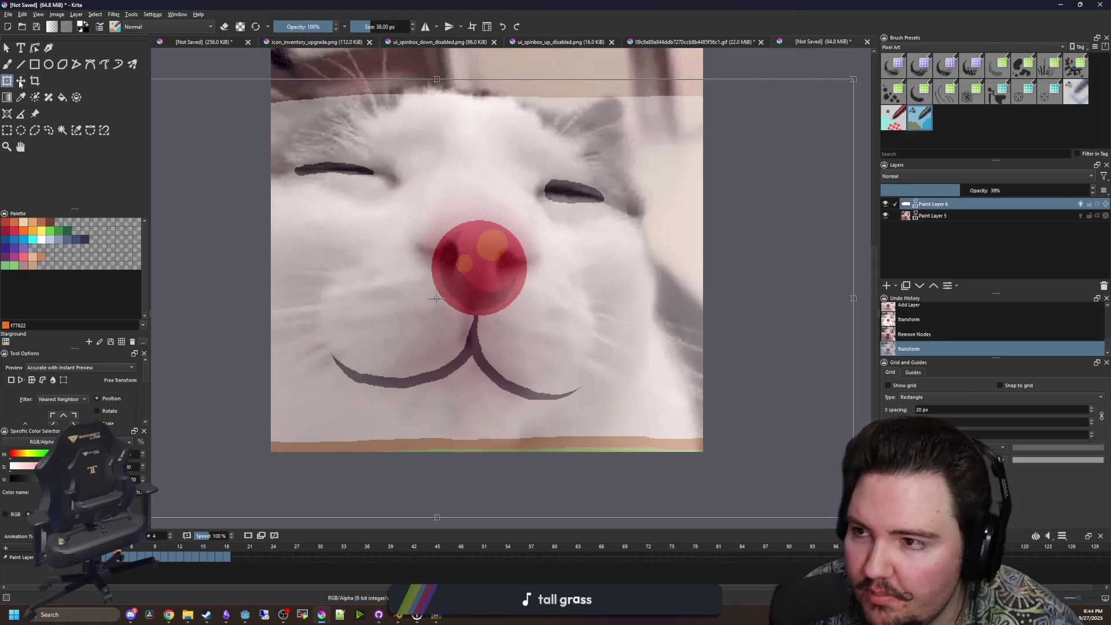
{"action": "left_click", "coordinate": [20, 81]}
{"action": "left_click_drag", "start_coordinate": [476, 341], "coordinate": [473, 337]}
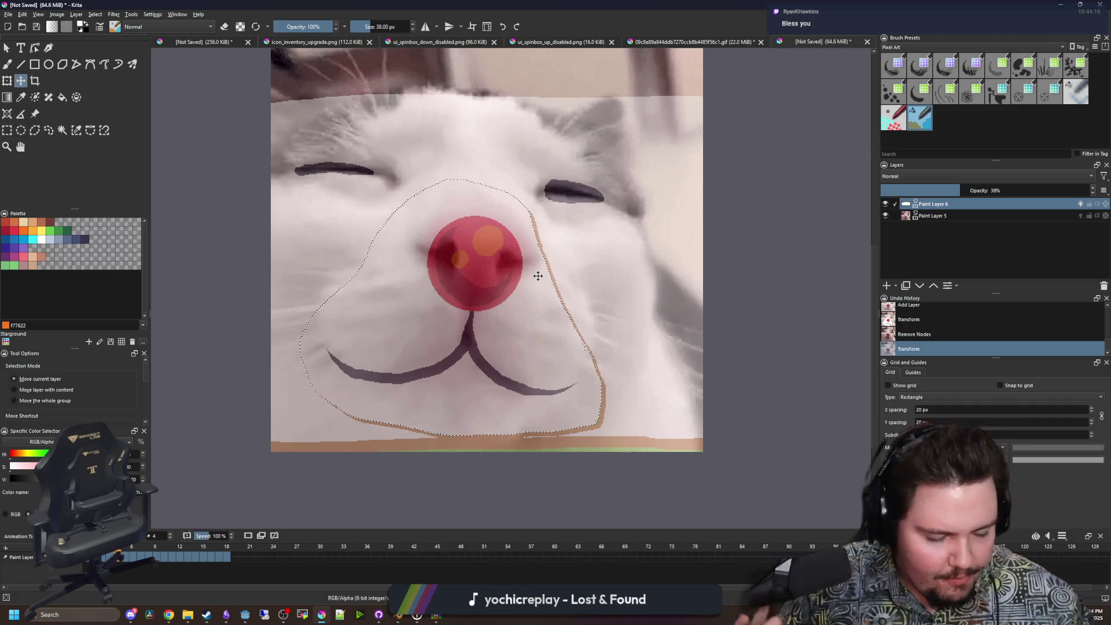
Paste the copied nose and mouth onto frame 5, move them over the cat's nose, then go to frame 6.
{"action": "left_click_drag", "start_coordinate": [545, 278], "coordinate": [557, 282]}
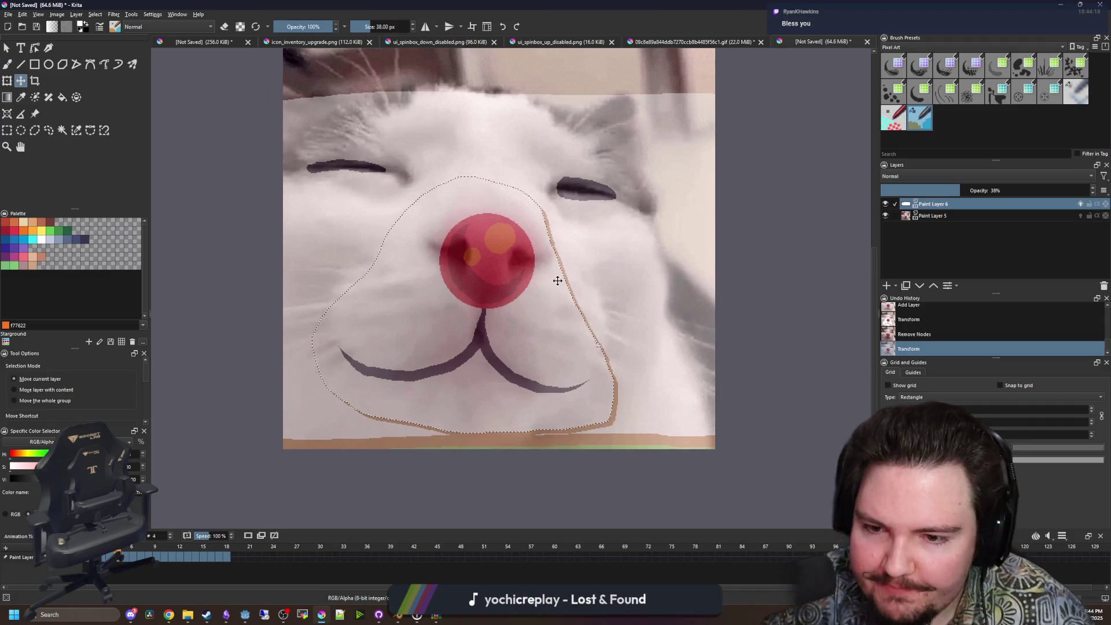
{"action": "key", "text": "ctrl+c"}
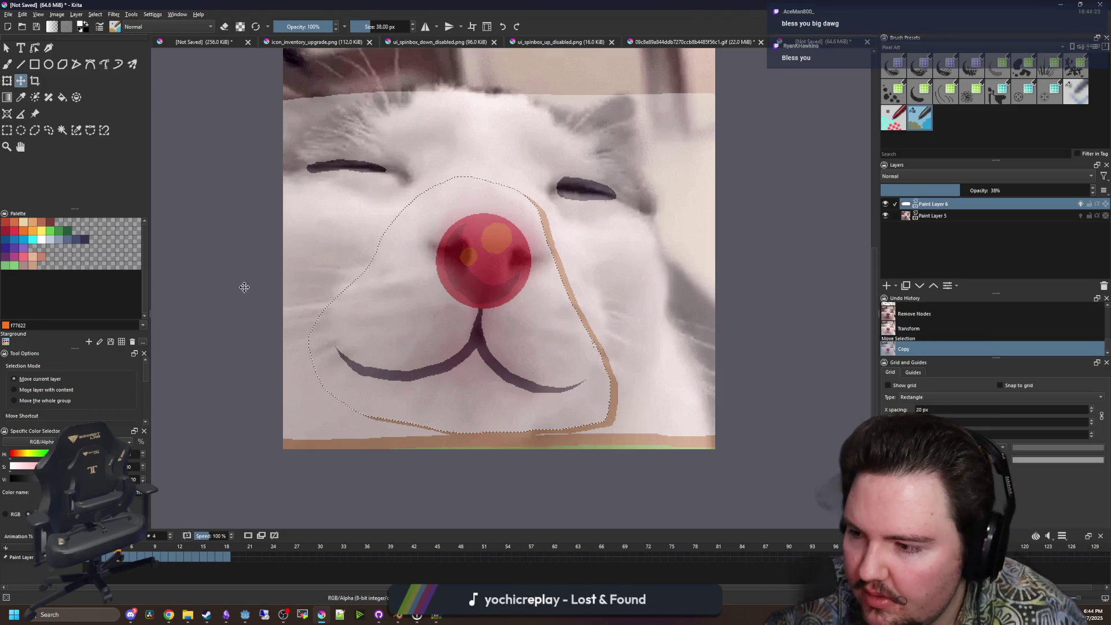
{"action": "left_click", "coordinate": [123, 556]}
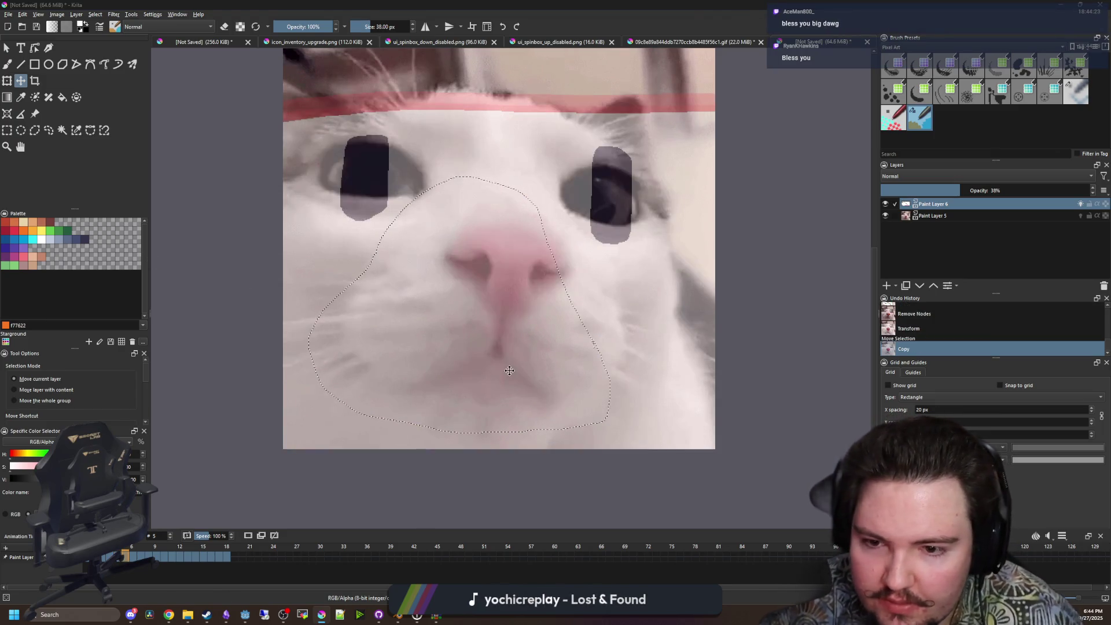
{"action": "key", "text": "ctrl+v"}
{"action": "key", "text": "ctrl+t"}
{"action": "mouse_move", "coordinate": [492, 368]}
{"action": "left_mouse_down"}
{"action": "mouse_move", "coordinate": [504, 363]}
{"action": "mouse_move", "coordinate": [513, 380]}
{"action": "mouse_move", "coordinate": [489, 366]}
{"action": "left_mouse_up"}
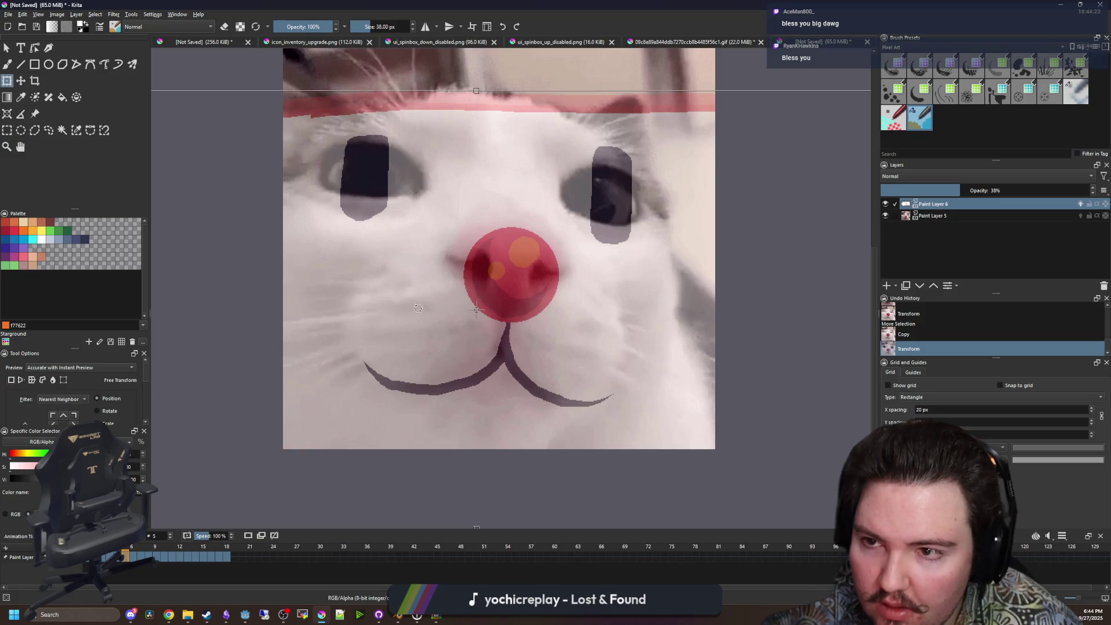
{"action": "left_click", "coordinate": [21, 81]}
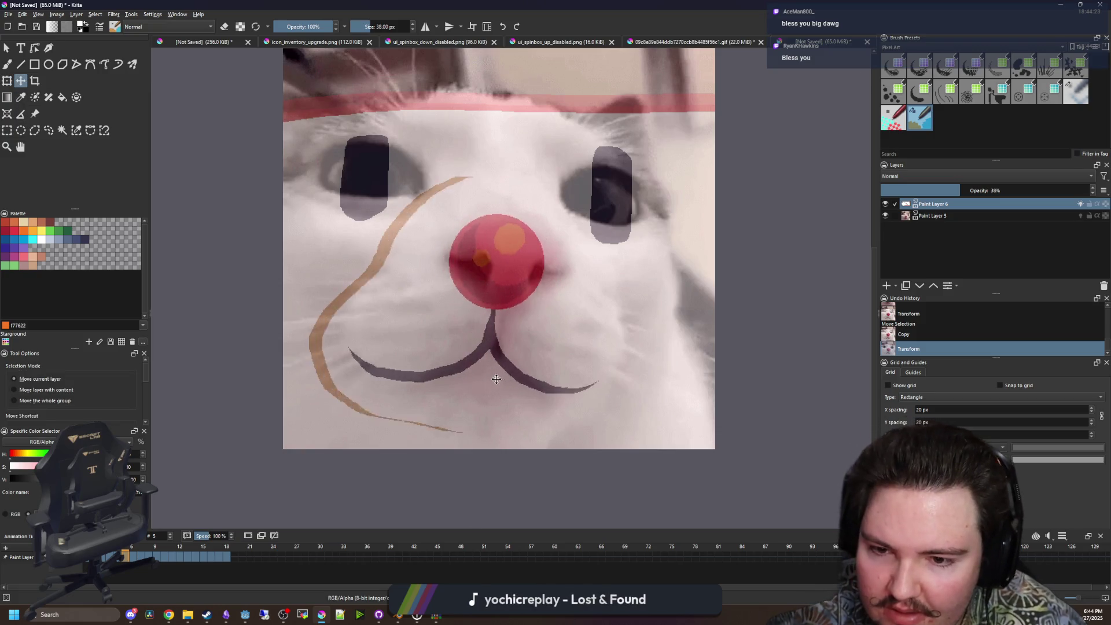
{"action": "left_click_drag", "start_coordinate": [486, 378], "coordinate": [508, 389]}
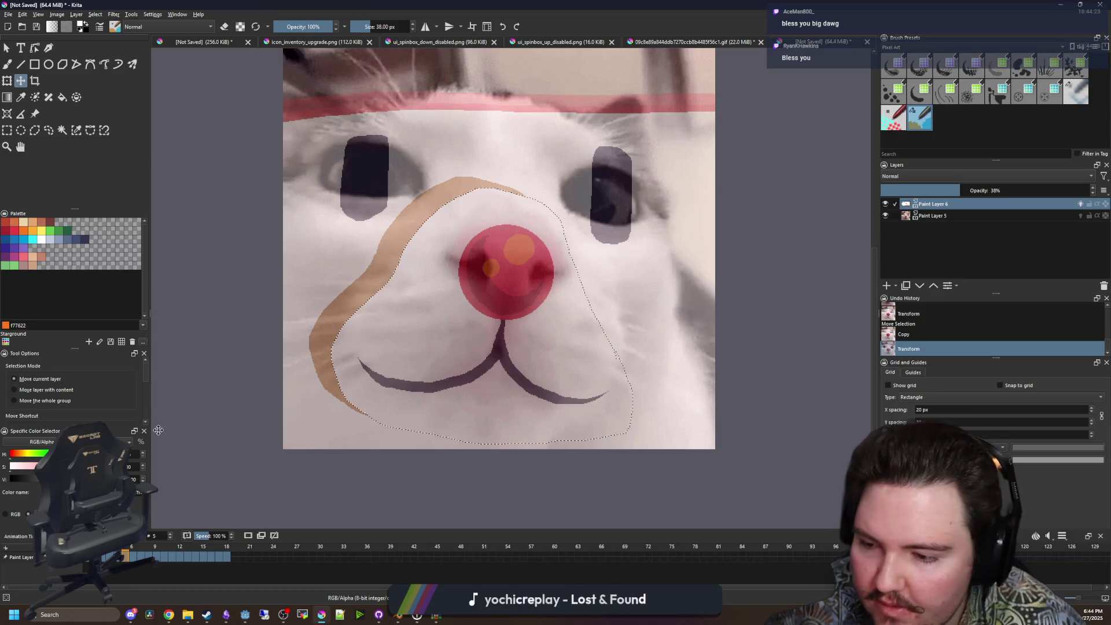
{"action": "left_click", "coordinate": [133, 557]}
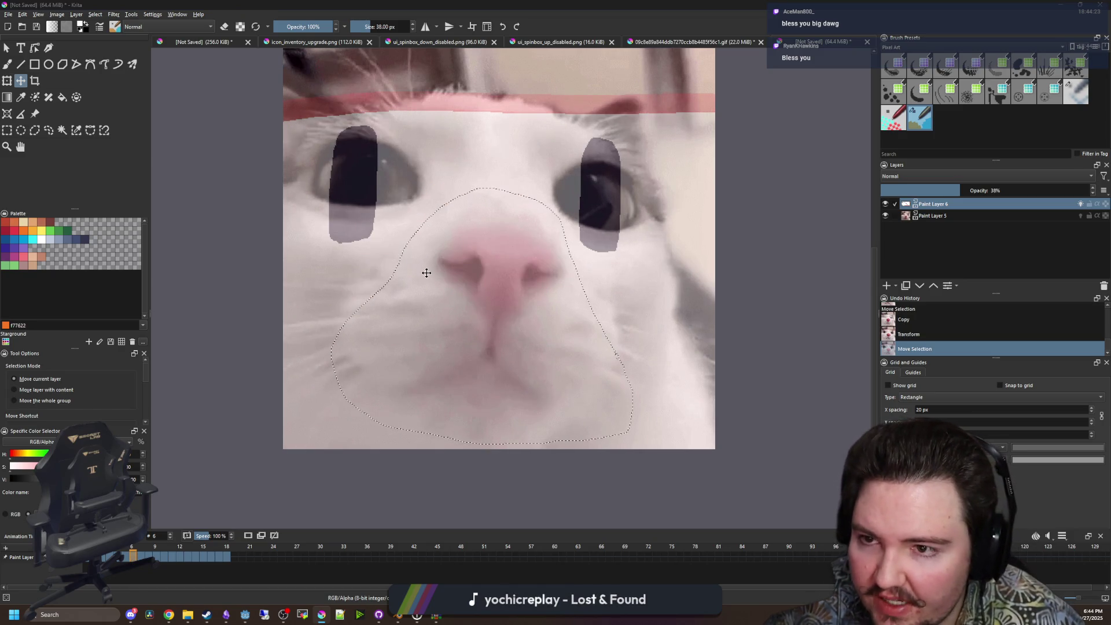
Paste the nose and mouth on frames 6 and 7, moving each onto the cat's nose.
{"action": "key", "text": "v"}
{"action": "key", "text": "t"}
{"action": "left_click_drag", "start_coordinate": [504, 343], "coordinate": [521, 359]}
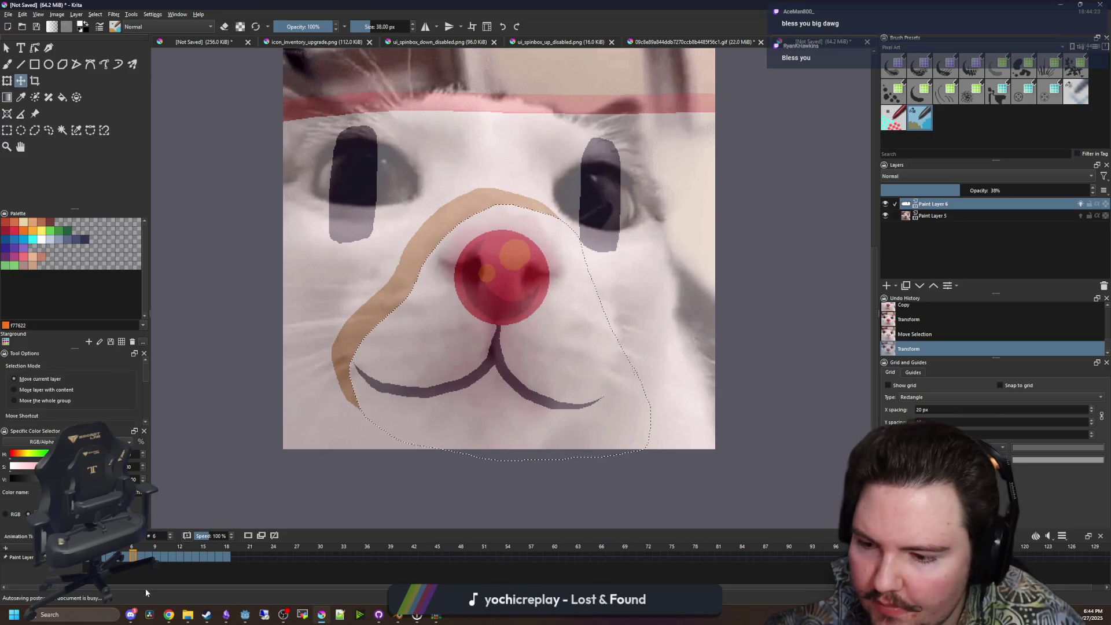
{"action": "left_click", "coordinate": [142, 559]}
{"action": "key", "text": "ctrl+t"}
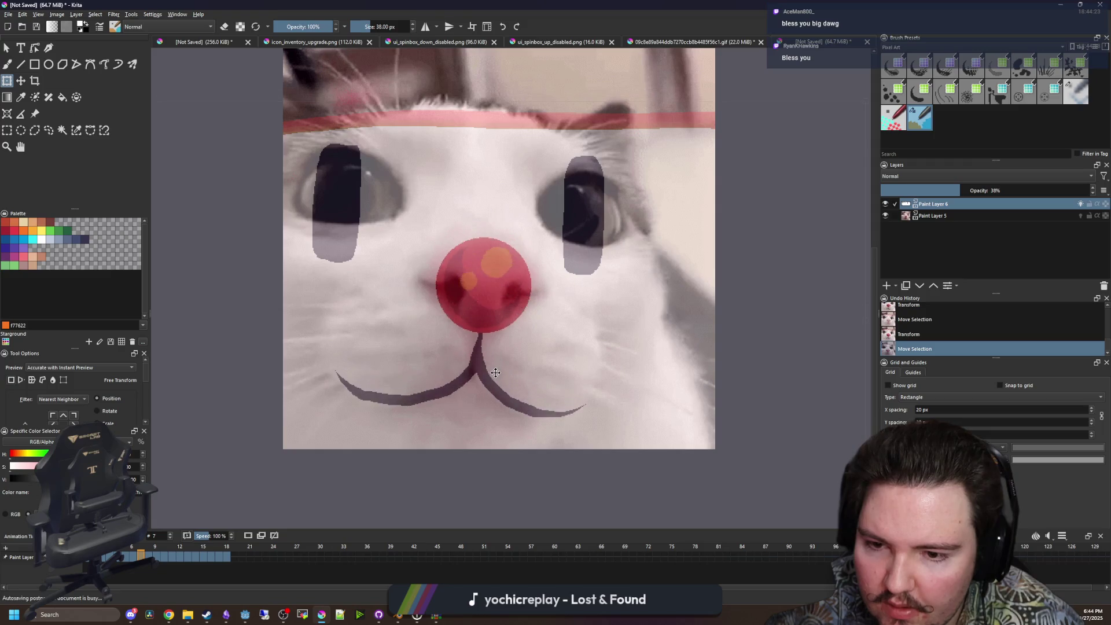
{"action": "mouse_move", "coordinate": [495, 328]}
{"action": "left_mouse_down"}
{"action": "mouse_move", "coordinate": [431, 278]}
{"action": "mouse_move", "coordinate": [480, 130]}
{"action": "mouse_move", "coordinate": [585, 93]}
{"action": "mouse_move", "coordinate": [613, 162]}
{"action": "mouse_move", "coordinate": [550, 243]}
{"action": "mouse_move", "coordinate": [389, 347]}
{"action": "mouse_move", "coordinate": [465, 394]}
{"action": "mouse_move", "coordinate": [499, 348]}
{"action": "left_mouse_up"}
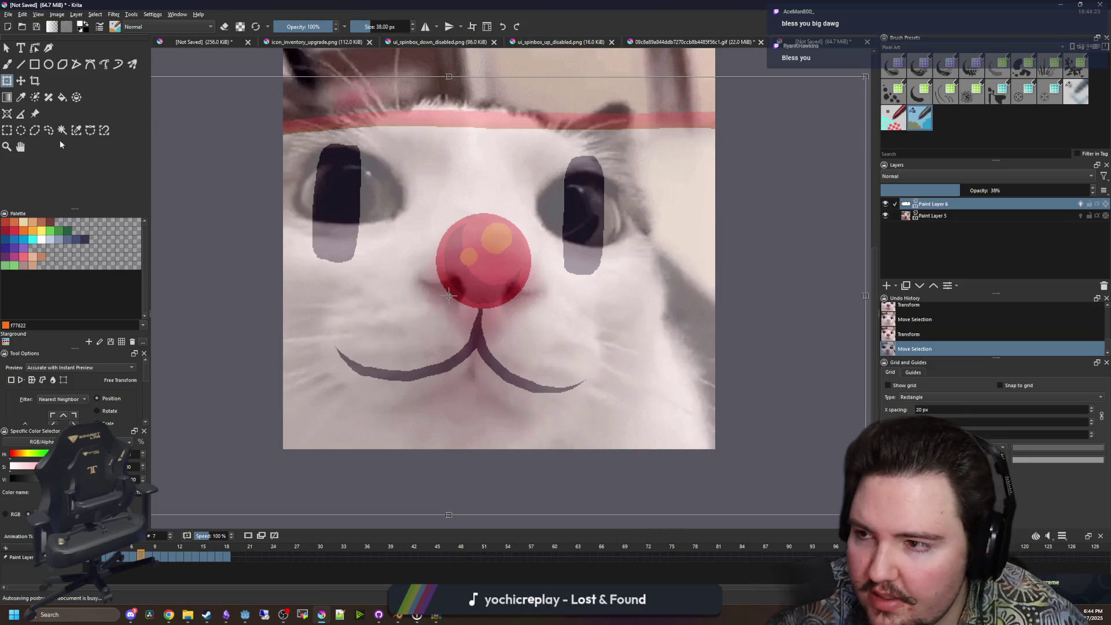
{"action": "left_click", "coordinate": [20, 81]}
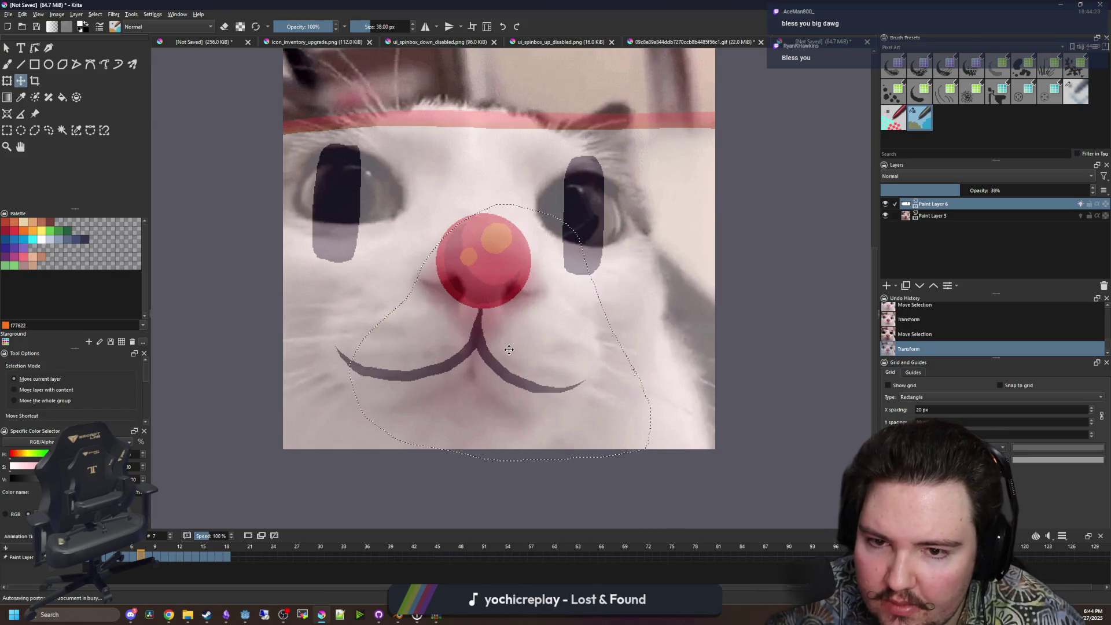
Redo the frame 7 nose placement, undoing an accidental distortion and dropping the selection.
{"action": "key", "text": "ctrl+z"}
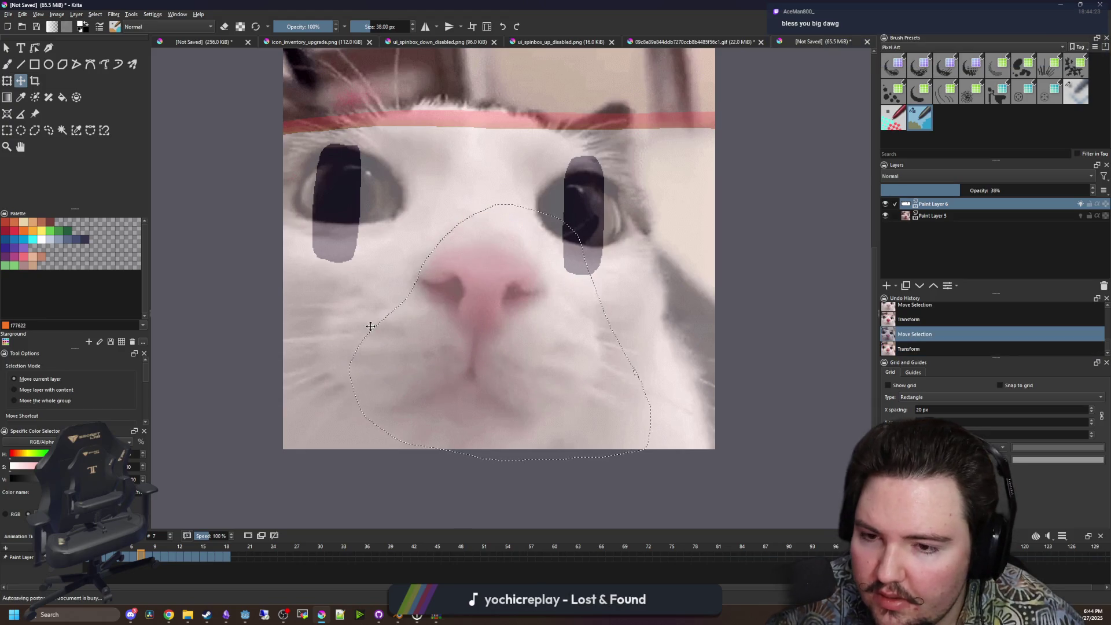
{"action": "key", "text": "ctrl+t"}
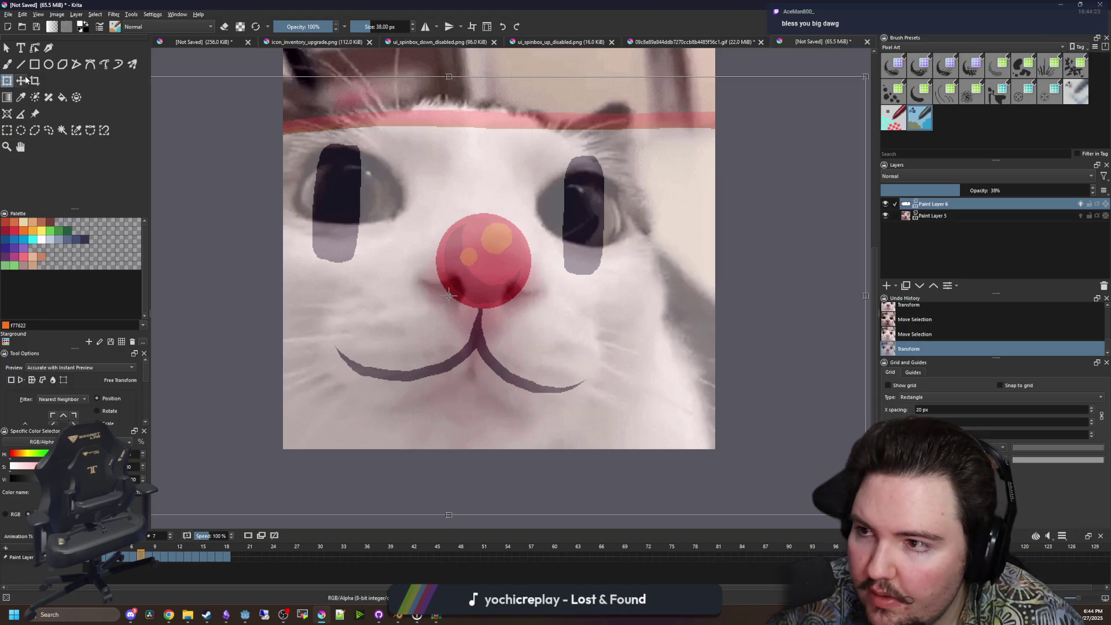
{"action": "left_click", "coordinate": [22, 81]}
{"action": "key", "text": "ctrl+z"}
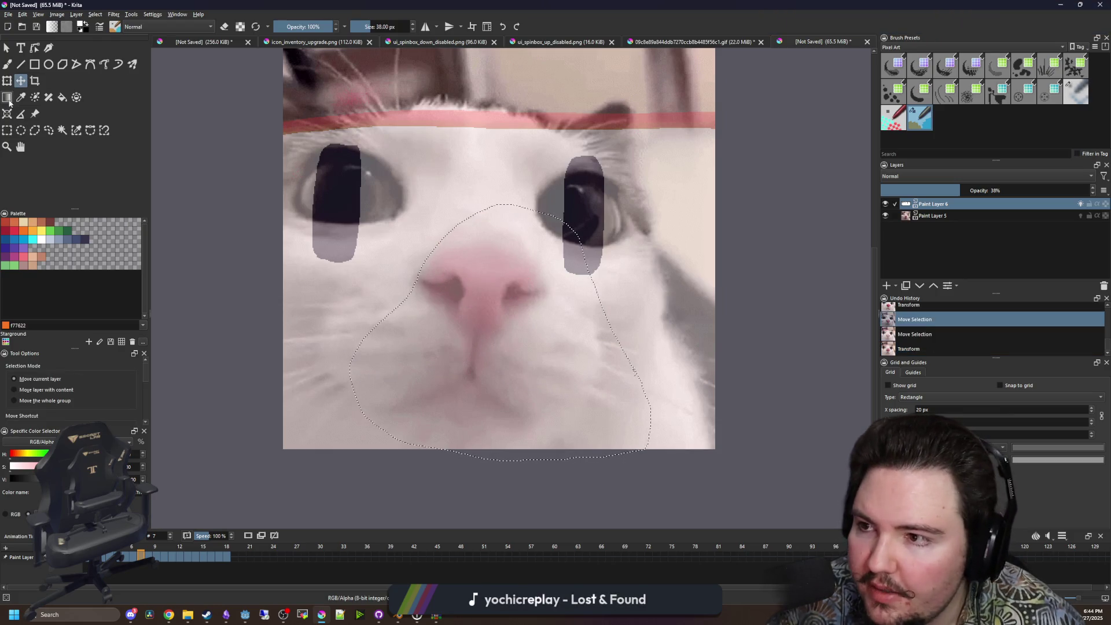
{"action": "key", "text": "ctrl+t"}
{"action": "left_click_drag", "start_coordinate": [402, 357], "coordinate": [340, 340]}
{"action": "key", "text": "ctrl+z"}
{"action": "key", "text": "ctrl+z"}
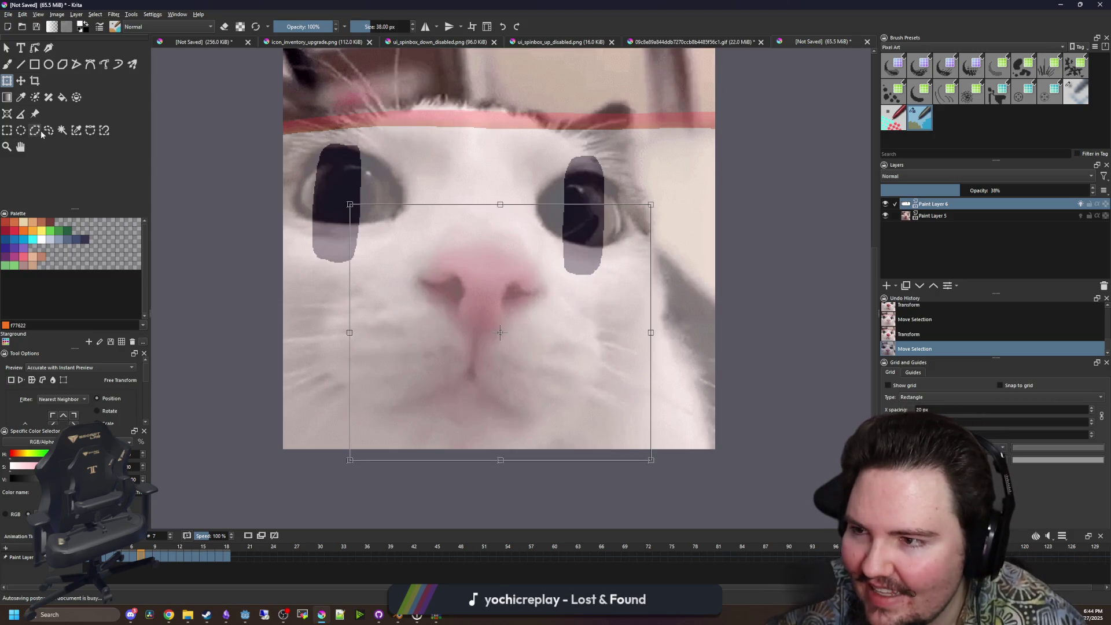
{"action": "key", "text": "ctrl+shift+a"}
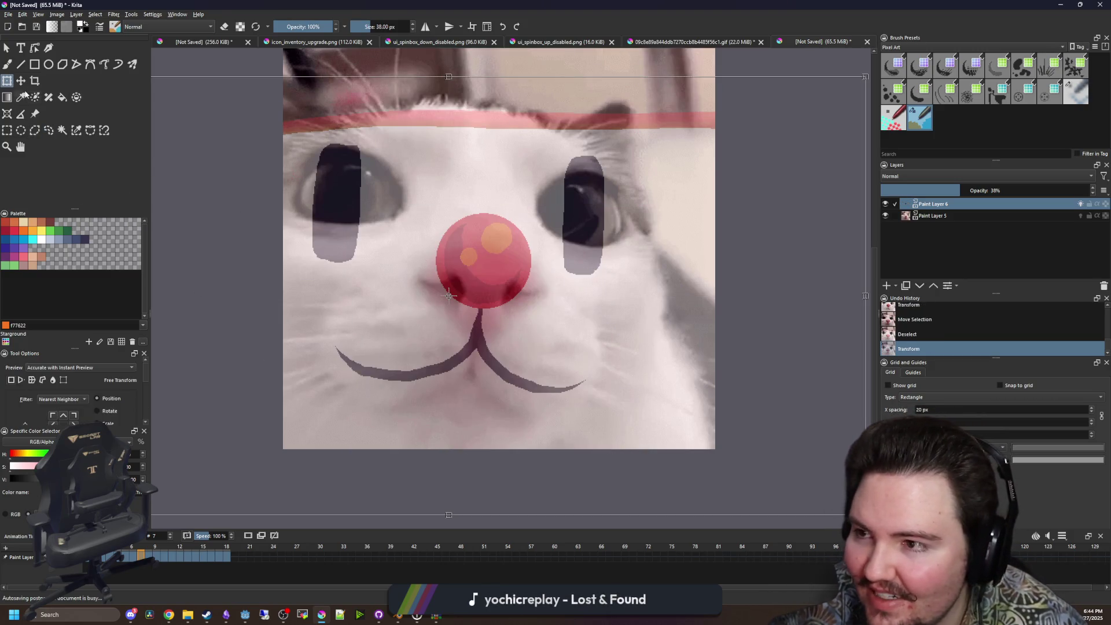
Lasso-select the nose and mouth, reposition them on the face and copy them again.
{"action": "left_click", "coordinate": [17, 83]}
{"action": "key", "text": "ctrl+t"}
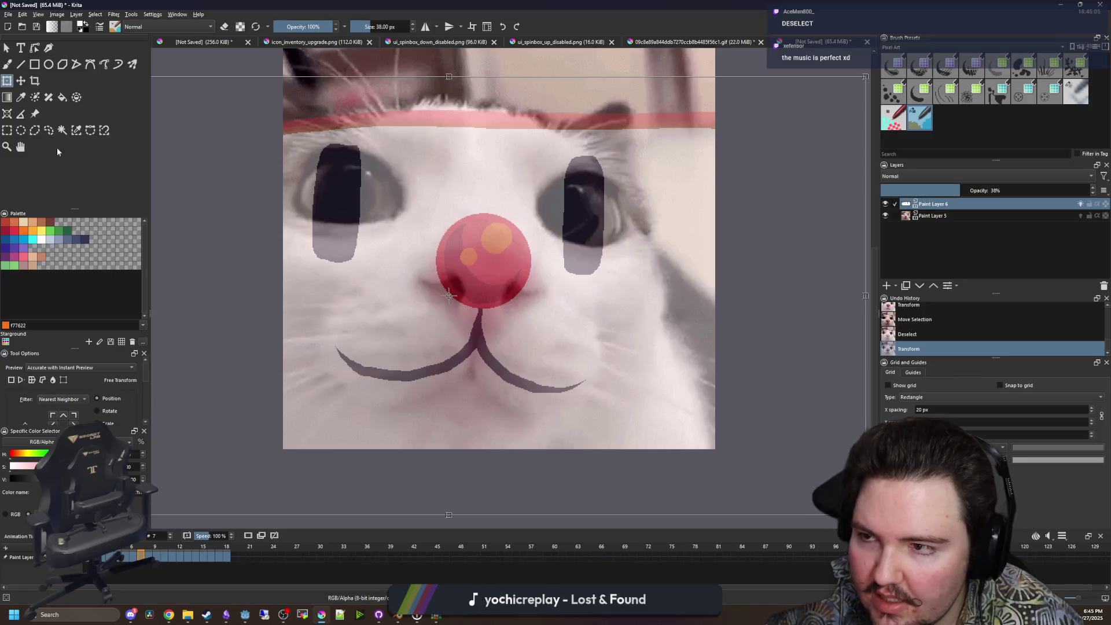
{"action": "left_click", "coordinate": [20, 83]}
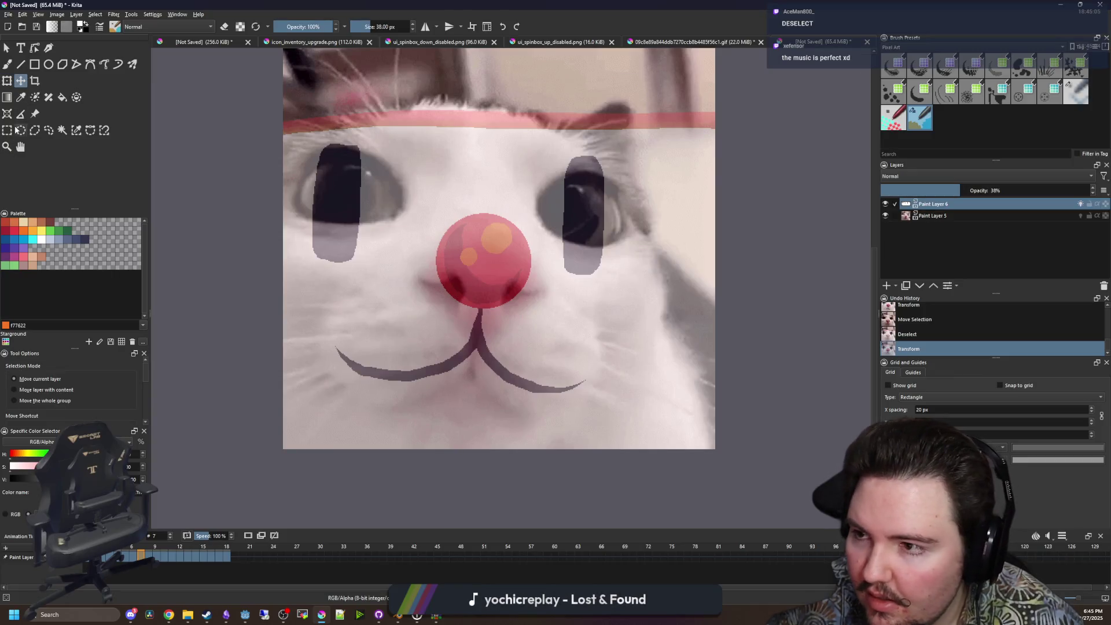
{"action": "left_click", "coordinate": [47, 131]}
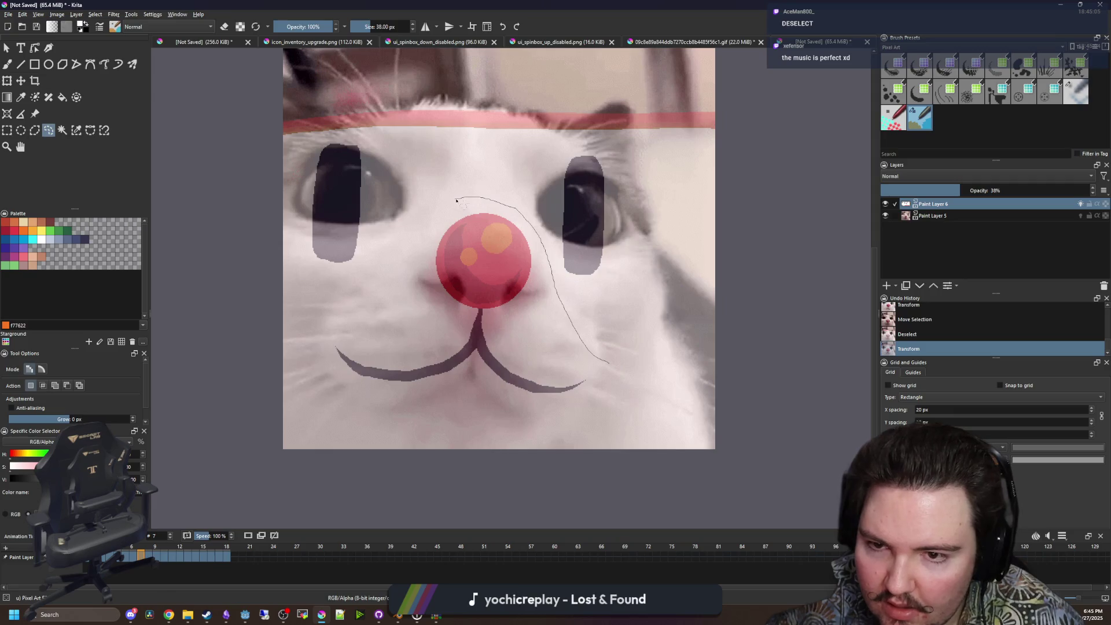
{"action": "left_click_drag", "start_coordinate": [623, 384], "coordinate": [623, 386]}
{"action": "key", "text": "ctrl+c"}
{"action": "left_click", "coordinate": [20, 80]}
{"action": "mouse_move", "coordinate": [509, 315]}
{"action": "left_mouse_down"}
{"action": "mouse_move", "coordinate": [498, 414]}
{"action": "mouse_move", "coordinate": [503, 342]}
{"action": "left_mouse_up"}
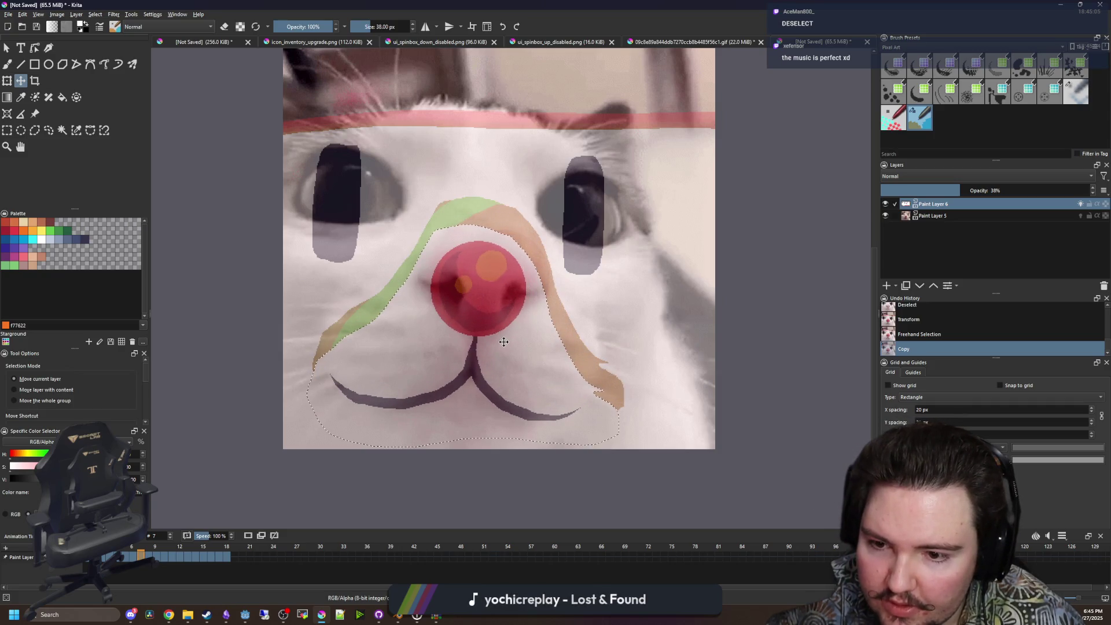
{"action": "key", "text": "ctrl+c"}
Paste the nose and mouth on frame 8 and move them onto the cat's nose.
{"action": "key", "text": "period"}
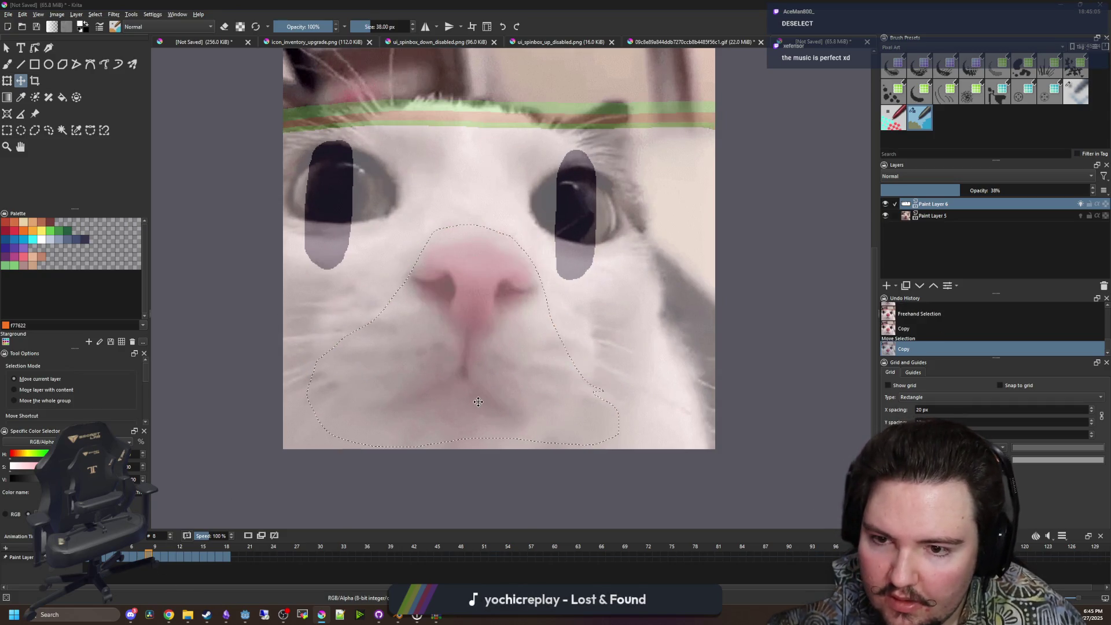
{"action": "key", "text": "ctrl+v"}
{"action": "key", "text": "ctrl+t"}
{"action": "key", "text": "t"}
{"action": "left_click_drag", "start_coordinate": [499, 400], "coordinate": [491, 405]}
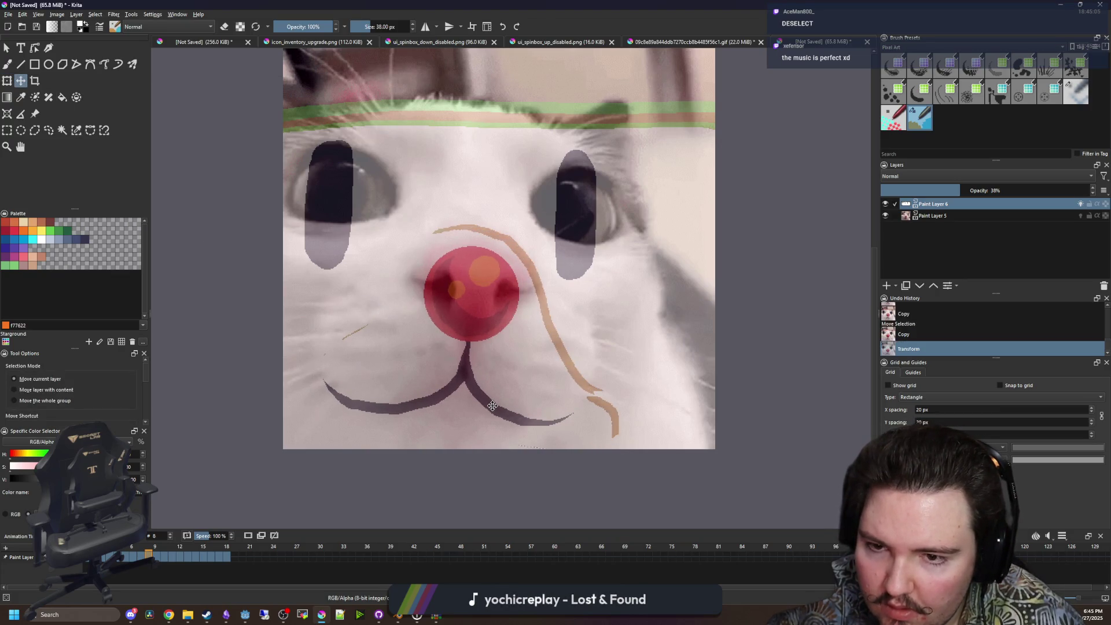
Pass frame 9 and place the nose and mouth up and right onto the nose on frame 10.
{"action": "left_click", "coordinate": [155, 556]}
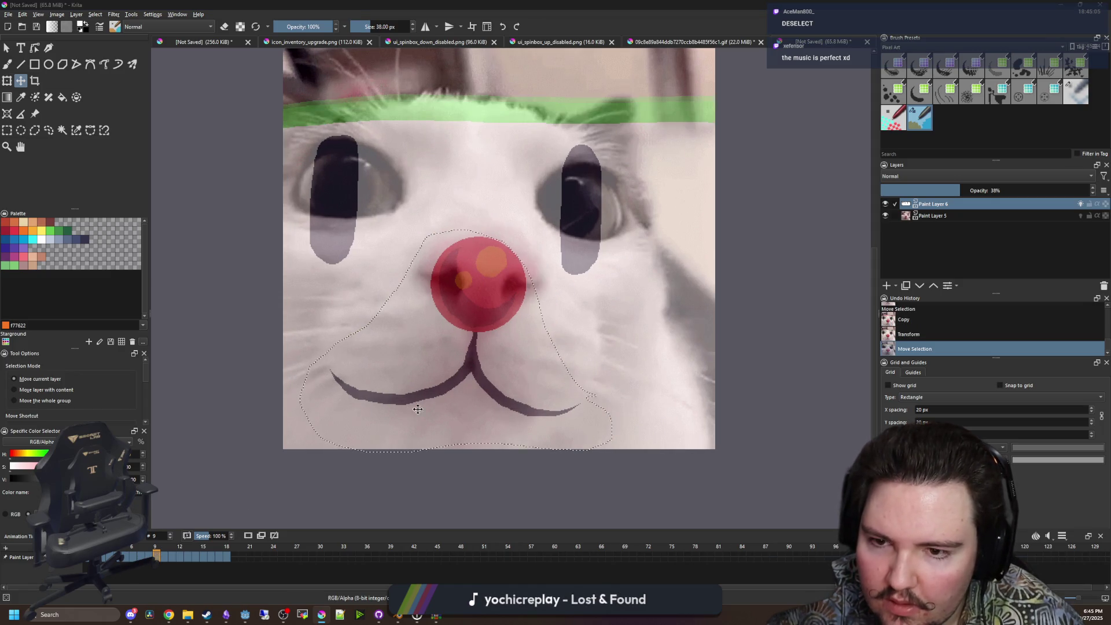
{"action": "left_click", "coordinate": [164, 558]}
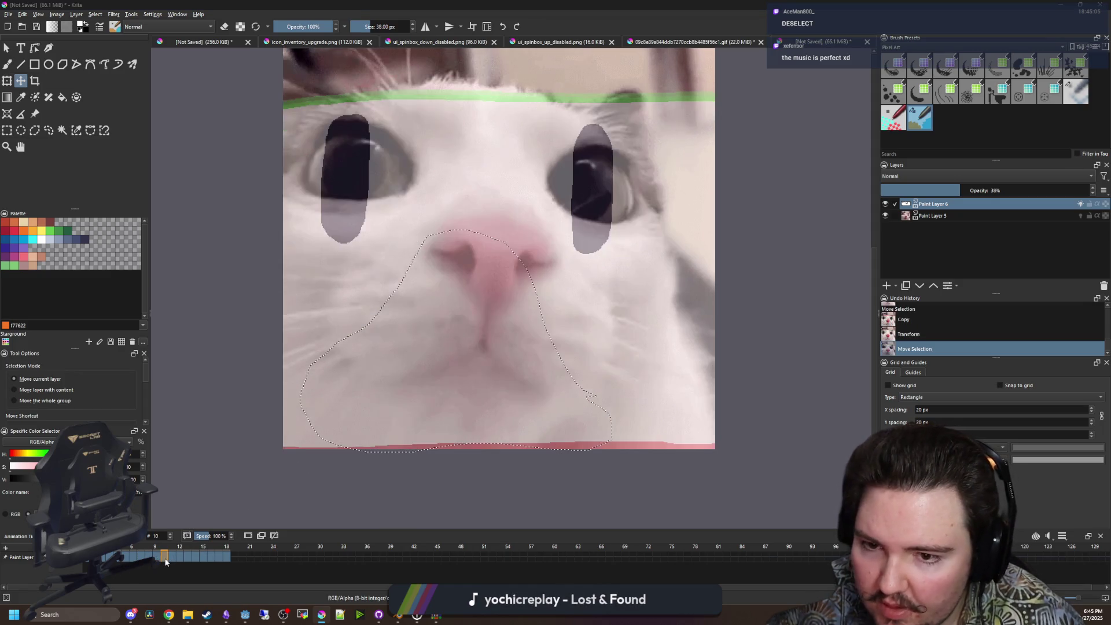
{"action": "key", "text": "ctrl+t"}
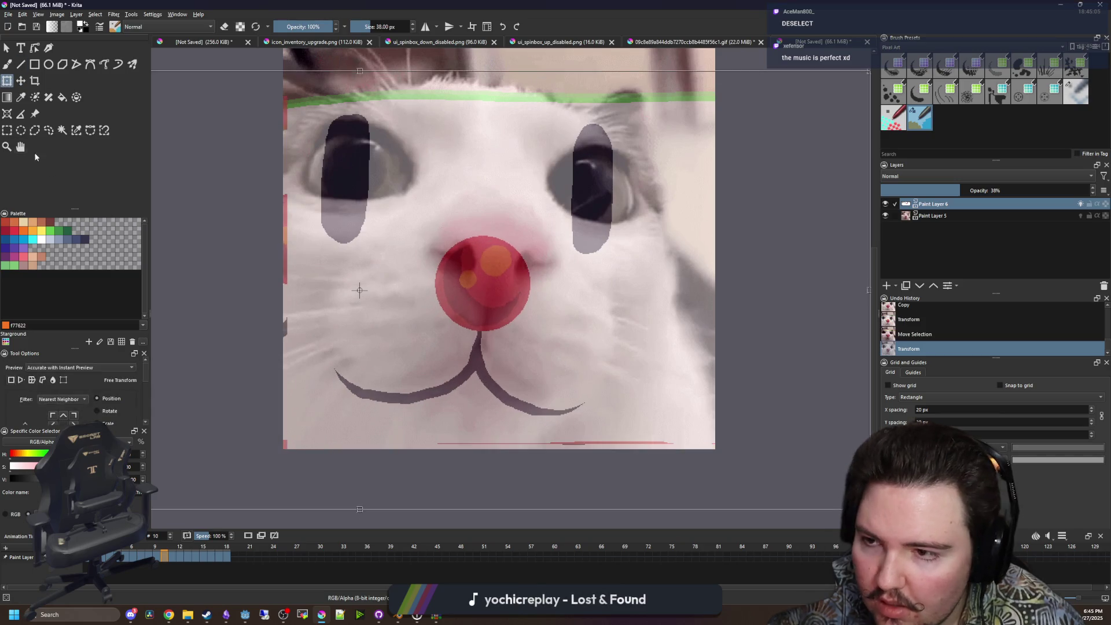
{"action": "left_click", "coordinate": [20, 81]}
{"action": "left_click_drag", "start_coordinate": [443, 389], "coordinate": [452, 368]}
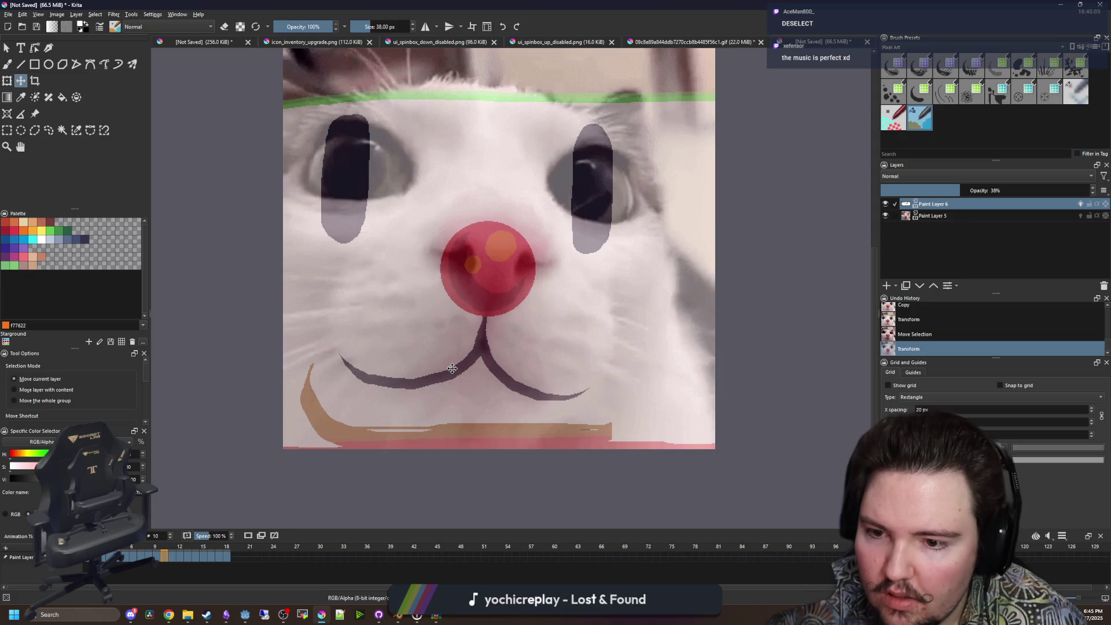
Paste the nose and mouth on frame 11 and shift them up and right onto the nose.
{"action": "left_click", "coordinate": [172, 556]}
{"action": "key", "text": "ctrl+shift+a"}
{"action": "key", "text": "ctrl+t"}
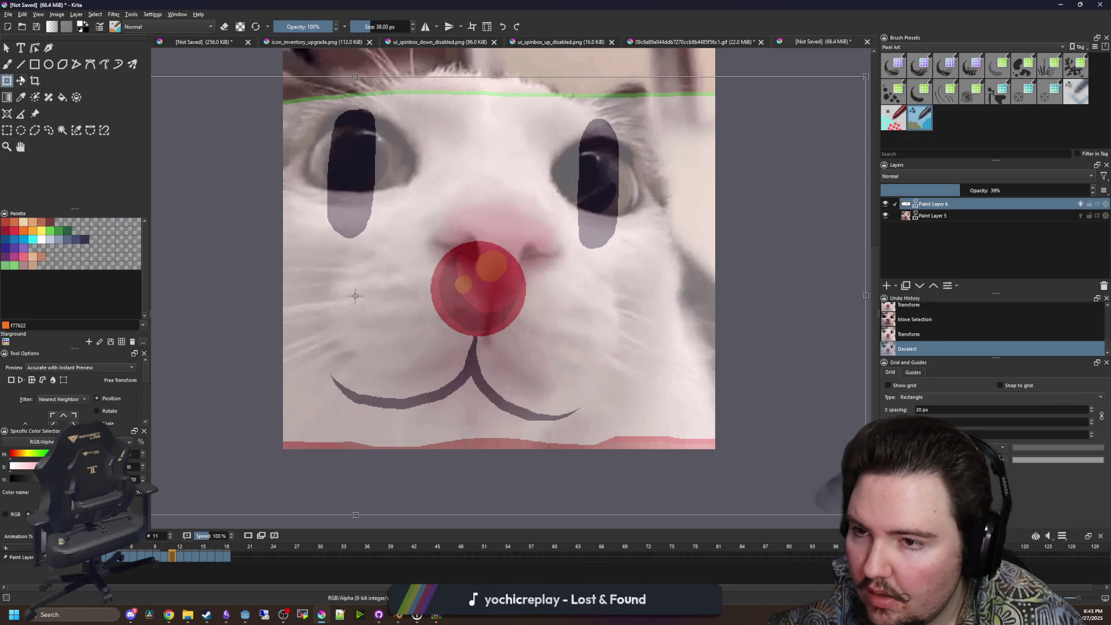
{"action": "key", "text": "t"}
{"action": "key", "text": "ctrl+z"}
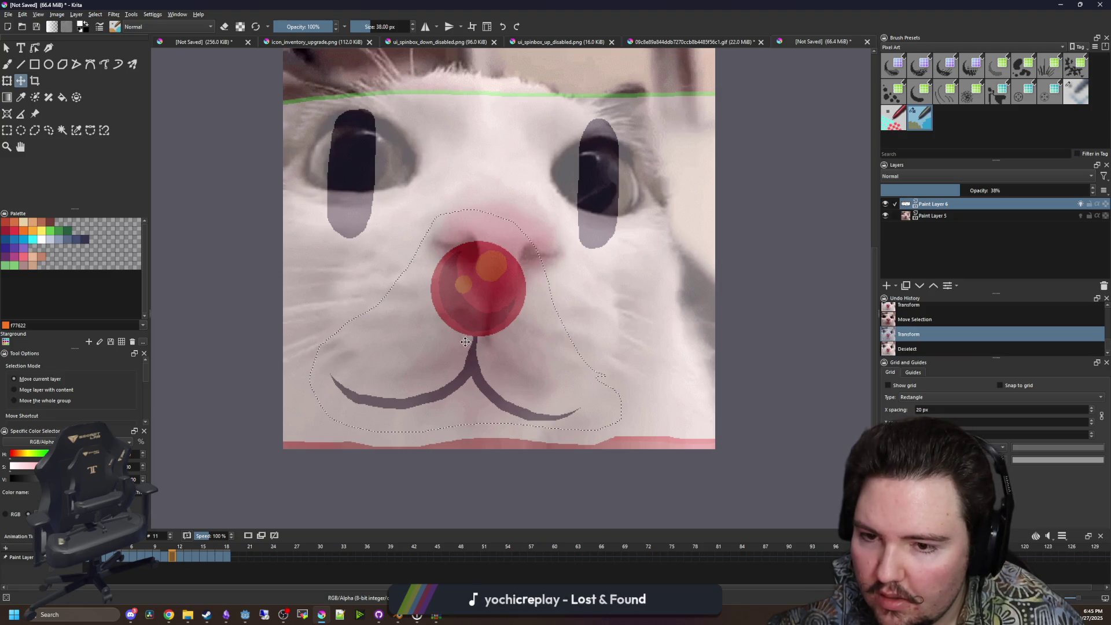
{"action": "left_click_drag", "start_coordinate": [467, 370], "coordinate": [486, 344]}
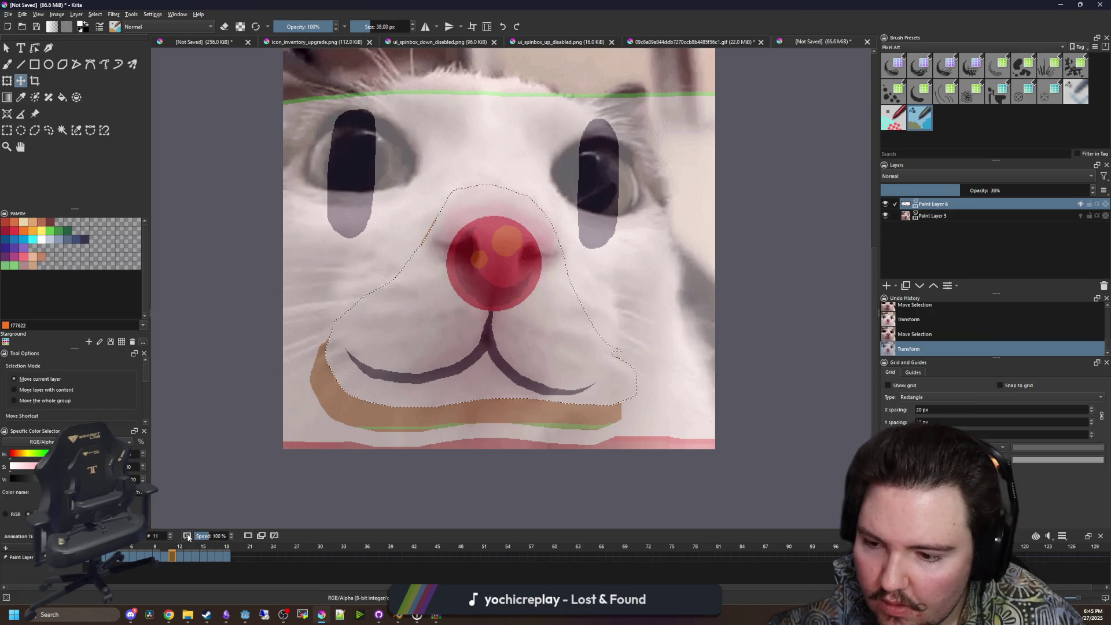
Try pasting the nose and mouth on frame 12, then undo and cancel the paste.
{"action": "key", "text": "period"}
{"action": "key", "text": "ctrl+t"}
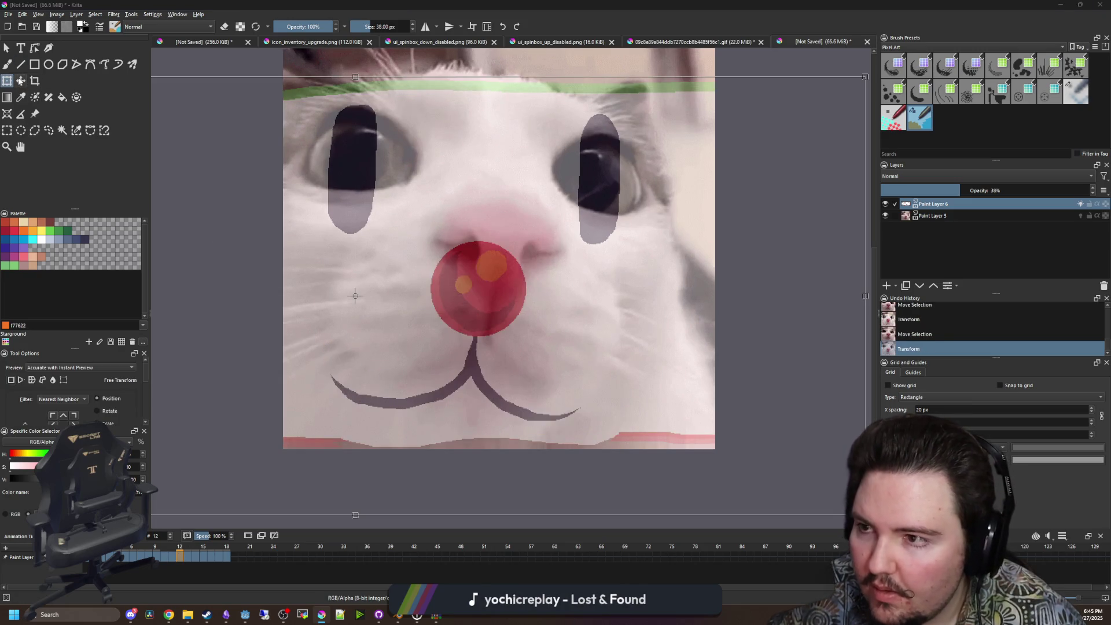
{"action": "left_click", "coordinate": [20, 81]}
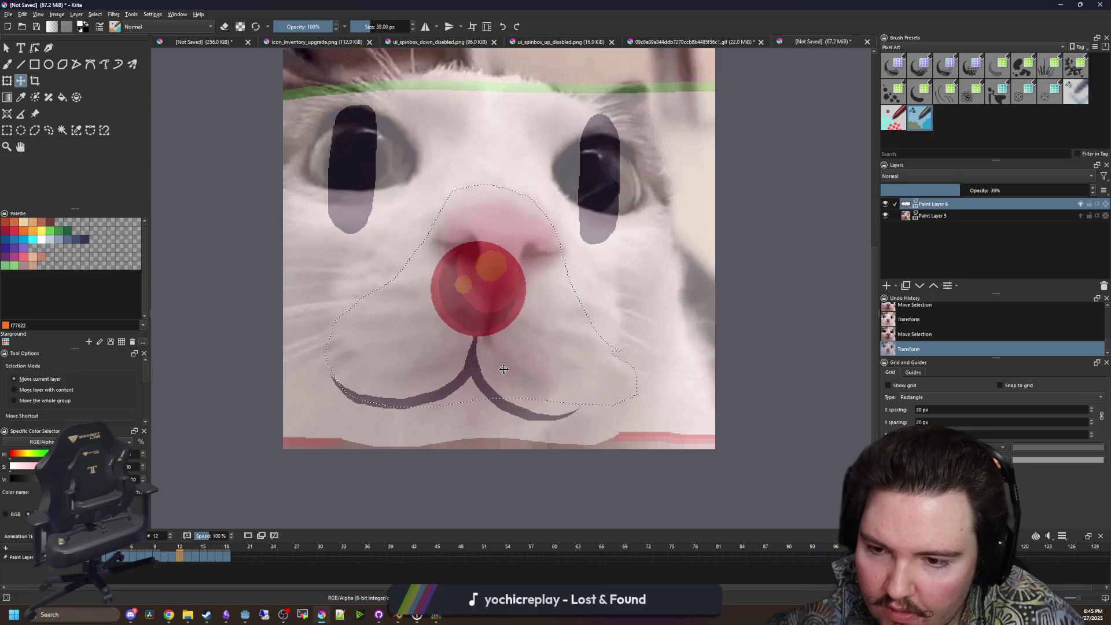
{"action": "key", "text": "ctrl+z"}
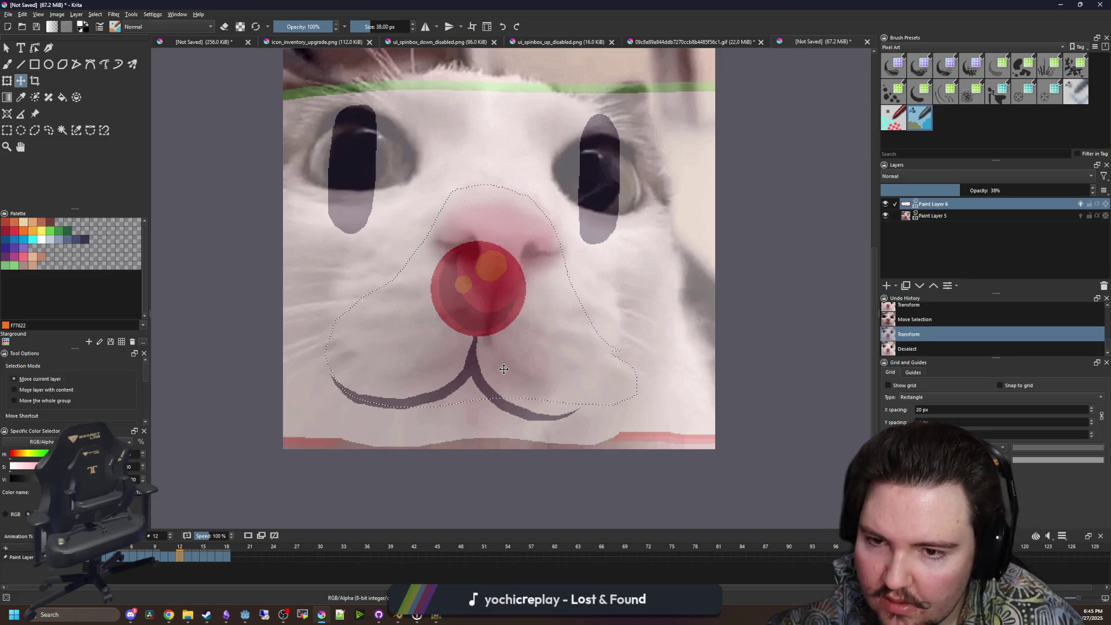
{"action": "key", "text": "ctrl+shift+z"}
{"action": "key", "text": "ctrl+shift+z"}
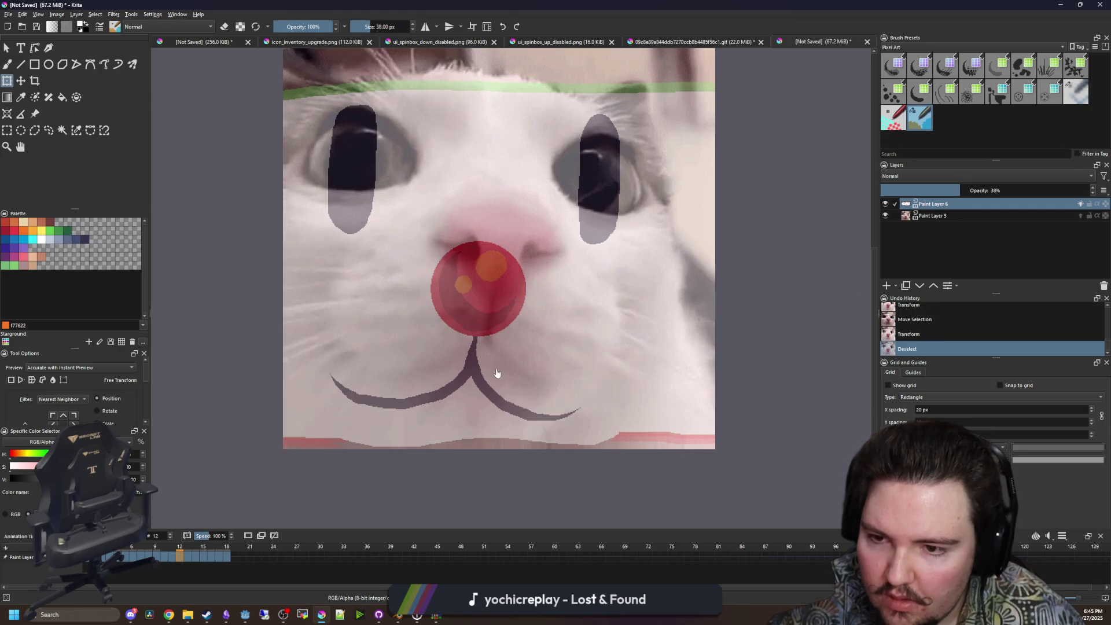
{"action": "key", "text": "ctrl+z"}
{"action": "key", "text": "ctrl+z"}
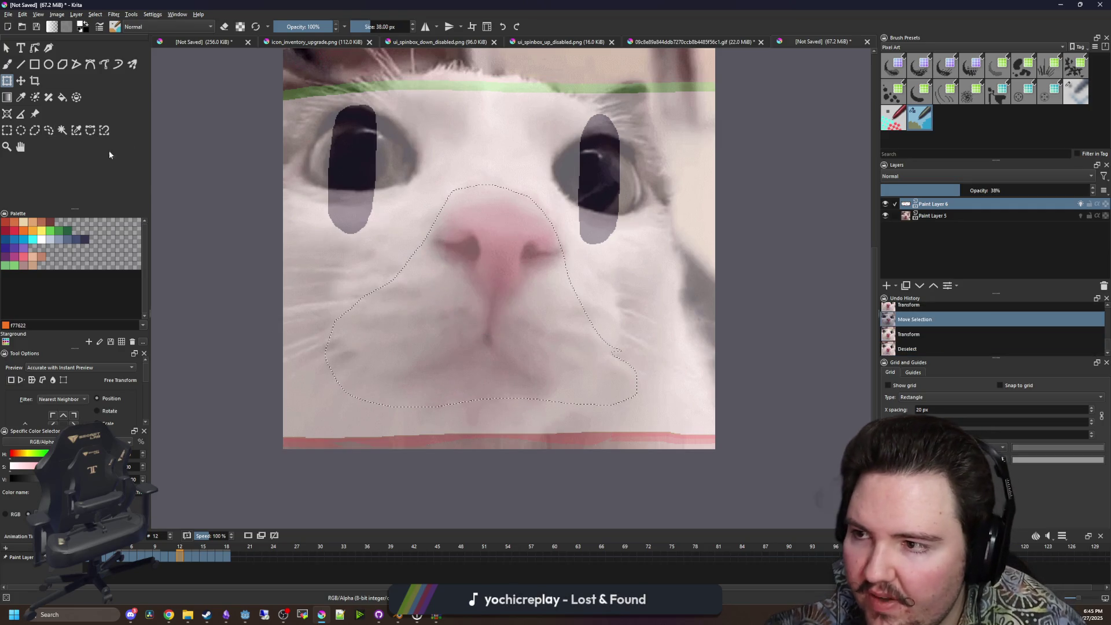
{"action": "left_click", "coordinate": [20, 81]}
{"action": "key", "text": "ctrl+shift+a"}
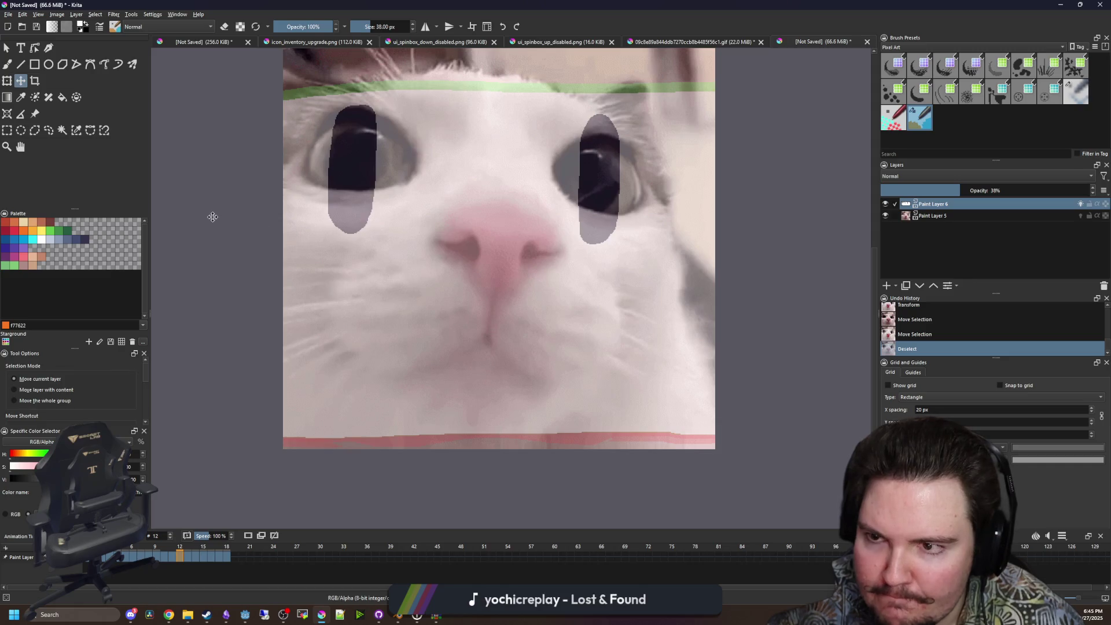
{"action": "key", "text": "ctrl+t"}
{"action": "key", "text": "Escape"}
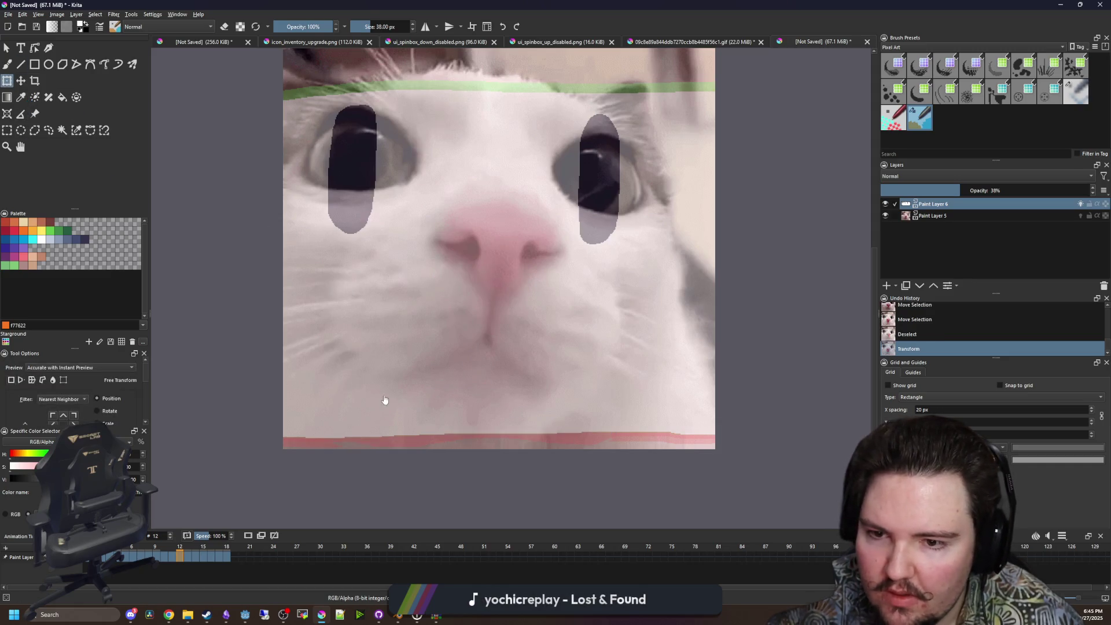
{"action": "scroll", "coordinate": [328, 349], "scroll_direction": "down", "scroll_amount": 2}
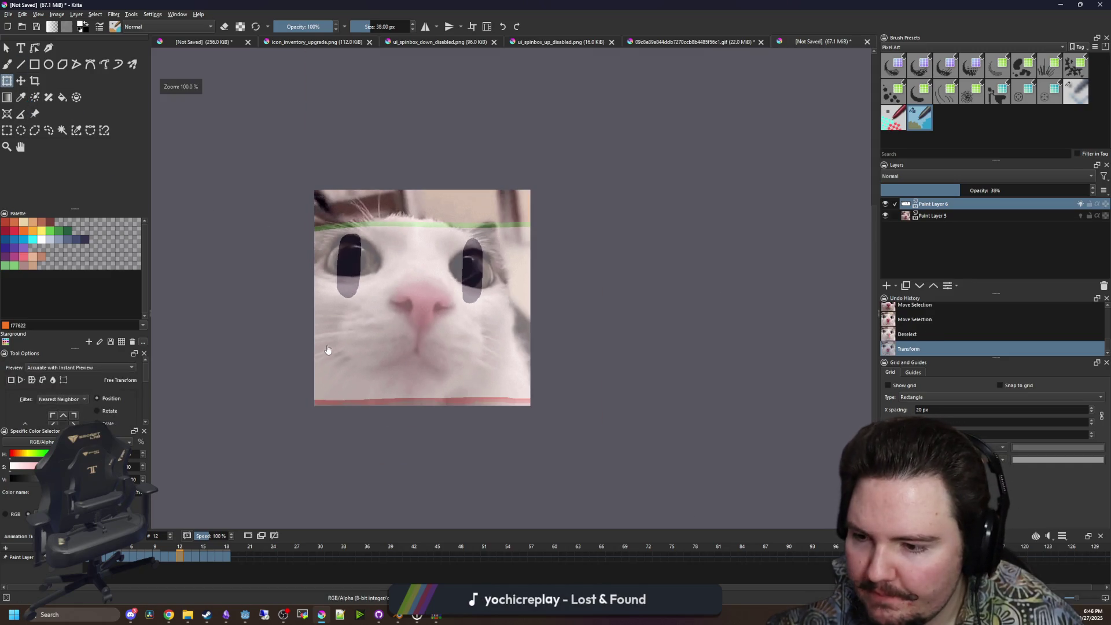
Paste the nose and mouth patch onto a new Paint Layer 7 and move it over the face.
{"action": "left_click", "coordinate": [886, 285]}
{"action": "key", "text": "ctrl+t"}
{"action": "scroll", "coordinate": [392, 388], "scroll_direction": "up", "scroll_amount": 1}
{"action": "mouse_move", "coordinate": [392, 388]}
{"action": "left_mouse_down"}
{"action": "mouse_move", "coordinate": [395, 378]}
{"action": "mouse_move", "coordinate": [398, 424]}
{"action": "mouse_move", "coordinate": [407, 330]}
{"action": "mouse_move", "coordinate": [428, 307]}
{"action": "left_mouse_up"}
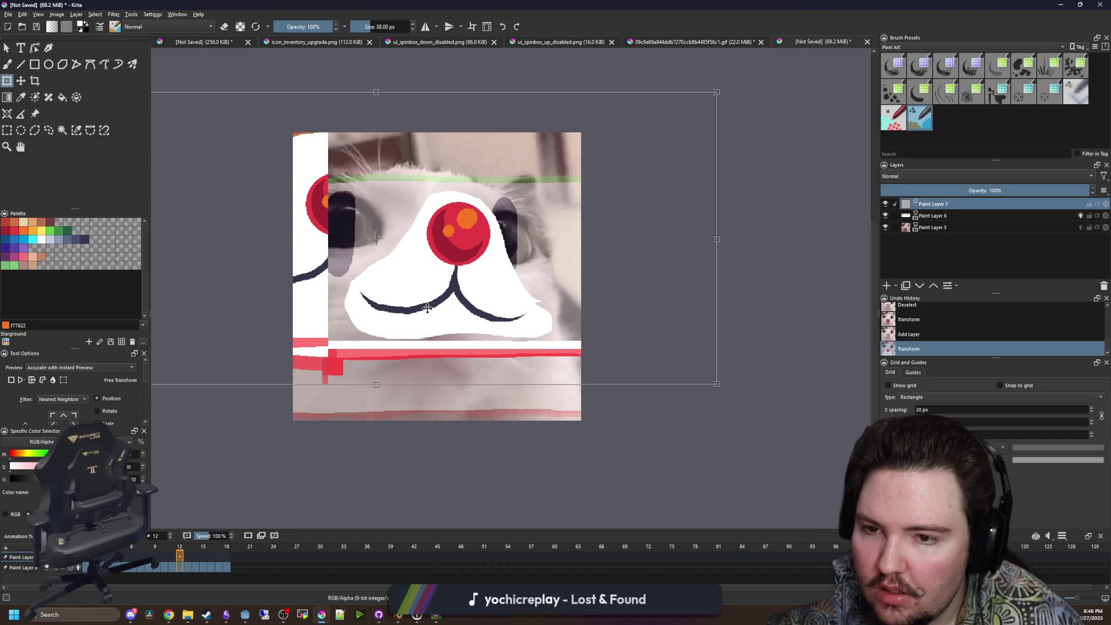
Delete the stray red stripes below the face and the white strip on the left.
{"action": "key", "text": "ctrl+r"}
{"action": "left_click_drag", "start_coordinate": [683, 450], "coordinate": [232, 338]}
{"action": "key", "text": "Delete"}
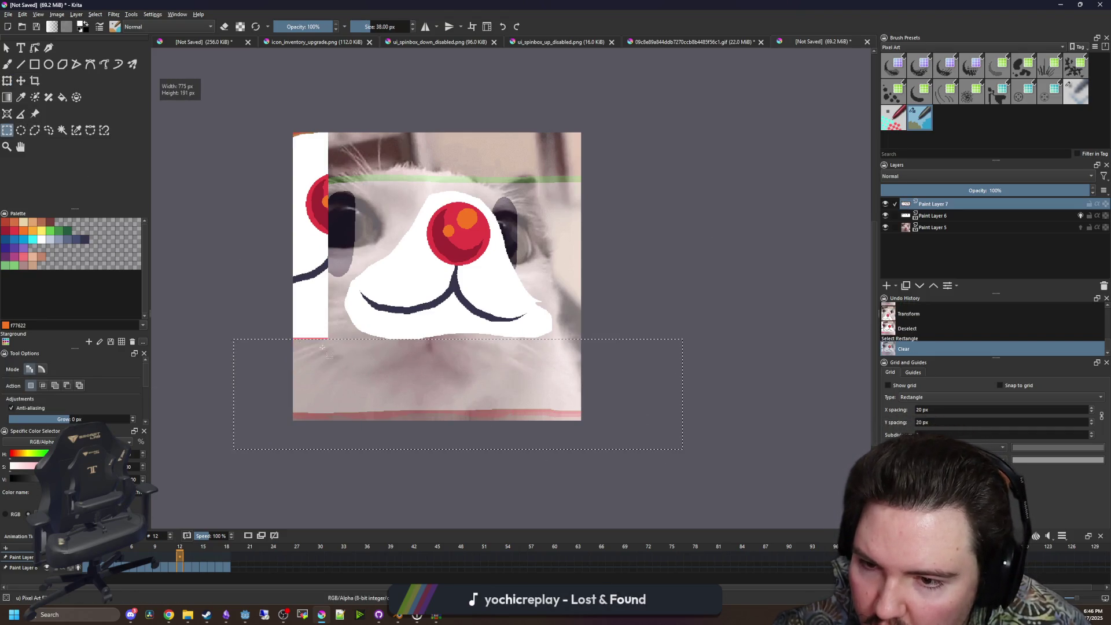
{"action": "key", "text": "ctrl+shift+a"}
{"action": "left_click_drag", "start_coordinate": [339, 351], "coordinate": [231, 74]}
{"action": "key", "text": "Delete"}
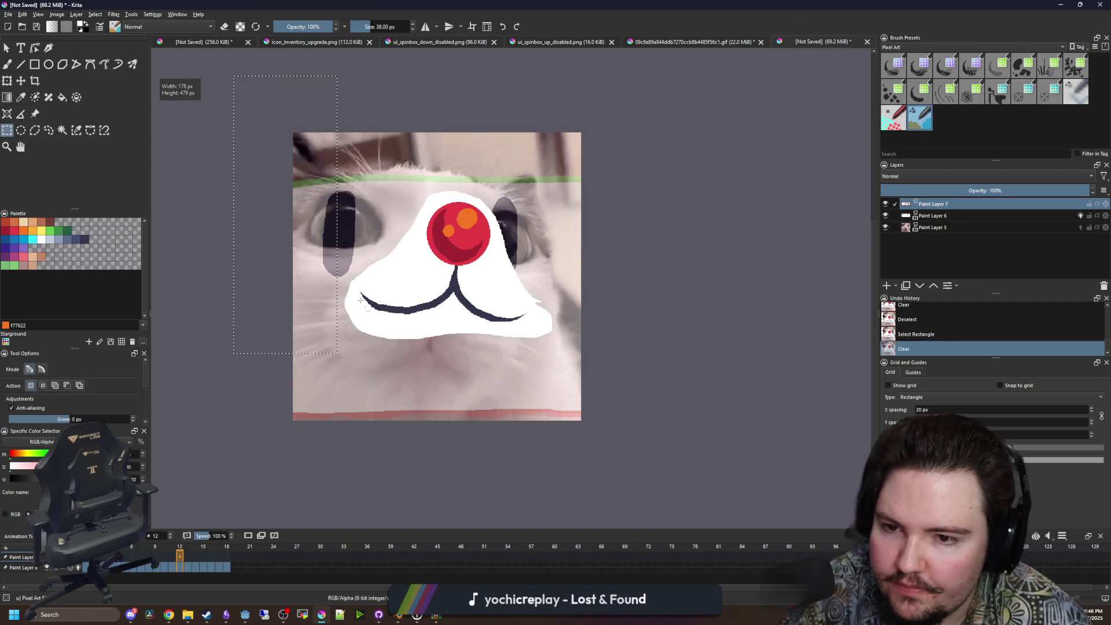
{"action": "key", "text": "ctrl+shift+a"}
Nudge the patch onto the face, lowering opacity to align, then restoring it to 100%.
{"action": "left_click", "coordinate": [21, 80]}
{"action": "scroll", "coordinate": [455, 293], "scroll_direction": "up", "scroll_amount": 3}
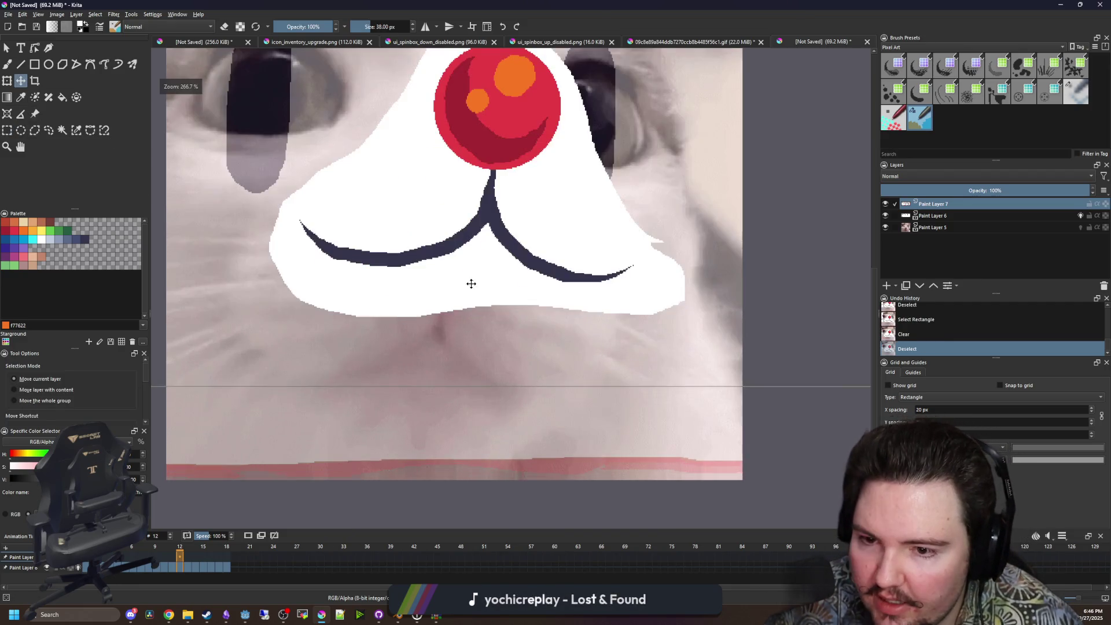
{"action": "left_click_drag", "start_coordinate": [968, 188], "coordinate": [961, 189]}
{"action": "mouse_move", "coordinate": [441, 315]}
{"action": "left_mouse_down"}
{"action": "mouse_move", "coordinate": [449, 356]}
{"action": "mouse_move", "coordinate": [443, 338]}
{"action": "left_mouse_up"}
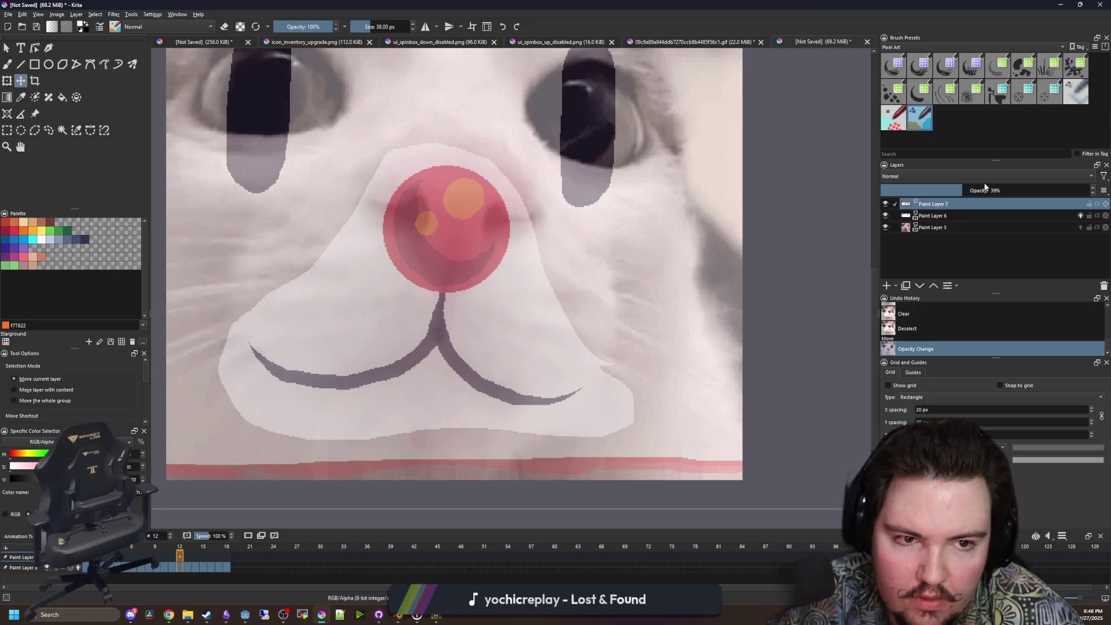
{"action": "left_click_drag", "start_coordinate": [985, 189], "coordinate": [1091, 190]}
{"action": "right_click", "coordinate": [940, 206]}
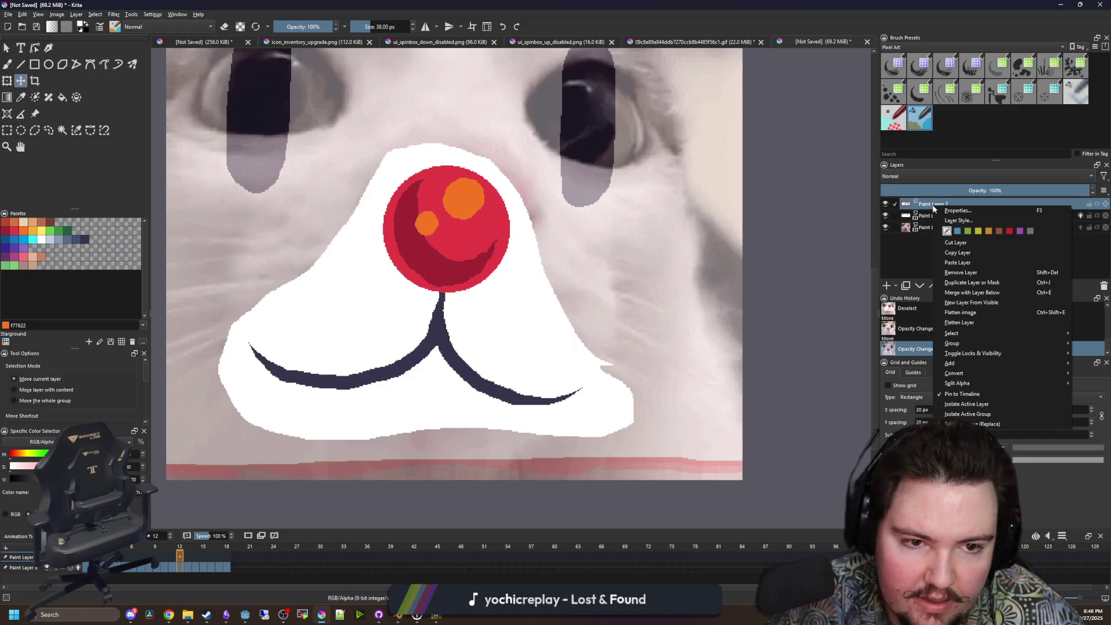
{"action": "left_click", "coordinate": [976, 292]}
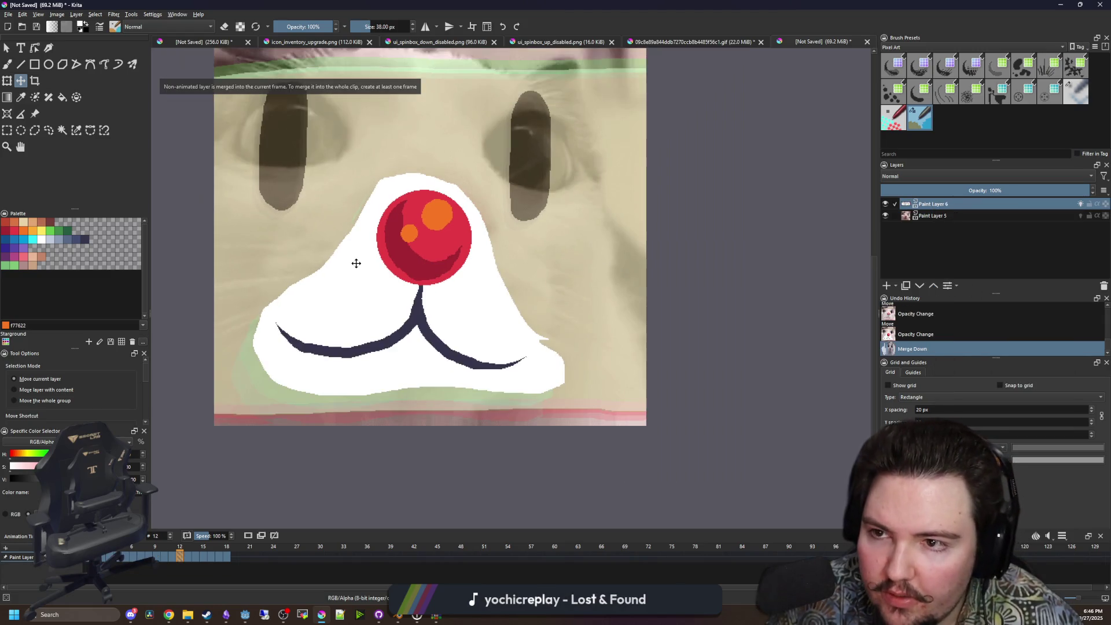
{"action": "key", "text": "ctrl+z"}
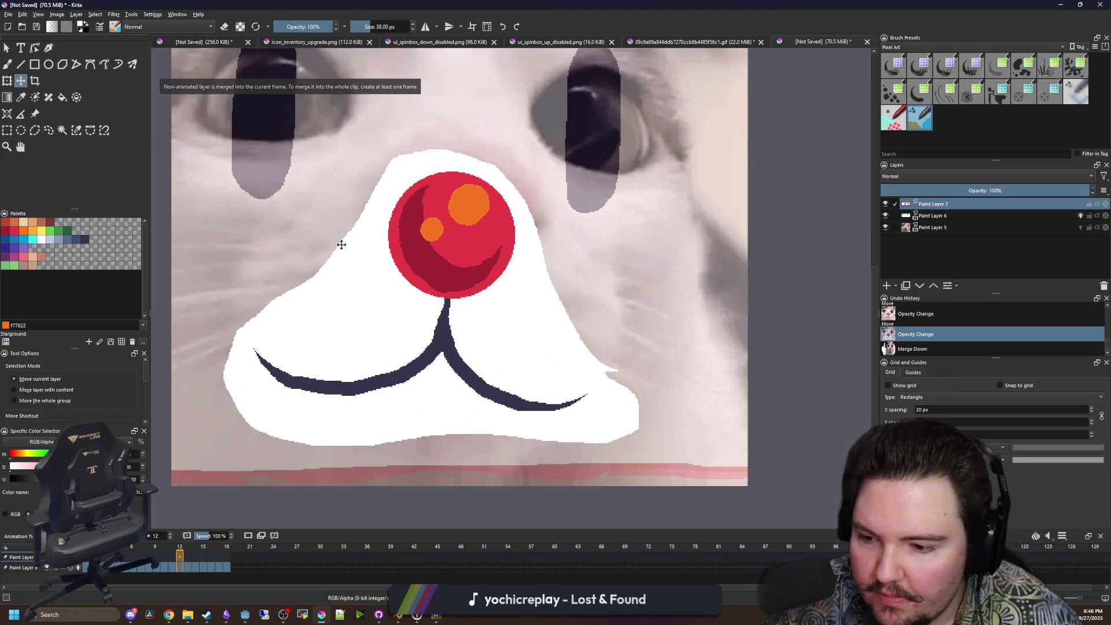
{"action": "right_click", "coordinate": [937, 203]}
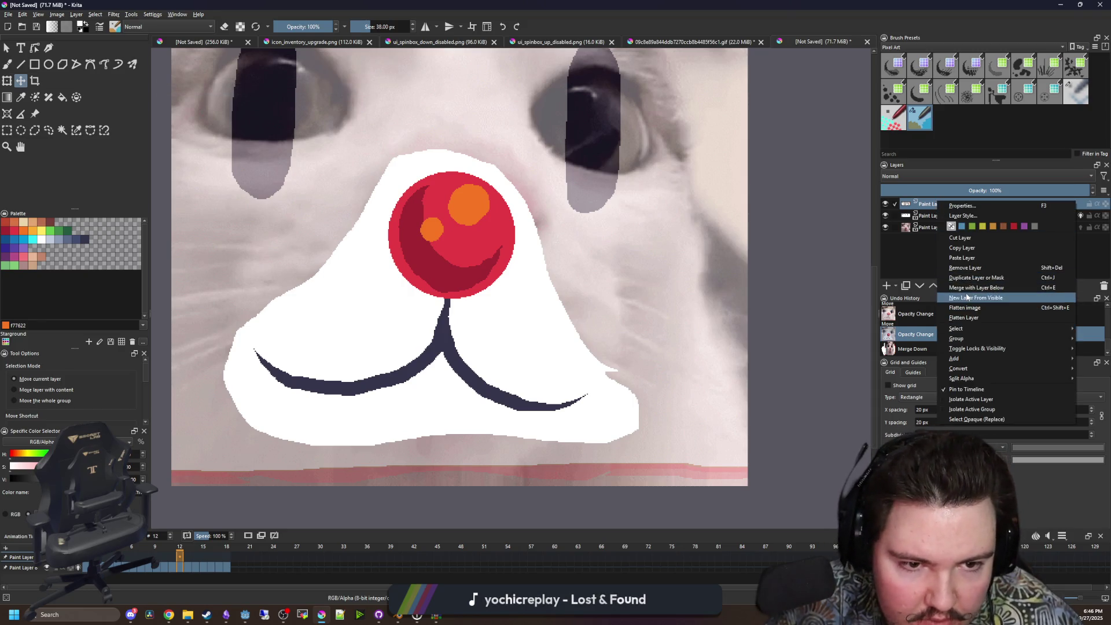
{"action": "left_click", "coordinate": [969, 292]}
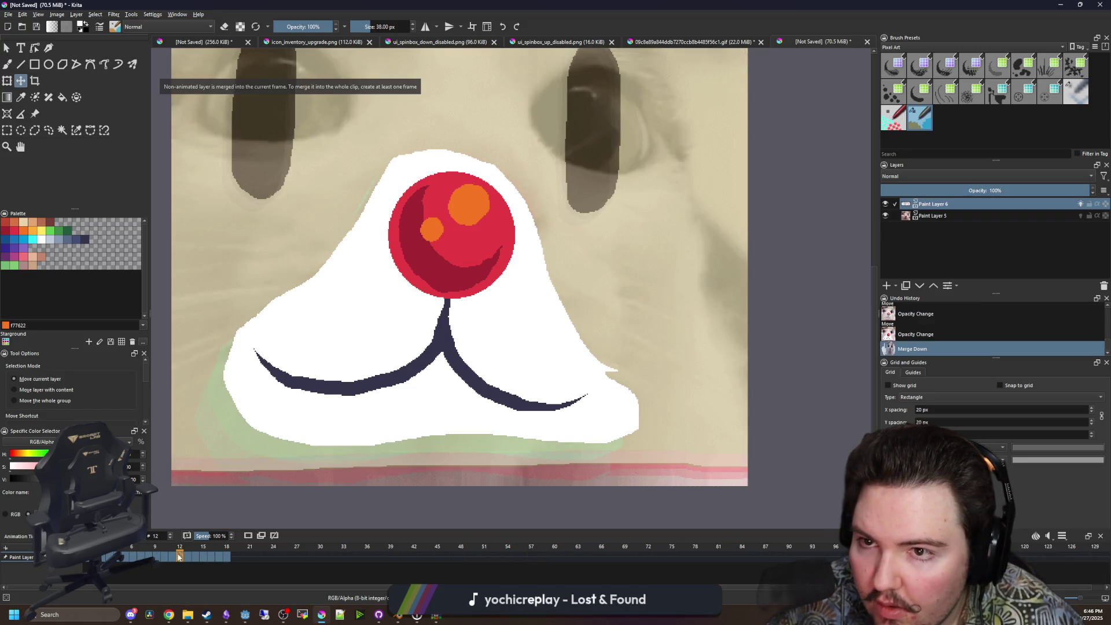
{"action": "left_click", "coordinate": [172, 556]}
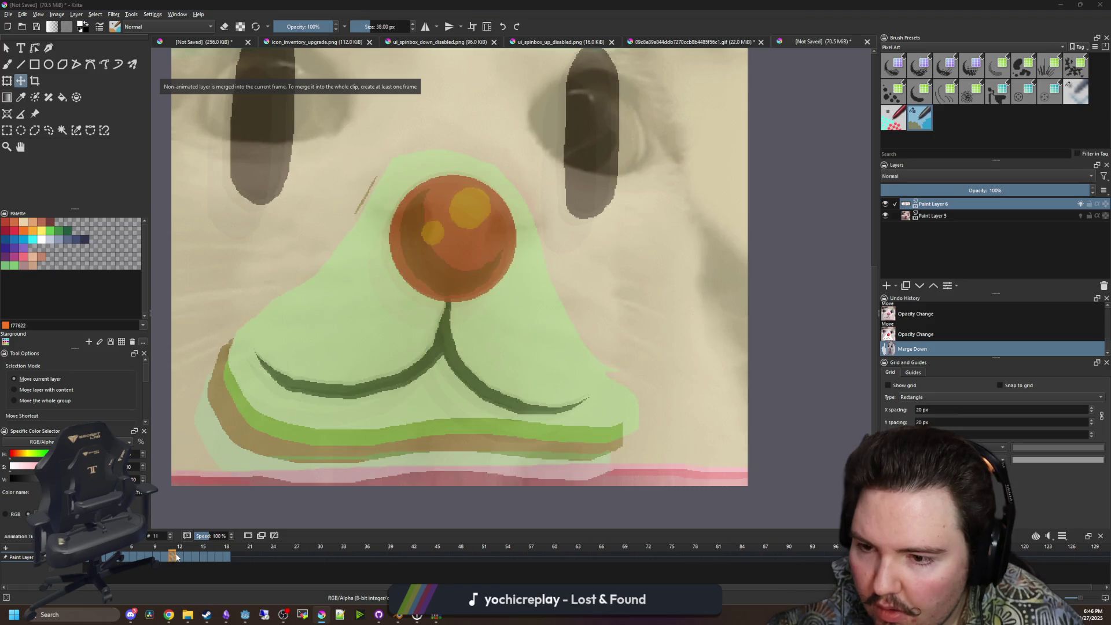
{"action": "left_click", "coordinate": [179, 557]}
{"action": "key", "text": "ctrl+z"}
{"action": "key", "text": "ctrl+z"}
{"action": "scroll", "coordinate": [605, 292], "scroll_direction": "down", "scroll_amount": 3}
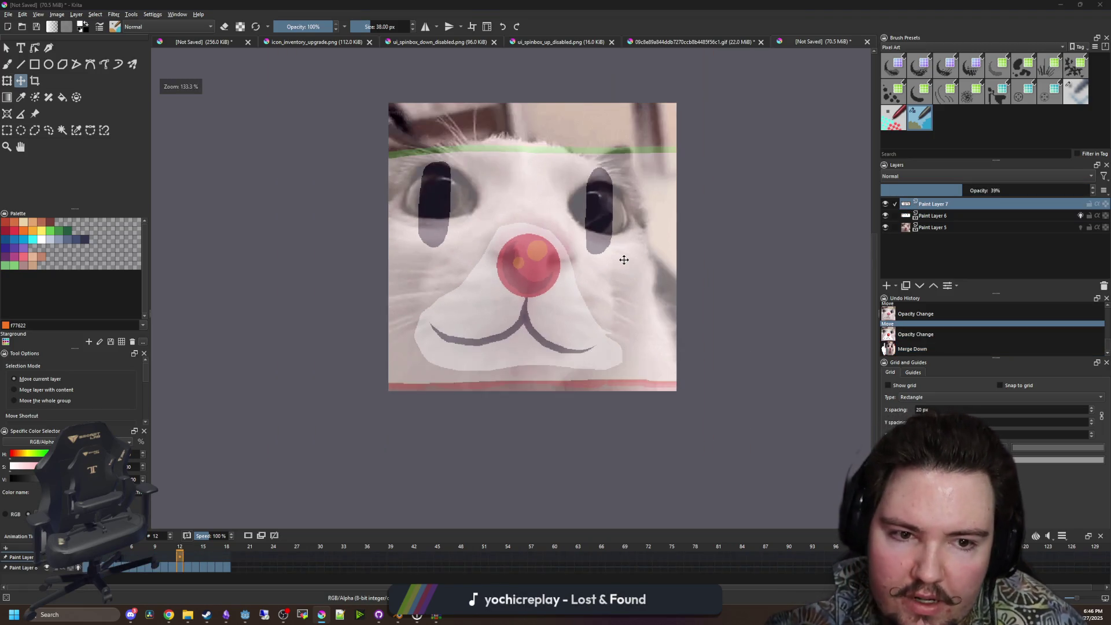
{"action": "scroll", "coordinate": [623, 259], "scroll_direction": "up", "scroll_amount": 2}
{"action": "scroll", "coordinate": [628, 259], "scroll_direction": "down", "scroll_amount": 1}
{"action": "key", "text": "ctrl+z"}
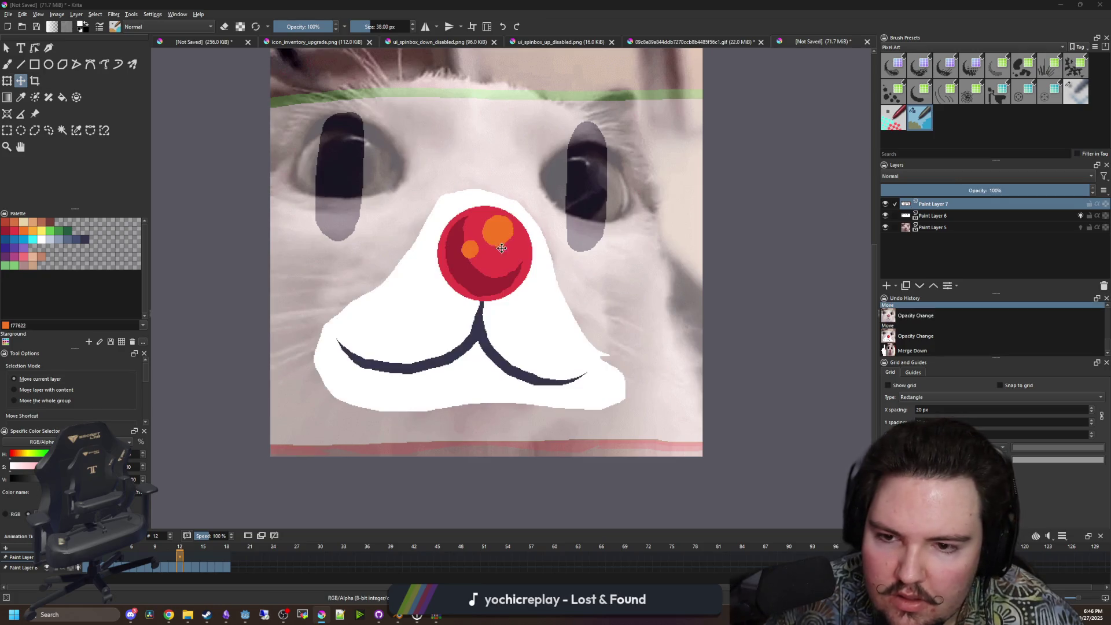
Cut the white muzzle, nose and mouth area out of the top layer.
{"action": "left_click", "coordinate": [7, 130]}
{"action": "mouse_move", "coordinate": [642, 433]}
{"action": "left_mouse_down"}
{"action": "mouse_move", "coordinate": [351, 198]}
{"action": "mouse_move", "coordinate": [301, 172]}
{"action": "left_mouse_up"}
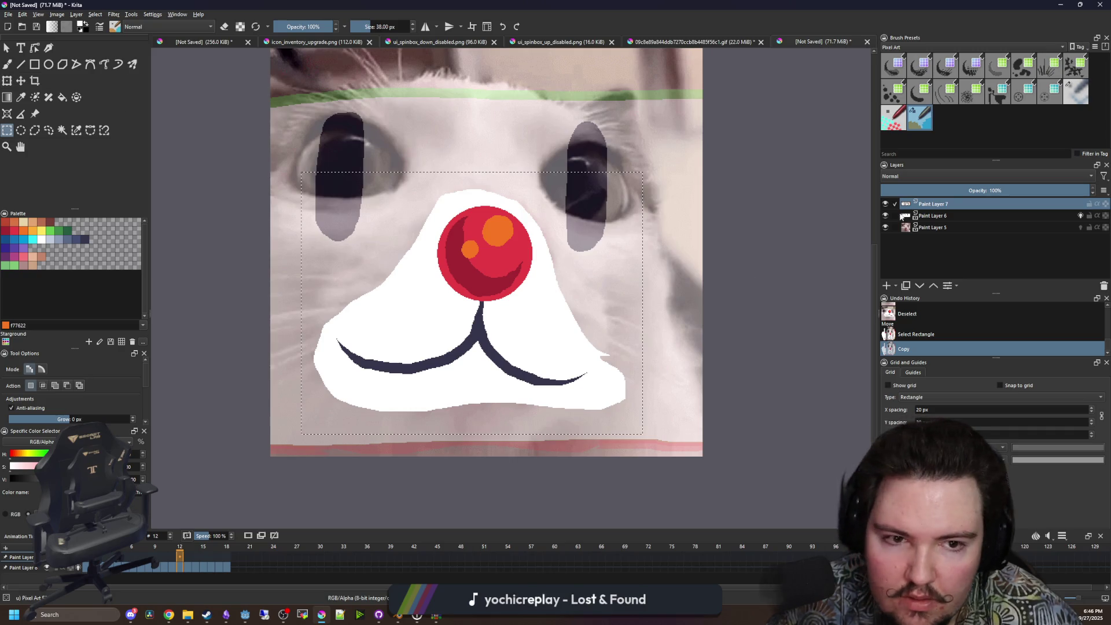
{"action": "key", "text": "ctrl+c"}
{"action": "key", "text": "ctrl+x"}
Reposition the faded nose and mouth on the layer below over the cat's nose and deselect.
{"action": "key", "text": "Page_Down"}
{"action": "key", "text": "ctrl+t"}
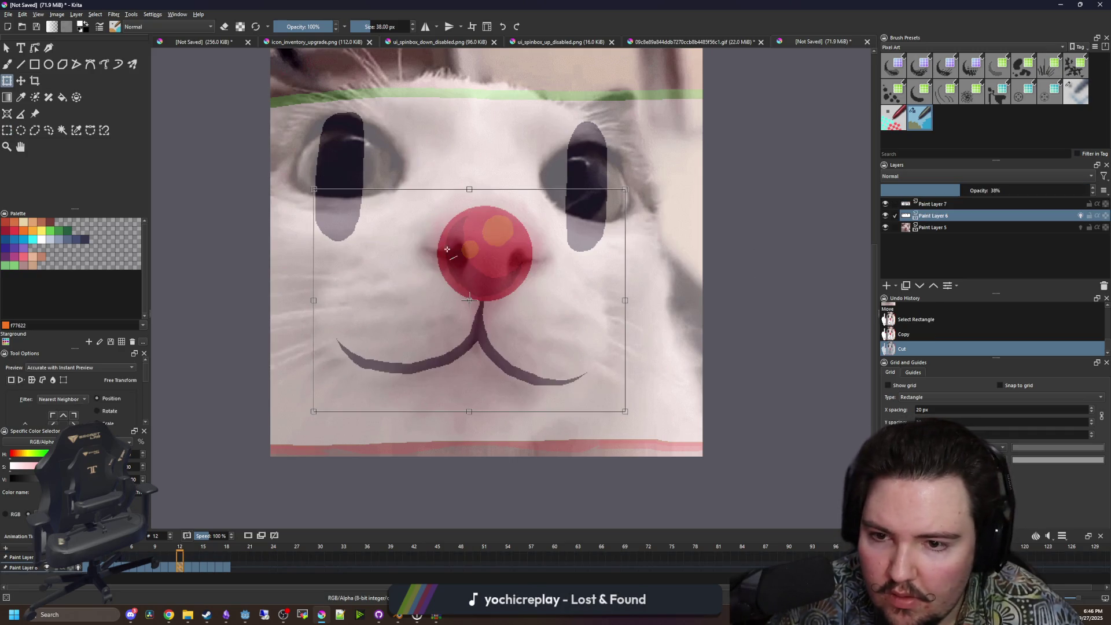
{"action": "left_click_drag", "start_coordinate": [488, 297], "coordinate": [512, 324]}
{"action": "left_click_drag", "start_coordinate": [500, 320], "coordinate": [489, 311]}
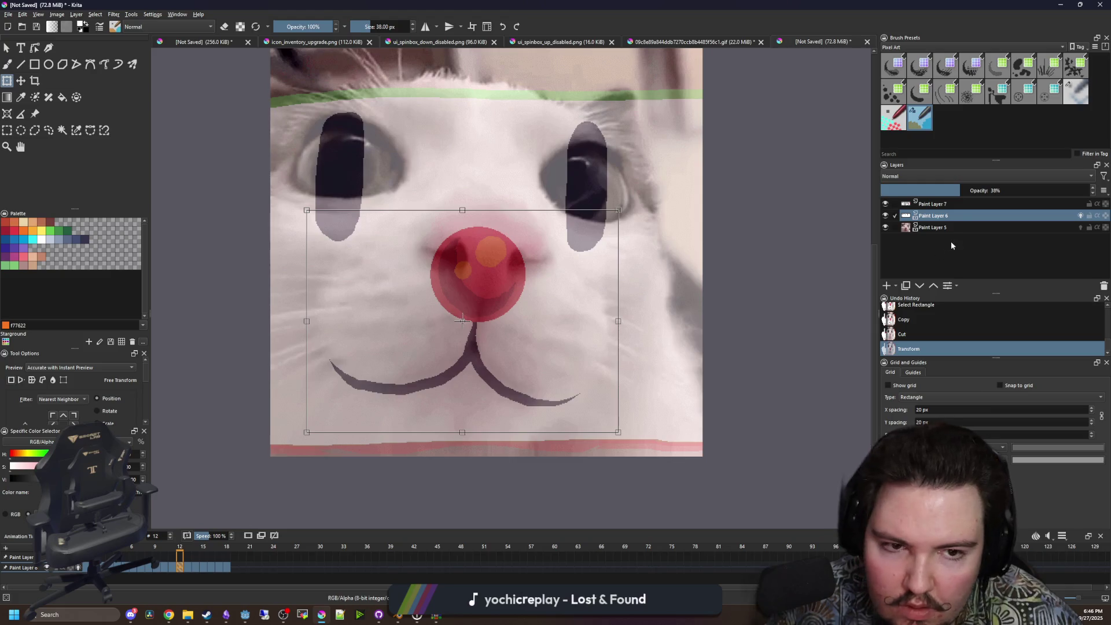
{"action": "left_click", "coordinate": [944, 205]}
{"action": "key", "text": "ctrl+shift+a"}
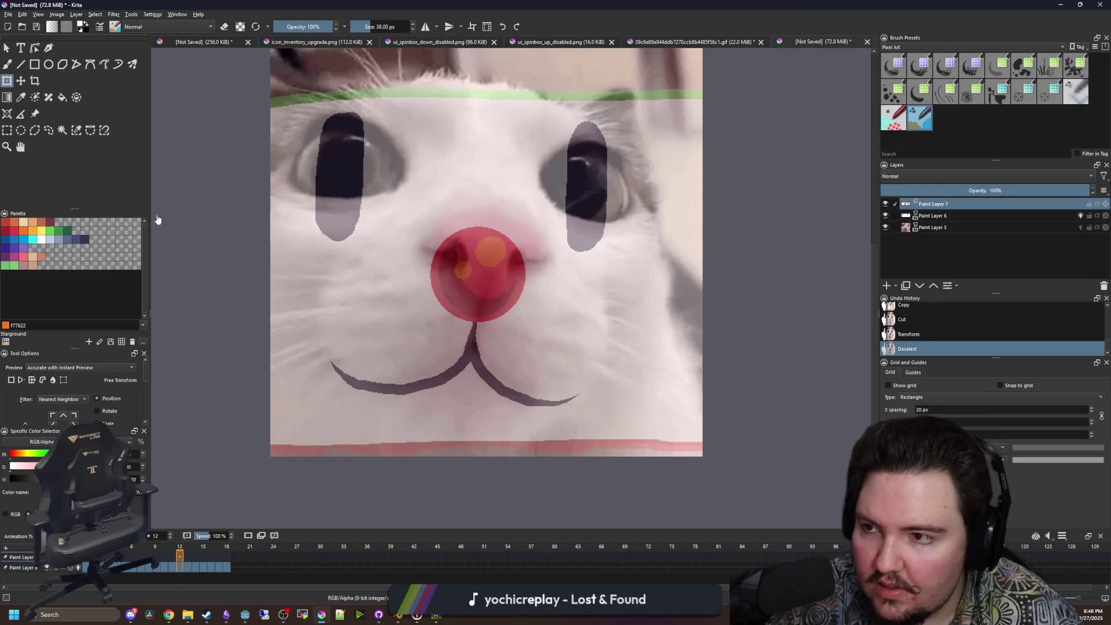
{"action": "right_click", "coordinate": [932, 205]}
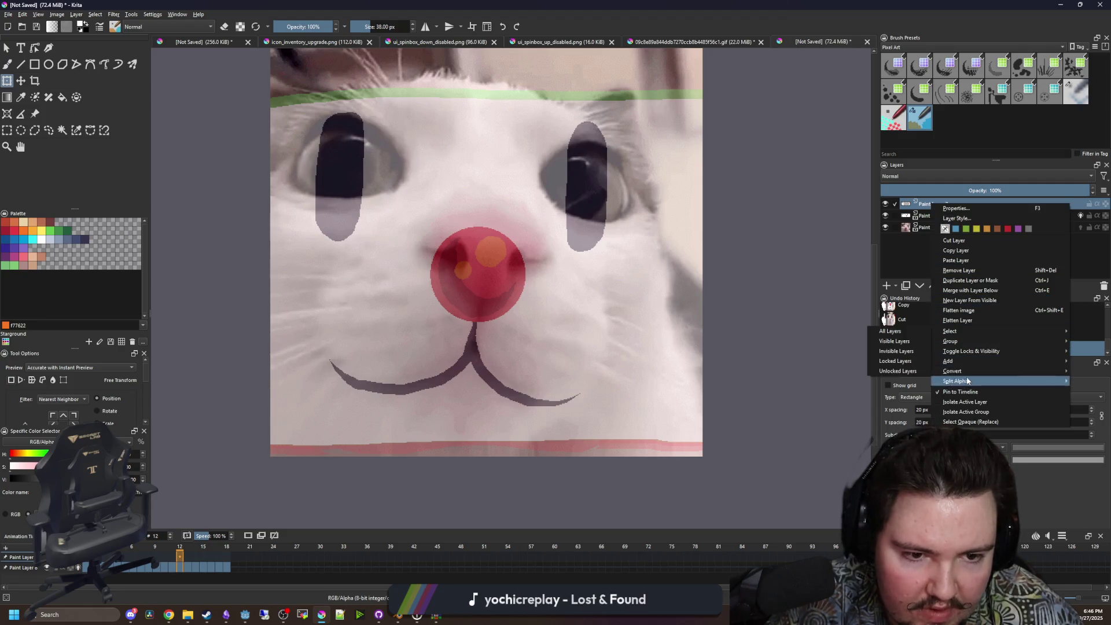
{"action": "left_click", "coordinate": [48, 130]}
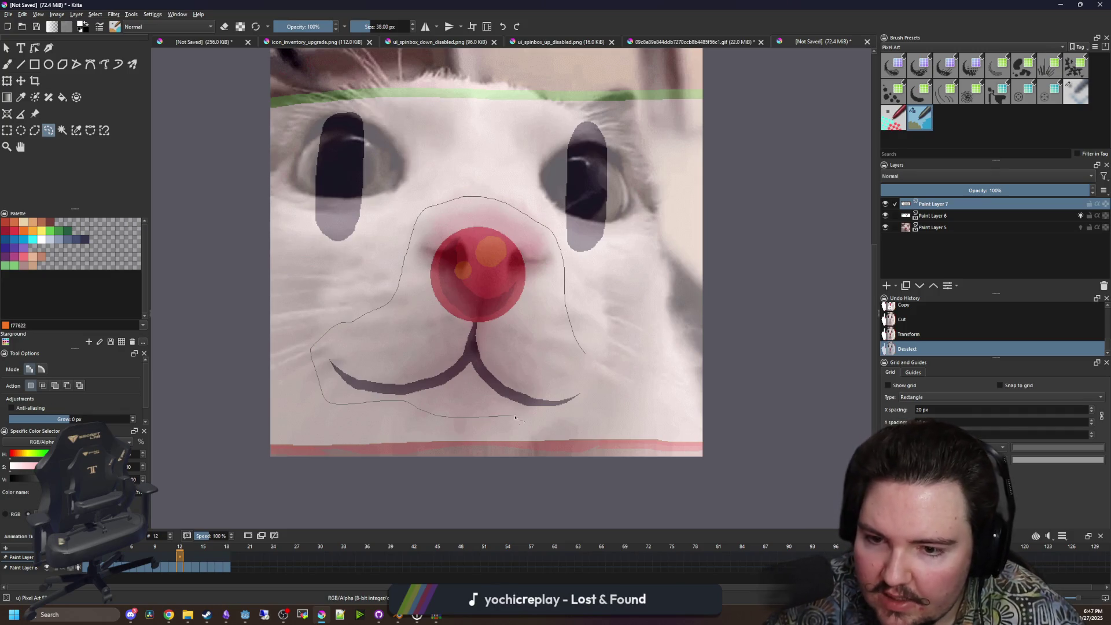
Add a new Paint Layer 8 and delete the emptied Paint Layer 7.
{"action": "key", "text": "ctrl+c"}
{"action": "key", "text": "Insert"}
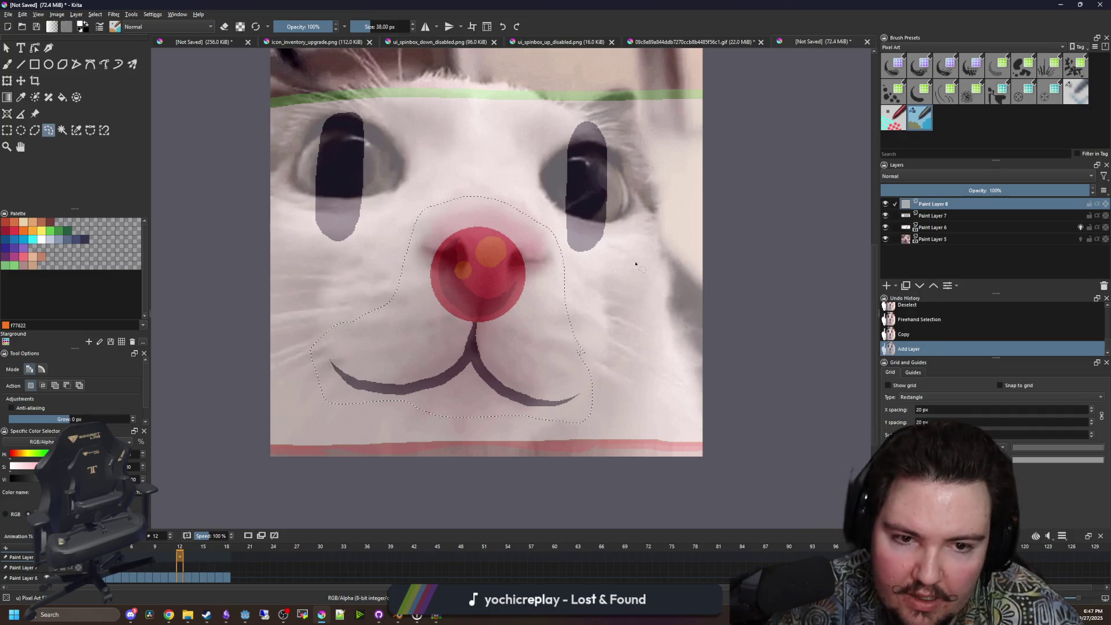
{"action": "key", "text": "ctrl+t"}
{"action": "key", "text": "ctrl+shift+a"}
{"action": "left_click", "coordinate": [888, 215]}
{"action": "left_click", "coordinate": [891, 227]}
{"action": "left_click", "coordinate": [920, 215]}
{"action": "left_click", "coordinate": [884, 228]}
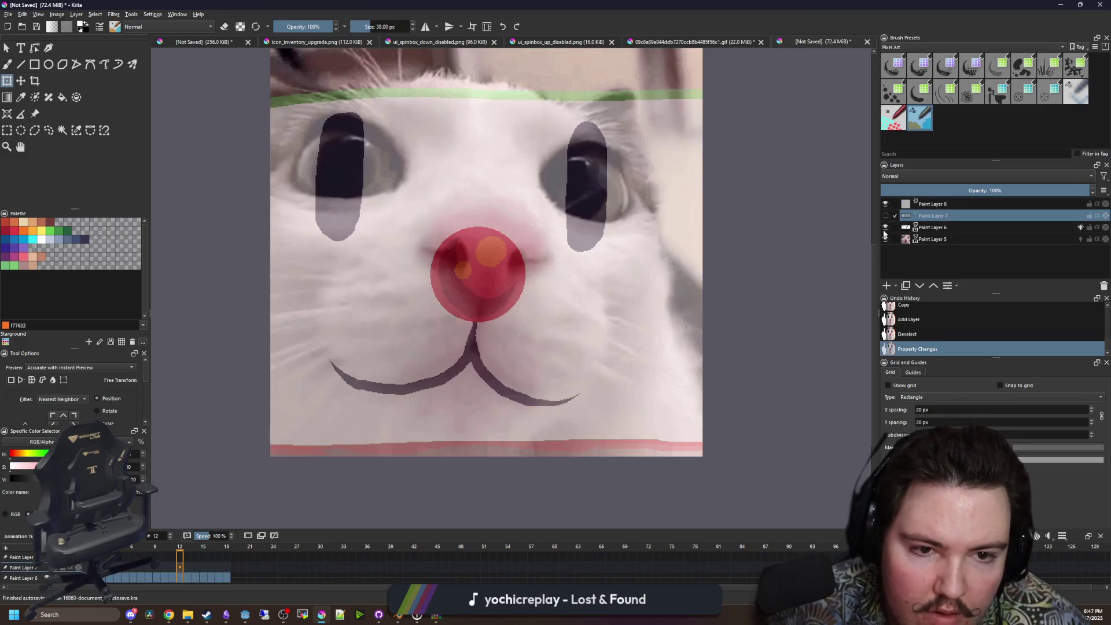
{"action": "right_click", "coordinate": [923, 216]}
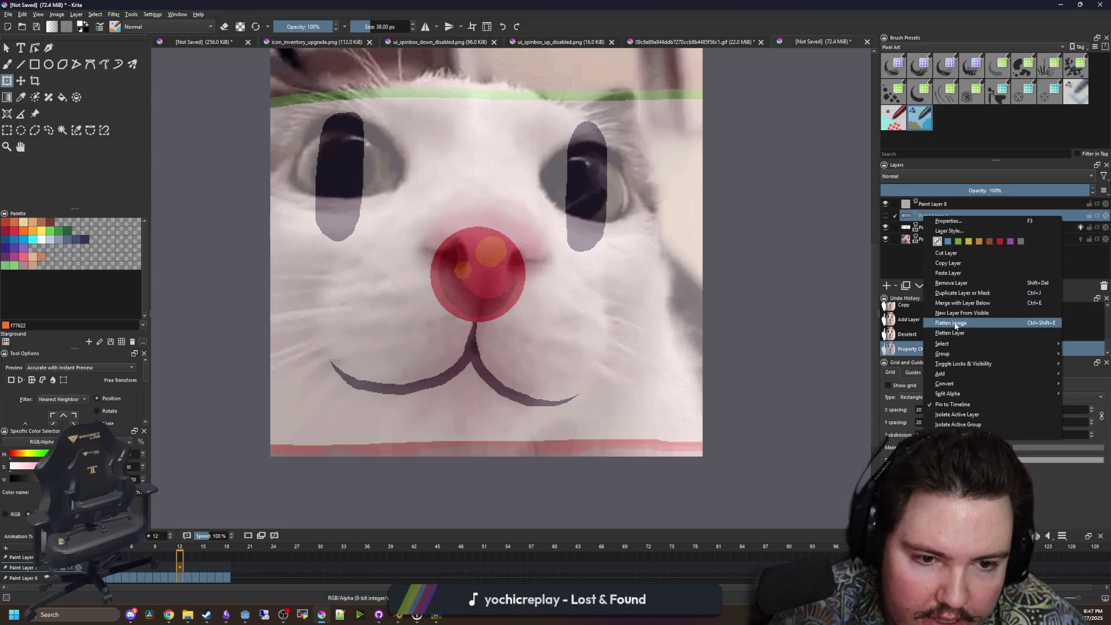
{"action": "left_click", "coordinate": [957, 283]}
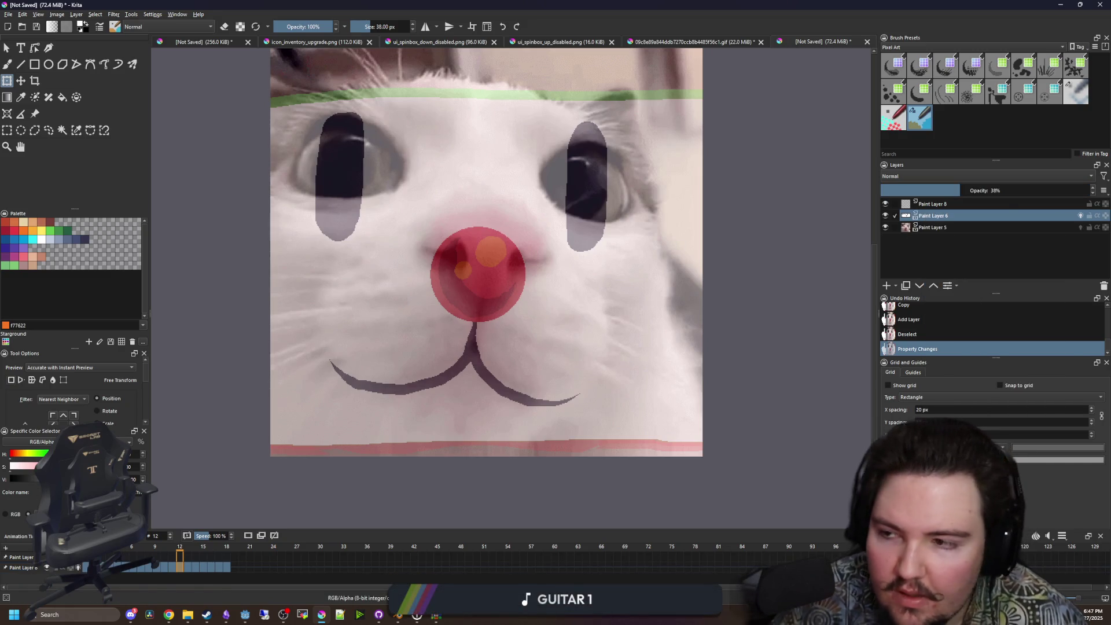
Lasso the muzzle on Paint Layer 6, paste it onto Paint Layer 8 and hide Paint Layer 6.
{"action": "left_click", "coordinate": [48, 130]}
{"action": "left_click_drag", "start_coordinate": [488, 211], "coordinate": [403, 291]}
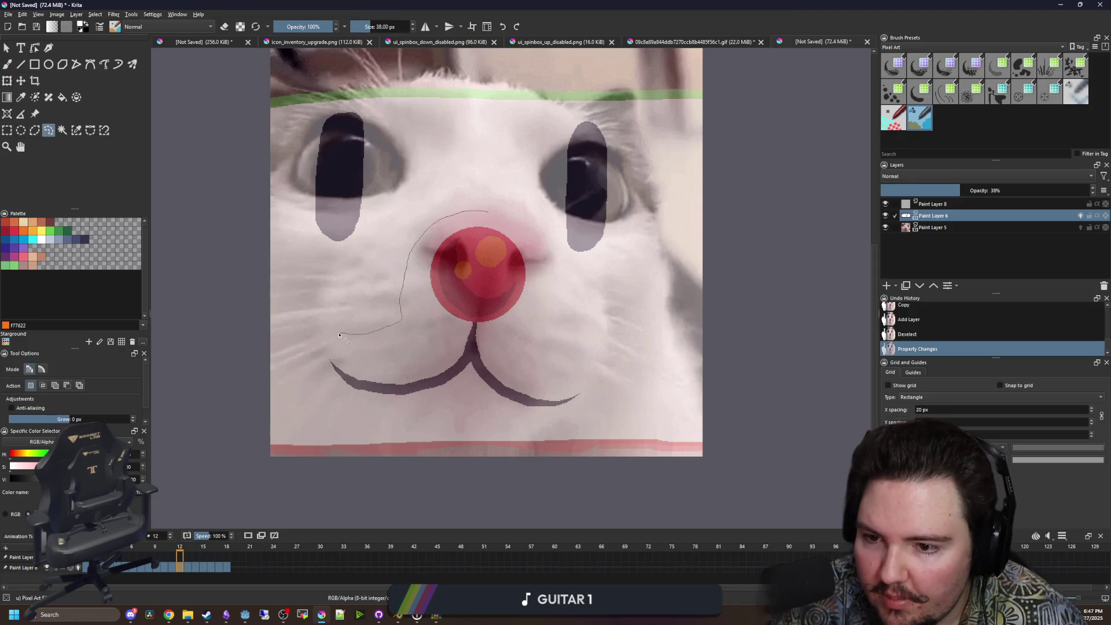
{"action": "left_click_drag", "start_coordinate": [510, 226], "coordinate": [488, 212]}
{"action": "key", "text": "Page_Up"}
{"action": "key", "text": "BackSpace"}
{"action": "key", "text": "ctrl+t"}
{"action": "key", "text": "ctrl+shift+a"}
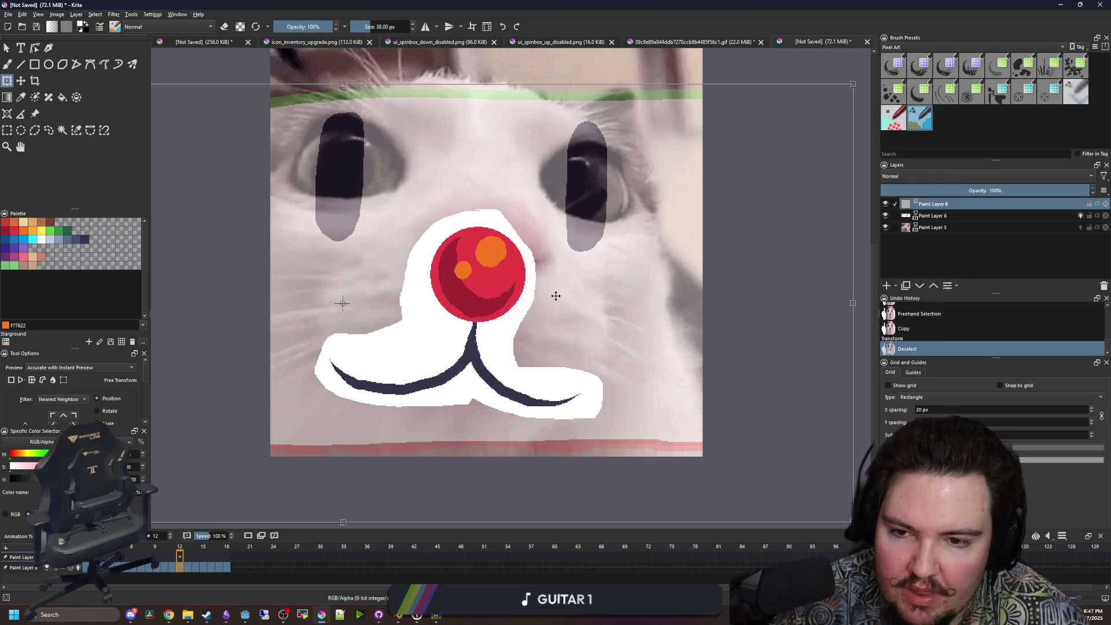
{"action": "left_click", "coordinate": [885, 215]}
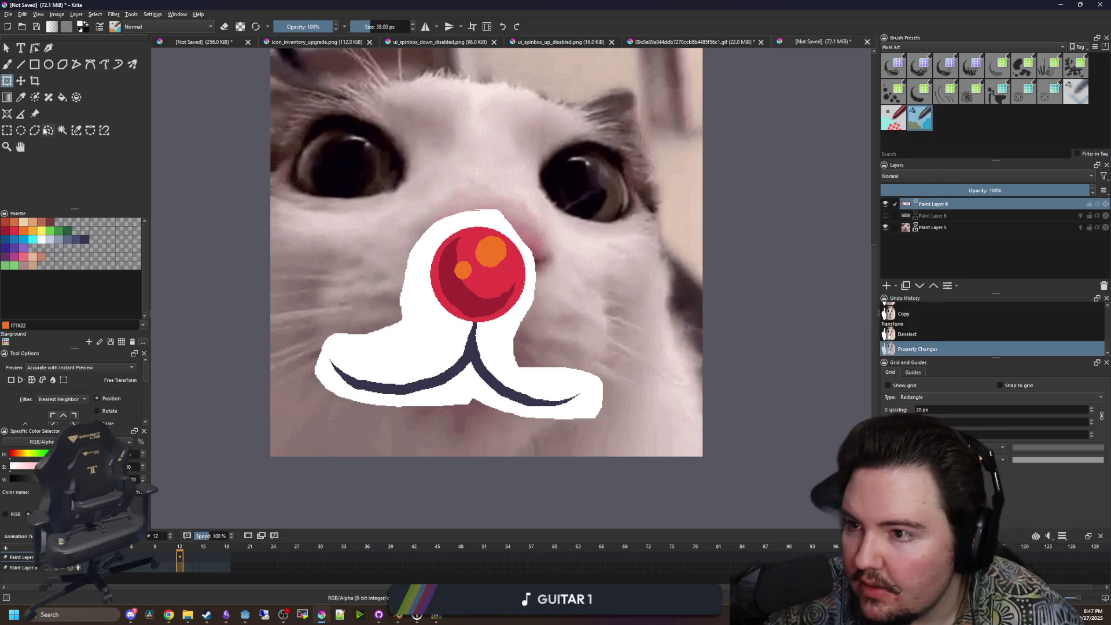
Delete the white muzzle patch using a contiguous selection with threshold 1.
{"action": "left_click", "coordinate": [62, 129]}
{"action": "left_click", "coordinate": [416, 329]}
{"action": "key", "text": "Delete"}
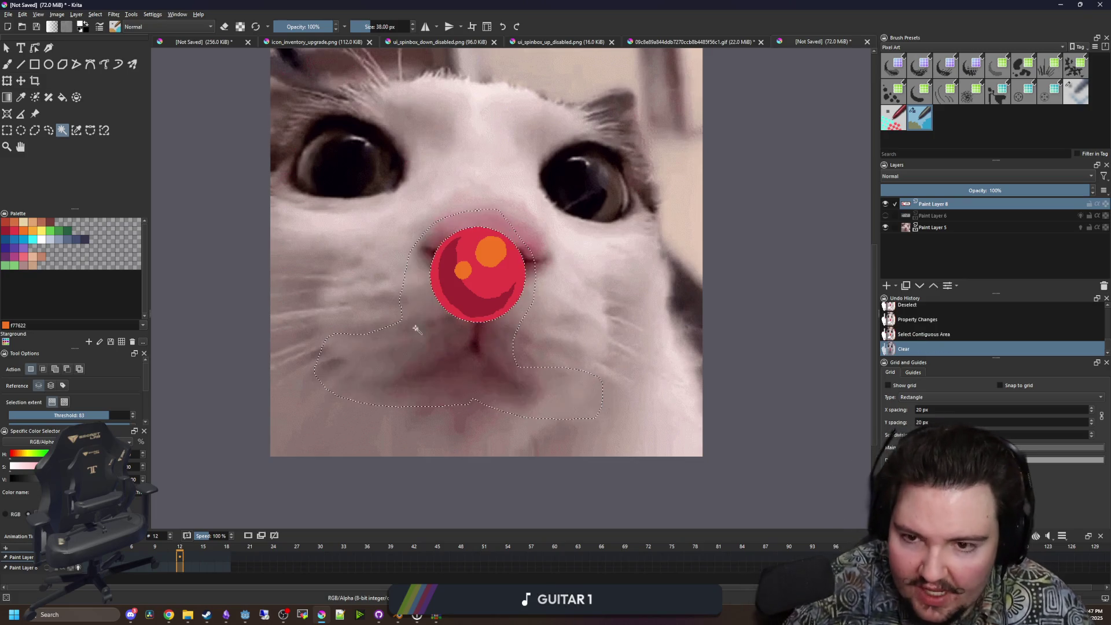
{"action": "key", "text": "ctrl+z"}
{"action": "left_click_drag", "start_coordinate": [63, 414], "coordinate": [8, 415]}
{"action": "key", "text": "Delete"}
{"action": "key", "text": "ctrl+shift+a"}
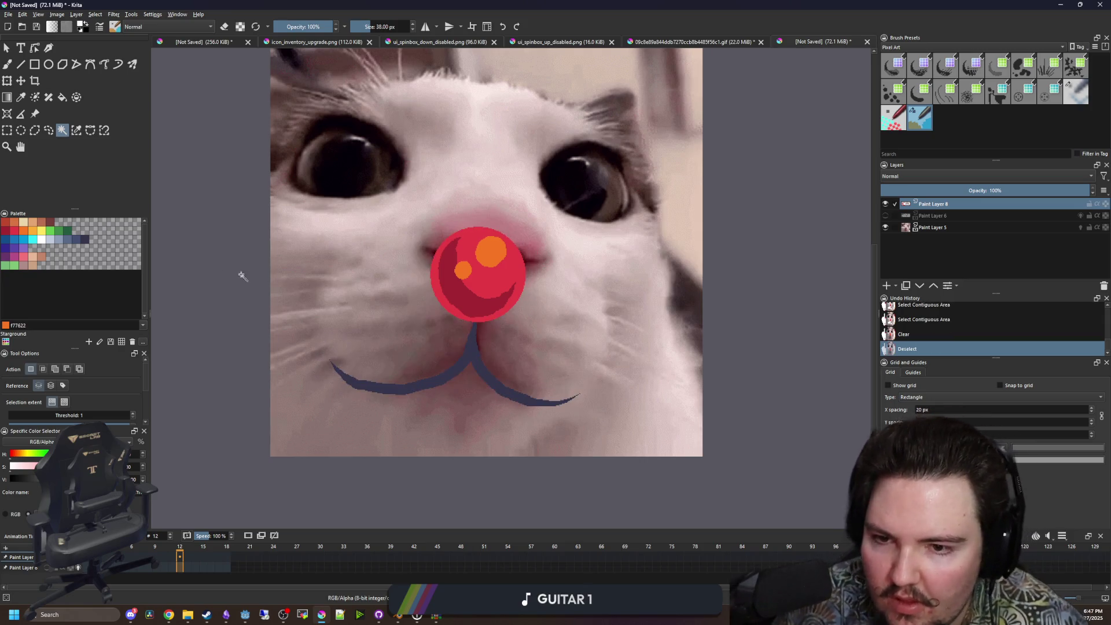
Select the red nose with contiguous threshold about 12 and copy the nose and mouth.
{"action": "left_click", "coordinate": [52, 131]}
{"action": "left_click", "coordinate": [61, 130]}
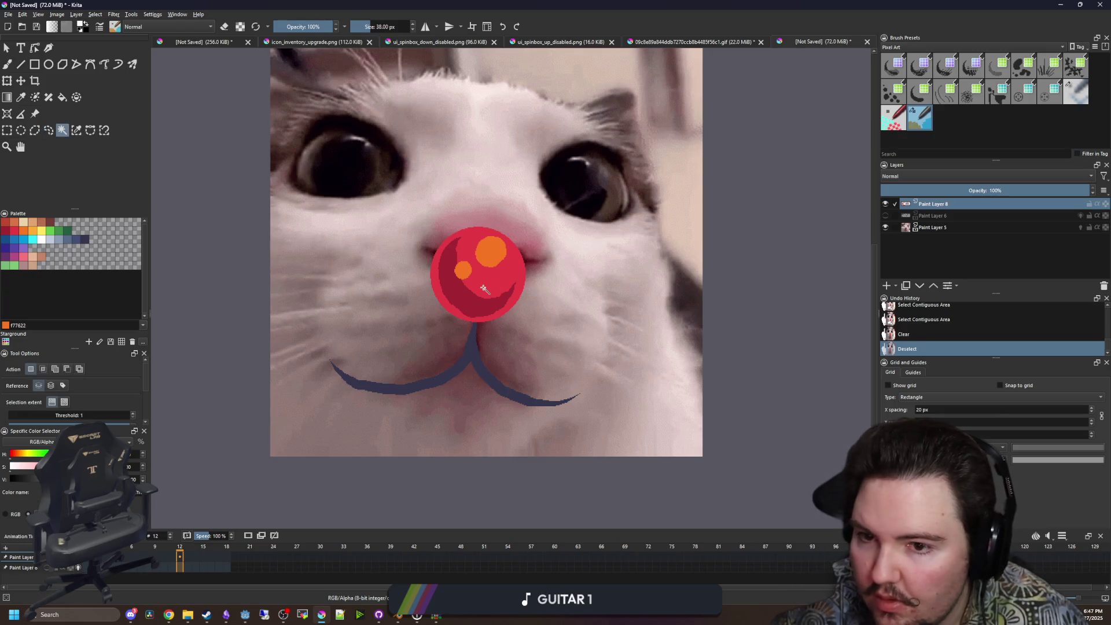
{"action": "left_click_drag", "start_coordinate": [72, 416], "coordinate": [80, 417]}
{"action": "left_click", "coordinate": [485, 289]}
{"action": "key", "text": "ctrl+c"}
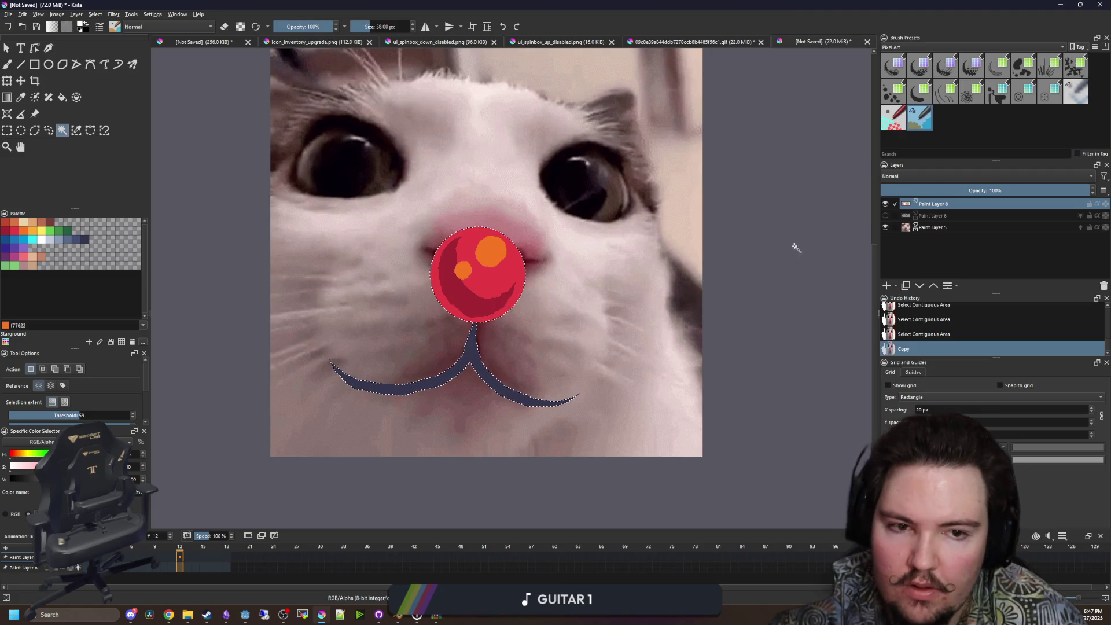
Make Paint Layer 6 active and nudge the nose and mouth into place on frames 13 and 14.
{"action": "left_click", "coordinate": [885, 204]}
{"action": "left_click", "coordinate": [885, 216]}
{"action": "left_click", "coordinate": [932, 216]}
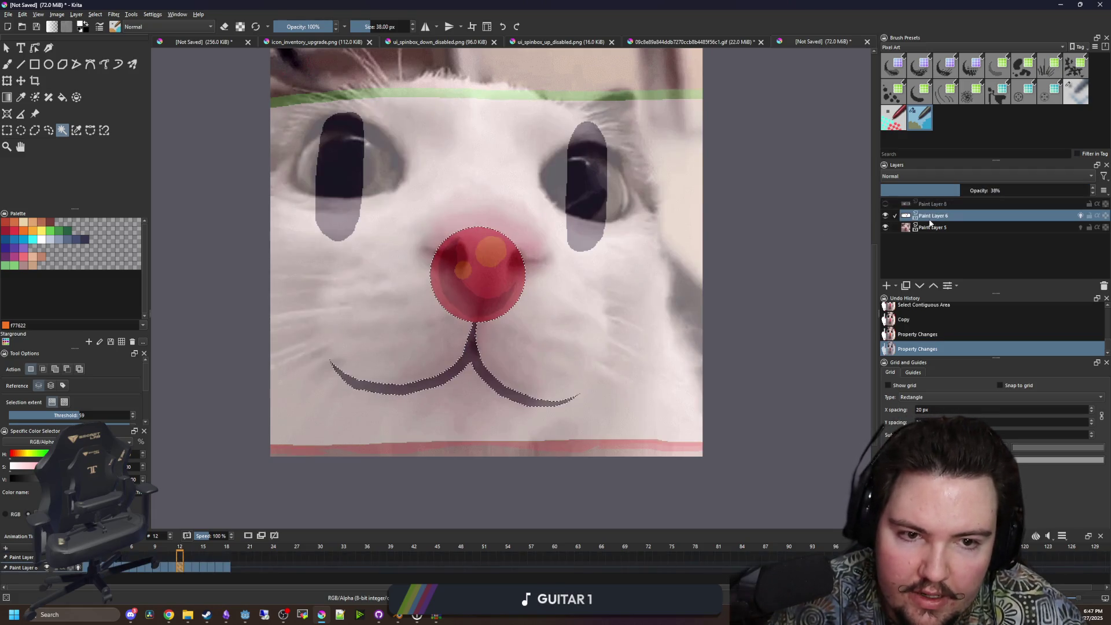
{"action": "key", "text": "ctrl+shift+a"}
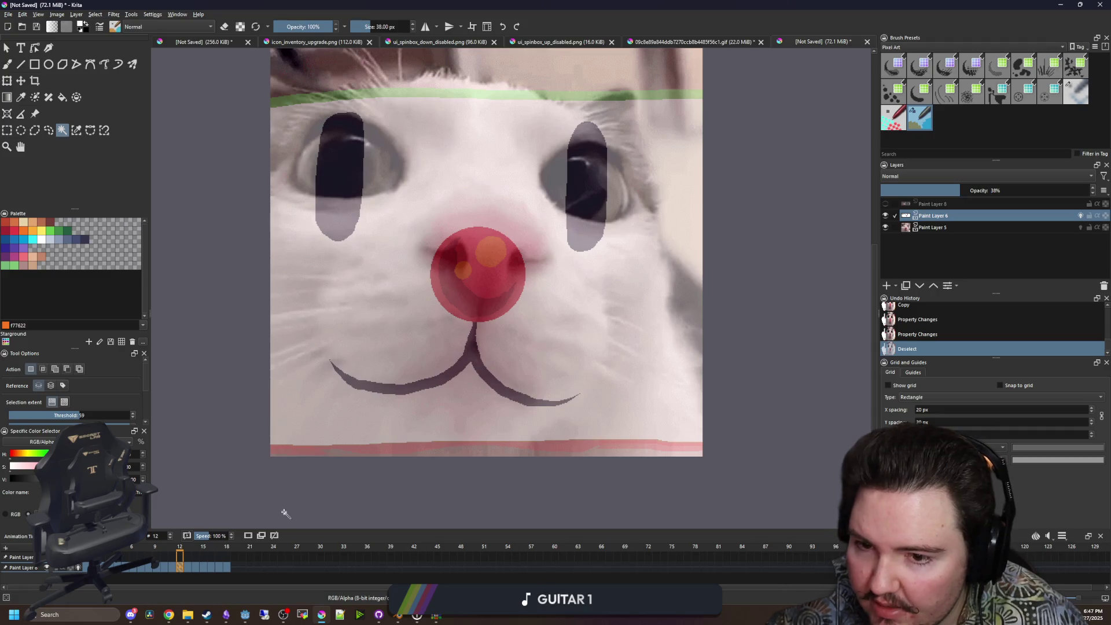
{"action": "left_click", "coordinate": [189, 566]}
{"action": "key", "text": "ctrl+t"}
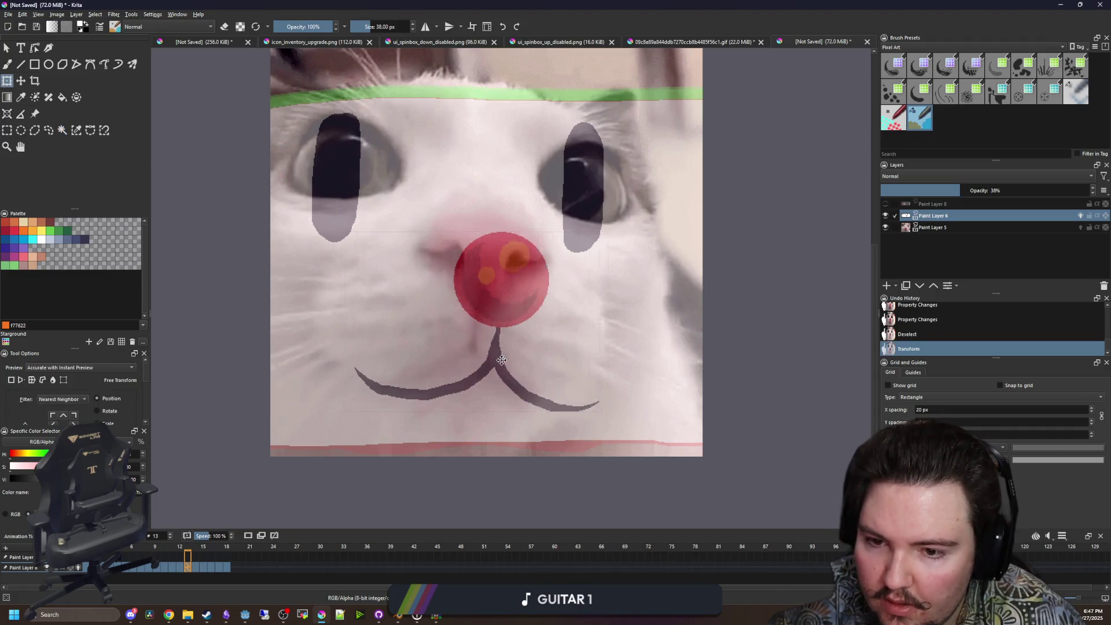
{"action": "left_click_drag", "start_coordinate": [472, 358], "coordinate": [472, 353]}
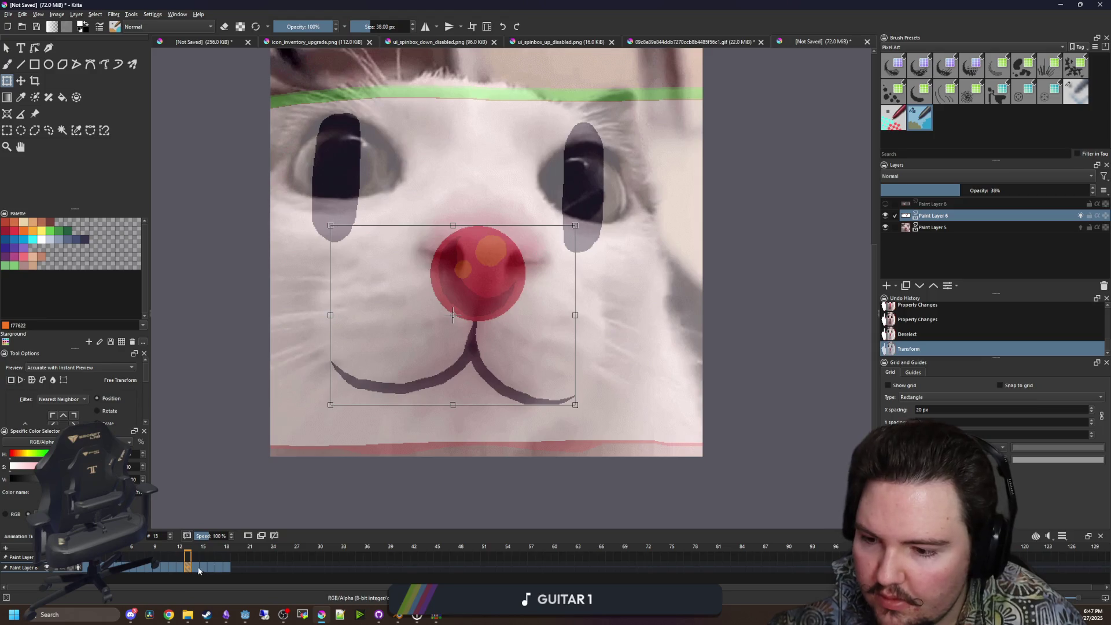
{"action": "left_click", "coordinate": [196, 567]}
{"action": "left_click_drag", "start_coordinate": [477, 349], "coordinate": [476, 351]}
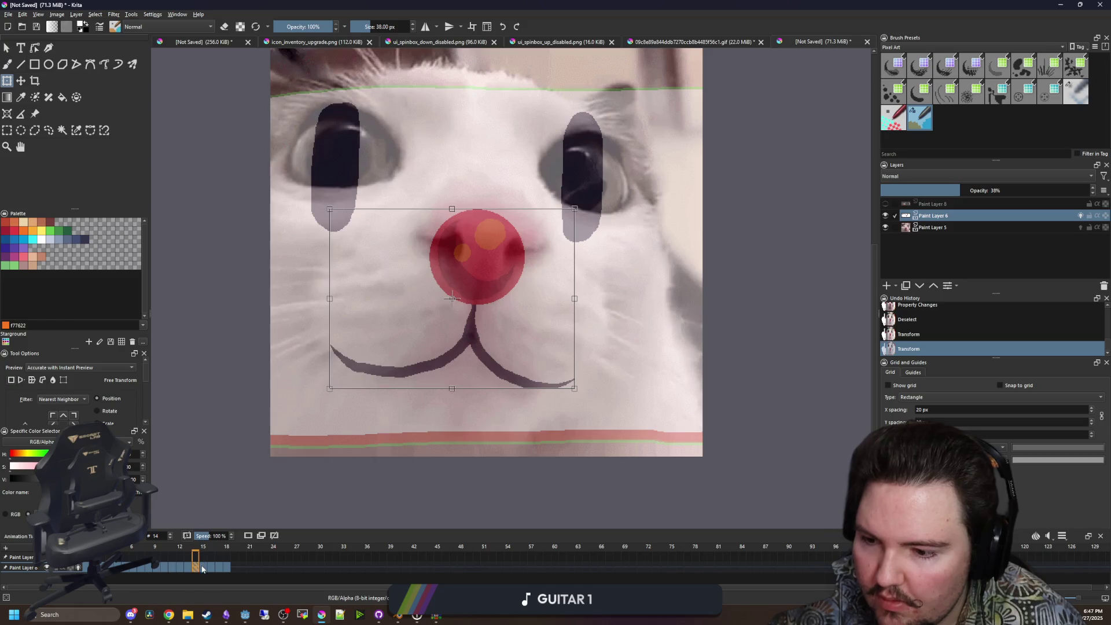
Step through frames 15–16 and drag the nose and mouth onto the cat's face on frame 17.
{"action": "left_click", "coordinate": [203, 567]}
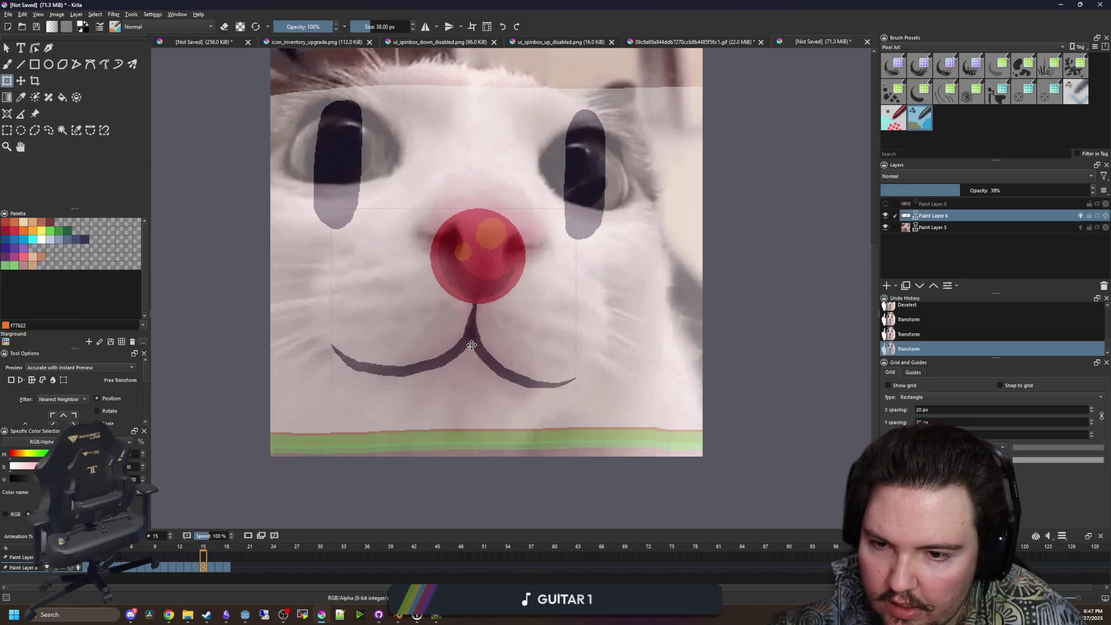
{"action": "left_click", "coordinate": [211, 567]}
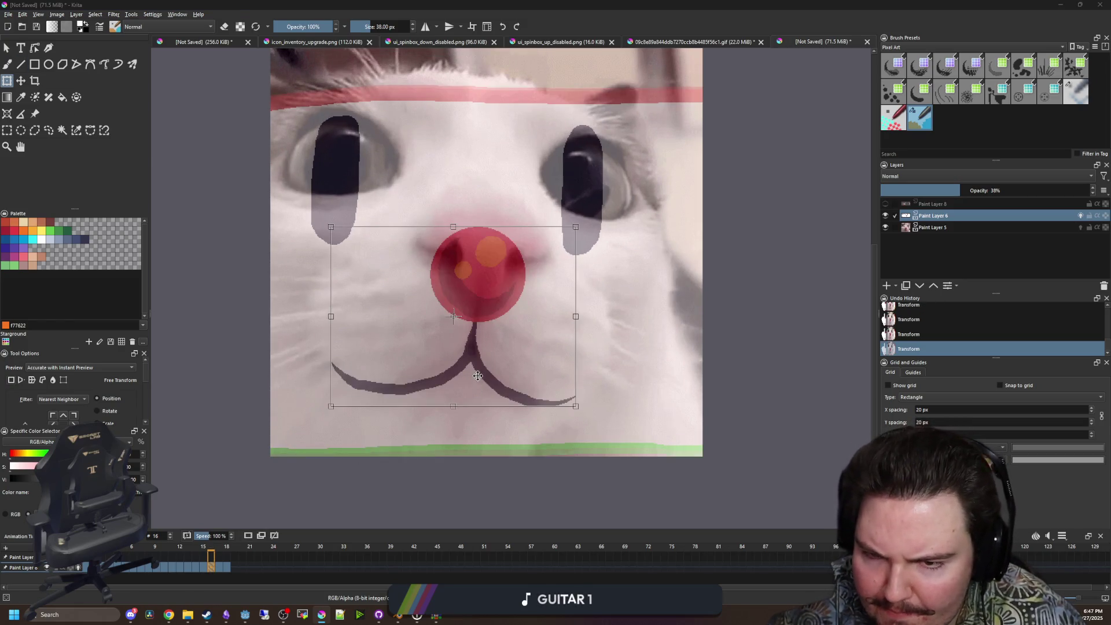
{"action": "left_click", "coordinate": [219, 560]}
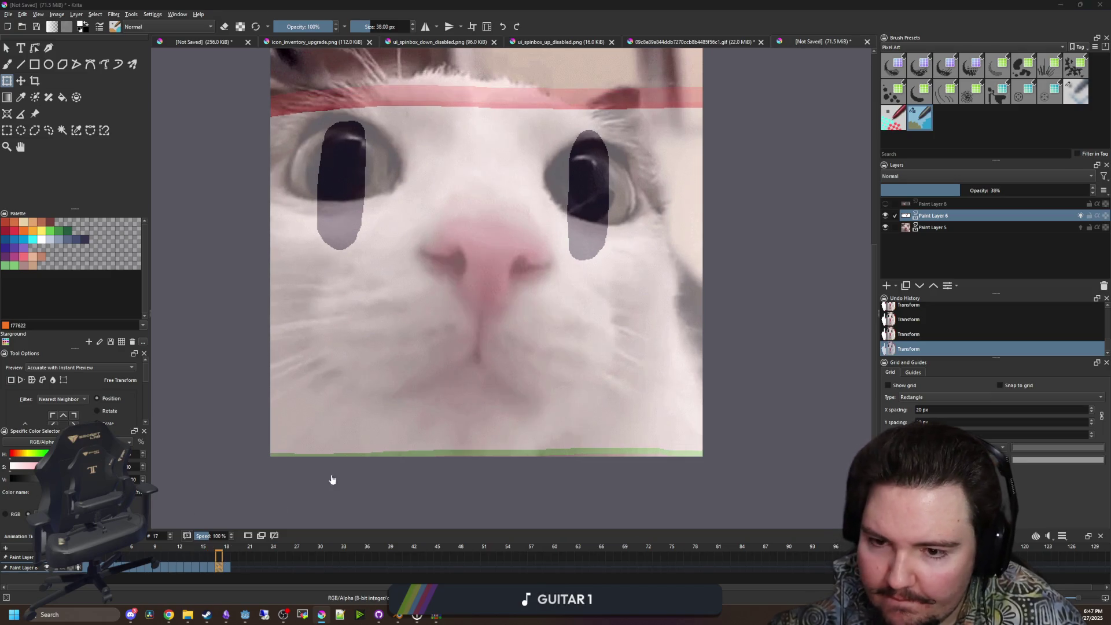
{"action": "mouse_move", "coordinate": [472, 393]}
{"action": "left_mouse_down"}
{"action": "mouse_move", "coordinate": [492, 383]}
{"action": "mouse_move", "coordinate": [492, 362]}
{"action": "left_mouse_up"}
{"action": "left_click", "coordinate": [226, 566]}
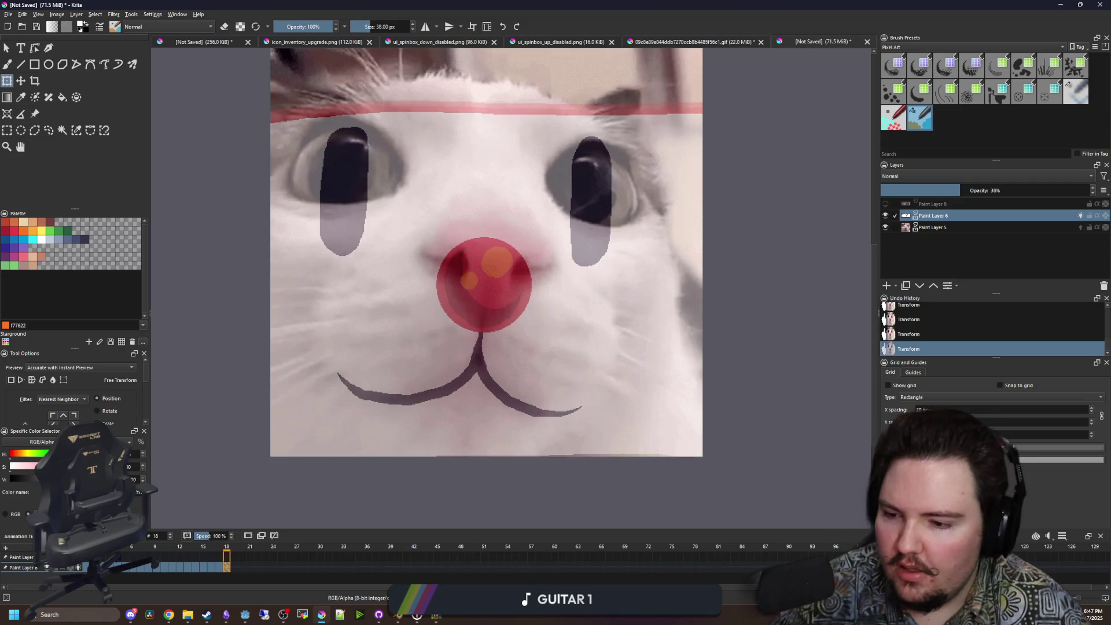
{"action": "left_click", "coordinate": [202, 554]}
Scrub back to the early frames and erase the stray tan line beside the nose with a size-28 brush.
{"action": "mouse_move", "coordinate": [159, 557]}
{"action": "left_mouse_down"}
{"action": "mouse_move", "coordinate": [105, 557]}
{"action": "mouse_move", "coordinate": [117, 558]}
{"action": "left_mouse_up"}
{"action": "key", "text": "b"}
{"action": "scroll", "coordinate": [453, 401], "scroll_direction": "up", "scroll_amount": 2}
{"action": "key", "text": "bracketleft"}
{"action": "mouse_move", "coordinate": [763, 399]}
{"action": "left_mouse_down"}
{"action": "mouse_move", "coordinate": [759, 248]}
{"action": "mouse_move", "coordinate": [712, 171]}
{"action": "left_mouse_up"}
{"action": "scroll", "coordinate": [689, 315], "scroll_direction": "down", "scroll_amount": 3}
Shrink the brush to 20 and erase the tan lines near the right eye and along the bottom edge.
{"action": "key", "text": "bracketleft"}
{"action": "scroll", "coordinate": [691, 249], "scroll_direction": "up", "scroll_amount": 2}
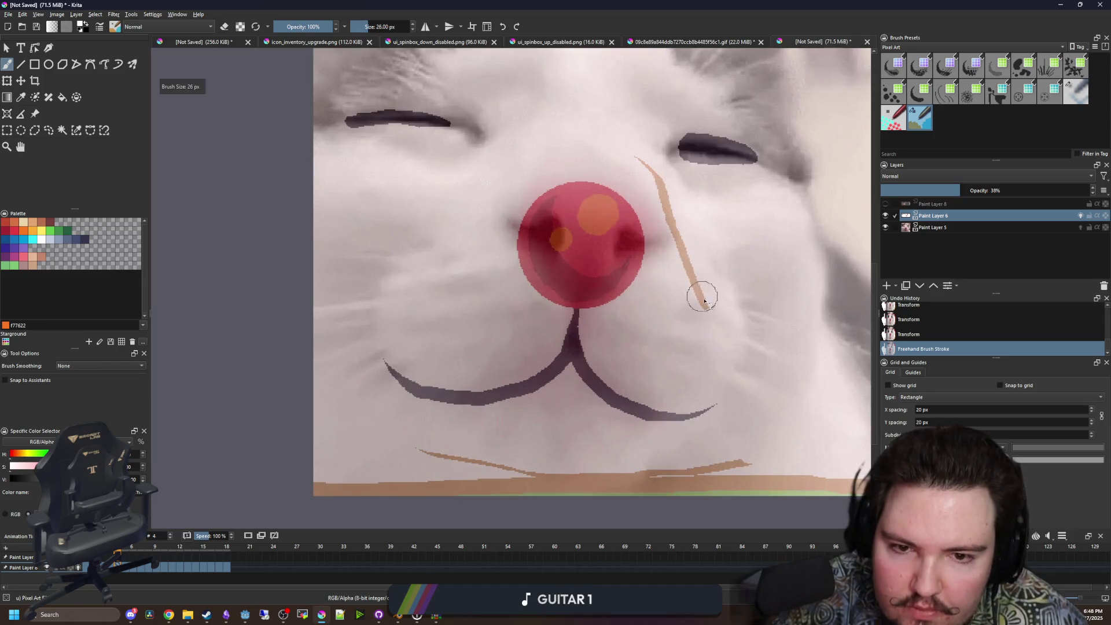
{"action": "left_click_drag", "start_coordinate": [704, 310], "coordinate": [635, 164]}
{"action": "scroll", "coordinate": [705, 463], "scroll_direction": "up", "scroll_amount": 2}
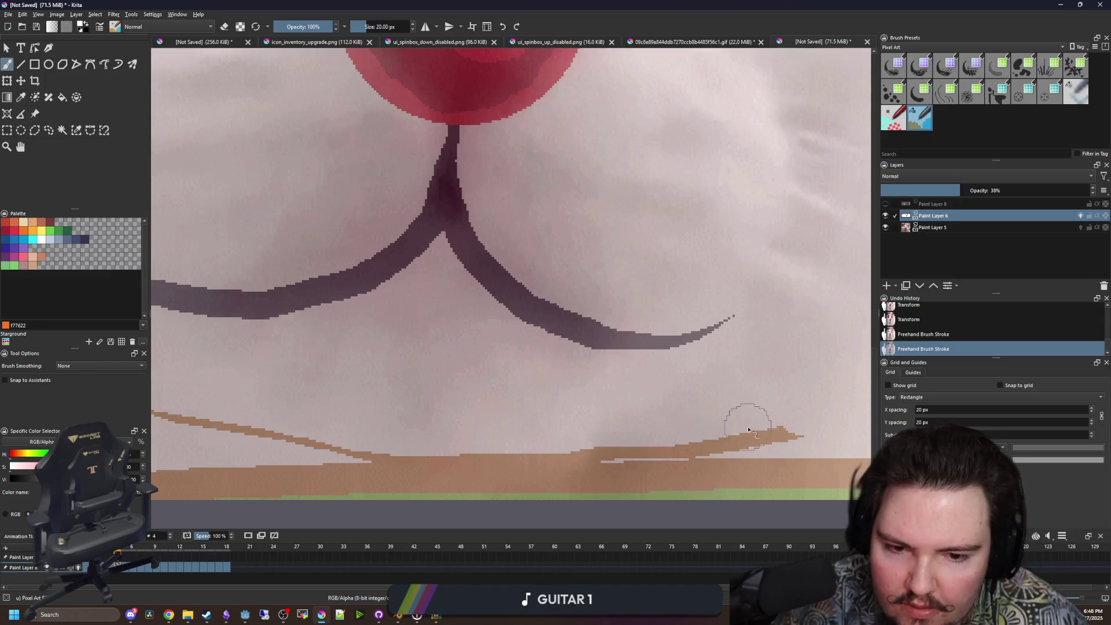
{"action": "mouse_move", "coordinate": [713, 437]}
{"action": "left_mouse_down"}
{"action": "mouse_move", "coordinate": [488, 441]}
{"action": "mouse_move", "coordinate": [208, 426]}
{"action": "left_mouse_up"}
{"action": "scroll", "coordinate": [433, 428], "scroll_direction": "down", "scroll_amount": 2}
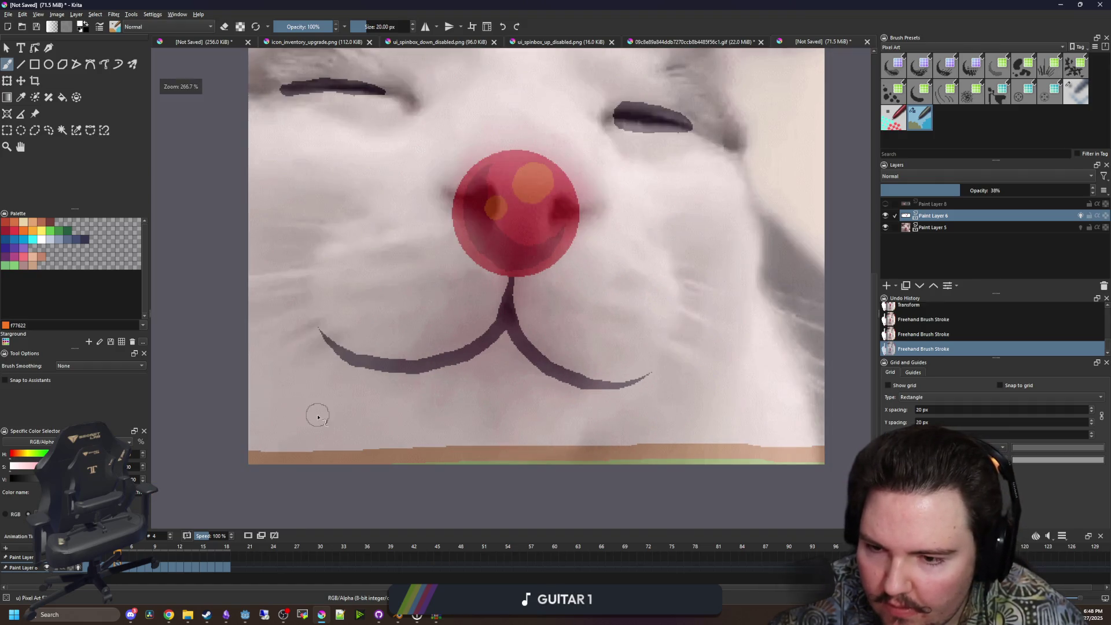
On frame 5, flood-fill away the stray tan stroke.
{"action": "left_click", "coordinate": [126, 567]}
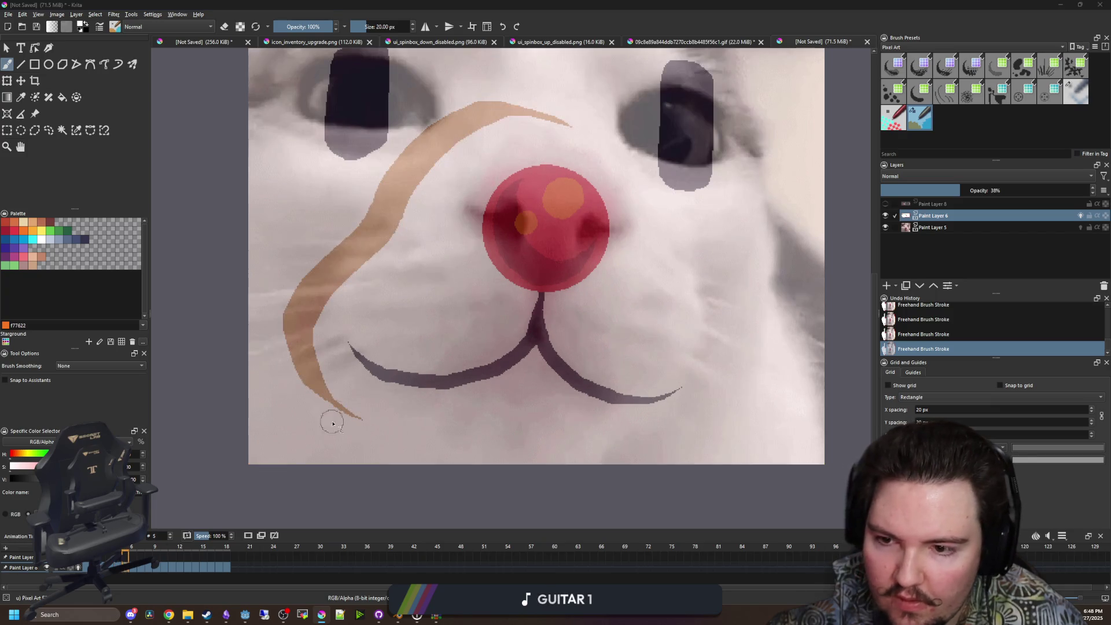
{"action": "key", "text": "f"}
{"action": "left_click", "coordinate": [317, 318]}
{"action": "scroll", "coordinate": [312, 377], "scroll_direction": "up", "scroll_amount": 3}
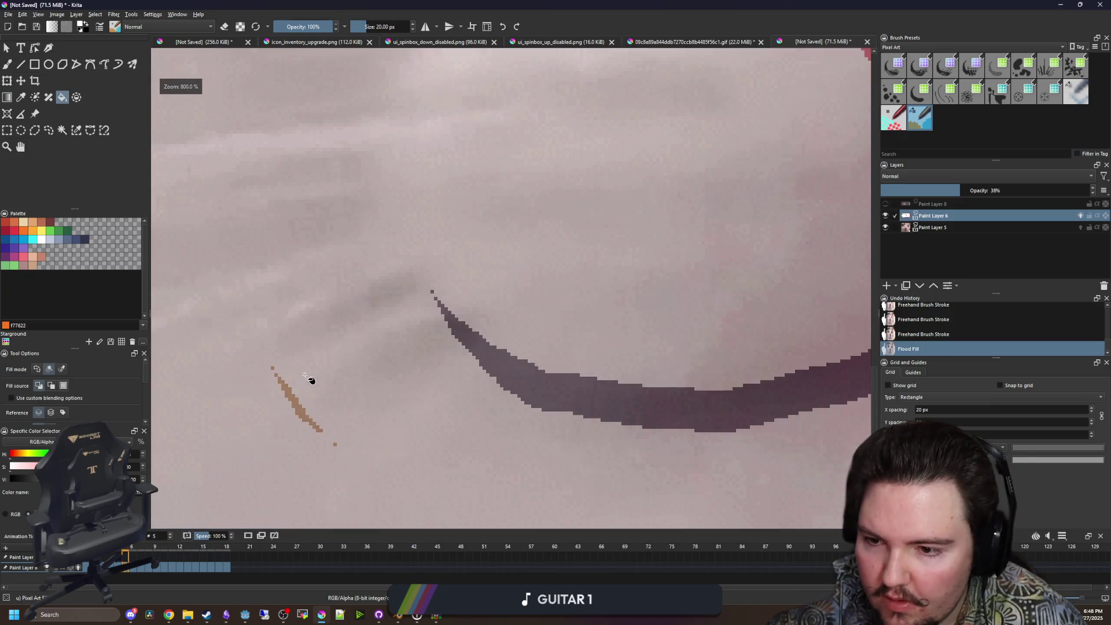
Brush out the small tan stroke near the mouth and the remaining tan speck, then move to frame 6.
{"action": "key", "text": "b"}
{"action": "left_click_drag", "start_coordinate": [322, 431], "coordinate": [272, 368]}
{"action": "scroll", "coordinate": [290, 390], "scroll_direction": "down", "scroll_amount": 4}
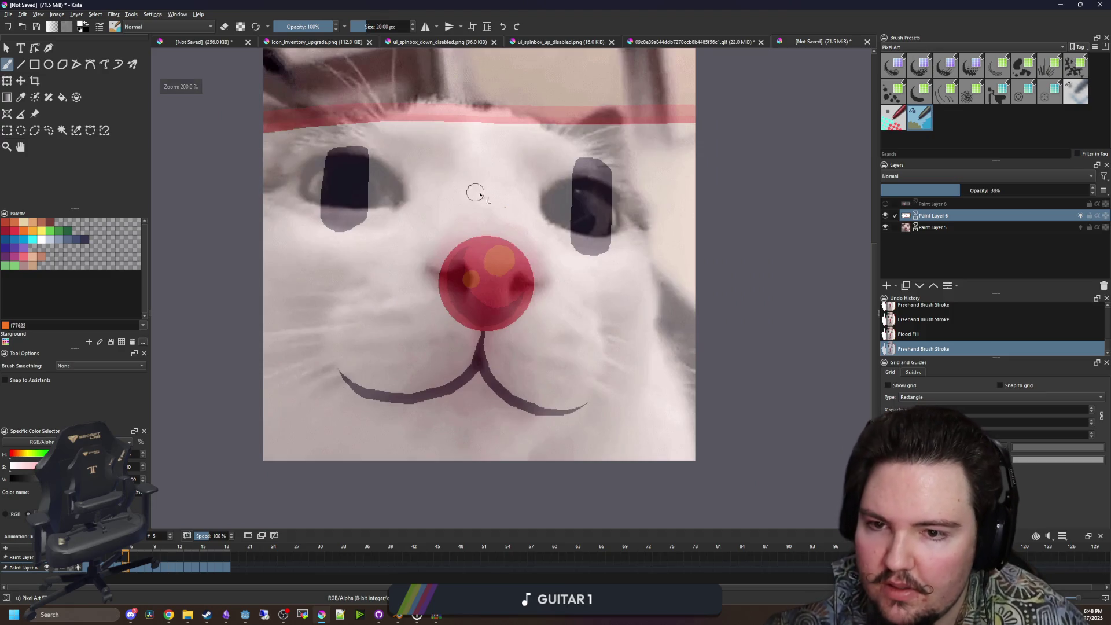
{"action": "scroll", "coordinate": [471, 188], "scroll_direction": "up", "scroll_amount": 2}
{"action": "scroll", "coordinate": [506, 222], "scroll_direction": "down", "scroll_amount": 2}
{"action": "left_click", "coordinate": [485, 332]}
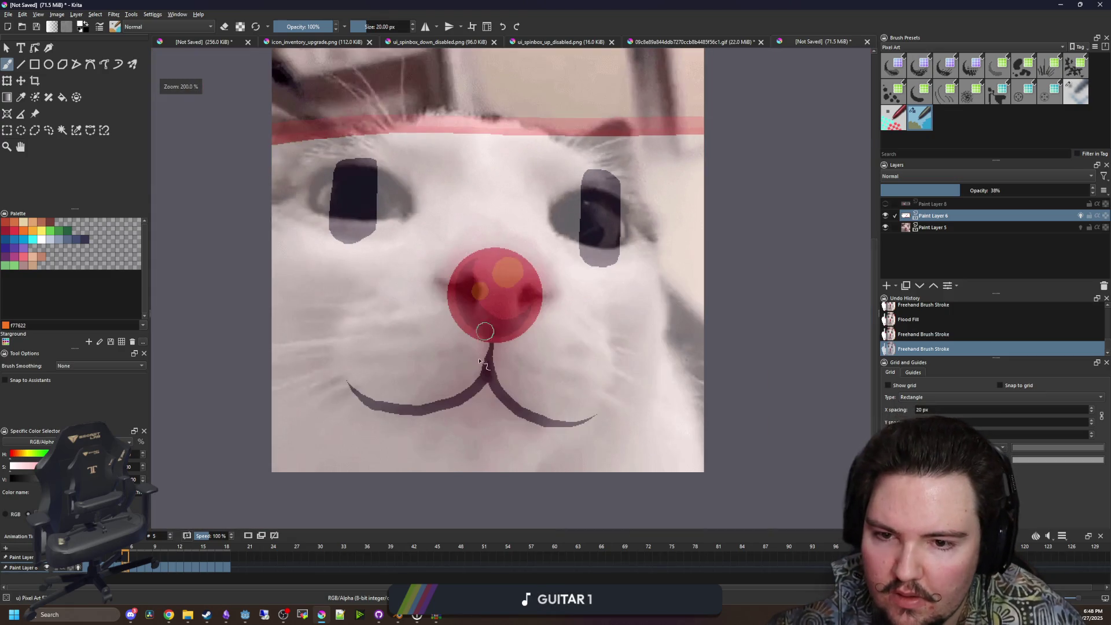
{"action": "left_click", "coordinate": [132, 570]}
{"action": "scroll", "coordinate": [342, 433], "scroll_direction": "up", "scroll_amount": 1}
On frame 6, fill away the tan curve around the nose and brush out leftover pixels near the mouth and right eye.
{"action": "key", "text": "f"}
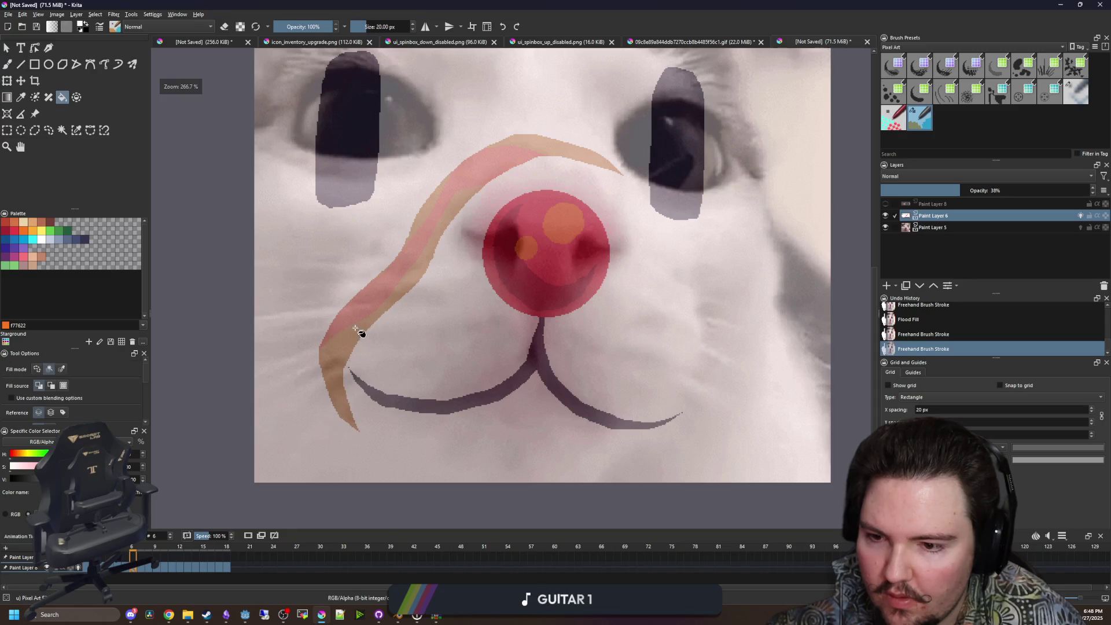
{"action": "left_click", "coordinate": [364, 418]}
{"action": "key", "text": "b"}
{"action": "left_click", "coordinate": [360, 433]}
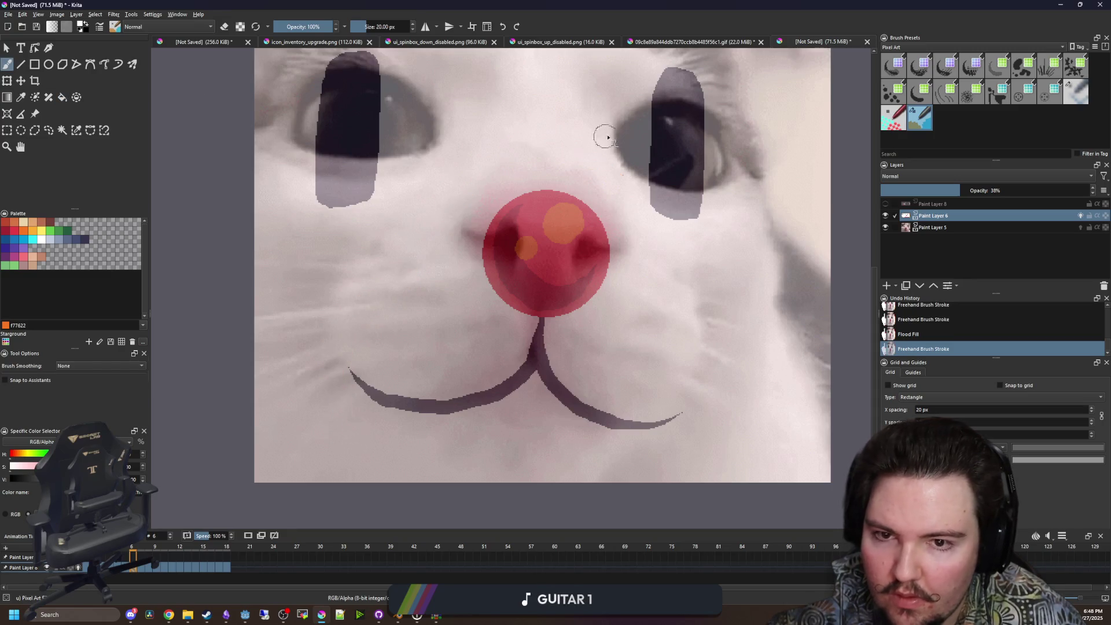
{"action": "left_click", "coordinate": [619, 182]}
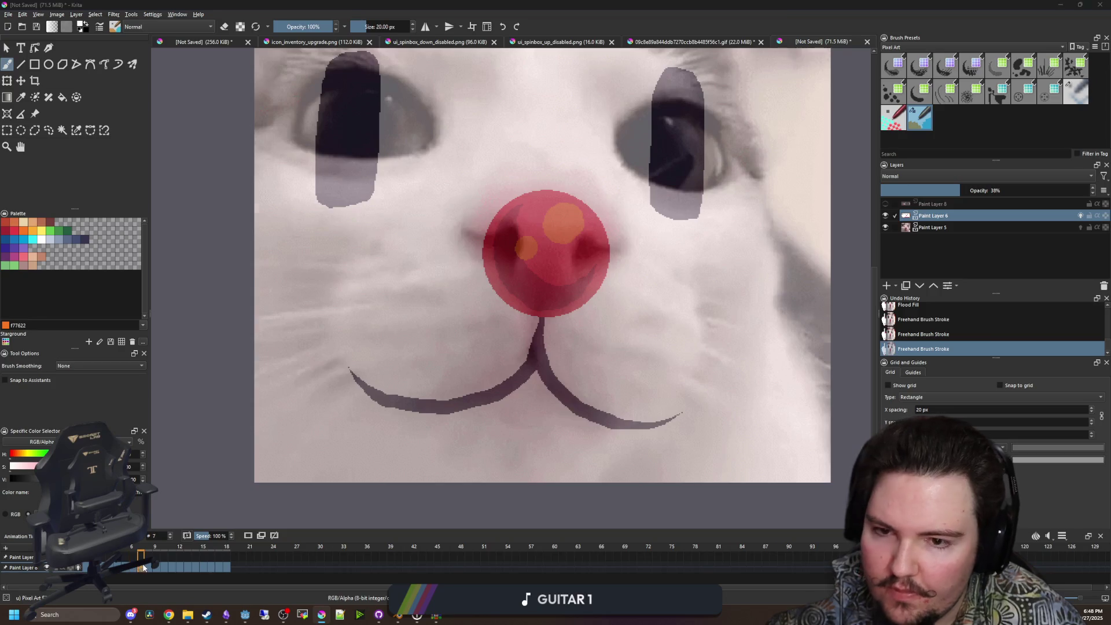
On frame 7, fill away the tan stroke and touch up the remaining tan pixels.
{"action": "key", "text": "f"}
{"action": "left_click", "coordinate": [376, 312]}
{"action": "key", "text": "b"}
{"action": "left_click", "coordinate": [685, 383]}
{"action": "left_click", "coordinate": [293, 359]}
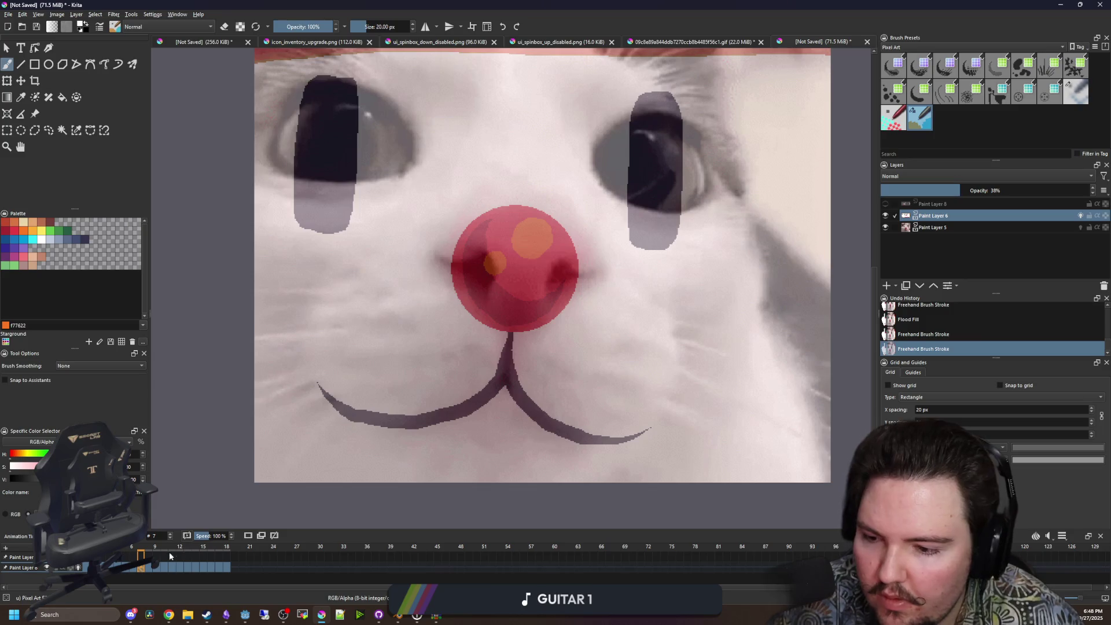
On frame 8, fill away the tan hook stroke and the tan curve by the nose.
{"action": "left_click", "coordinate": [148, 567]}
{"action": "key", "text": "f"}
{"action": "left_click", "coordinate": [663, 412]}
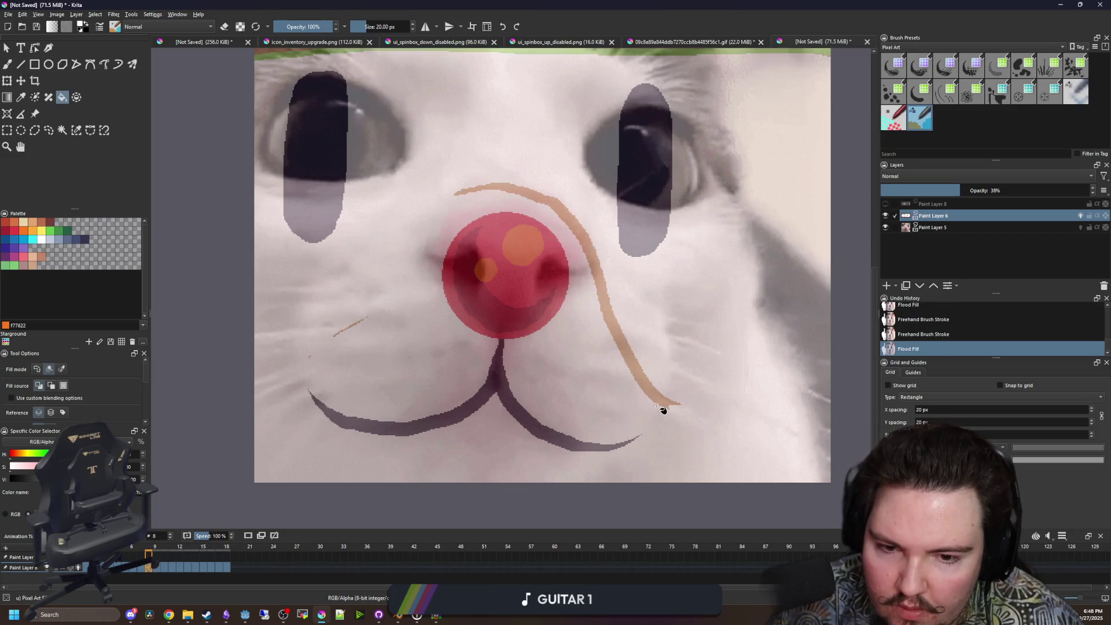
{"action": "left_click", "coordinate": [665, 405]}
{"action": "key", "text": "b"}
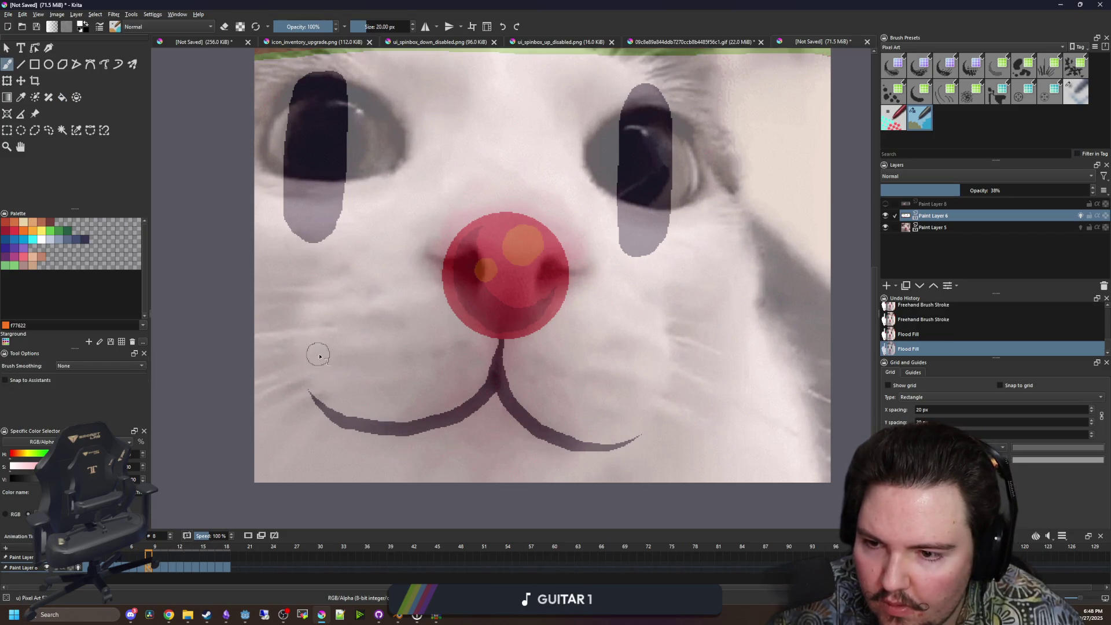
On frame 10, paint over the bottom tan band, fill away a tan stroke and dab out a speck.
{"action": "left_click", "coordinate": [157, 566]}
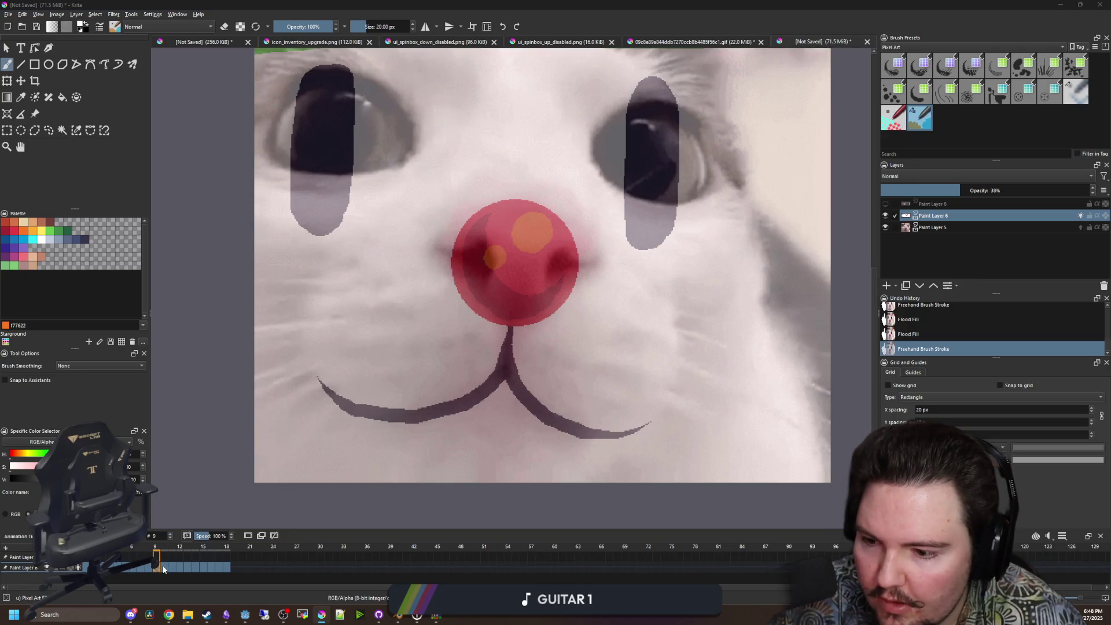
{"action": "left_click", "coordinate": [165, 567]}
{"action": "scroll", "coordinate": [470, 506], "scroll_direction": "up", "scroll_amount": 1}
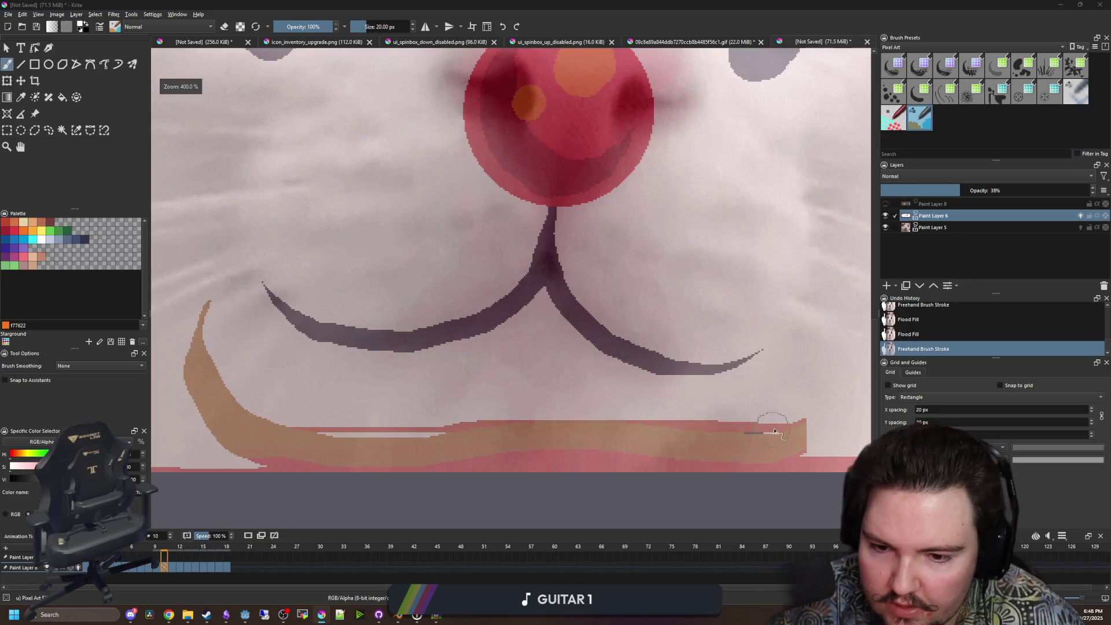
{"action": "left_click_drag", "start_coordinate": [666, 442], "coordinate": [216, 444]}
{"action": "key", "text": "f"}
{"action": "left_click", "coordinate": [224, 414]}
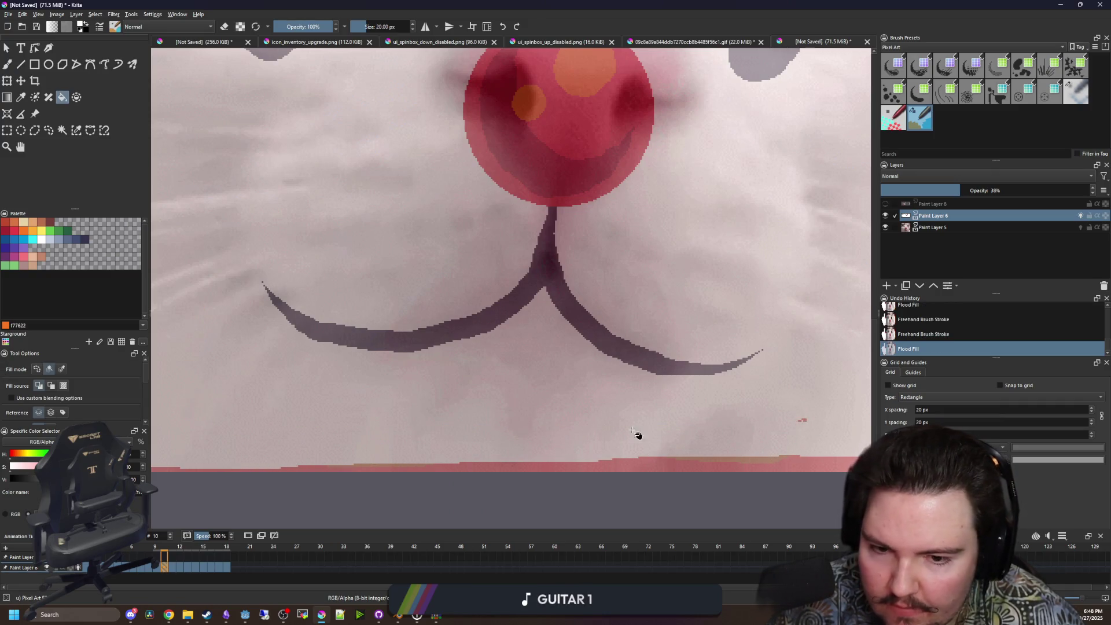
{"action": "key", "text": "b"}
{"action": "left_click", "coordinate": [796, 417]}
{"action": "scroll", "coordinate": [529, 409], "scroll_direction": "down", "scroll_amount": 4}
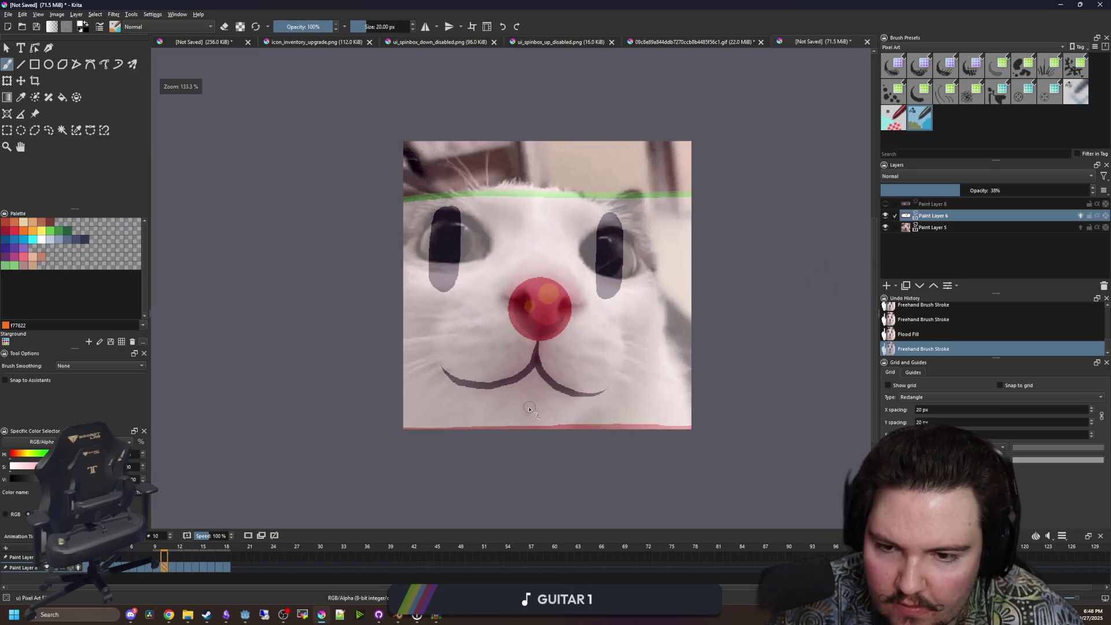
On frame 11, fill away the bottom tan band and touch up the frame's bottom edge.
{"action": "left_click", "coordinate": [172, 567]}
{"action": "scroll", "coordinate": [497, 434], "scroll_direction": "up", "scroll_amount": 2}
{"action": "key", "text": "f"}
{"action": "left_click", "coordinate": [571, 396]}
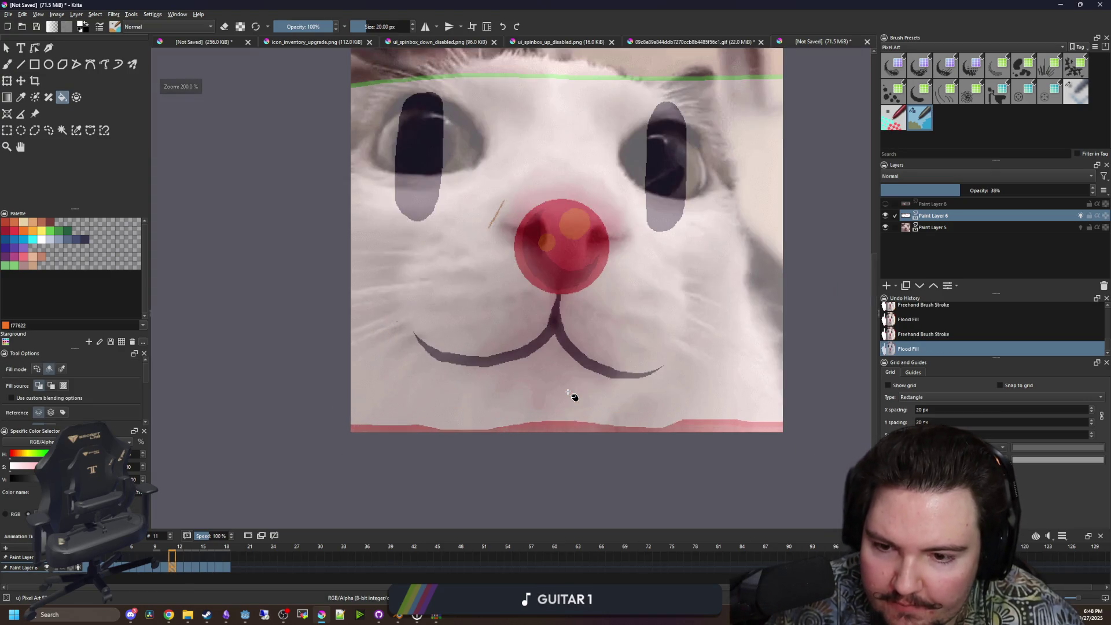
{"action": "key", "text": "b"}
{"action": "scroll", "coordinate": [504, 231], "scroll_direction": "up", "scroll_amount": 1}
{"action": "scroll", "coordinate": [553, 454], "scroll_direction": "up", "scroll_amount": 1}
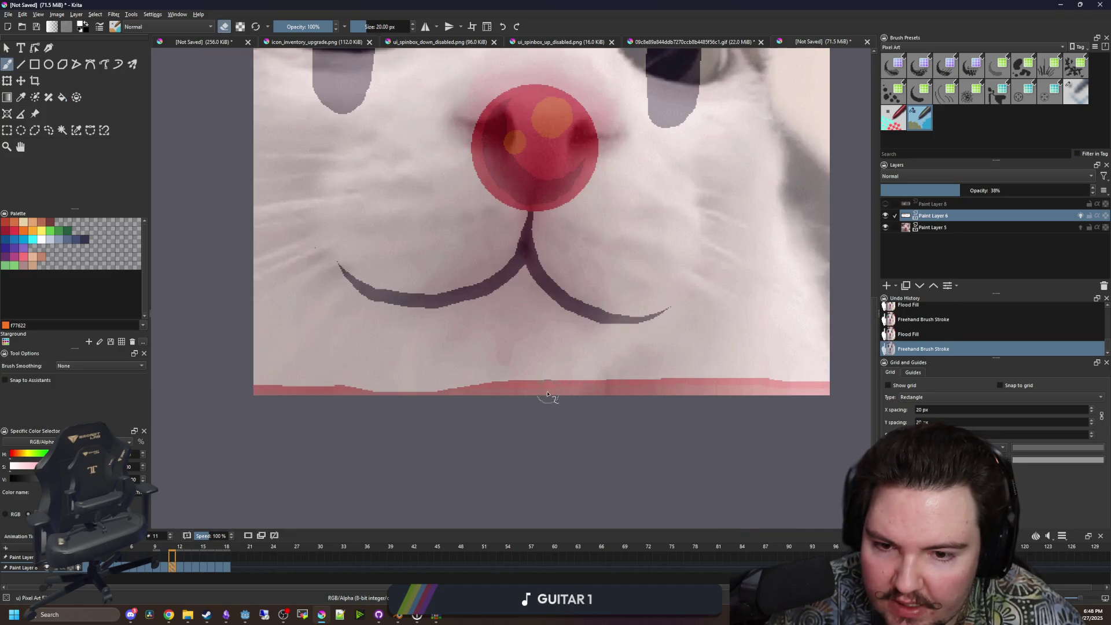
{"action": "left_click", "coordinate": [336, 399]}
{"action": "scroll", "coordinate": [382, 439], "scroll_direction": "down", "scroll_amount": 2}
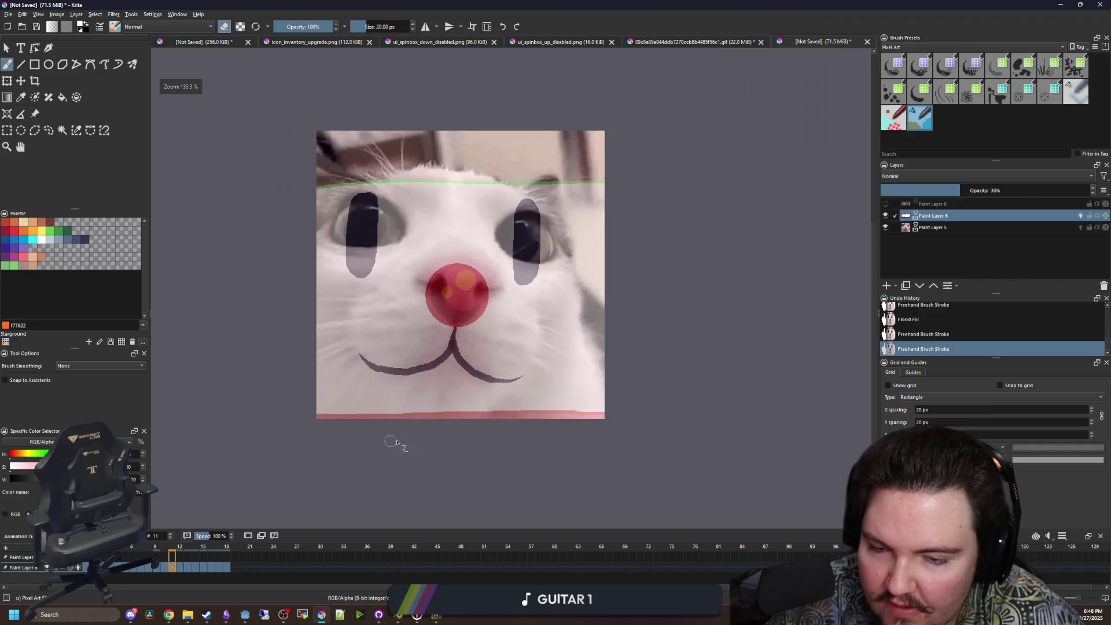
Step through frames 12, 13, 14 and 15, then jump back to frame 0.
{"action": "left_click", "coordinate": [180, 568]}
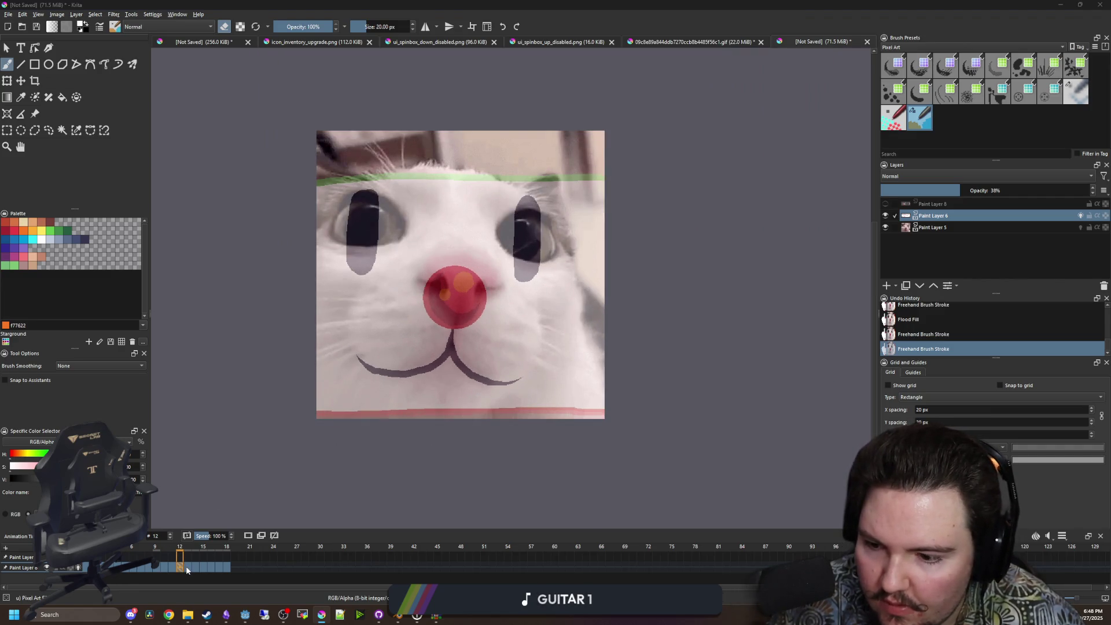
{"action": "left_click", "coordinate": [188, 568]}
{"action": "left_click", "coordinate": [196, 568]}
{"action": "left_click", "coordinate": [202, 568]}
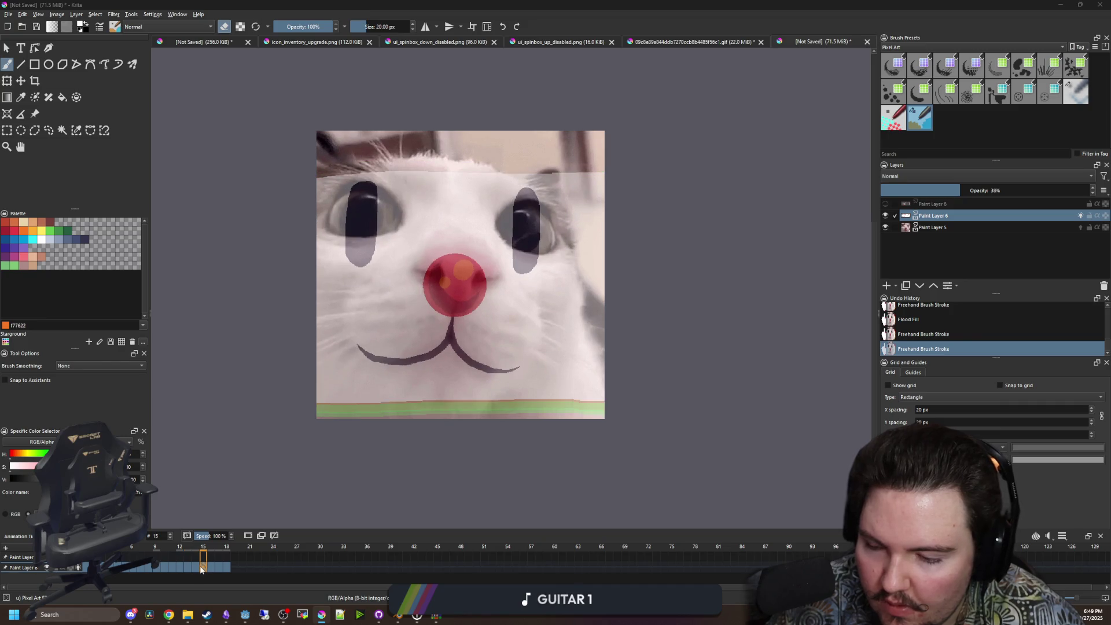
{"action": "left_click", "coordinate": [85, 568]}
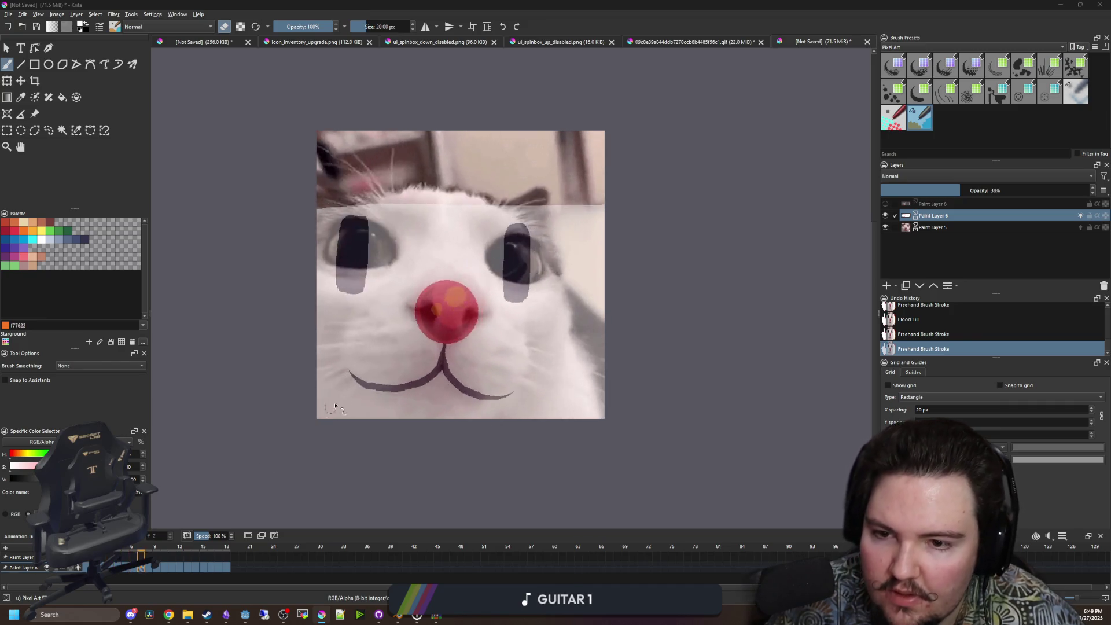
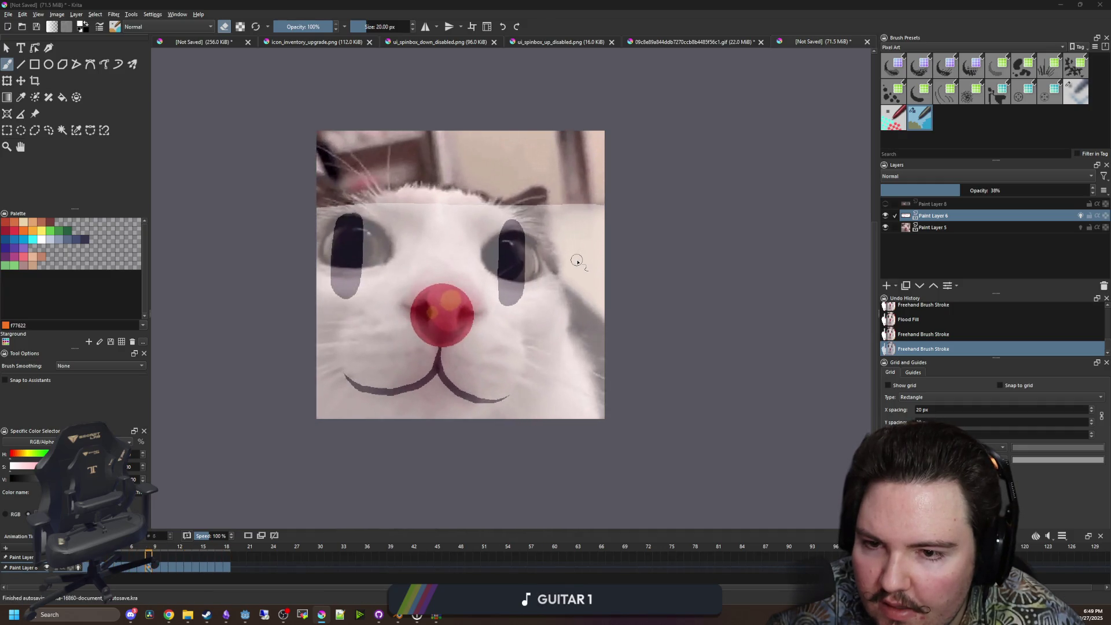
Hide the cat photo layer, set the face drawing layer to 100% opacity and jump to a later frame.
{"action": "left_click", "coordinate": [885, 228]}
{"action": "left_click_drag", "start_coordinate": [955, 191], "coordinate": [1090, 191]}
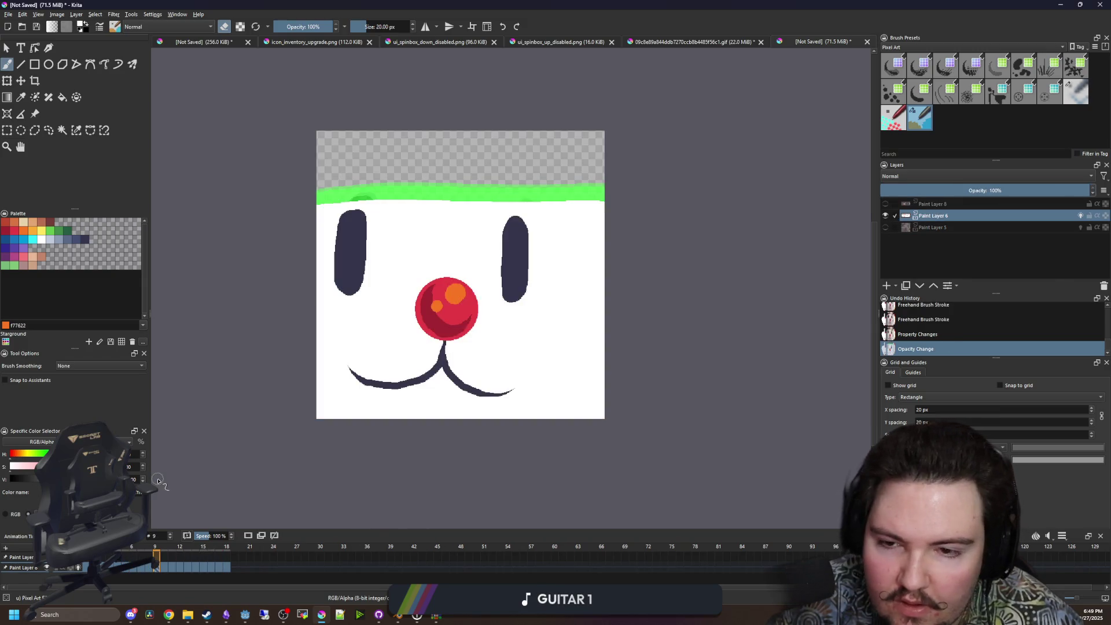
{"action": "left_click", "coordinate": [188, 567]}
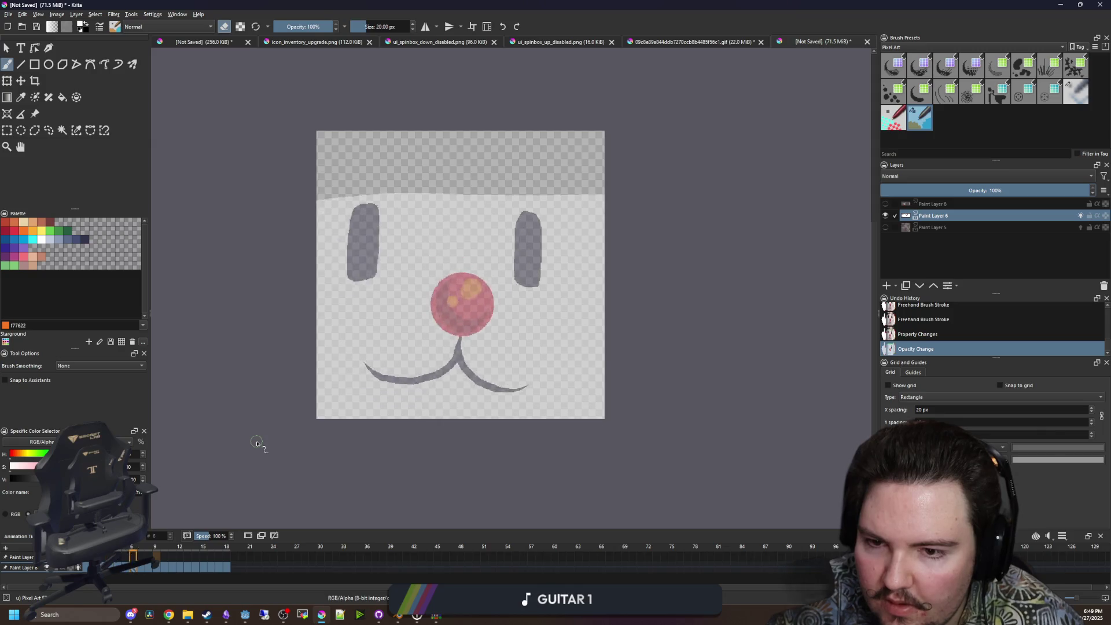
Preview the face drawing on its own, then hide Paint Layer 6 as well.
{"action": "scroll", "coordinate": [484, 323], "scroll_direction": "down", "scroll_amount": 6}
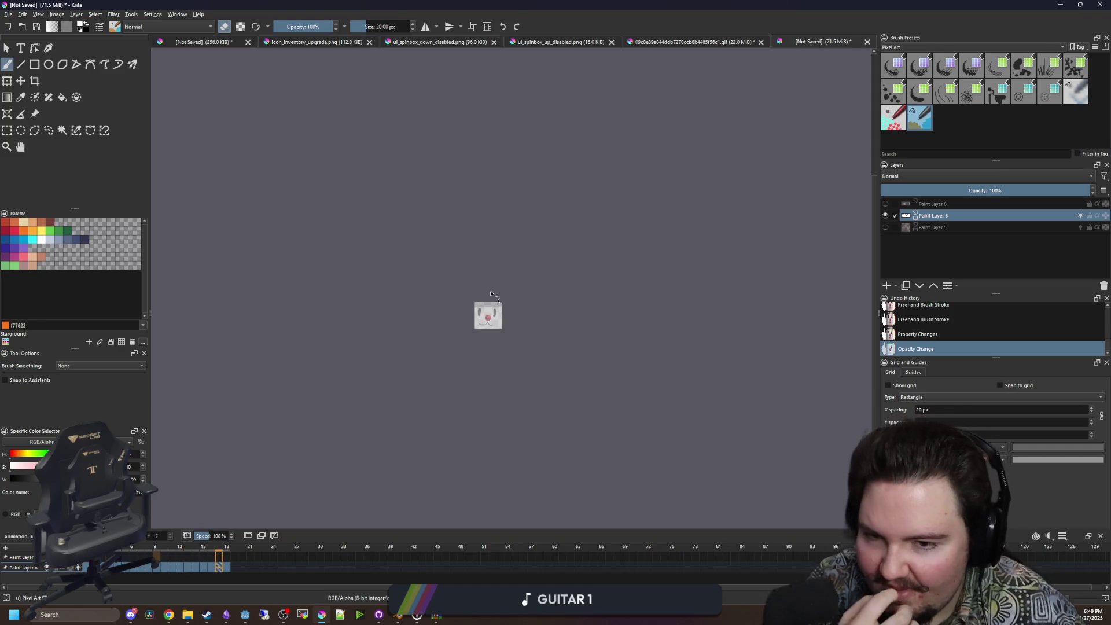
{"action": "scroll", "coordinate": [488, 313], "scroll_direction": "up", "scroll_amount": 1}
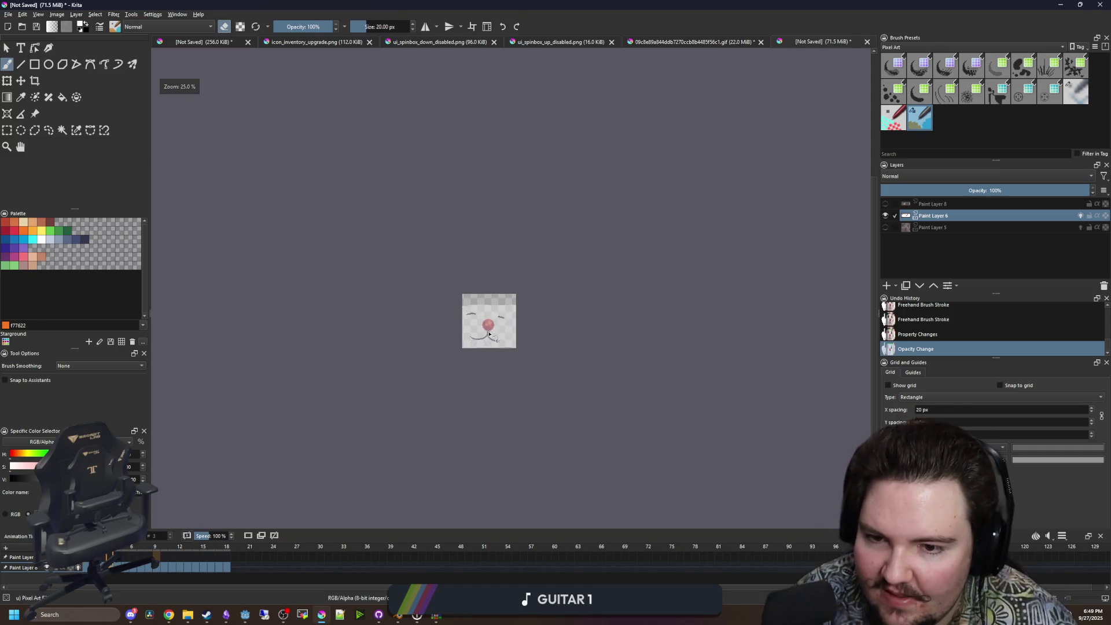
{"action": "scroll", "coordinate": [492, 324], "scroll_direction": "down", "scroll_amount": 1}
{"action": "scroll", "coordinate": [499, 337], "scroll_direction": "up", "scroll_amount": 8}
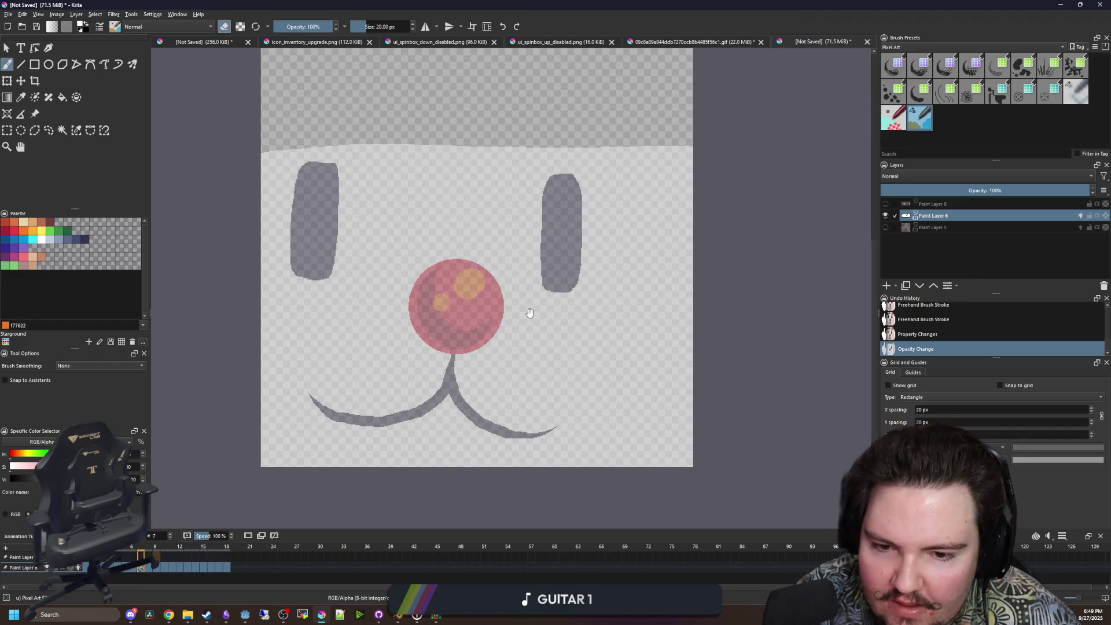
{"action": "left_click", "coordinate": [885, 216]}
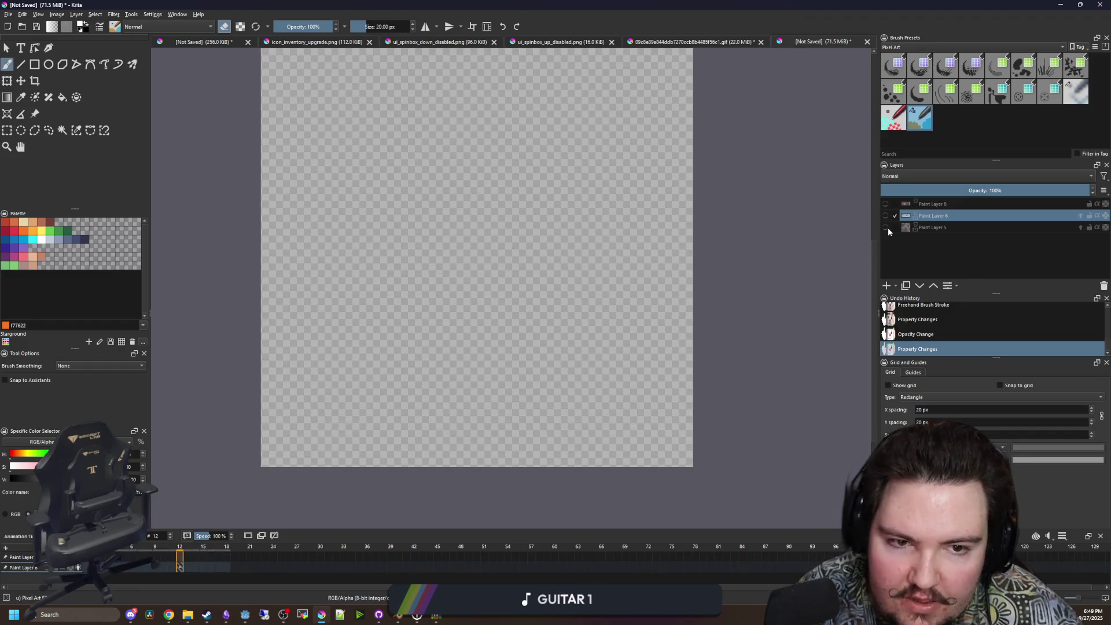
Show Paint Layer 5 again and add Paint Layer 9 at the bottom of the layer stack.
{"action": "left_click", "coordinate": [885, 227]}
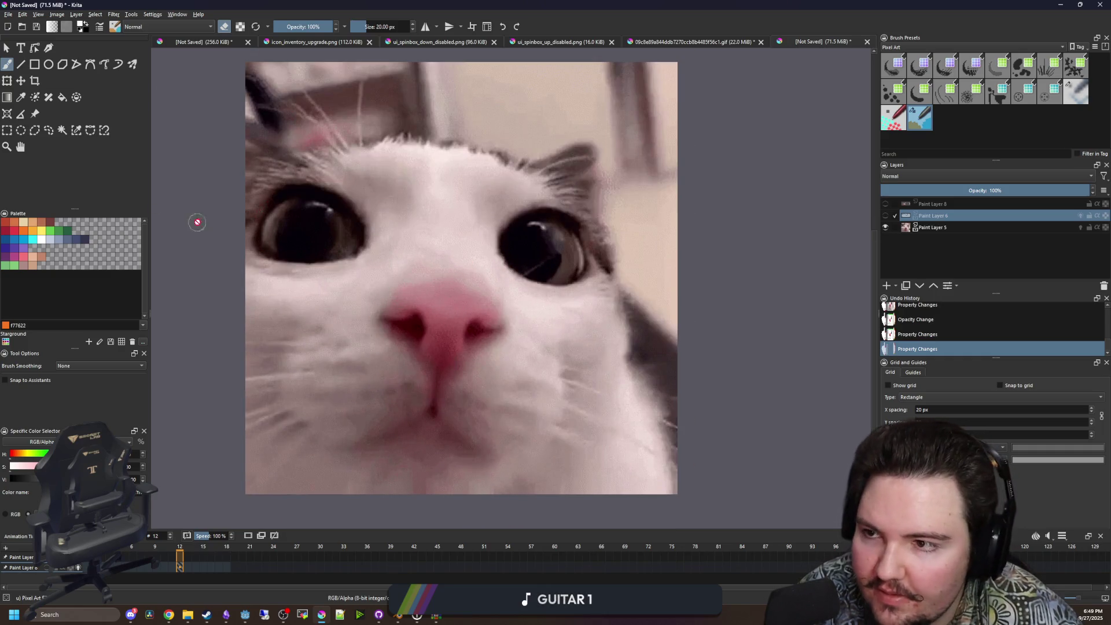
{"action": "scroll", "coordinate": [507, 184], "scroll_direction": "down", "scroll_amount": 1}
{"action": "key", "text": "p"}
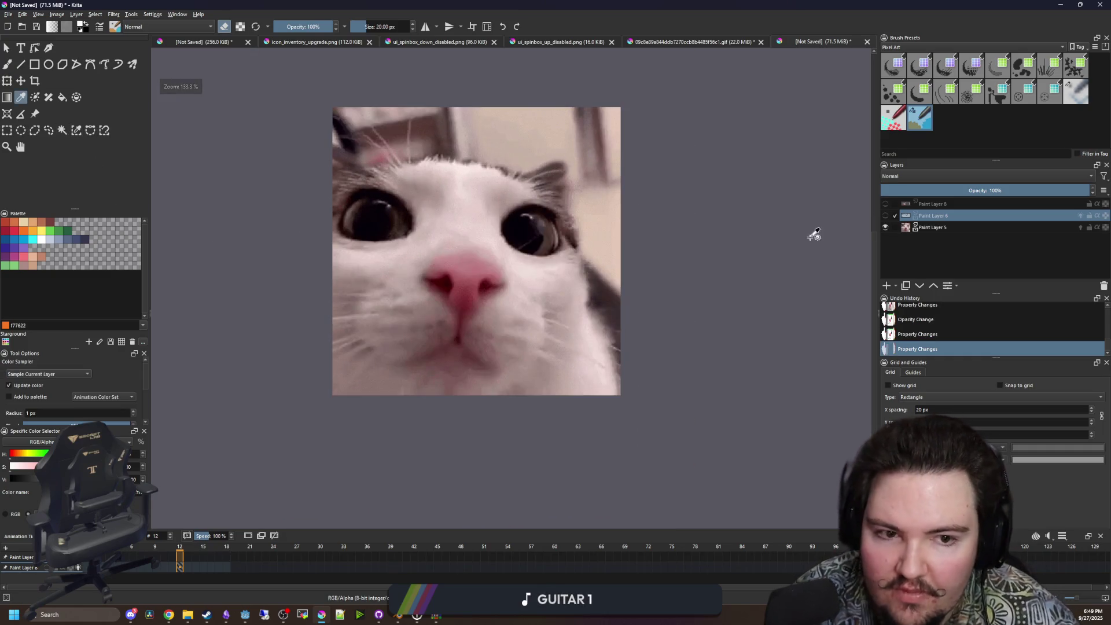
{"action": "left_click", "coordinate": [888, 286]}
{"action": "left_click_drag", "start_coordinate": [931, 215], "coordinate": [937, 249]}
{"action": "scroll", "coordinate": [581, 166], "scroll_direction": "up", "scroll_amount": 1}
{"action": "key", "text": "b"}
{"action": "scroll", "coordinate": [582, 305], "scroll_direction": "down", "scroll_amount": 1}
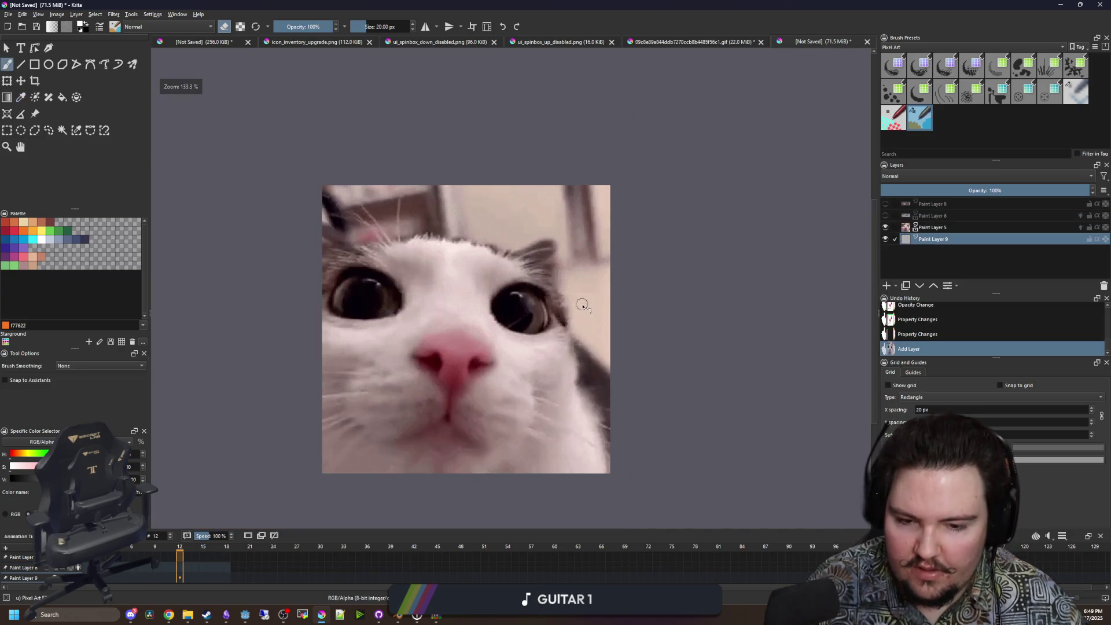
With a 51 px brush, move Paint Layer 9 above the cat photo and paint beige around the cat.
{"action": "left_click_drag", "start_coordinate": [477, 237], "coordinate": [471, 218]}
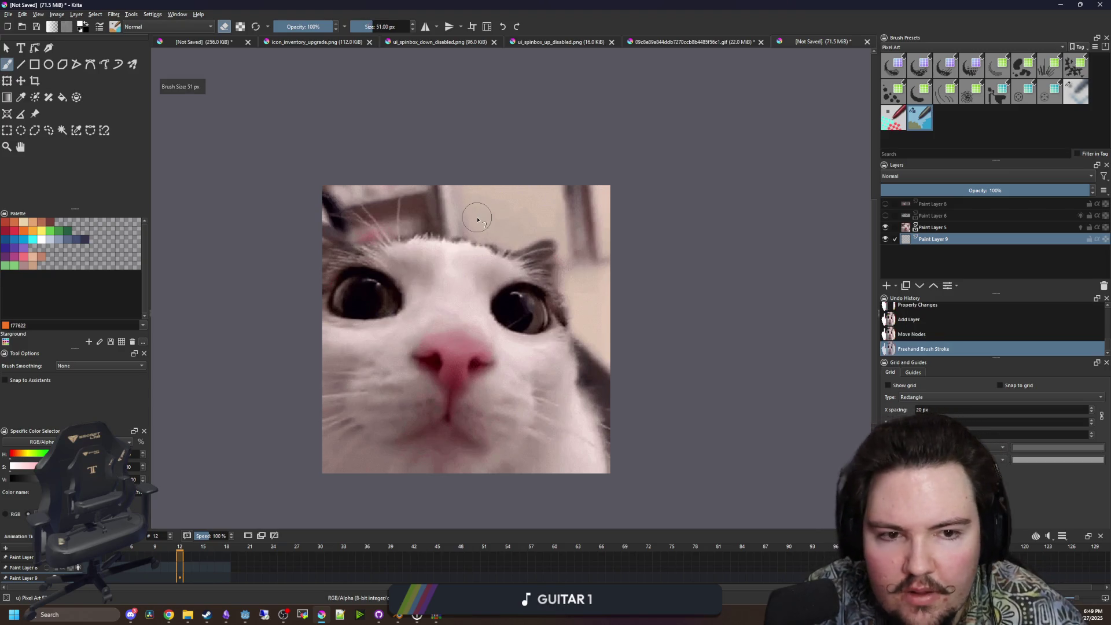
{"action": "left_click", "coordinate": [888, 228]}
{"action": "key", "text": "p"}
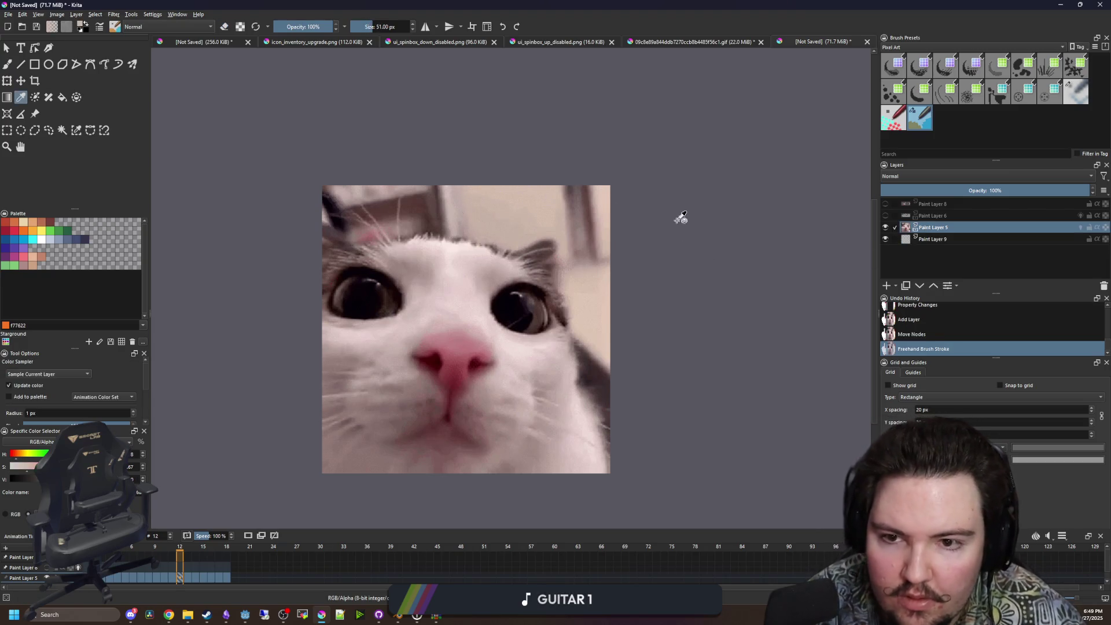
{"action": "key", "text": "b"}
{"action": "left_click_drag", "start_coordinate": [933, 239], "coordinate": [935, 231]}
{"action": "mouse_move", "coordinate": [477, 217]}
{"action": "left_mouse_down"}
{"action": "mouse_move", "coordinate": [491, 223]}
{"action": "mouse_move", "coordinate": [486, 174]}
{"action": "mouse_move", "coordinate": [520, 255]}
{"action": "mouse_move", "coordinate": [535, 190]}
{"action": "left_mouse_up"}
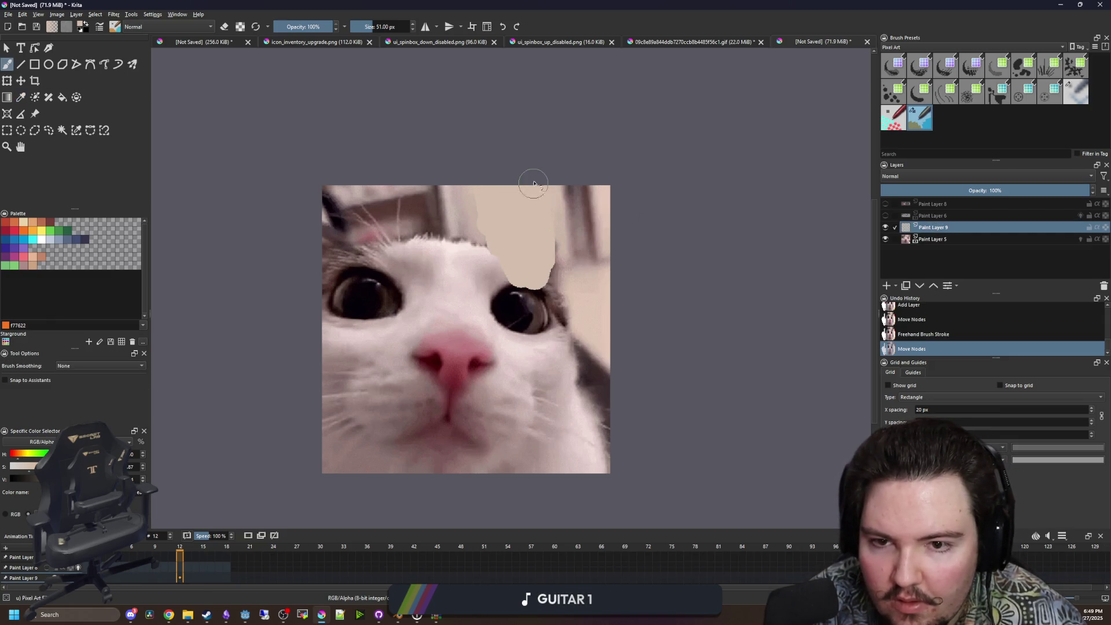
{"action": "mouse_move", "coordinate": [555, 275]}
{"action": "left_mouse_down"}
{"action": "mouse_move", "coordinate": [584, 370]}
{"action": "mouse_move", "coordinate": [529, 342]}
{"action": "mouse_move", "coordinate": [566, 289]}
{"action": "left_mouse_up"}
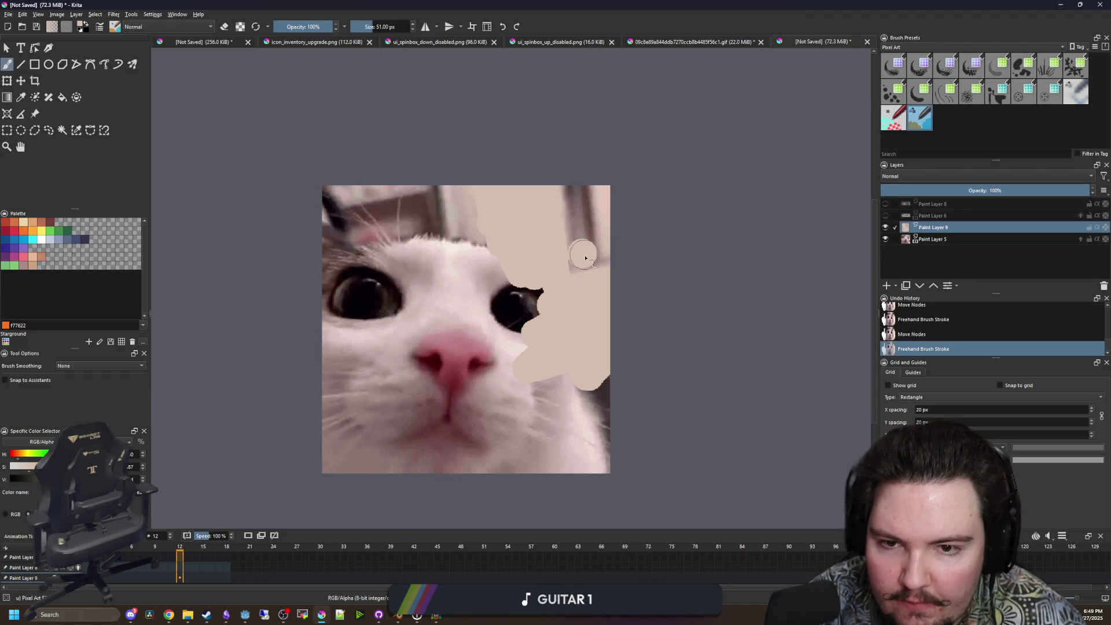
Sample brown from the photo and paint a top-right stripe and a diagonal bar toward the eye.
{"action": "key", "text": "ctrl+z"}
{"action": "left_click", "coordinate": [930, 241]}
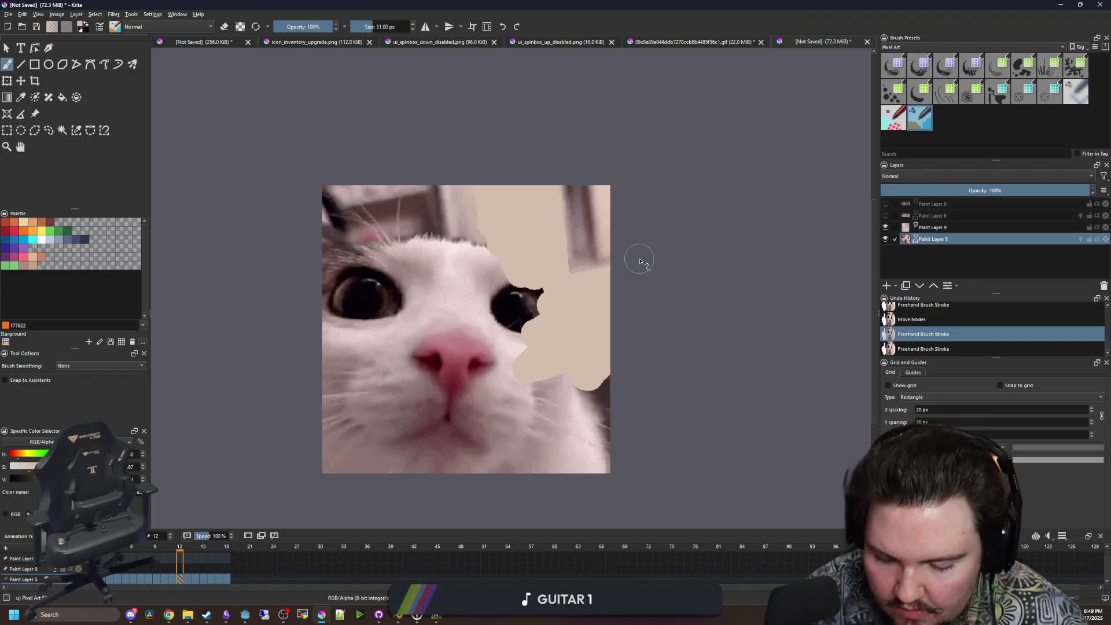
{"action": "left_click", "coordinate": [590, 228]}
{"action": "left_click", "coordinate": [924, 227]}
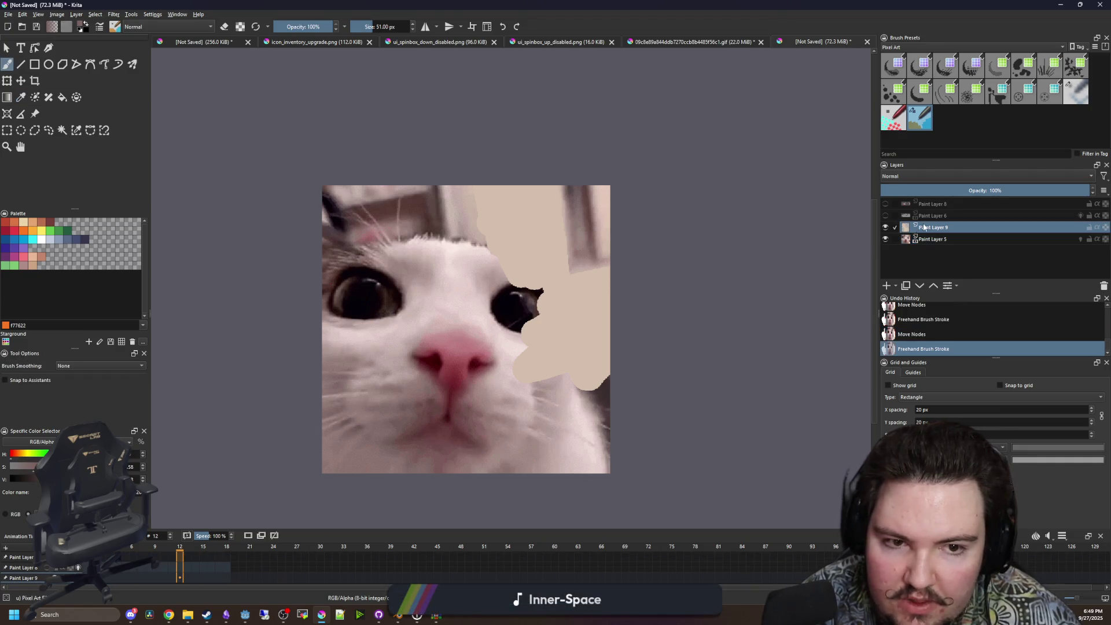
{"action": "left_click_drag", "start_coordinate": [586, 264], "coordinate": [570, 179]}
{"action": "key", "text": "bracketleft"}
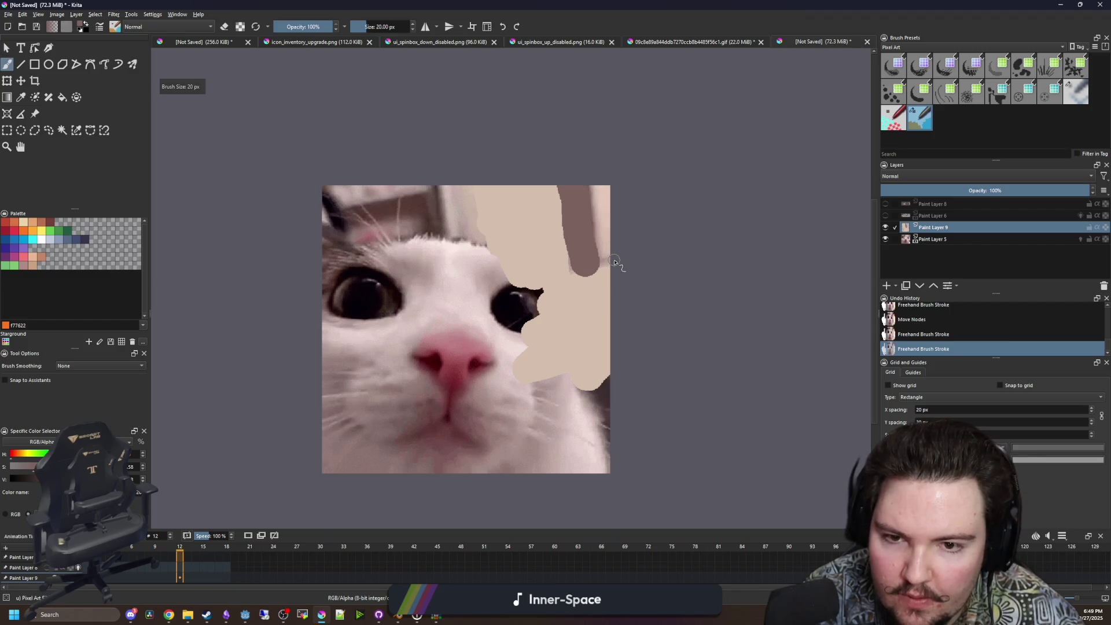
{"action": "key", "text": "ctrl+z"}
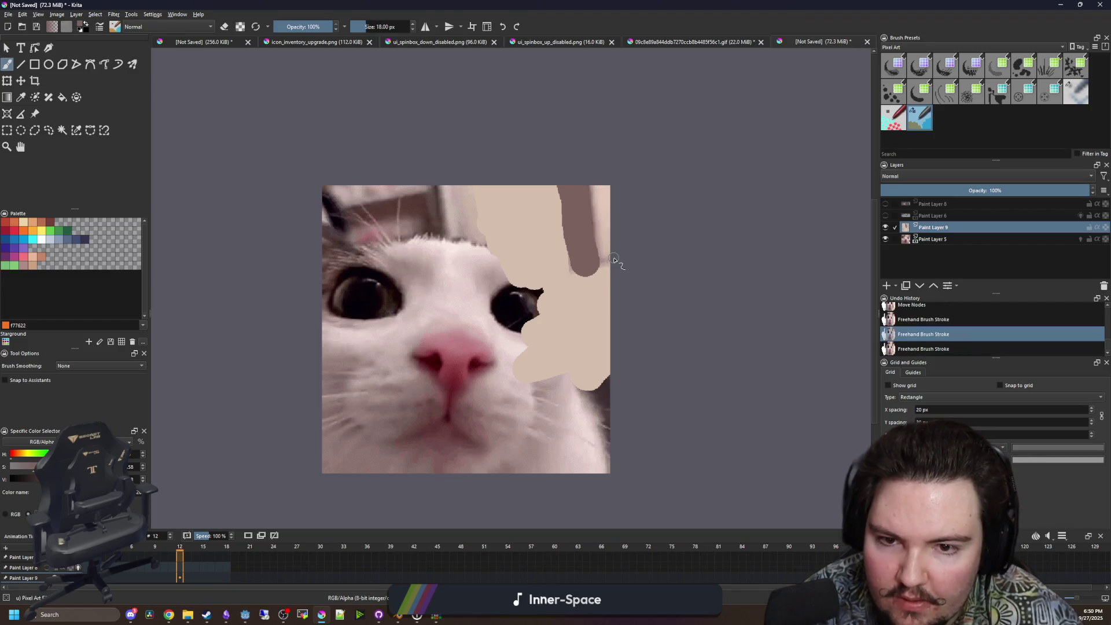
{"action": "left_click_drag", "start_coordinate": [609, 263], "coordinate": [509, 287]}
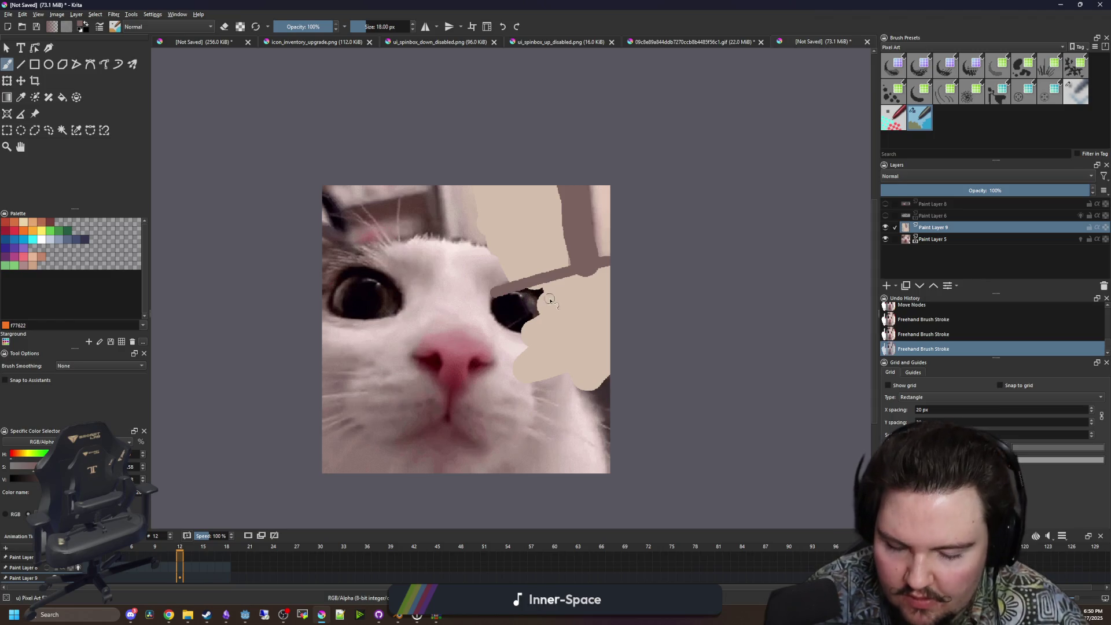
{"action": "scroll", "coordinate": [572, 285], "scroll_direction": "up", "scroll_amount": 4}
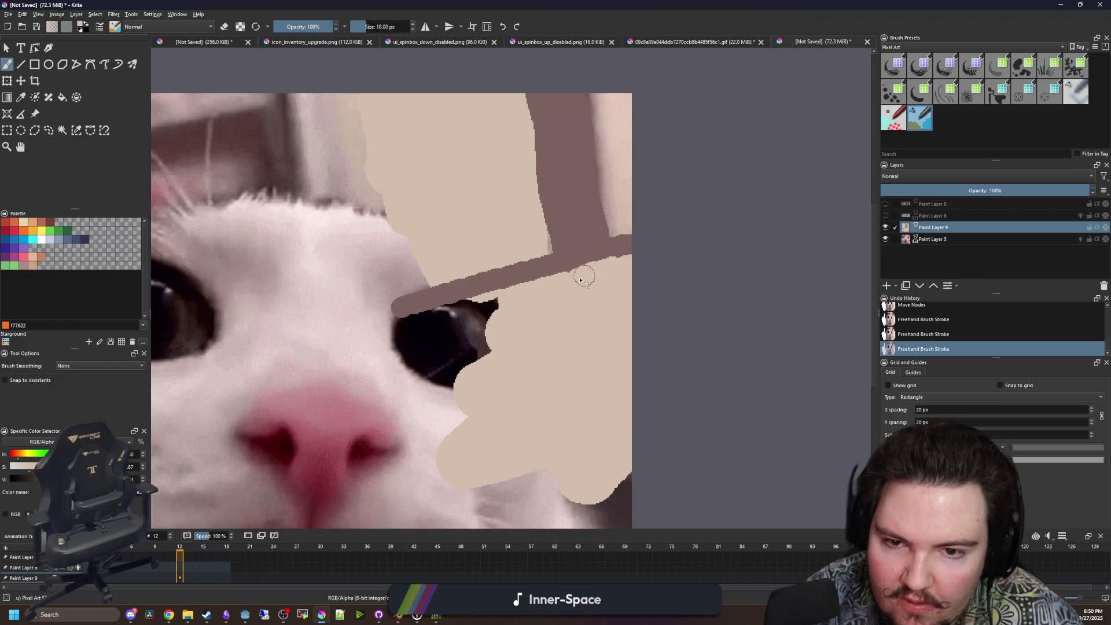
Paint light beige strokes over the cat's white fur edge.
{"action": "scroll", "coordinate": [611, 282], "scroll_direction": "down", "scroll_amount": 2}
{"action": "scroll", "coordinate": [433, 227], "scroll_direction": "up", "scroll_amount": 2}
{"action": "key", "text": "p"}
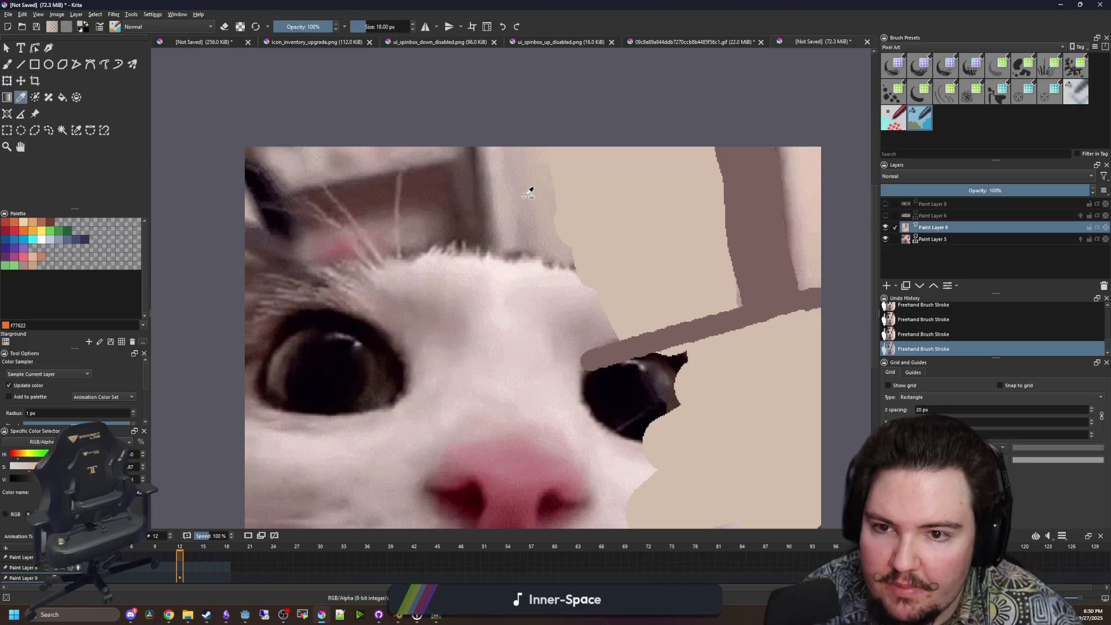
{"action": "key", "text": "b"}
{"action": "mouse_move", "coordinate": [587, 255]}
{"action": "left_mouse_down"}
{"action": "mouse_move", "coordinate": [582, 266]}
{"action": "mouse_move", "coordinate": [544, 153]}
{"action": "mouse_move", "coordinate": [557, 256]}
{"action": "mouse_move", "coordinate": [533, 141]}
{"action": "left_mouse_up"}
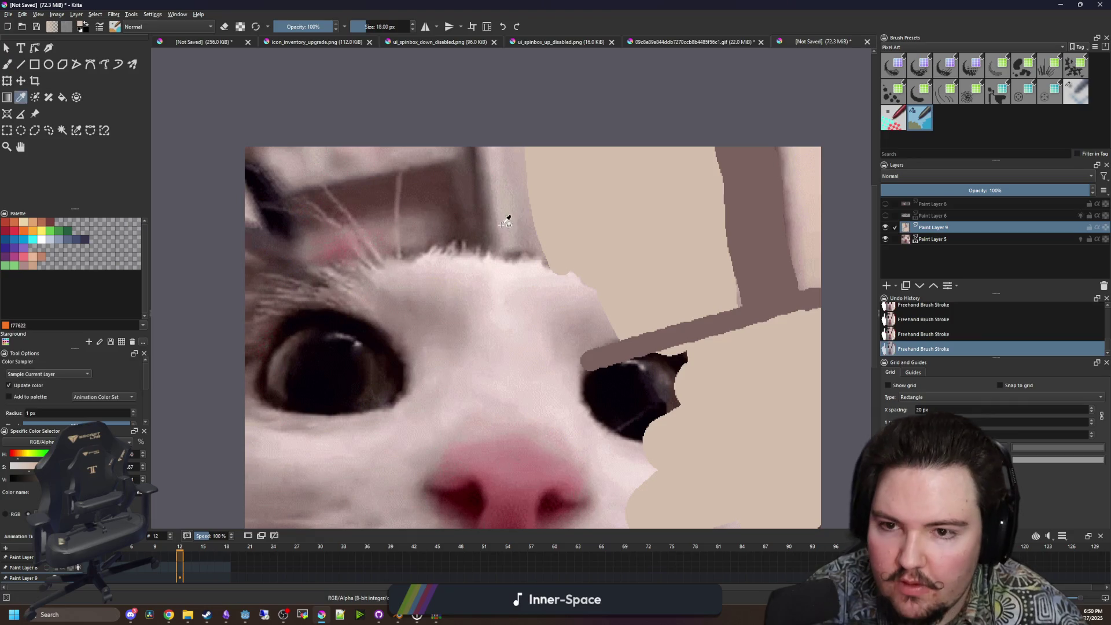
{"action": "left_click_drag", "start_coordinate": [524, 257], "coordinate": [521, 168]}
{"action": "key", "text": "ctrl+z"}
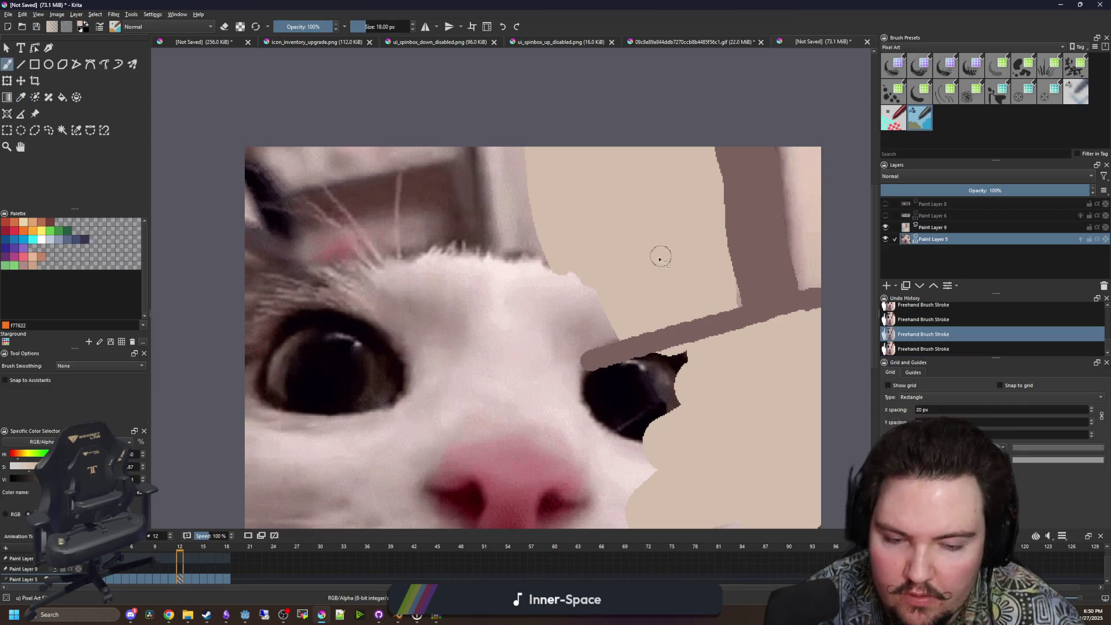
{"action": "left_click_drag", "start_coordinate": [561, 267], "coordinate": [514, 213]}
{"action": "mouse_move", "coordinate": [512, 148]}
{"action": "left_mouse_down"}
{"action": "mouse_move", "coordinate": [561, 307]}
{"action": "mouse_move", "coordinate": [540, 323]}
{"action": "mouse_move", "coordinate": [496, 168]}
{"action": "left_mouse_up"}
{"action": "left_click_drag", "start_coordinate": [524, 244], "coordinate": [543, 310]}
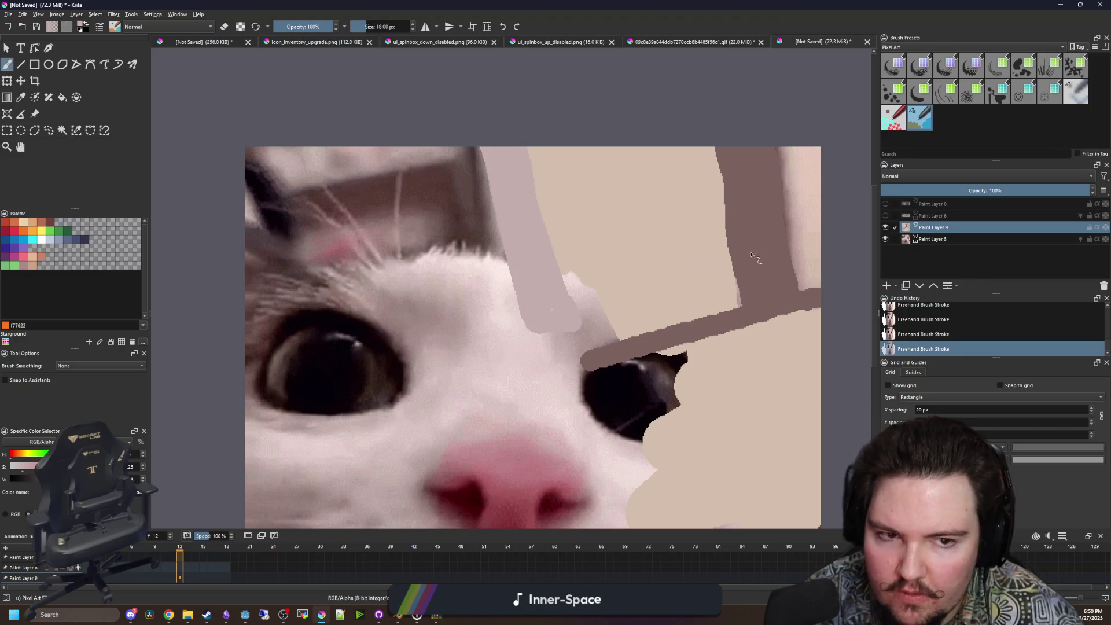
Sample a dark colour from the photo and paint a dark brown stroke down from the top with a 22–30 px brush.
{"action": "left_click", "coordinate": [941, 239]}
{"action": "key", "text": "p"}
{"action": "left_click", "coordinate": [483, 229]}
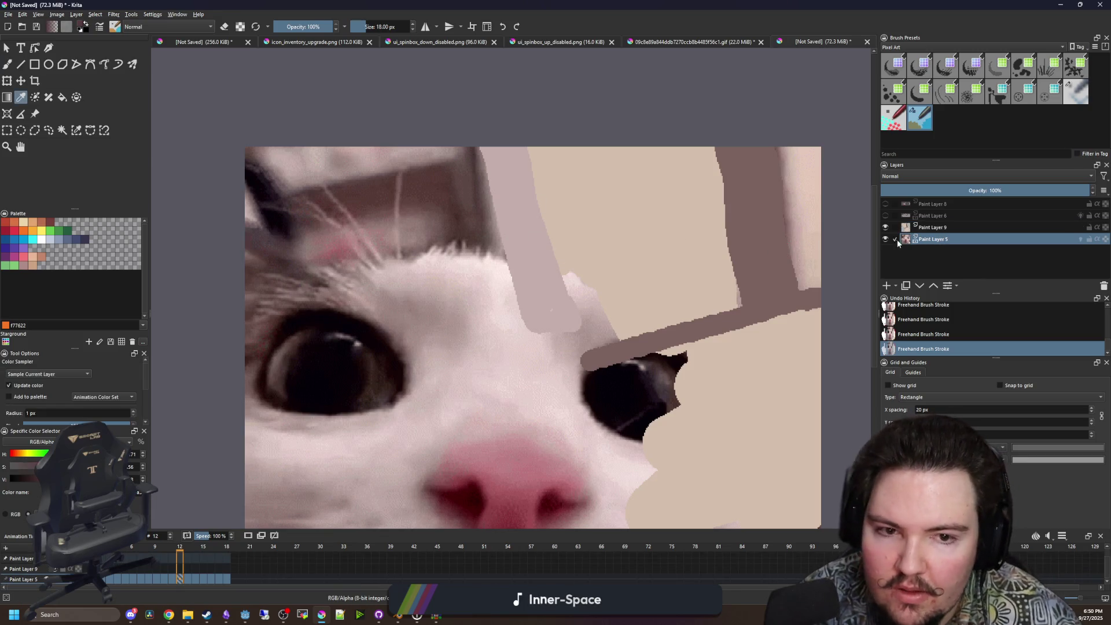
{"action": "left_click", "coordinate": [933, 230]}
{"action": "key", "text": "b"}
{"action": "key", "text": "bracketright"}
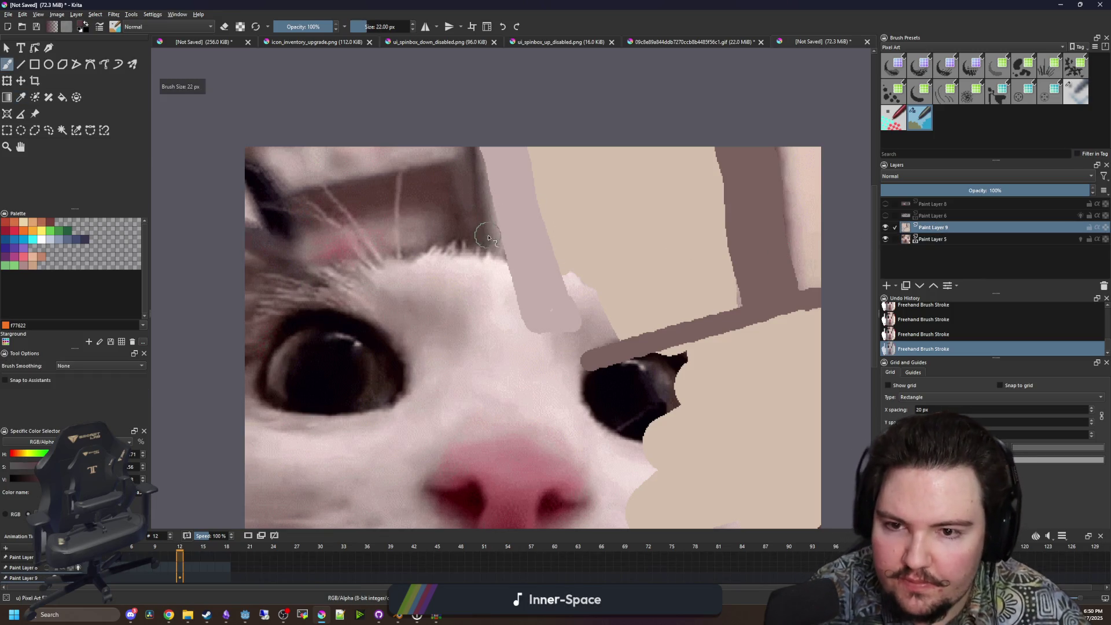
{"action": "mouse_move", "coordinate": [474, 238]}
{"action": "left_mouse_down"}
{"action": "mouse_move", "coordinate": [453, 166]}
{"action": "mouse_move", "coordinate": [505, 265]}
{"action": "mouse_move", "coordinate": [504, 308]}
{"action": "mouse_move", "coordinate": [520, 346]}
{"action": "left_mouse_up"}
{"action": "key", "text": "bracketright"}
Paint wide diagonal and left-edge brown bands, then sample a light pink from the canvas.
{"action": "left_click_drag", "start_coordinate": [454, 176], "coordinate": [286, 227]}
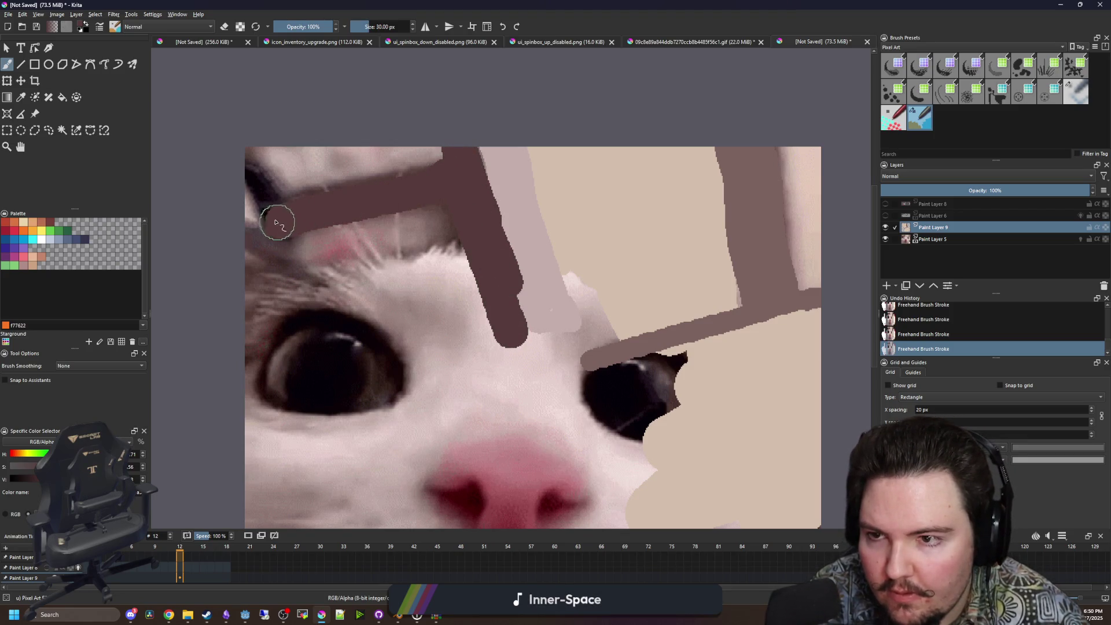
{"action": "mouse_move", "coordinate": [287, 188]}
{"action": "left_mouse_down"}
{"action": "mouse_move", "coordinate": [260, 200]}
{"action": "mouse_move", "coordinate": [280, 241]}
{"action": "mouse_move", "coordinate": [255, 216]}
{"action": "mouse_move", "coordinate": [321, 341]}
{"action": "left_mouse_up"}
{"action": "left_click_drag", "start_coordinate": [285, 247], "coordinate": [361, 435]}
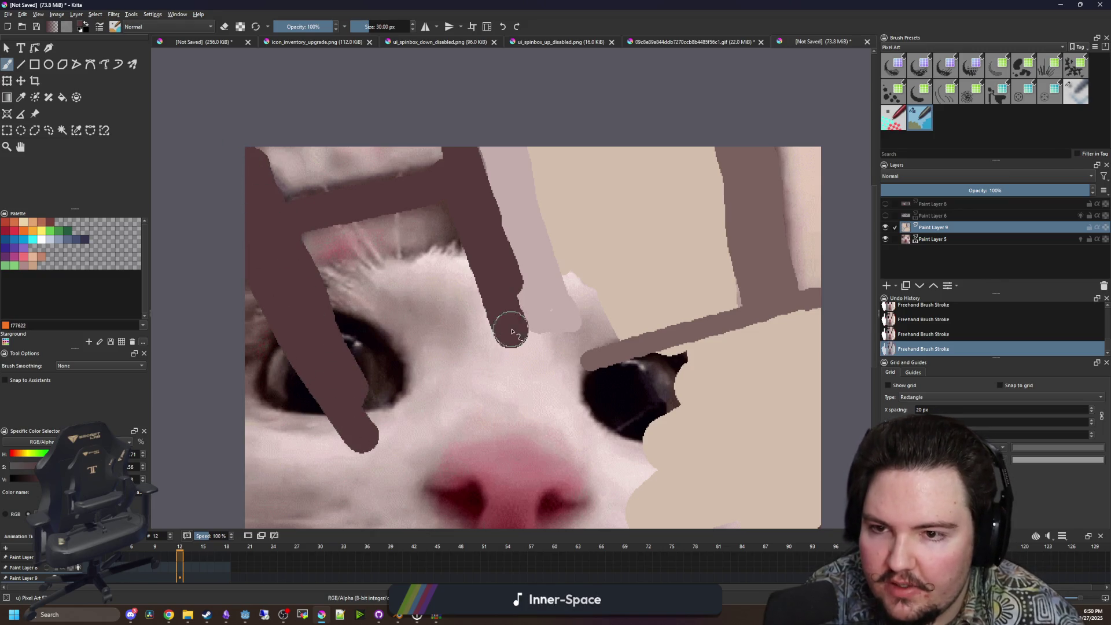
{"action": "left_click_drag", "start_coordinate": [514, 334], "coordinate": [527, 354]}
{"action": "left_click_drag", "start_coordinate": [459, 186], "coordinate": [311, 218]}
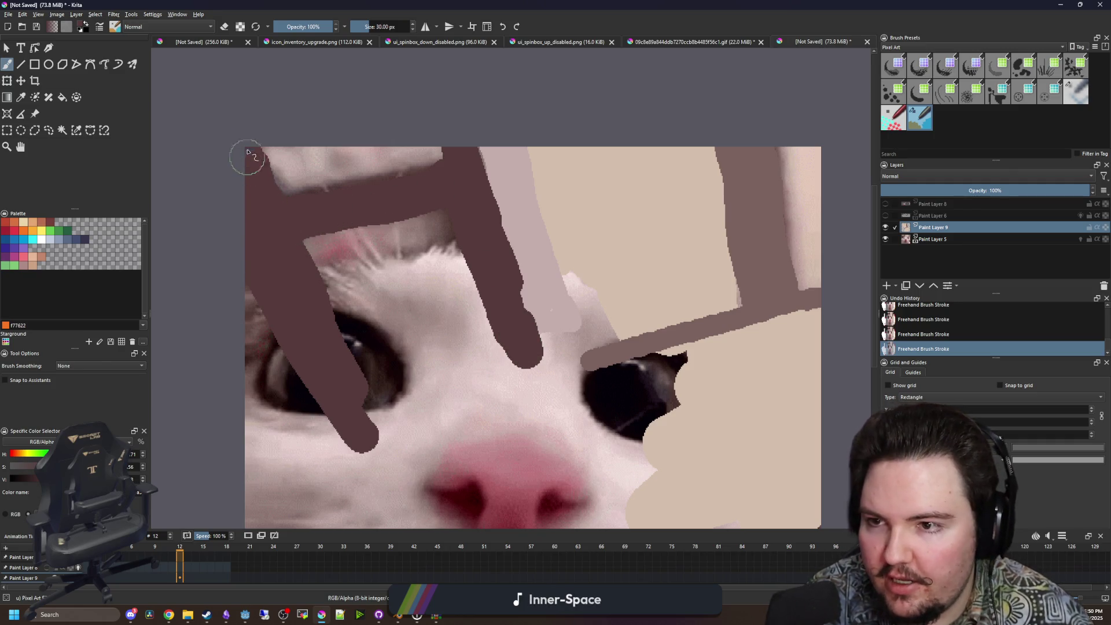
{"action": "left_click_drag", "start_coordinate": [456, 184], "coordinate": [434, 123]}
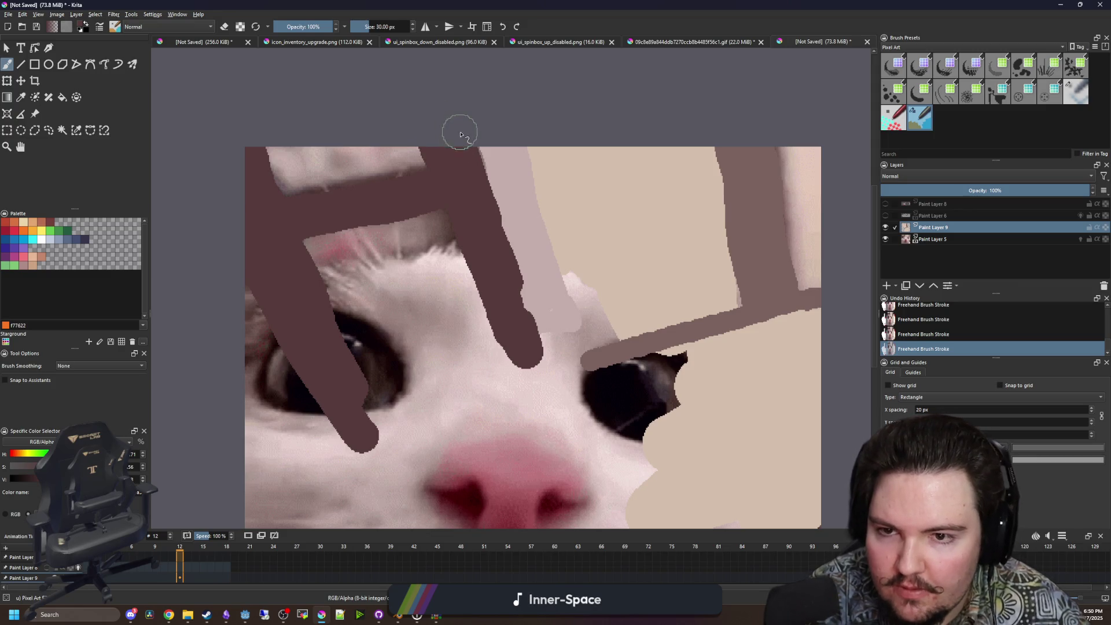
{"action": "key", "text": "p"}
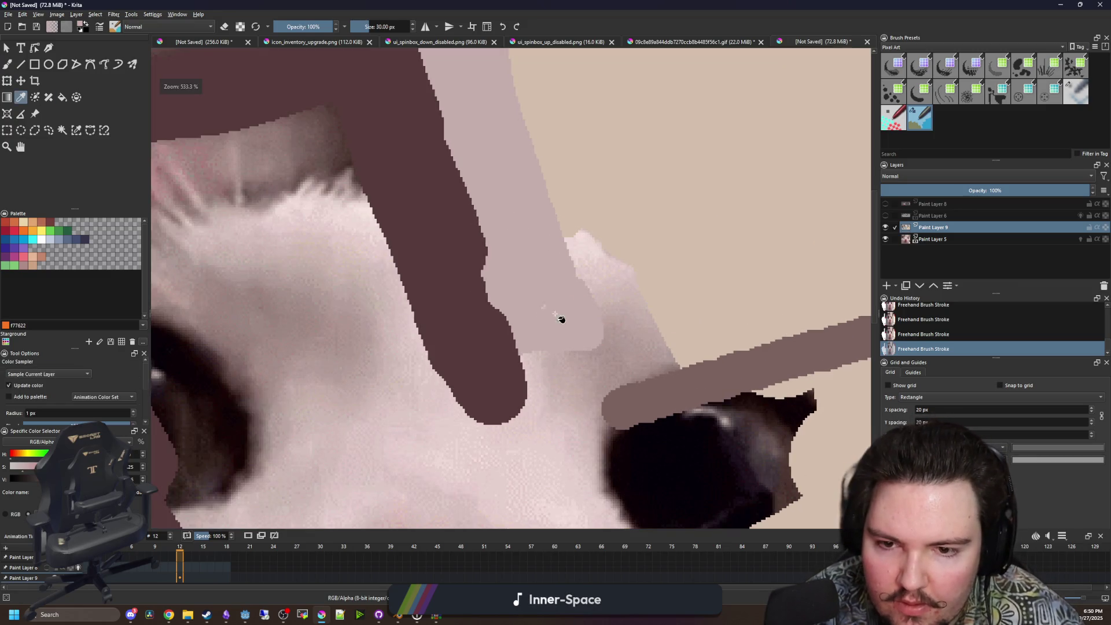
{"action": "key", "text": "f"}
{"action": "left_click", "coordinate": [556, 408]}
Flood-fill the upper-left area, the top-right strip and a small gap with pink.
{"action": "scroll", "coordinate": [536, 376], "scroll_direction": "down", "scroll_amount": 3}
{"action": "scroll", "coordinate": [514, 347], "scroll_direction": "up", "scroll_amount": 3}
{"action": "key", "text": "b"}
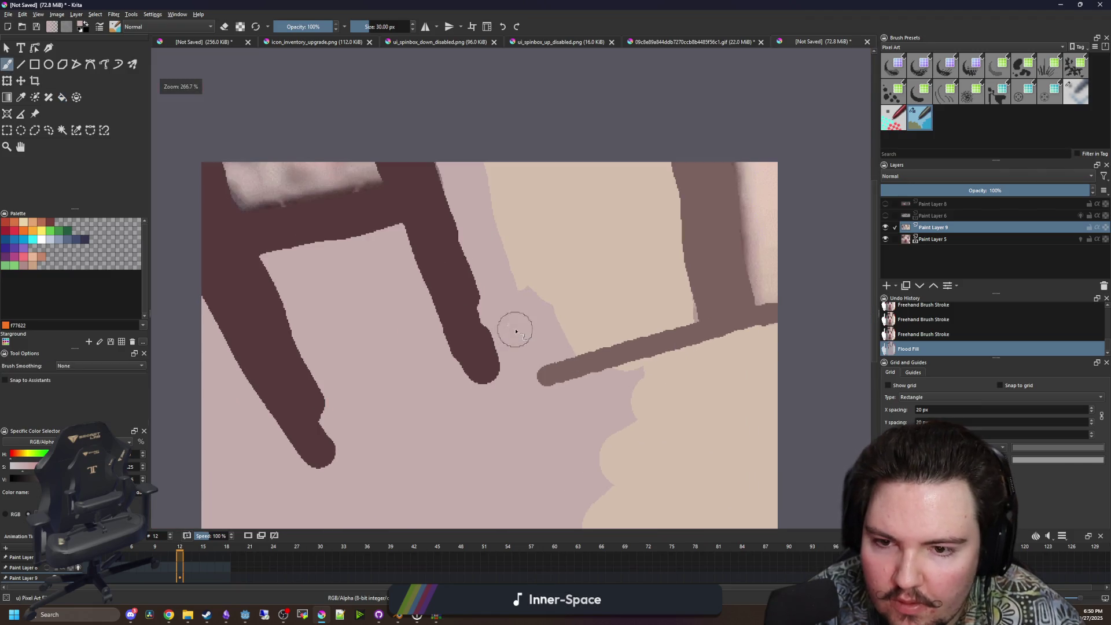
{"action": "key", "text": "f"}
{"action": "left_click", "coordinate": [318, 181]}
{"action": "scroll", "coordinate": [413, 251], "scroll_direction": "down", "scroll_amount": 3}
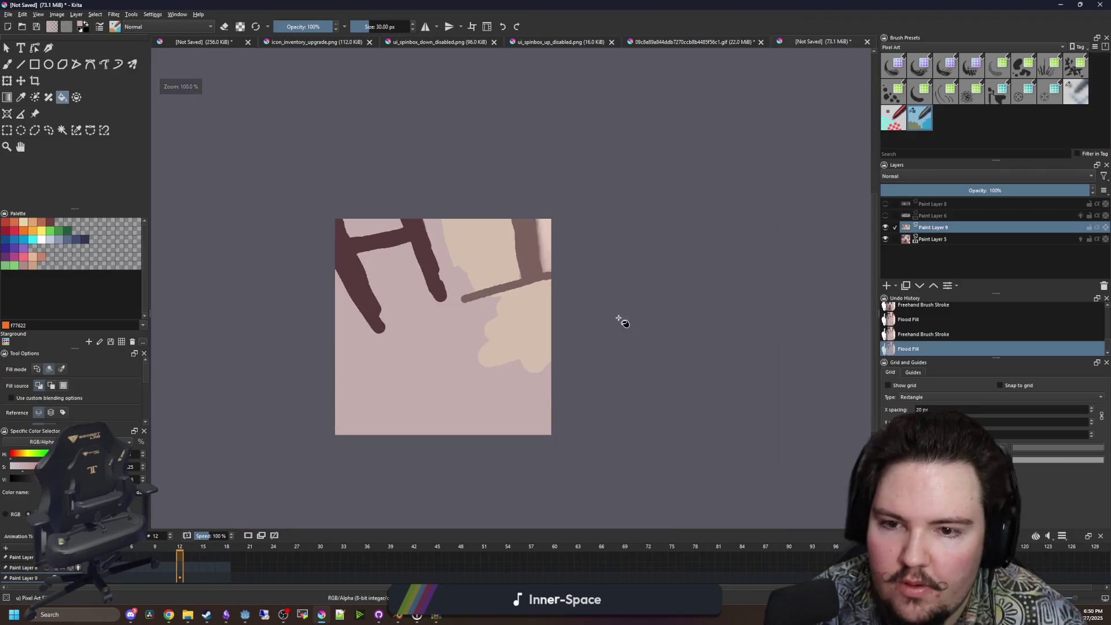
{"action": "scroll", "coordinate": [556, 263], "scroll_direction": "up", "scroll_amount": 2}
{"action": "left_click", "coordinate": [567, 243]}
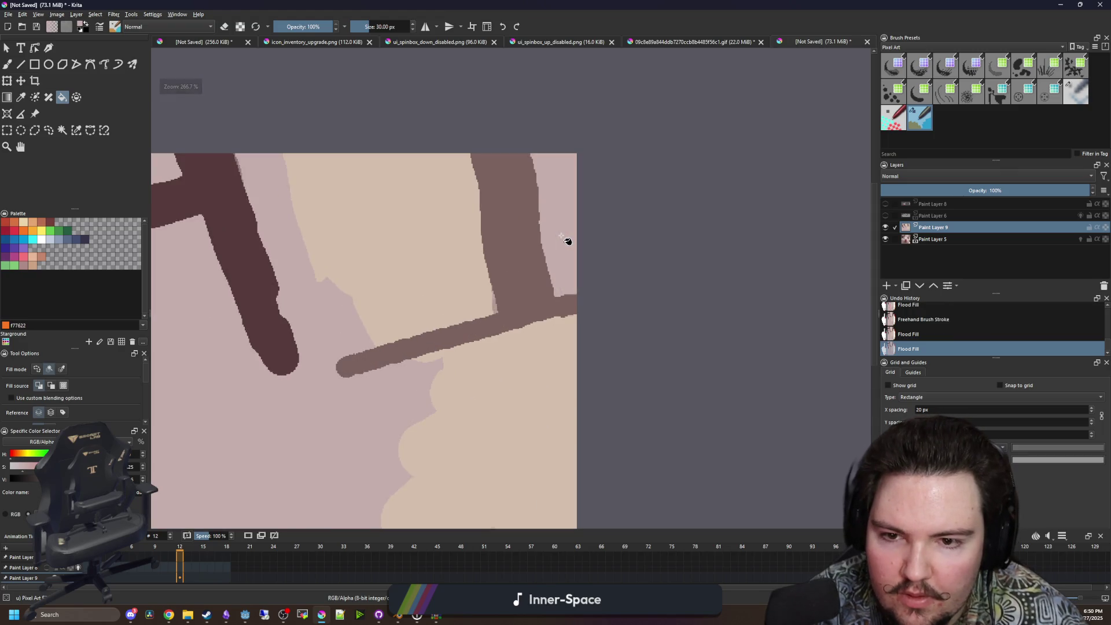
{"action": "key", "text": "ctrl+z"}
{"action": "key", "text": "ctrl+shift+z"}
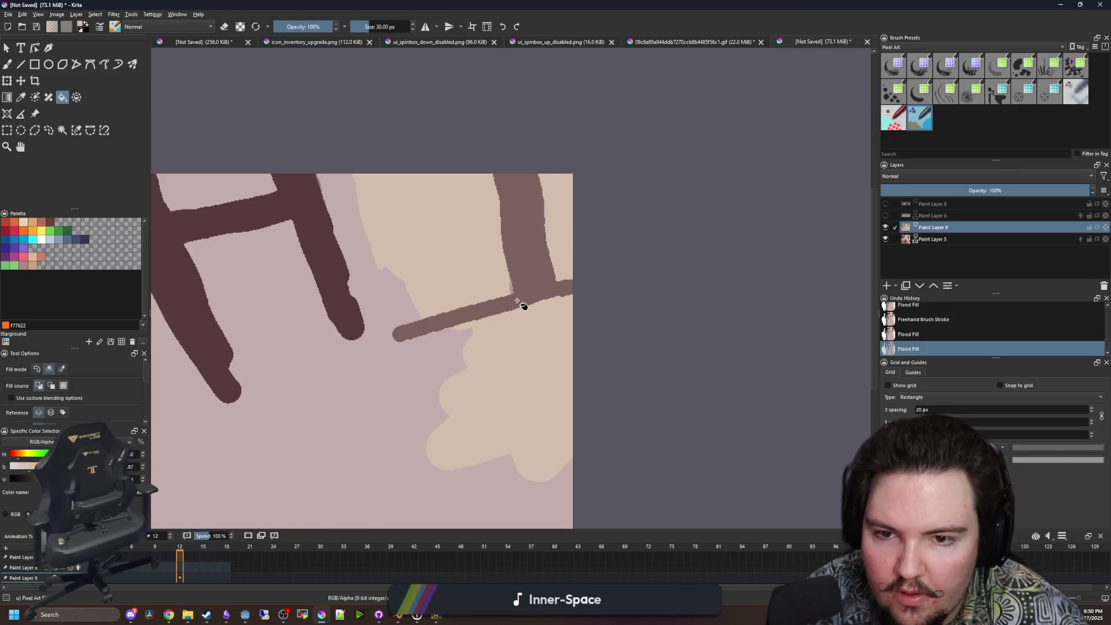
{"action": "scroll", "coordinate": [531, 297], "scroll_direction": "up", "scroll_amount": 3}
{"action": "left_click", "coordinate": [519, 279]}
{"action": "scroll", "coordinate": [520, 279], "scroll_direction": "down", "scroll_amount": 4}
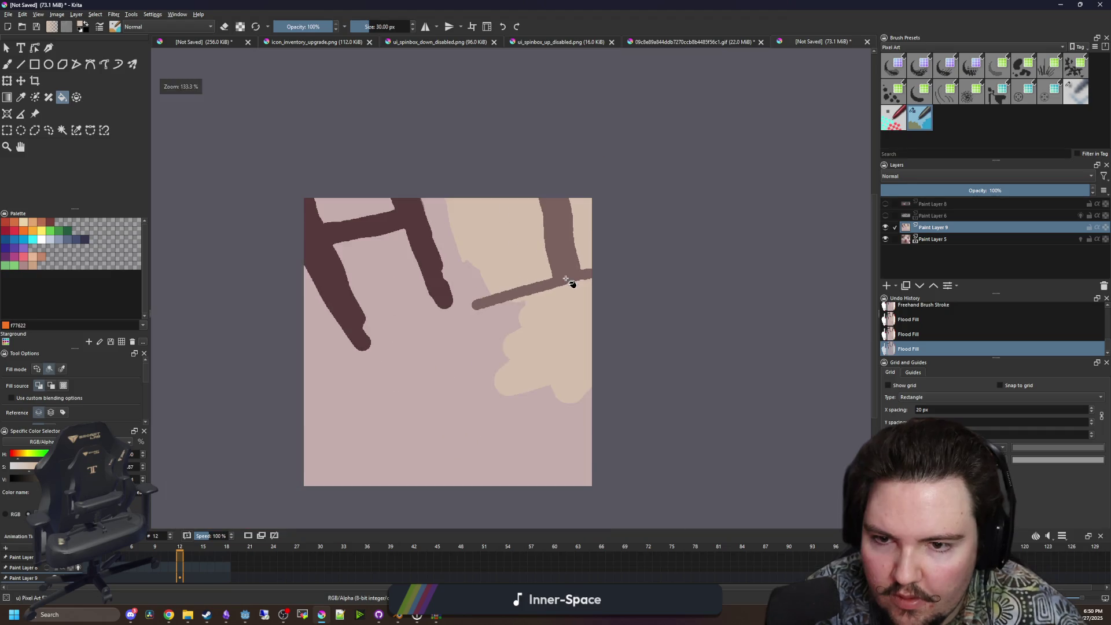
Hide Paint Layer 5 and show the face drawing on Paint Layer 6, making it the active layer.
{"action": "left_click", "coordinate": [885, 238]}
{"action": "left_click", "coordinate": [885, 215]}
{"action": "left_click", "coordinate": [885, 215]}
{"action": "left_click", "coordinate": [885, 215]}
{"action": "left_click", "coordinate": [932, 215]}
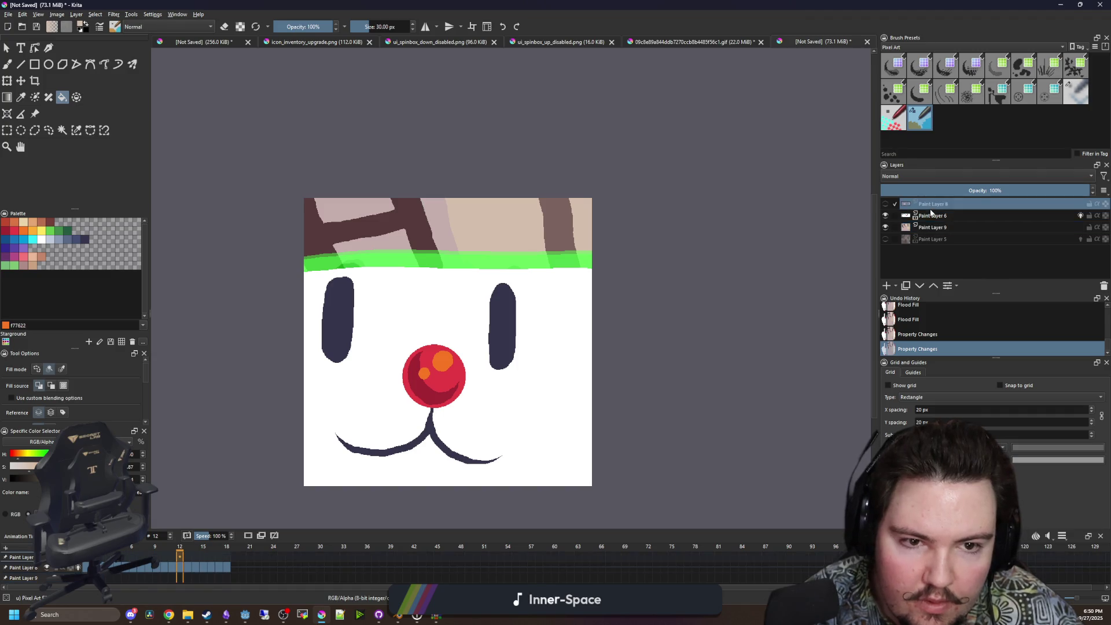
Preview the animation, then show Paint Layer 5 and hide Paint Layers 9 and 6.
{"action": "key", "text": "space"}
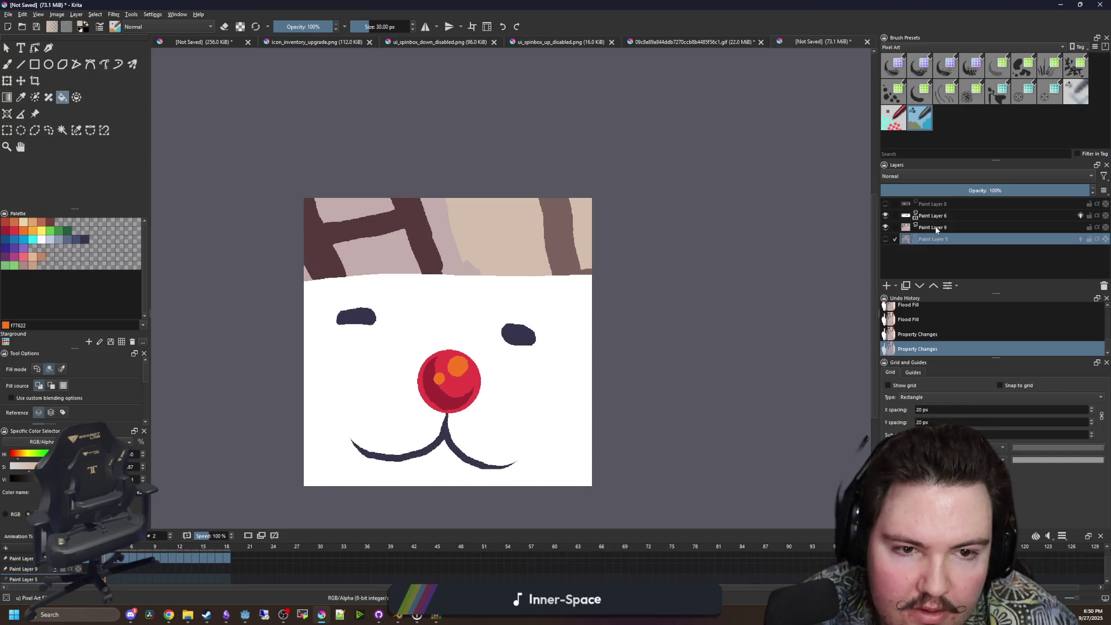
{"action": "left_click", "coordinate": [890, 228]}
{"action": "left_click", "coordinate": [886, 240]}
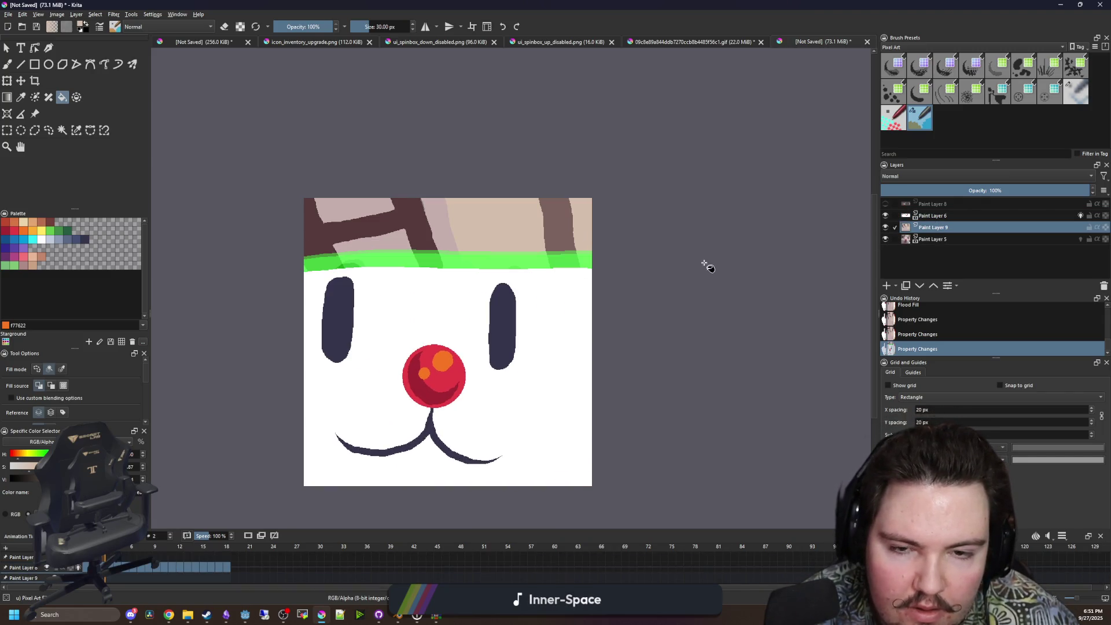
{"action": "left_click", "coordinate": [886, 227]}
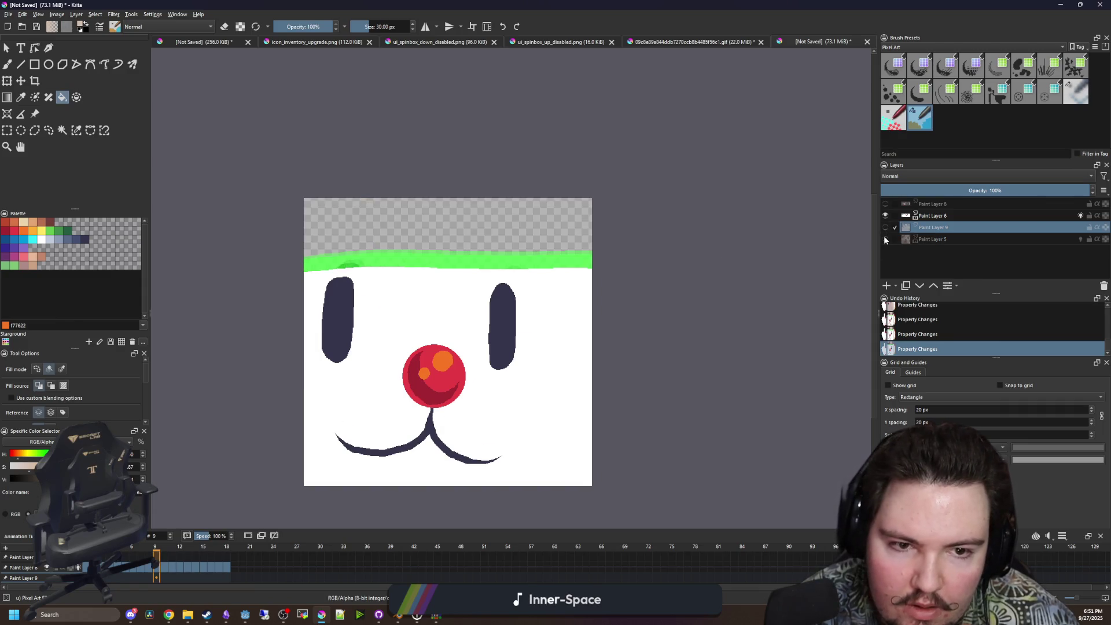
{"action": "left_click", "coordinate": [885, 215]}
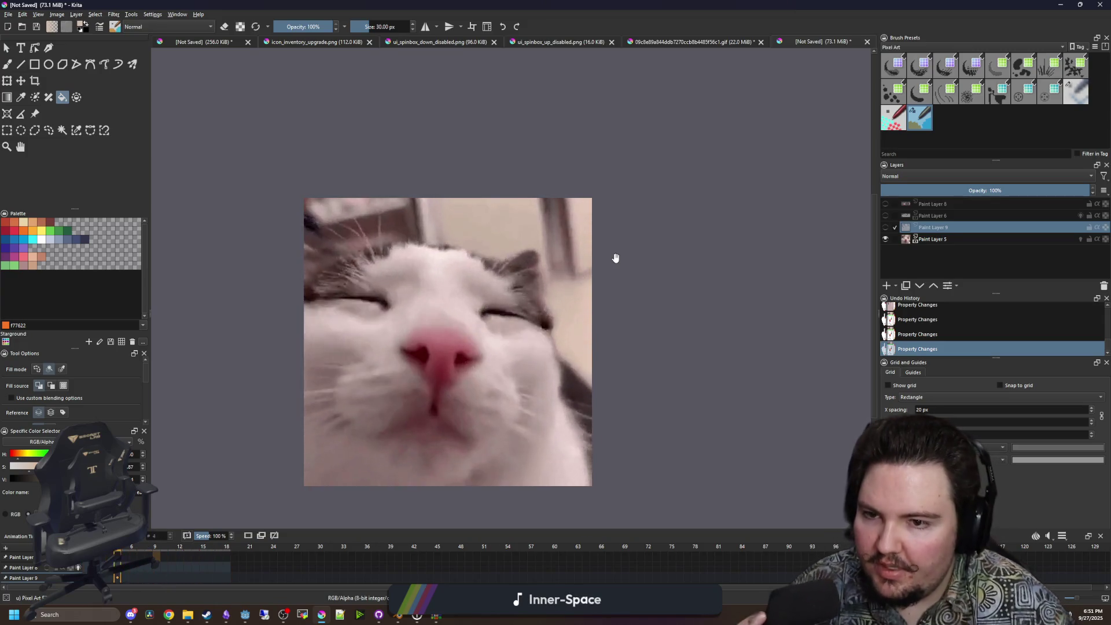
{"action": "left_click", "coordinate": [885, 227]}
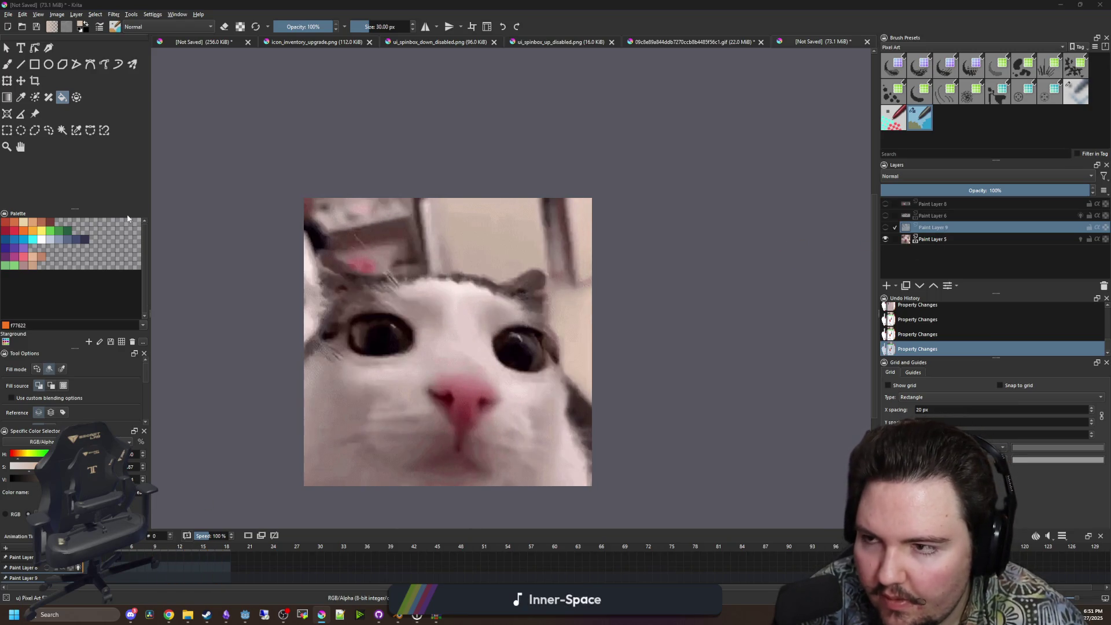
{"action": "left_click", "coordinate": [8, 82]}
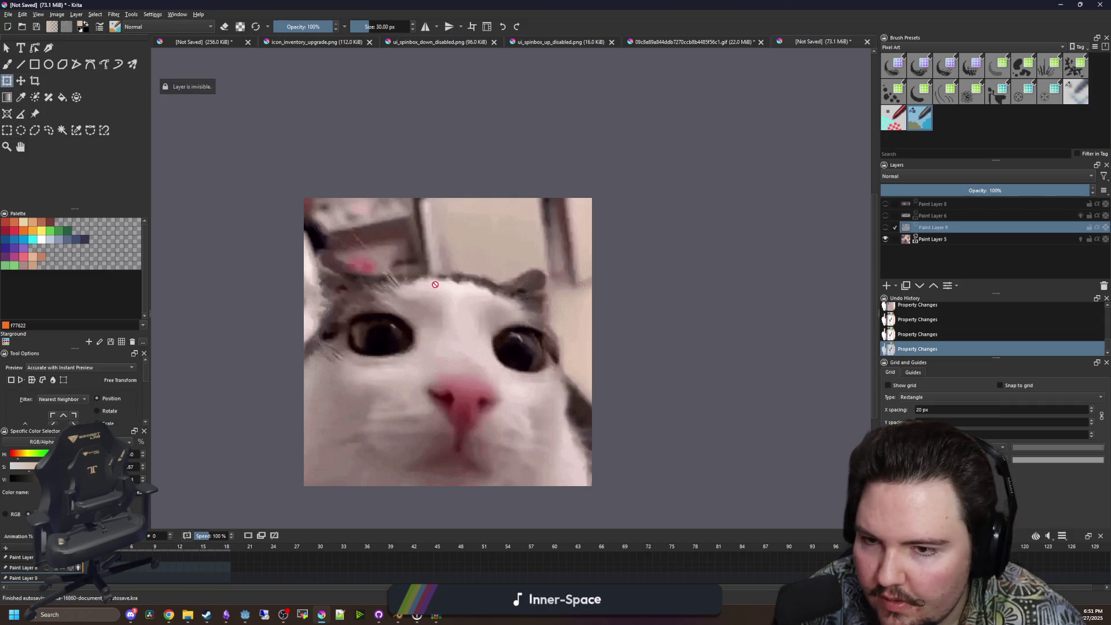
Show Paint Layer 9 and insert a new keyframe to the left on its timeline.
{"action": "left_click", "coordinate": [885, 227]}
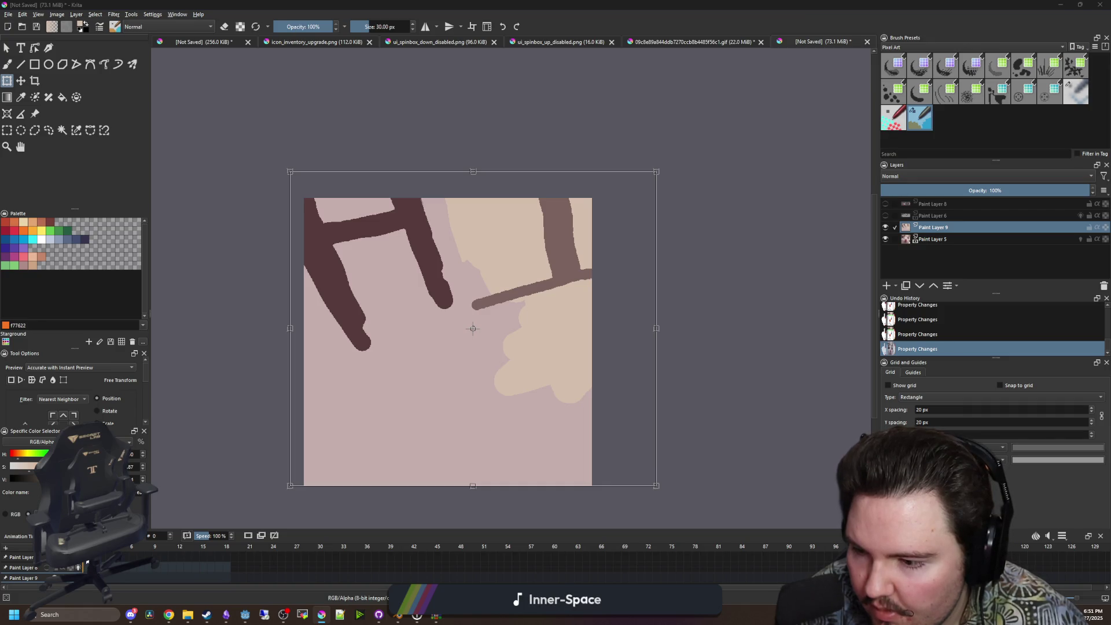
{"action": "right_click", "coordinate": [107, 577]}
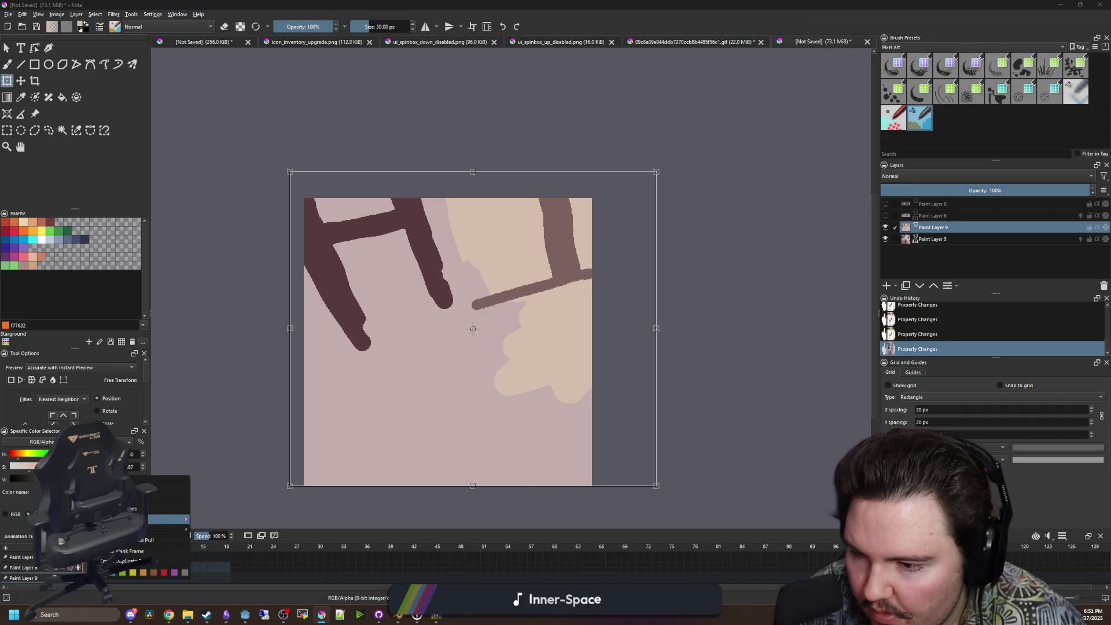
{"action": "mouse_move", "coordinate": [173, 519]}
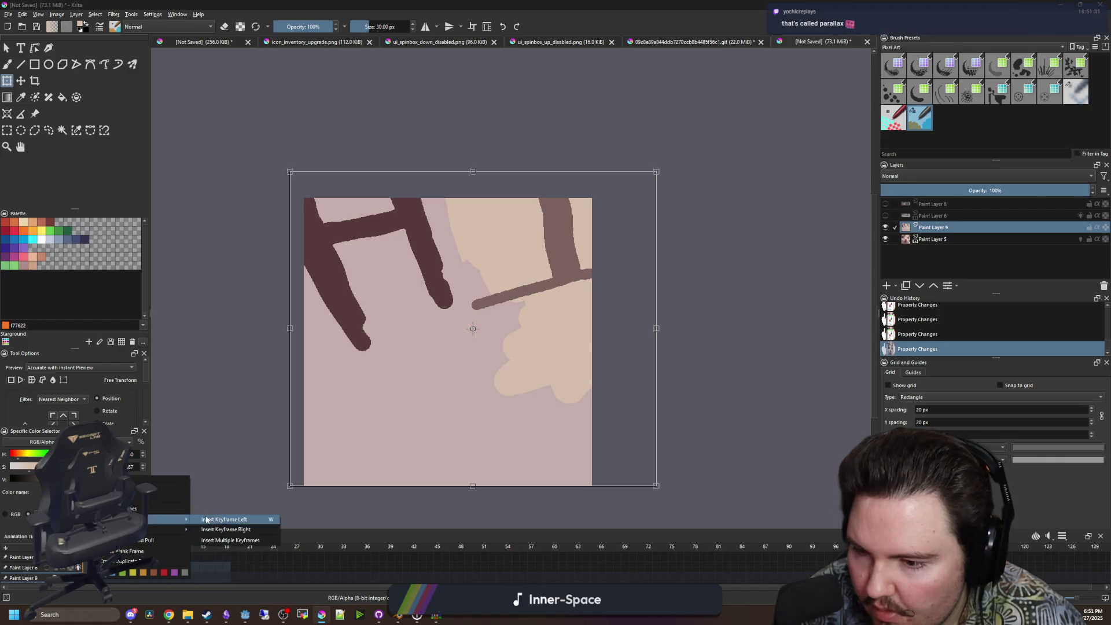
{"action": "left_click", "coordinate": [224, 519]}
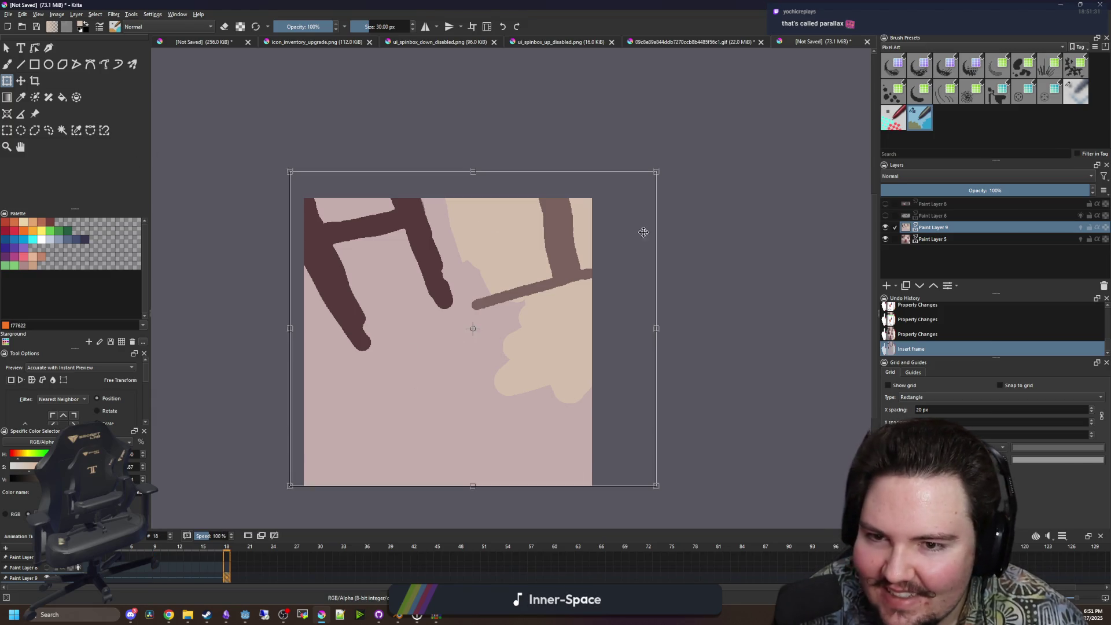
Rotate the painted background slightly clockwise, nudge it, apply, and move the keyframe to frame 18.
{"action": "mouse_move", "coordinate": [666, 214]}
{"action": "left_mouse_down"}
{"action": "mouse_move", "coordinate": [682, 231]}
{"action": "mouse_move", "coordinate": [668, 218]}
{"action": "left_mouse_up"}
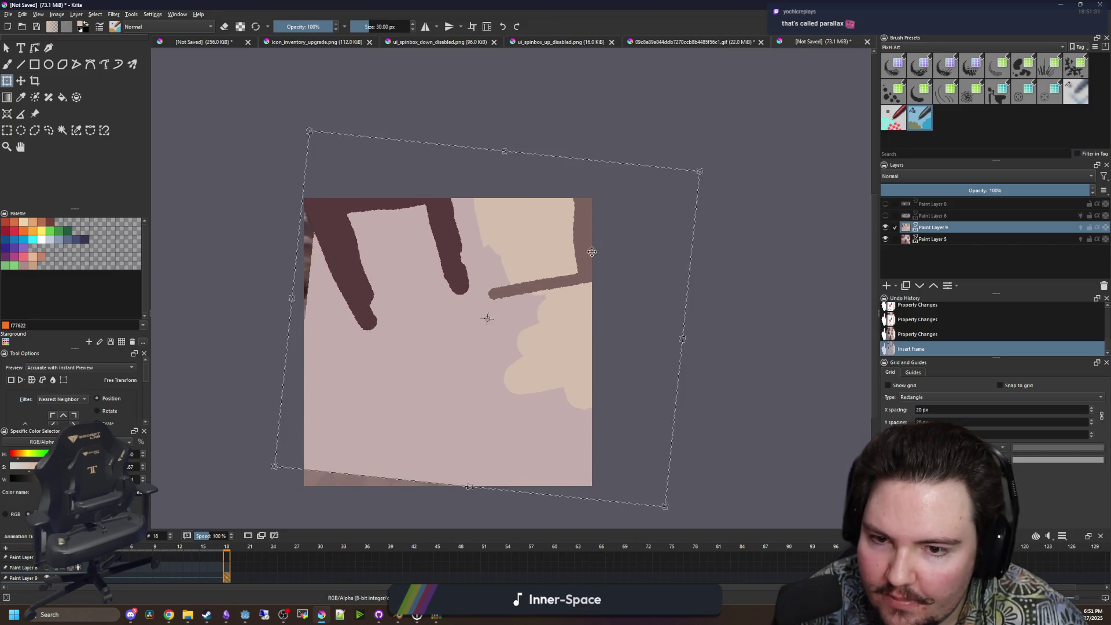
{"action": "left_click_drag", "start_coordinate": [547, 293], "coordinate": [549, 294]}
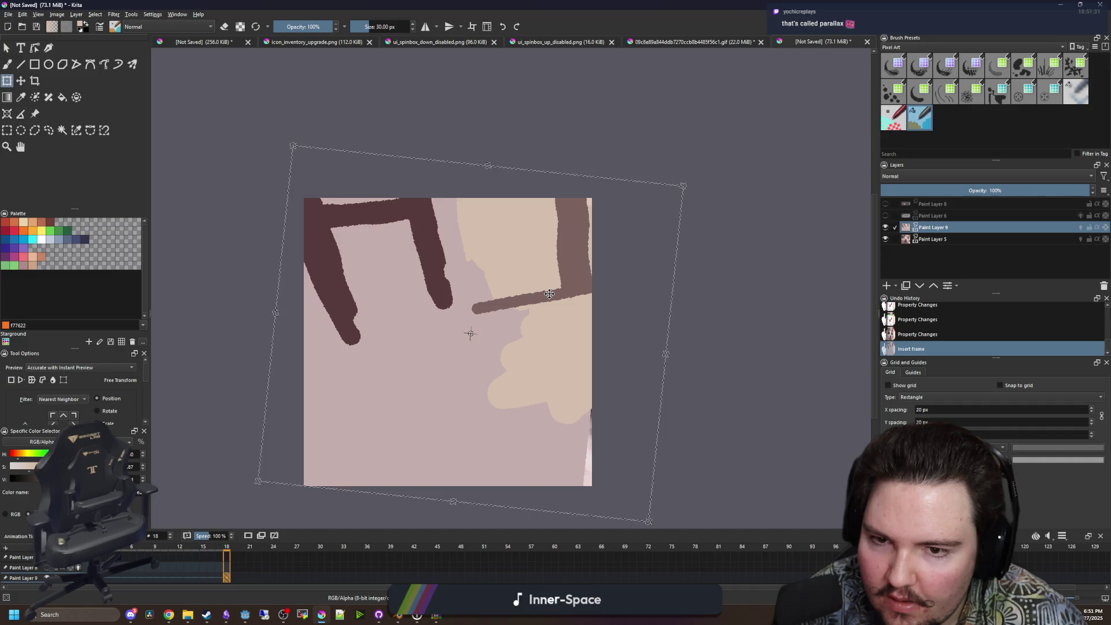
{"action": "key", "text": "Return"}
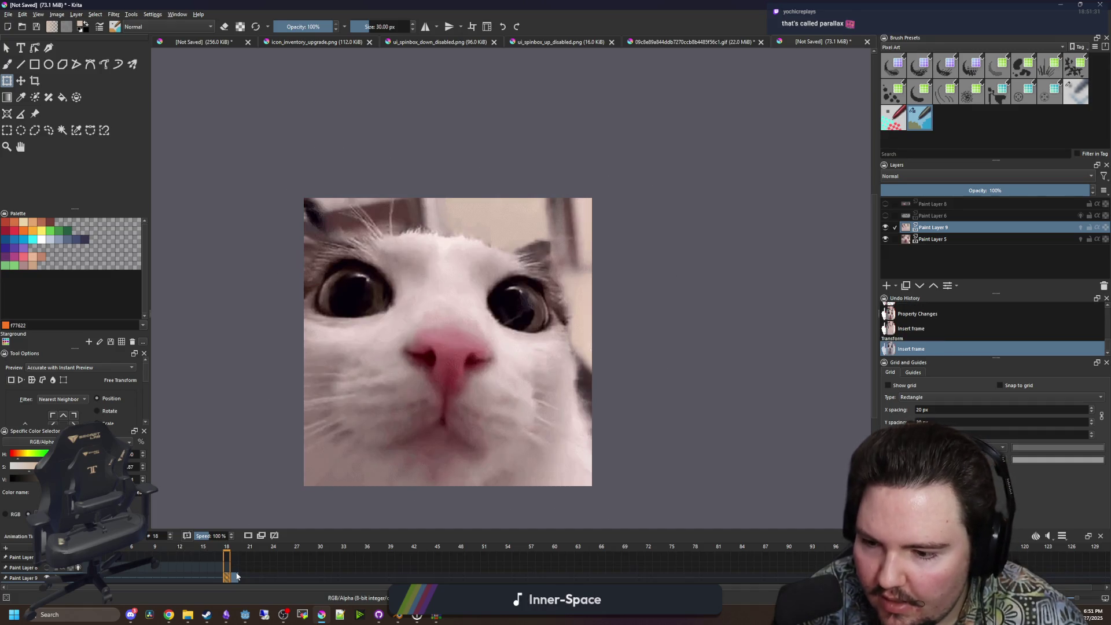
{"action": "left_click_drag", "start_coordinate": [228, 579], "coordinate": [225, 578]}
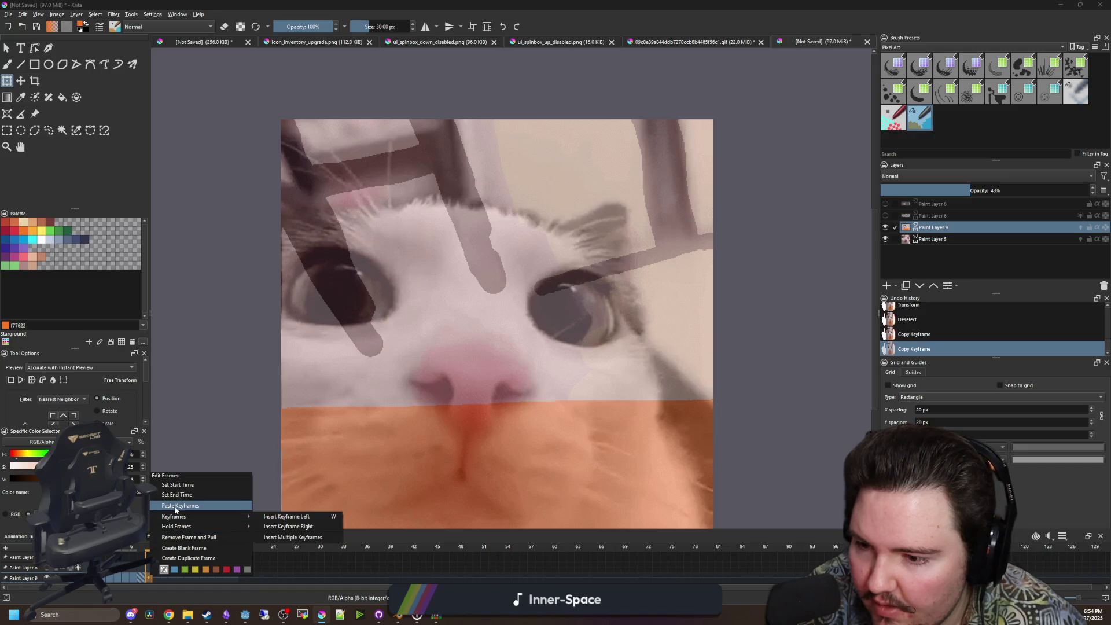
Shift the layer content slightly, then duplicate the keyframe onto frame 9 and shift it again.
{"action": "left_click_drag", "start_coordinate": [320, 369], "coordinate": [258, 461]}
{"action": "left_click", "coordinate": [158, 580]}
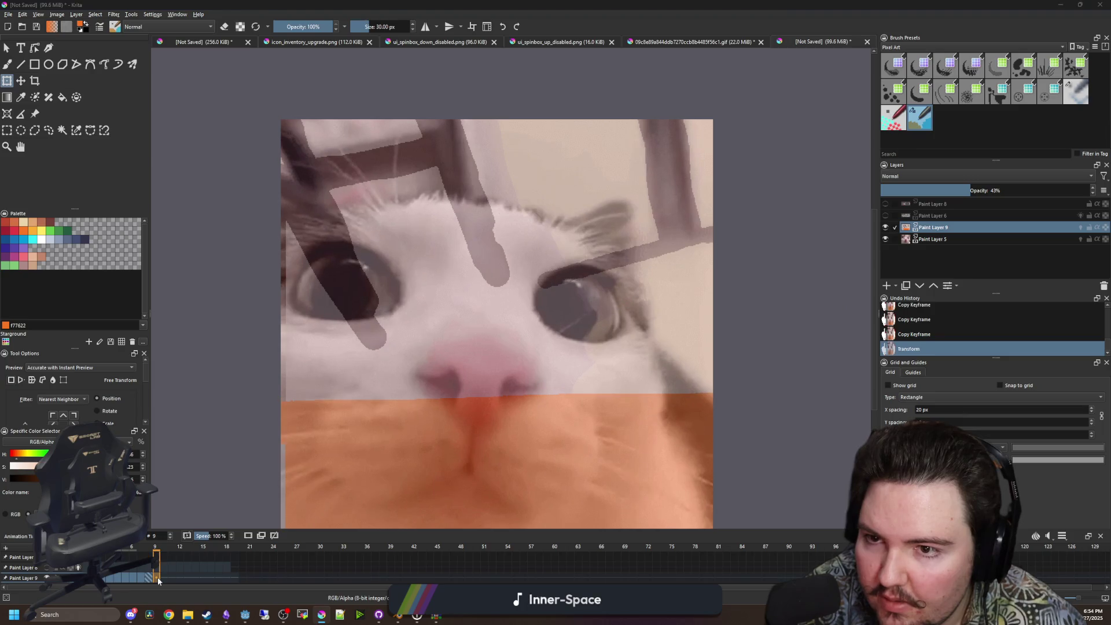
{"action": "right_click", "coordinate": [158, 580]}
{"action": "left_click", "coordinate": [184, 515]}
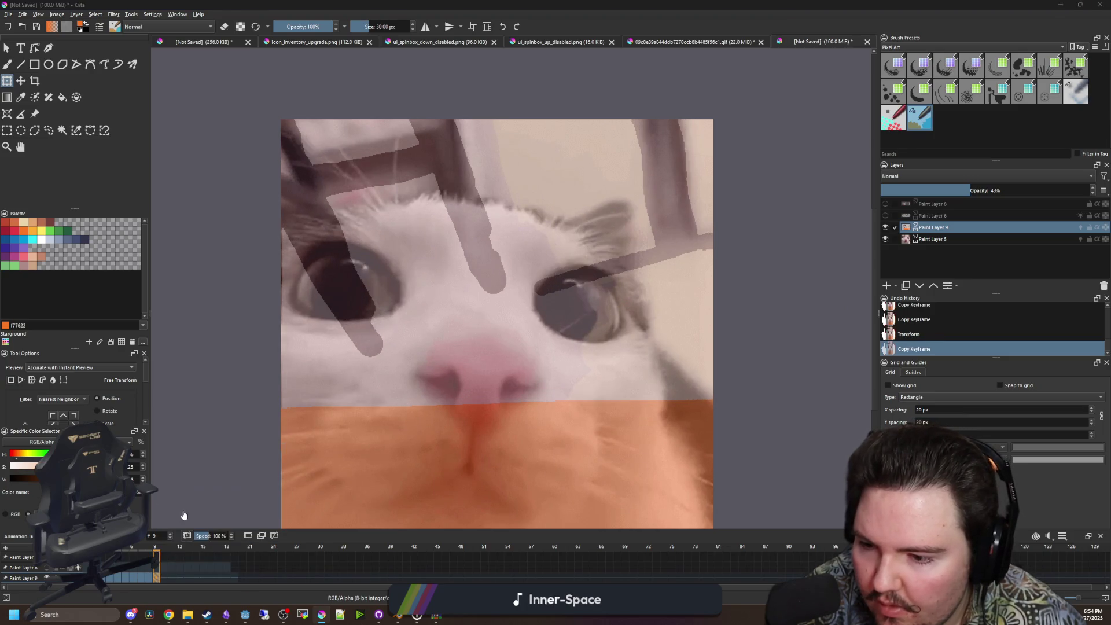
{"action": "left_click_drag", "start_coordinate": [415, 233], "coordinate": [422, 224]}
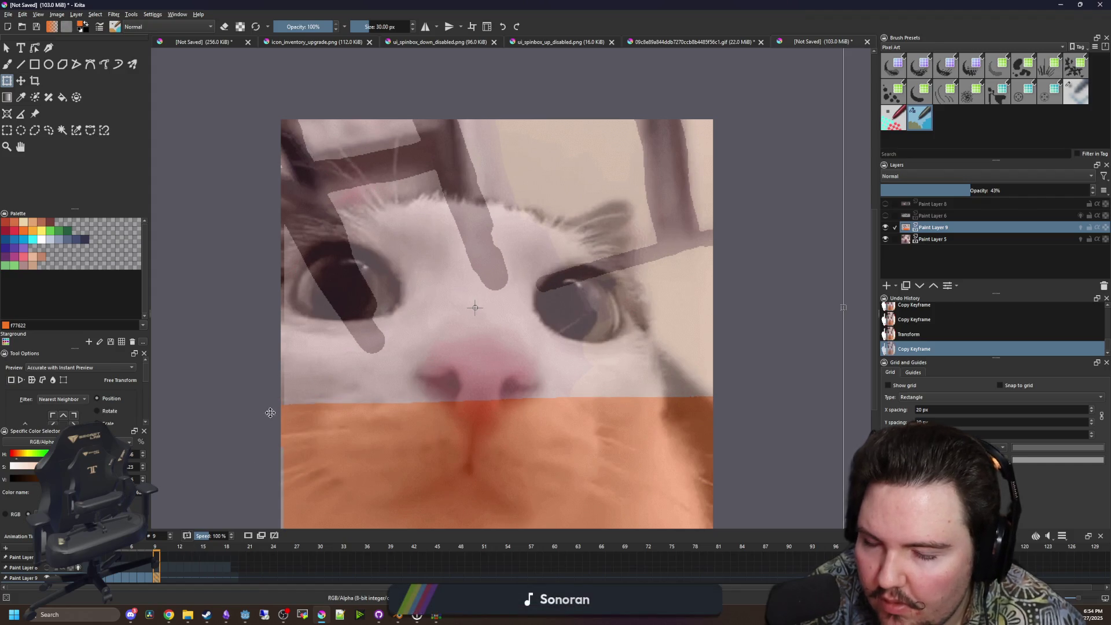
{"action": "key", "text": "Right"}
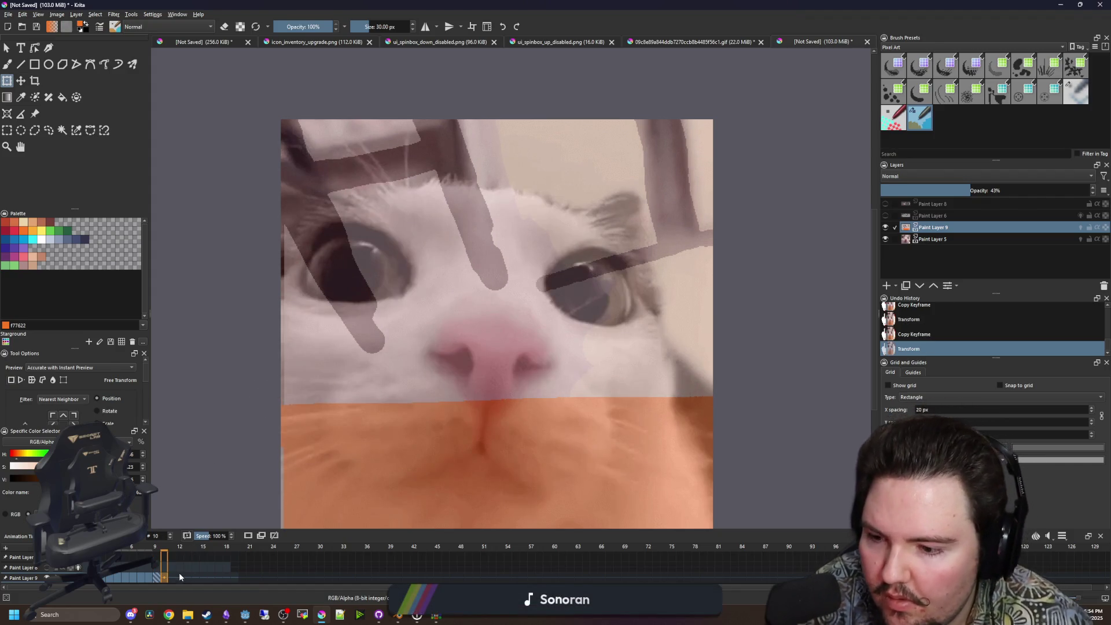
Duplicate the keyframe onto frames 10 and 11.
{"action": "right_click", "coordinate": [172, 577]}
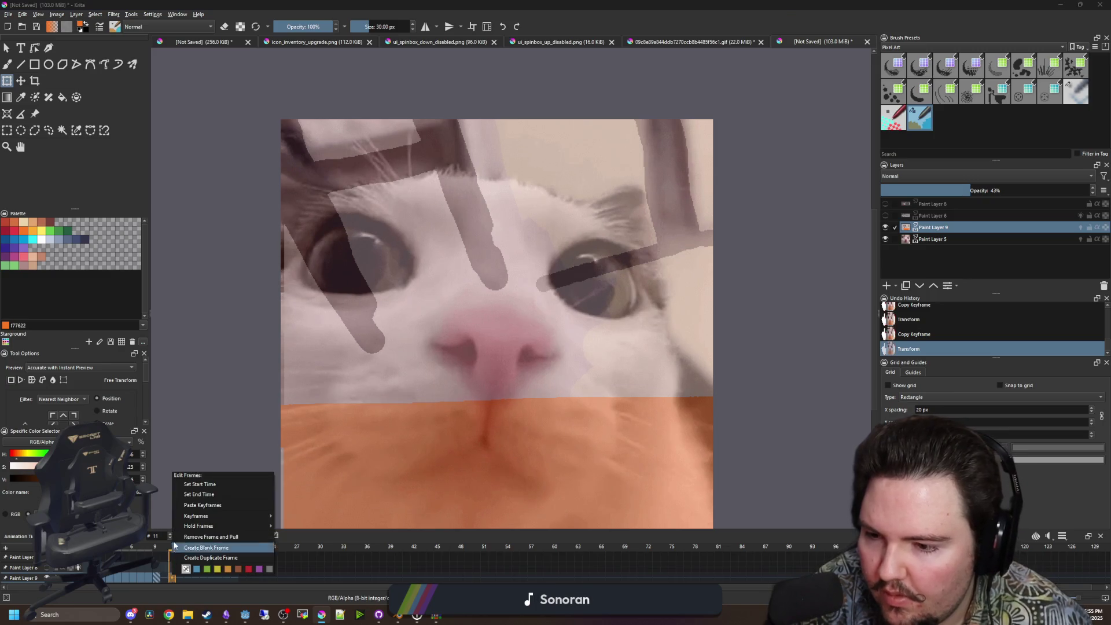
{"action": "left_click", "coordinate": [157, 577]}
{"action": "right_click", "coordinate": [157, 577]}
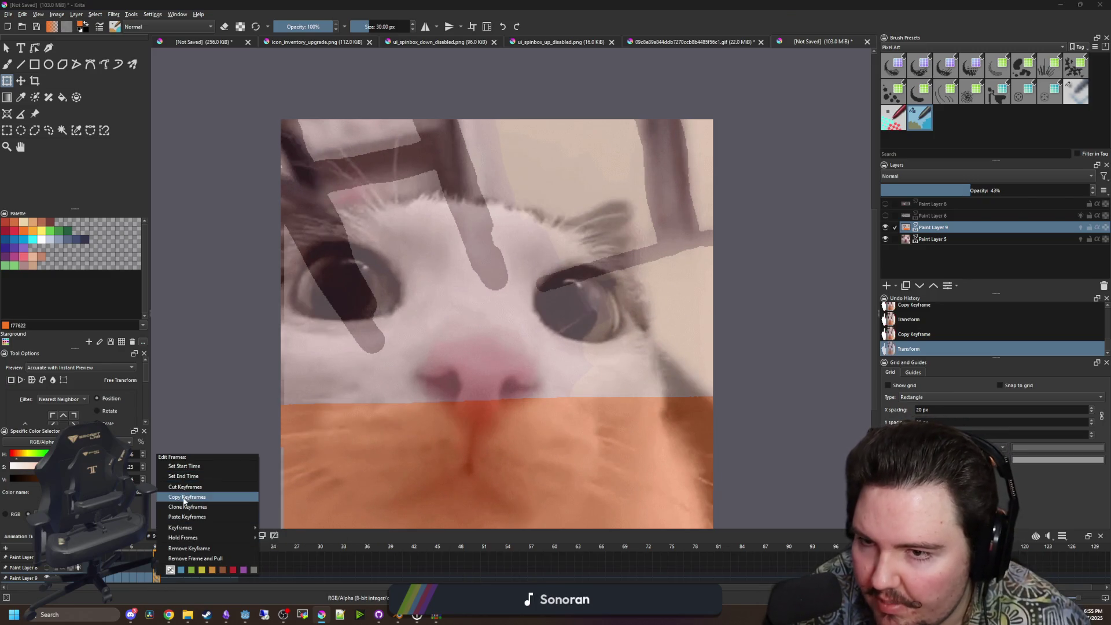
{"action": "left_click", "coordinate": [163, 577]}
{"action": "right_click", "coordinate": [163, 577]}
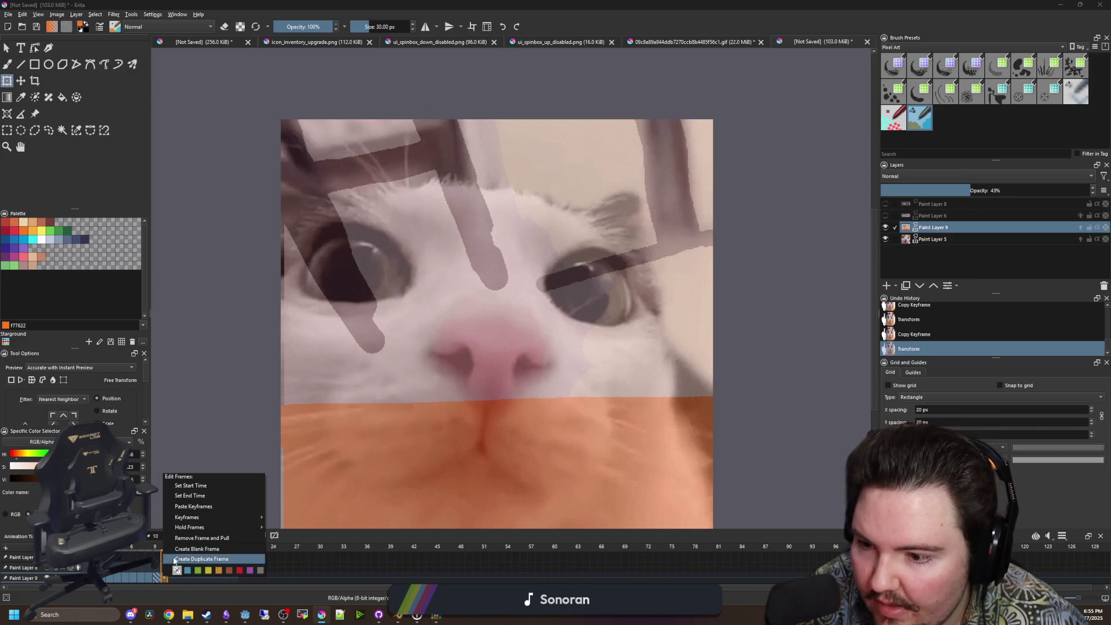
{"action": "left_click", "coordinate": [183, 546]}
{"action": "left_click", "coordinate": [172, 577]}
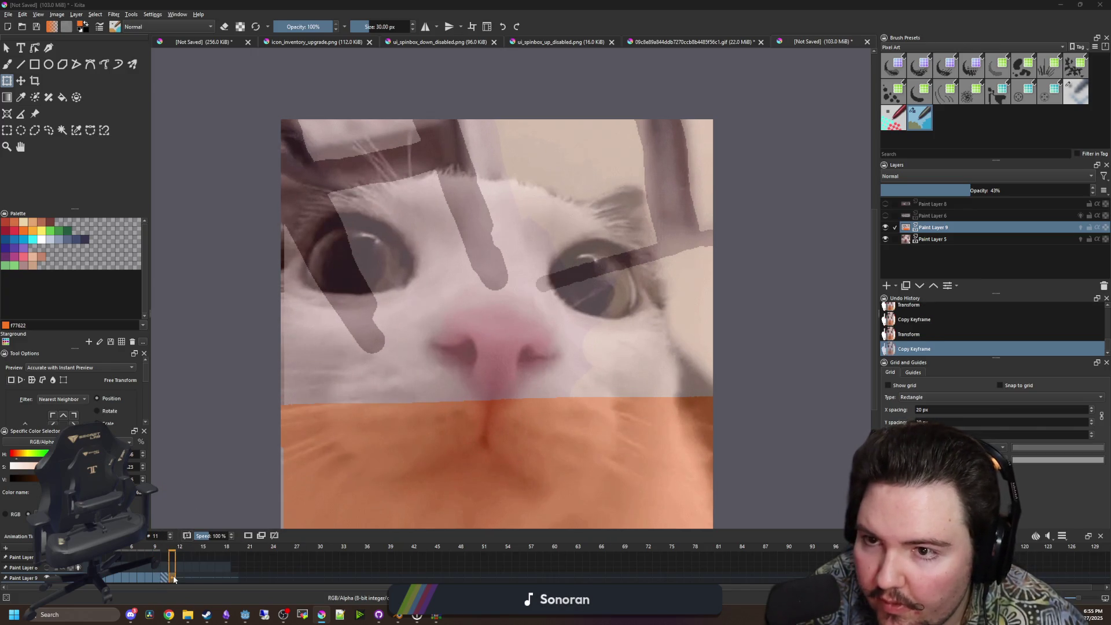
{"action": "right_click", "coordinate": [172, 577]}
{"action": "left_click", "coordinate": [306, 558]}
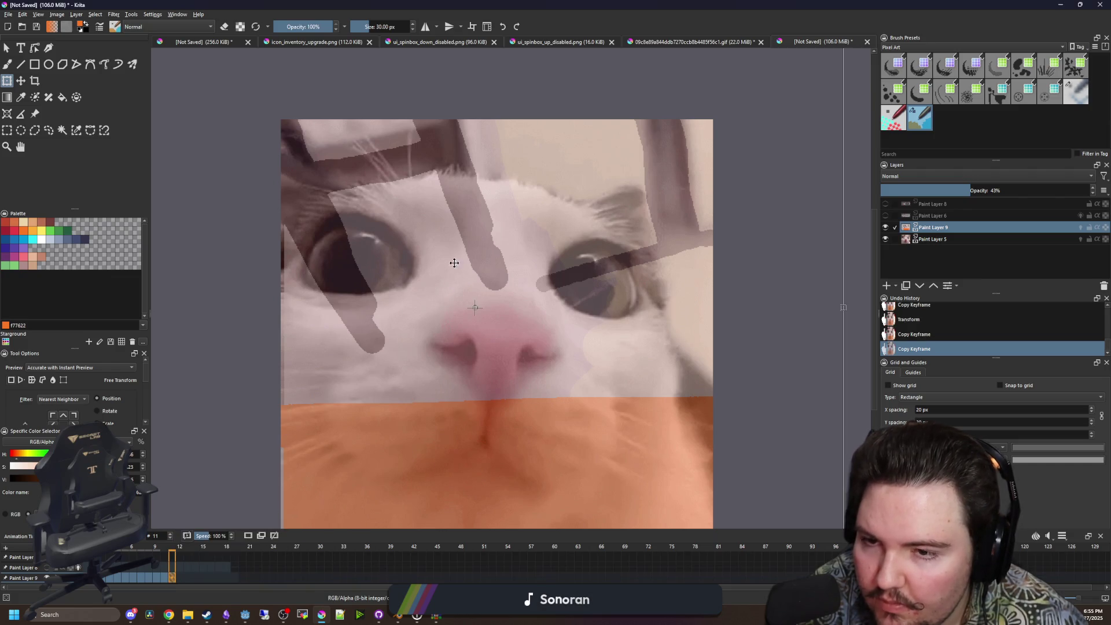
Duplicate the keyframe onto frame 12, then move to frame 13 and open its frame options.
{"action": "scroll", "coordinate": [446, 280], "scroll_direction": "up", "scroll_amount": 1}
{"action": "scroll", "coordinate": [467, 222], "scroll_direction": "down", "scroll_amount": 1}
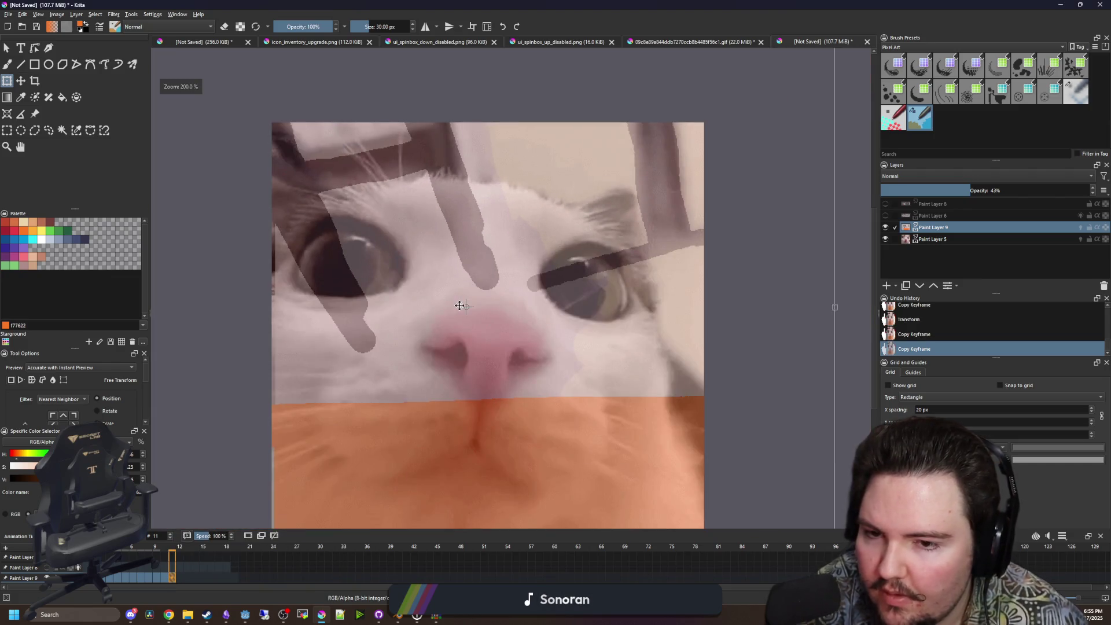
{"action": "right_click", "coordinate": [169, 578]}
{"action": "left_click", "coordinate": [171, 578]}
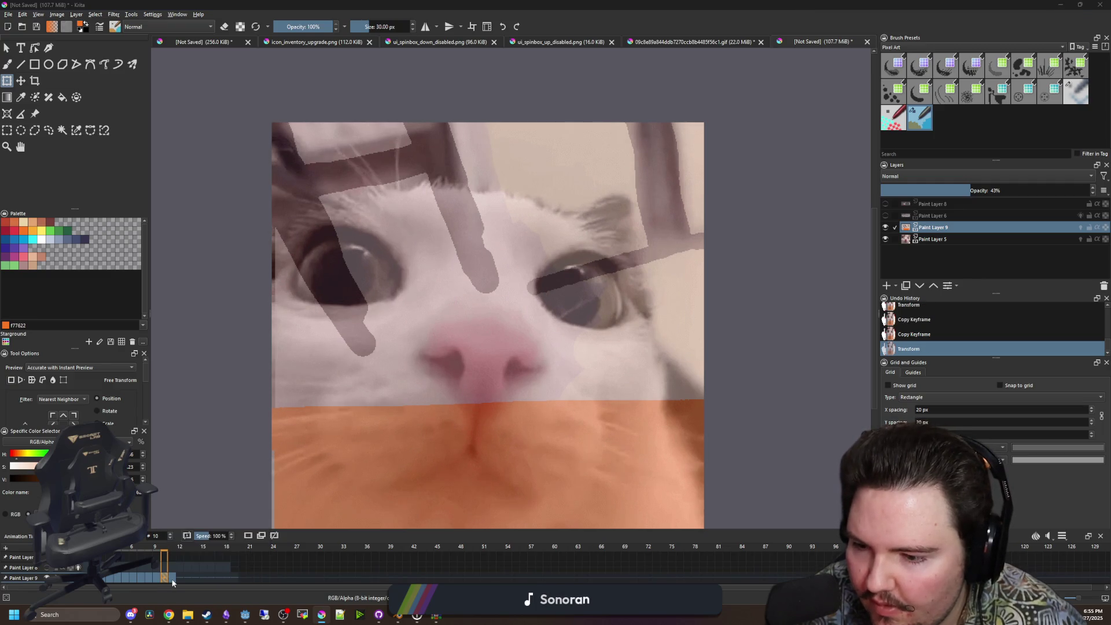
{"action": "right_click", "coordinate": [172, 579]}
{"action": "left_click", "coordinate": [199, 507]}
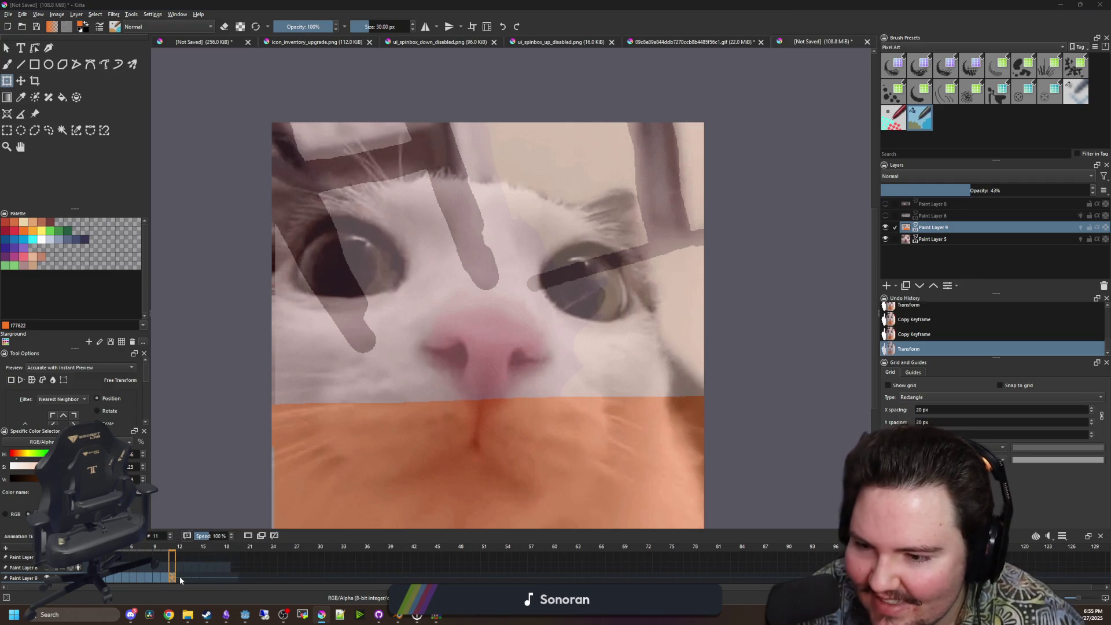
{"action": "left_click", "coordinate": [180, 578]}
{"action": "right_click", "coordinate": [180, 579]}
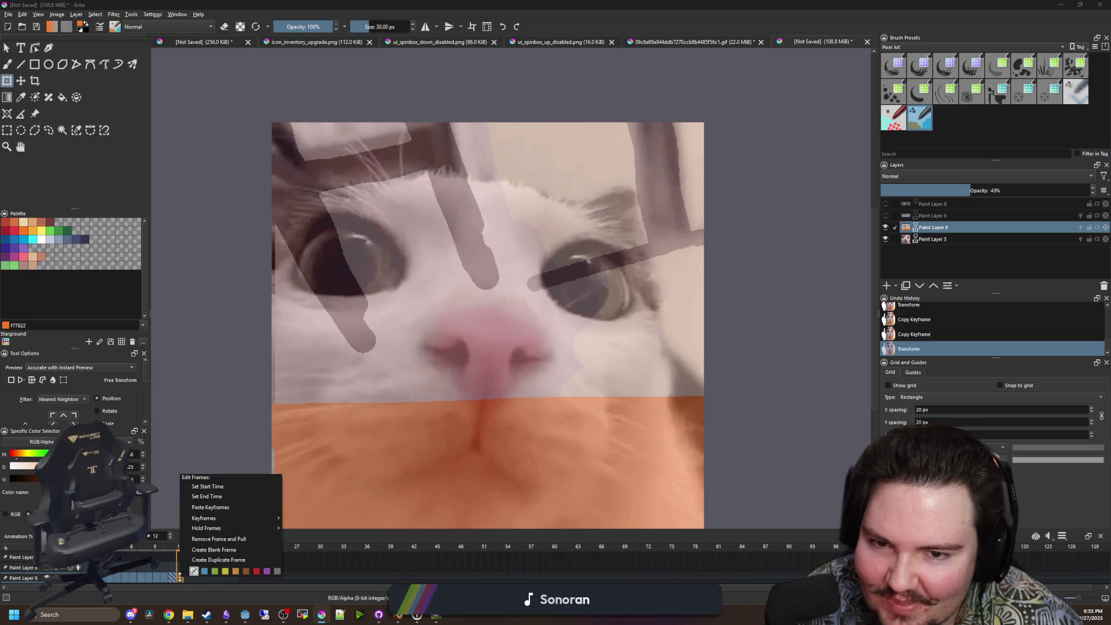
{"action": "left_click", "coordinate": [202, 508]}
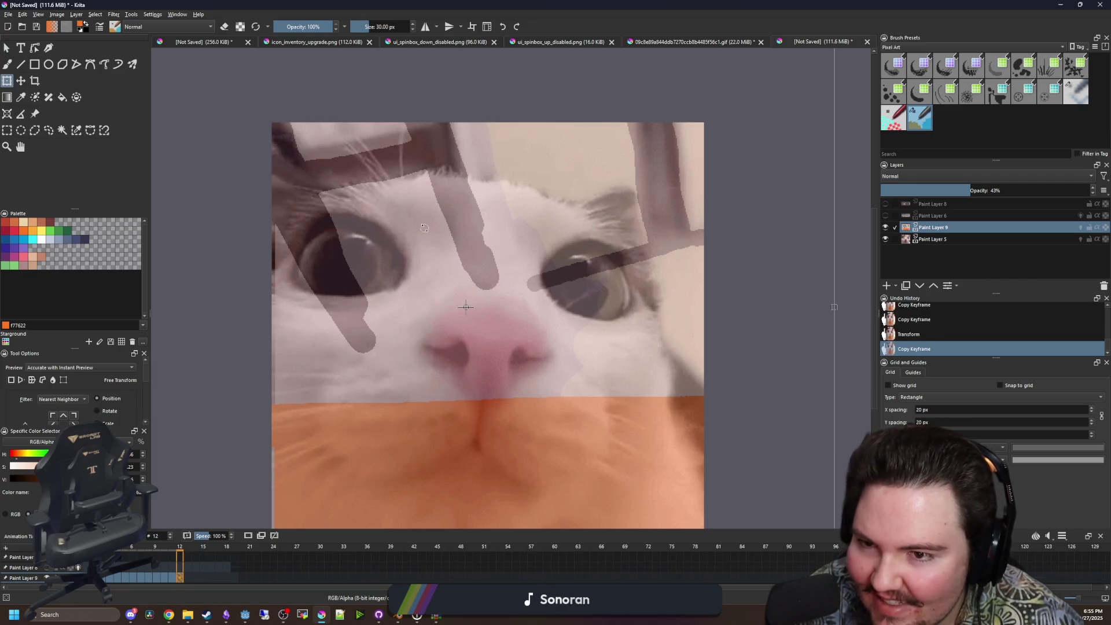
{"action": "scroll", "coordinate": [405, 171], "scroll_direction": "up", "scroll_amount": 5}
{"action": "scroll", "coordinate": [405, 172], "scroll_direction": "down", "scroll_amount": 5}
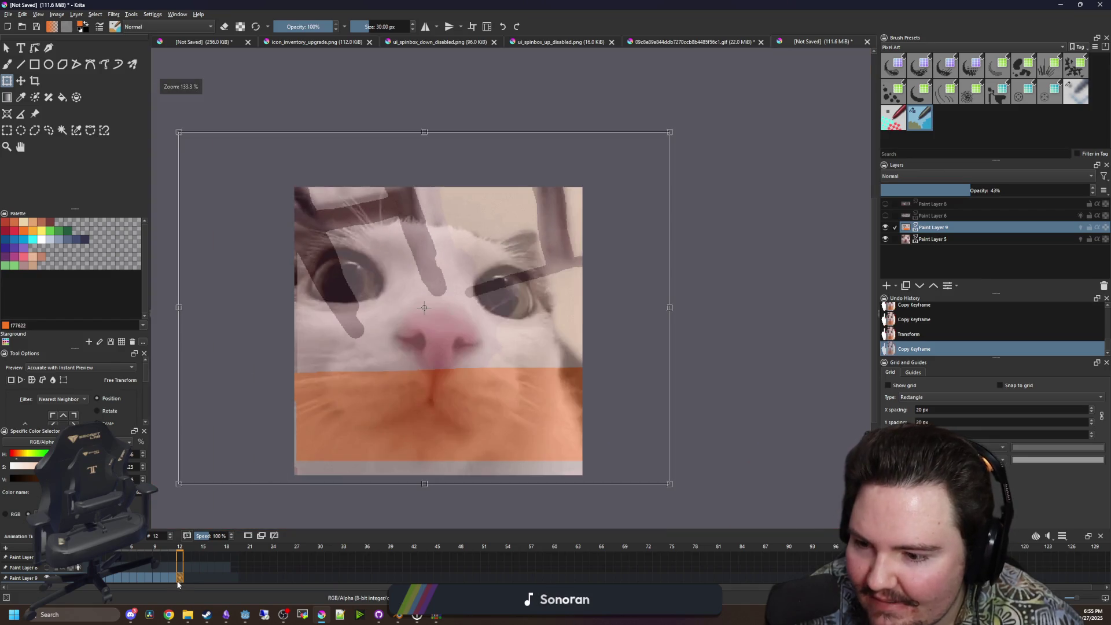
{"action": "left_click", "coordinate": [187, 578]}
{"action": "right_click", "coordinate": [187, 578]}
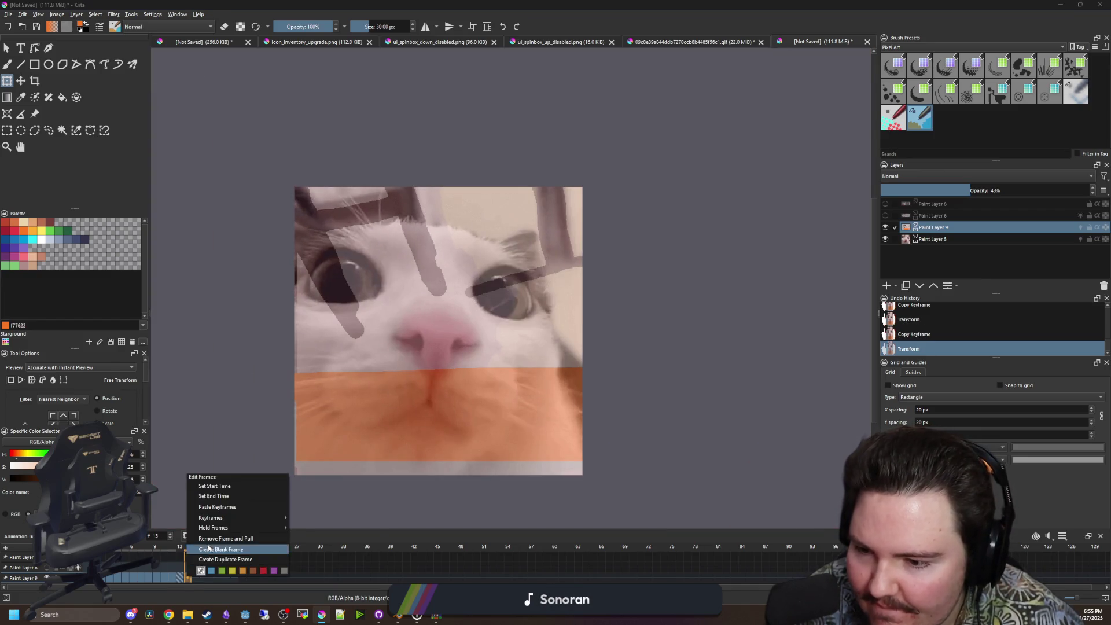
Copy the keyframe at frame 12 and paste it into frame 13 of Paint Layer 9.
{"action": "left_click", "coordinate": [180, 581]}
{"action": "right_click", "coordinate": [180, 581]}
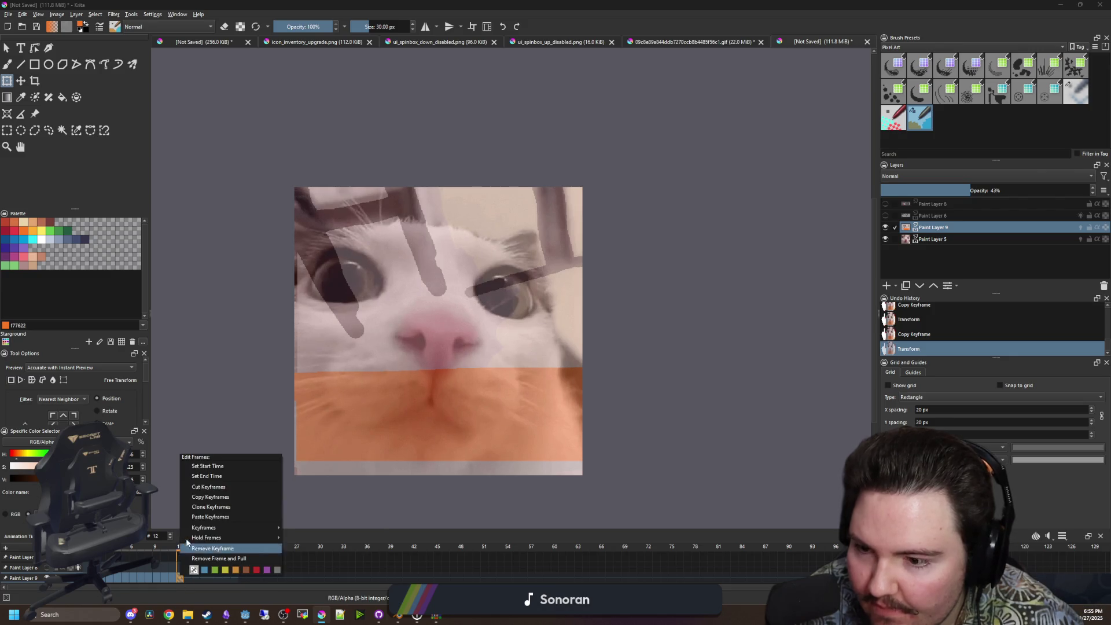
{"action": "left_click", "coordinate": [200, 502]}
{"action": "left_click", "coordinate": [188, 577]}
{"action": "right_click", "coordinate": [188, 577]}
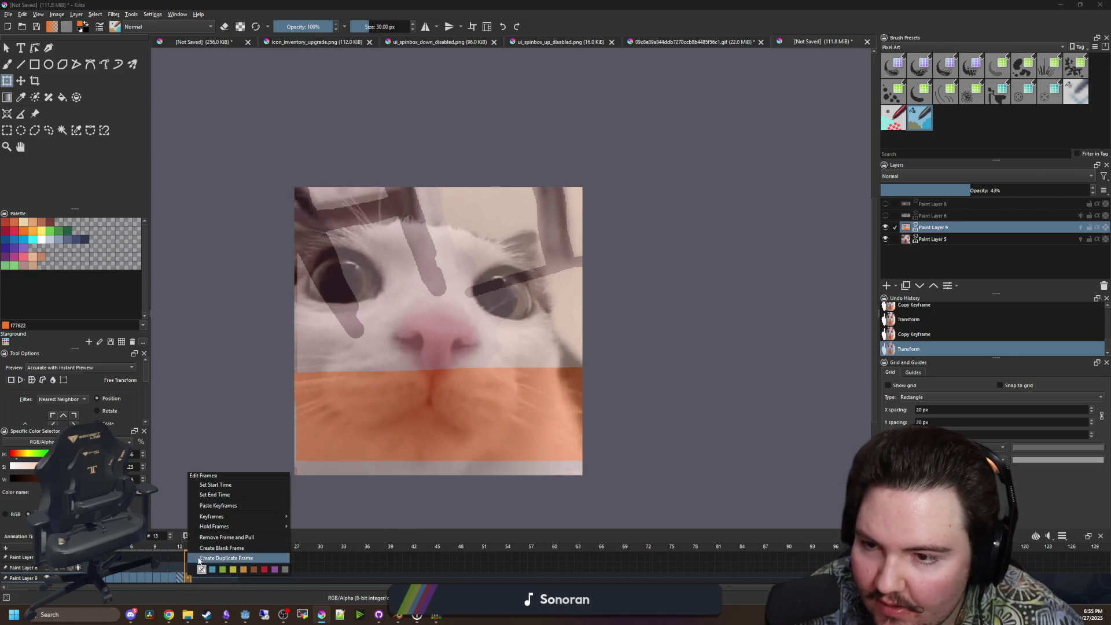
{"action": "left_click", "coordinate": [213, 509]}
{"action": "scroll", "coordinate": [457, 283], "scroll_direction": "up", "scroll_amount": 3}
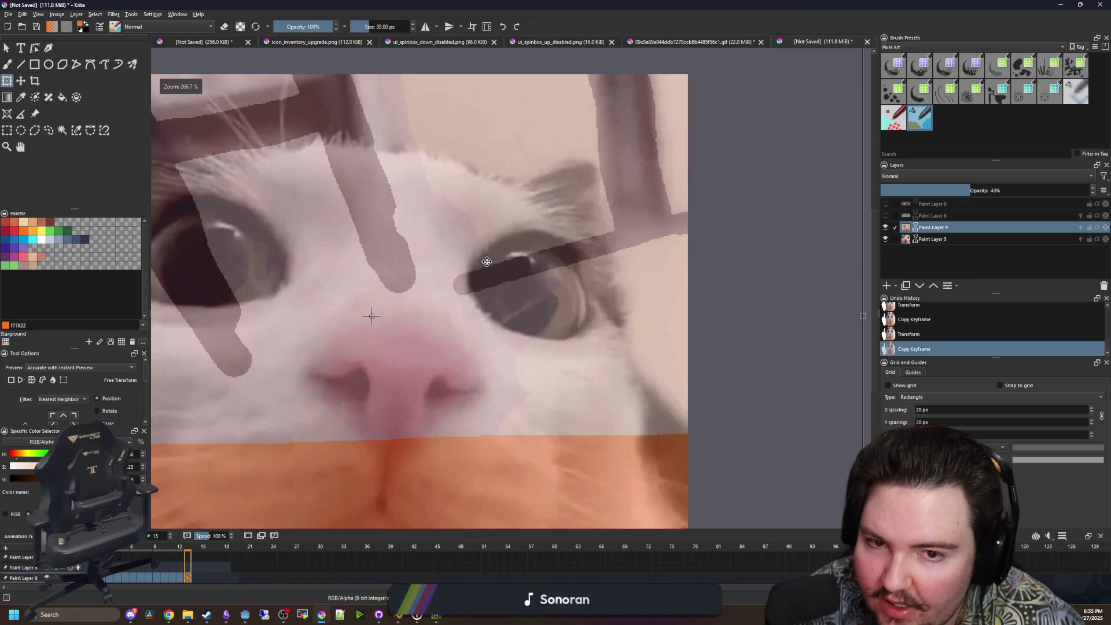
{"action": "key", "text": "minus"}
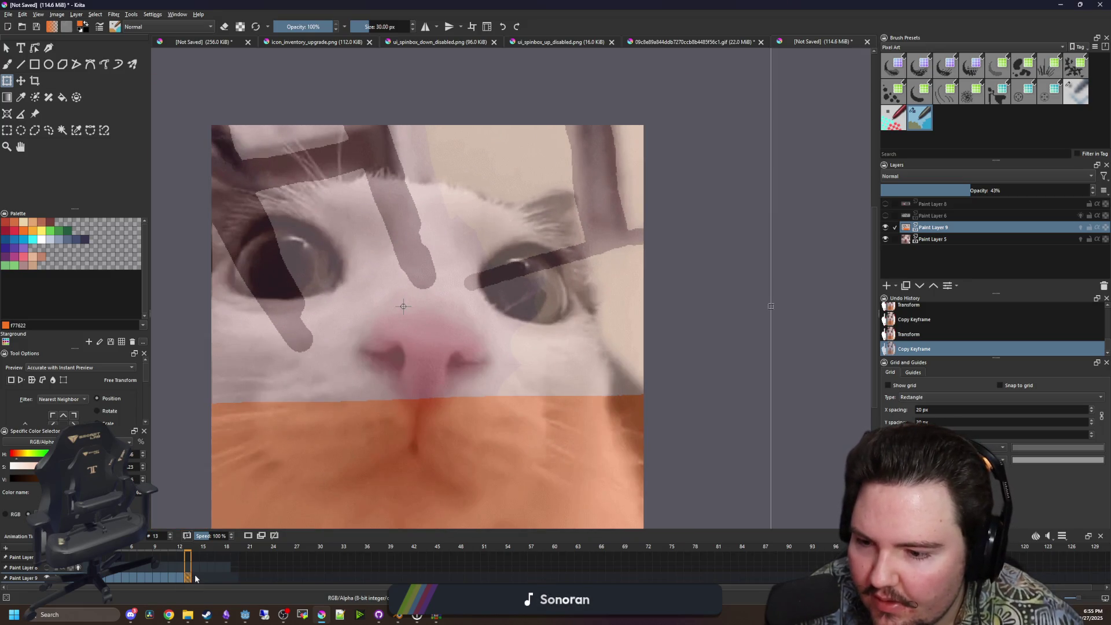
{"action": "right_click", "coordinate": [188, 578]}
{"action": "left_click", "coordinate": [216, 501]}
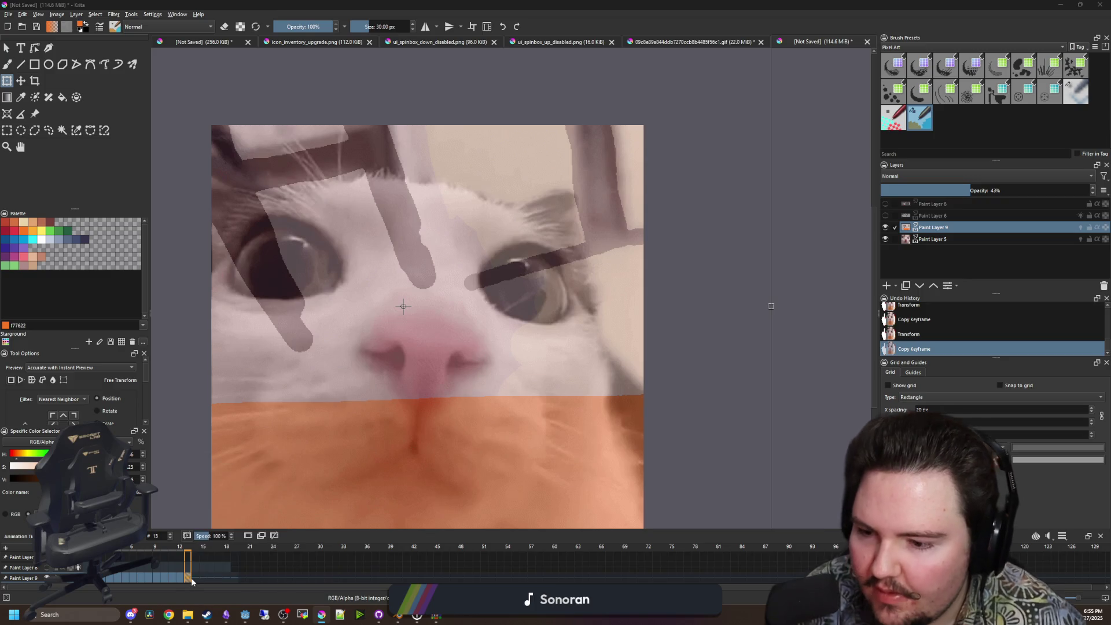
Paste the copied keyframe into frames 14 and 15.
{"action": "left_click", "coordinate": [195, 577]}
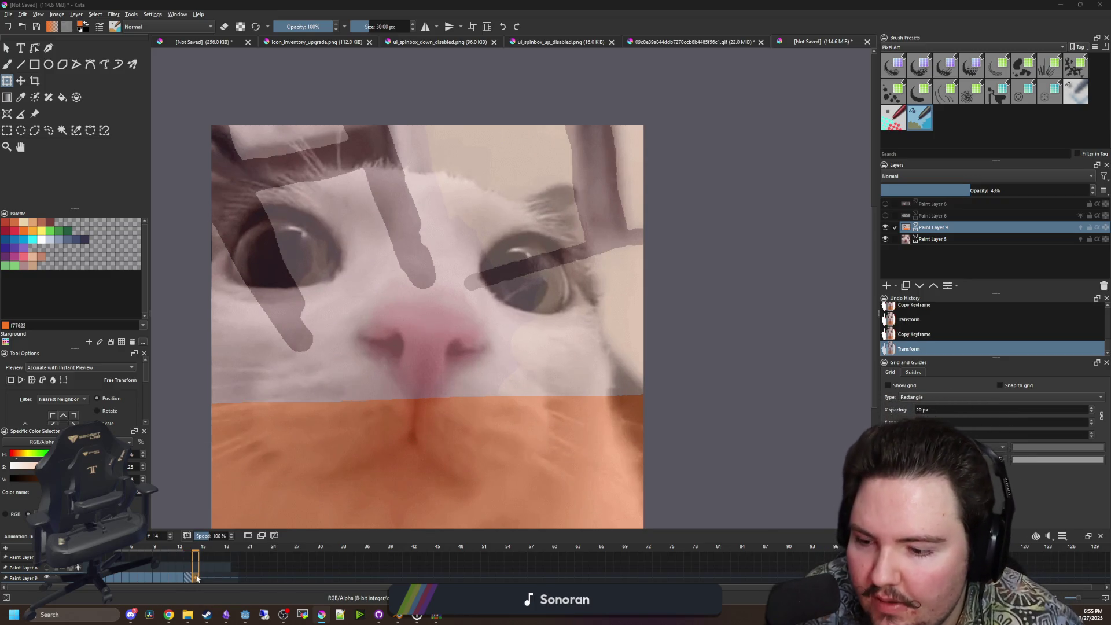
{"action": "right_click", "coordinate": [196, 578]}
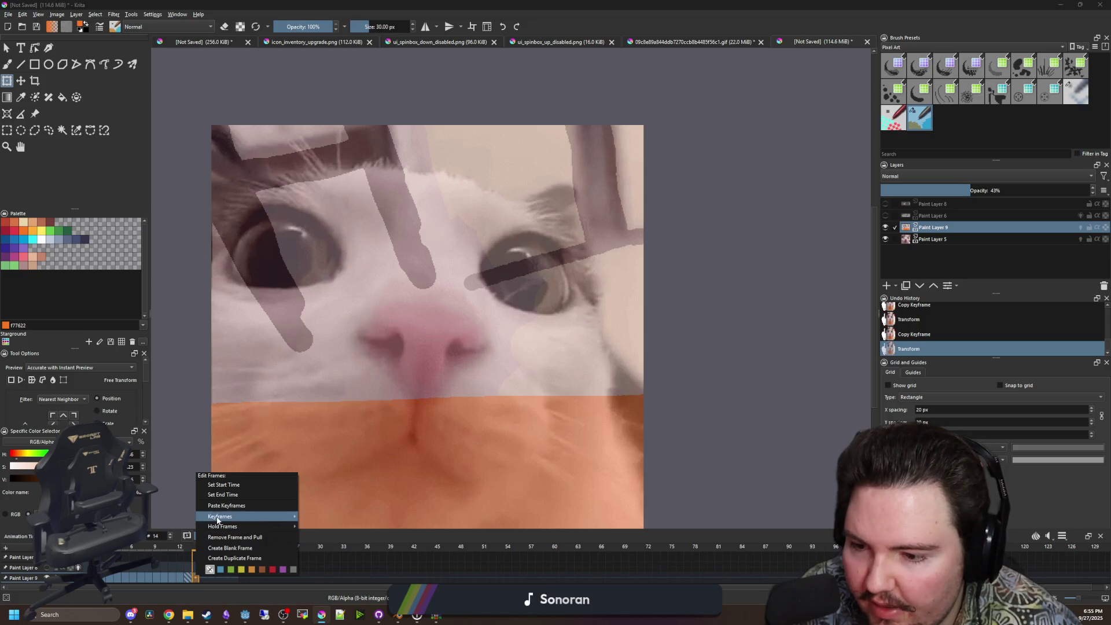
{"action": "left_click", "coordinate": [235, 558]}
{"action": "scroll", "coordinate": [307, 154], "scroll_direction": "up", "scroll_amount": 2}
{"action": "scroll", "coordinate": [307, 154], "scroll_direction": "down", "scroll_amount": 3}
{"action": "right_click", "coordinate": [197, 577]}
{"action": "left_click", "coordinate": [214, 495]}
{"action": "left_click", "coordinate": [203, 578]}
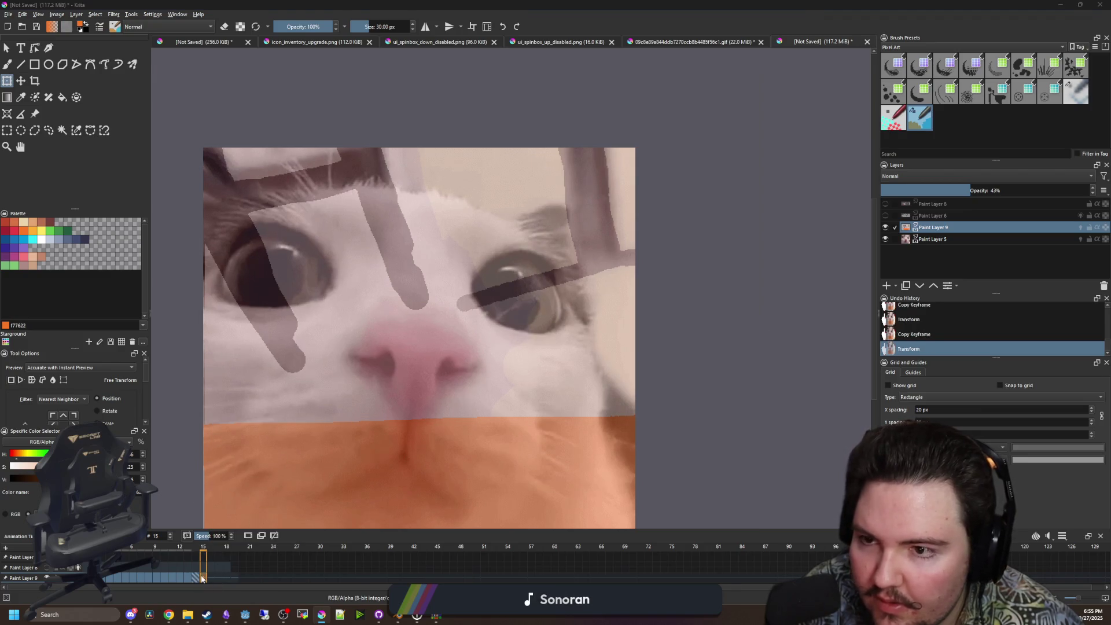
{"action": "right_click", "coordinate": [203, 578]}
{"action": "left_click", "coordinate": [226, 508]}
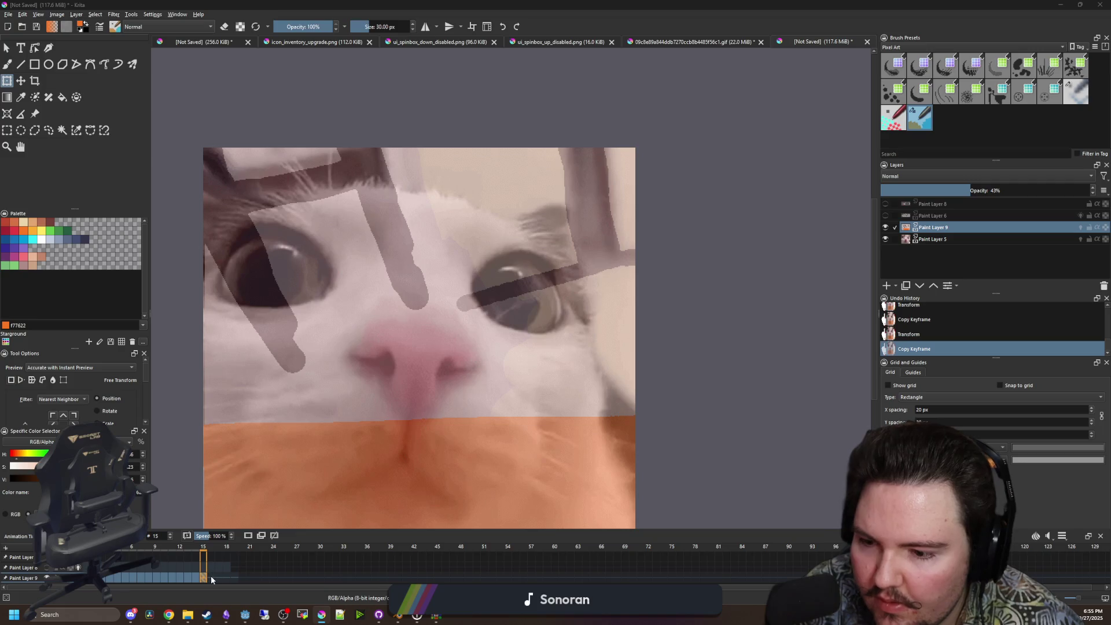
Paste the keyframe into frames 16, 17 and 18, then play the animation.
{"action": "left_click", "coordinate": [210, 576]}
{"action": "right_click", "coordinate": [212, 578]}
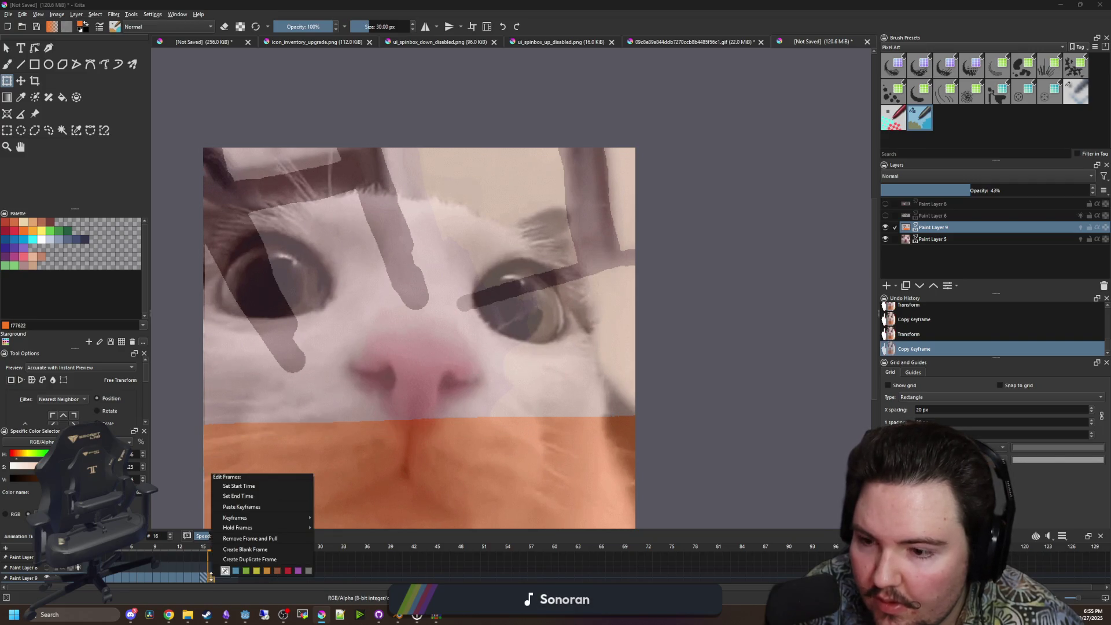
{"action": "left_click", "coordinate": [228, 516]}
{"action": "left_click", "coordinate": [218, 578]}
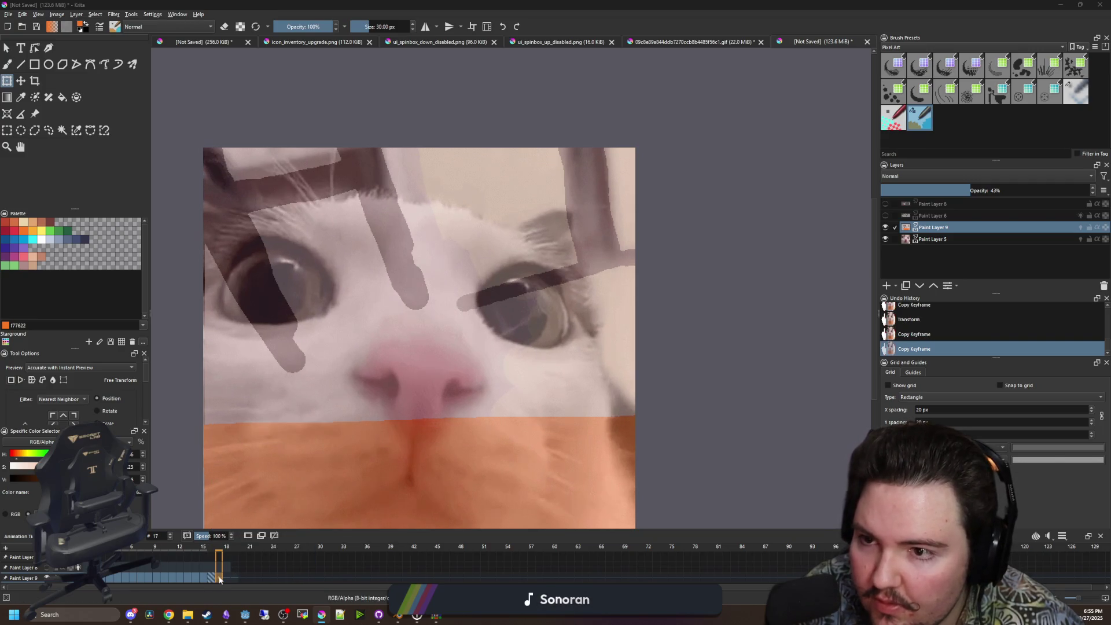
{"action": "right_click", "coordinate": [219, 577]}
{"action": "left_click", "coordinate": [247, 509]}
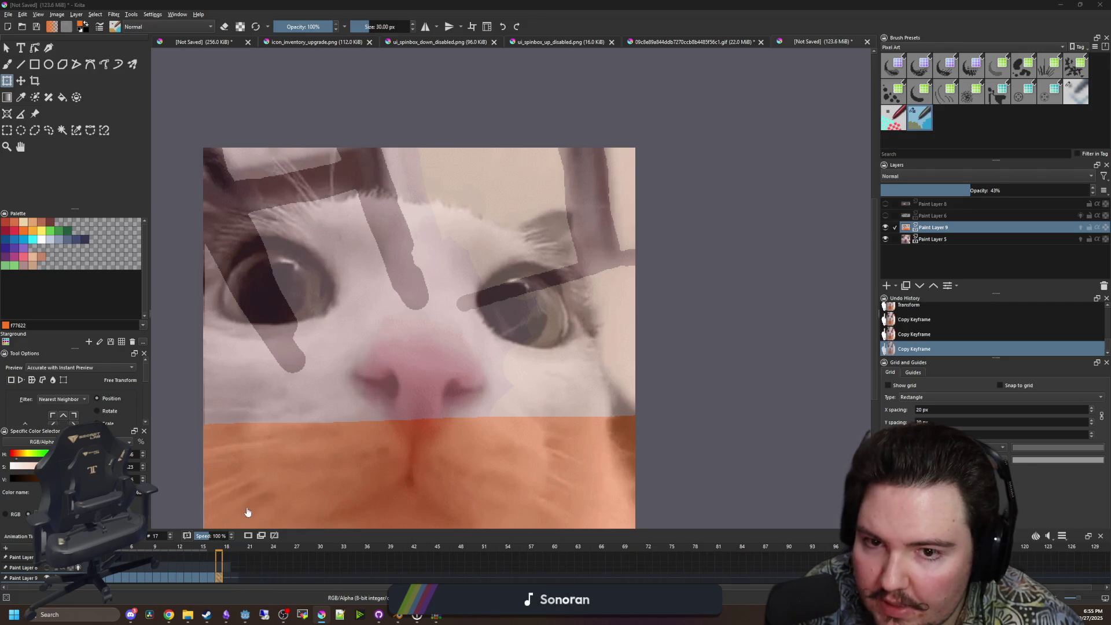
{"action": "left_click", "coordinate": [226, 577]}
{"action": "right_click", "coordinate": [227, 577]}
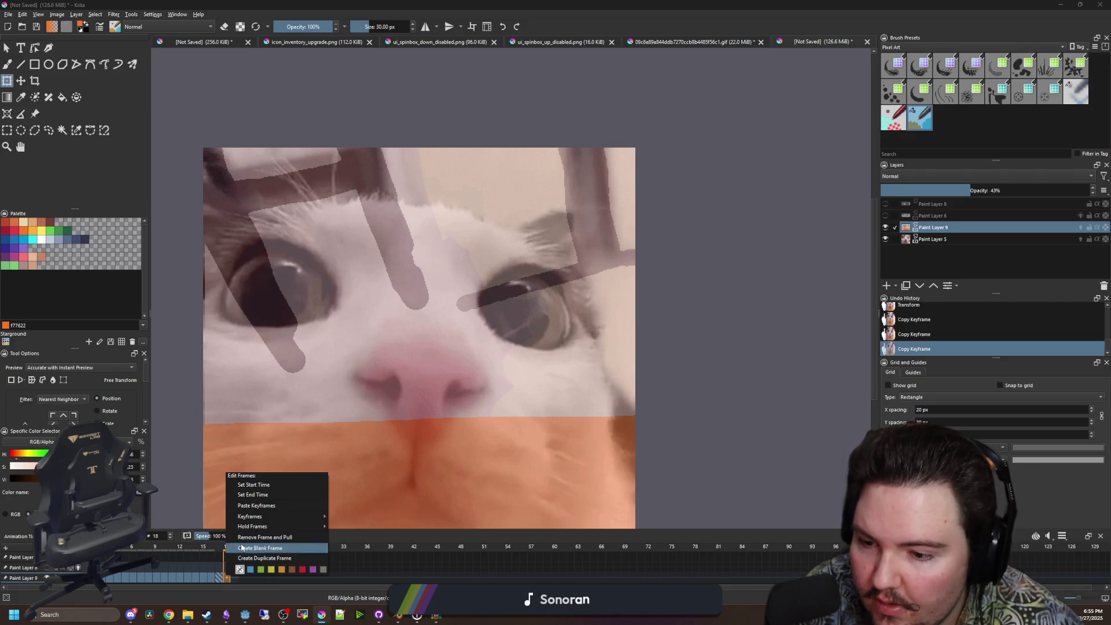
{"action": "left_click", "coordinate": [255, 505]}
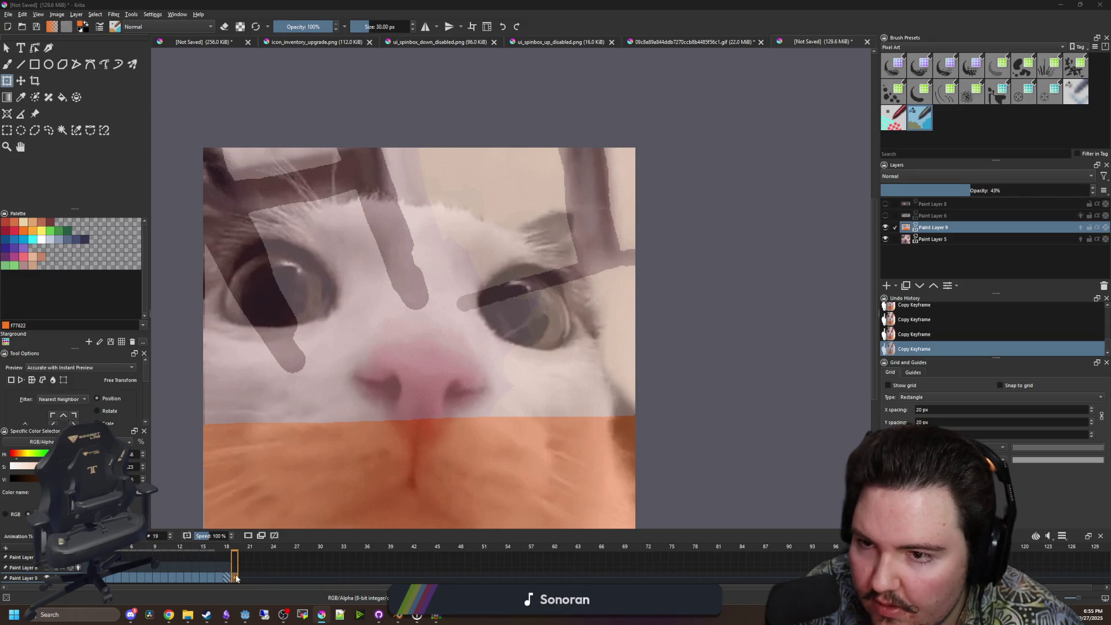
{"action": "left_click", "coordinate": [218, 579]}
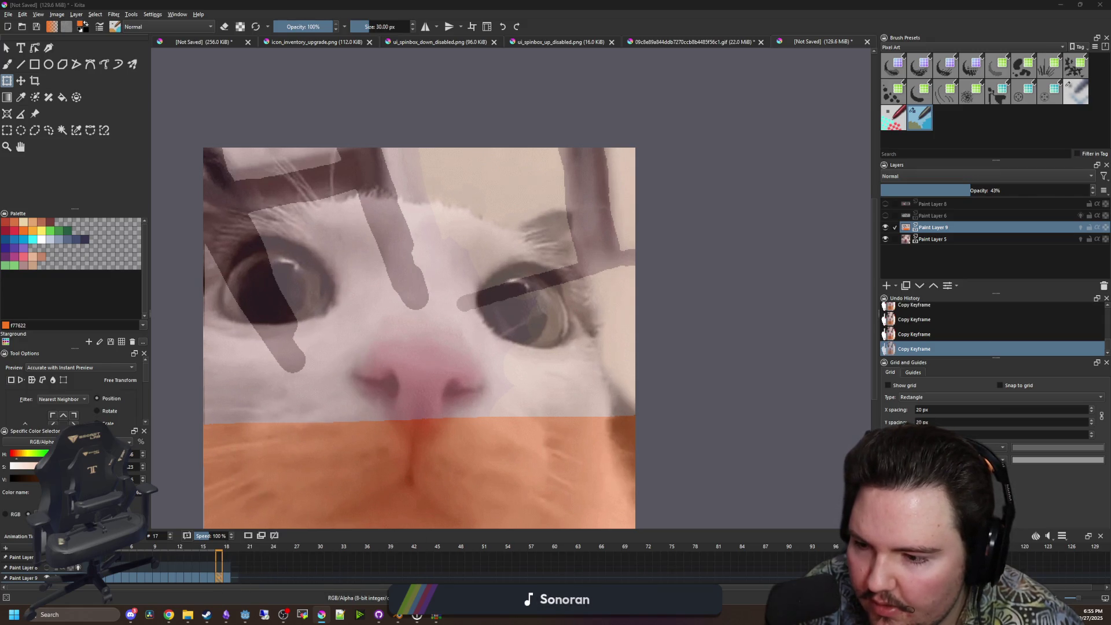
{"action": "key", "text": "space"}
{"action": "scroll", "coordinate": [494, 185], "scroll_direction": "down", "scroll_amount": 3}
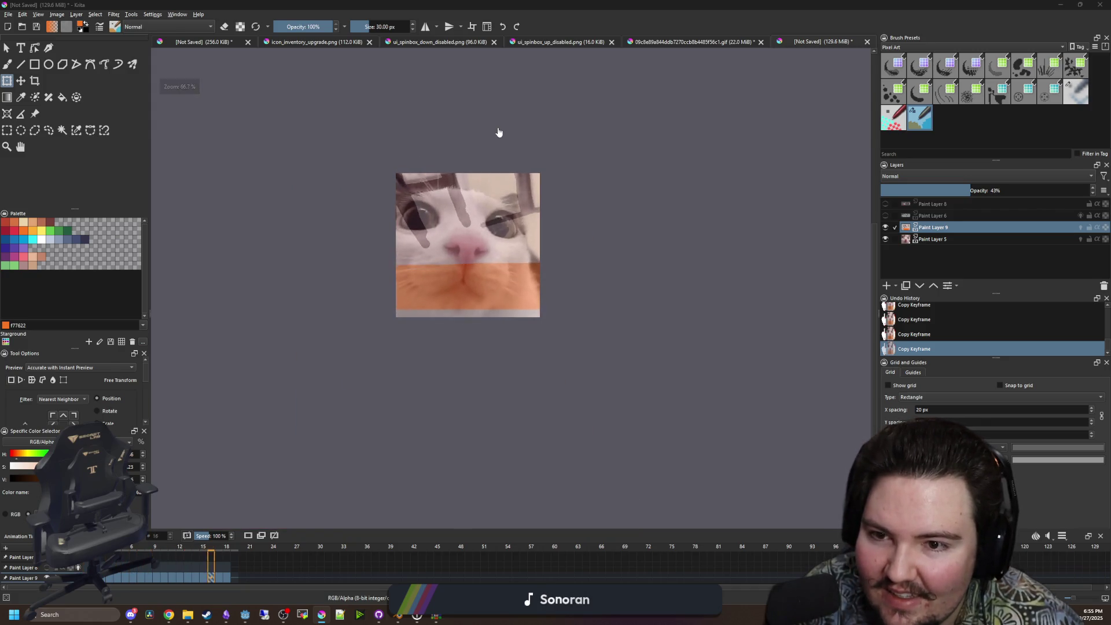
{"action": "scroll", "coordinate": [483, 189], "scroll_direction": "up", "scroll_amount": 5}
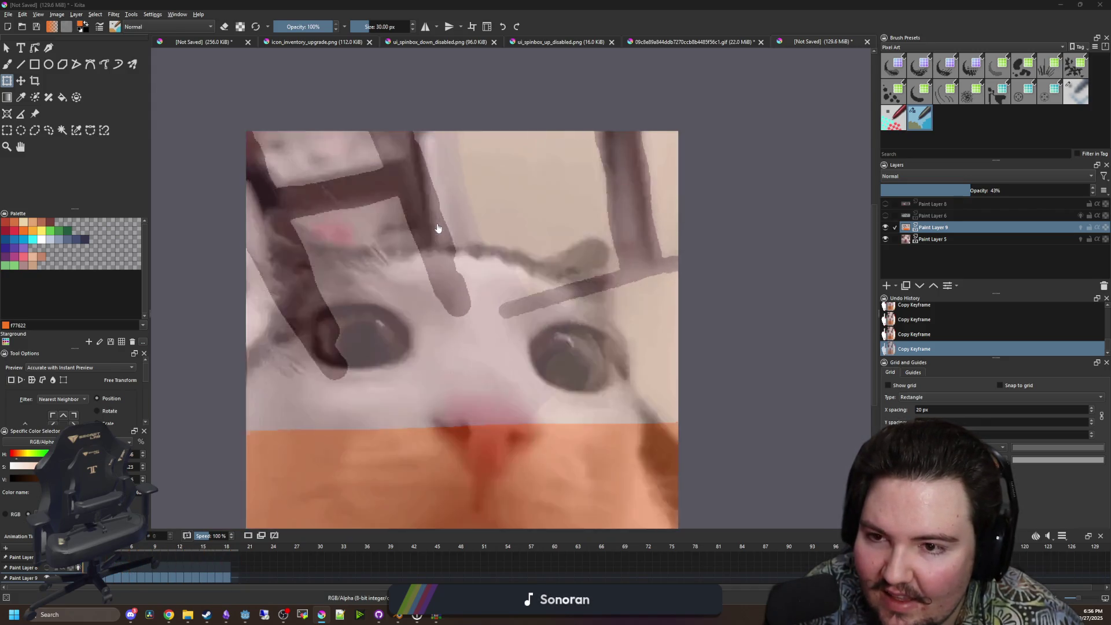
{"action": "key", "text": "space"}
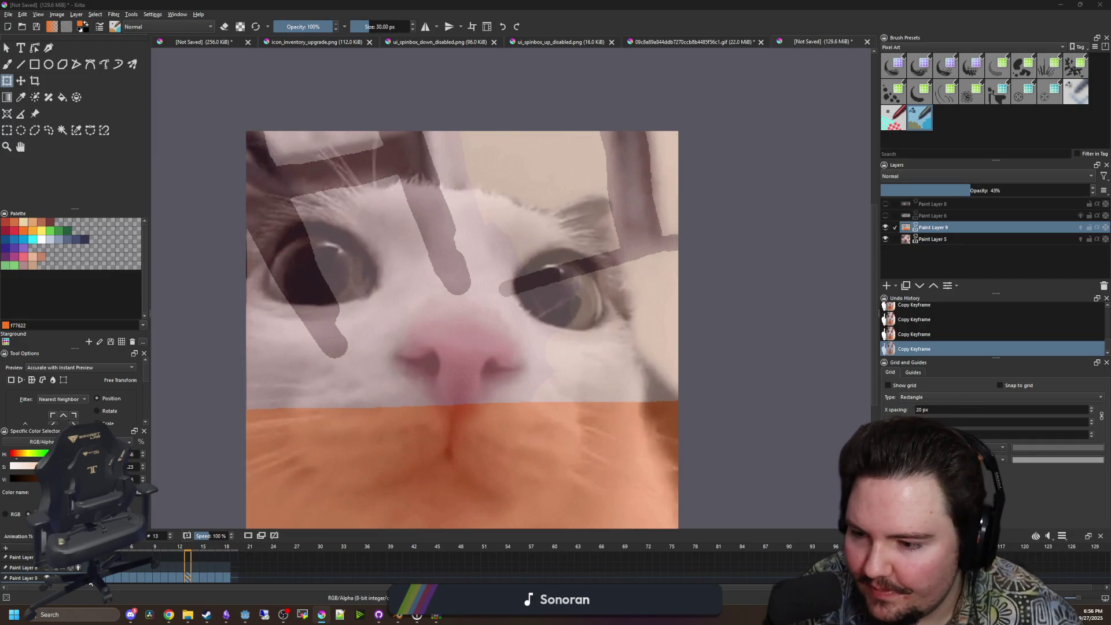
{"action": "key", "text": "space"}
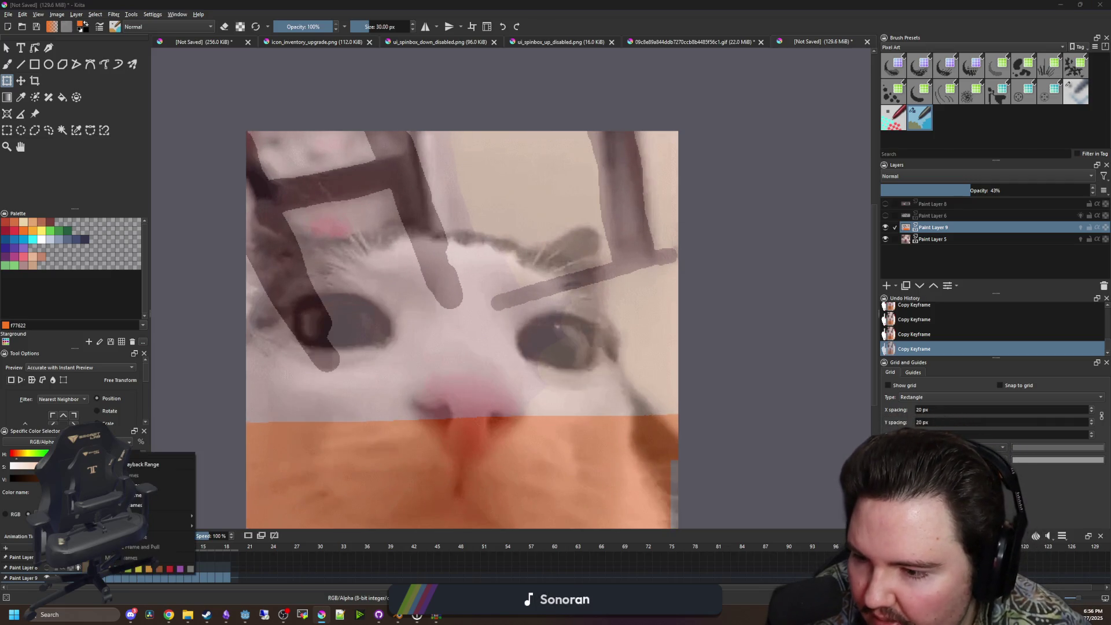
Insert a keyframe on Paint Layer 9 and compare the eyes-open and eyes-closed frames.
{"action": "right_click", "coordinate": [114, 576]}
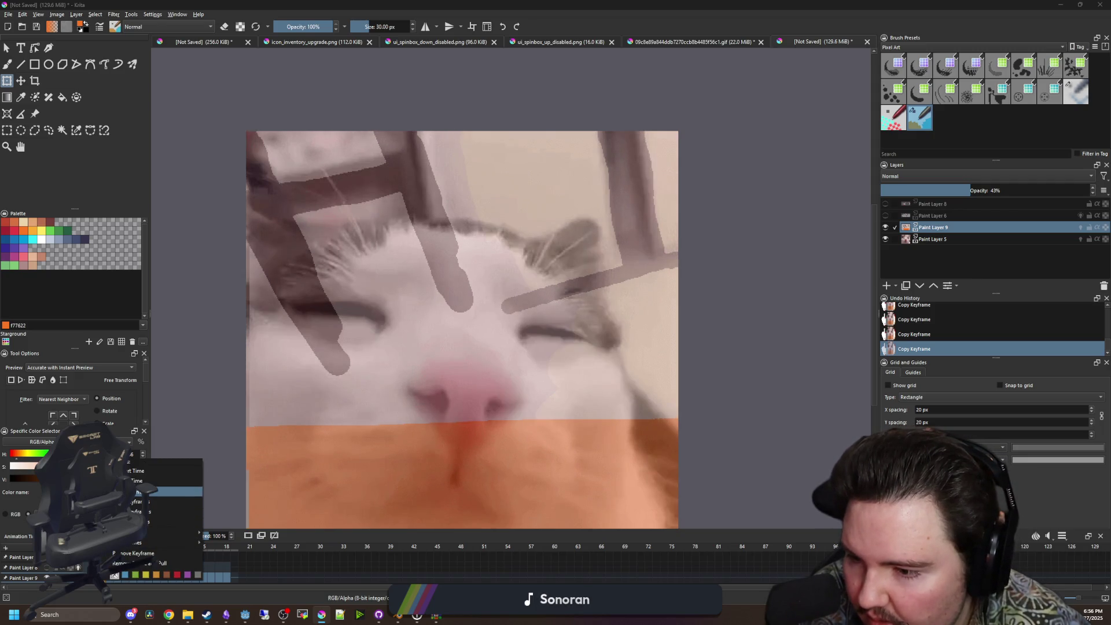
{"action": "mouse_move", "coordinate": [174, 531]}
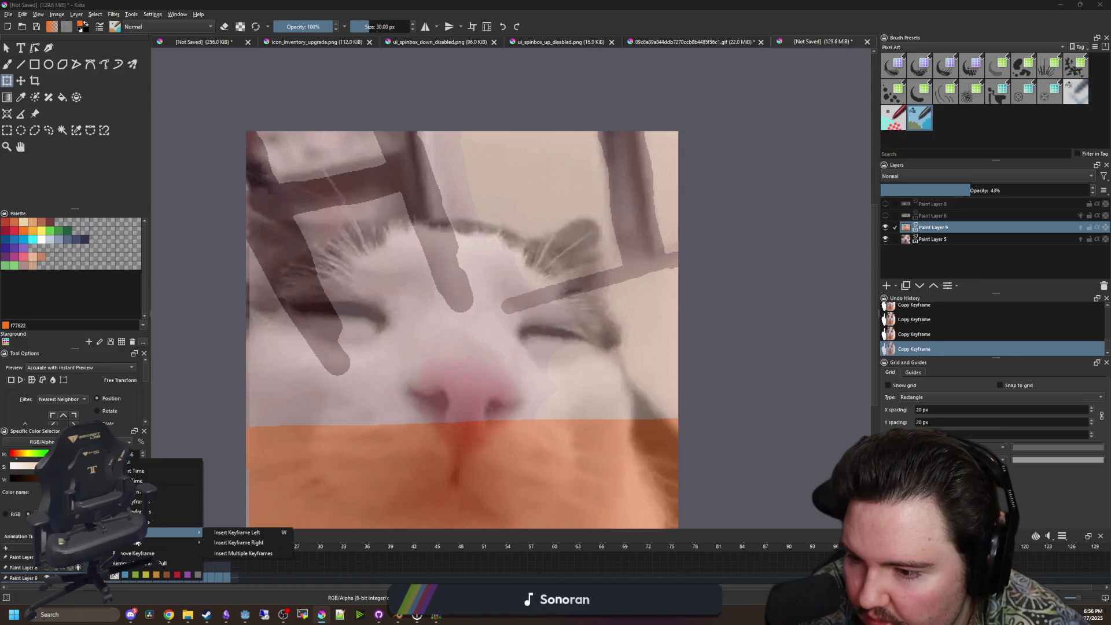
{"action": "left_click", "coordinate": [174, 522]}
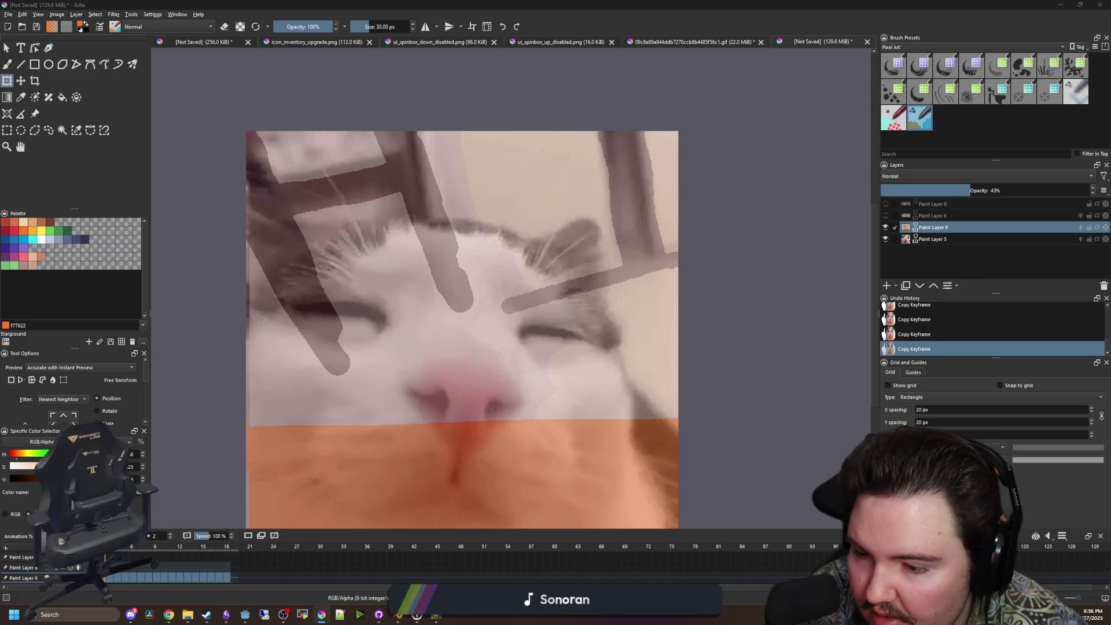
{"action": "key", "text": "Left"}
{"action": "key", "text": "Right"}
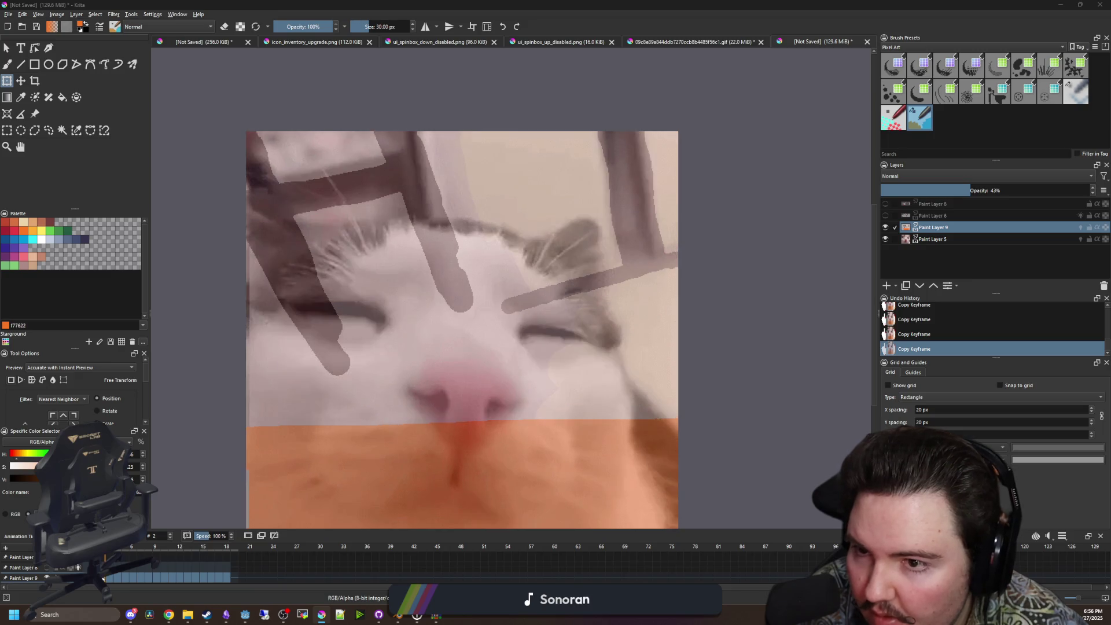
{"action": "key", "text": "Left"}
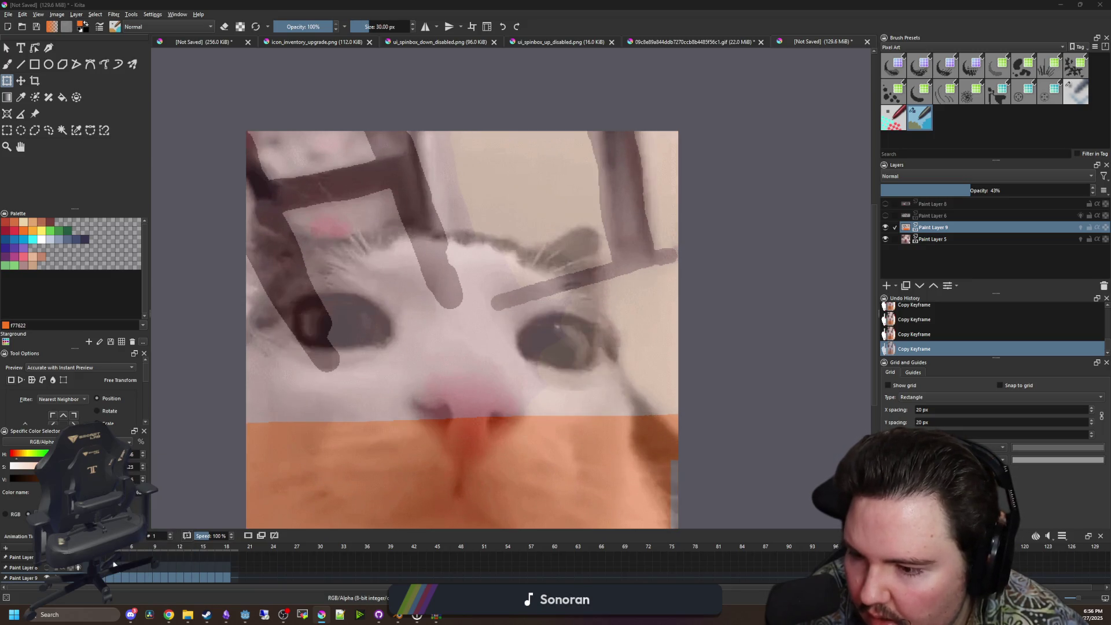
{"action": "key", "text": "Right"}
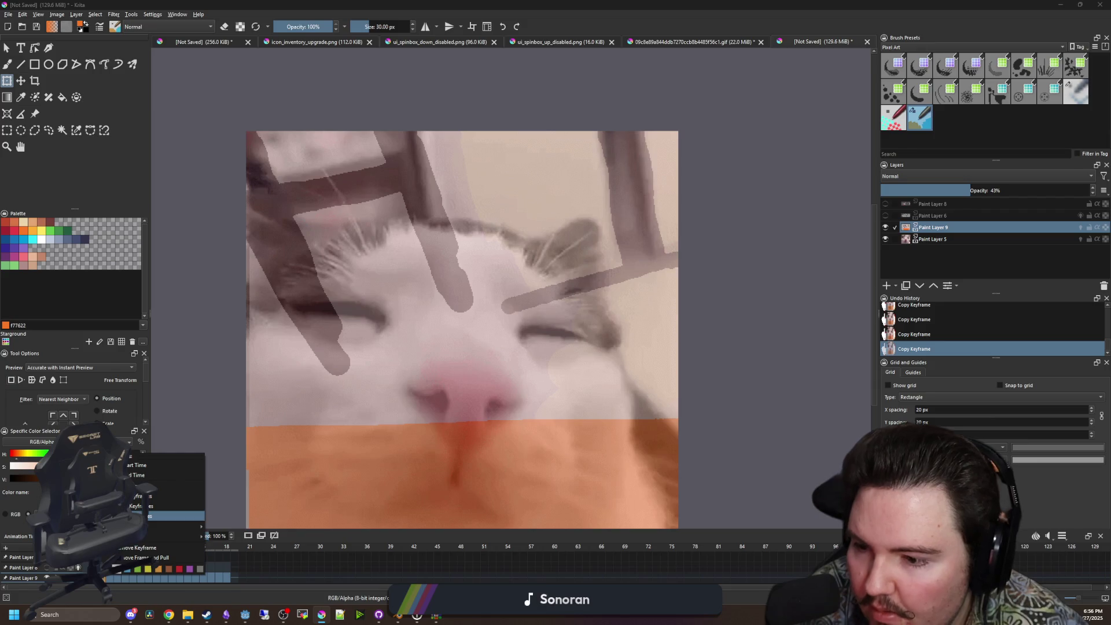
Remove a keyframe, then insert keyframes at another early frame to spread the frames out.
{"action": "left_click", "coordinate": [118, 548]}
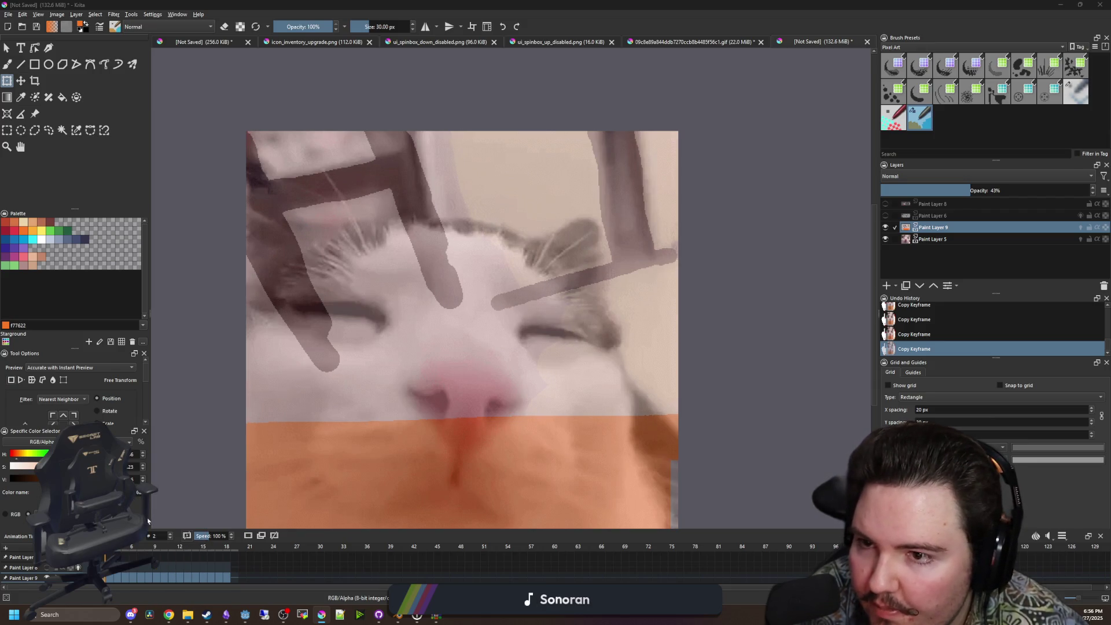
{"action": "left_click", "coordinate": [111, 579]}
{"action": "right_click", "coordinate": [111, 579]}
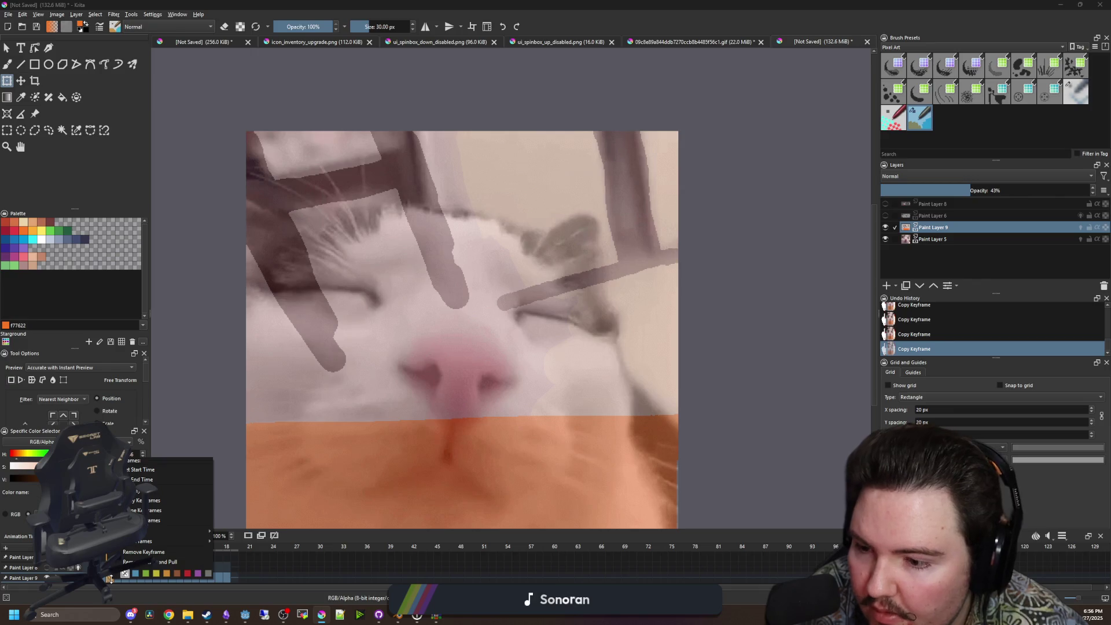
{"action": "left_click", "coordinate": [173, 520]}
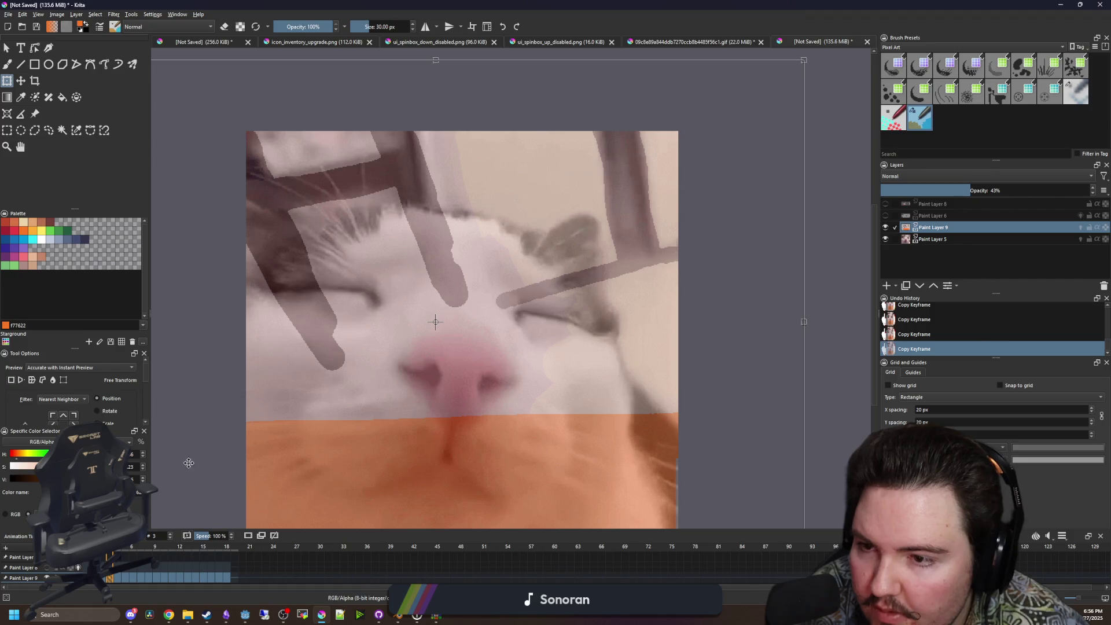
{"action": "key", "text": "Left"}
{"action": "key", "text": "Left"}
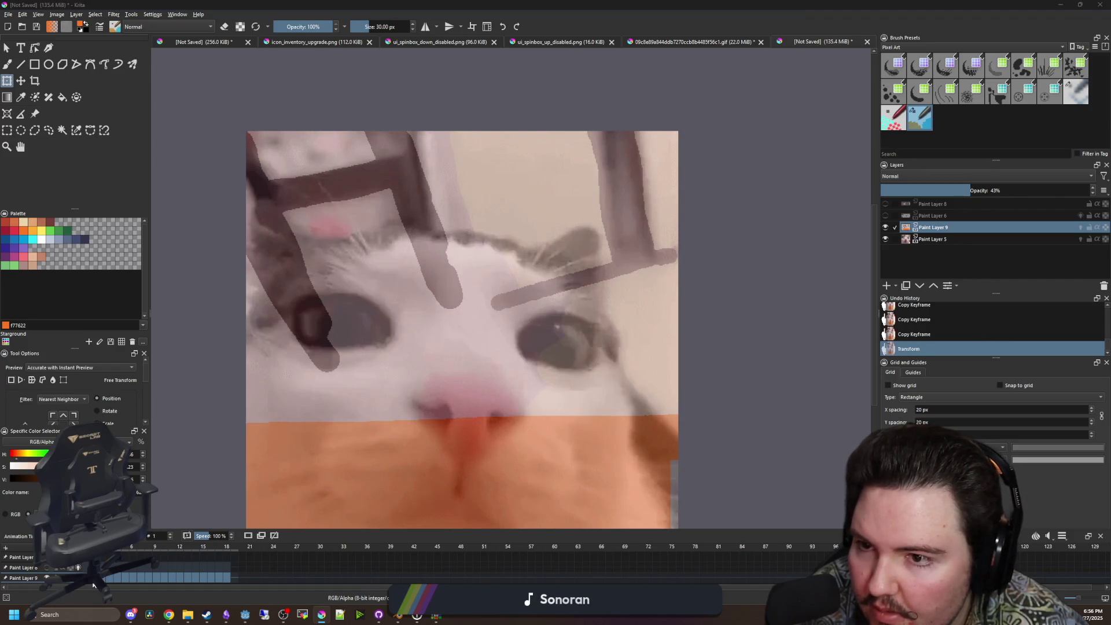
{"action": "key", "text": "Left"}
{"action": "key", "text": "Right"}
{"action": "key", "text": "Right"}
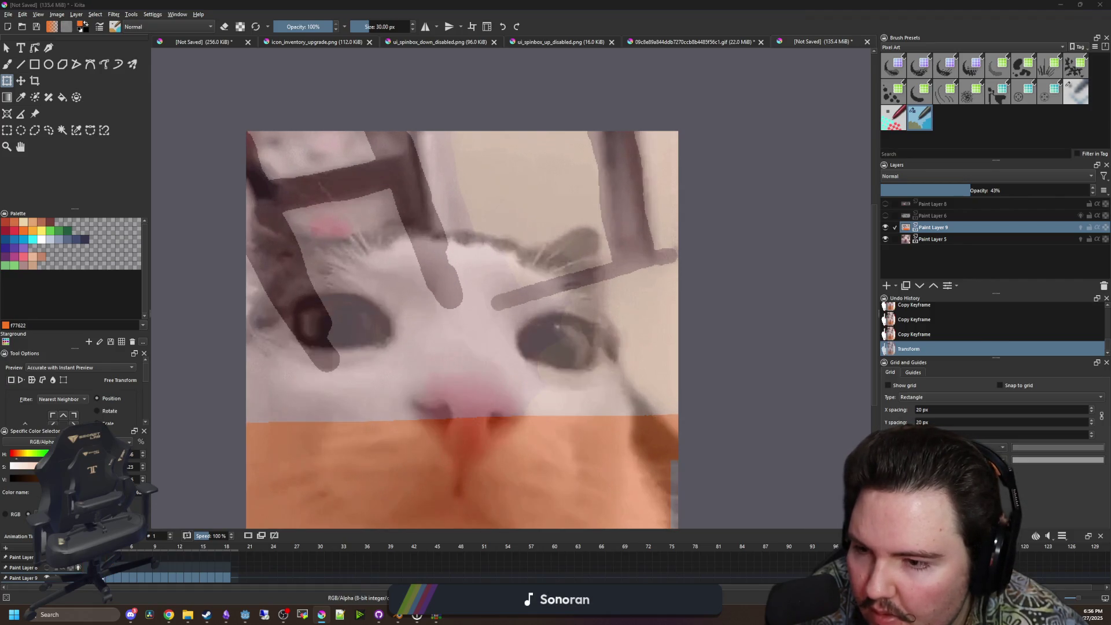
{"action": "key", "text": "Right"}
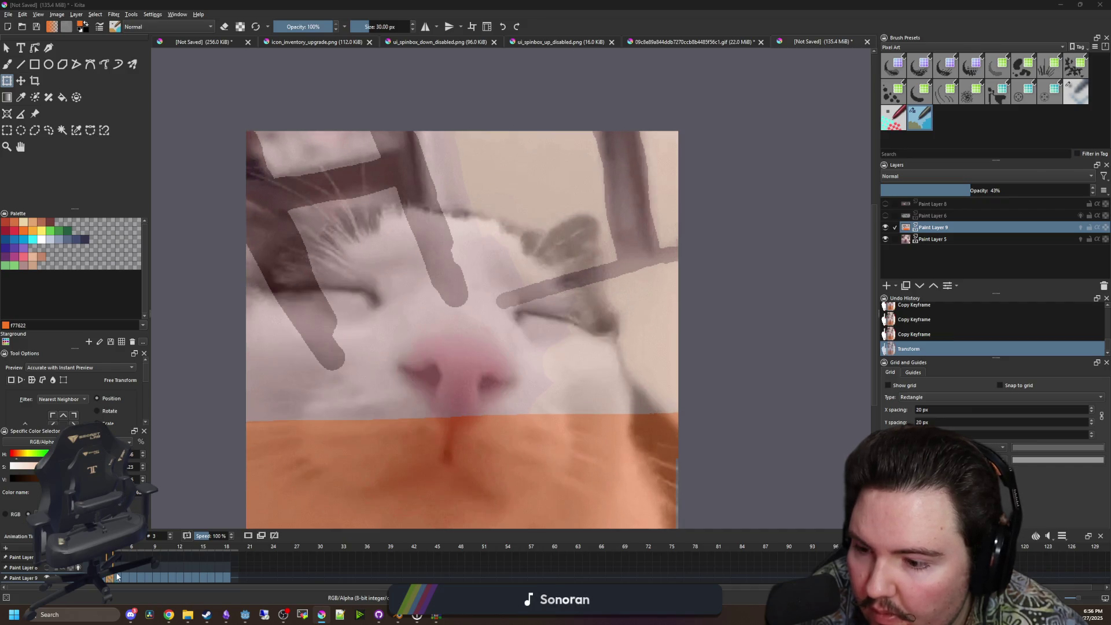
{"action": "key", "text": "Right"}
{"action": "key", "text": "Right"}
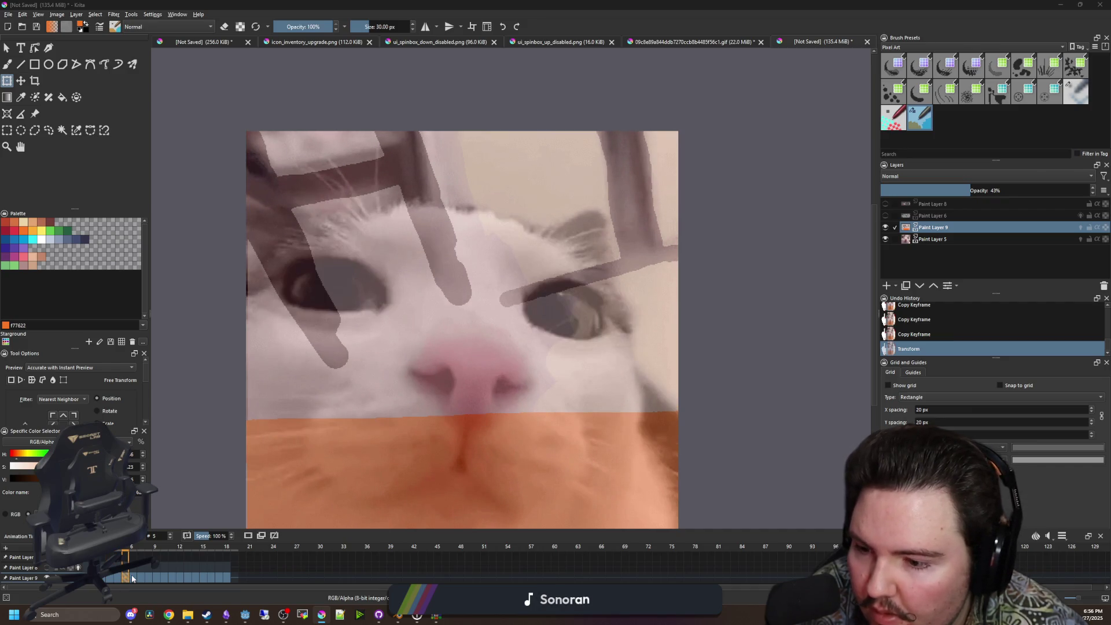
{"action": "key", "text": "Right"}
{"action": "key", "text": "Right"}
{"action": "key", "text": "Right"}
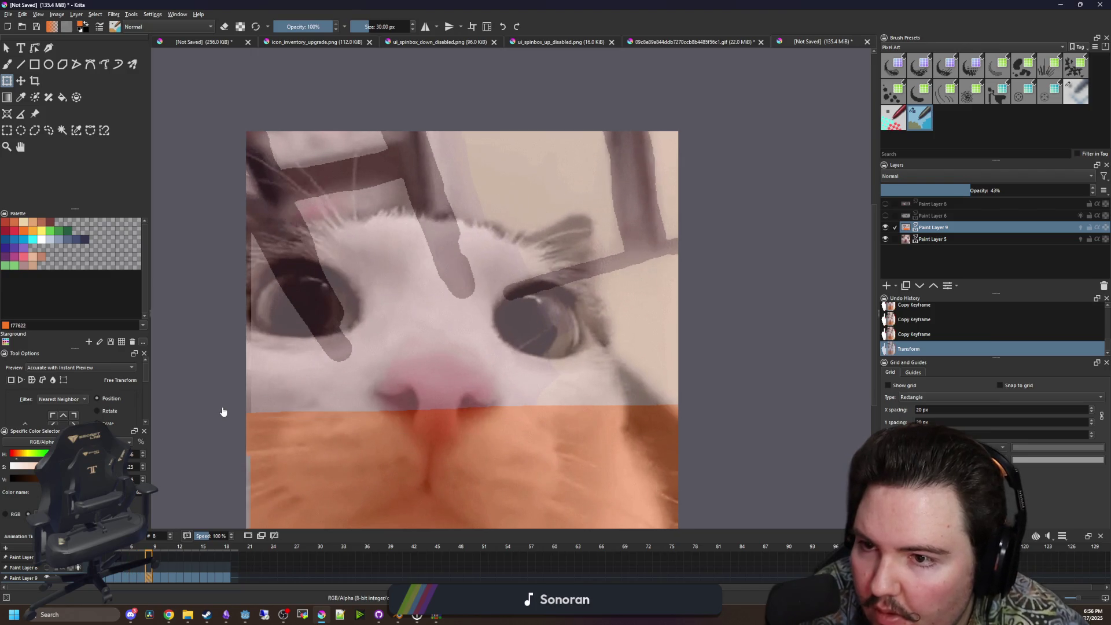
{"action": "key", "text": "Right"}
{"action": "key", "text": "Right"}
{"action": "key", "text": "Right"}
{"action": "key", "text": "Right"}
{"action": "key", "text": "Right"}
{"action": "key", "text": "Right"}
{"action": "key", "text": "Right"}
{"action": "key", "text": "Right"}
{"action": "key", "text": "Right"}
{"action": "key", "text": "Right"}
{"action": "key", "text": "Right"}
{"action": "key", "text": "Right"}
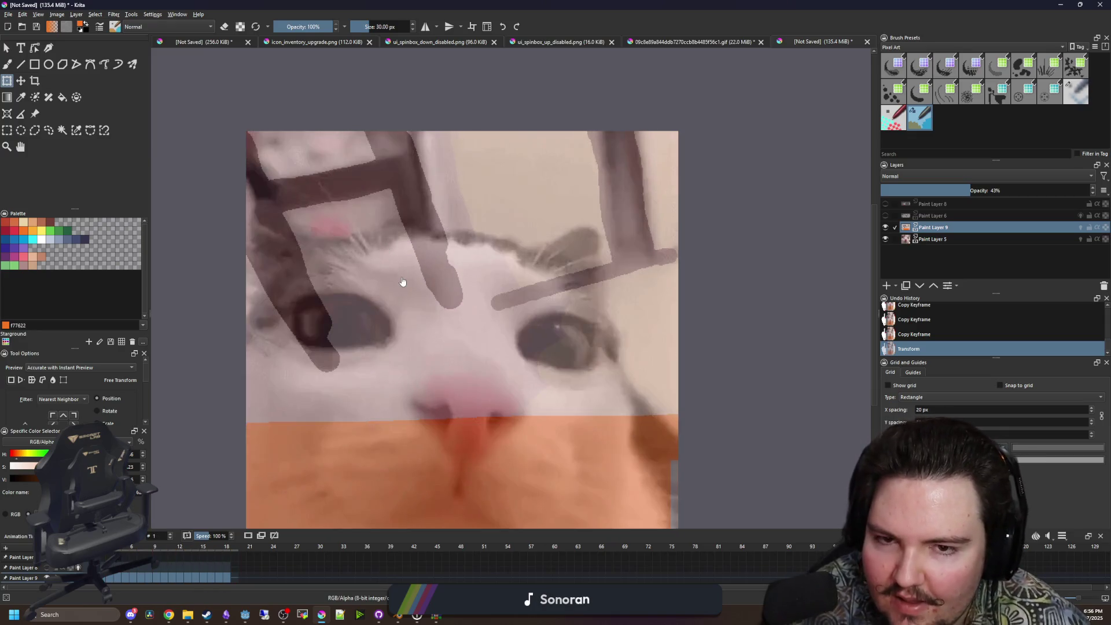
{"action": "scroll", "coordinate": [403, 282], "scroll_direction": "down", "scroll_amount": 2}
{"action": "key", "text": "Right"}
{"action": "key", "text": "Right"}
{"action": "key", "text": "Right"}
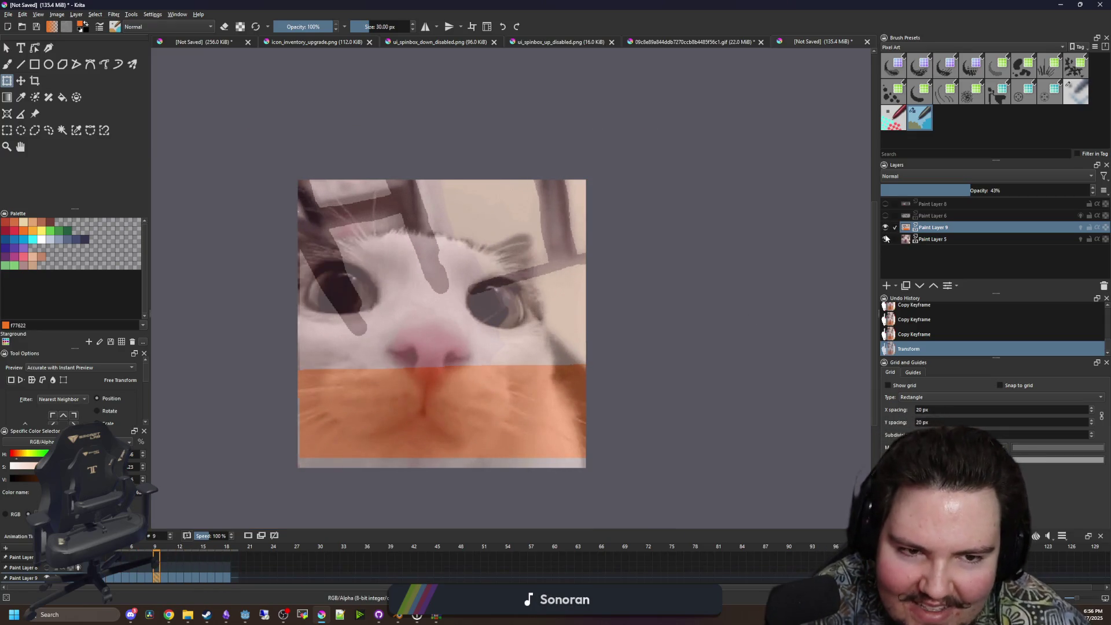
{"action": "left_click", "coordinate": [885, 239]}
Raise Paint Layer 9 to 100% opacity and pick the Fill tool, starting from the first frame.
{"action": "left_click_drag", "start_coordinate": [986, 190], "coordinate": [1093, 190]}
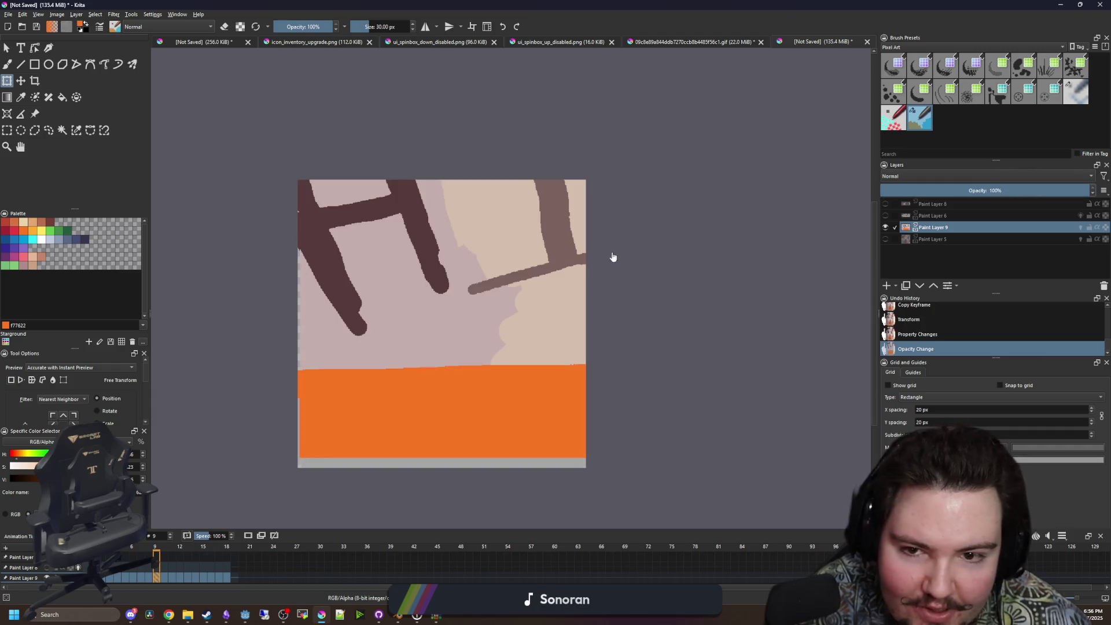
{"action": "key", "text": "Right"}
{"action": "key", "text": "Right"}
{"action": "key", "text": "Right"}
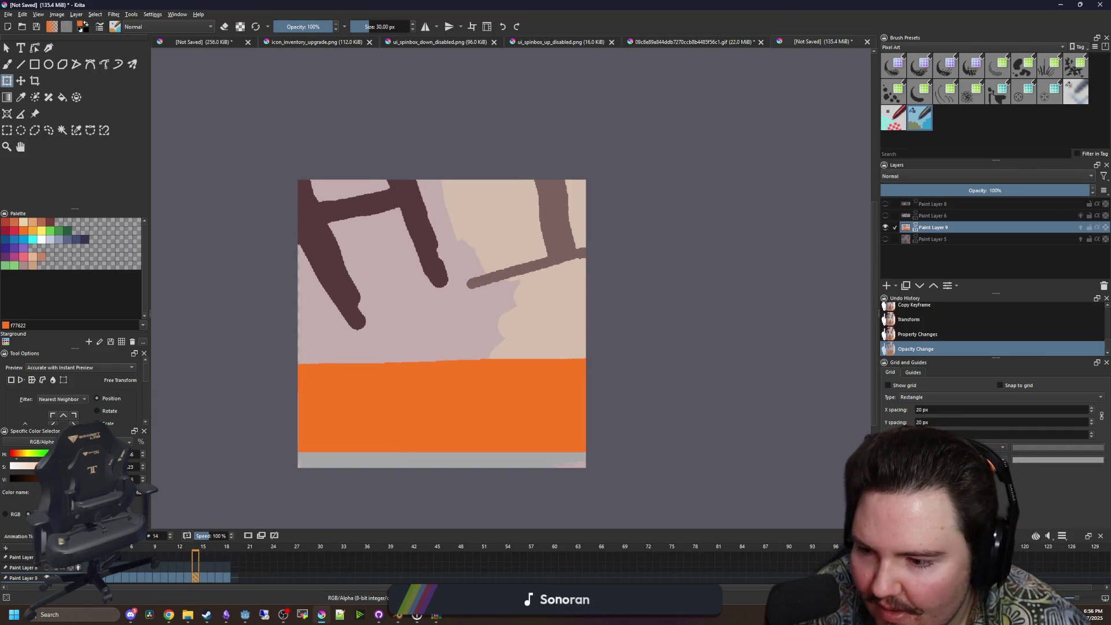
{"action": "key", "text": "Home"}
{"action": "scroll", "coordinate": [446, 350], "scroll_direction": "up", "scroll_amount": 1}
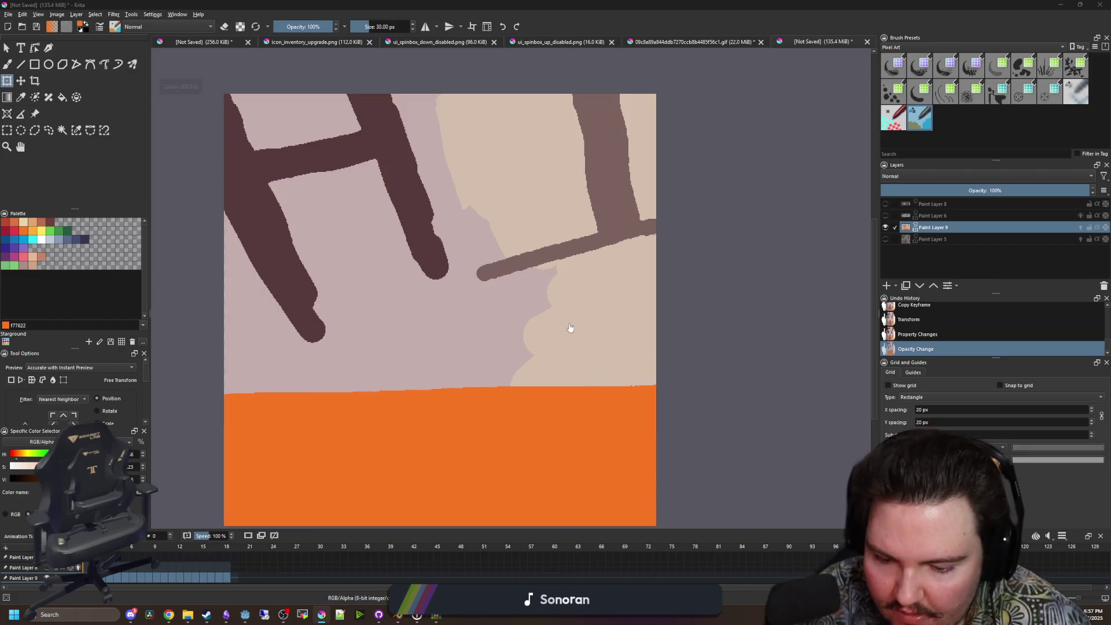
{"action": "key", "text": "f"}
{"action": "scroll", "coordinate": [422, 285], "scroll_direction": "down", "scroll_amount": 1}
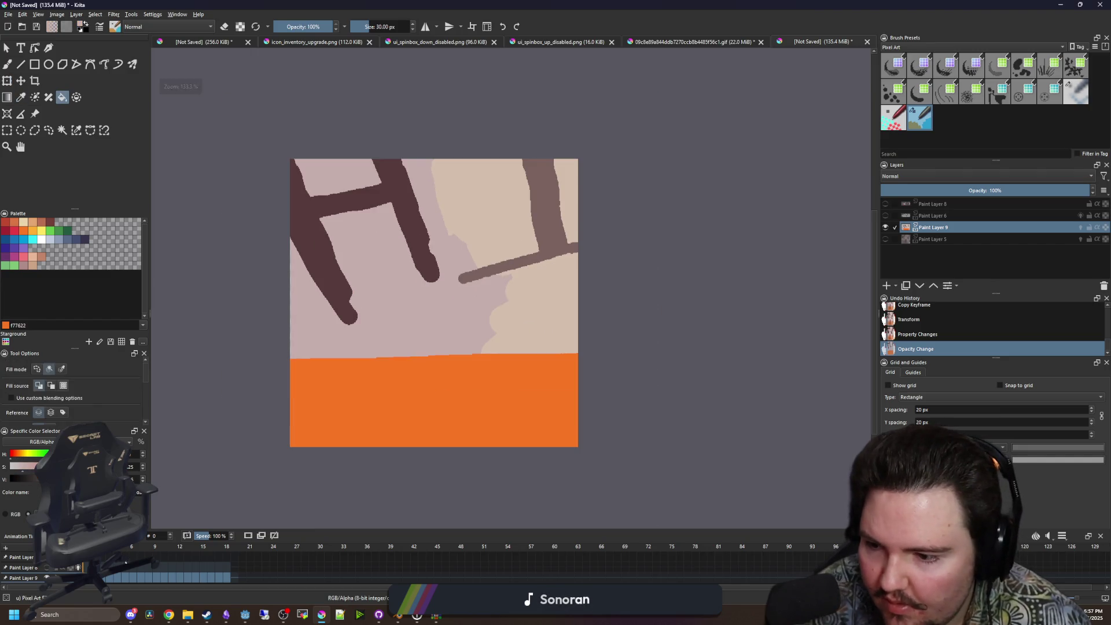
{"action": "scroll", "coordinate": [332, 381], "scroll_direction": "up", "scroll_amount": 1}
{"action": "key", "text": "Right"}
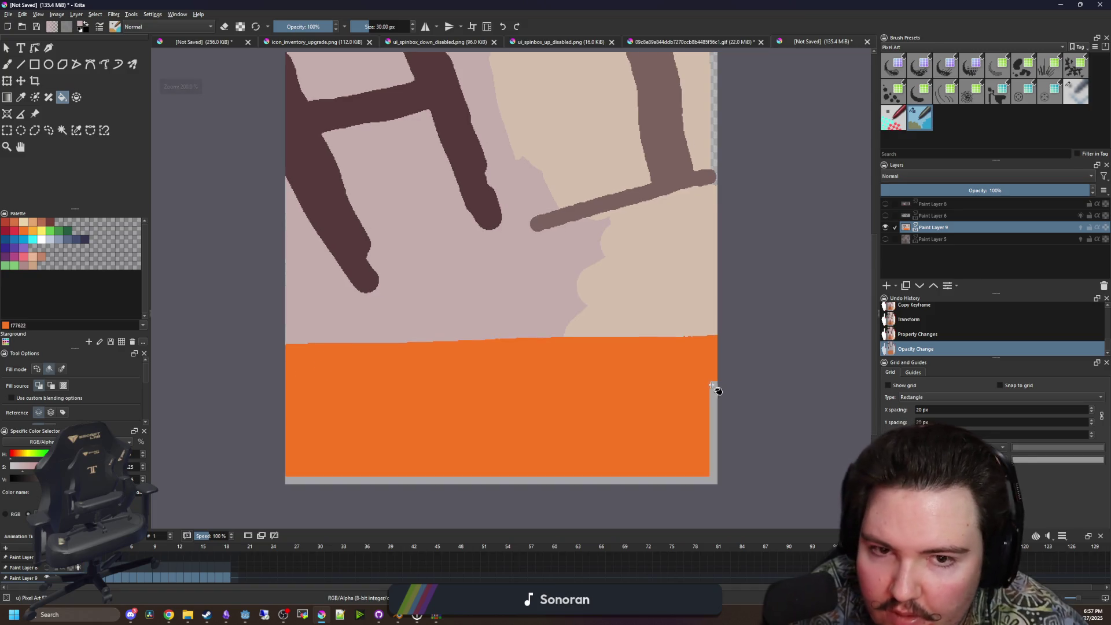
Flood-fill the transparent edge strips on successive animation frames.
{"action": "left_click", "coordinate": [62, 369]}
{"action": "left_click", "coordinate": [712, 393]}
{"action": "left_click", "coordinate": [713, 135]}
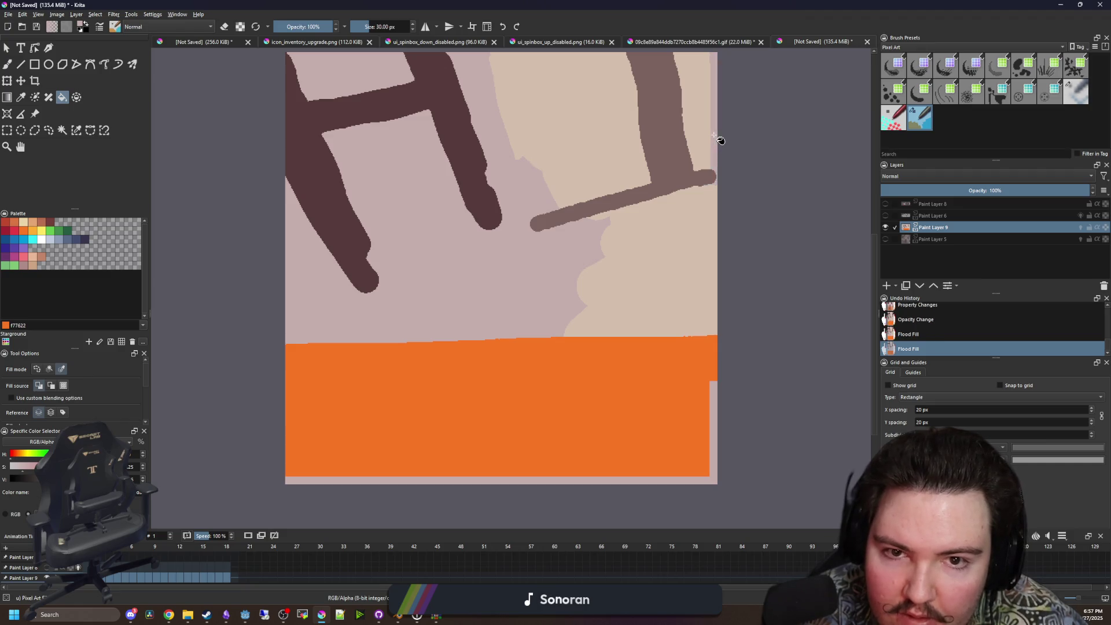
{"action": "key", "text": "Right"}
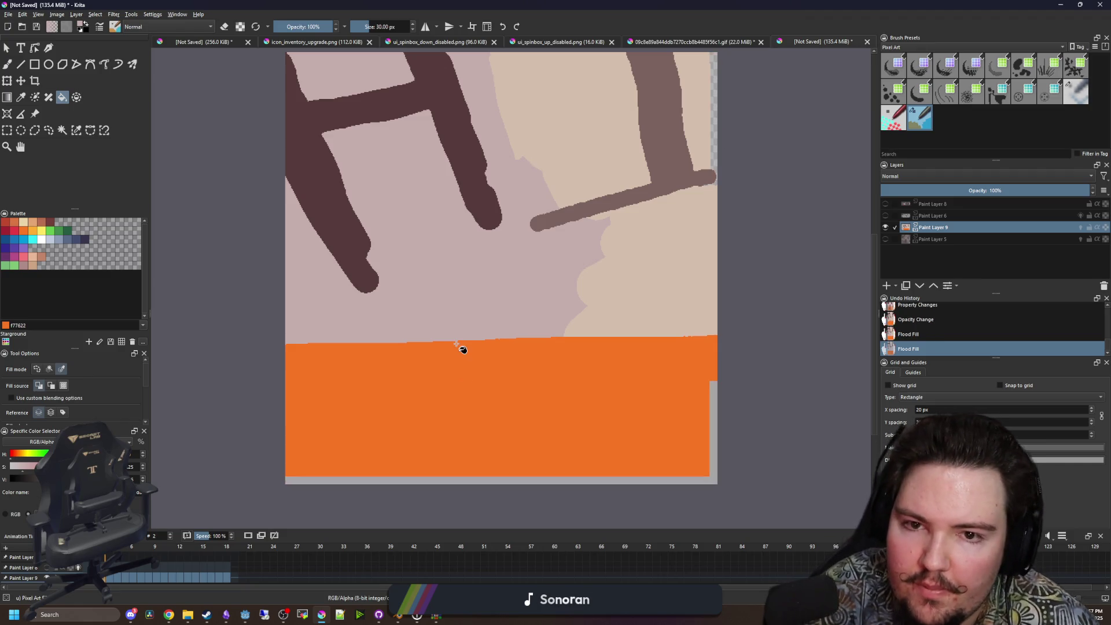
{"action": "left_click", "coordinate": [712, 158]}
{"action": "key", "text": "Right"}
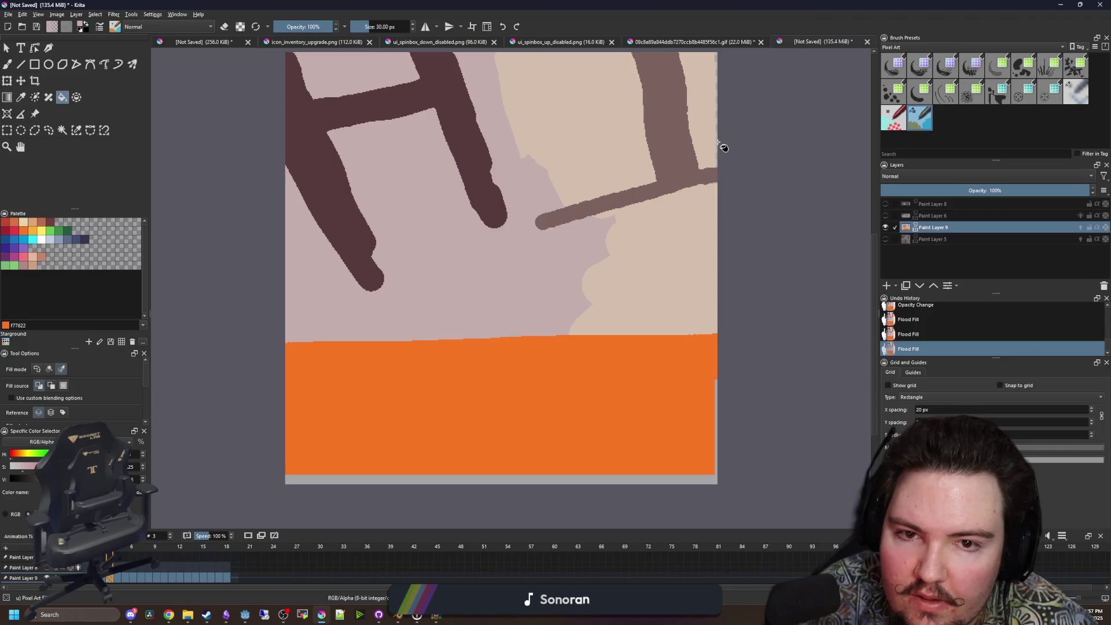
{"action": "key", "text": "Right"}
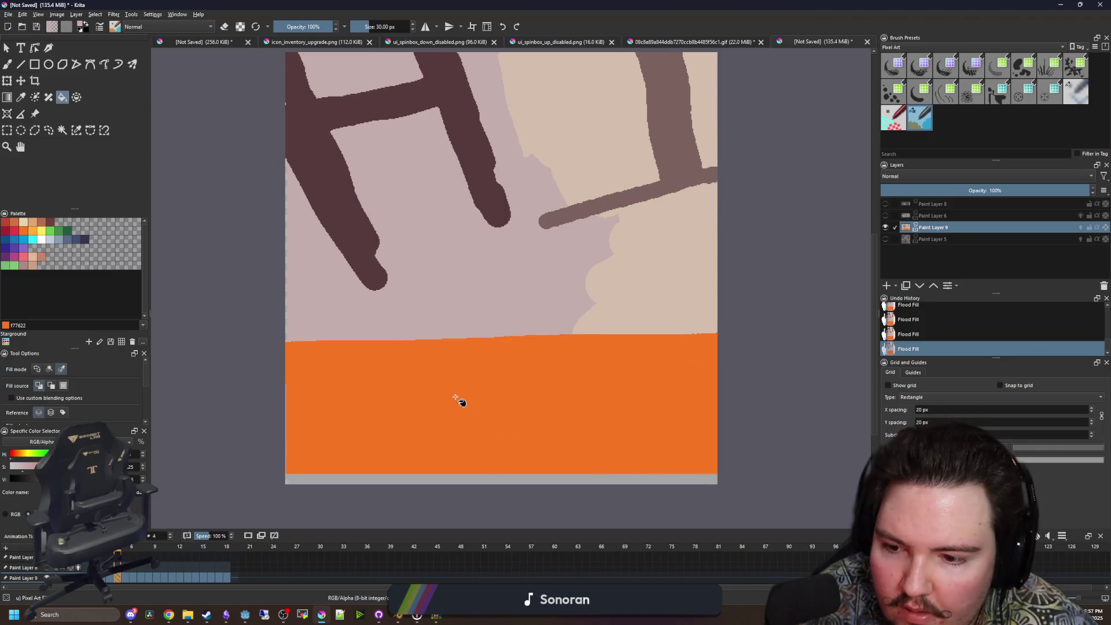
Step through the later frames to check the fills, viewing the image at 100% zoom.
{"action": "scroll", "coordinate": [279, 398], "scroll_direction": "up", "scroll_amount": 5}
{"action": "scroll", "coordinate": [330, 289], "scroll_direction": "down", "scroll_amount": 2}
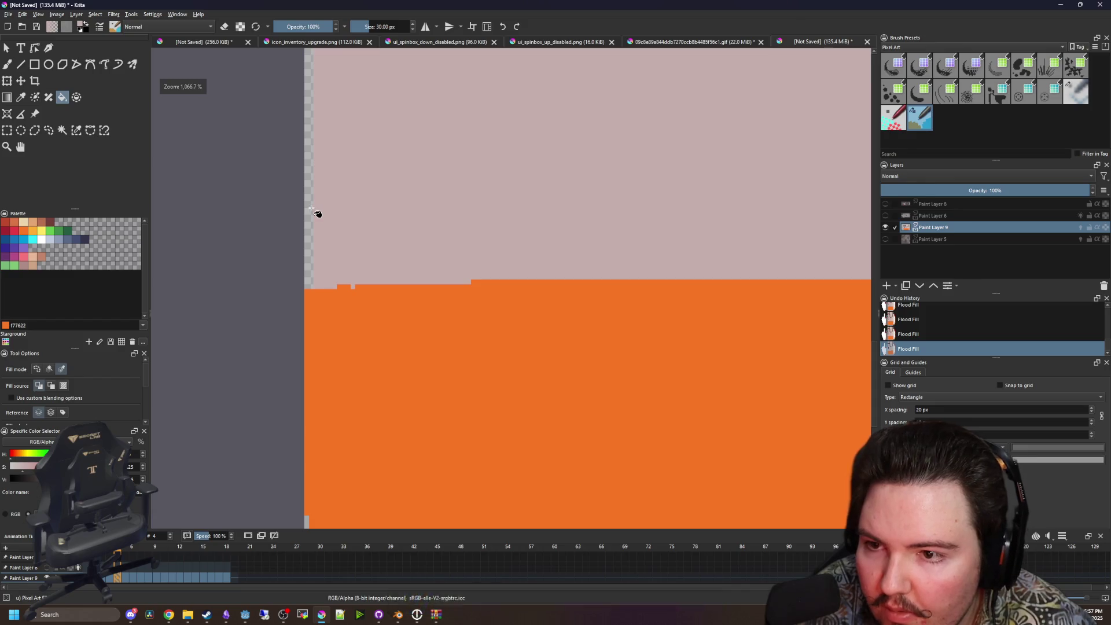
{"action": "scroll", "coordinate": [261, 322], "scroll_direction": "down", "scroll_amount": 3}
{"action": "key", "text": "Right"}
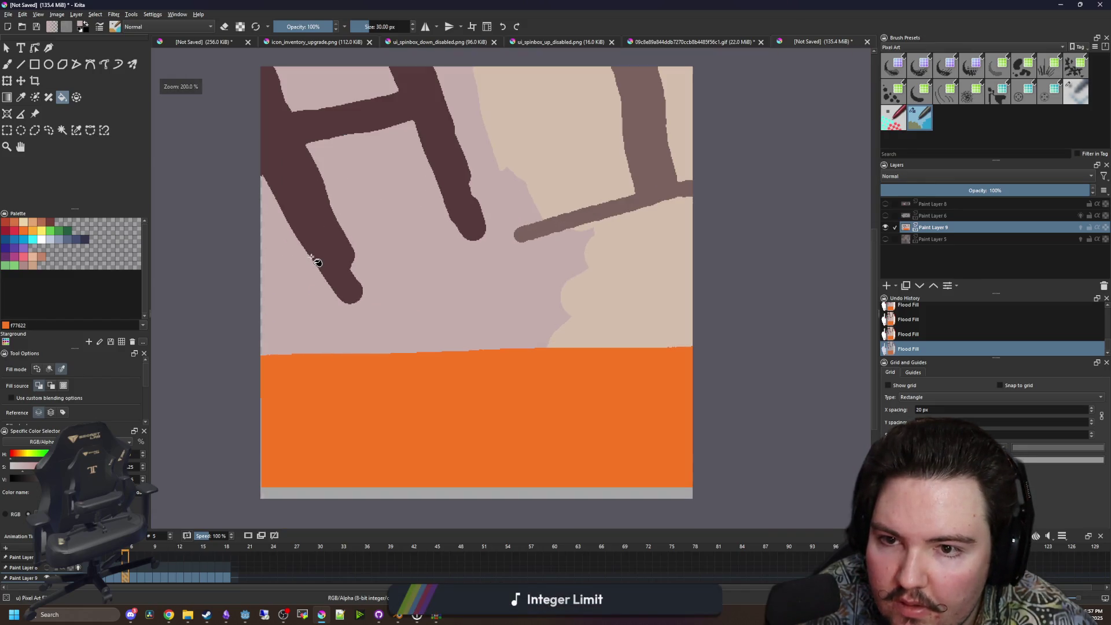
{"action": "scroll", "coordinate": [272, 238], "scroll_direction": "up", "scroll_amount": 4}
{"action": "key", "text": "Right"}
{"action": "key", "text": "Right"}
{"action": "key", "text": "Right"}
{"action": "key", "text": "Right"}
{"action": "key", "text": "Right"}
{"action": "key", "text": "Right"}
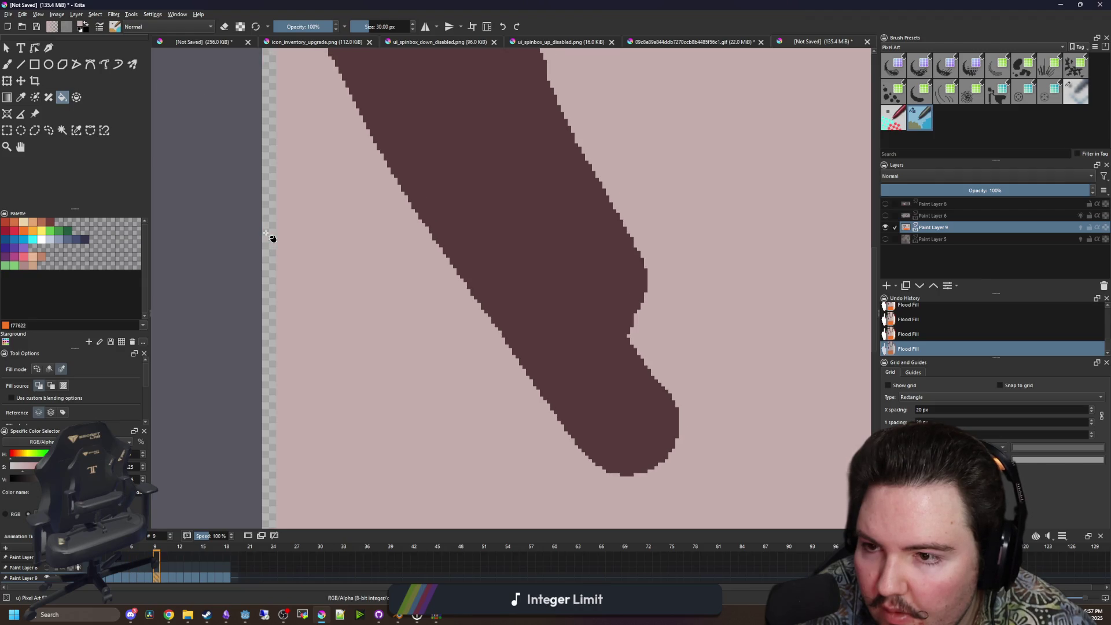
{"action": "key", "text": "Right"}
{"action": "key", "text": "Right"}
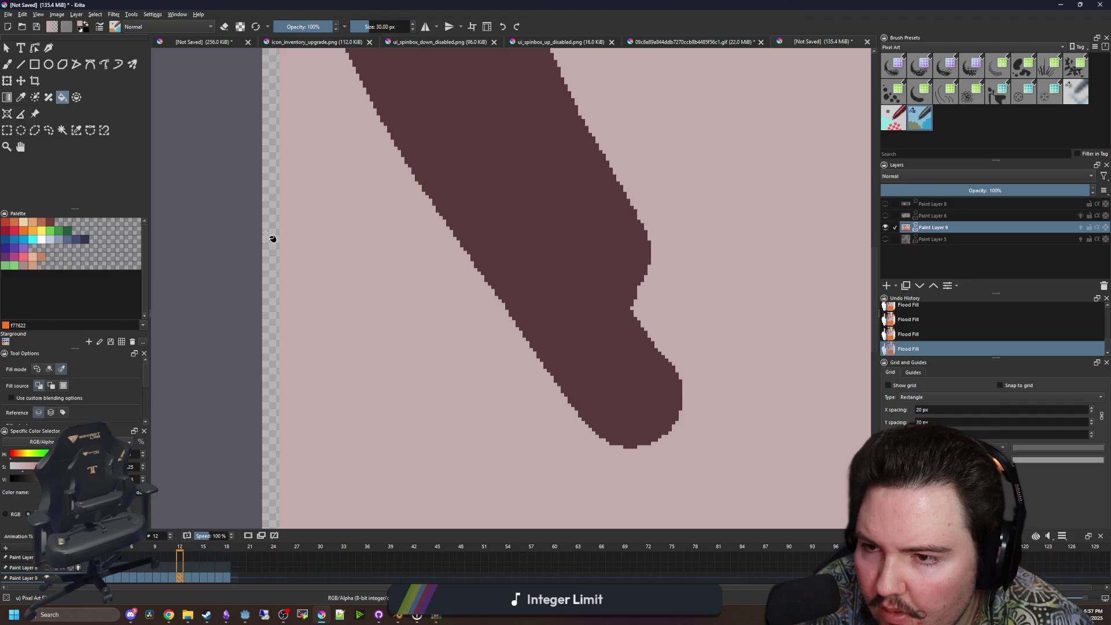
{"action": "key", "text": "Right"}
{"action": "key", "text": "Right"}
{"action": "key", "text": "Right"}
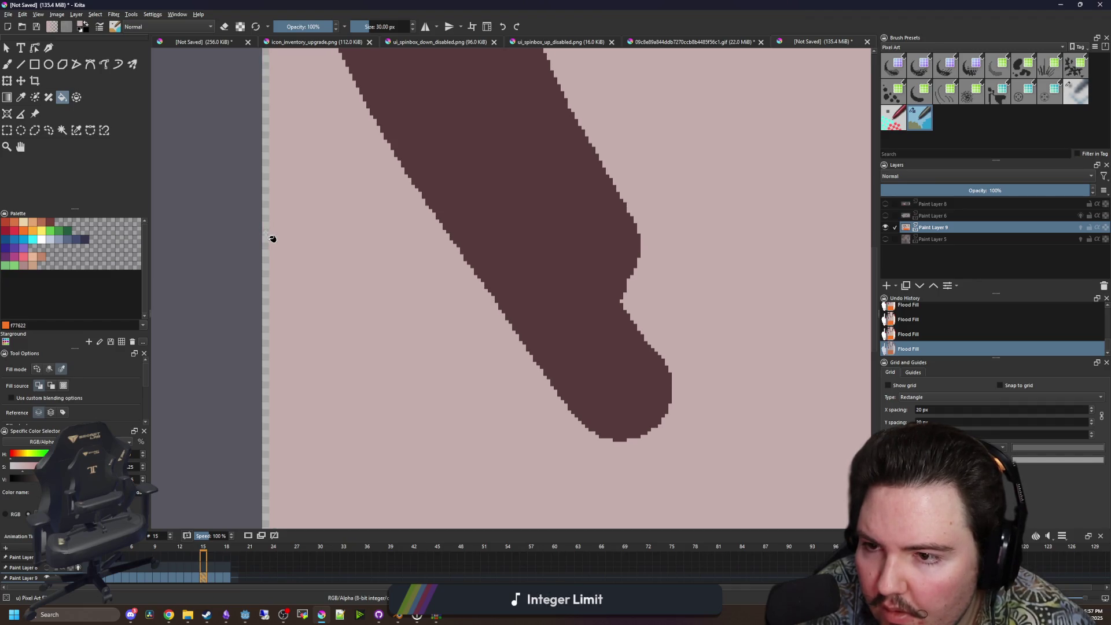
{"action": "key", "text": "Right"}
{"action": "key", "text": "Right"}
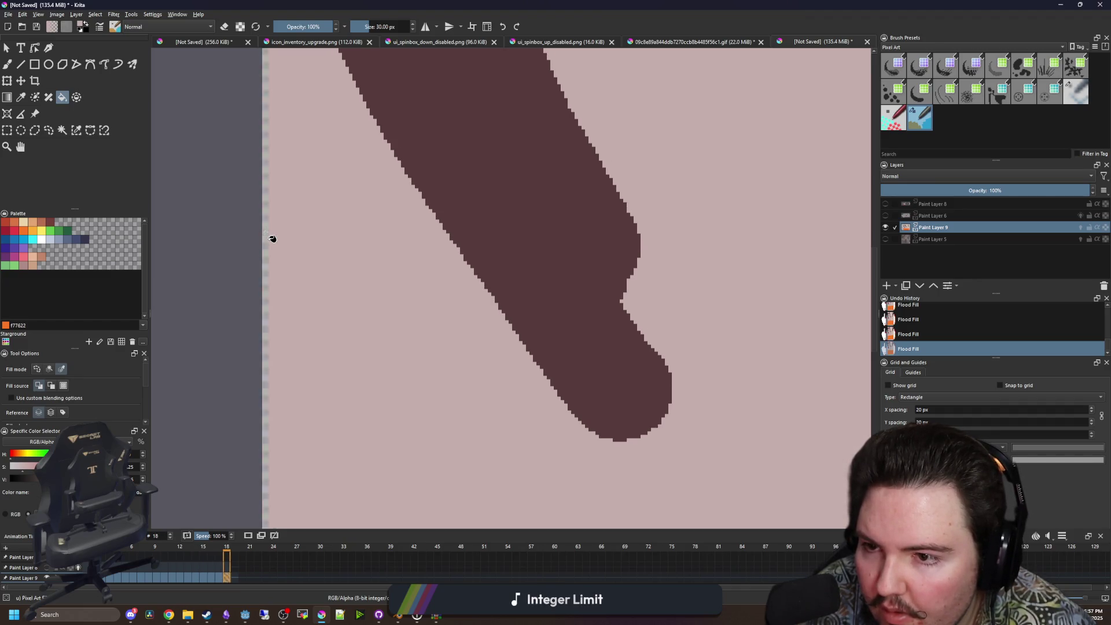
{"action": "key", "text": "1"}
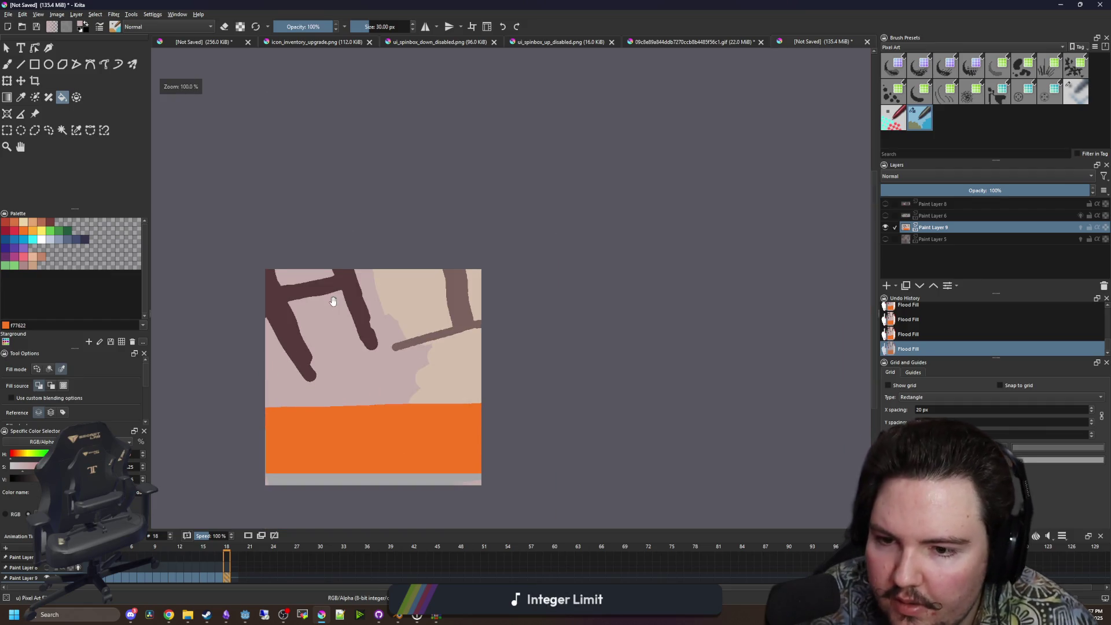
{"action": "key", "text": "Left"}
{"action": "key", "text": "Left"}
{"action": "key", "text": "Left"}
{"action": "scroll", "coordinate": [350, 355], "scroll_direction": "up", "scroll_amount": 1}
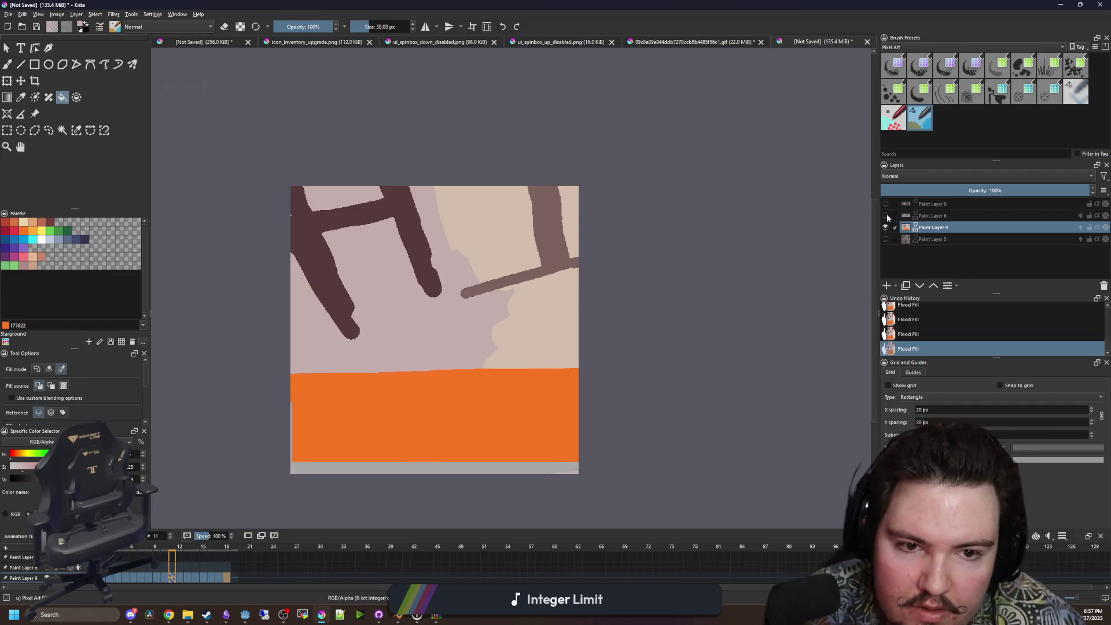
Show the face drawing on Paint Layer 6 and zoom out over the canvas.
{"action": "left_click", "coordinate": [885, 215]}
{"action": "scroll", "coordinate": [587, 266], "scroll_direction": "down", "scroll_amount": 2}
{"action": "key", "text": "Left"}
{"action": "key", "text": "Left"}
{"action": "key", "text": "Left"}
{"action": "key", "text": "Right"}
{"action": "key", "text": "Right"}
{"action": "key", "text": "Right"}
{"action": "scroll", "coordinate": [575, 254], "scroll_direction": "down", "scroll_amount": 3}
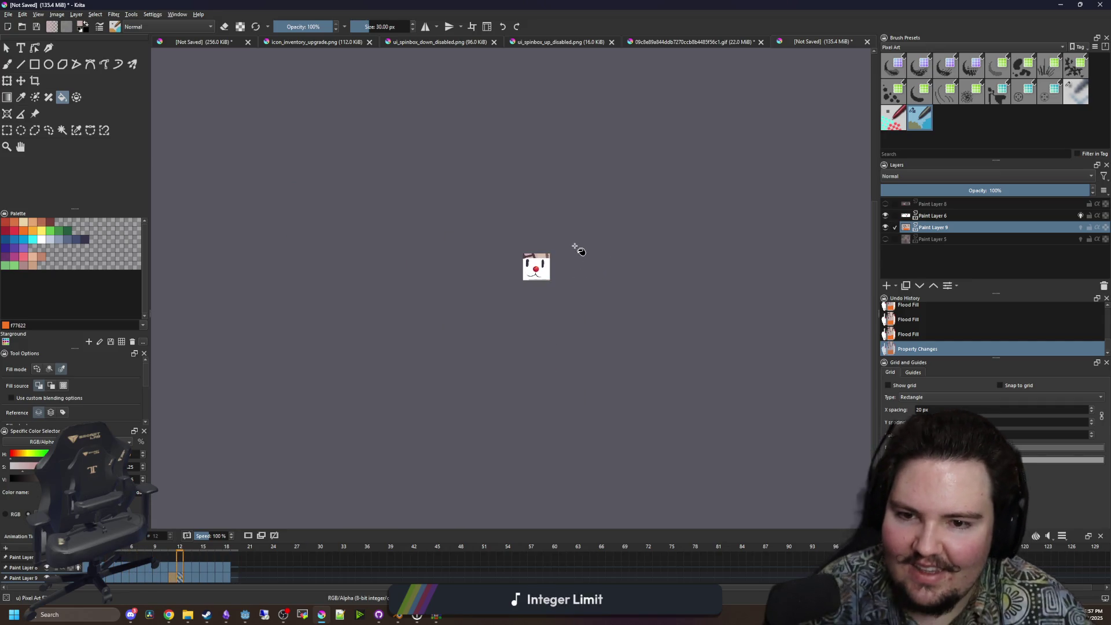
{"action": "scroll", "coordinate": [536, 261], "scroll_direction": "up", "scroll_amount": 1}
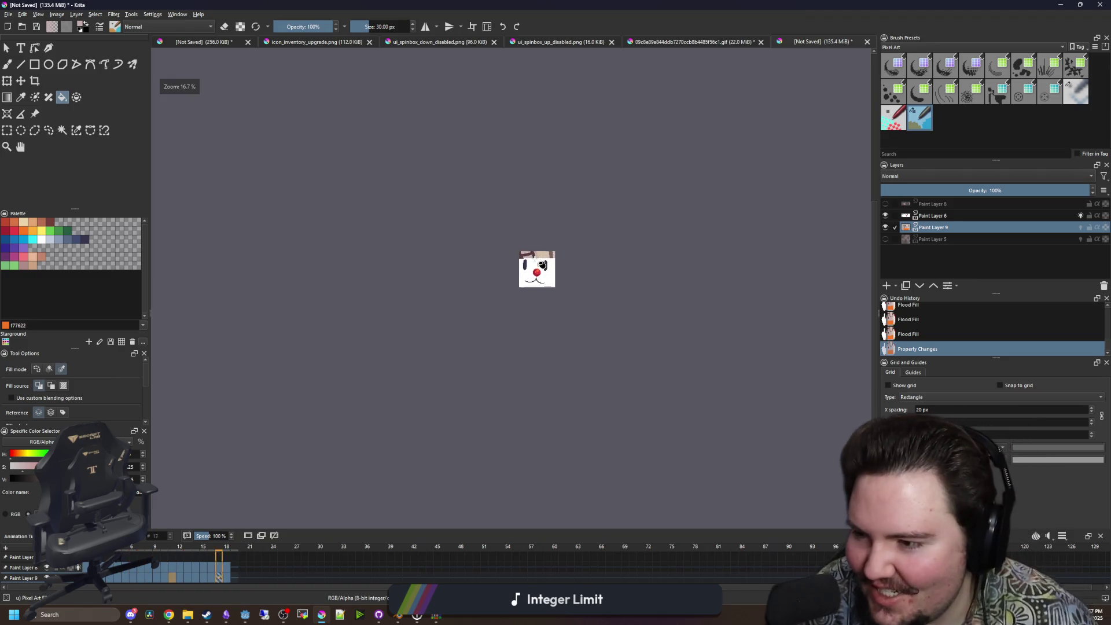
{"action": "scroll", "coordinate": [534, 259], "scroll_direction": "up", "scroll_amount": 5}
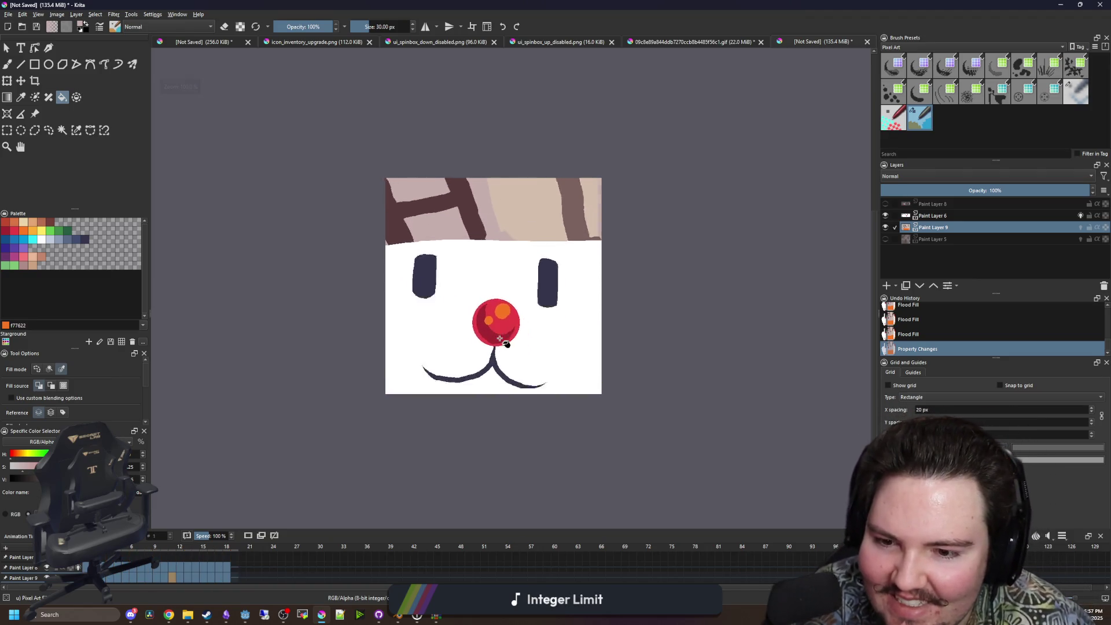
{"action": "scroll", "coordinate": [506, 343], "scroll_direction": "up", "scroll_amount": 1}
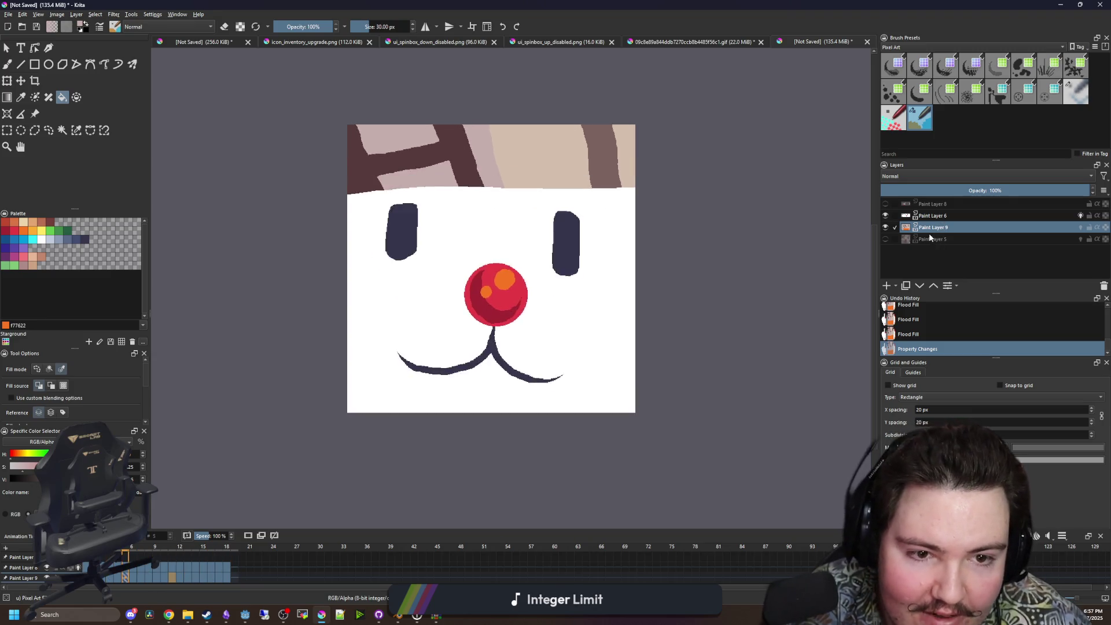
Turn off onion skinning and paint orange along the bottom edge on frame 3 with the brush.
{"action": "left_click", "coordinate": [35, 230]}
{"action": "left_click", "coordinate": [103, 559]}
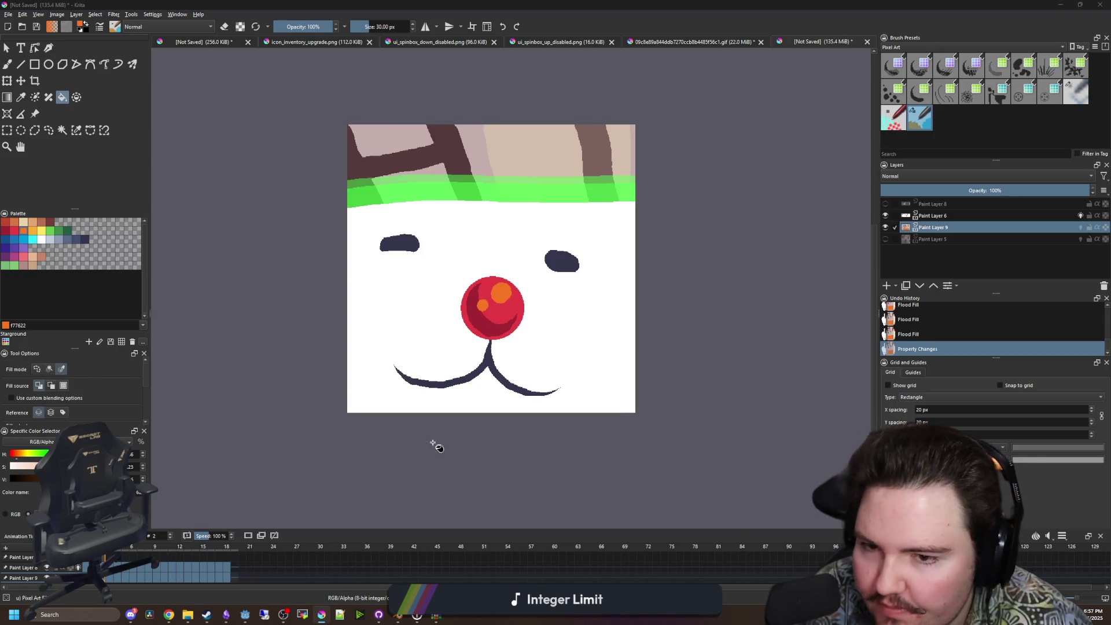
{"action": "key", "text": "period"}
{"action": "key", "text": "period"}
{"action": "key", "text": "b"}
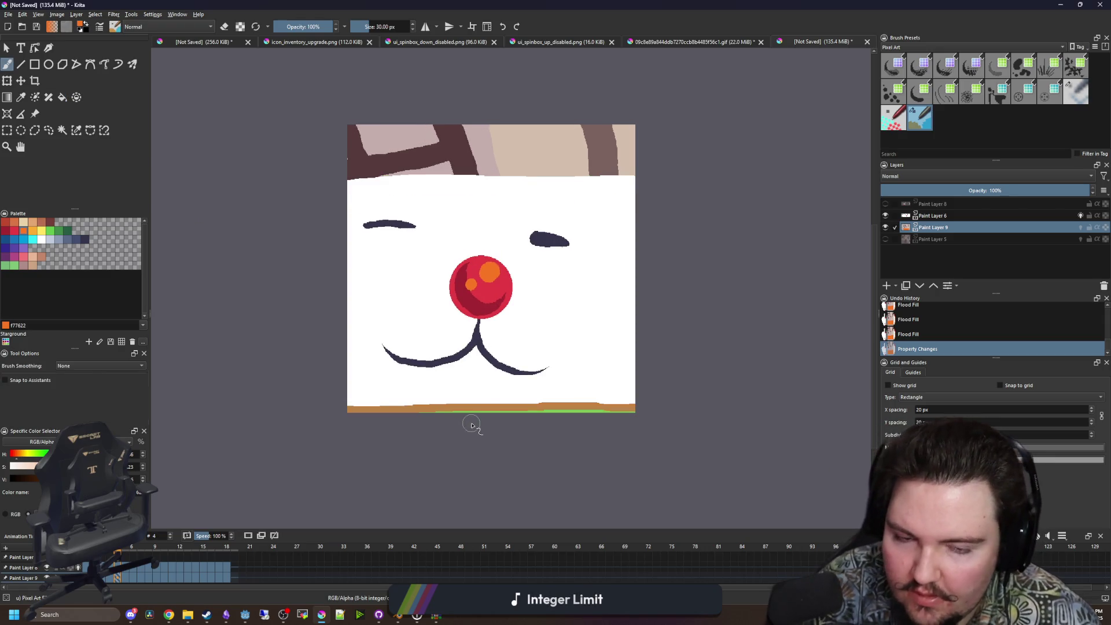
{"action": "key", "text": "period"}
{"action": "left_click", "coordinate": [1080, 227]}
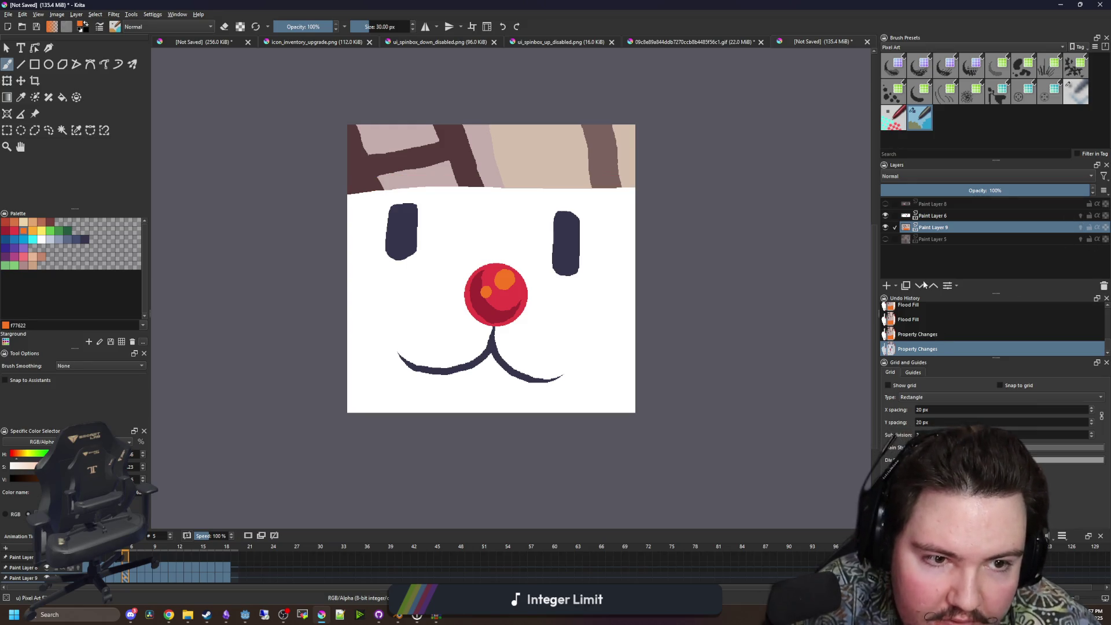
{"action": "key", "text": "comma"}
{"action": "key", "text": "comma"}
{"action": "key", "text": "space"}
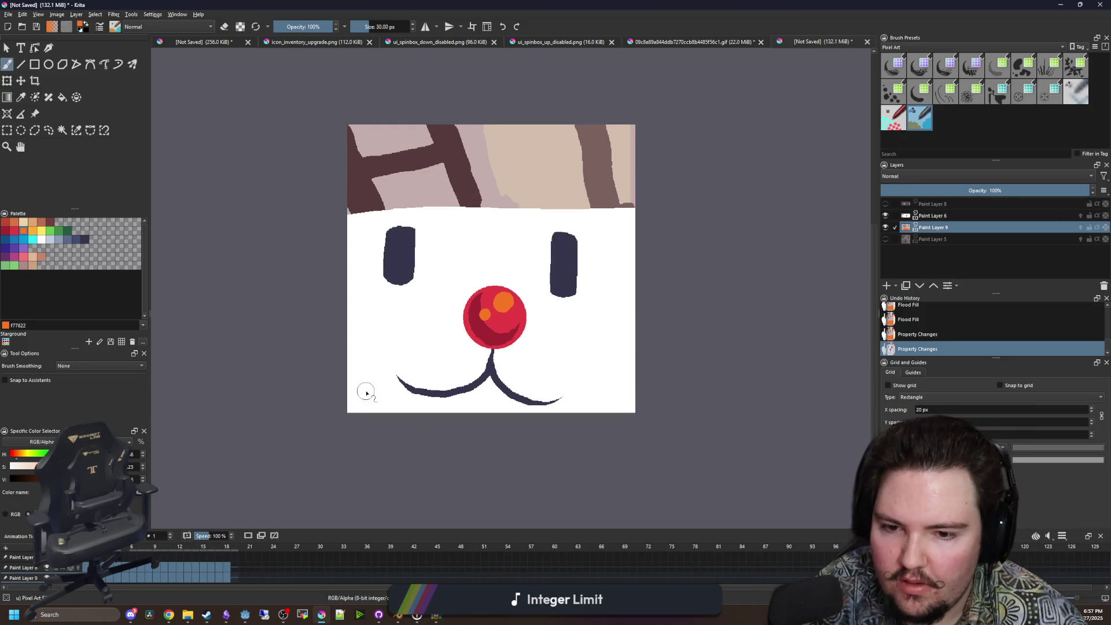
{"action": "key", "text": "space"}
{"action": "mouse_move", "coordinate": [371, 393]}
{"action": "left_mouse_down"}
{"action": "mouse_move", "coordinate": [427, 417]}
{"action": "mouse_move", "coordinate": [687, 389]}
{"action": "left_mouse_up"}
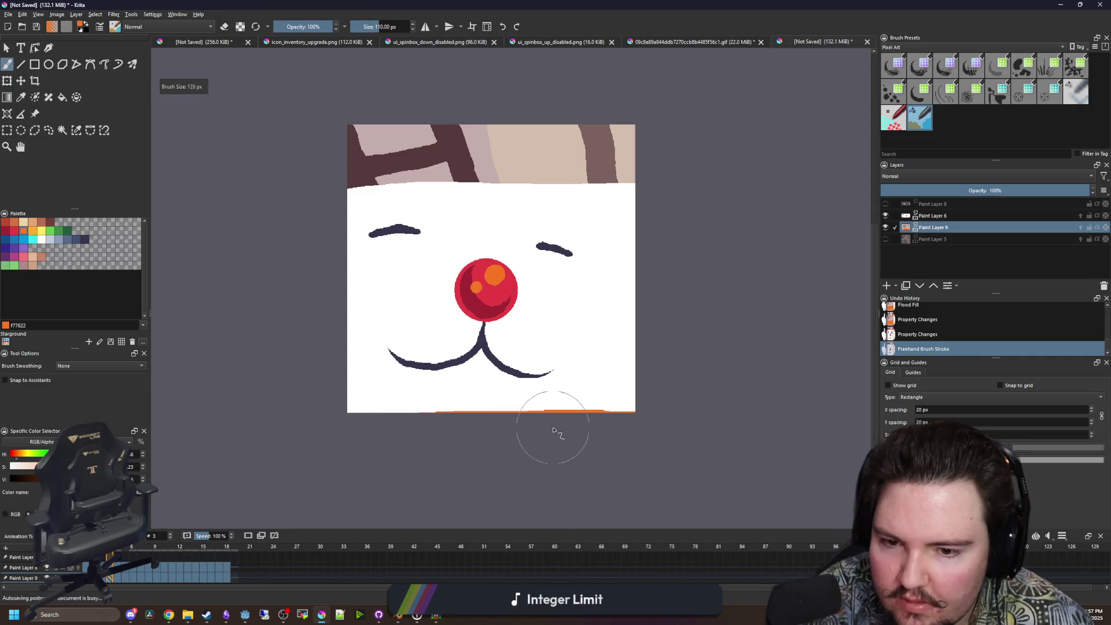
{"action": "left_click_drag", "start_coordinate": [195, 495], "coordinate": [256, 428]}
Step frame by frame through the face animation, zooming to see the whole canvas.
{"action": "key", "text": "comma"}
{"action": "key", "text": "comma"}
{"action": "key", "text": "period"}
{"action": "key", "text": "period"}
{"action": "key", "text": "period"}
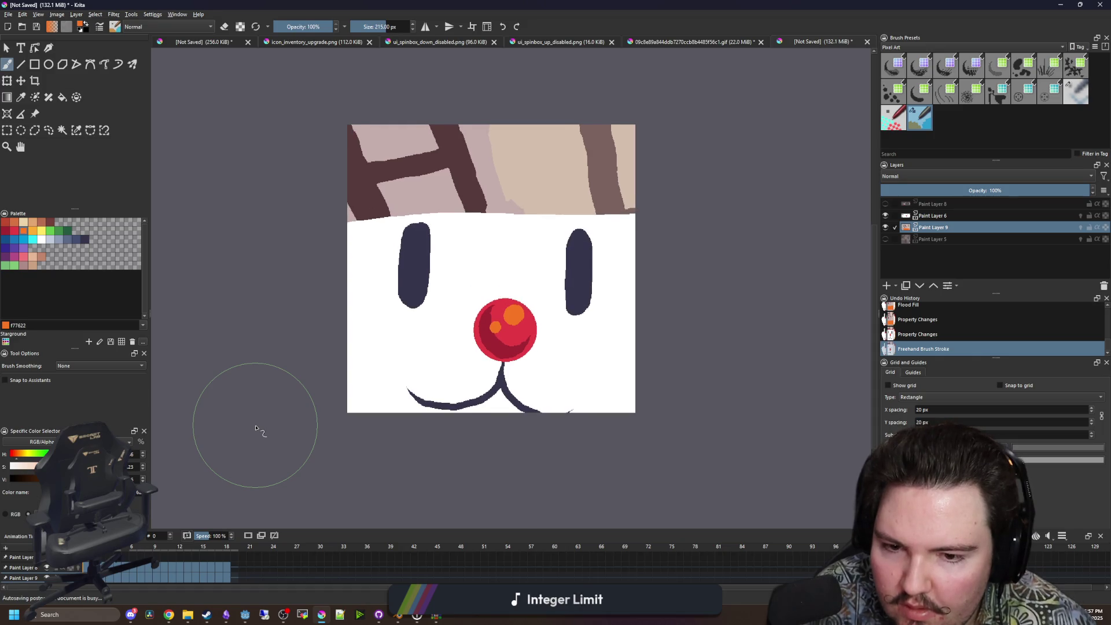
{"action": "key", "text": "period"}
{"action": "key", "text": "period"}
{"action": "key", "text": "period"}
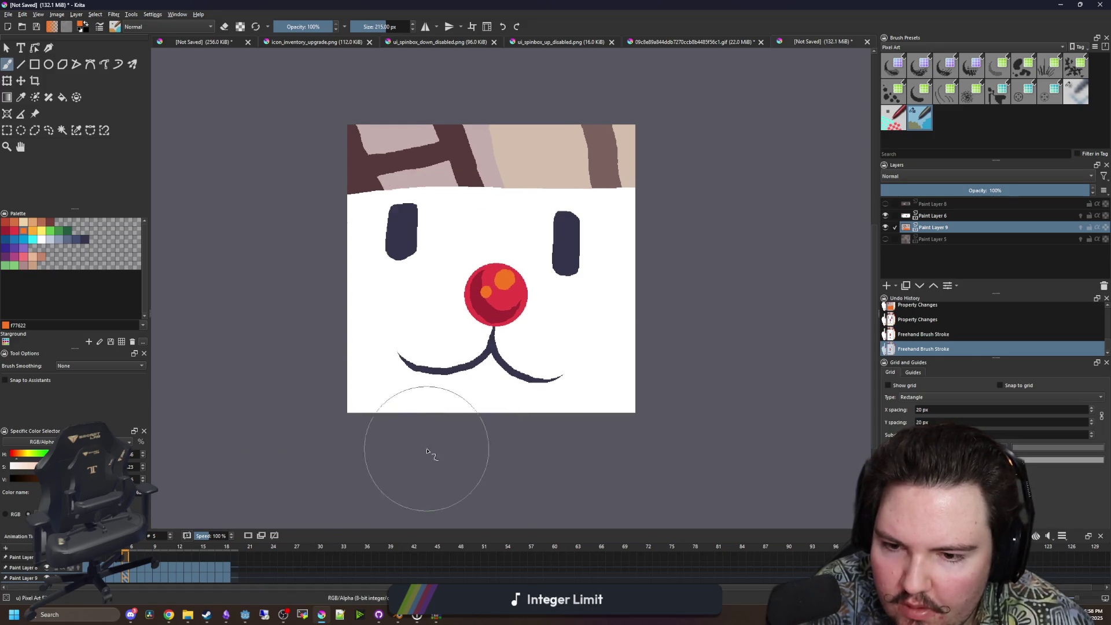
{"action": "key", "text": "period"}
{"action": "key", "text": "period"}
{"action": "key", "text": "period"}
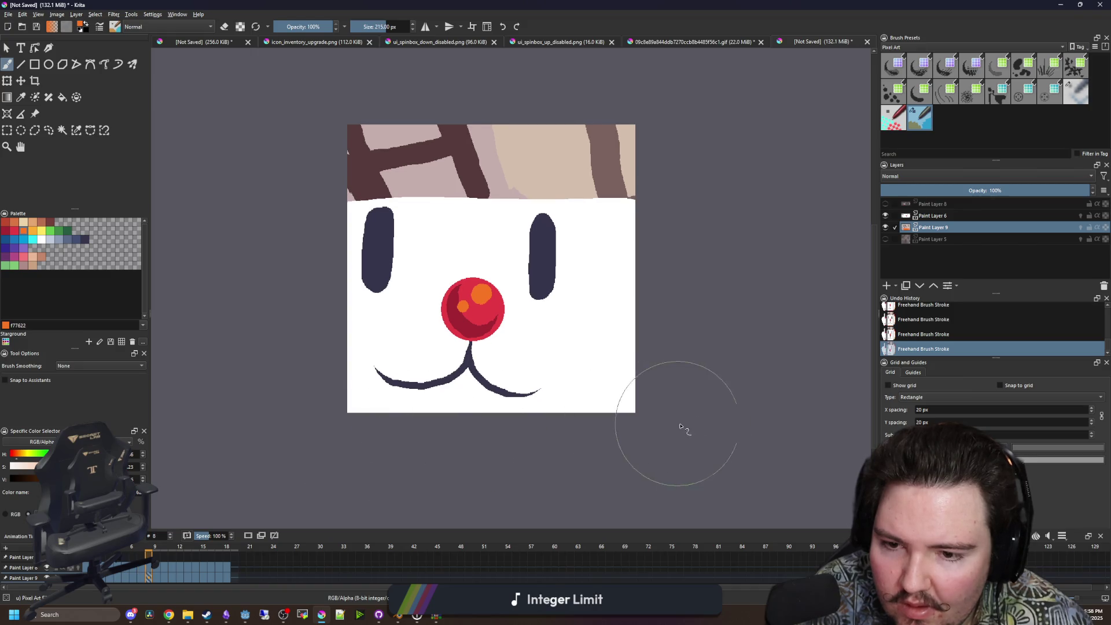
{"action": "key", "text": "period"}
{"action": "key", "text": "period"}
{"action": "key", "text": "period"}
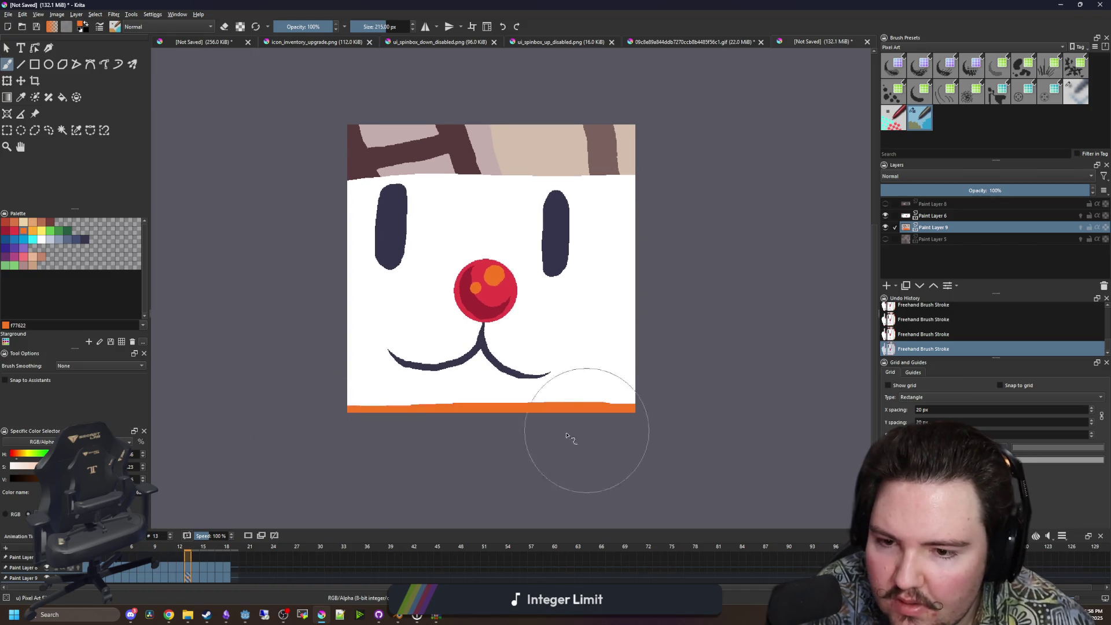
{"action": "key", "text": "period"}
{"action": "key", "text": "period"}
{"action": "key", "text": "period"}
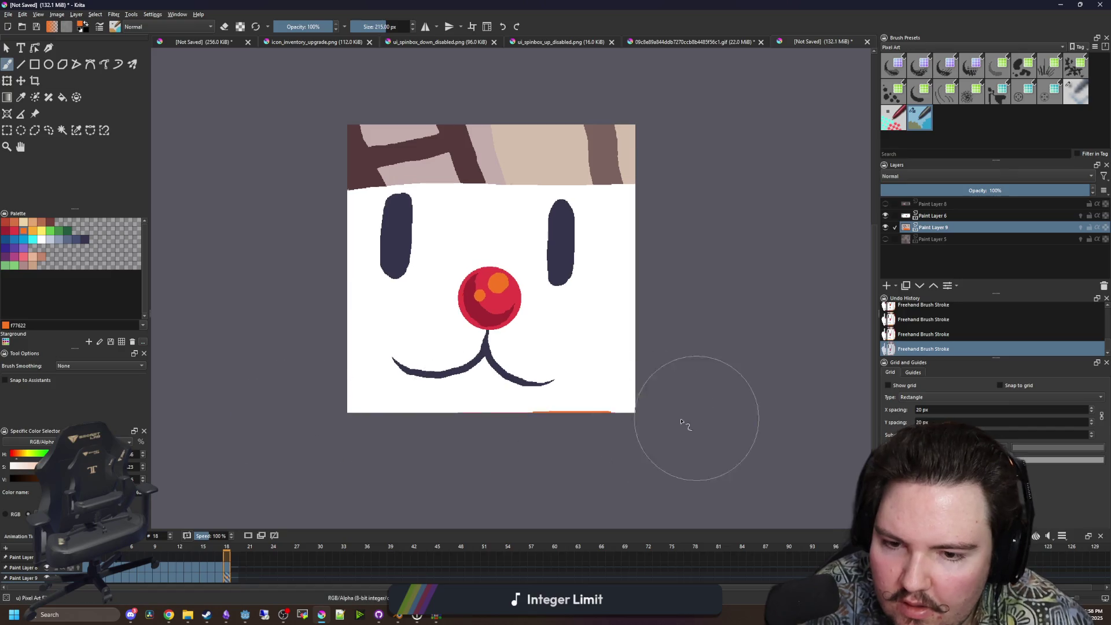
{"action": "key", "text": "period"}
{"action": "key", "text": "period"}
{"action": "key", "text": "period"}
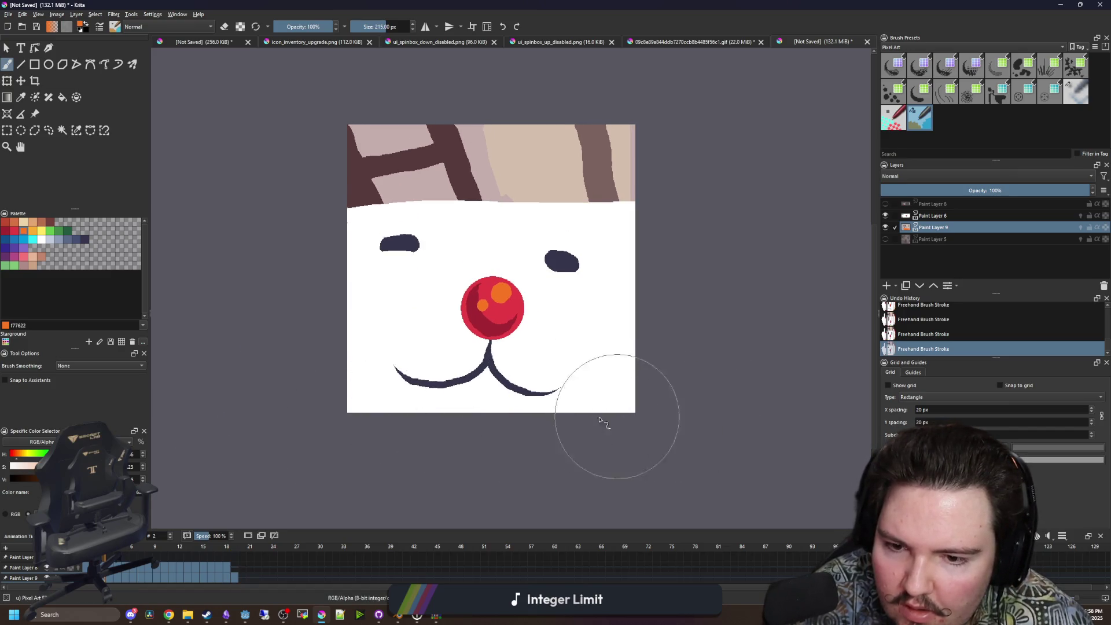
{"action": "key", "text": "period"}
{"action": "key", "text": "period"}
{"action": "key", "text": "period"}
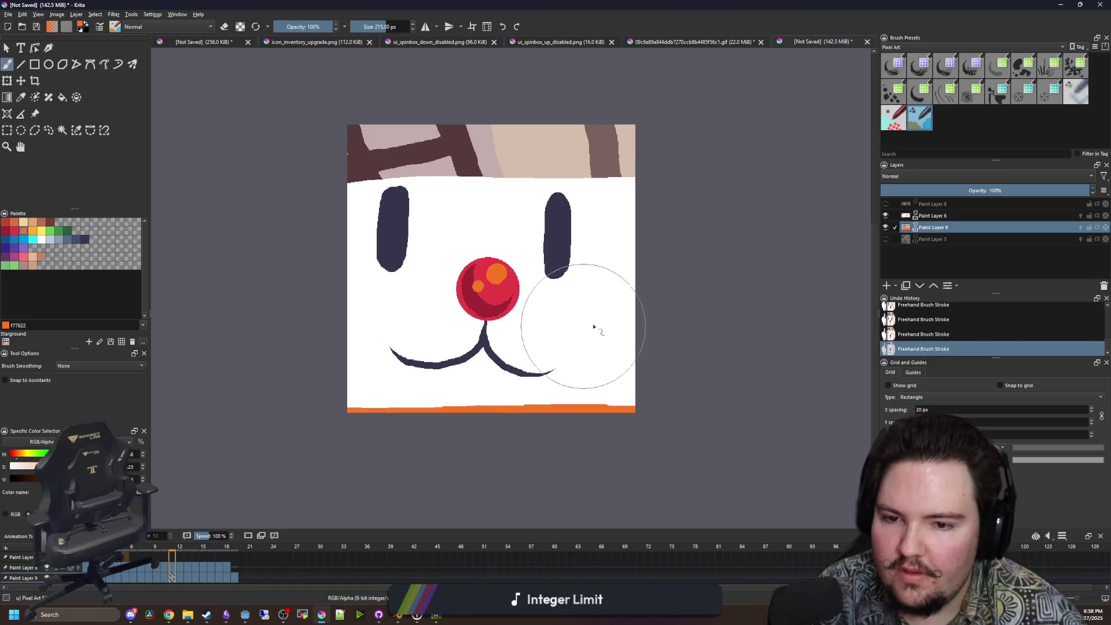
{"action": "scroll", "coordinate": [665, 382], "scroll_direction": "down", "scroll_amount": 4}
{"action": "key", "text": "period"}
{"action": "key", "text": "period"}
{"action": "key", "text": "period"}
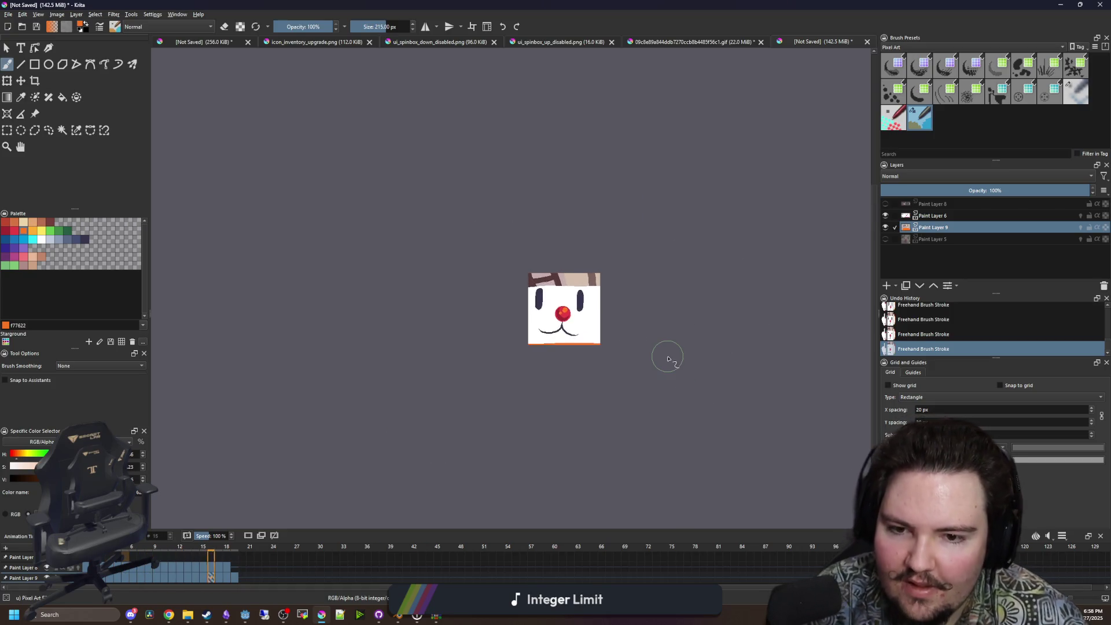
{"action": "scroll", "coordinate": [449, 356], "scroll_direction": "down", "scroll_amount": 2}
{"action": "key", "text": "period"}
{"action": "key", "text": "period"}
{"action": "key", "text": "period"}
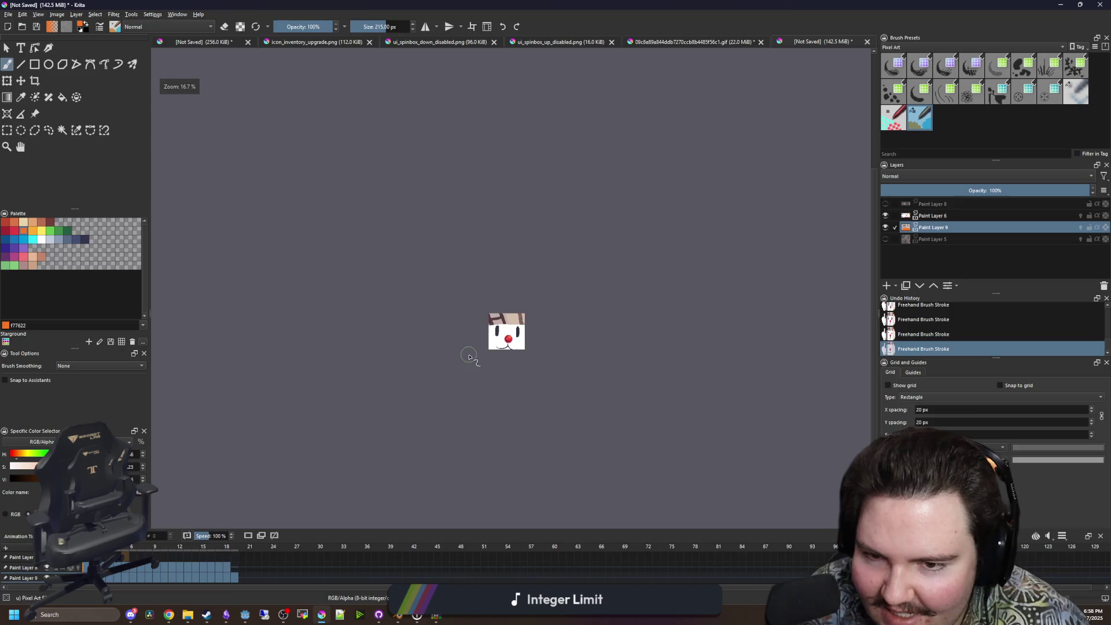
{"action": "scroll", "coordinate": [489, 381], "scroll_direction": "up", "scroll_amount": 3}
{"action": "key", "text": "period"}
{"action": "key", "text": "period"}
{"action": "key", "text": "period"}
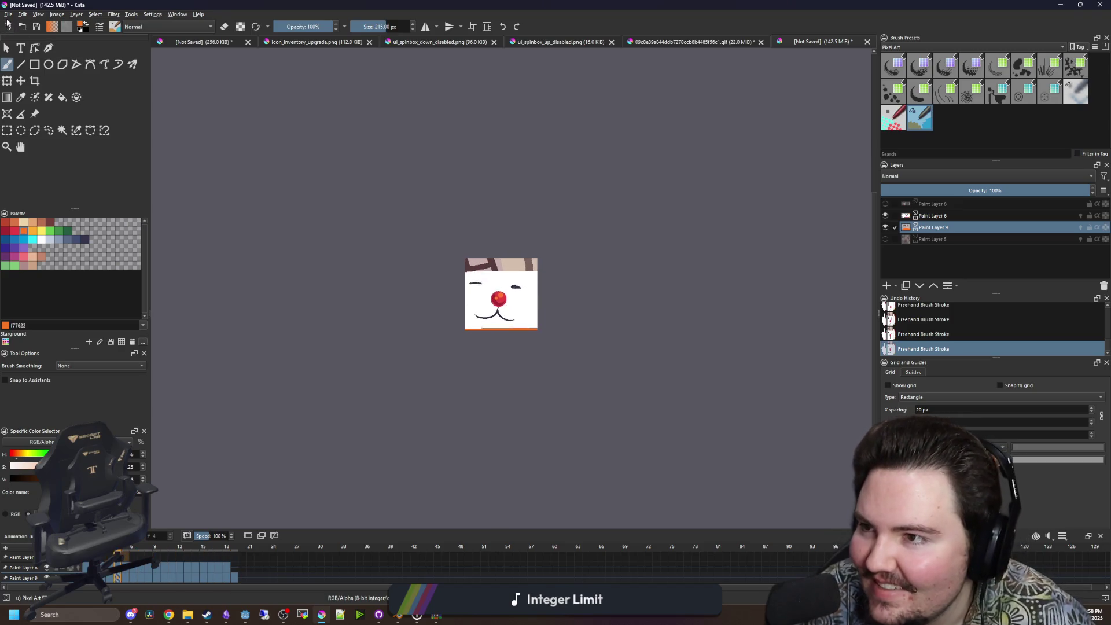
Save the document to the Desktop as sg_plink.kra.
{"action": "left_click", "coordinate": [8, 14]}
{"action": "left_click", "coordinate": [25, 65]}
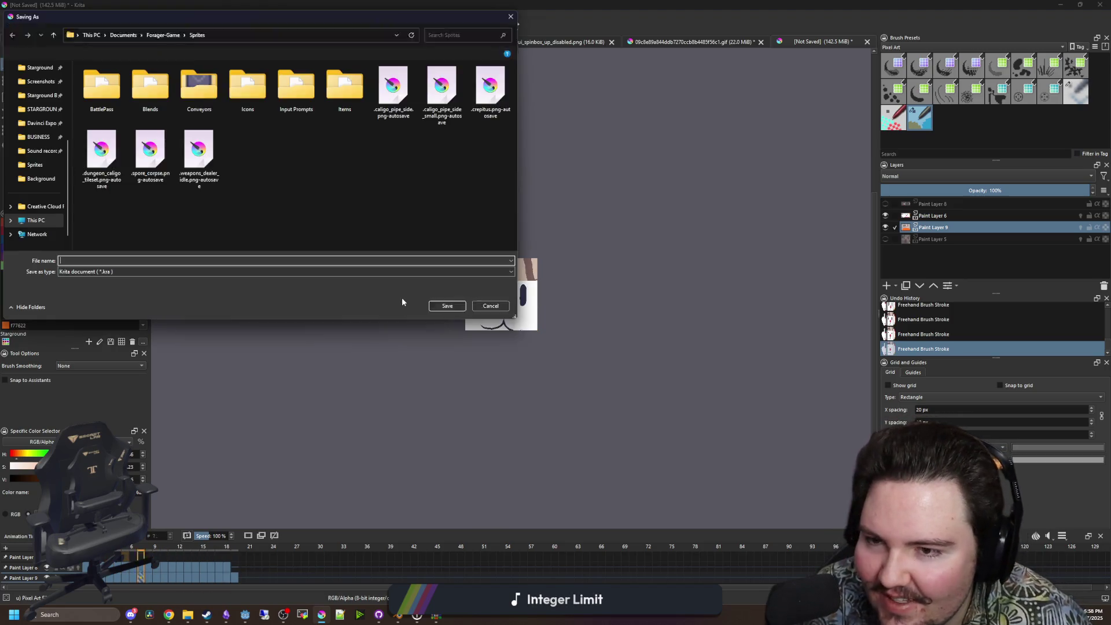
{"action": "scroll", "coordinate": [23, 121], "scroll_direction": "up", "scroll_amount": 3}
{"action": "left_click", "coordinate": [36, 125]}
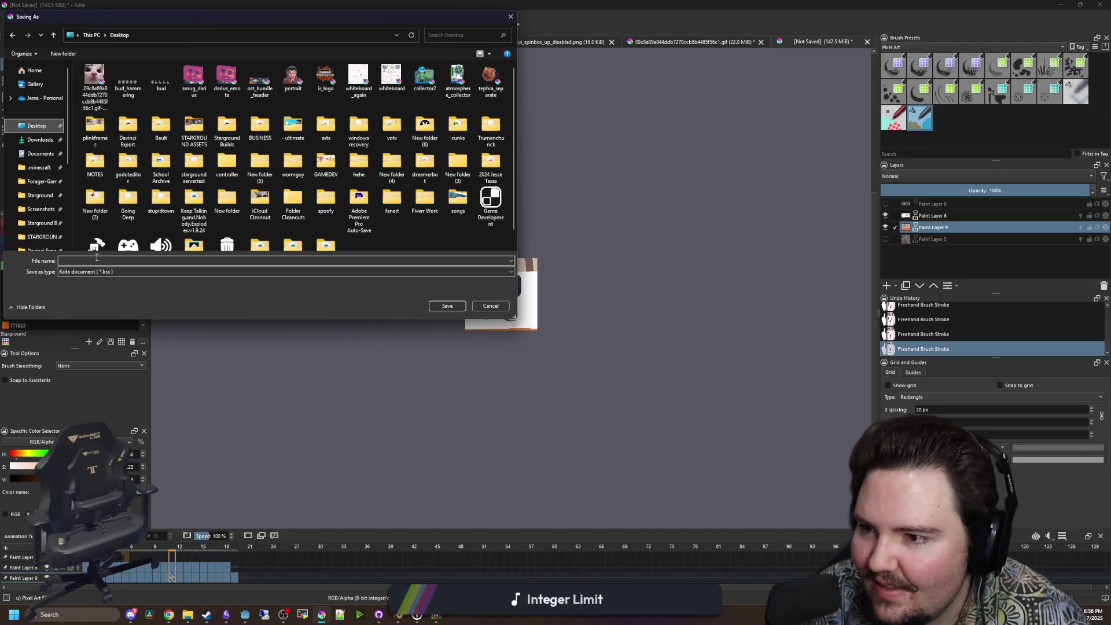
{"action": "left_click", "coordinate": [92, 257]}
{"action": "type", "text": "sg_plink"}
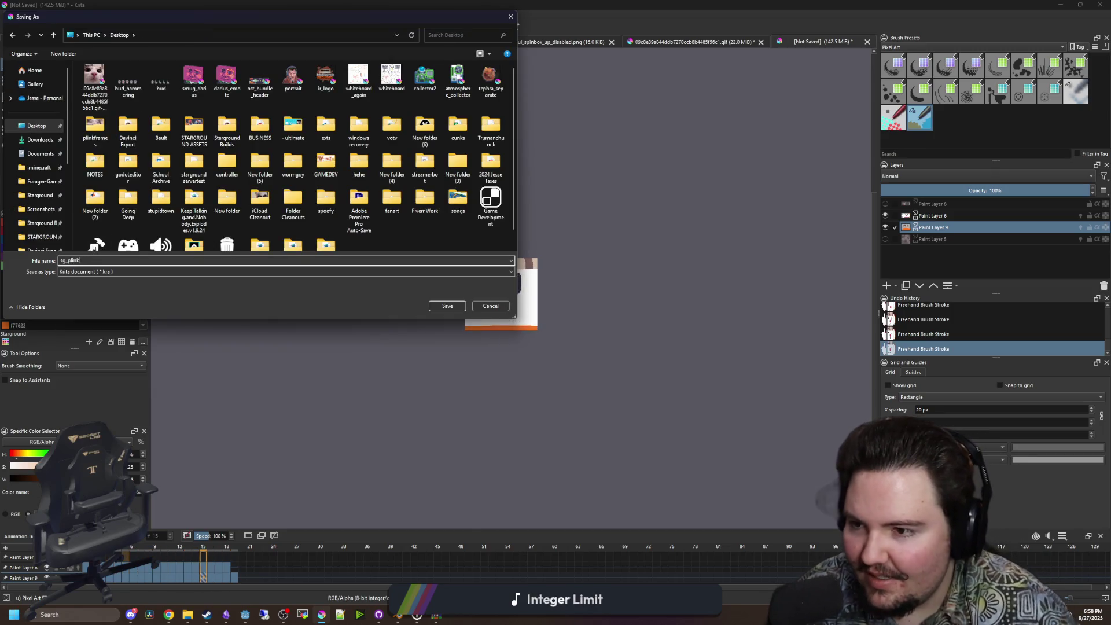
{"action": "left_click", "coordinate": [446, 306]}
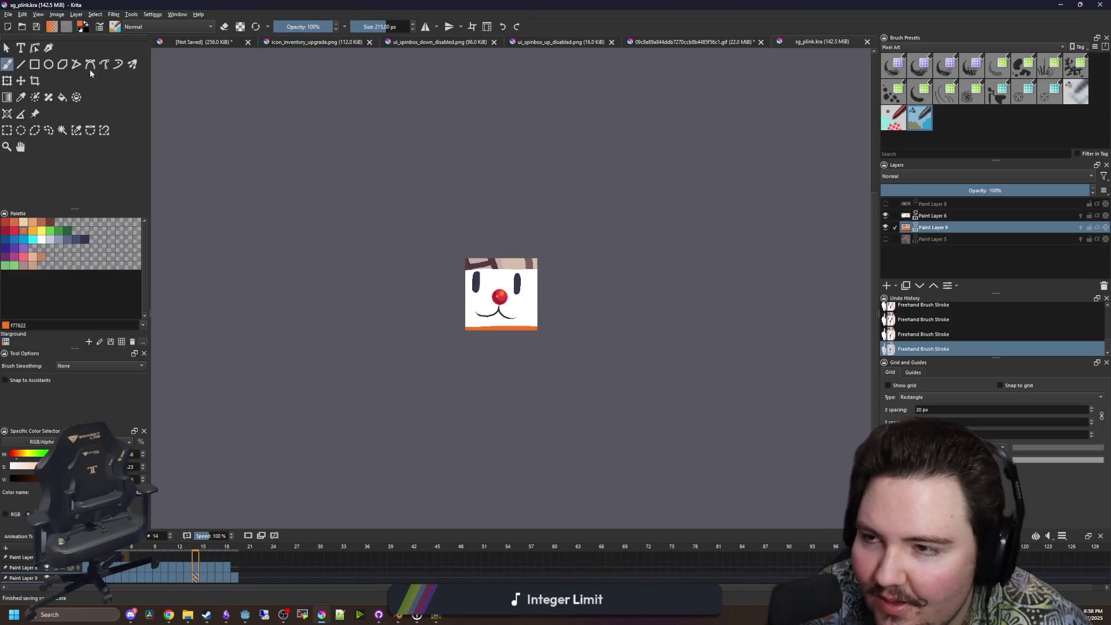
Save the animation as GIF image sg_plink.gif on the Desktop, accepting the GIF warning.
{"action": "left_click", "coordinate": [9, 13]}
{"action": "left_click", "coordinate": [163, 113]}
{"action": "left_click", "coordinate": [127, 272]}
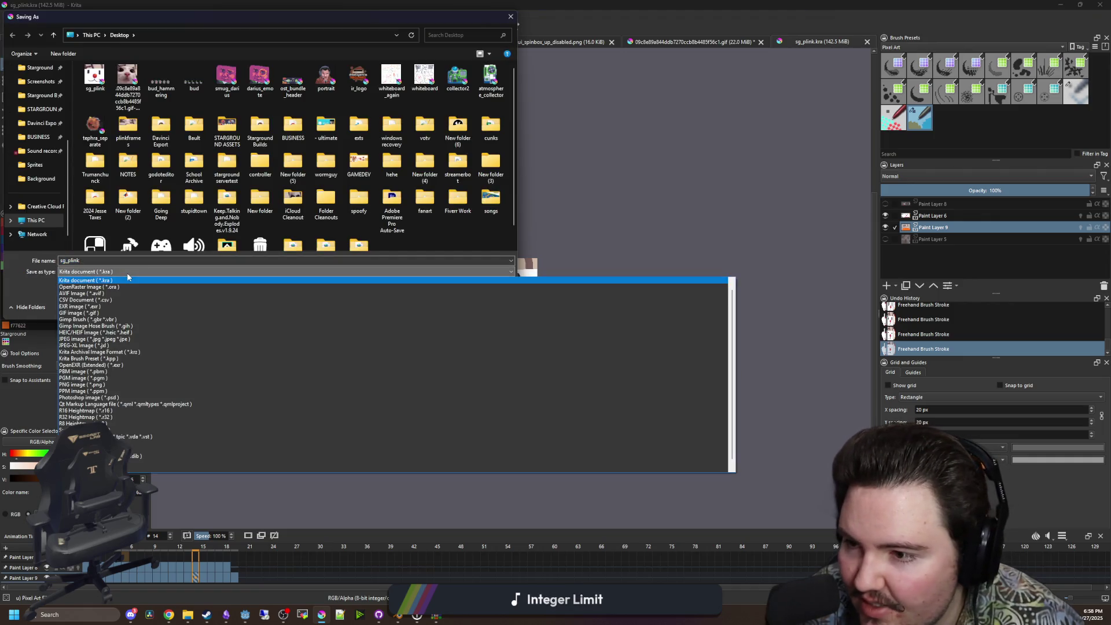
{"action": "left_click", "coordinate": [87, 313]}
{"action": "scroll", "coordinate": [37, 122], "scroll_direction": "up", "scroll_amount": 3}
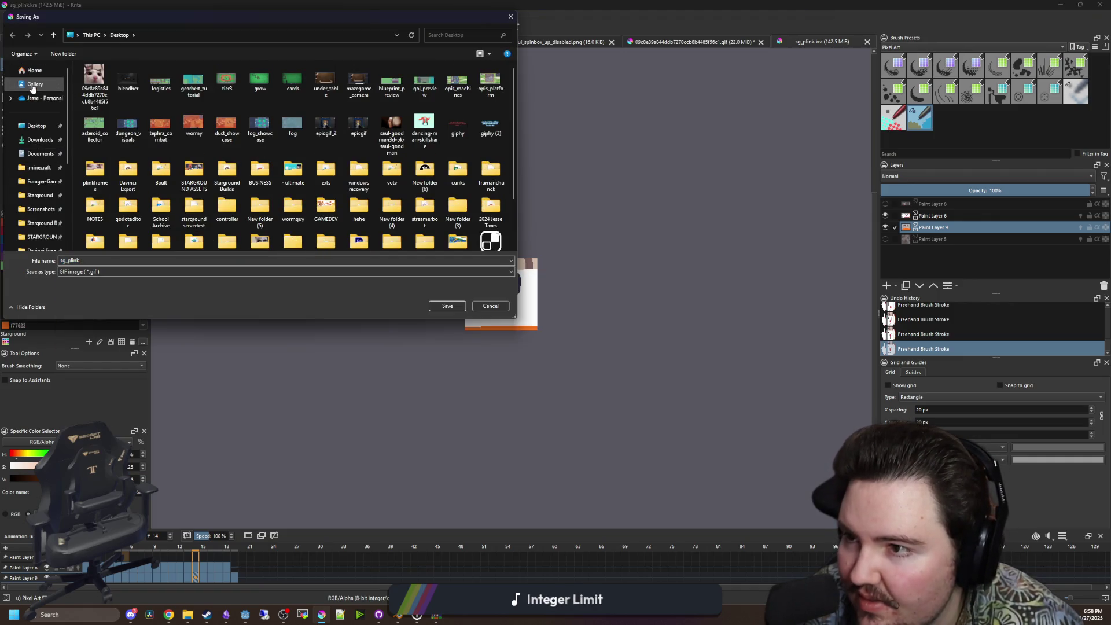
{"action": "left_click", "coordinate": [446, 303]}
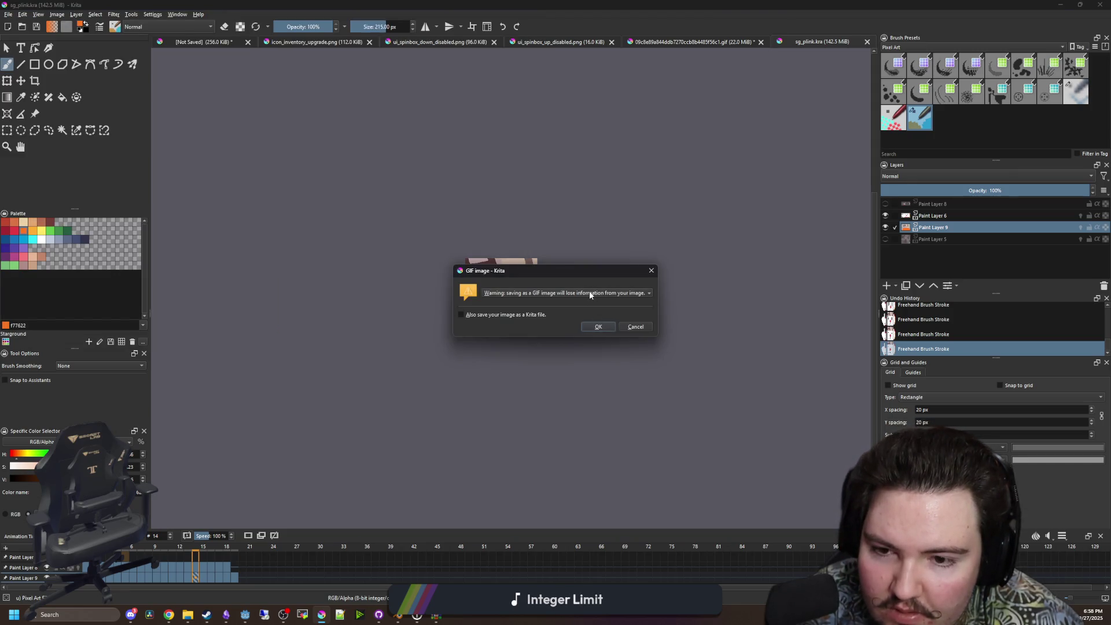
{"action": "mouse_move", "coordinate": [589, 291]}
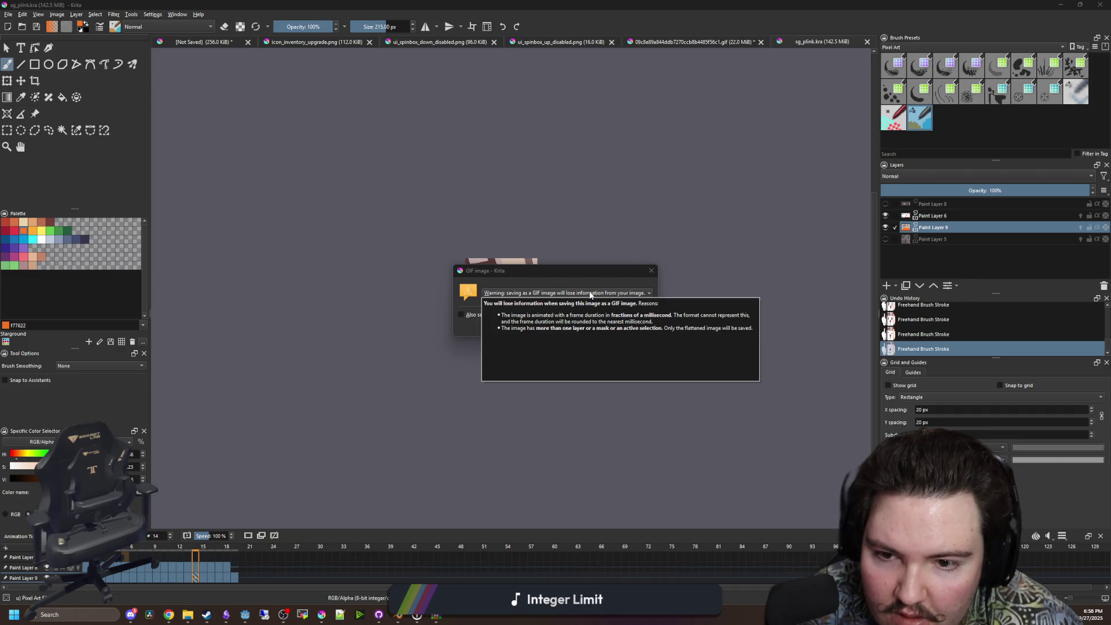
{"action": "left_click", "coordinate": [603, 328]}
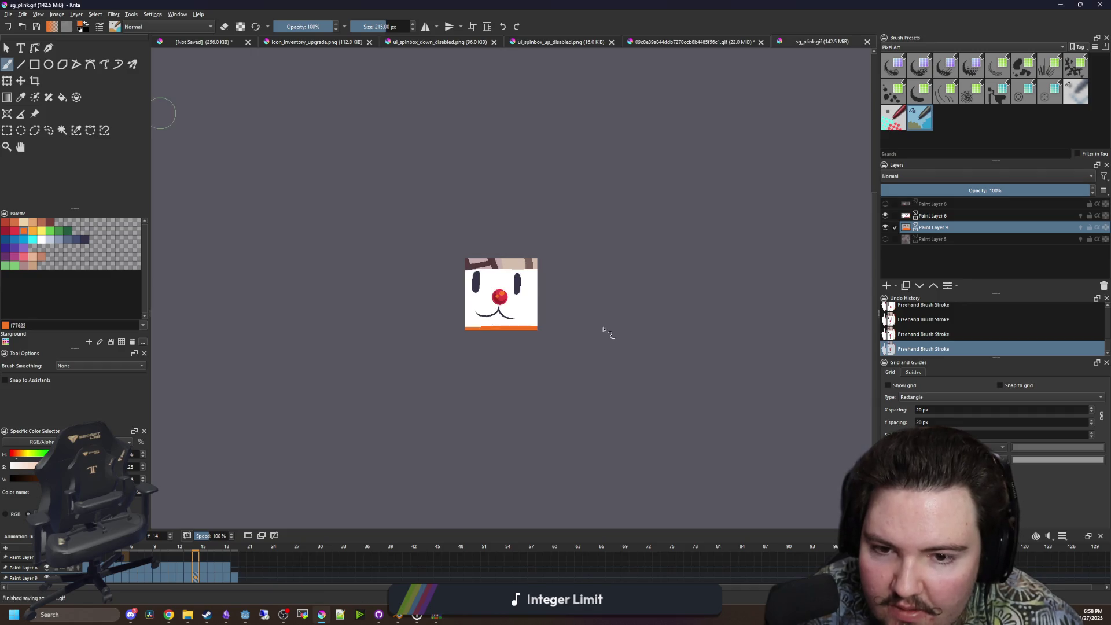
{"action": "mouse_move", "coordinate": [184, 622]}
{"action": "left_click", "coordinate": [197, 580]}
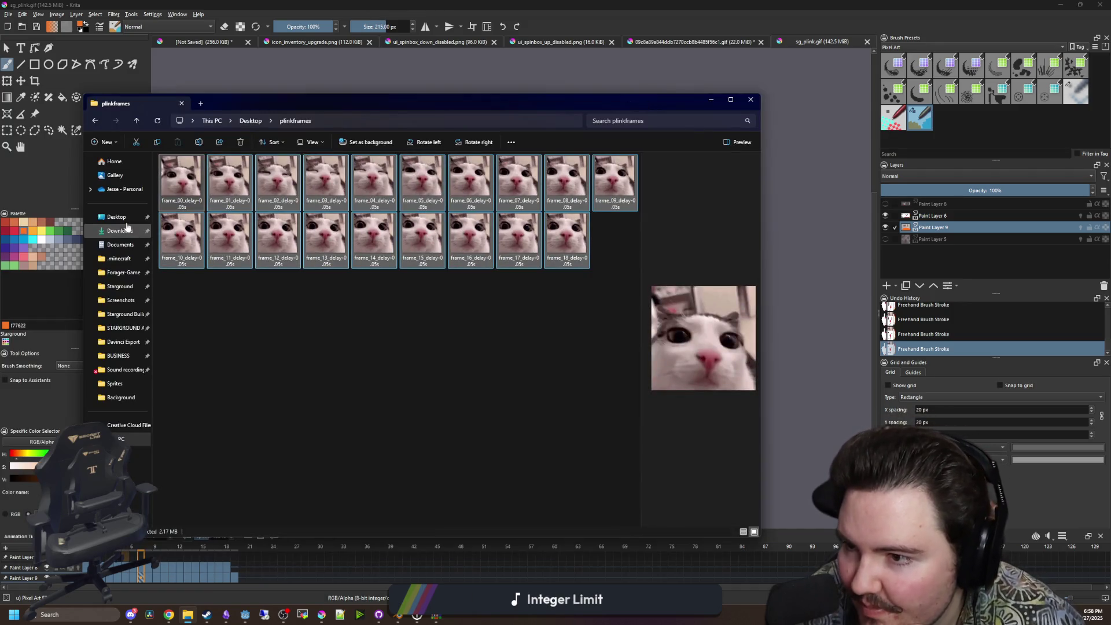
{"action": "left_click", "coordinate": [125, 223]}
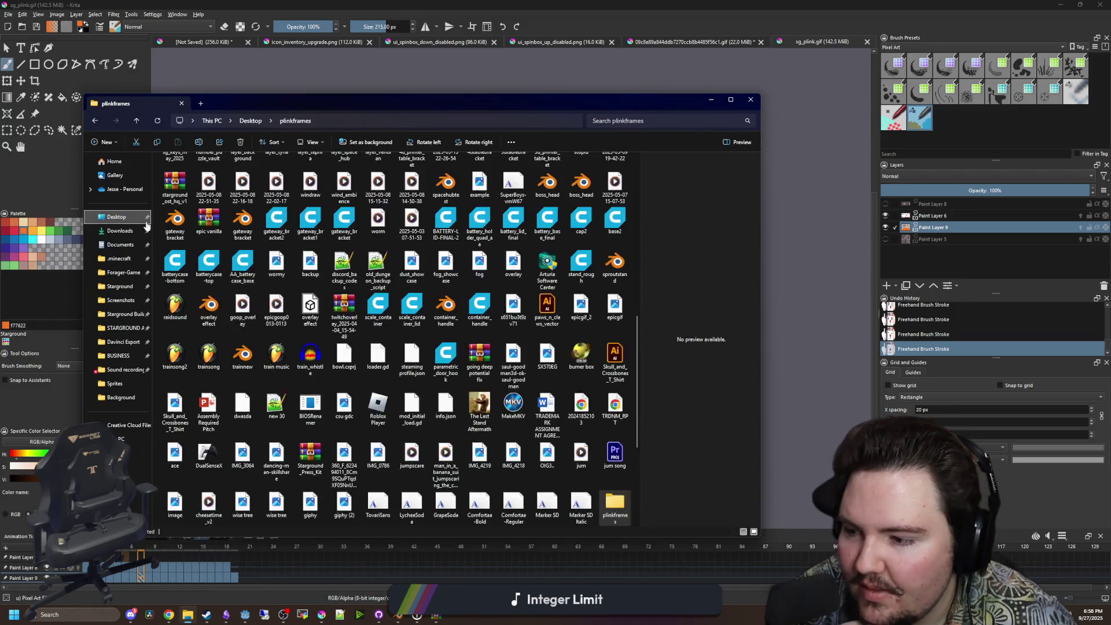
{"action": "left_click", "coordinate": [274, 269]}
{"action": "left_click", "coordinate": [170, 169]}
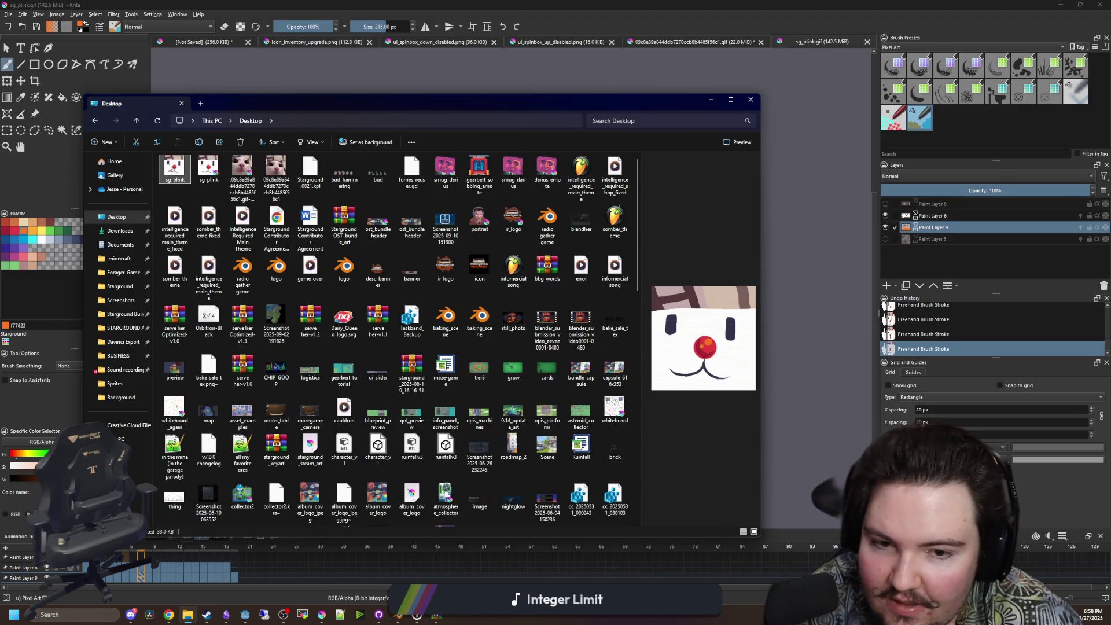
{"action": "double_click", "coordinate": [171, 169]}
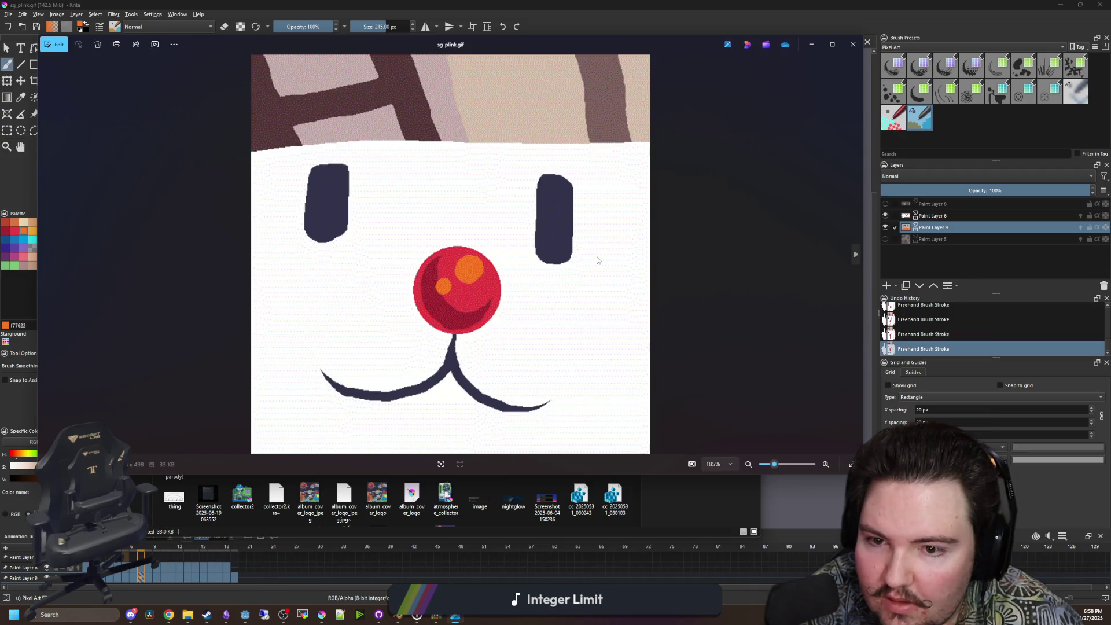
{"action": "scroll", "coordinate": [543, 339], "scroll_direction": "down", "scroll_amount": 2}
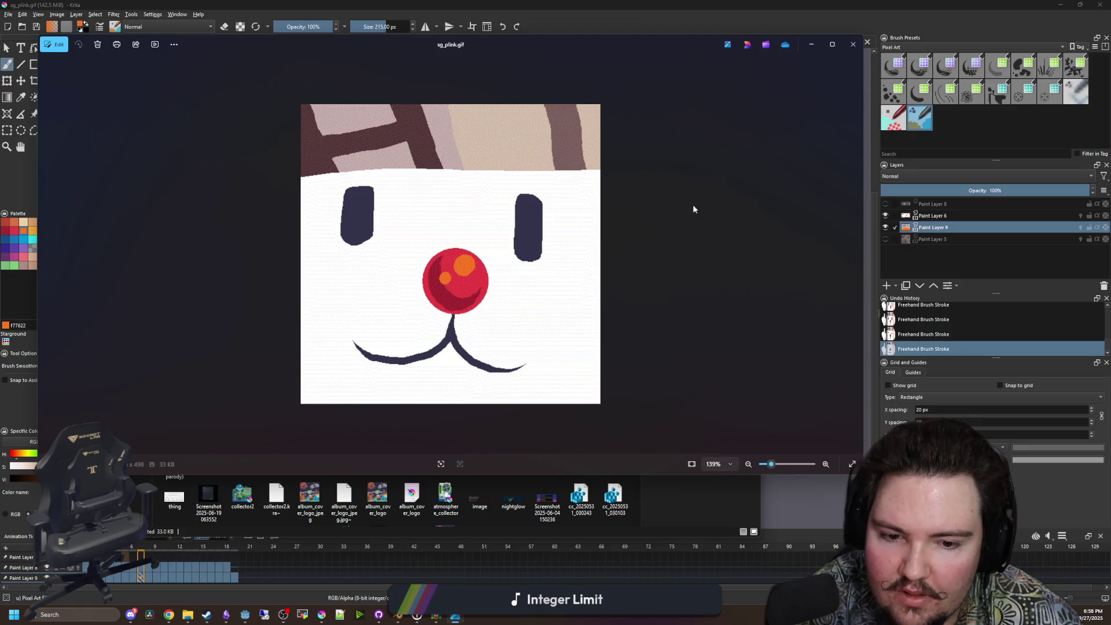
{"action": "left_click", "coordinate": [852, 47]}
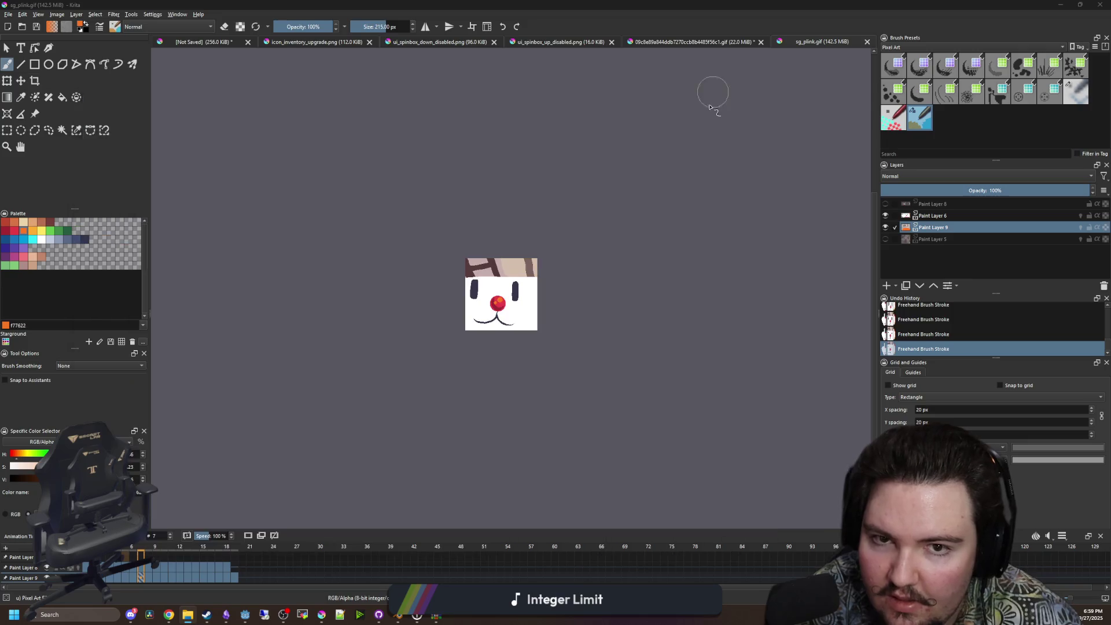
Export sg_plink_sheet via Export As Spritesheet with custom settings: 1 row, 18 columns.
{"action": "scroll", "coordinate": [509, 298], "scroll_direction": "up", "scroll_amount": 5}
{"action": "scroll", "coordinate": [521, 347], "scroll_direction": "down", "scroll_amount": 2}
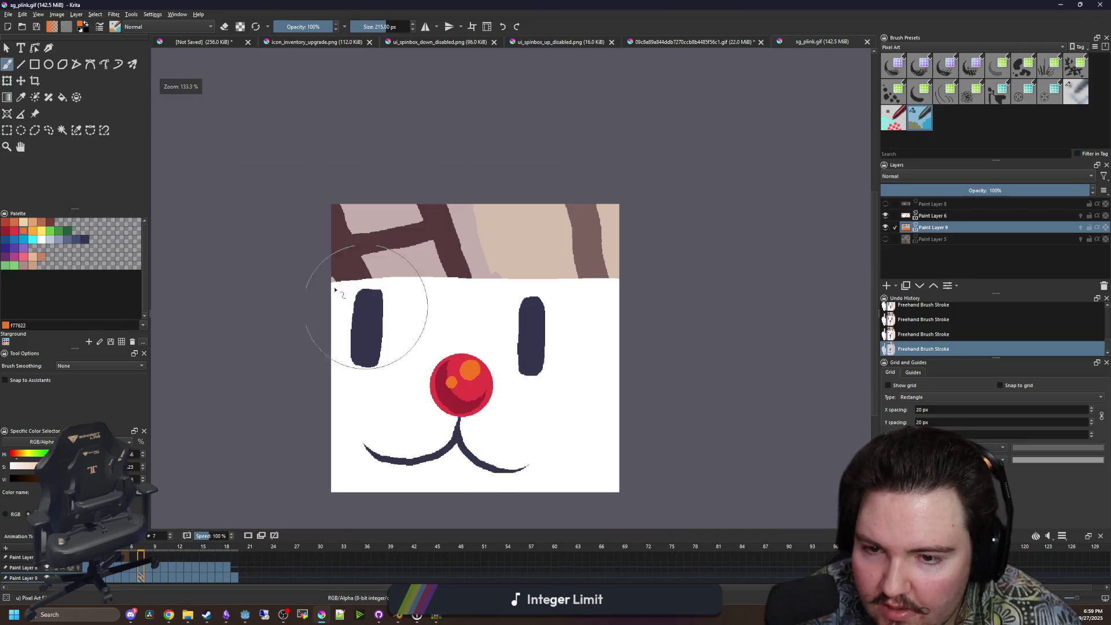
{"action": "left_click", "coordinate": [8, 14]}
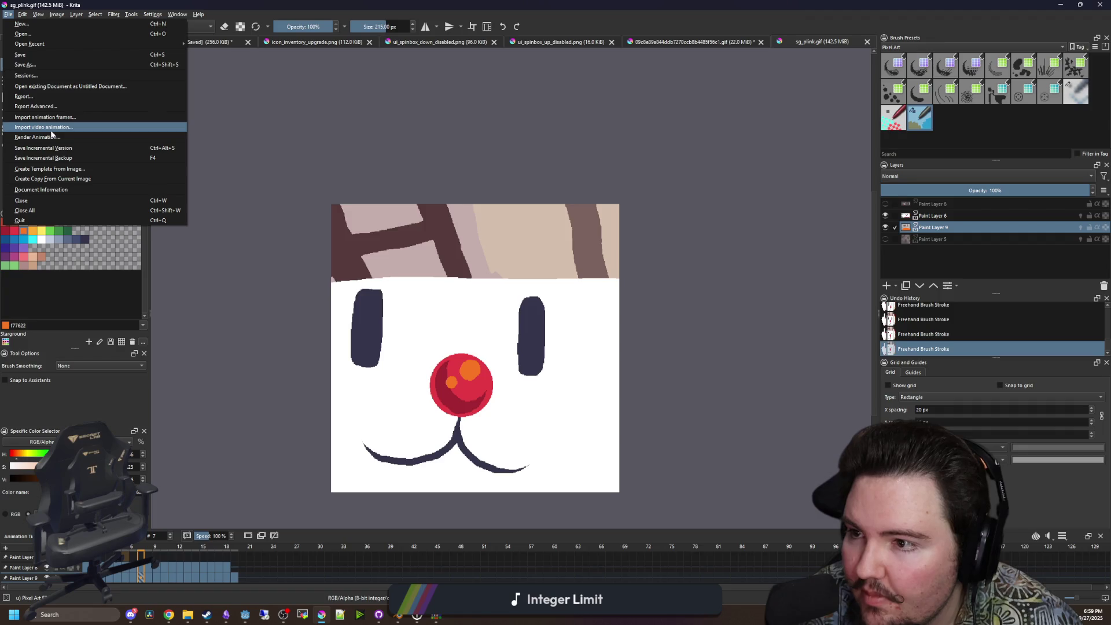
{"action": "left_click", "coordinate": [152, 14]}
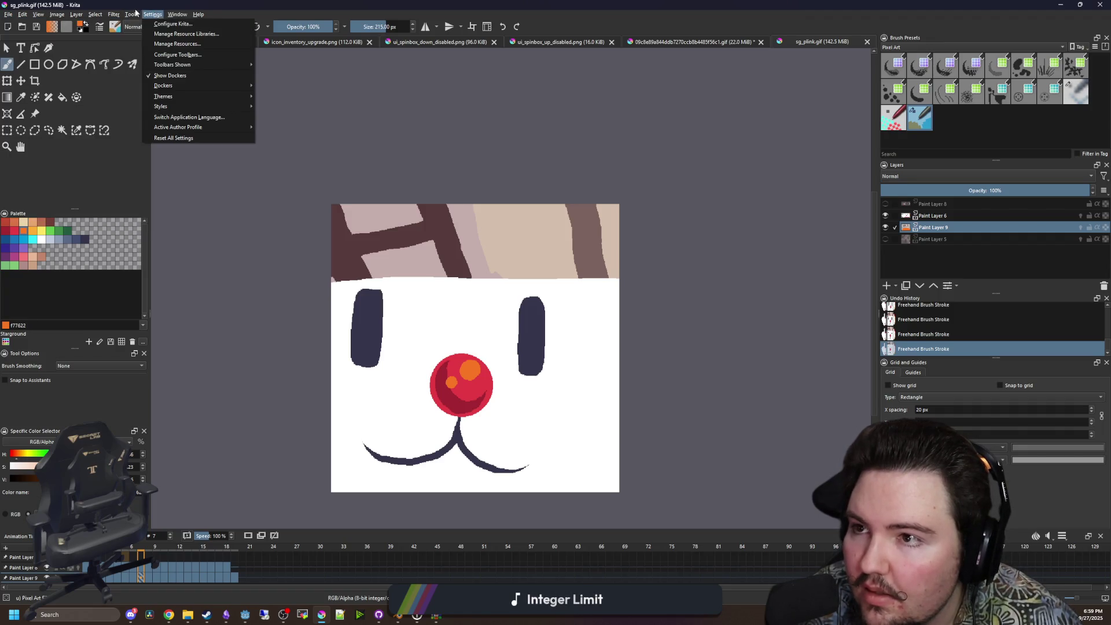
{"action": "mouse_move", "coordinate": [129, 15]}
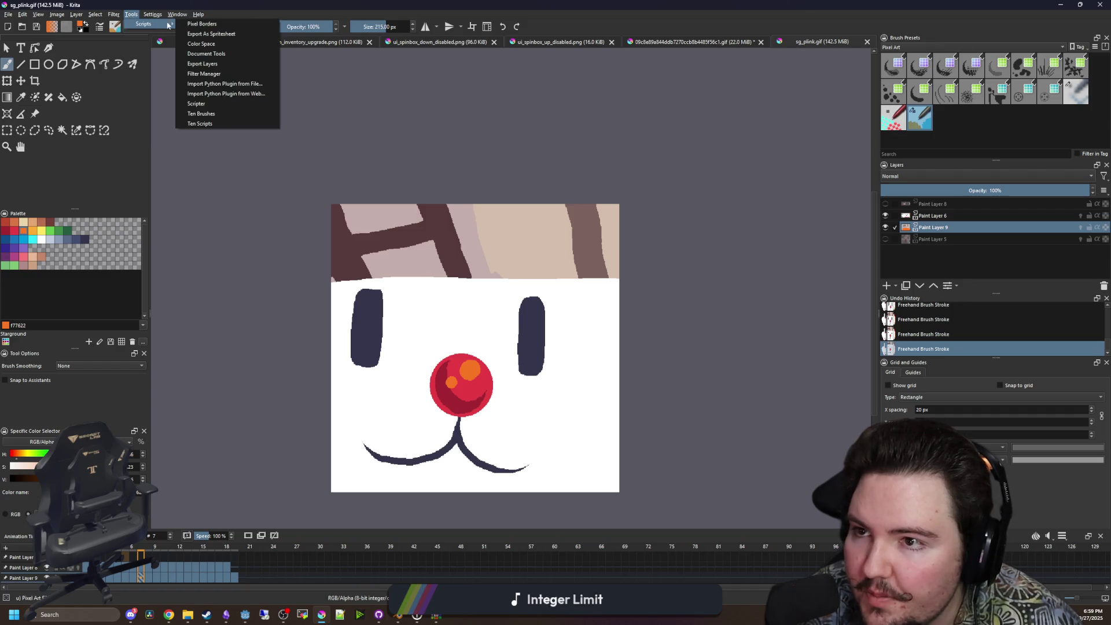
{"action": "left_click", "coordinate": [228, 33]}
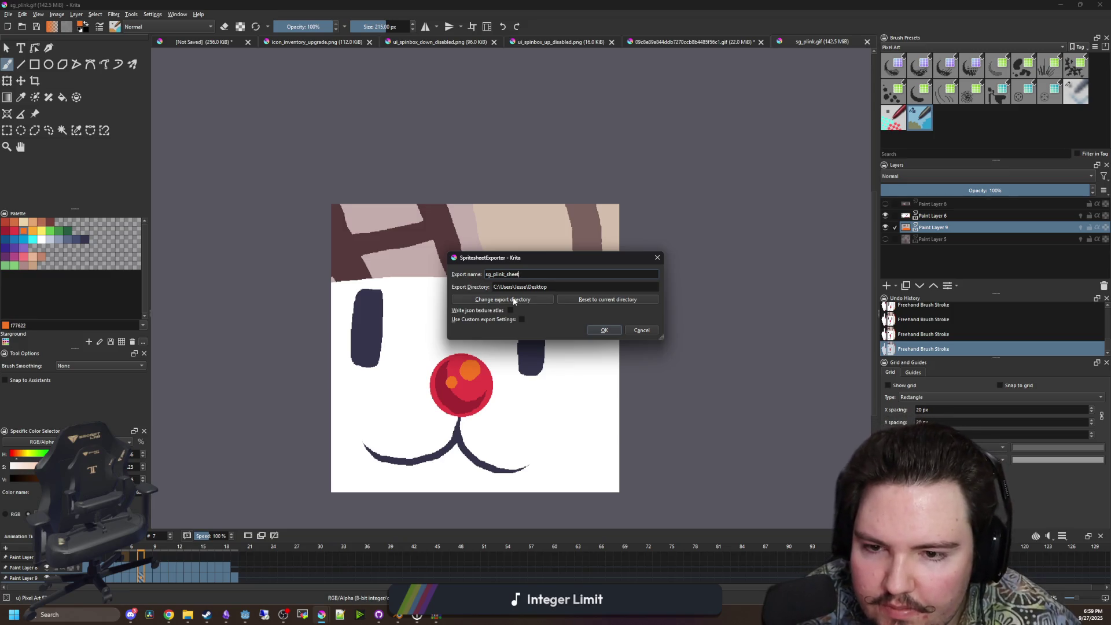
{"action": "left_click", "coordinate": [521, 320]}
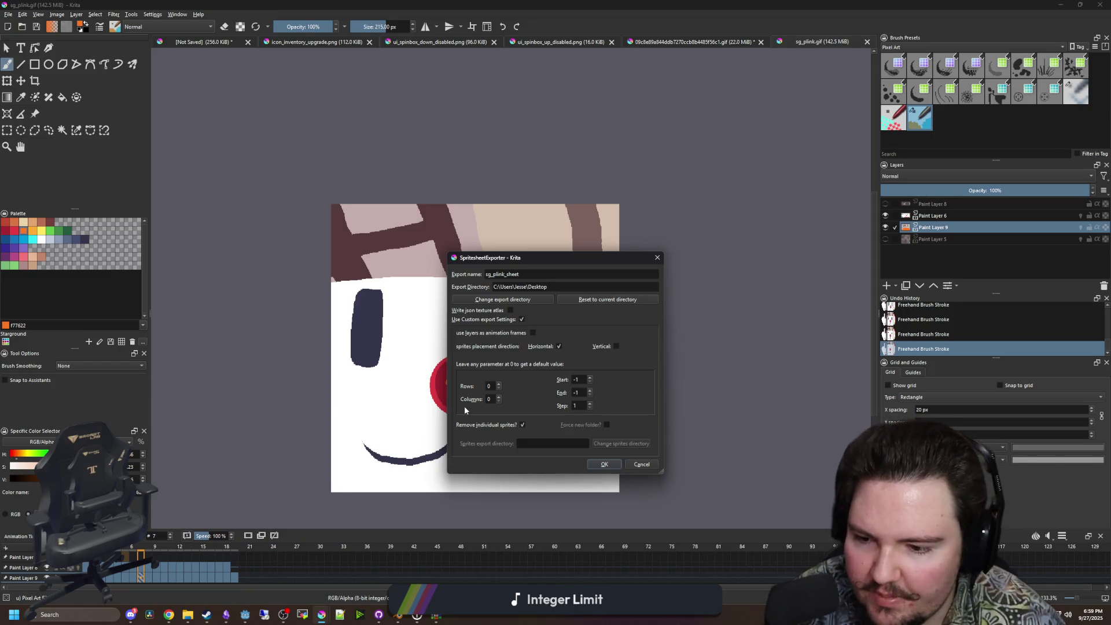
{"action": "double_click", "coordinate": [484, 399]}
{"action": "type", "text": "18"}
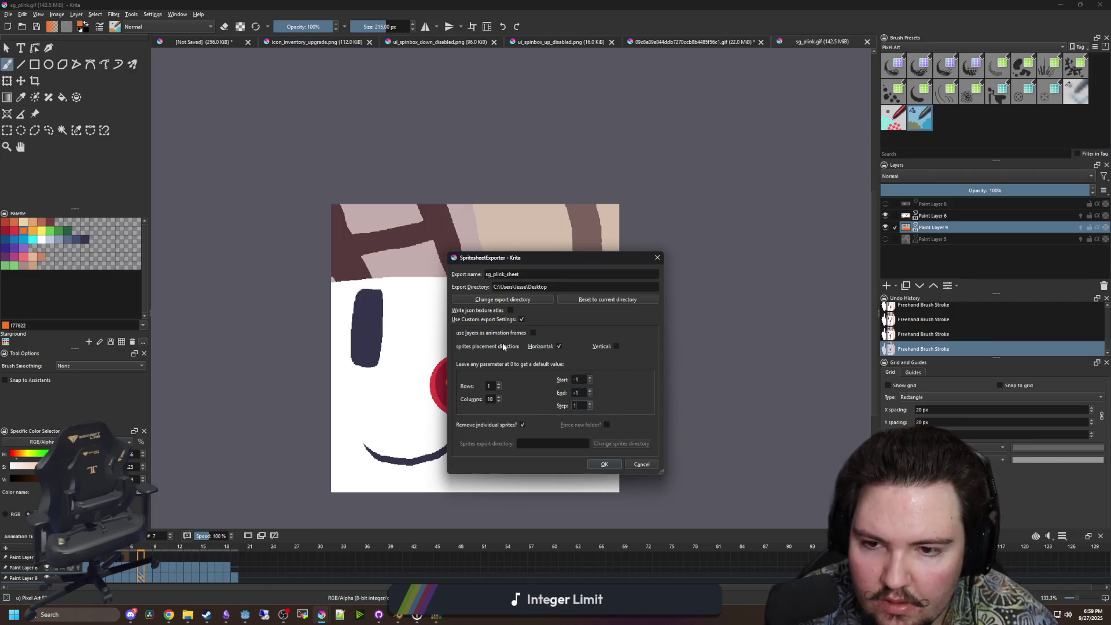
{"action": "left_click", "coordinate": [603, 465]}
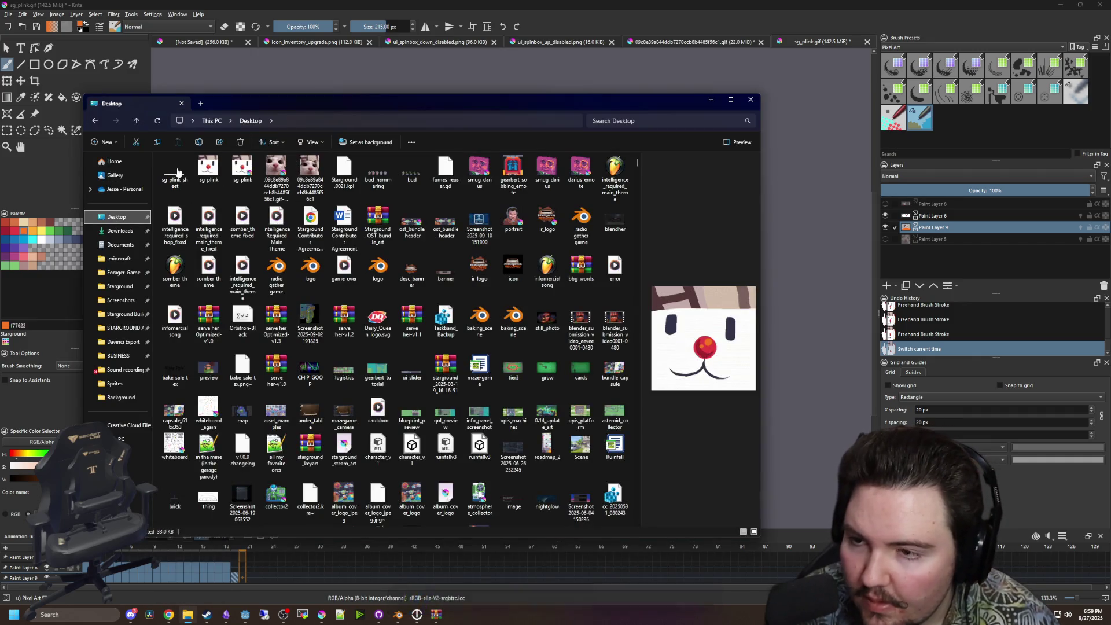
Preview sg_plink_sheet in the image viewer, then search the web for 'spritesheet to gif'.
{"action": "left_click", "coordinate": [186, 179]}
{"action": "double_click", "coordinate": [185, 179]}
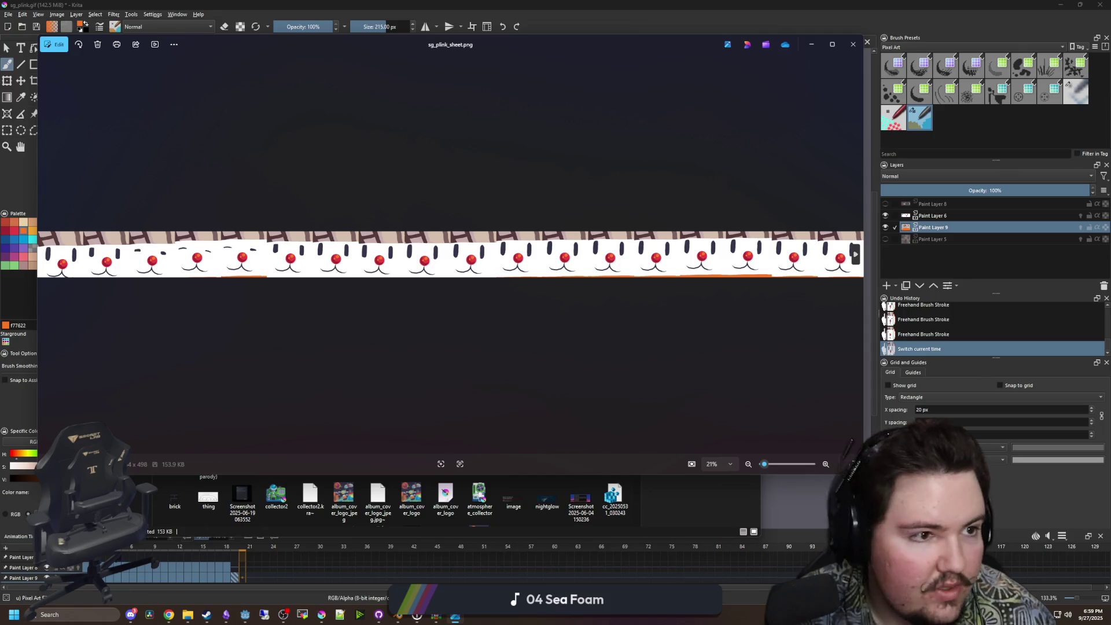
{"action": "left_click", "coordinate": [169, 615]}
{"action": "type", "text": "spriotesheet to gif"}
{"action": "key", "text": "Return"}
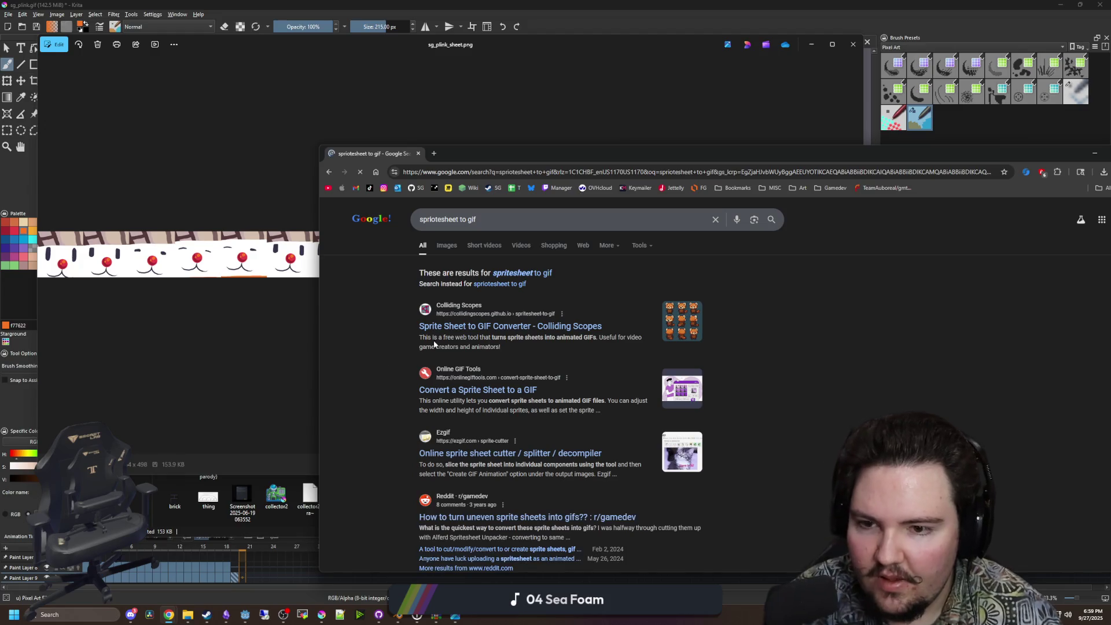
Open the Colliding Scopes converter and load sg_plink_sheet.png as the sprite sheet.
{"action": "left_click", "coordinate": [472, 327]}
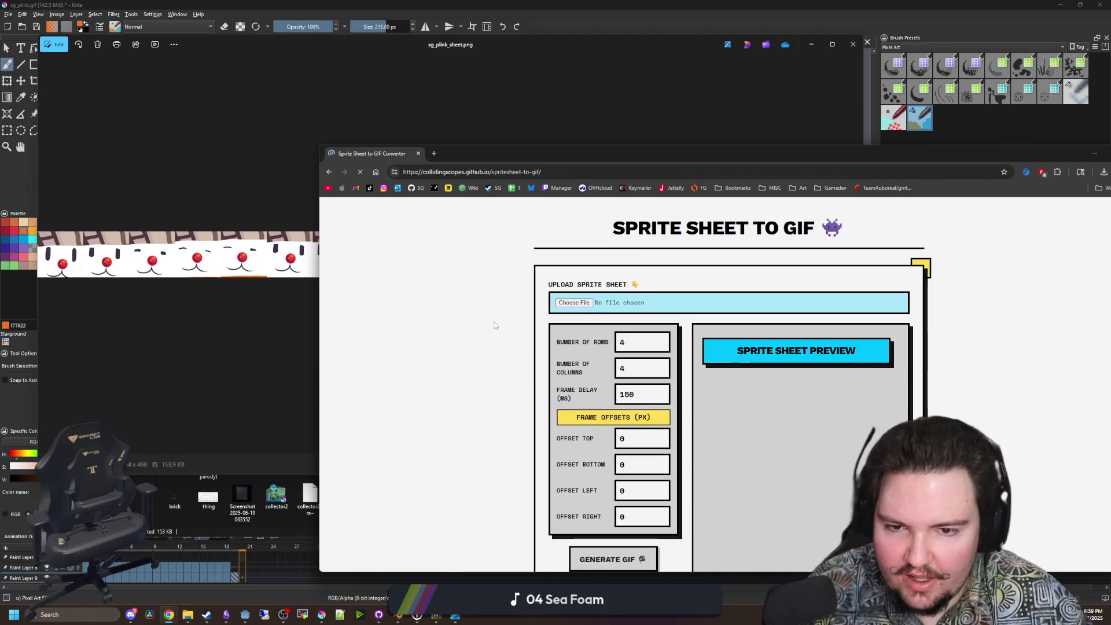
{"action": "scroll", "coordinate": [752, 376], "scroll_direction": "down", "scroll_amount": 1}
{"action": "scroll", "coordinate": [751, 376], "scroll_direction": "up", "scroll_amount": 1}
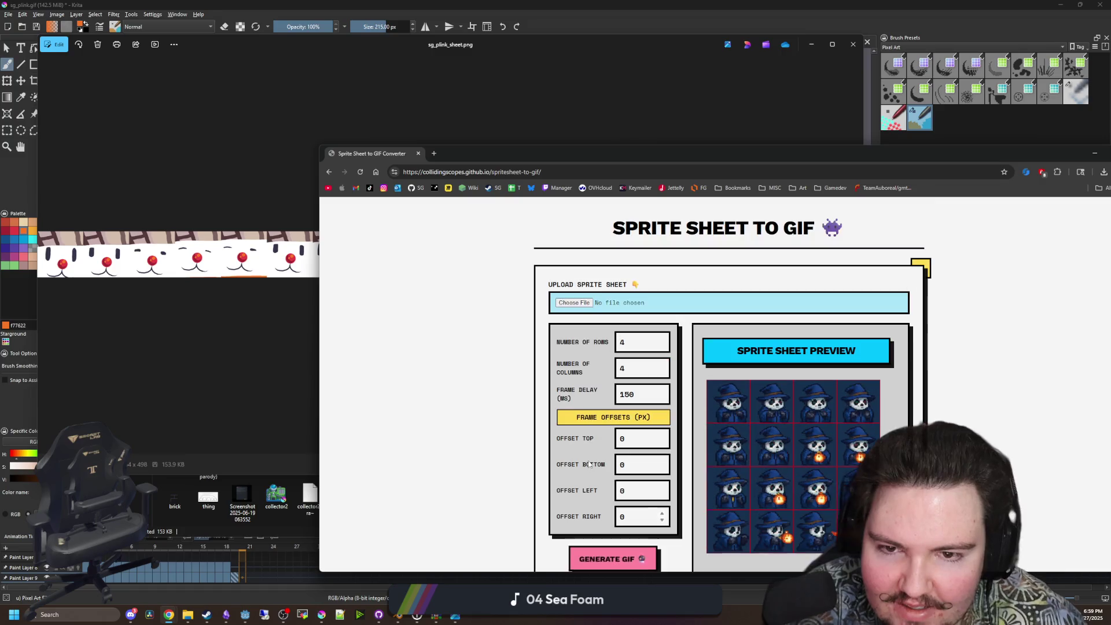
{"action": "left_click", "coordinate": [573, 302]}
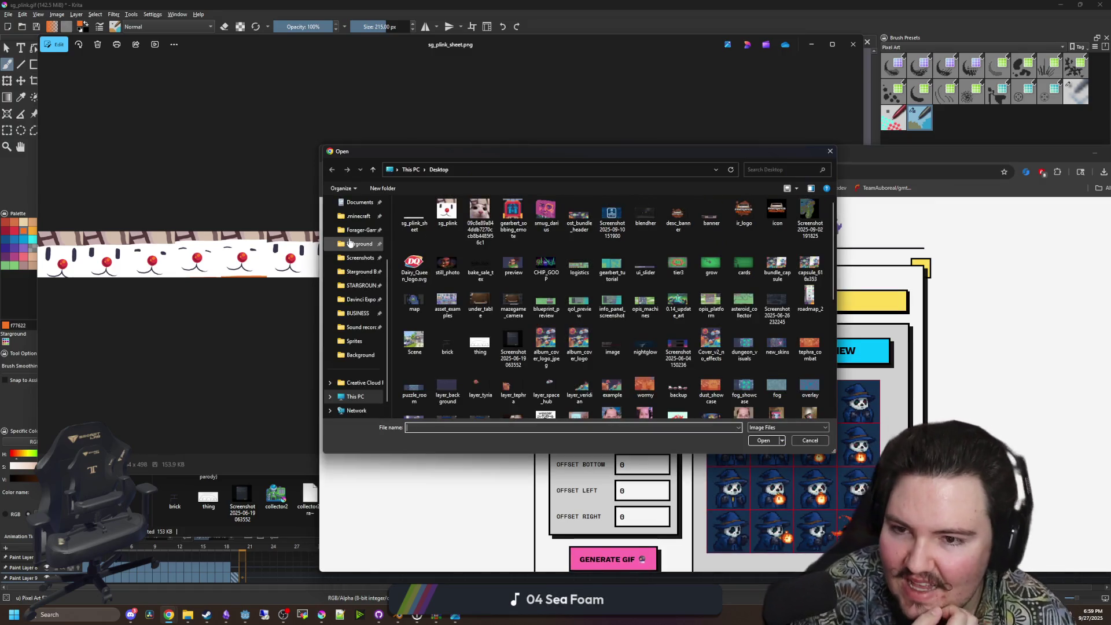
{"action": "key", "text": "Escape"}
Set the sprite sheet grid to 1 row and 18 columns.
{"action": "scroll", "coordinate": [504, 317], "scroll_direction": "down", "scroll_amount": 1}
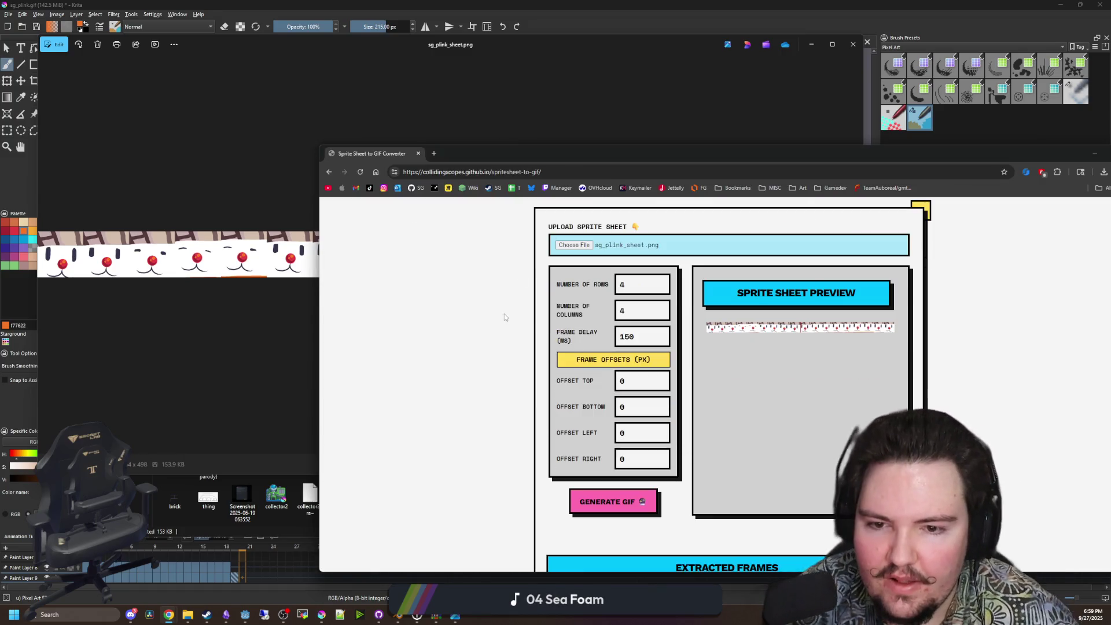
{"action": "left_click", "coordinate": [636, 292]}
{"action": "key", "text": "BackSpace"}
{"action": "type", "text": "1"}
{"action": "key", "text": "Tab"}
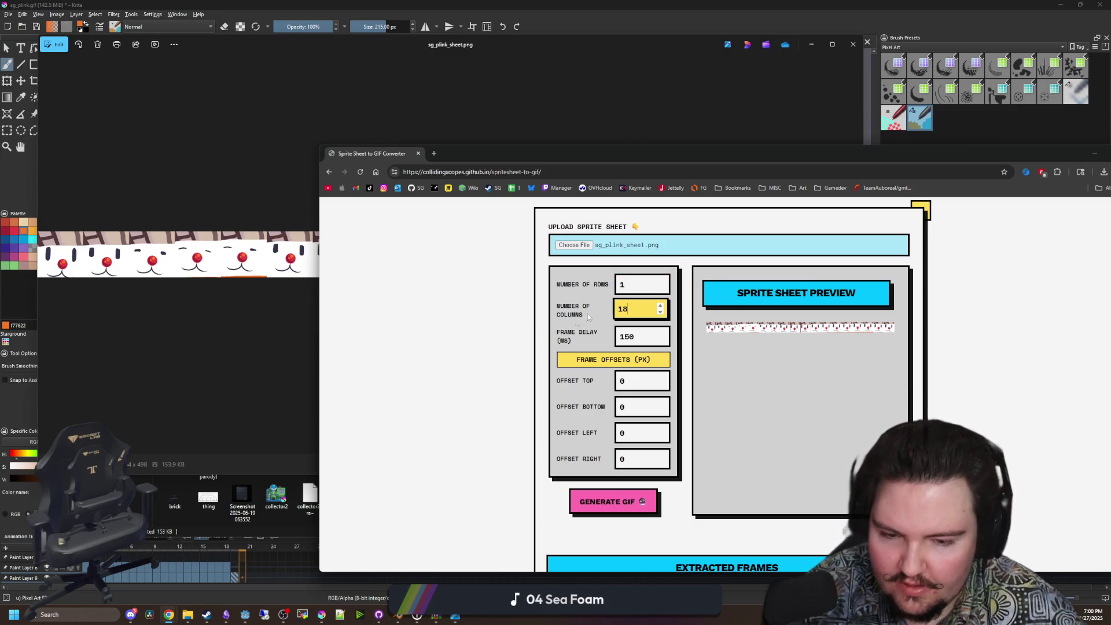
{"action": "left_click", "coordinate": [592, 317]}
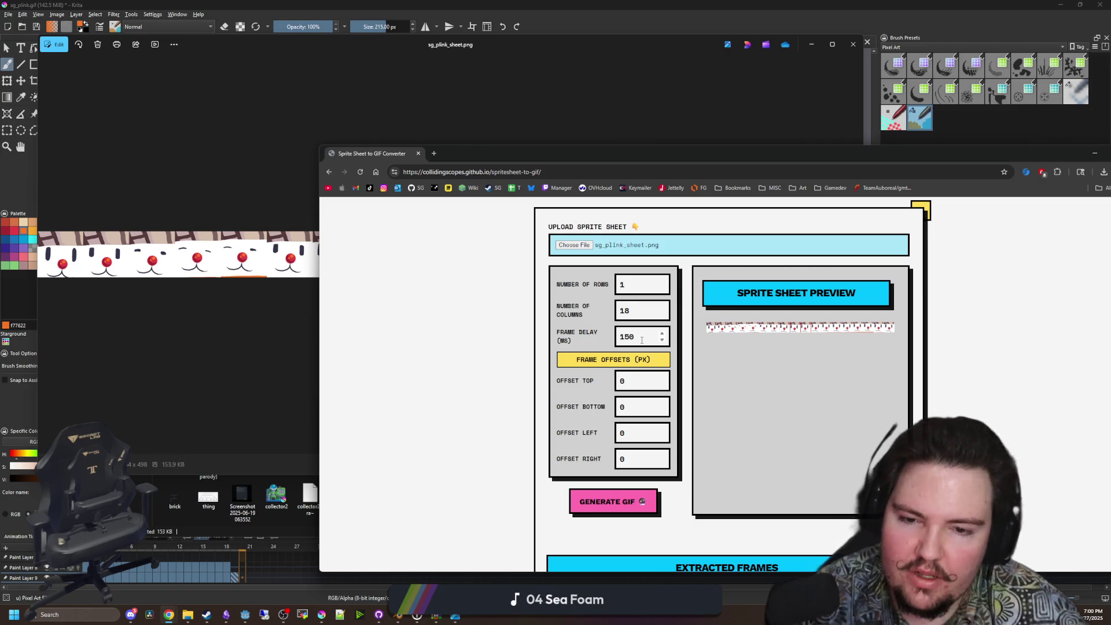
Generate the GIF with a 100 ms frame delay.
{"action": "scroll", "coordinate": [604, 345], "scroll_direction": "down", "scroll_amount": 1}
{"action": "left_click", "coordinate": [586, 285]}
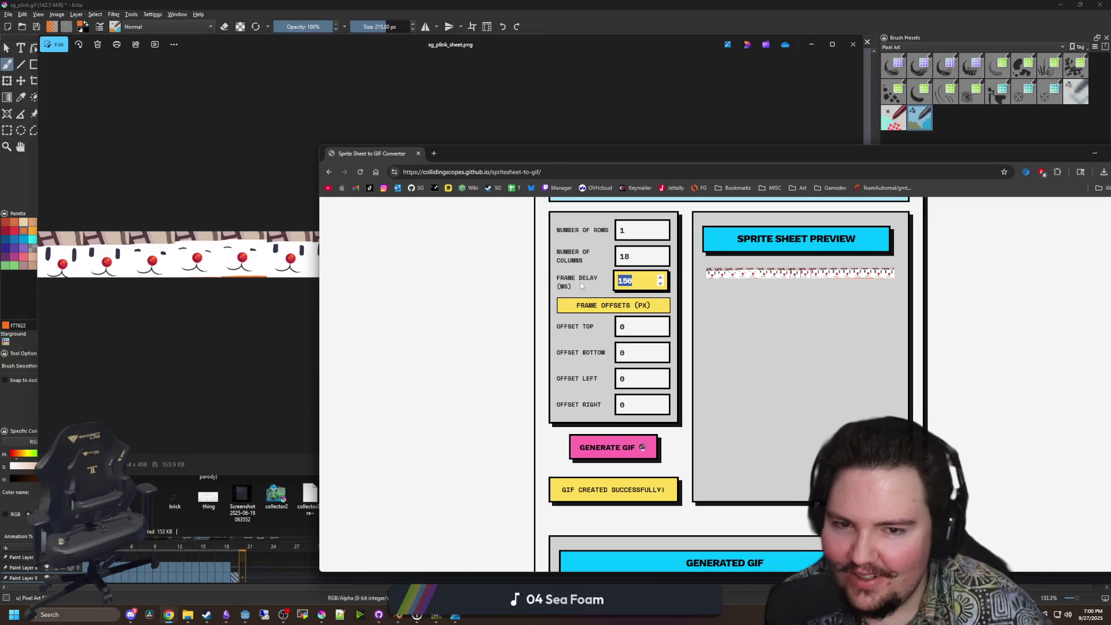
{"action": "type", "text": "100"}
{"action": "left_click", "coordinate": [613, 447]}
Change the frame delay to 90 ms and regenerate the GIF.
{"action": "scroll", "coordinate": [541, 394], "scroll_direction": "down", "scroll_amount": 6}
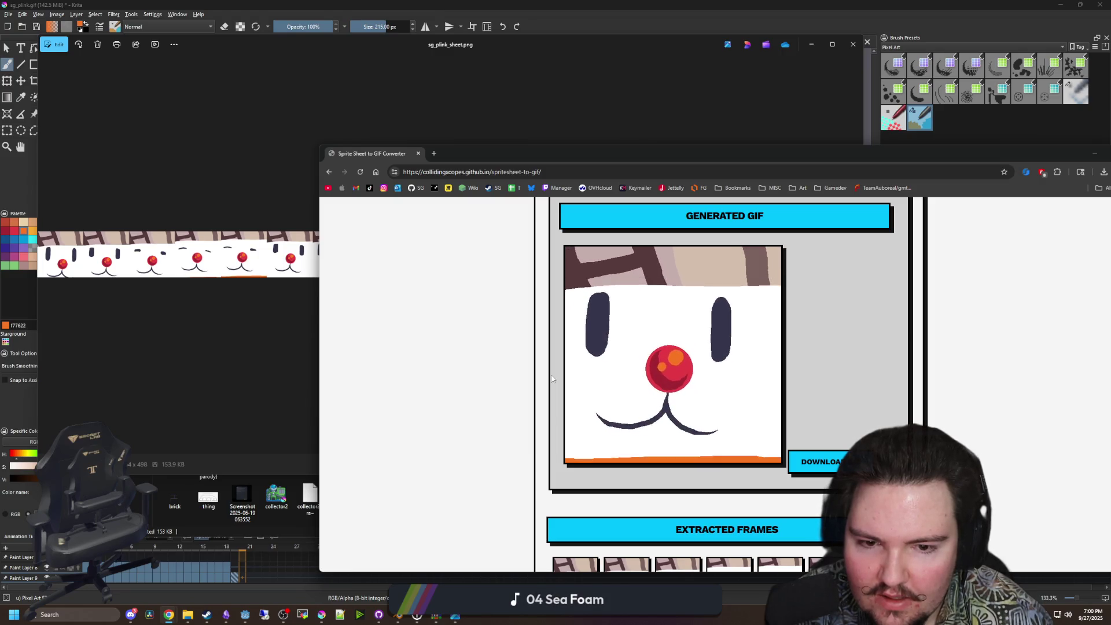
{"action": "scroll", "coordinate": [551, 379], "scroll_direction": "up", "scroll_amount": 1}
{"action": "scroll", "coordinate": [552, 379], "scroll_direction": "up", "scroll_amount": 4}
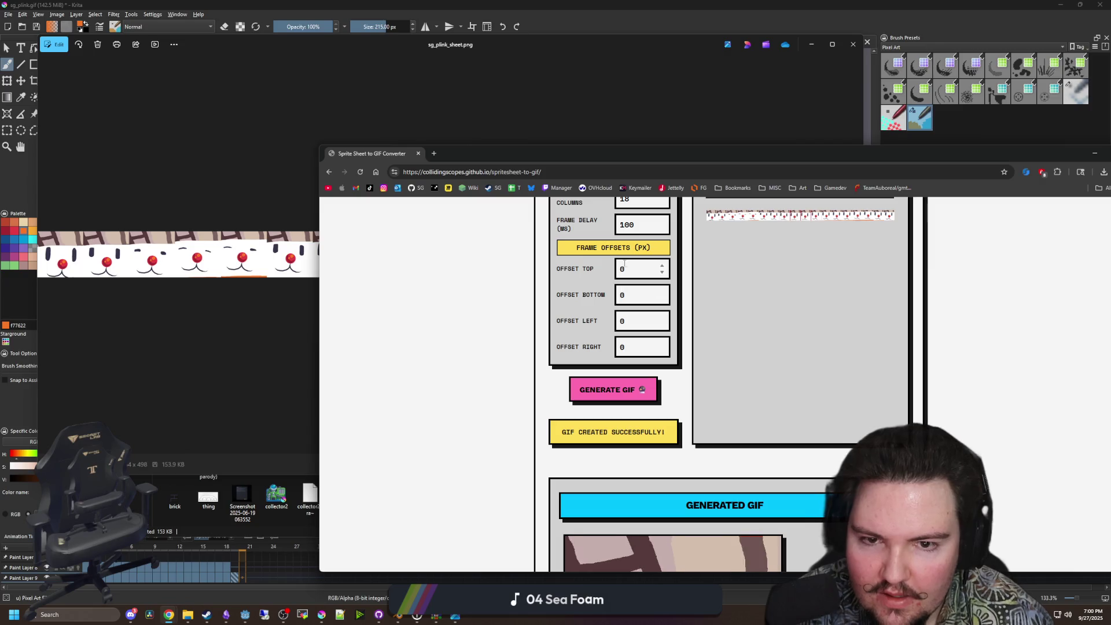
{"action": "left_click", "coordinate": [580, 229]}
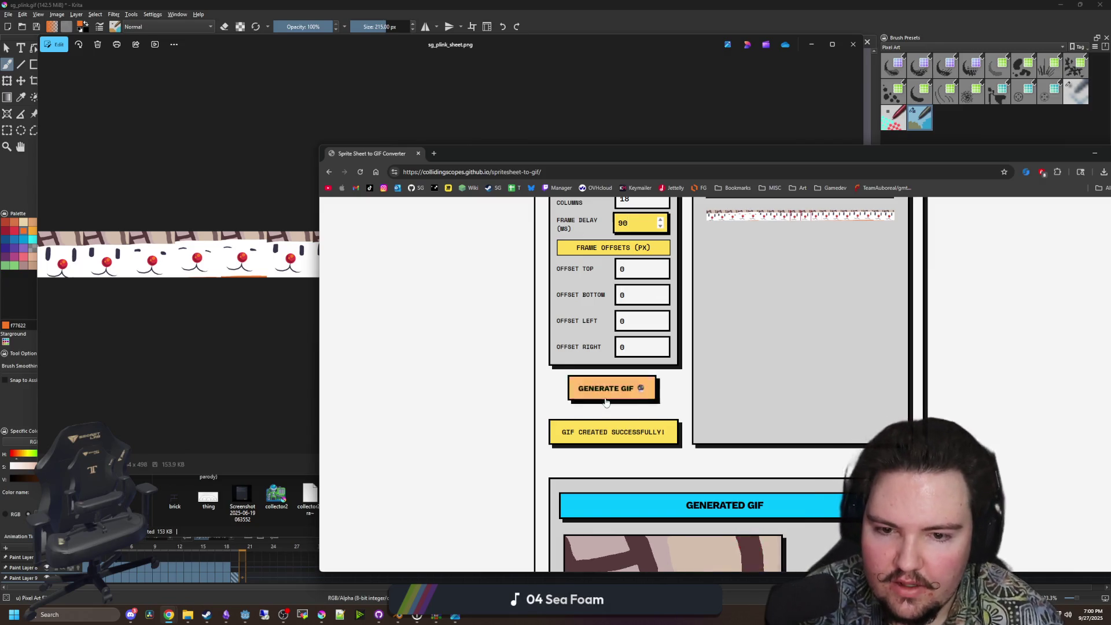
{"action": "left_click", "coordinate": [591, 391]}
Download the generated sprite-animation.gif and open a new browser tab.
{"action": "scroll", "coordinate": [537, 385], "scroll_direction": "down", "scroll_amount": 4}
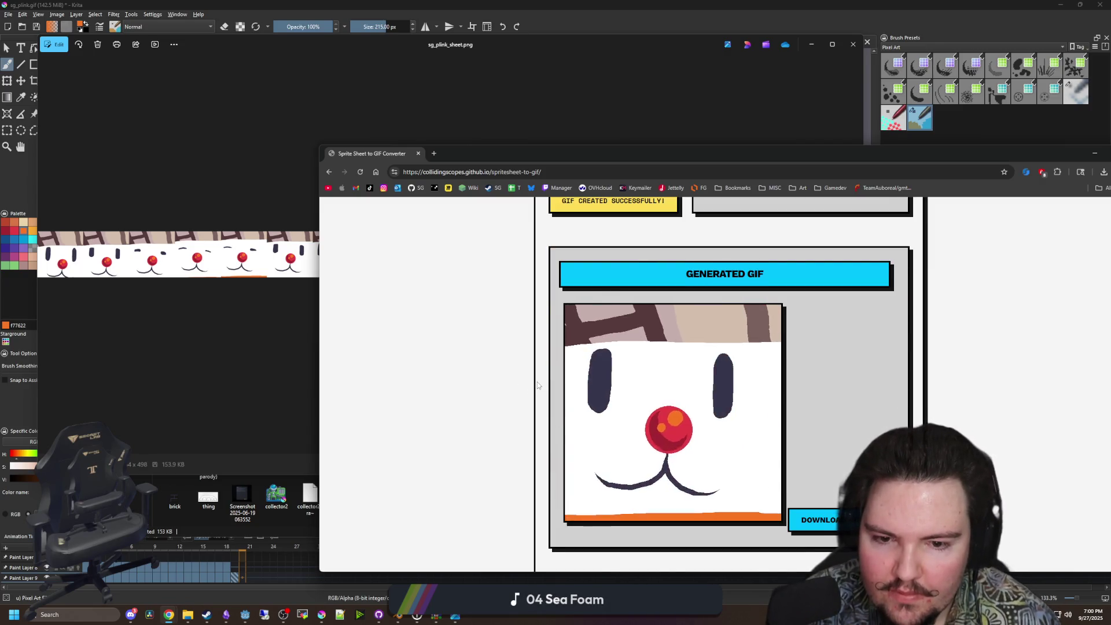
{"action": "scroll", "coordinate": [537, 385], "scroll_direction": "down", "scroll_amount": 1}
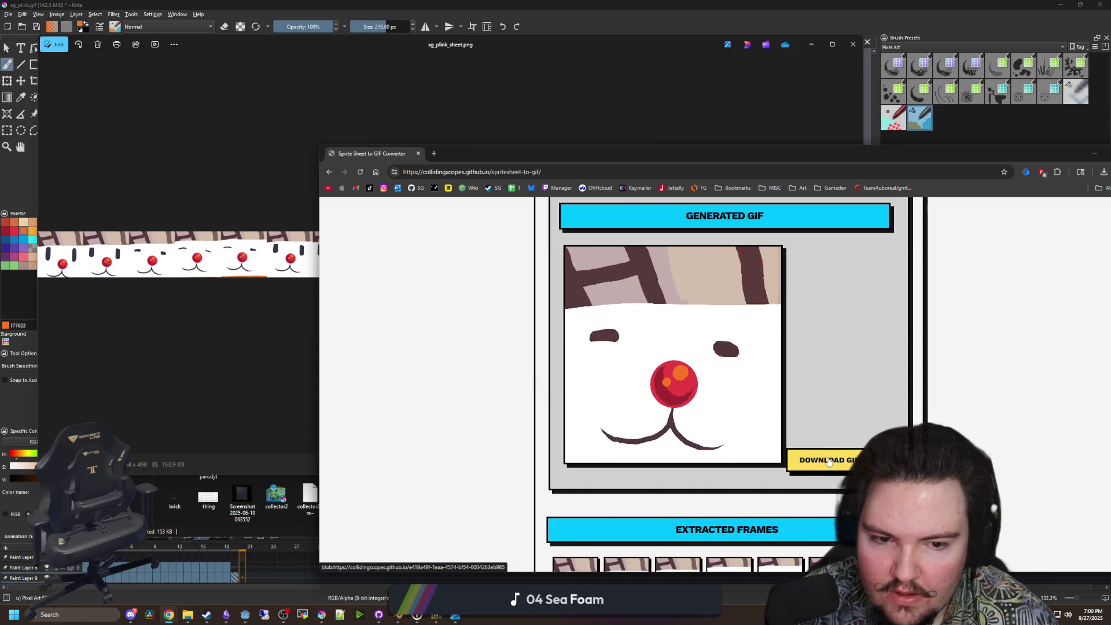
{"action": "left_click", "coordinate": [804, 459]}
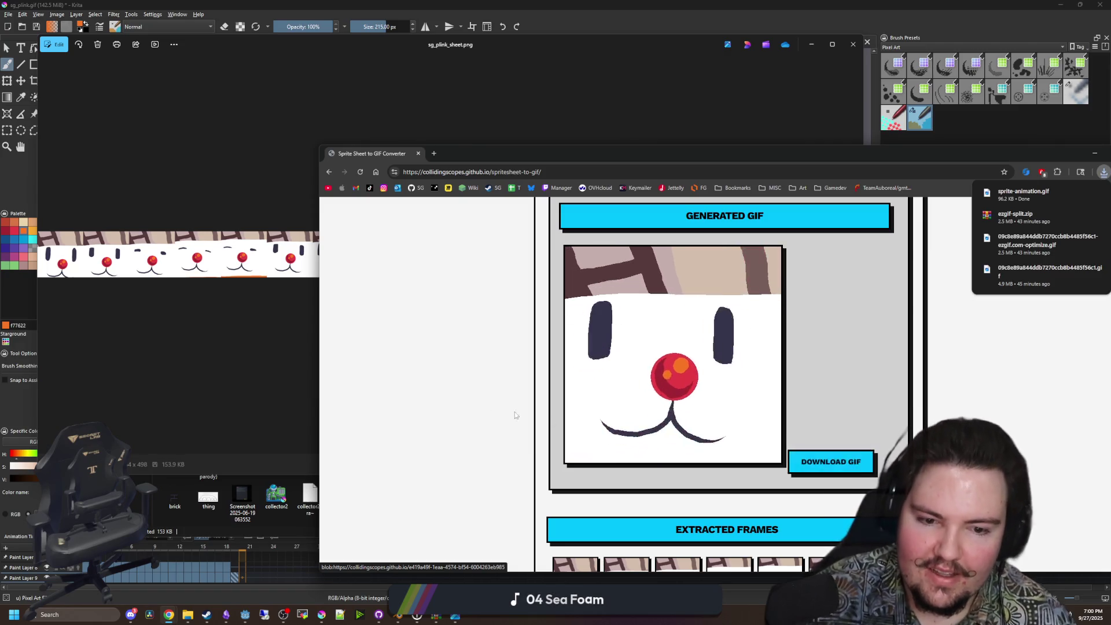
{"action": "scroll", "coordinate": [462, 401], "scroll_direction": "up", "scroll_amount": 10}
{"action": "left_click", "coordinate": [437, 155]}
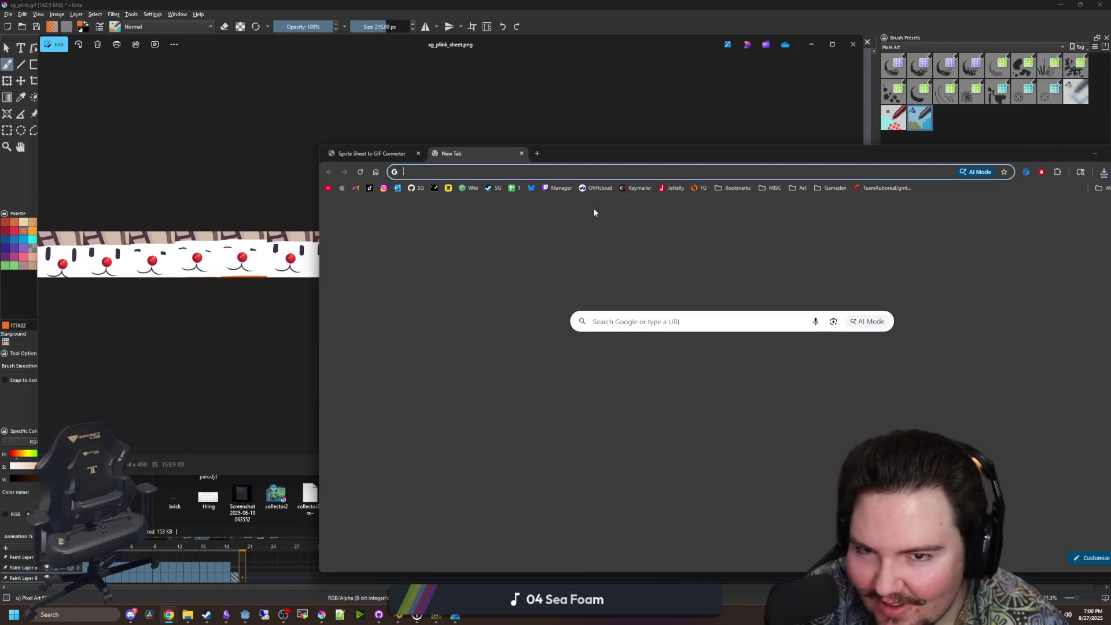
Go to Viewer Rewards > Emotes and add a new Tier 1 animated emote.
{"action": "left_click", "coordinate": [558, 190]}
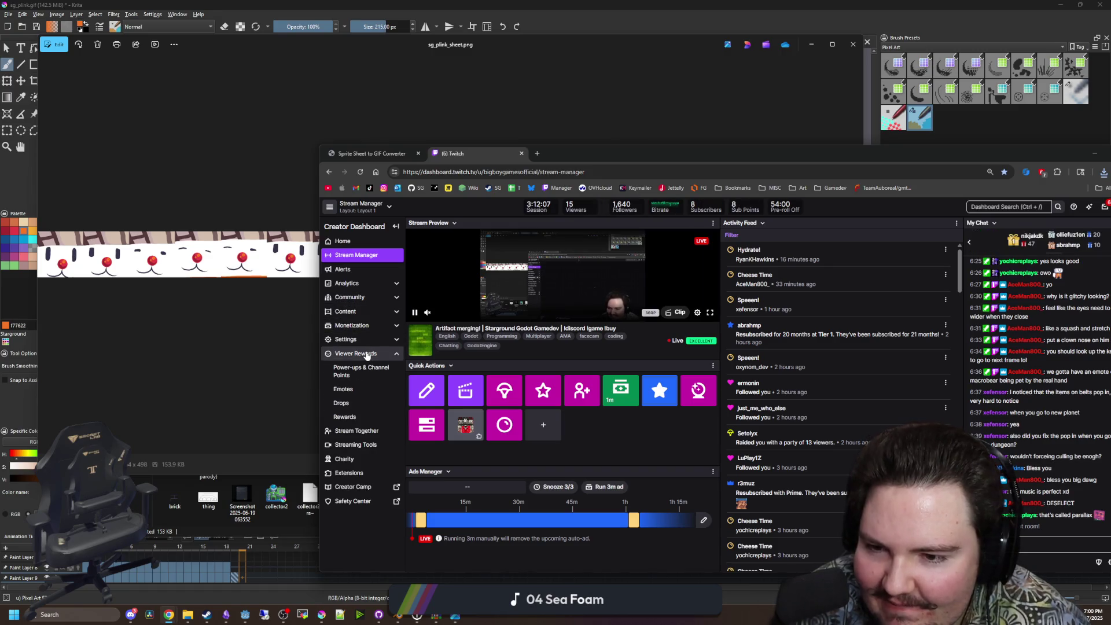
{"action": "left_click", "coordinate": [367, 354]}
{"action": "left_click", "coordinate": [353, 395]}
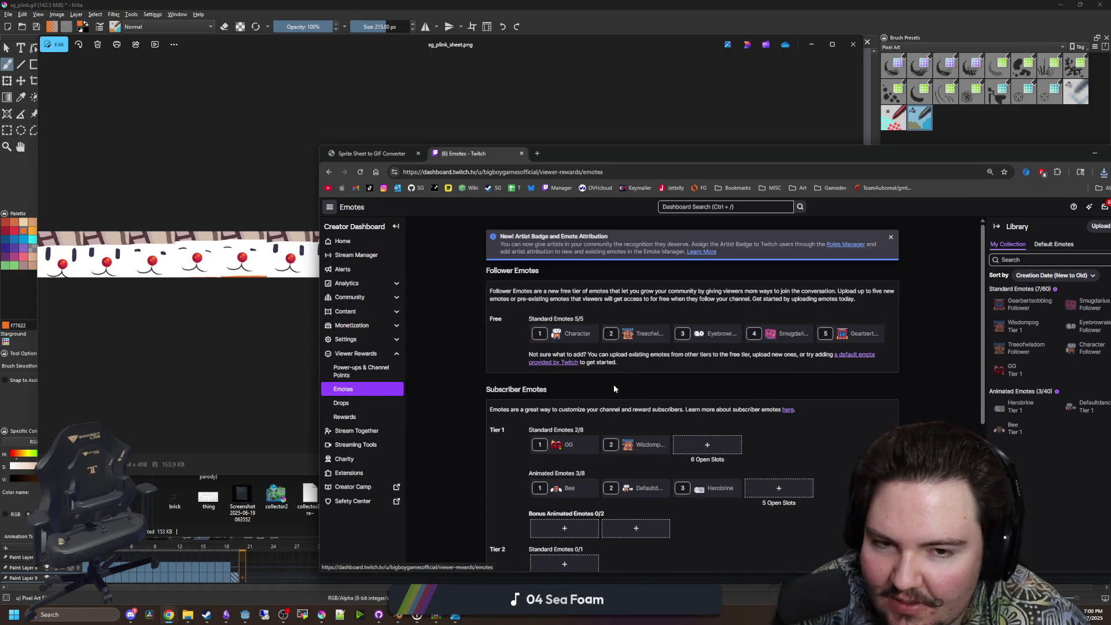
{"action": "scroll", "coordinate": [640, 387], "scroll_direction": "down", "scroll_amount": 1}
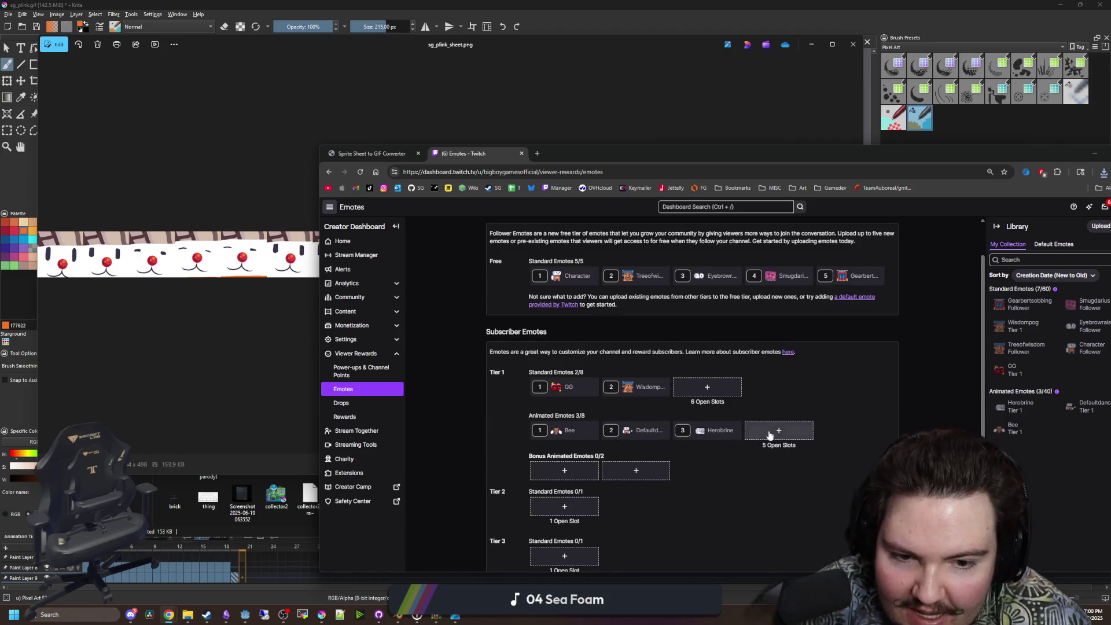
{"action": "left_click", "coordinate": [772, 429]}
Upload the sg_plink GIF as the emote image.
{"action": "left_click", "coordinate": [699, 445]}
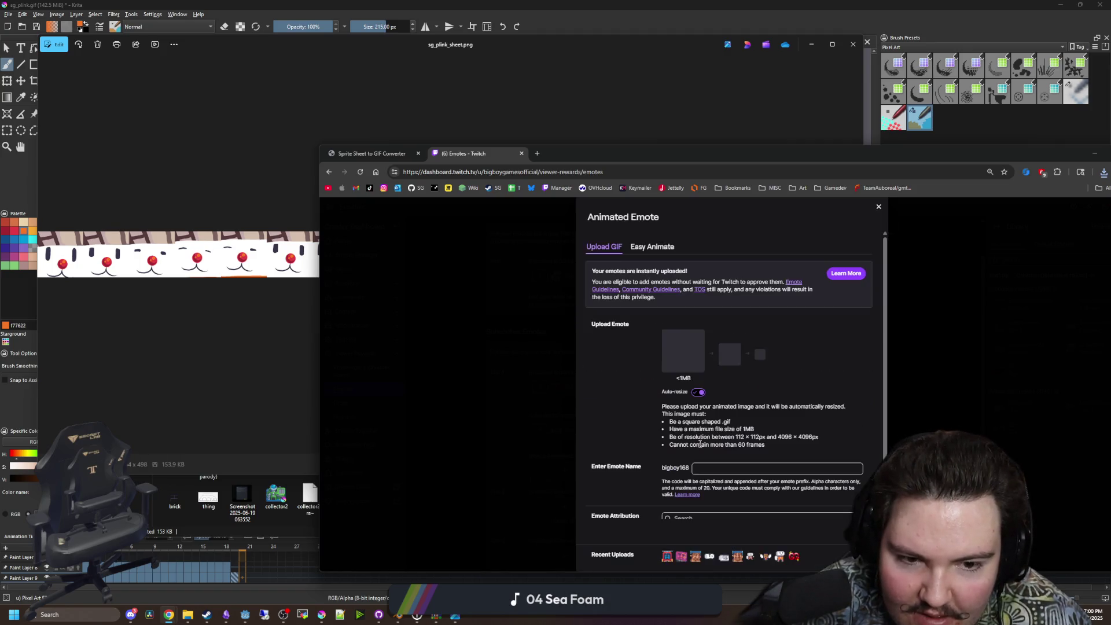
{"action": "left_click", "coordinate": [684, 350]}
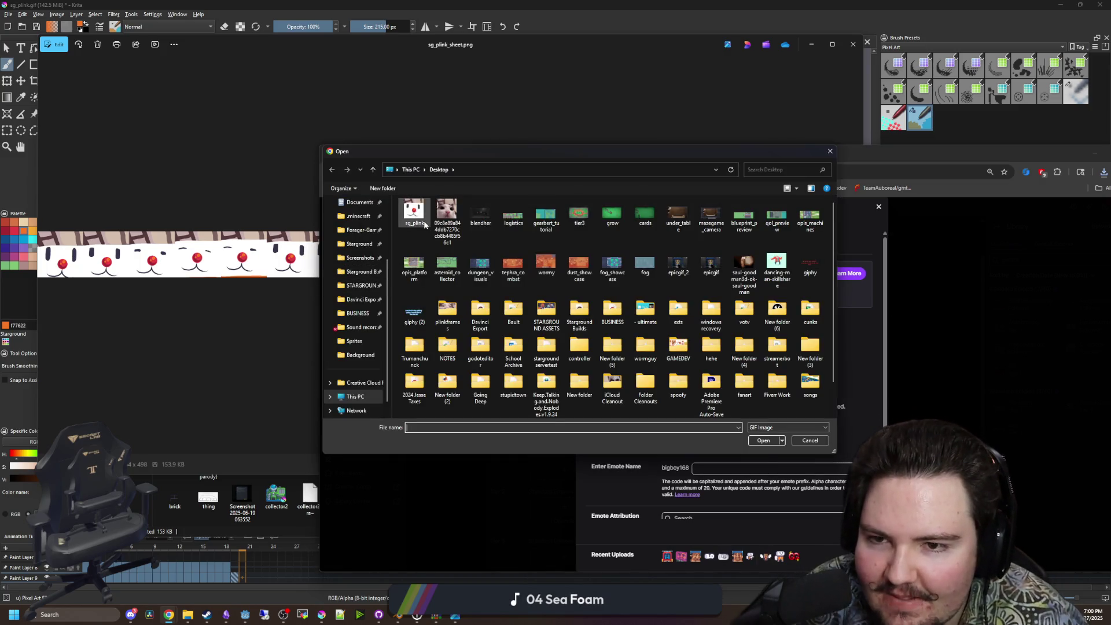
{"action": "double_click", "coordinate": [415, 214]}
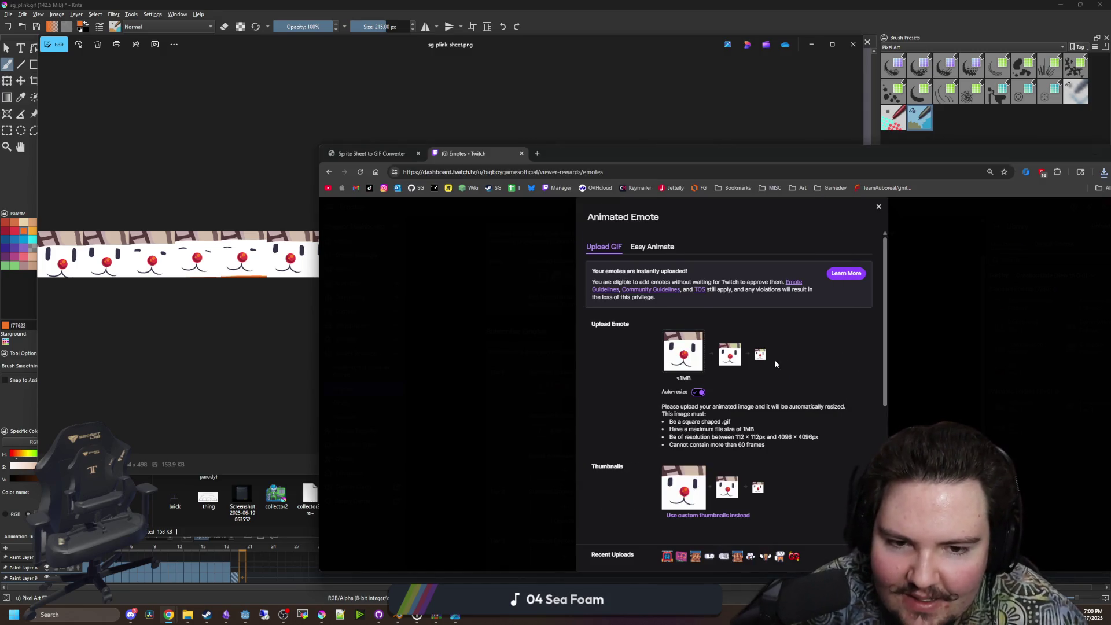
{"action": "scroll", "coordinate": [778, 362], "scroll_direction": "down", "scroll_amount": 3}
{"action": "scroll", "coordinate": [689, 323], "scroll_direction": "up", "scroll_amount": 3}
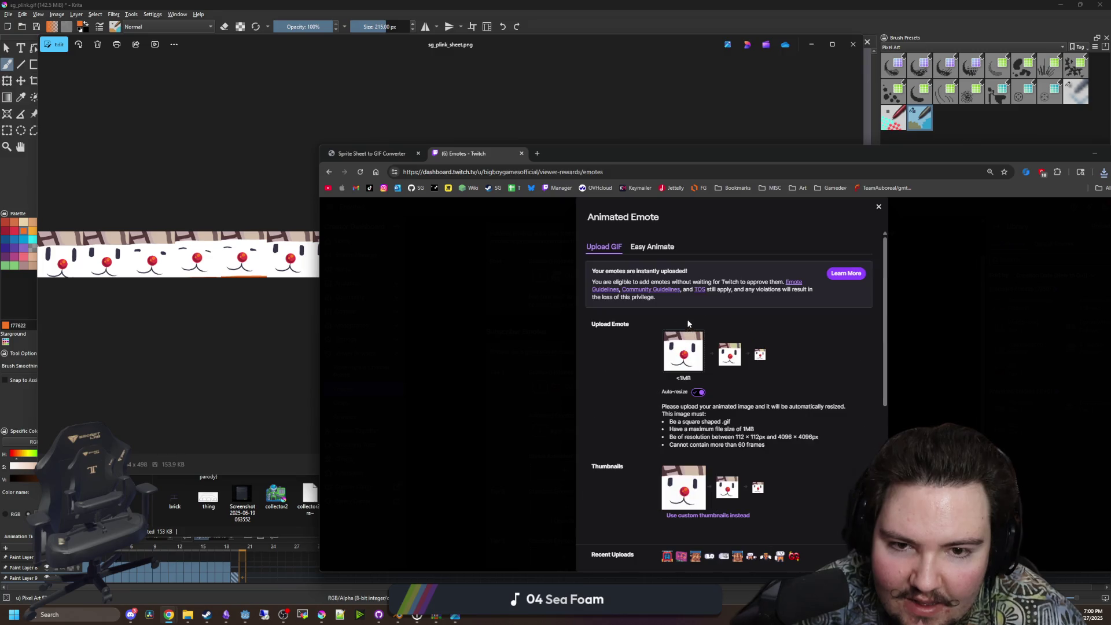
Replace the emote image with the newest GIF from the Downloads folder.
{"action": "left_click", "coordinate": [685, 363]}
{"action": "scroll", "coordinate": [353, 263], "scroll_direction": "up", "scroll_amount": 3}
{"action": "left_click", "coordinate": [360, 274]}
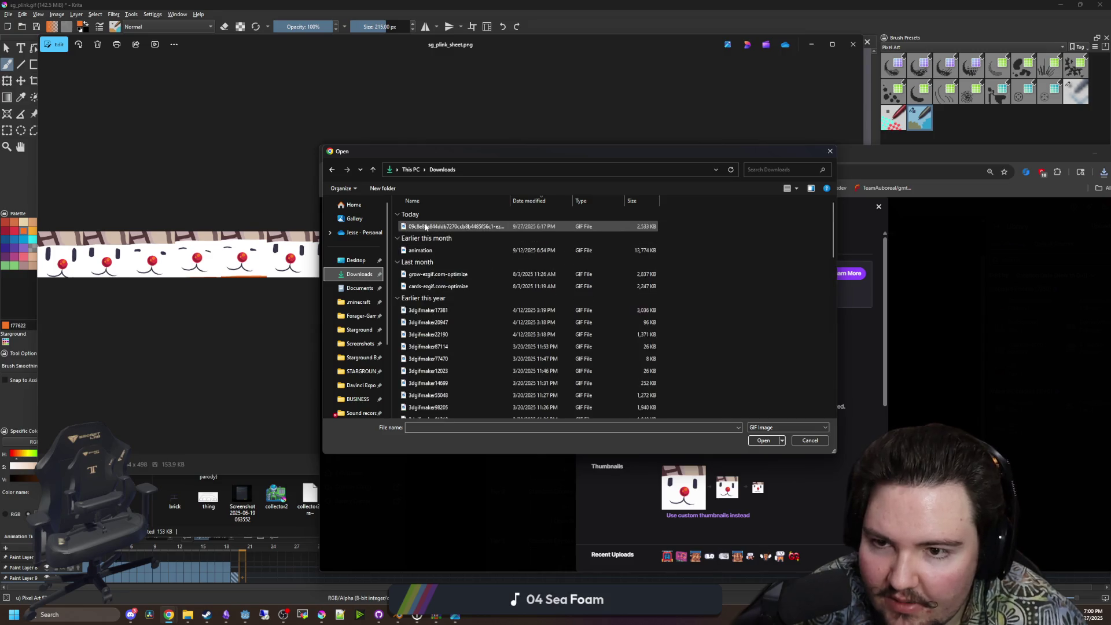
{"action": "double_click", "coordinate": [425, 226]}
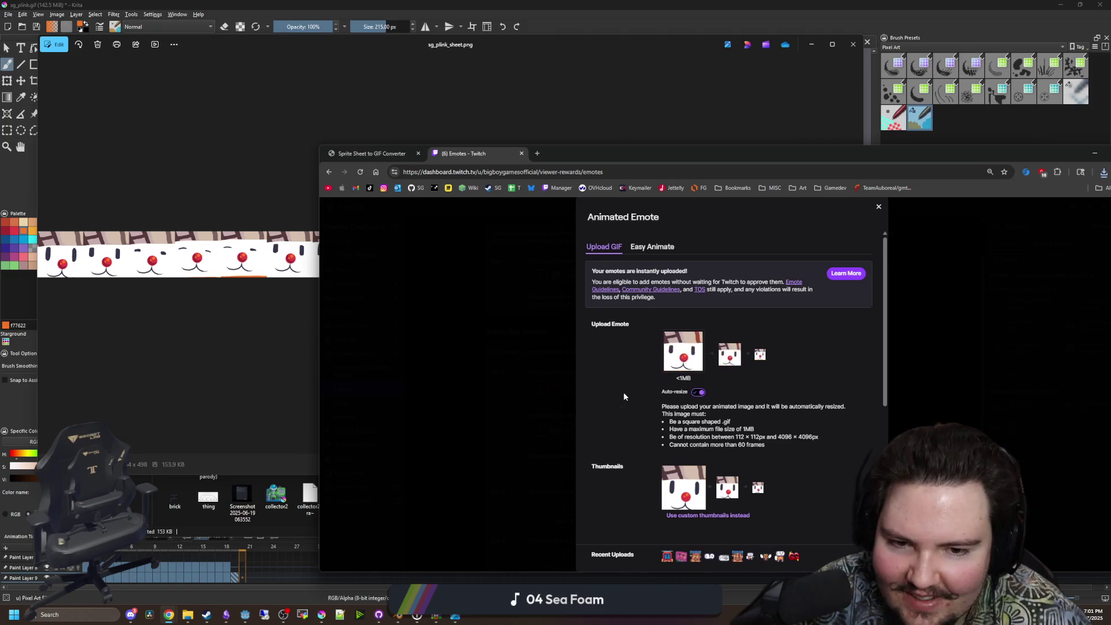
{"action": "scroll", "coordinate": [624, 394], "scroll_direction": "down", "scroll_amount": 2}
Name the emote 'plink', trimming it from 'sgplink'.
{"action": "left_click", "coordinate": [705, 425]}
{"action": "type", "text": "sg"}
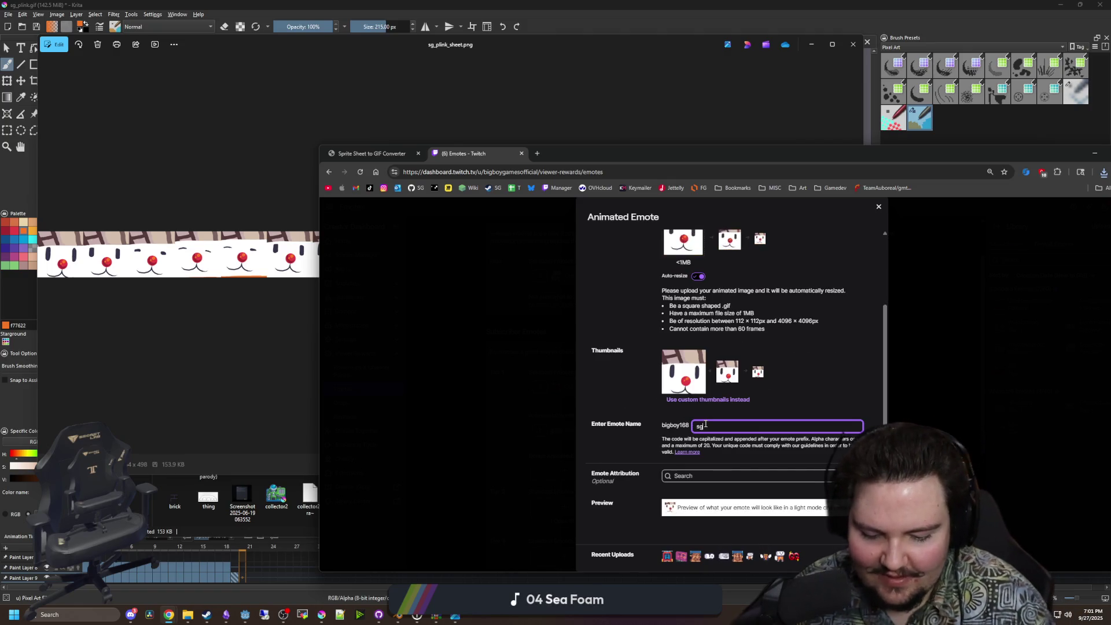
{"action": "type", "text": "plink"}
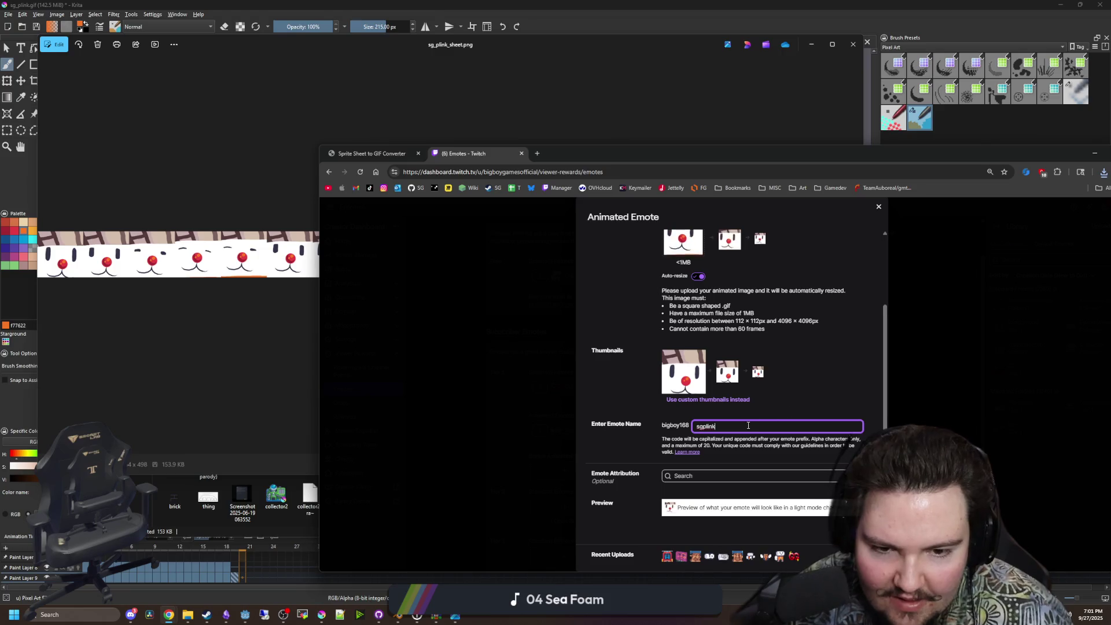
{"action": "key", "text": "Home"}
{"action": "key", "text": "Delete"}
{"action": "key", "text": "Delete"}
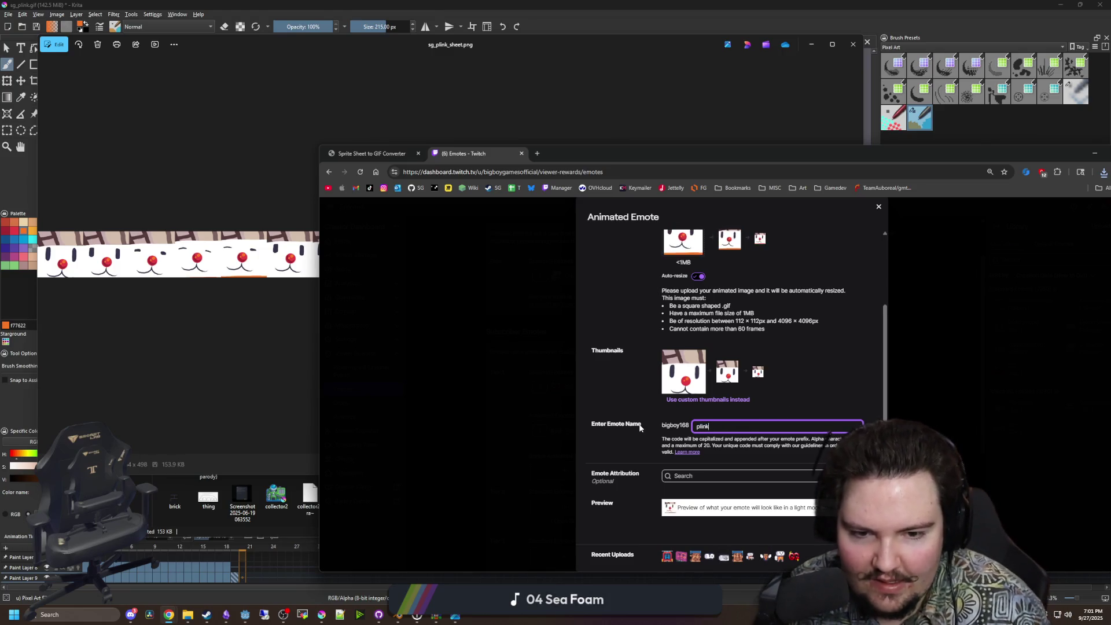
{"action": "left_click", "coordinate": [617, 387]}
Accept the artist upload terms, submit the emote, and bring Krita back over Godot.
{"action": "scroll", "coordinate": [644, 423], "scroll_direction": "down", "scroll_amount": 1}
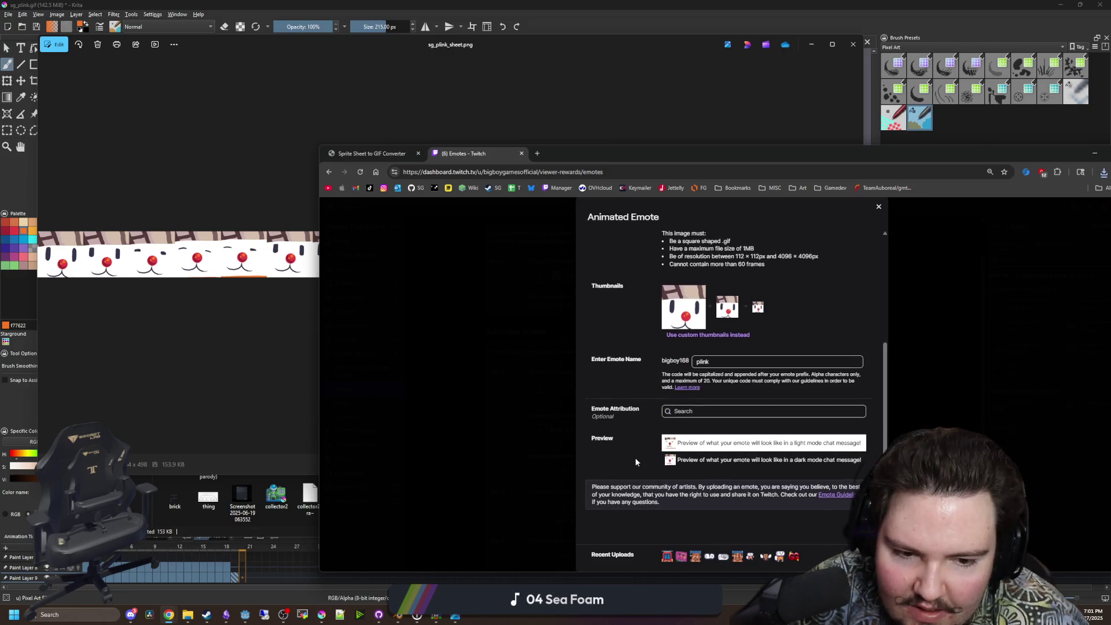
{"action": "scroll", "coordinate": [634, 457], "scroll_direction": "up", "scroll_amount": 3}
{"action": "scroll", "coordinate": [618, 434], "scroll_direction": "down", "scroll_amount": 5}
{"action": "left_click", "coordinate": [670, 444]}
{"action": "key", "text": "Return"}
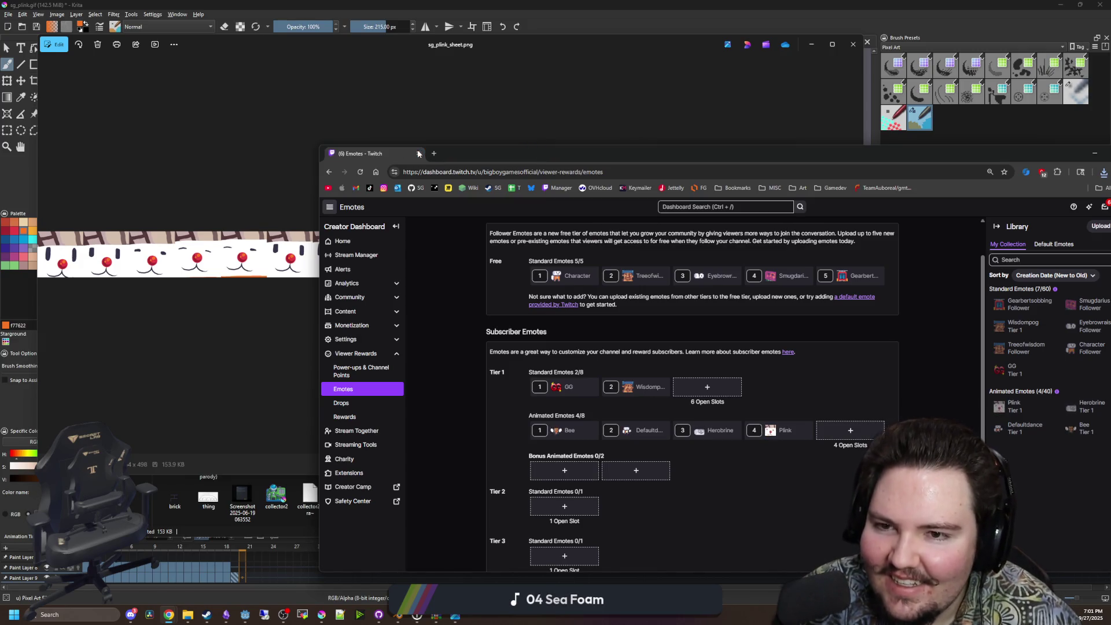
{"action": "left_click", "coordinate": [419, 118]}
{"action": "mouse_move", "coordinate": [419, 5]}
{"action": "left_mouse_down"}
{"action": "mouse_move", "coordinate": [249, 226]}
{"action": "mouse_move", "coordinate": [621, 223]}
{"action": "mouse_move", "coordinate": [392, 200]}
{"action": "left_mouse_up"}
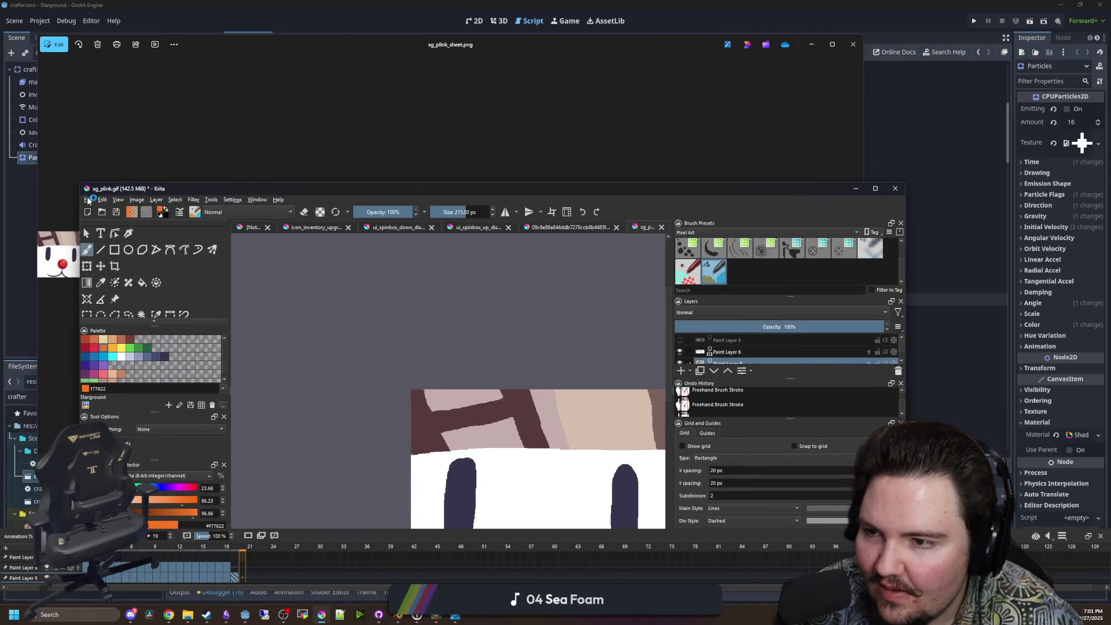
Cancel Save As and close the untitled, sg_plink.gif and cat GIF documents without saving.
{"action": "left_click", "coordinate": [88, 199]}
{"action": "key", "text": "Escape"}
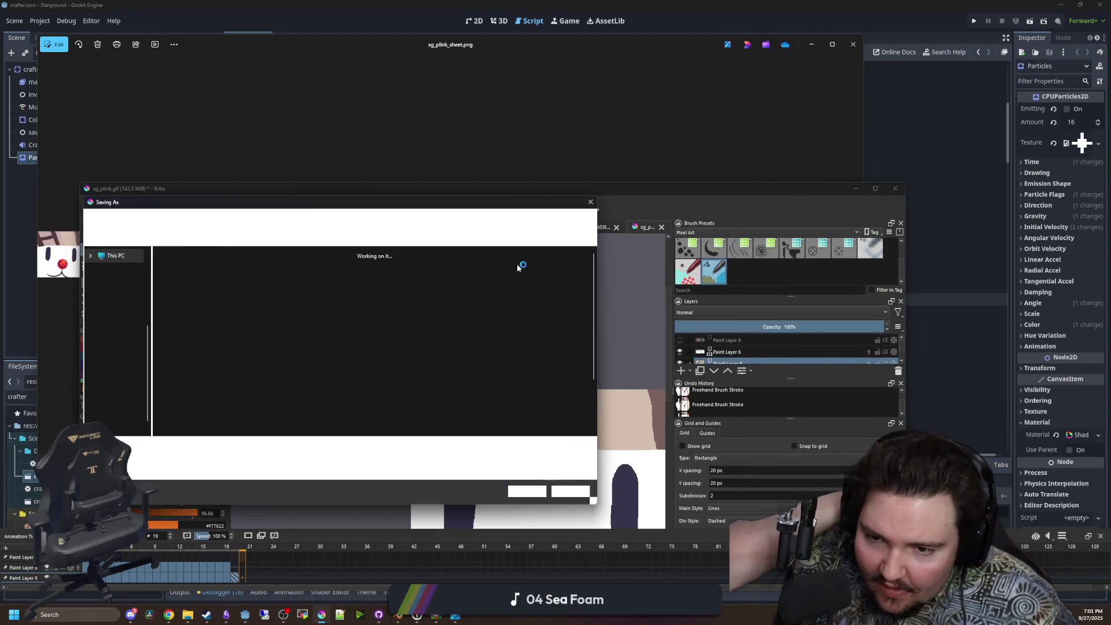
{"action": "key", "text": "Escape"}
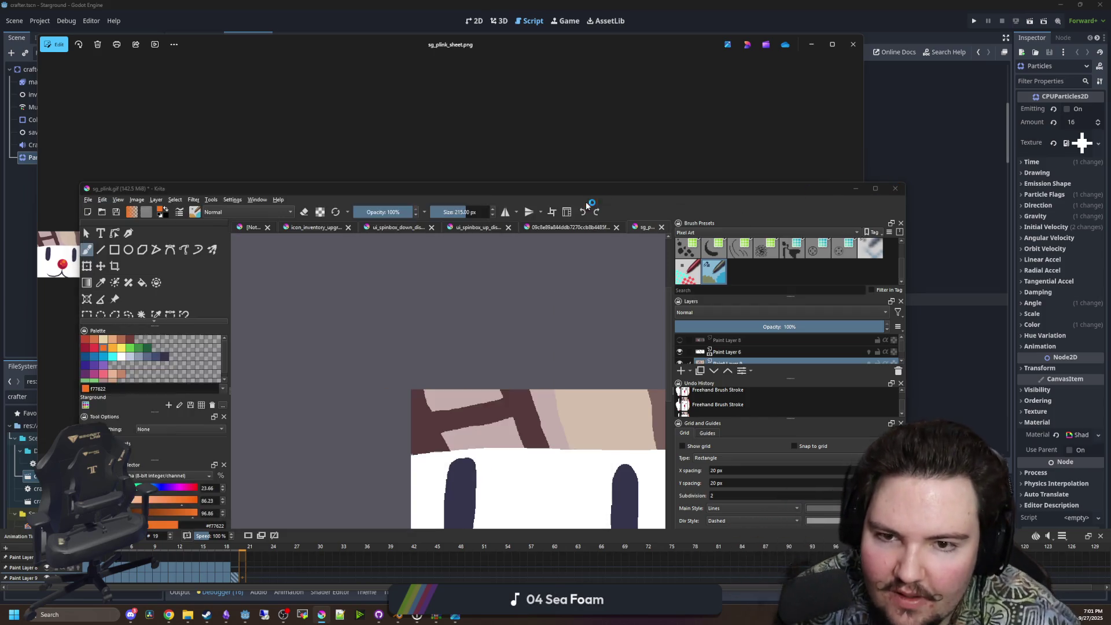
{"action": "left_click", "coordinate": [895, 188]}
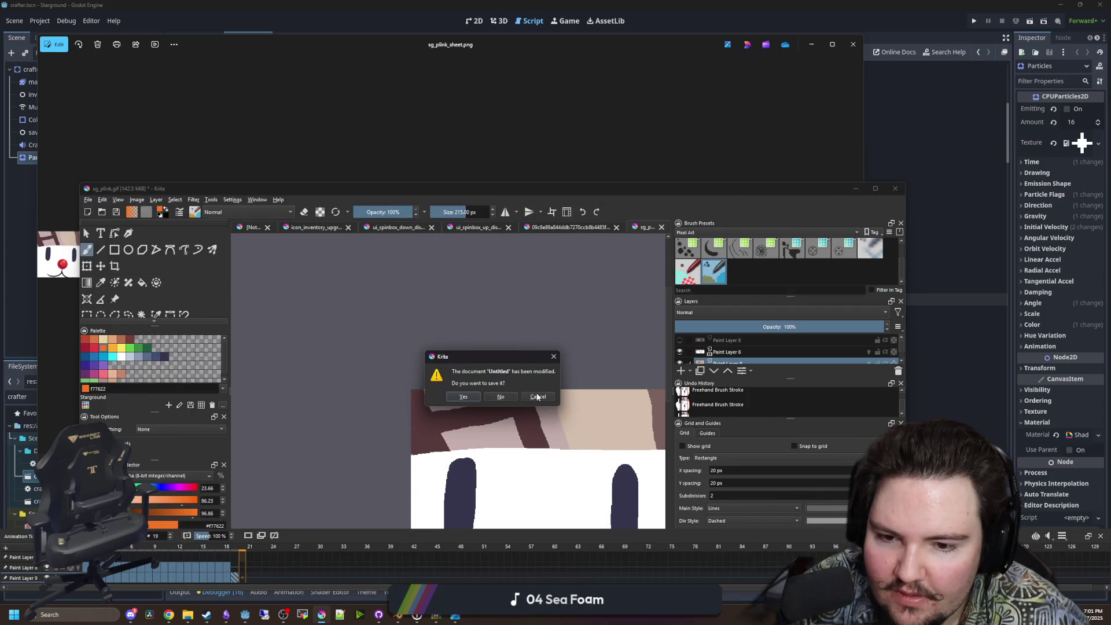
{"action": "left_click", "coordinate": [498, 397]}
{"action": "left_click", "coordinate": [660, 227]}
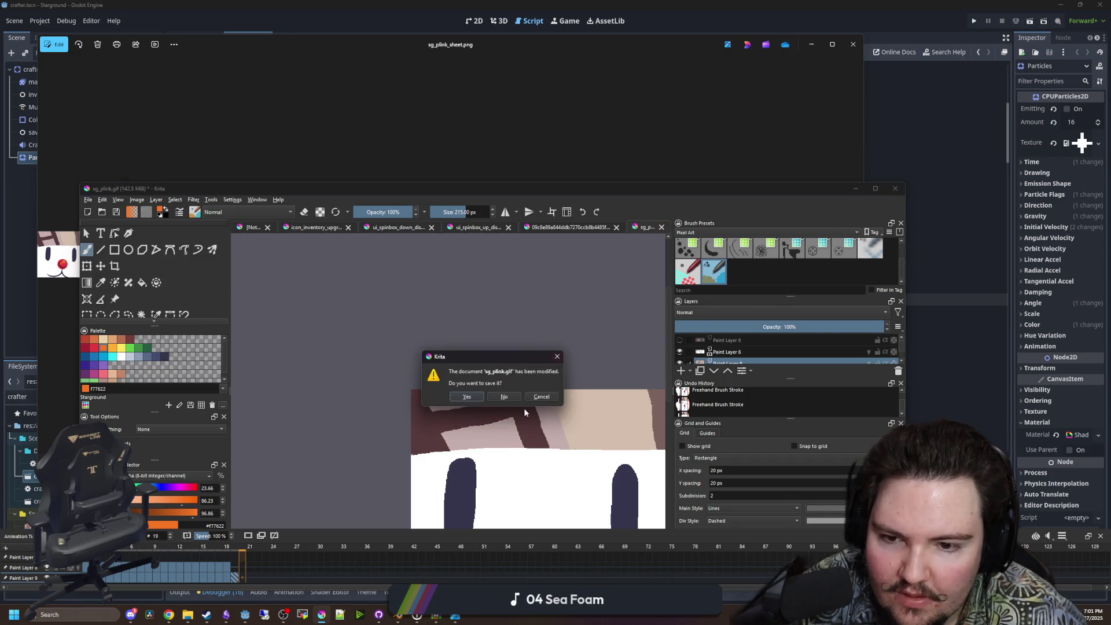
{"action": "left_click", "coordinate": [526, 403]}
{"action": "left_click", "coordinate": [661, 228]}
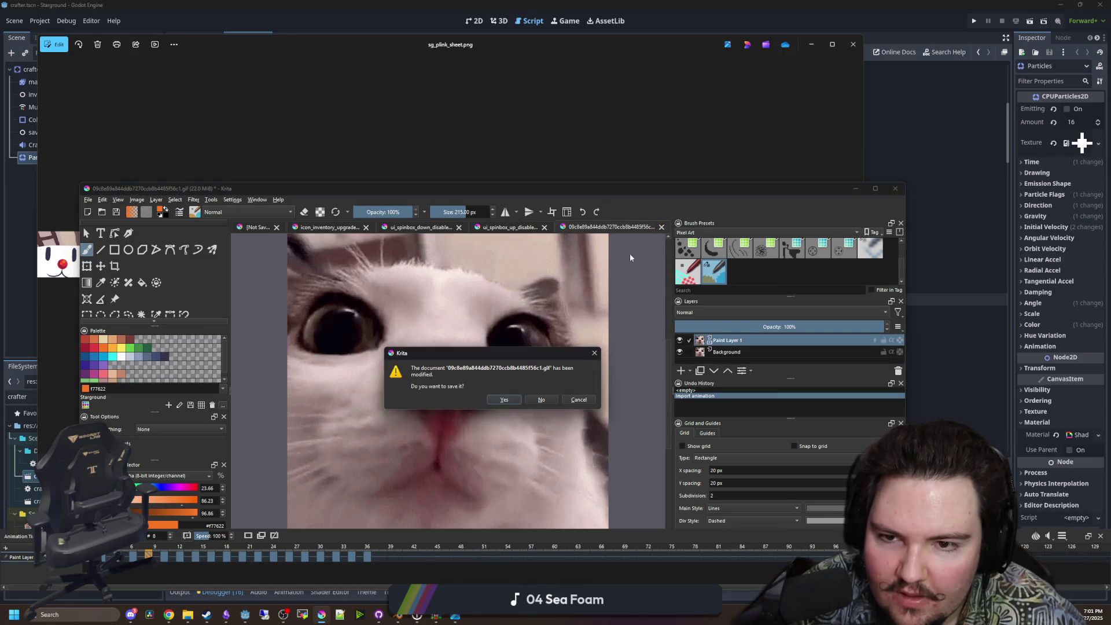
{"action": "left_click", "coordinate": [536, 403]}
Close the sprite sheet preview and then Krita.
{"action": "left_click", "coordinate": [444, 112]}
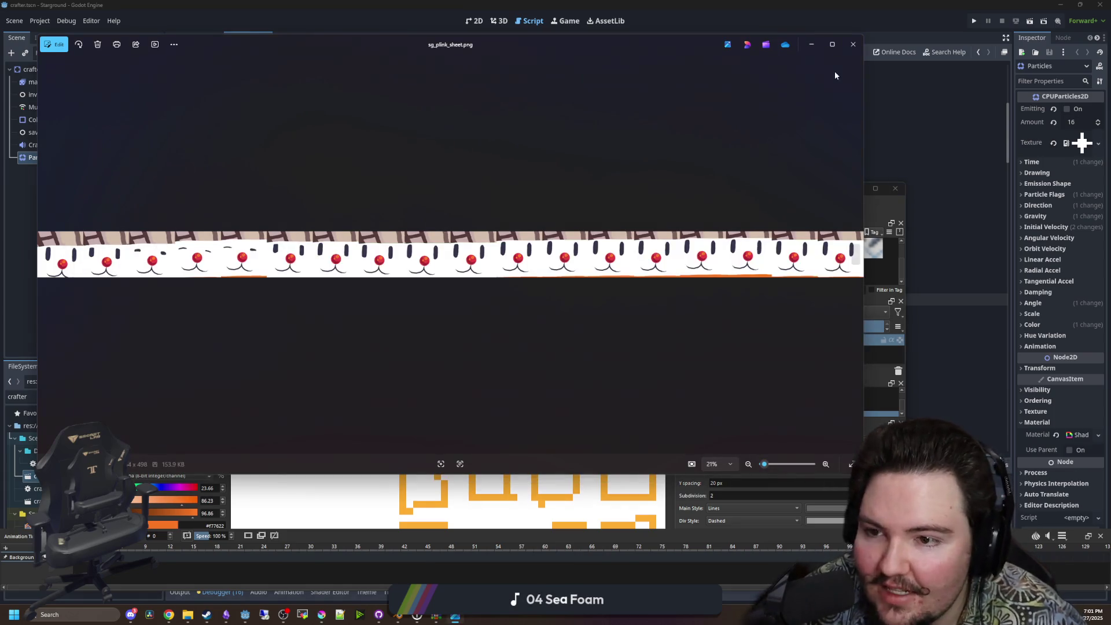
{"action": "left_click", "coordinate": [846, 44]}
{"action": "left_click", "coordinate": [873, 202]}
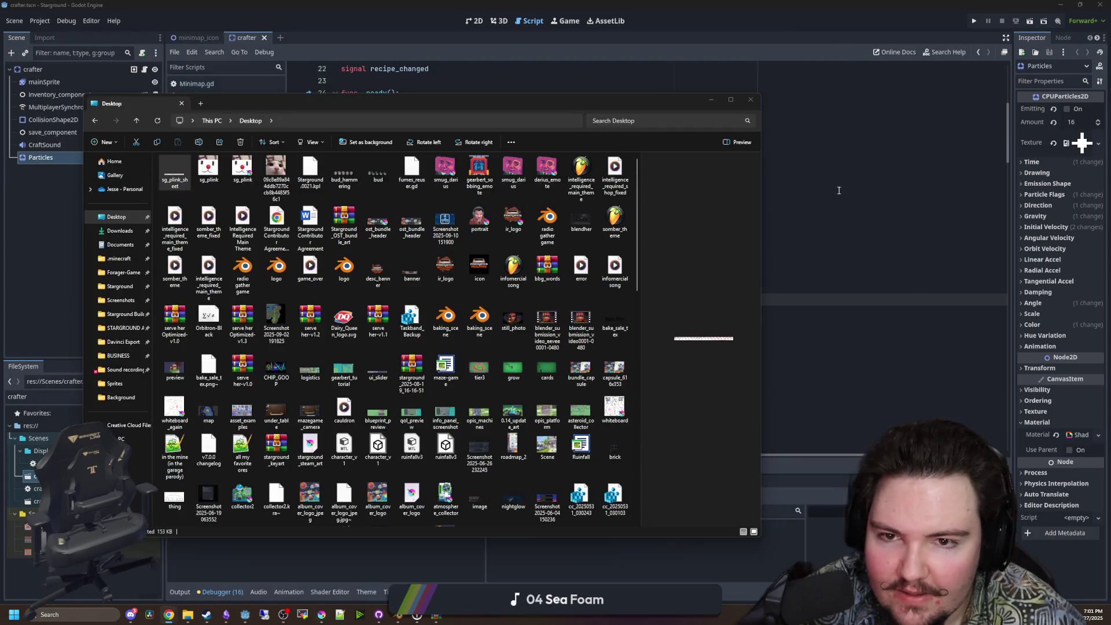
Close File Explorer, return to recipe_building.gd in Godot, and bring up GitHub Desktop.
{"action": "left_click", "coordinate": [750, 103]}
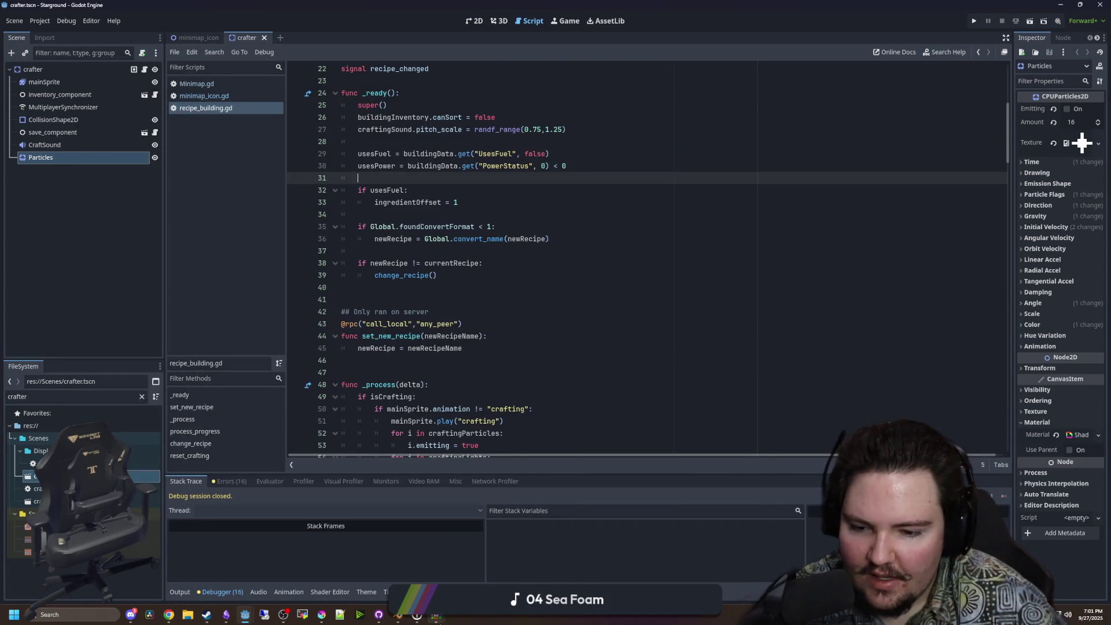
{"action": "mouse_move", "coordinate": [435, 618]}
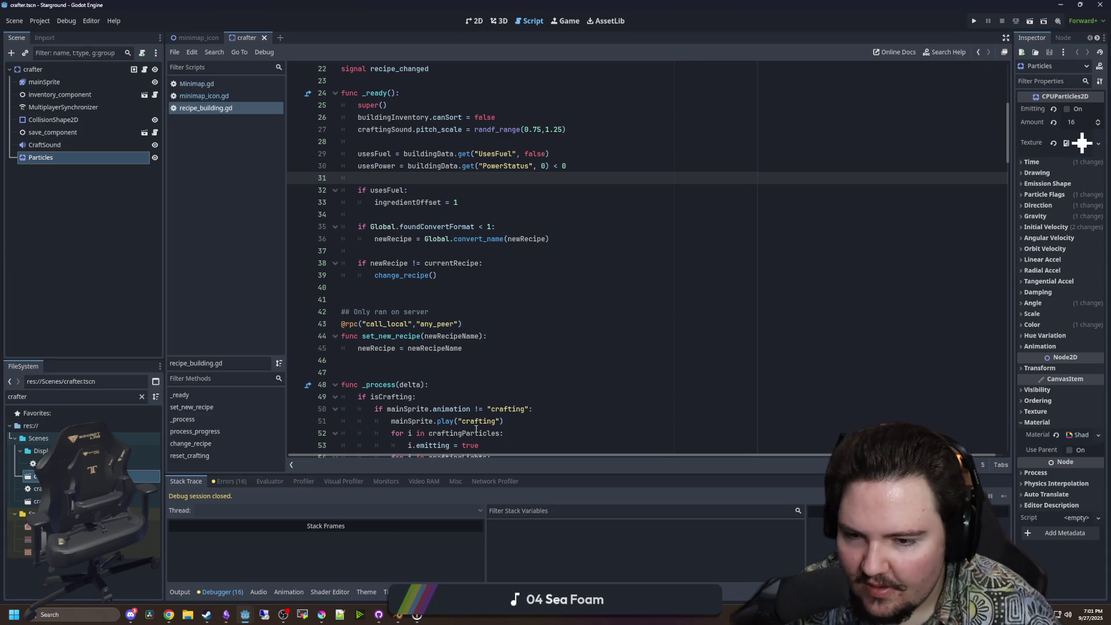
{"action": "left_click", "coordinate": [477, 387]}
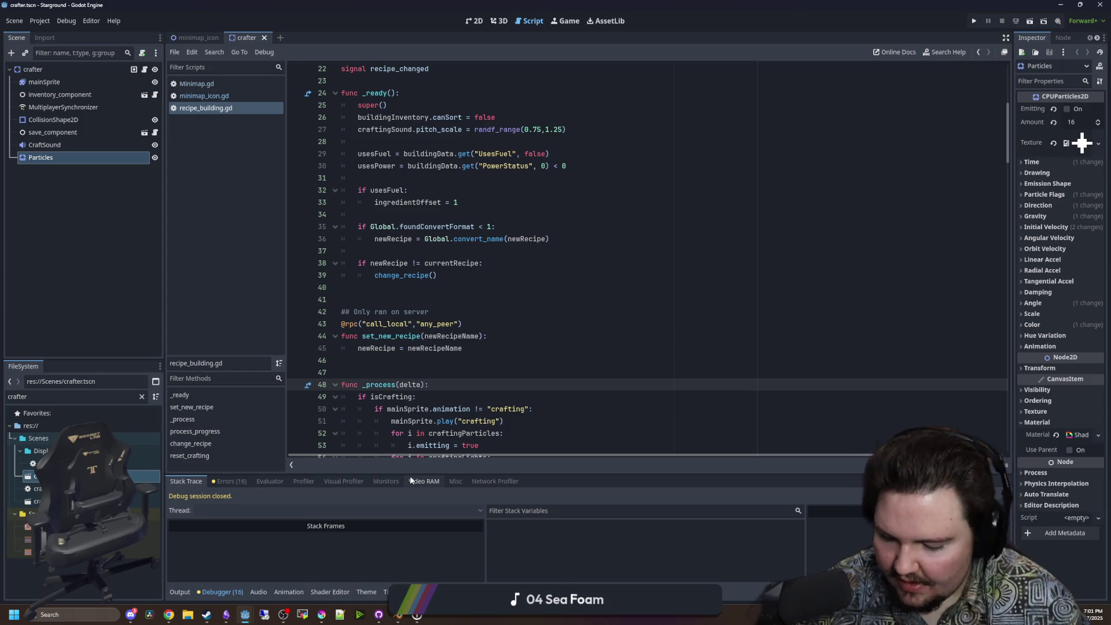
{"action": "left_click", "coordinate": [379, 614]}
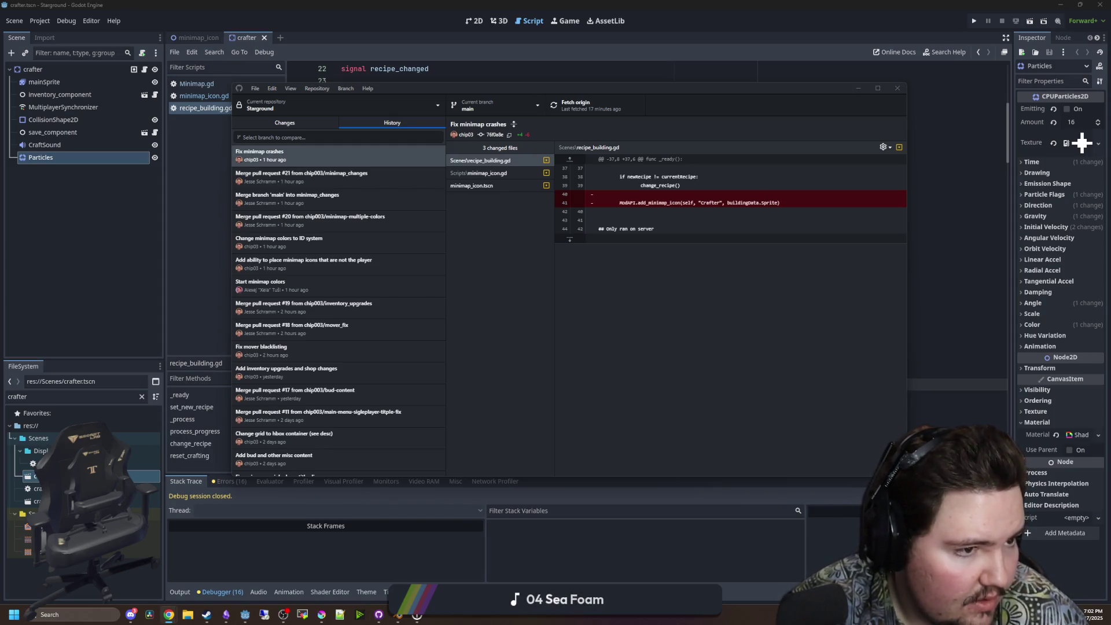
{"action": "left_click", "coordinate": [858, 88]}
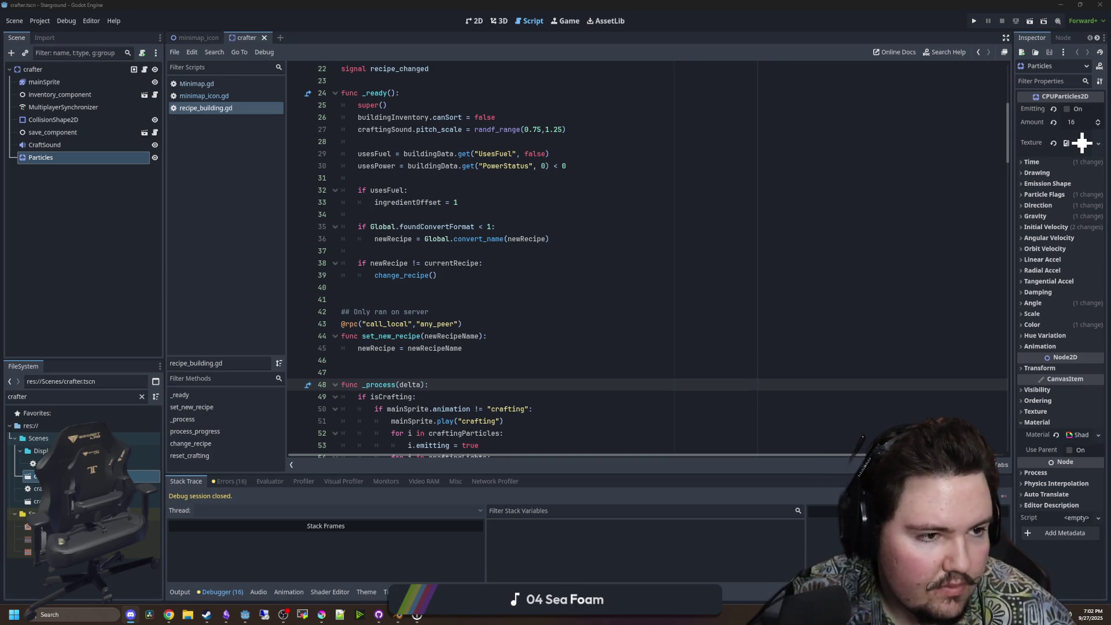
Save the scene with Ctrl+S from the recipe_building.gd script.
{"action": "left_click", "coordinate": [559, 285]}
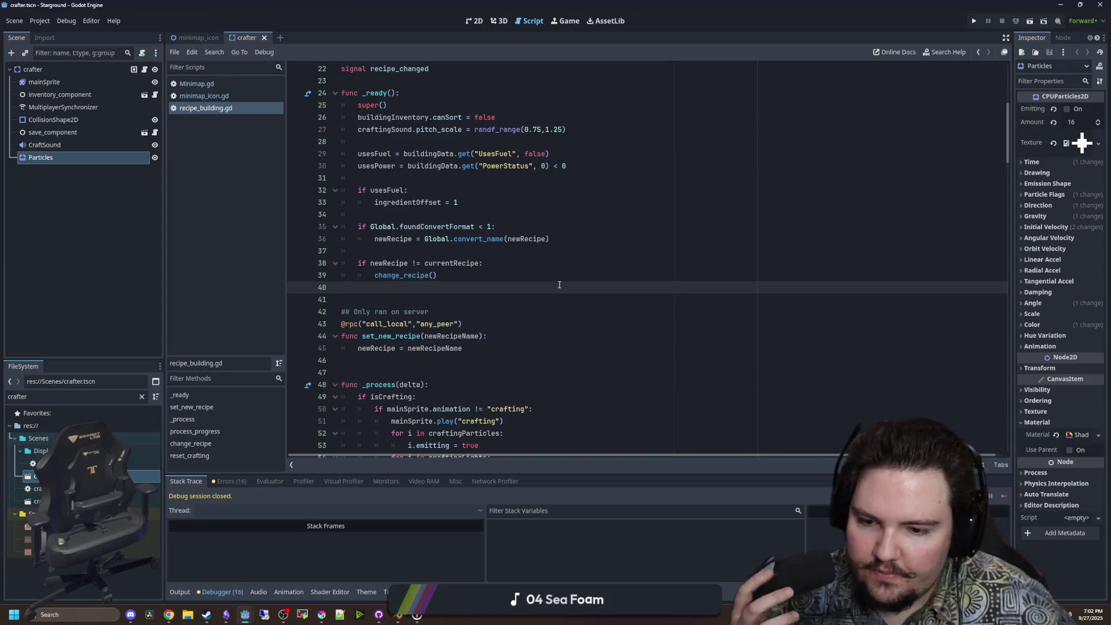
{"action": "left_click", "coordinate": [421, 300]}
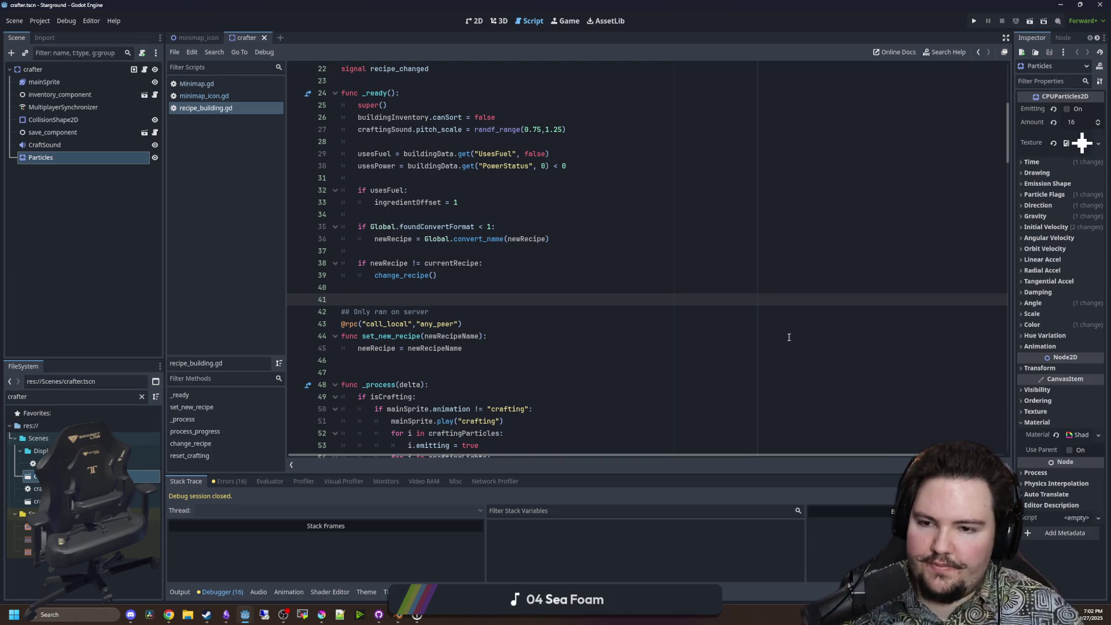
{"action": "left_click", "coordinate": [393, 291]}
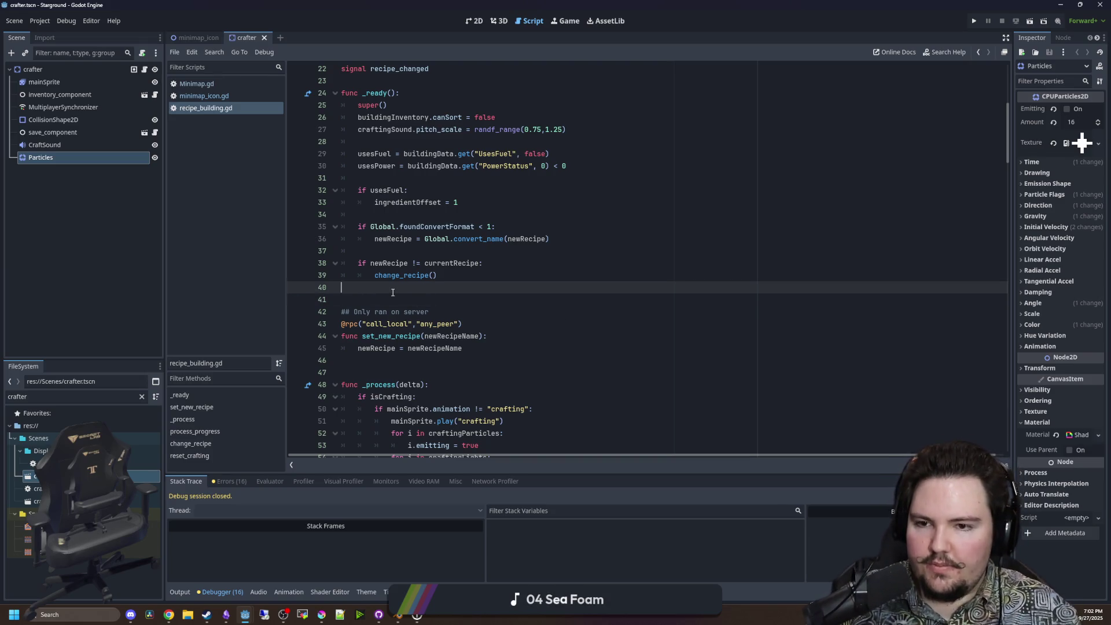
{"action": "key", "text": "ctrl+s"}
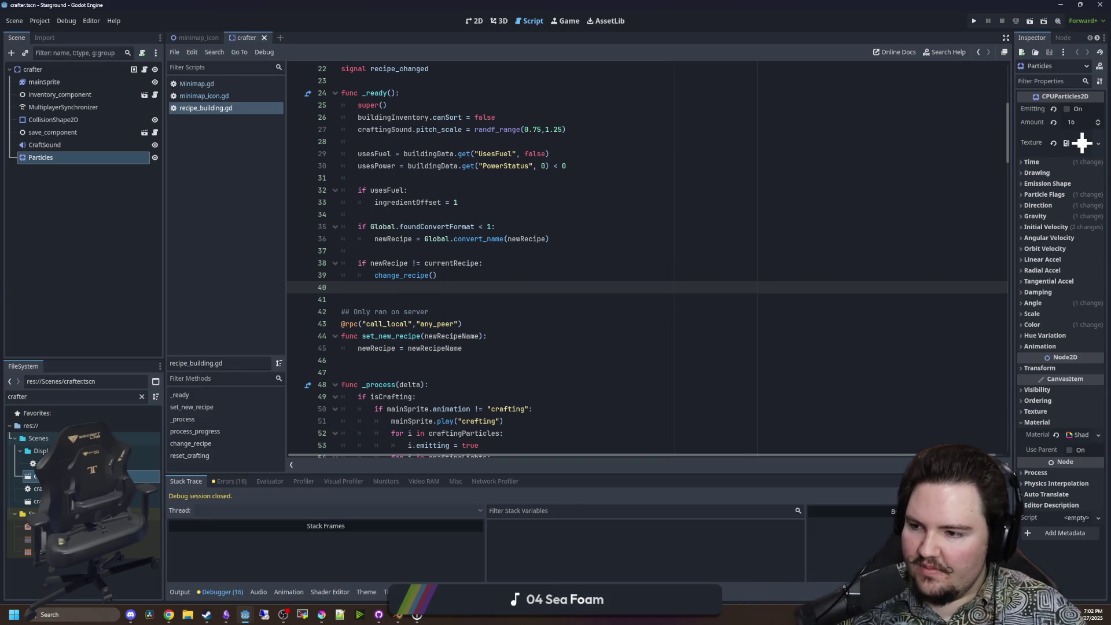
{"action": "key", "text": "alt+Tab"}
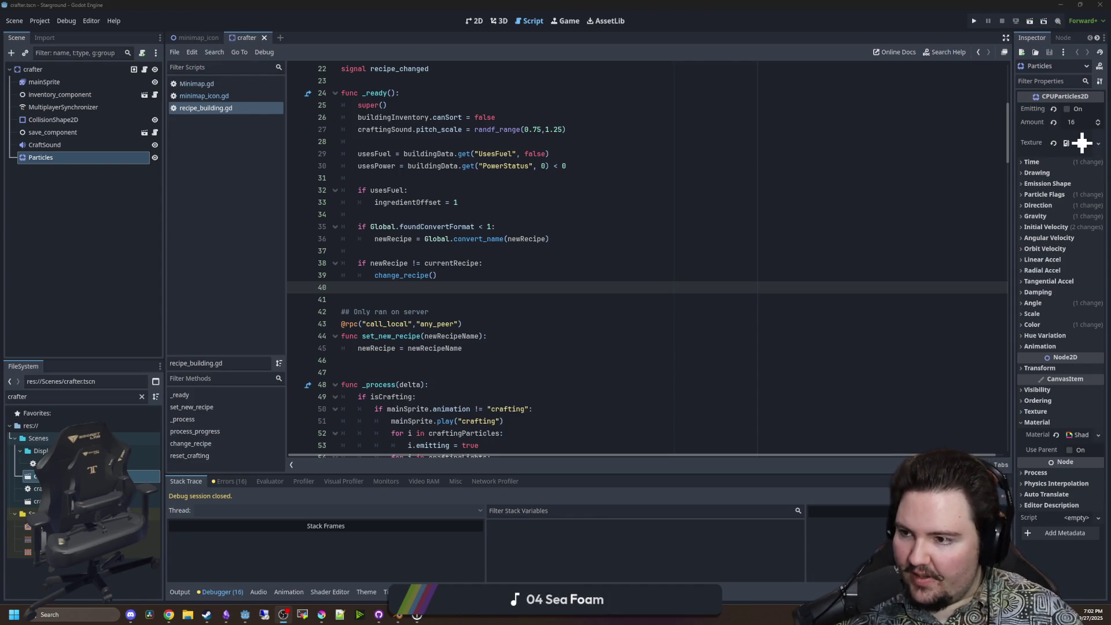
Clear the crafter filter and filter the FileSystem by 'door'.
{"action": "left_click", "coordinate": [493, 359]}
{"action": "left_click", "coordinate": [555, 333]}
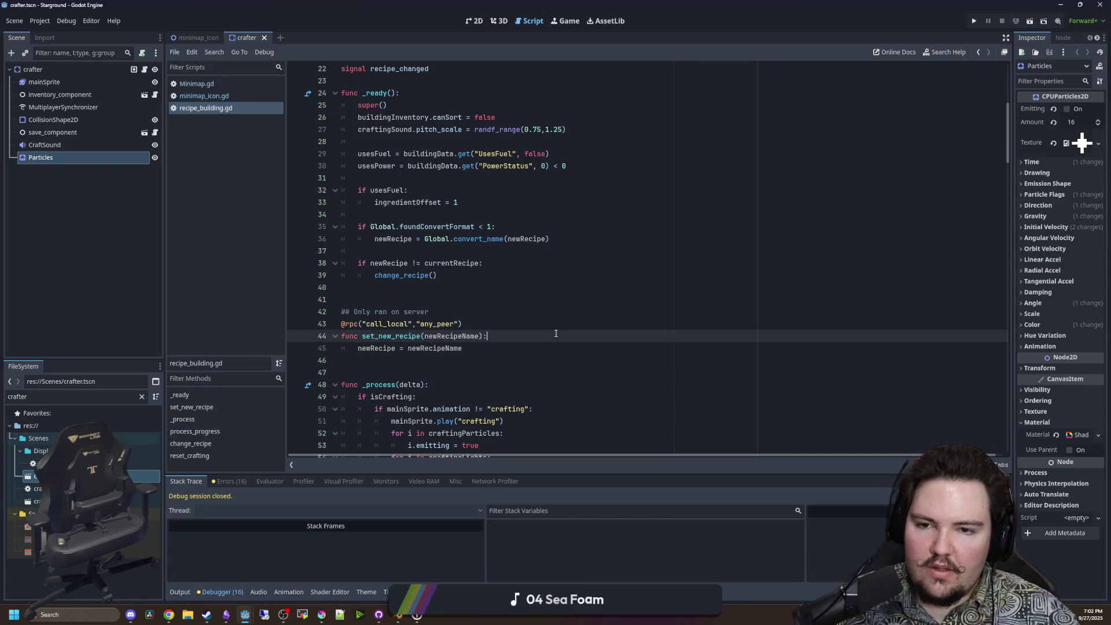
{"action": "left_click", "coordinate": [387, 614]}
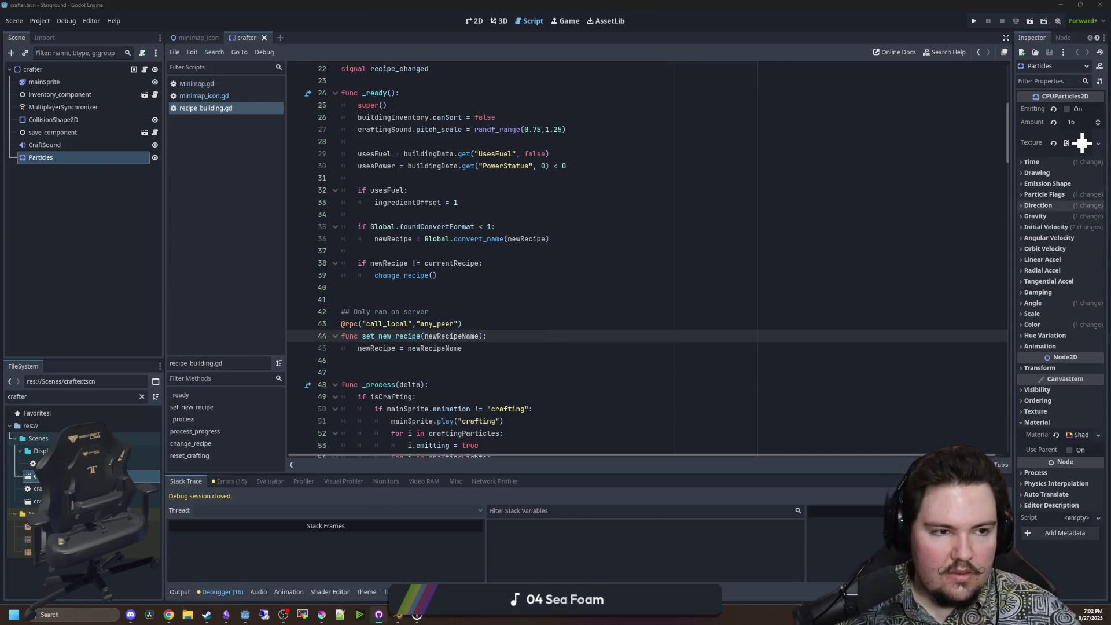
{"action": "left_click", "coordinate": [528, 239]}
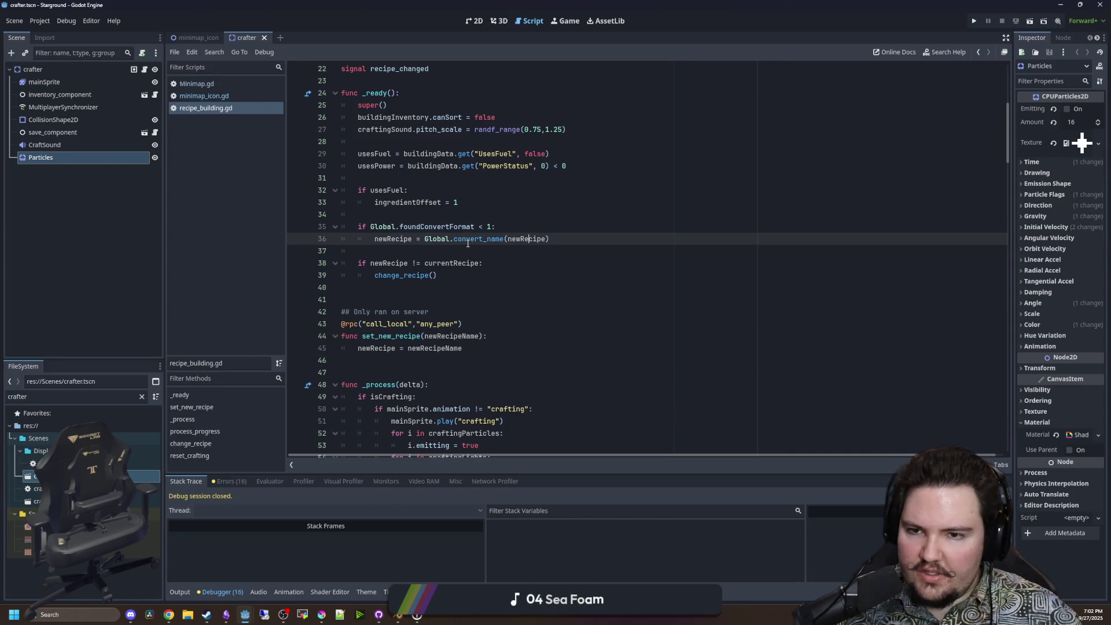
{"action": "left_click", "coordinate": [394, 226]}
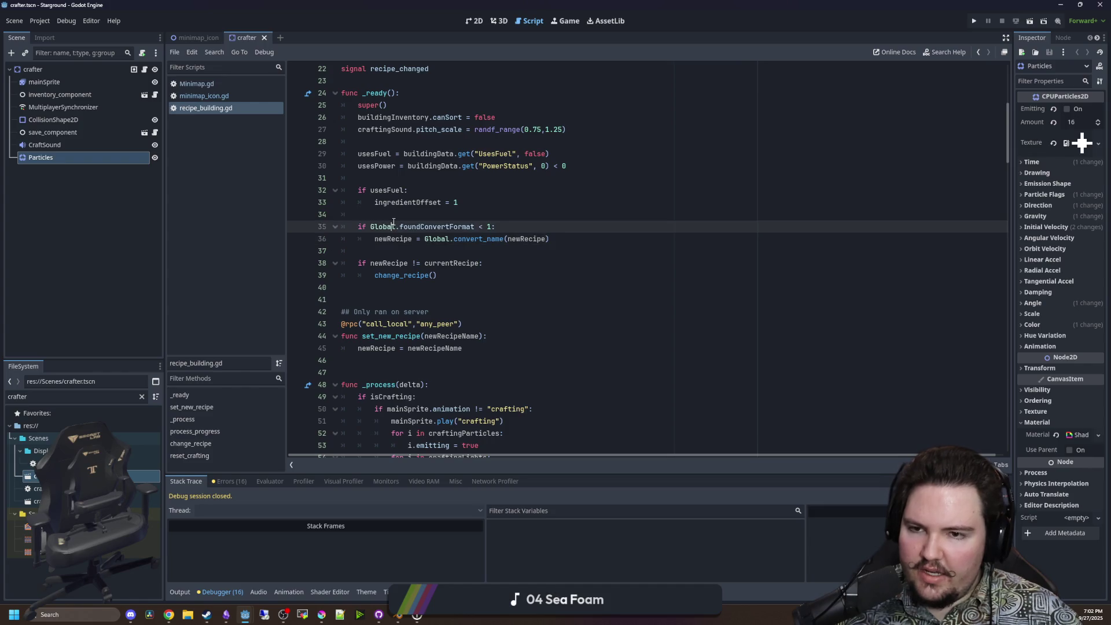
{"action": "left_click", "coordinate": [141, 397]}
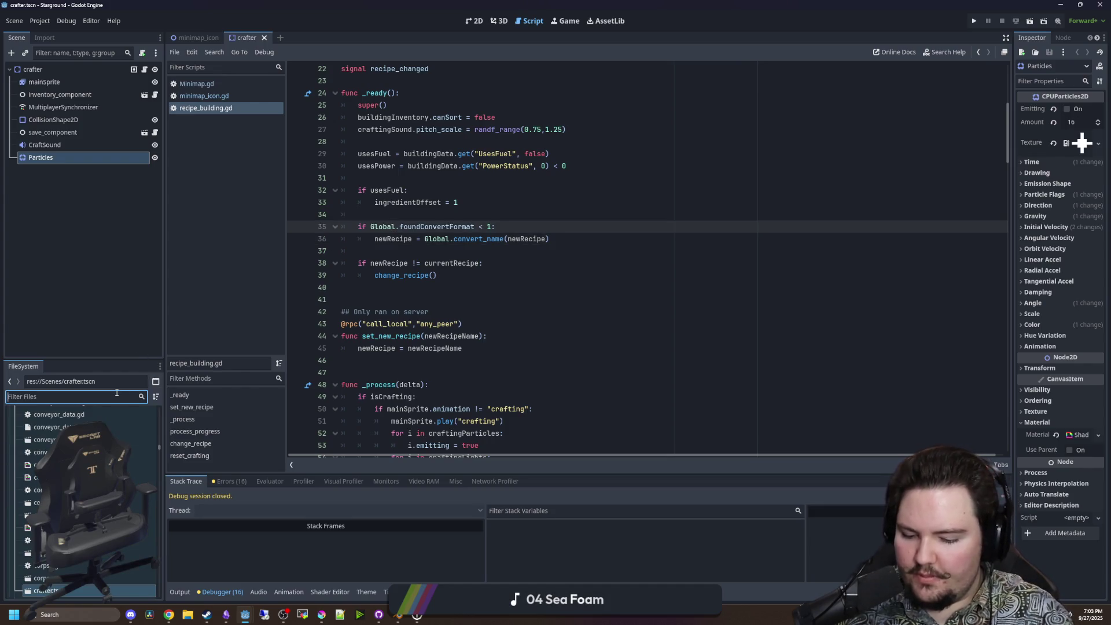
{"action": "type", "text": "door"}
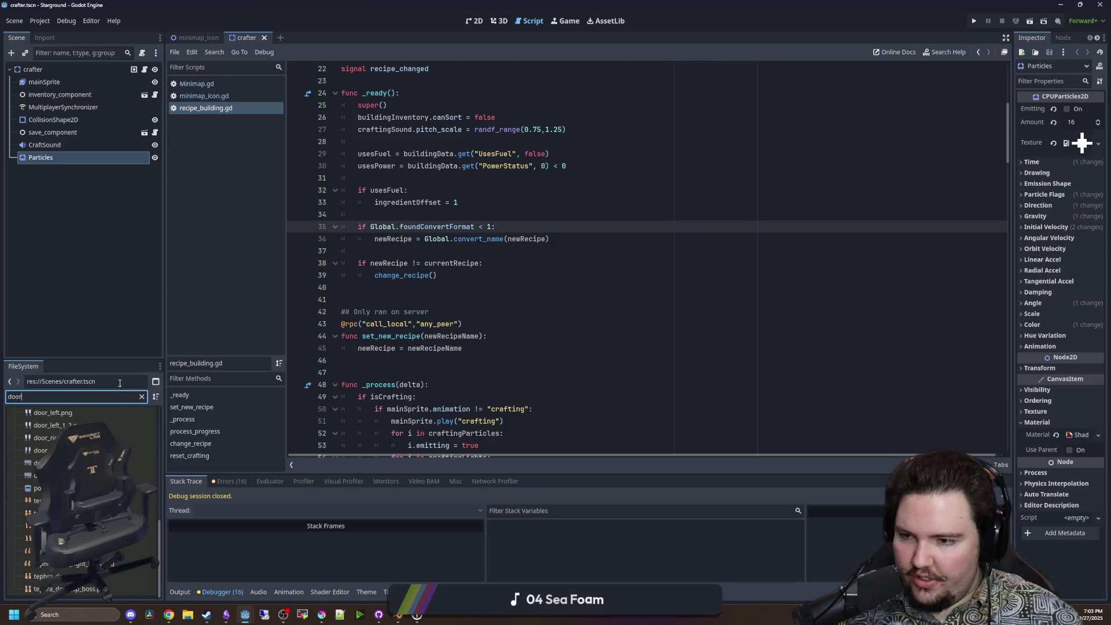
Open door.gd in the script editor and save.
{"action": "double_click", "coordinate": [40, 475]}
{"action": "scroll", "coordinate": [495, 279], "scroll_direction": "down", "scroll_amount": 5}
{"action": "left_click", "coordinate": [495, 278]}
{"action": "left_click", "coordinate": [474, 240]}
{"action": "key", "text": "ctrl+s"}
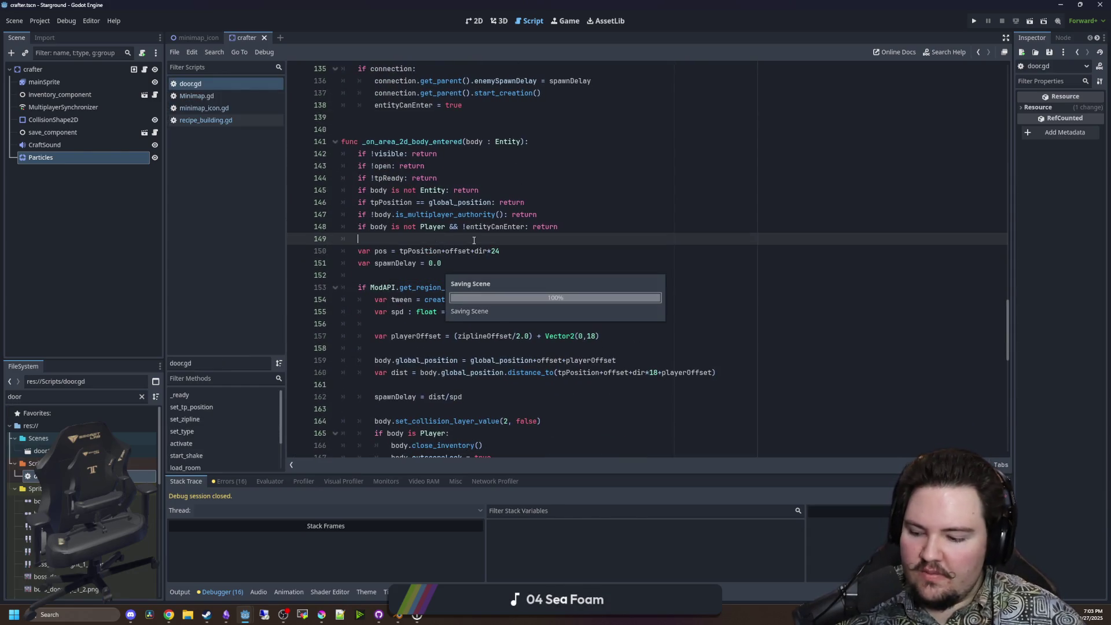
{"action": "left_click", "coordinate": [441, 271]}
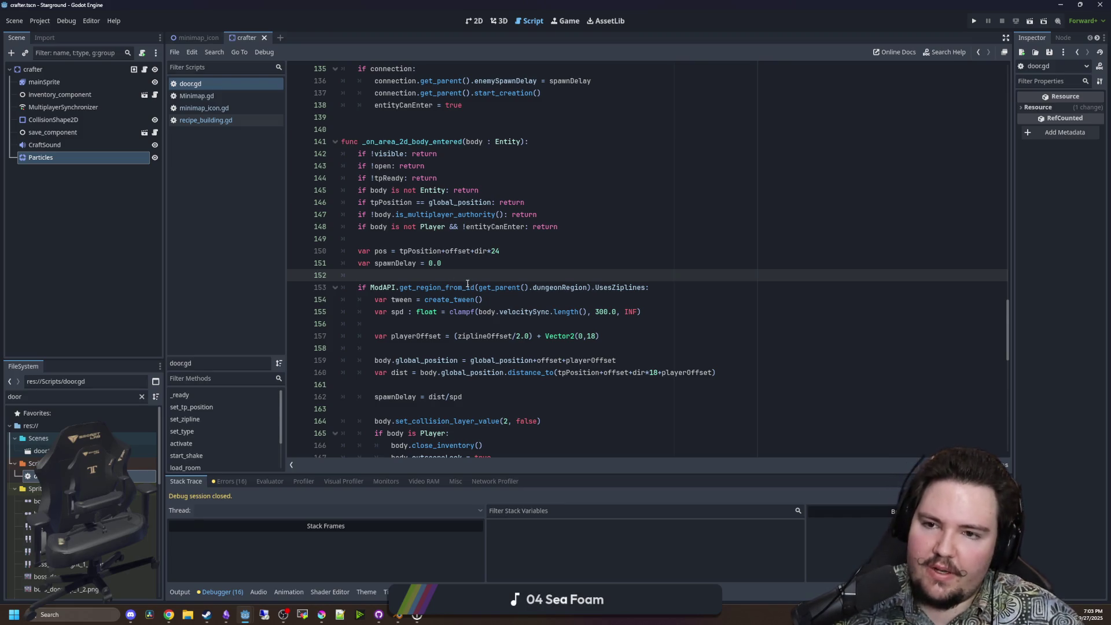
Scroll to the room-entry code and select the player_entered_room emit call on line 209.
{"action": "scroll", "coordinate": [467, 283], "scroll_direction": "down", "scroll_amount": 3}
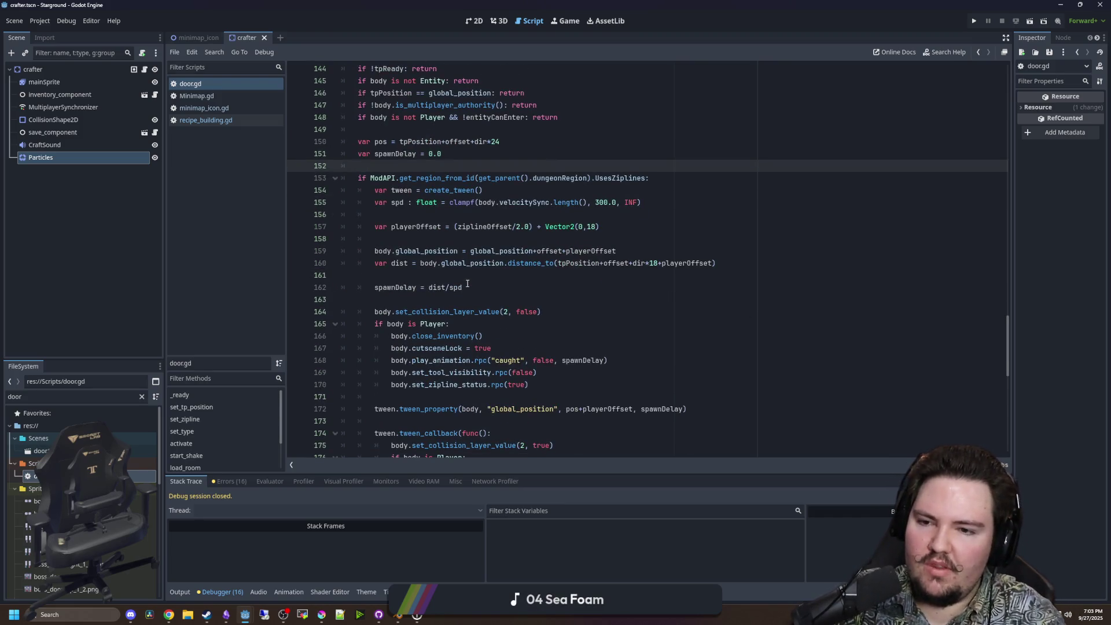
{"action": "scroll", "coordinate": [467, 282], "scroll_direction": "down", "scroll_amount": 10}
{"action": "left_click", "coordinate": [516, 287]}
{"action": "left_click", "coordinate": [509, 214]}
{"action": "left_click", "coordinate": [457, 300]}
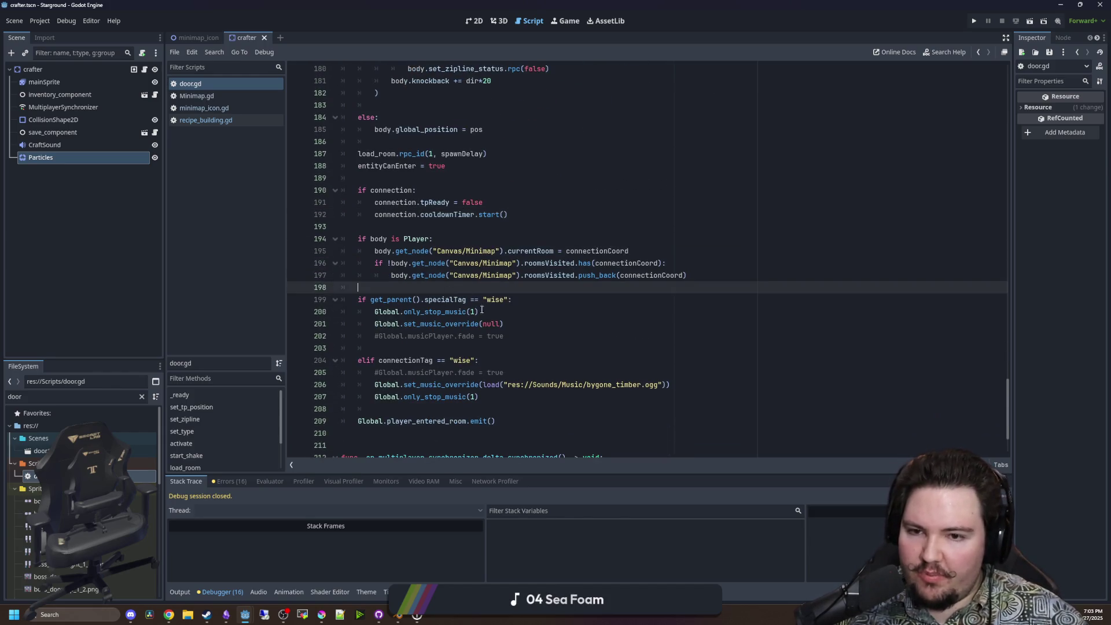
{"action": "scroll", "coordinate": [492, 321], "scroll_direction": "up", "scroll_amount": 6}
{"action": "scroll", "coordinate": [492, 321], "scroll_direction": "up", "scroll_amount": 11}
{"action": "scroll", "coordinate": [407, 284], "scroll_direction": "down", "scroll_amount": 10}
{"action": "scroll", "coordinate": [410, 297], "scroll_direction": "down", "scroll_amount": 10}
{"action": "scroll", "coordinate": [410, 297], "scroll_direction": "down", "scroll_amount": 1}
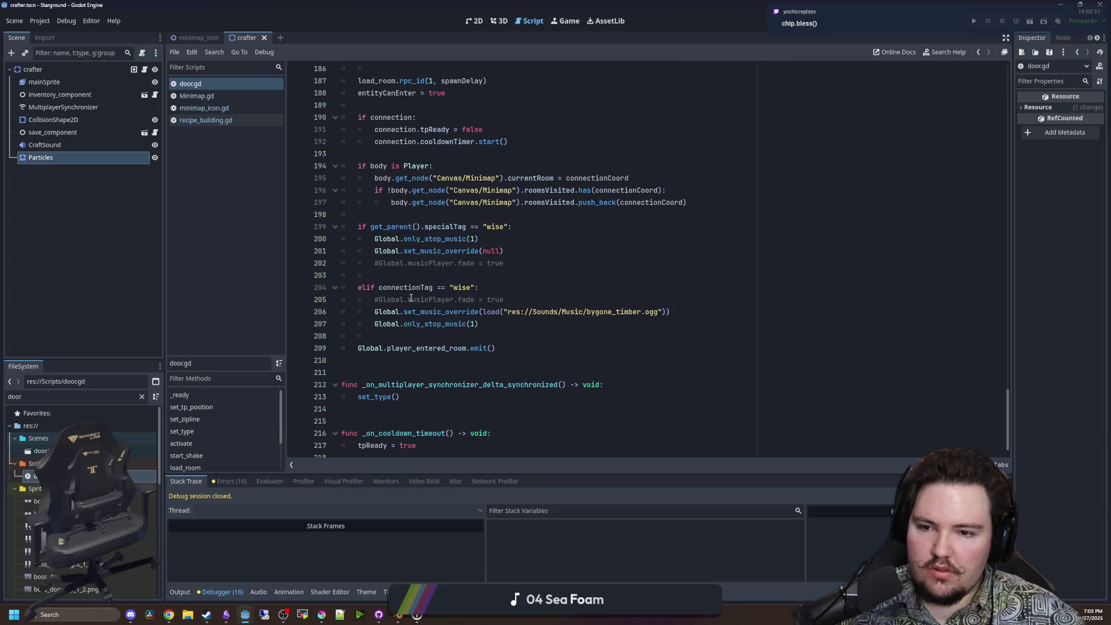
{"action": "left_click_drag", "start_coordinate": [495, 350], "coordinate": [358, 347]}
Review the door.gd code around lines 140–149.
{"action": "scroll", "coordinate": [376, 340], "scroll_direction": "up", "scroll_amount": 5}
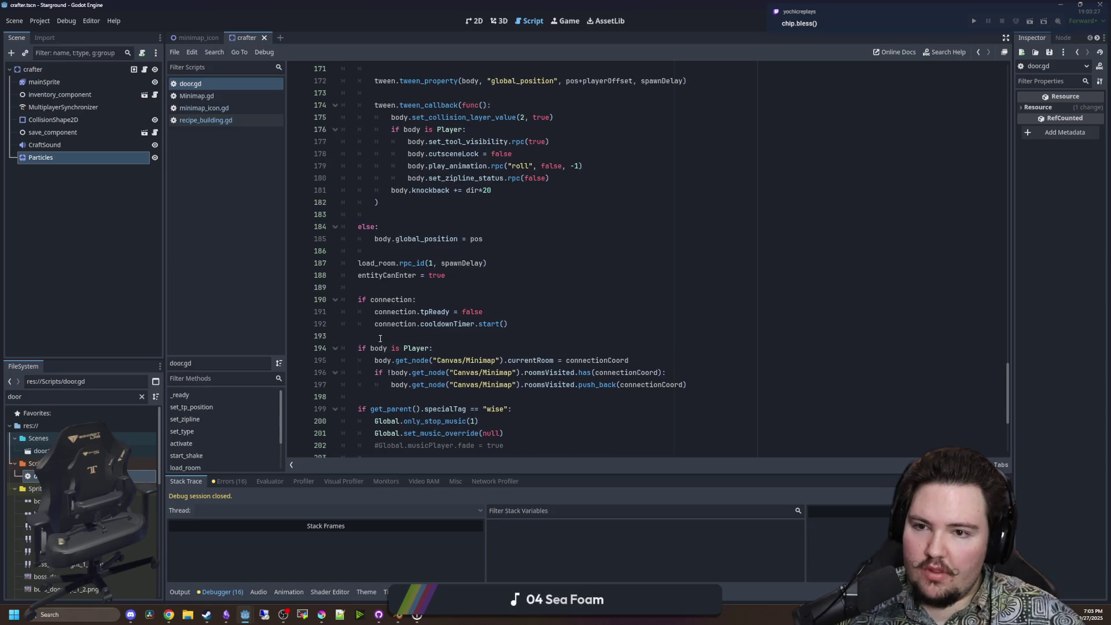
{"action": "scroll", "coordinate": [418, 350], "scroll_direction": "down", "scroll_amount": 5}
{"action": "left_click", "coordinate": [471, 327]}
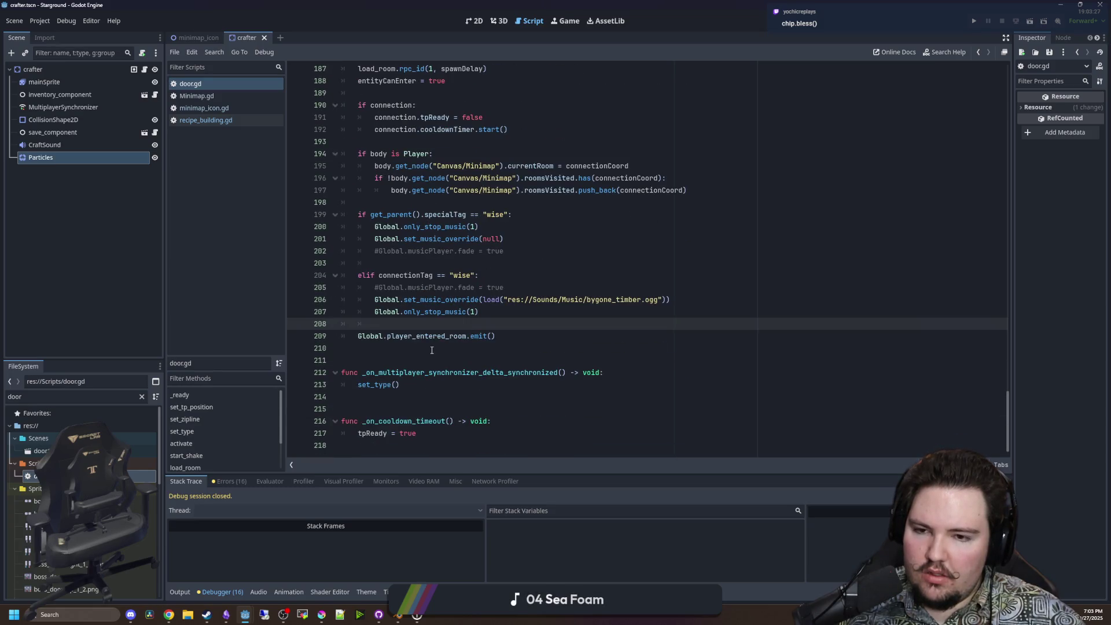
{"action": "scroll", "coordinate": [431, 350], "scroll_direction": "up", "scroll_amount": 15}
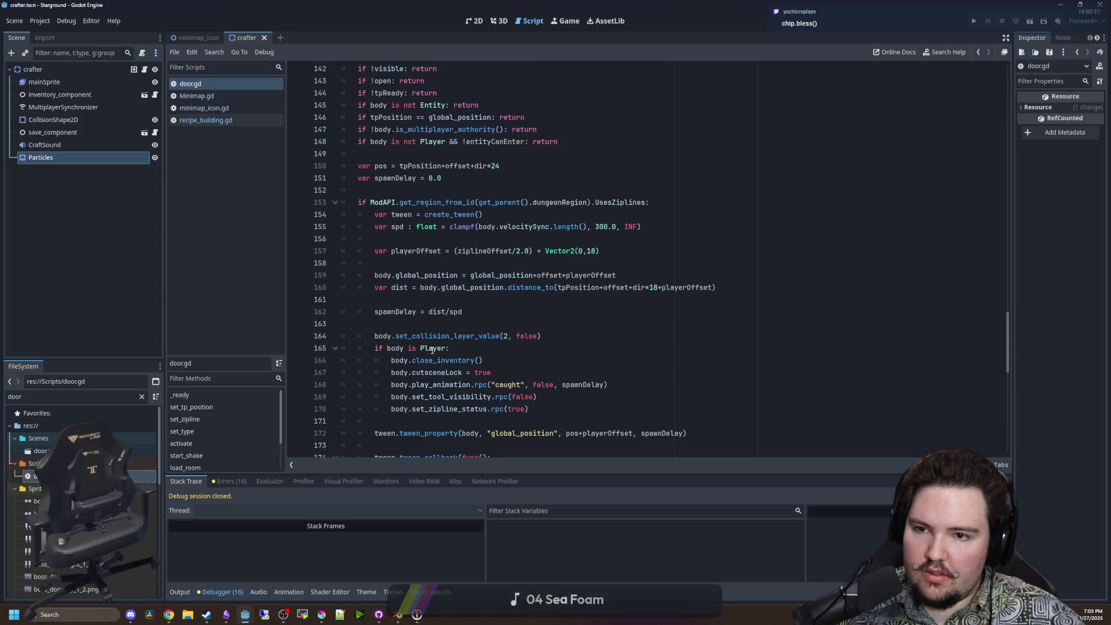
{"action": "scroll", "coordinate": [433, 350], "scroll_direction": "up", "scroll_amount": 4}
{"action": "left_click", "coordinate": [200, 84]}
{"action": "left_click", "coordinate": [386, 190]}
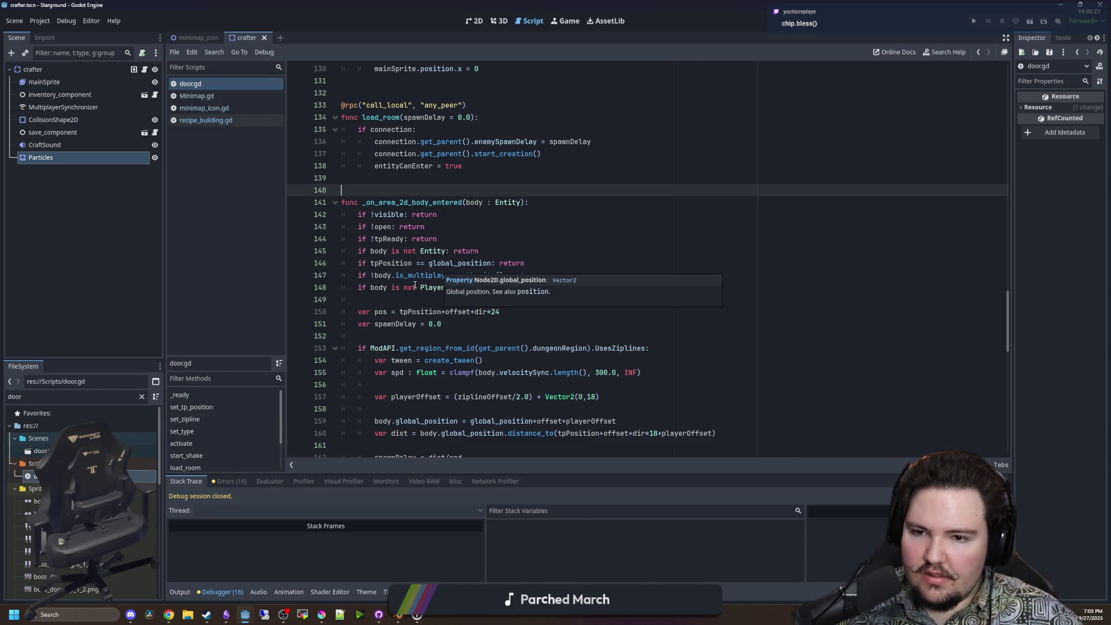
{"action": "left_click", "coordinate": [532, 299]}
Select and copy the existing 'if body is Player:' condition.
{"action": "scroll", "coordinate": [533, 297], "scroll_direction": "down", "scroll_amount": 4}
{"action": "scroll", "coordinate": [533, 297], "scroll_direction": "down", "scroll_amount": 5}
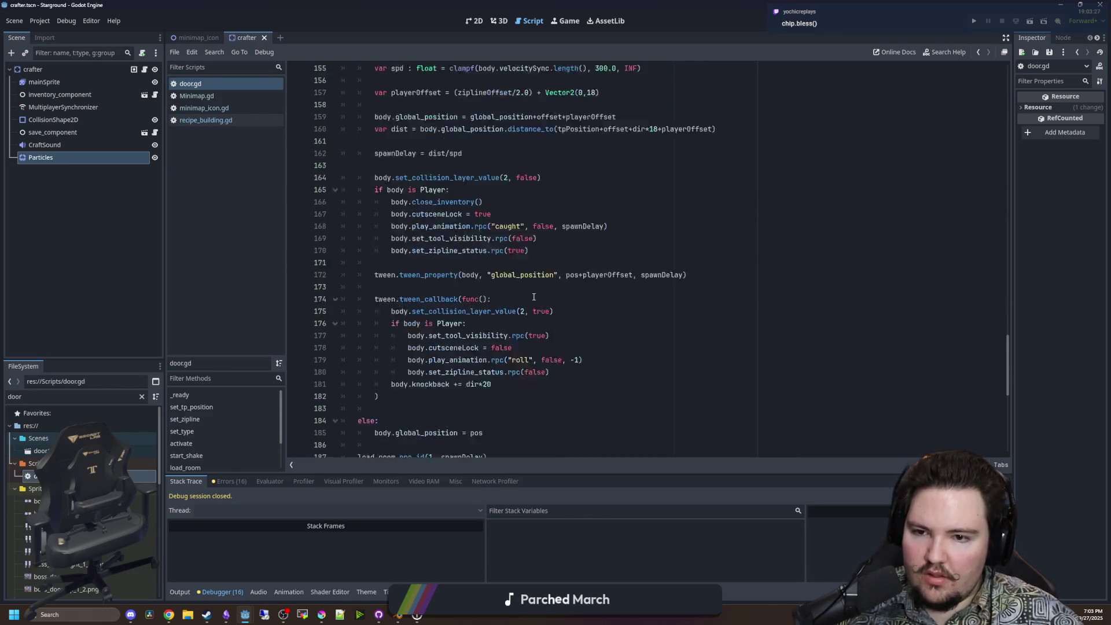
{"action": "scroll", "coordinate": [382, 218], "scroll_direction": "down", "scroll_amount": 8}
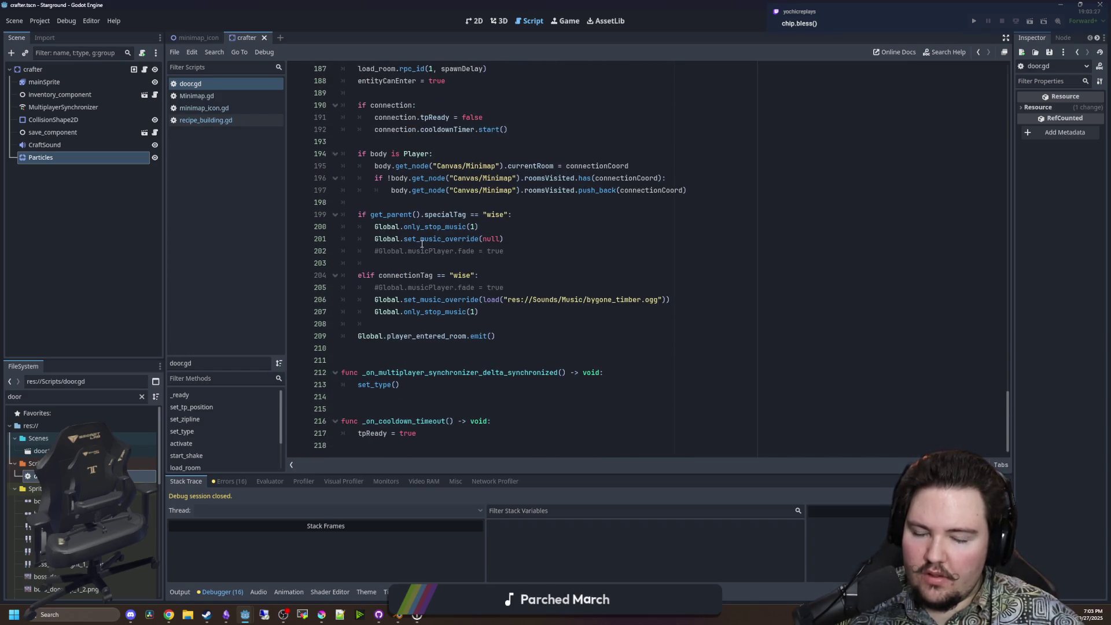
{"action": "scroll", "coordinate": [456, 330], "scroll_direction": "up", "scroll_amount": 2}
{"action": "left_click_drag", "start_coordinate": [499, 409], "coordinate": [349, 409]}
{"action": "left_click_drag", "start_coordinate": [433, 226], "coordinate": [358, 226]}
{"action": "key", "text": "ctrl+c"}
Paste 'if body is Player:' above the emit call and indent the emit under it.
{"action": "left_click", "coordinate": [438, 395]}
{"action": "key", "text": "ctrl+v"}
{"action": "key", "text": "Up"}
{"action": "key", "text": "End"}
{"action": "key", "text": "Return"}
{"action": "key", "text": "Down"}
{"action": "key", "text": "Down"}
{"action": "key", "text": "Tab"}
{"action": "left_click", "coordinate": [457, 407]}
Add a new indented line under the condition, trying then erasing a Global.player reference.
{"action": "scroll", "coordinate": [457, 405], "scroll_direction": "down", "scroll_amount": 1}
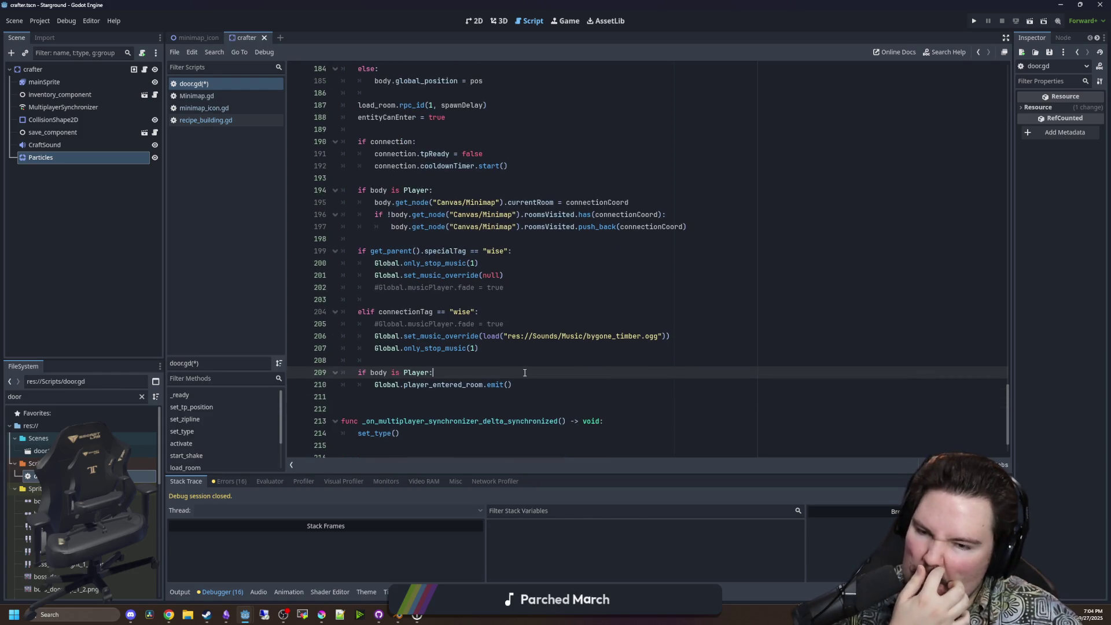
{"action": "key", "text": "Return"}
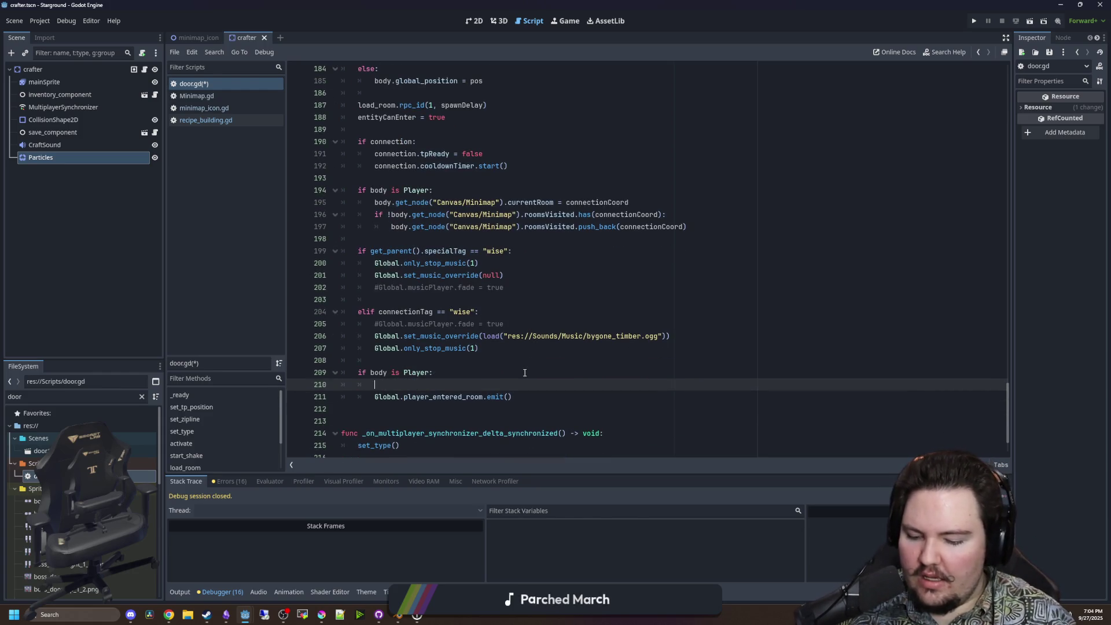
{"action": "type", "text": "Global"}
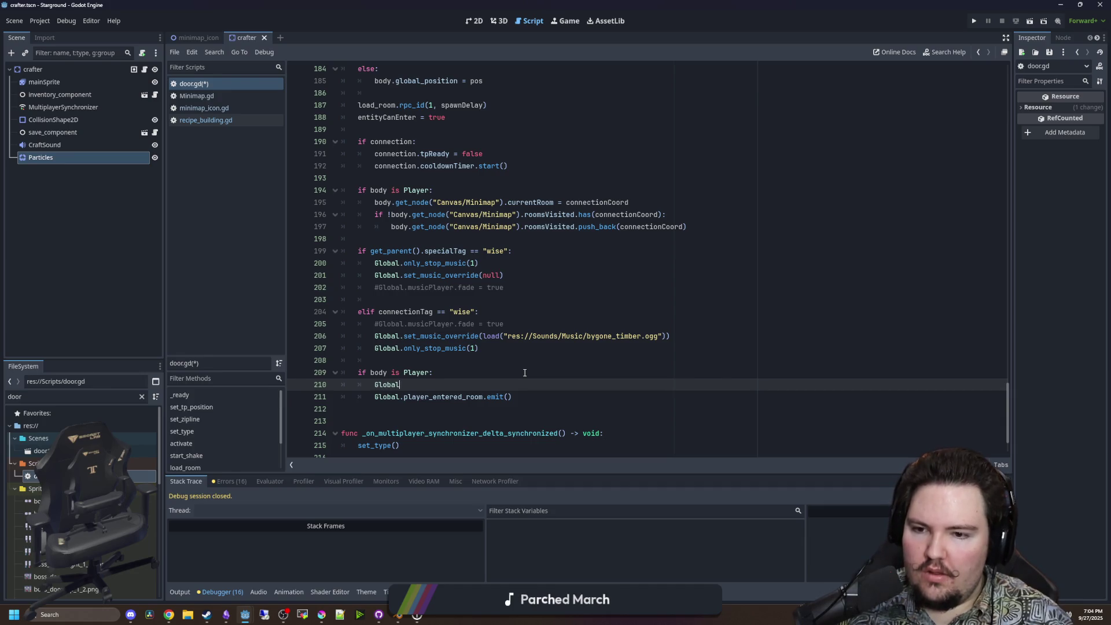
{"action": "type", "text": ".player."}
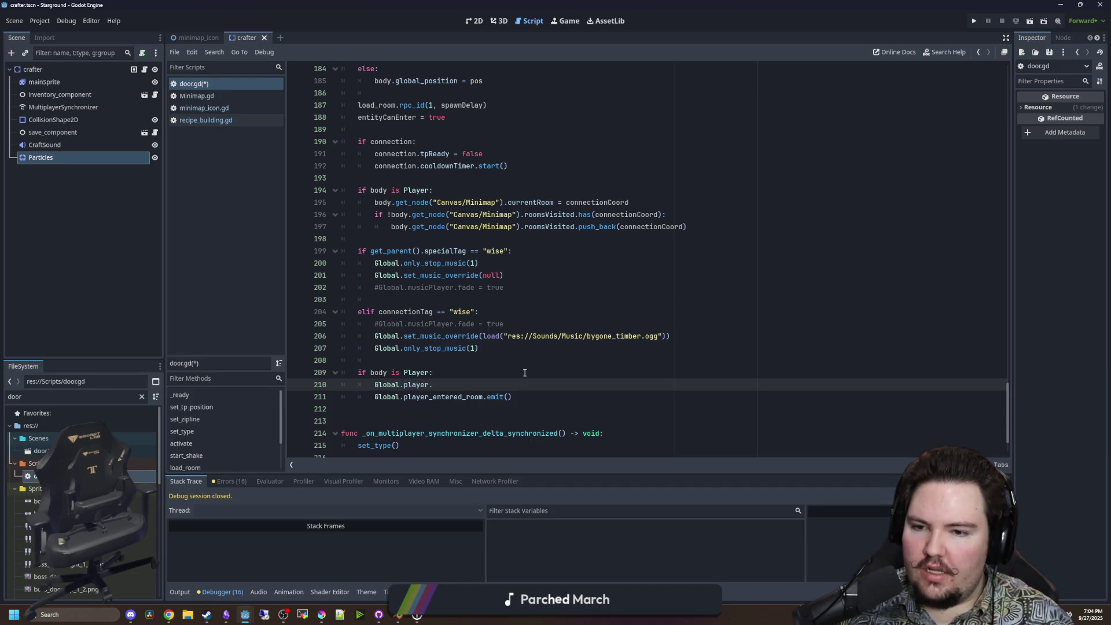
{"action": "key", "text": "BackSpace"}
{"action": "key", "text": "BackSpace"}
{"action": "key", "text": "BackSpace"}
{"action": "type", "text": "b"}
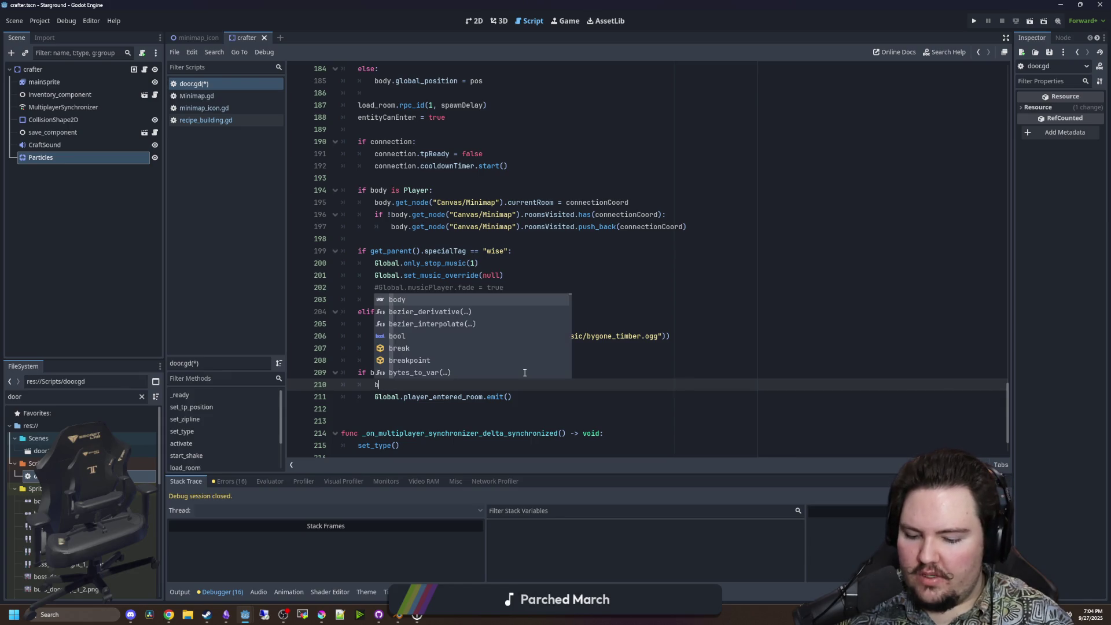
{"action": "key", "text": "BackSpace"}
{"action": "type", "text": "Global."}
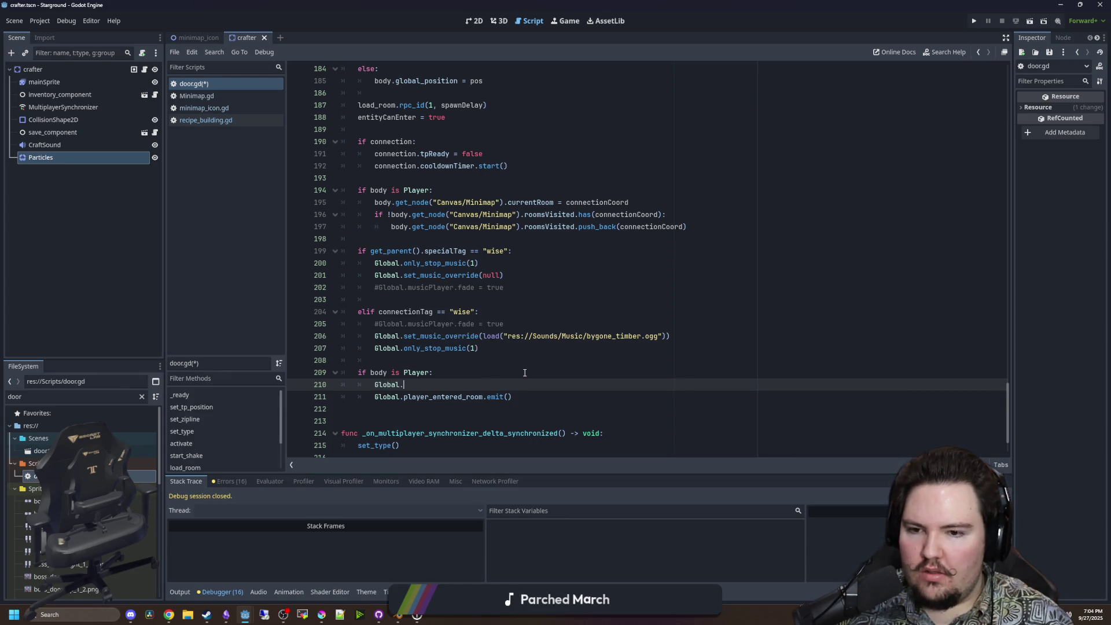
{"action": "key", "text": "BackSpace"}
{"action": "key", "text": "BackSpace"}
{"action": "key", "text": "BackSpace"}
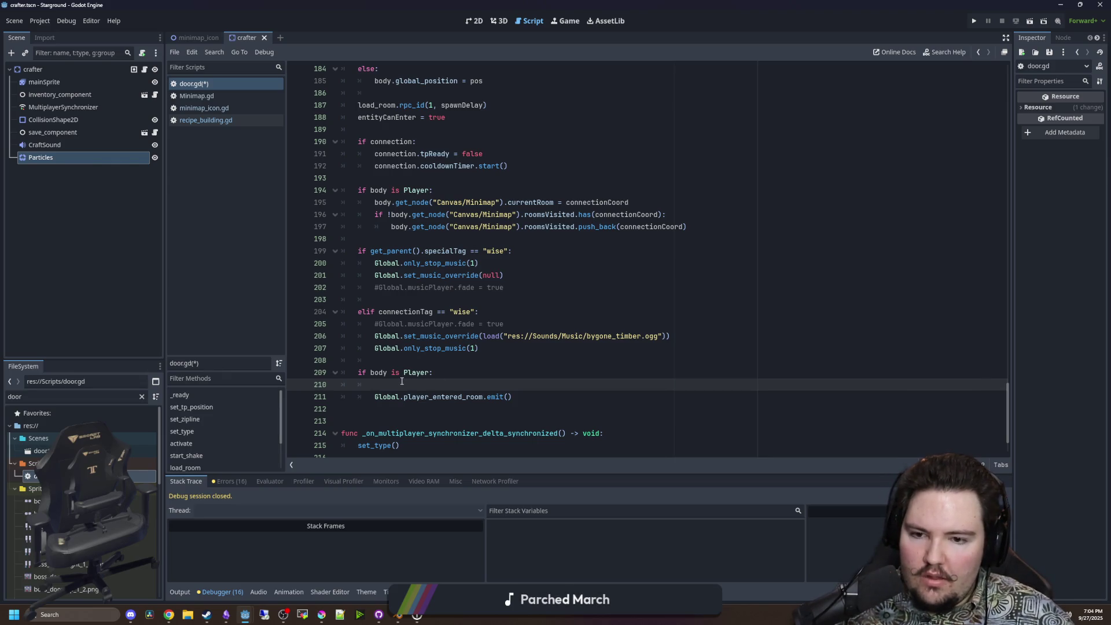
Check the player_entered_room signal definition in global.gd, then return to door.gd line 210.
{"action": "left_click", "coordinate": [440, 396], "text": "ctrl"}
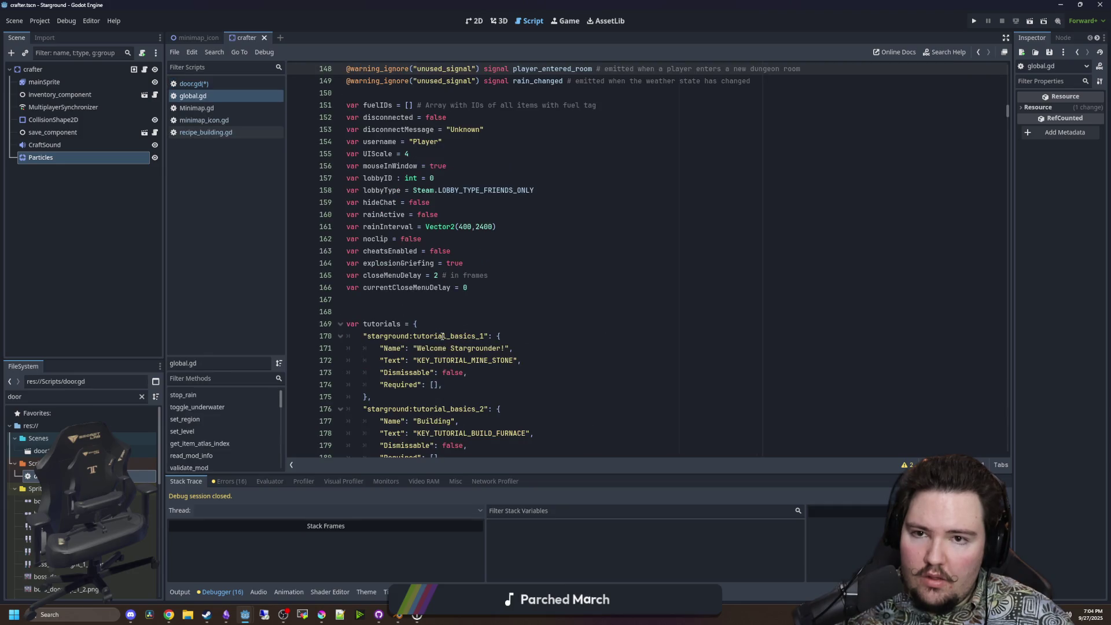
{"action": "scroll", "coordinate": [619, 151], "scroll_direction": "up", "scroll_amount": 2}
{"action": "key", "text": "alt+Left"}
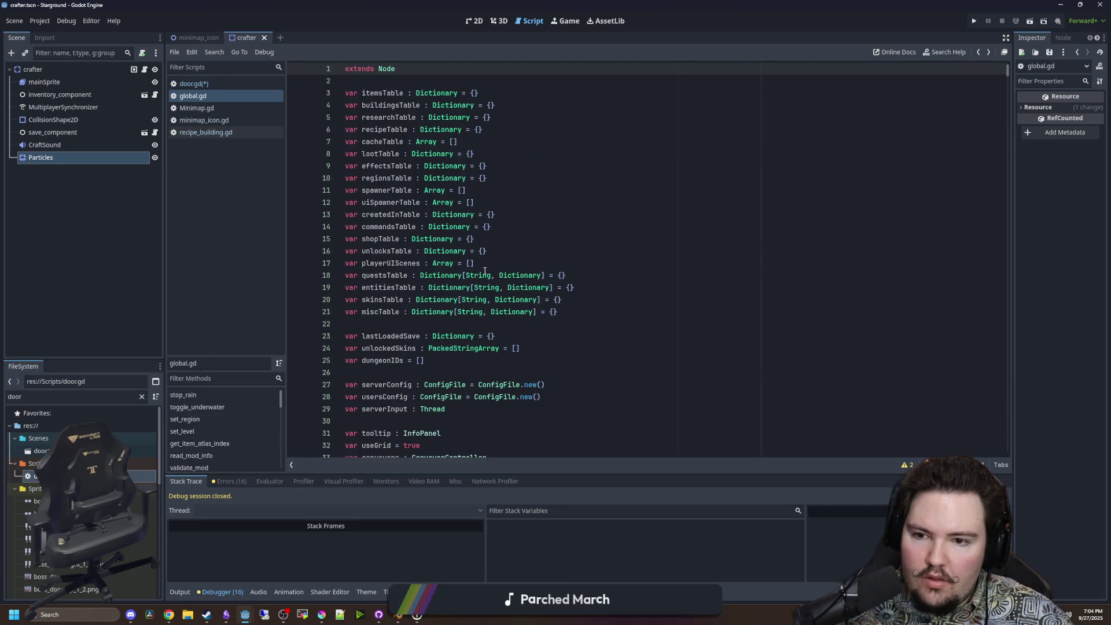
{"action": "key", "text": "alt+Left"}
{"action": "scroll", "coordinate": [424, 381], "scroll_direction": "down", "scroll_amount": 1}
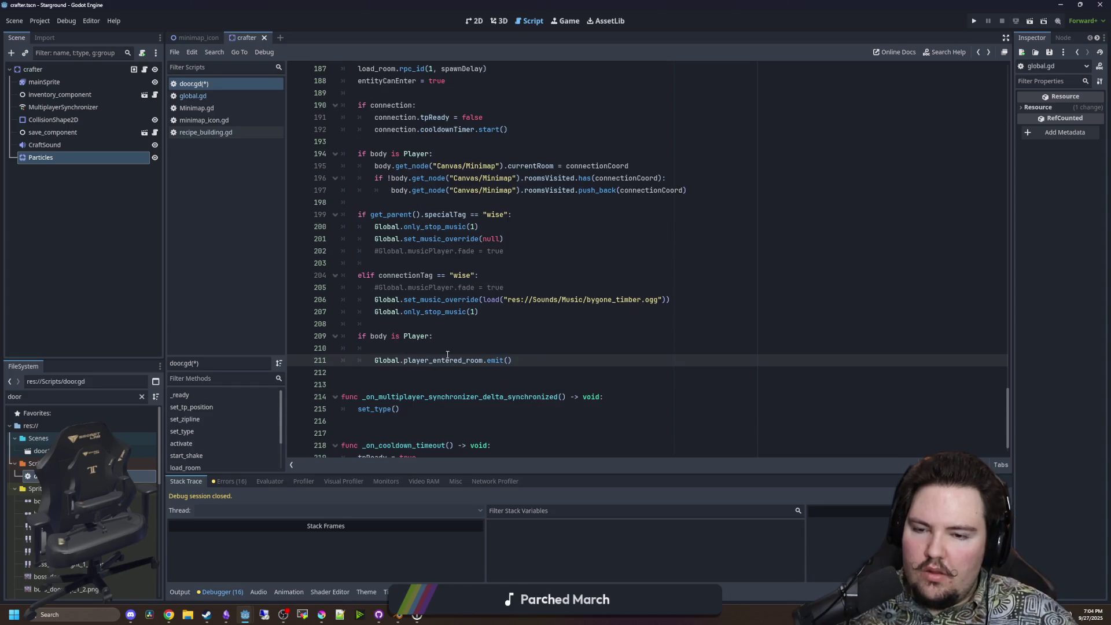
{"action": "left_click", "coordinate": [455, 346]}
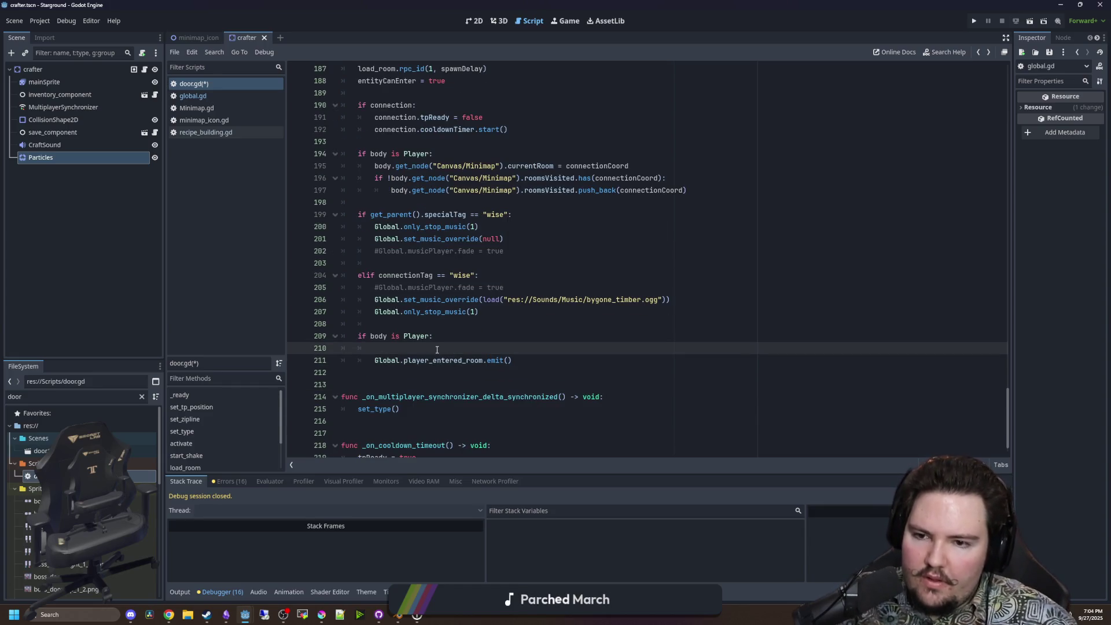
Write 'if body.is_multiplayer_authority():' via autocomplete and start its indented block.
{"action": "type", "text": "if body is Global"}
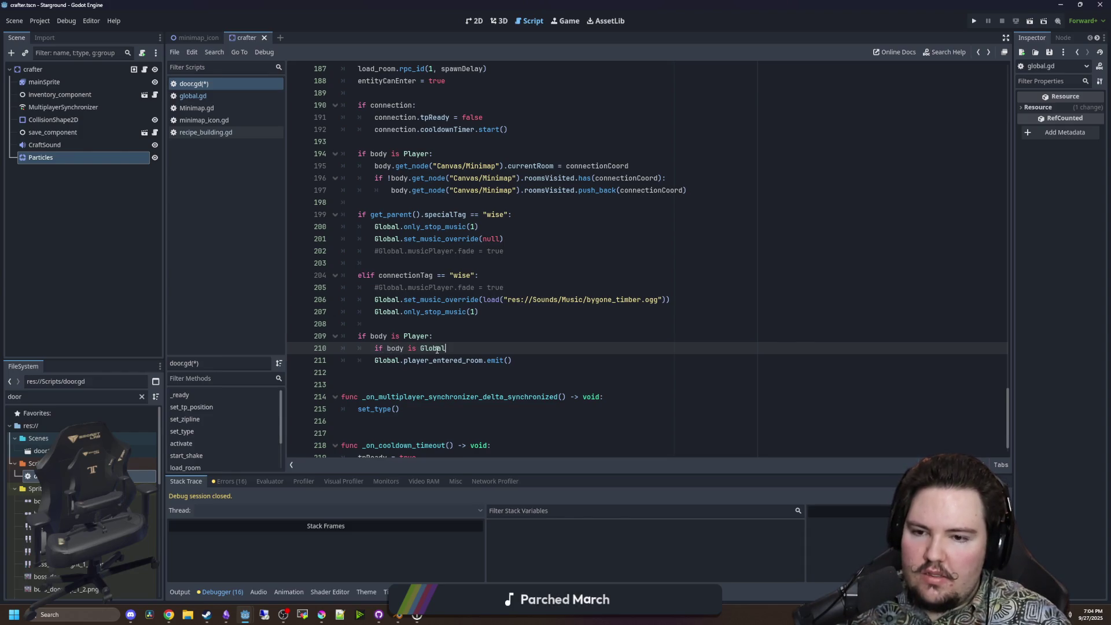
{"action": "type", "text": "."}
{"action": "key", "text": "ctrl+BackSpace"}
{"action": "key", "text": "ctrl+BackSpace"}
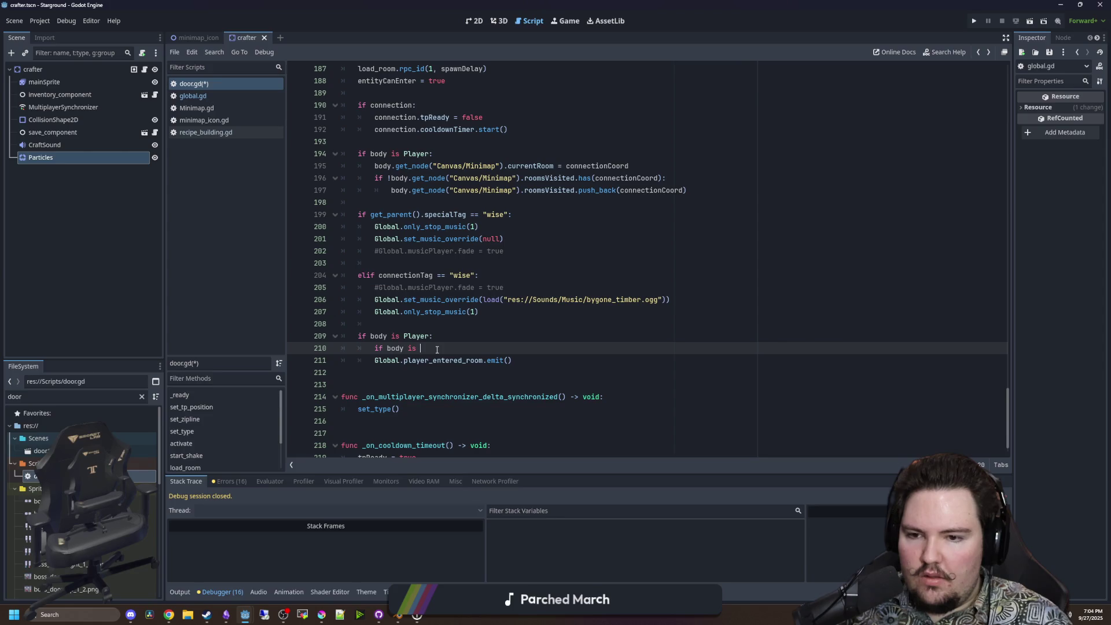
{"action": "type", "text": ".is_"}
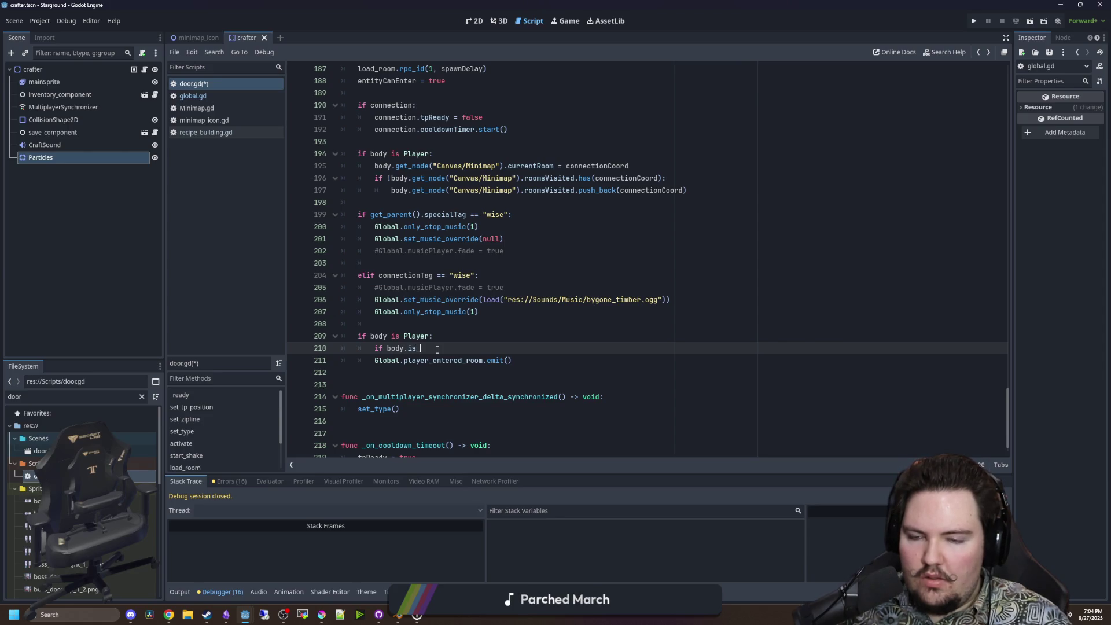
{"action": "key", "text": "Return"}
{"action": "type", "text": ":"}
{"action": "key", "text": "Return"}
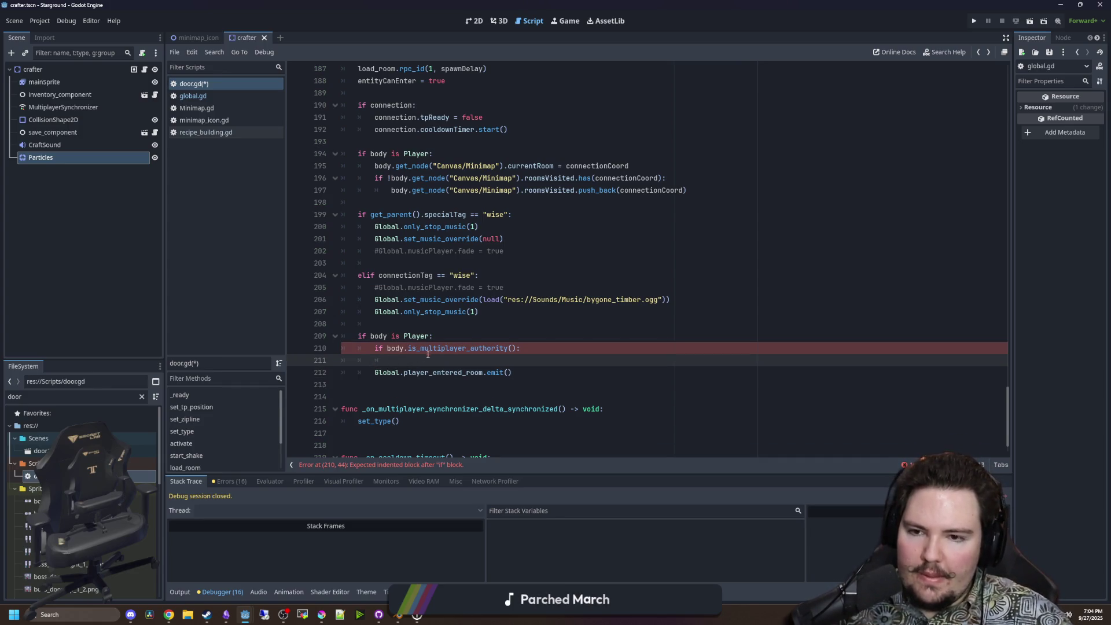
{"action": "scroll", "coordinate": [423, 356], "scroll_direction": "up", "scroll_amount": 3}
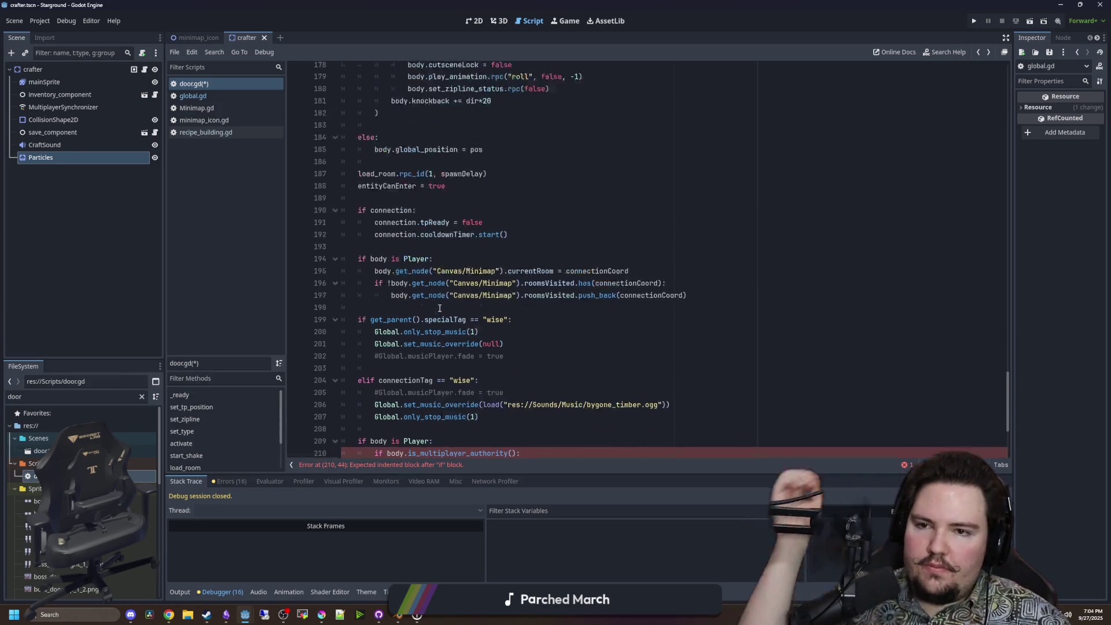
{"action": "scroll", "coordinate": [446, 308], "scroll_direction": "down", "scroll_amount": 5}
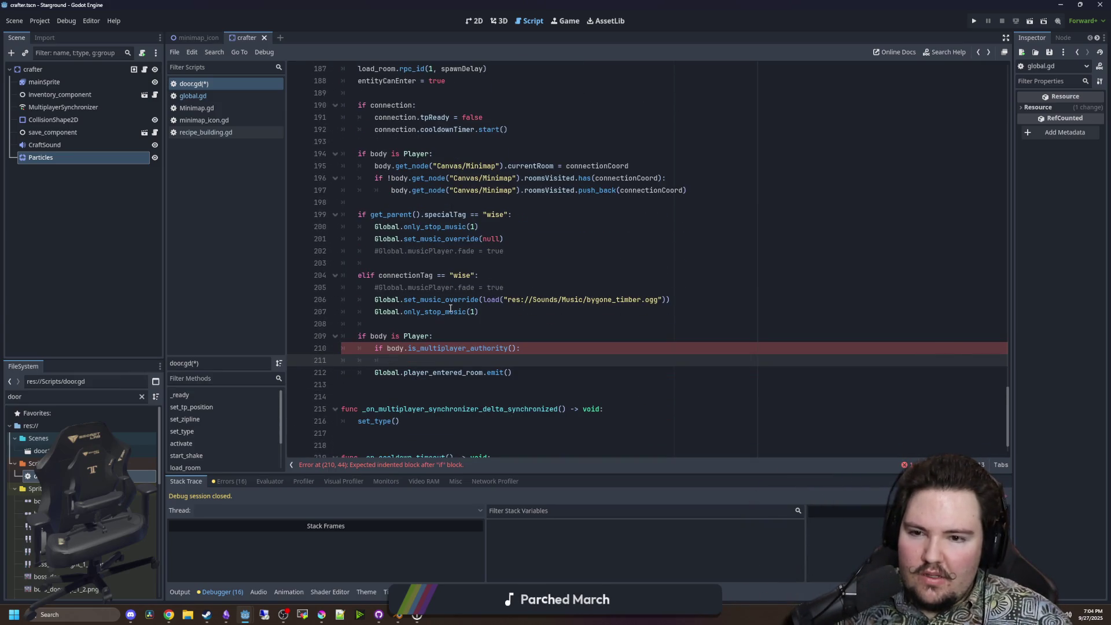
{"action": "left_click", "coordinate": [507, 312]}
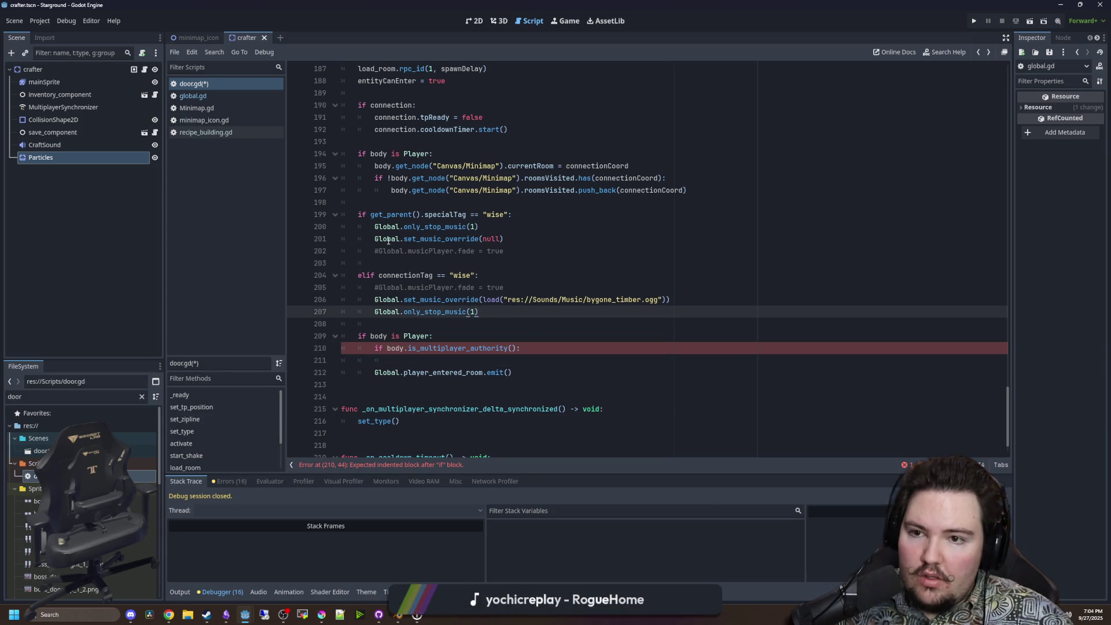
{"action": "mouse_move", "coordinate": [361, 215]}
{"action": "left_mouse_down"}
{"action": "mouse_move", "coordinate": [439, 238]}
{"action": "mouse_move", "coordinate": [549, 311]}
{"action": "left_mouse_up"}
{"action": "left_click", "coordinate": [549, 311]}
{"action": "scroll", "coordinate": [522, 313], "scroll_direction": "up", "scroll_amount": 3}
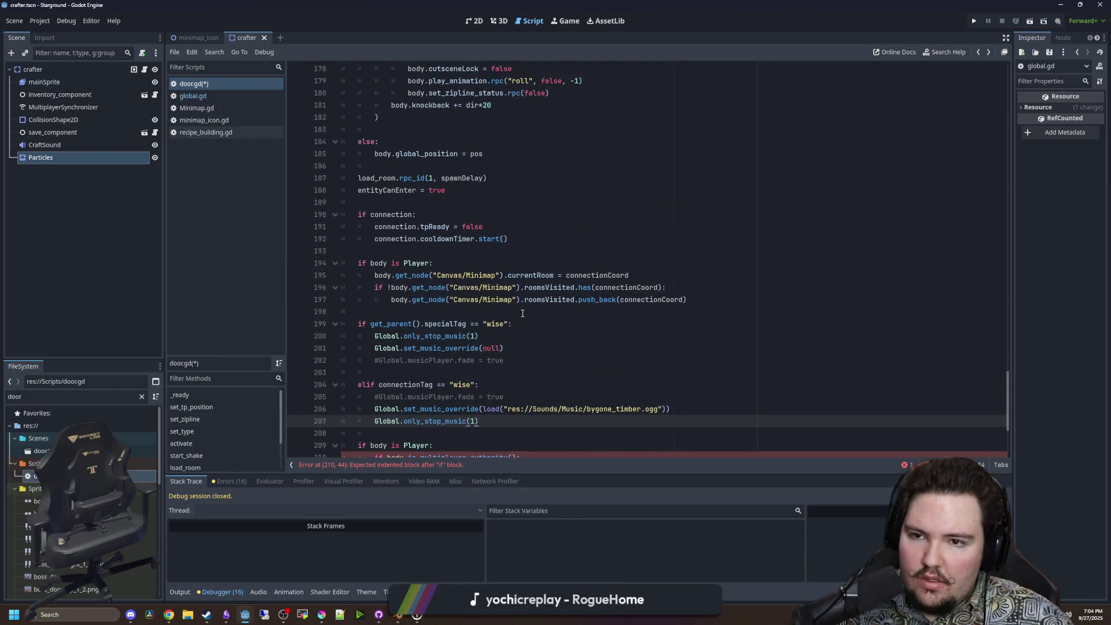
{"action": "scroll", "coordinate": [522, 313], "scroll_direction": "down", "scroll_amount": 4}
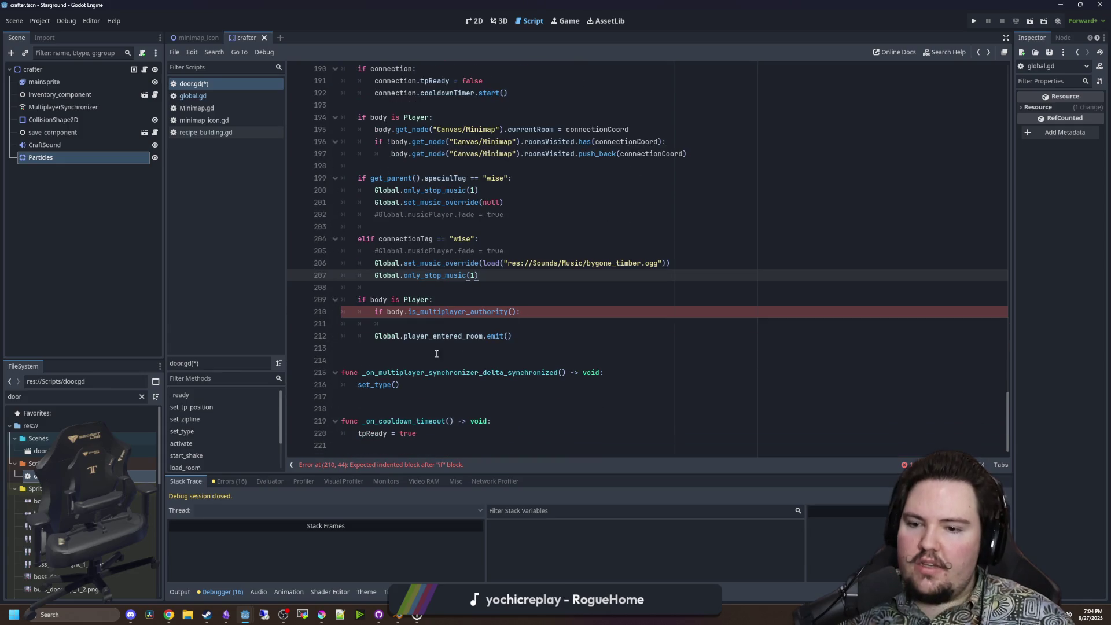
{"action": "scroll", "coordinate": [439, 352], "scroll_direction": "up", "scroll_amount": 15}
{"action": "scroll", "coordinate": [443, 346], "scroll_direction": "up", "scroll_amount": 1}
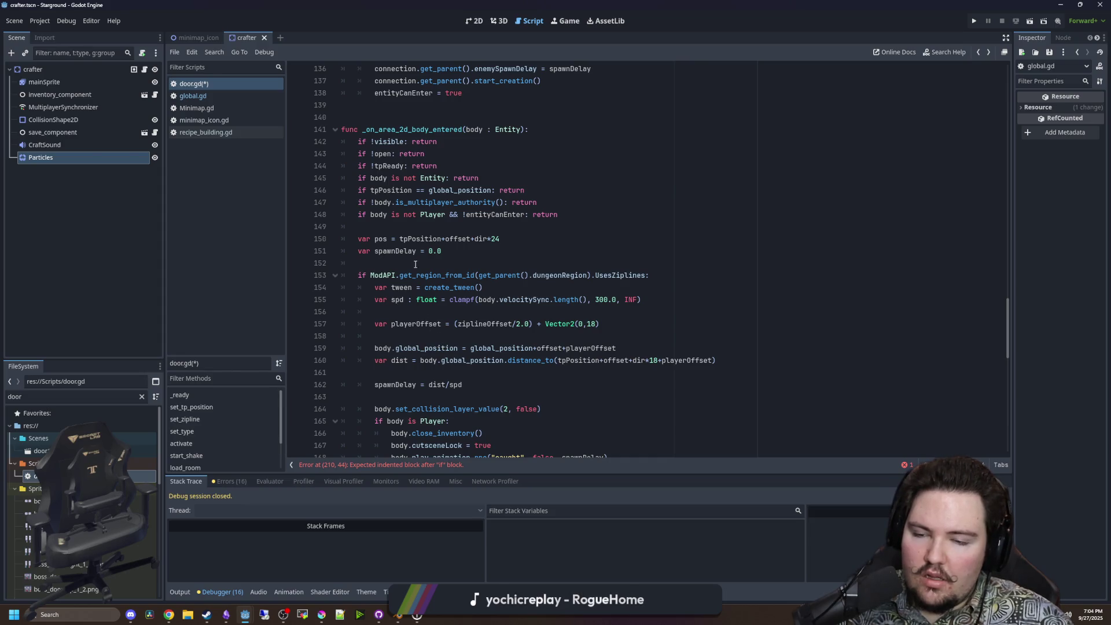
{"action": "scroll", "coordinate": [408, 299], "scroll_direction": "down", "scroll_amount": 6}
{"action": "scroll", "coordinate": [408, 299], "scroll_direction": "up", "scroll_amount": 10}
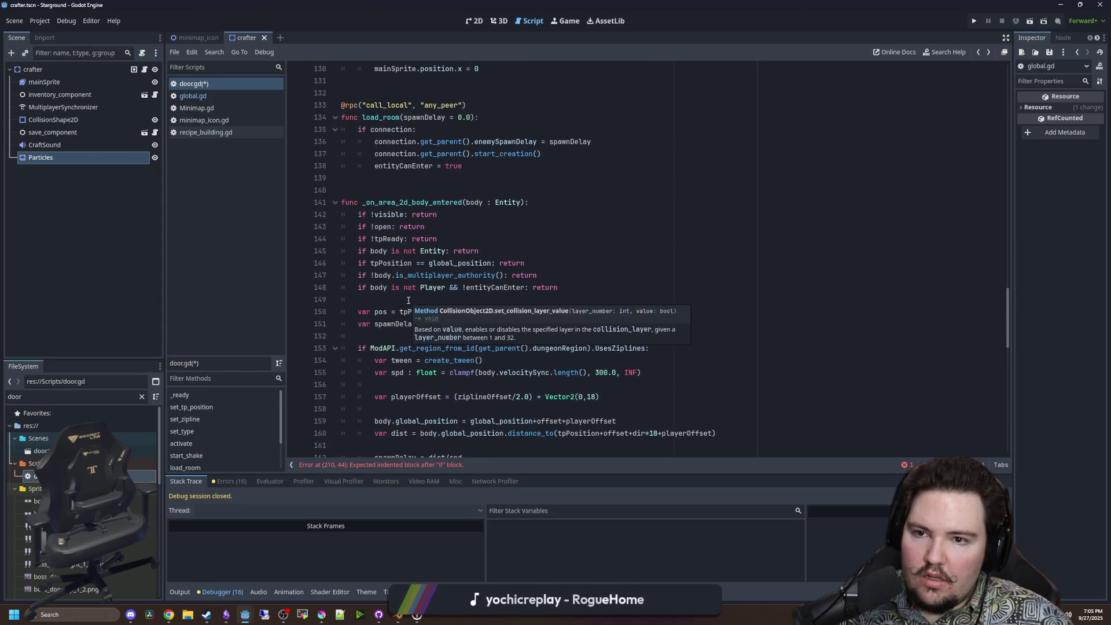
{"action": "scroll", "coordinate": [484, 305], "scroll_direction": "down", "scroll_amount": 4}
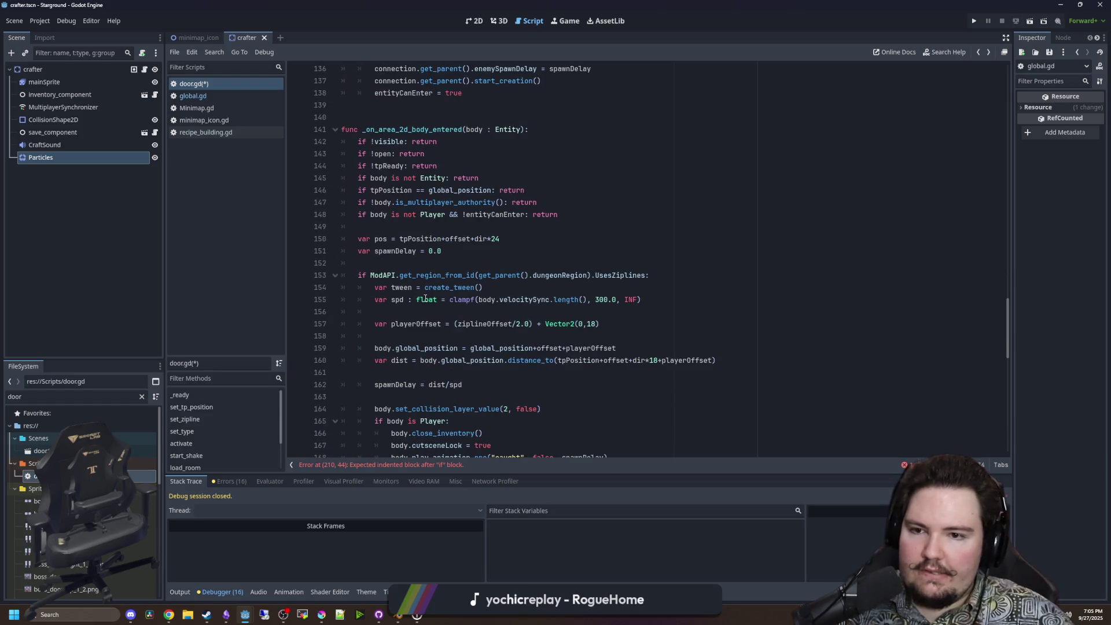
{"action": "left_click", "coordinate": [442, 228]}
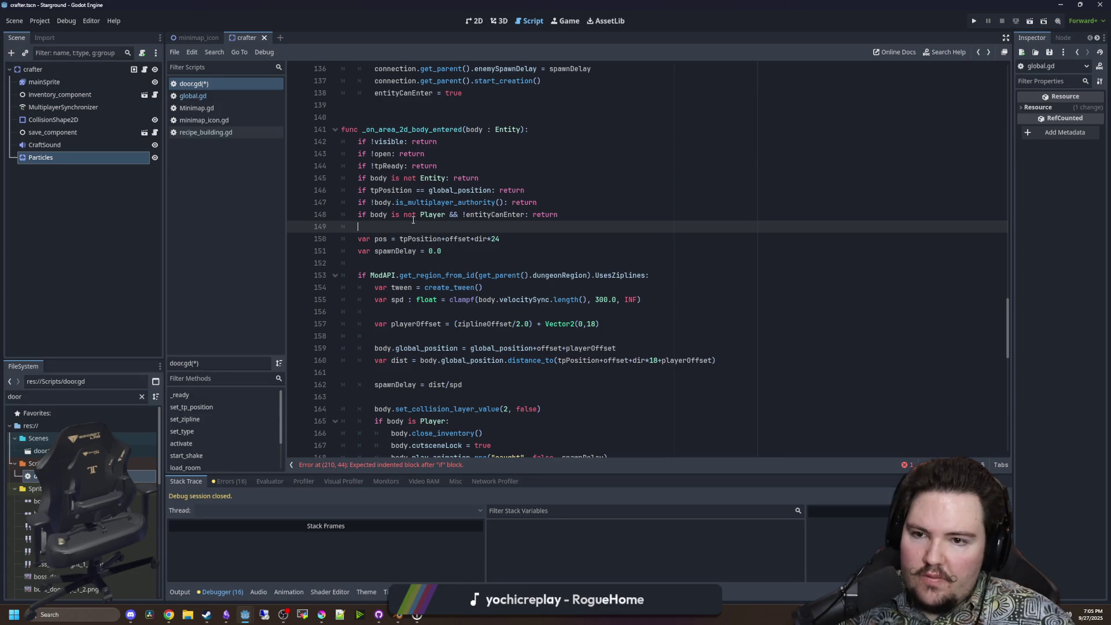
{"action": "scroll", "coordinate": [417, 231], "scroll_direction": "down", "scroll_amount": 15}
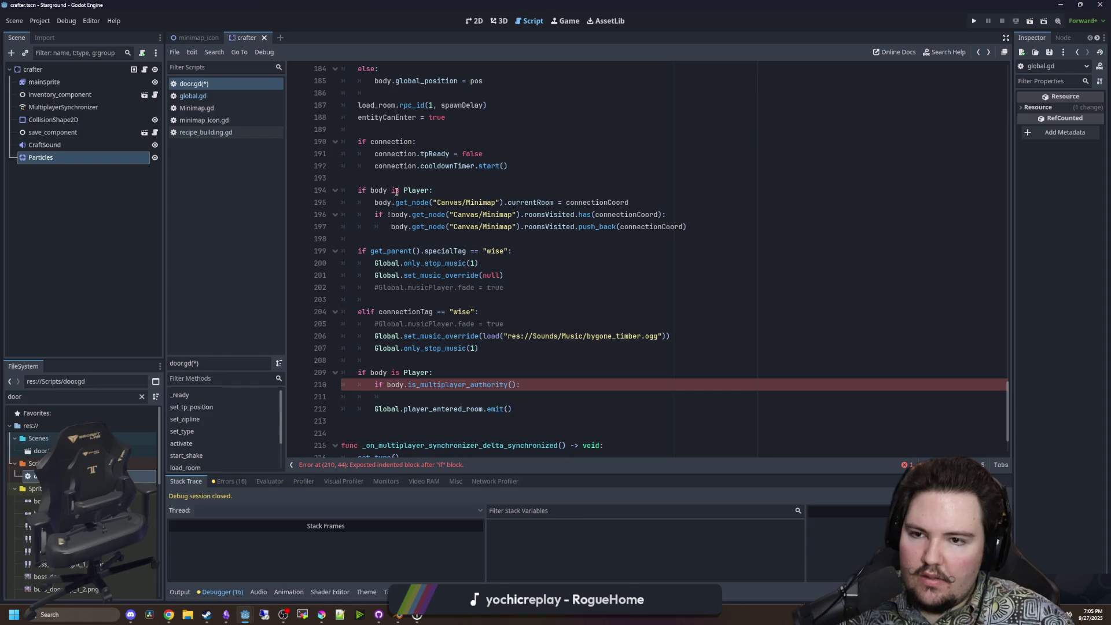
{"action": "left_click", "coordinate": [395, 166]}
{"action": "scroll", "coordinate": [413, 313], "scroll_direction": "down", "scroll_amount": 1}
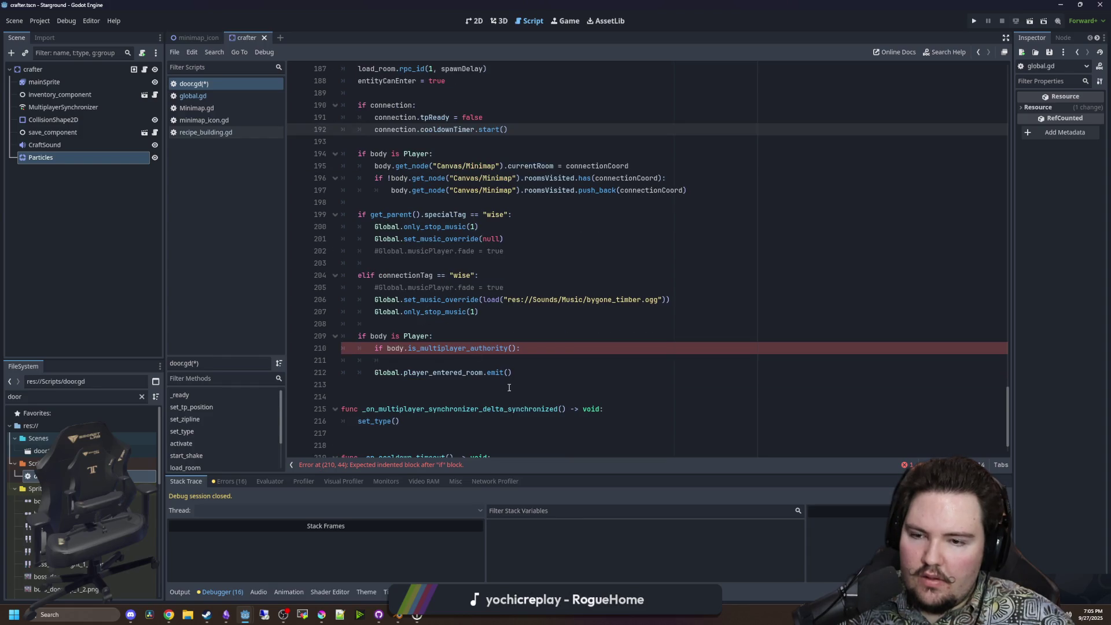
{"action": "scroll", "coordinate": [509, 387], "scroll_direction": "up", "scroll_amount": 1}
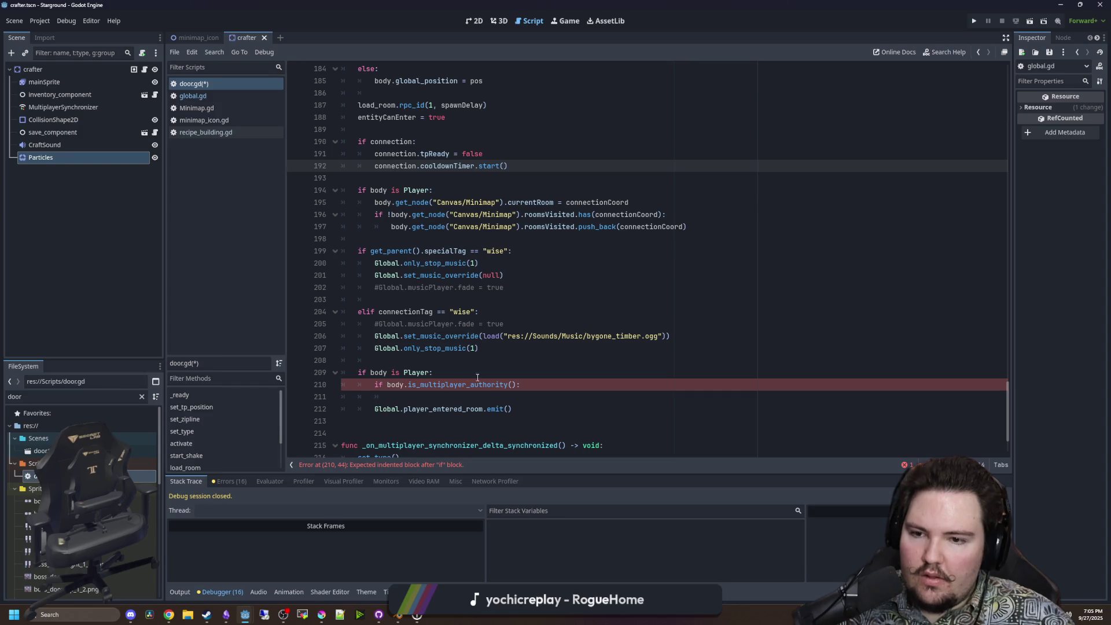
Delete the duplicate 'if body is Player' line and indent the music and emit block under it.
{"action": "triple_click", "coordinate": [404, 372]}
{"action": "key", "text": "BackSpace"}
{"action": "key", "text": "BackSpace"}
{"action": "left_click_drag", "start_coordinate": [512, 397], "coordinate": [339, 241]}
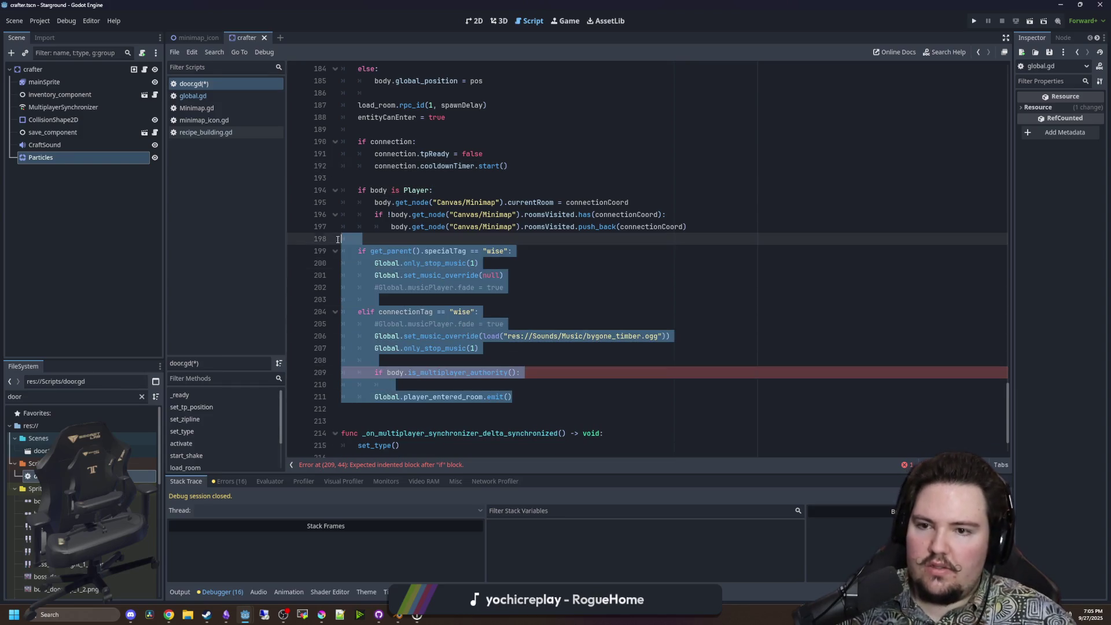
{"action": "key", "text": "Tab"}
{"action": "left_click", "coordinate": [464, 238]}
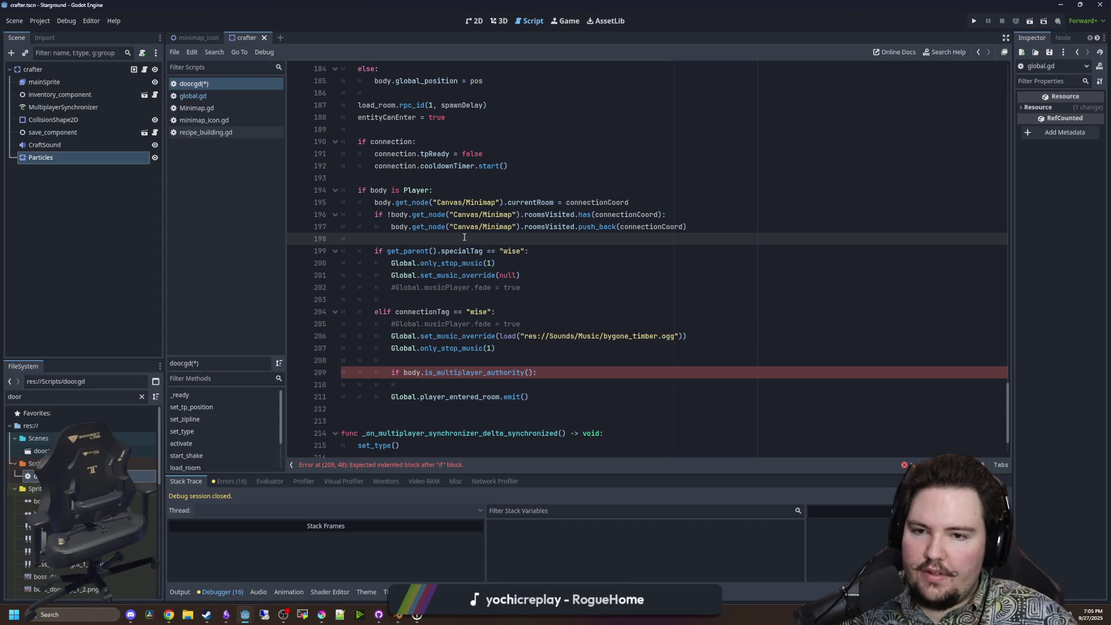
Remove both commented-out #Global.musicPlayer.fade lines from door.gd.
{"action": "triple_click", "coordinate": [562, 288]}
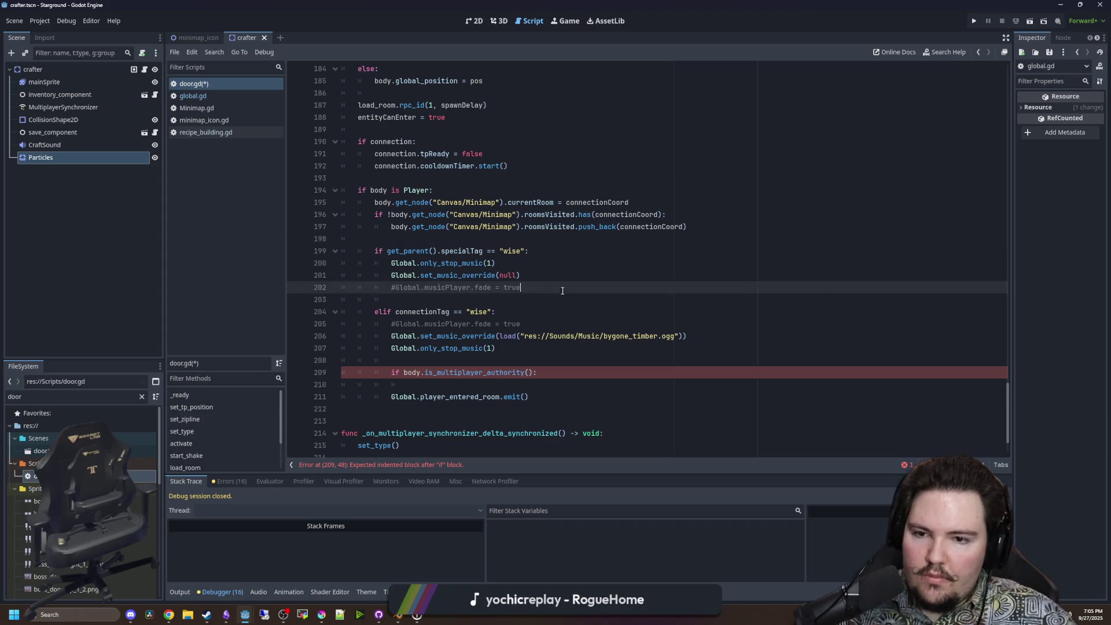
{"action": "key", "text": "BackSpace"}
{"action": "key", "text": "BackSpace"}
{"action": "left_click_drag", "start_coordinate": [521, 311], "coordinate": [284, 313]}
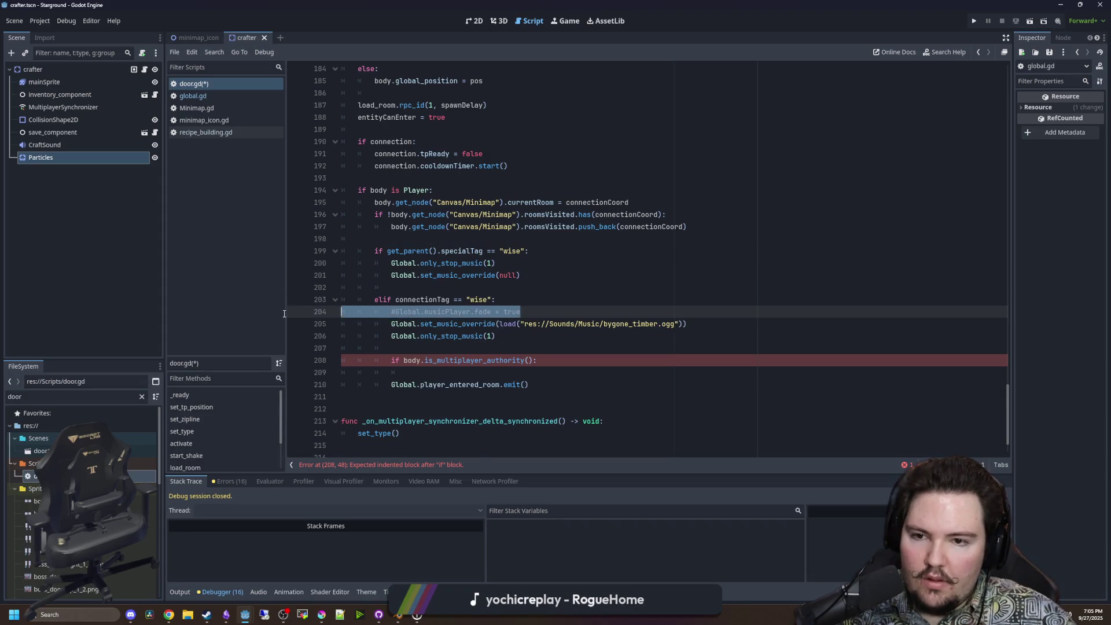
{"action": "key", "text": "BackSpace"}
{"action": "key", "text": "BackSpace"}
{"action": "left_click", "coordinate": [452, 287]}
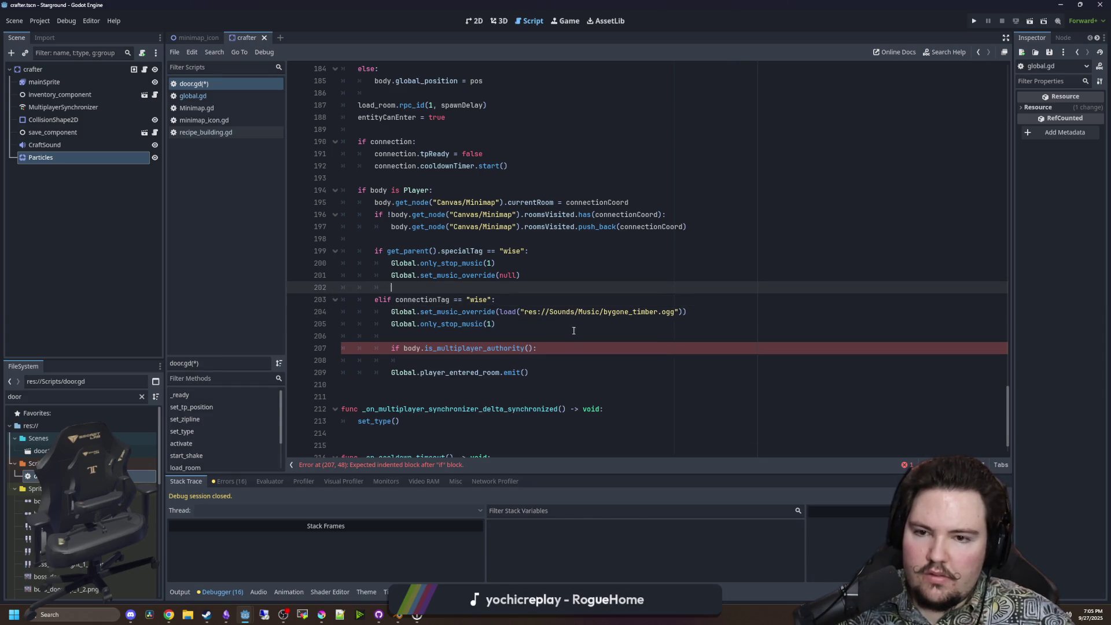
{"action": "left_click", "coordinate": [405, 239]}
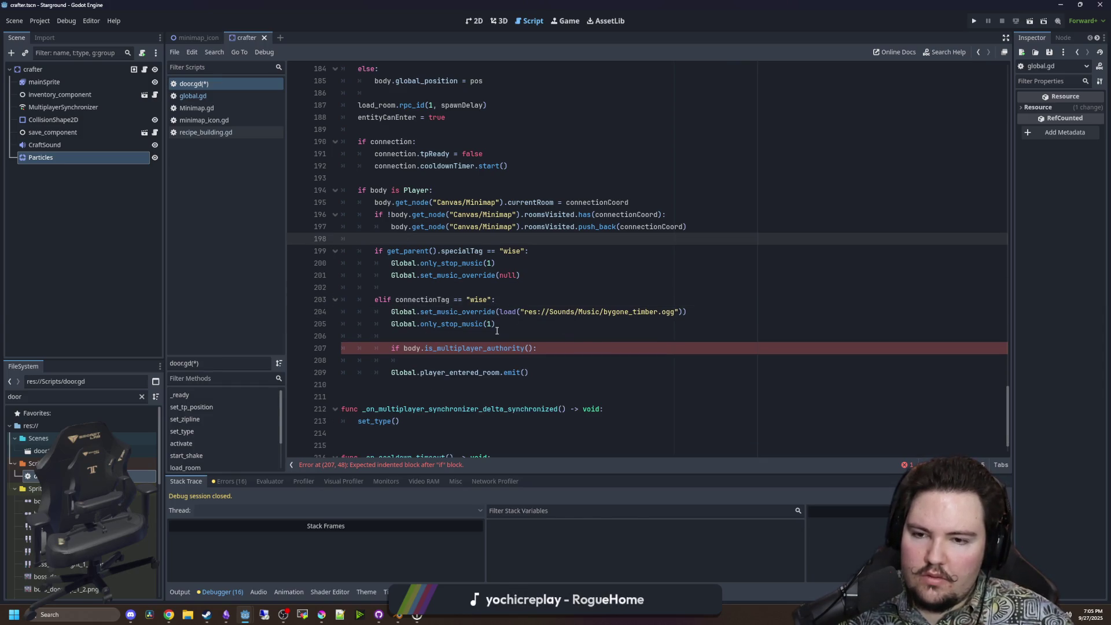
Dedent the is_multiplayer_authority check and the room-entered emit line by one level.
{"action": "left_click", "coordinate": [392, 350]}
{"action": "key", "text": "BackSpace"}
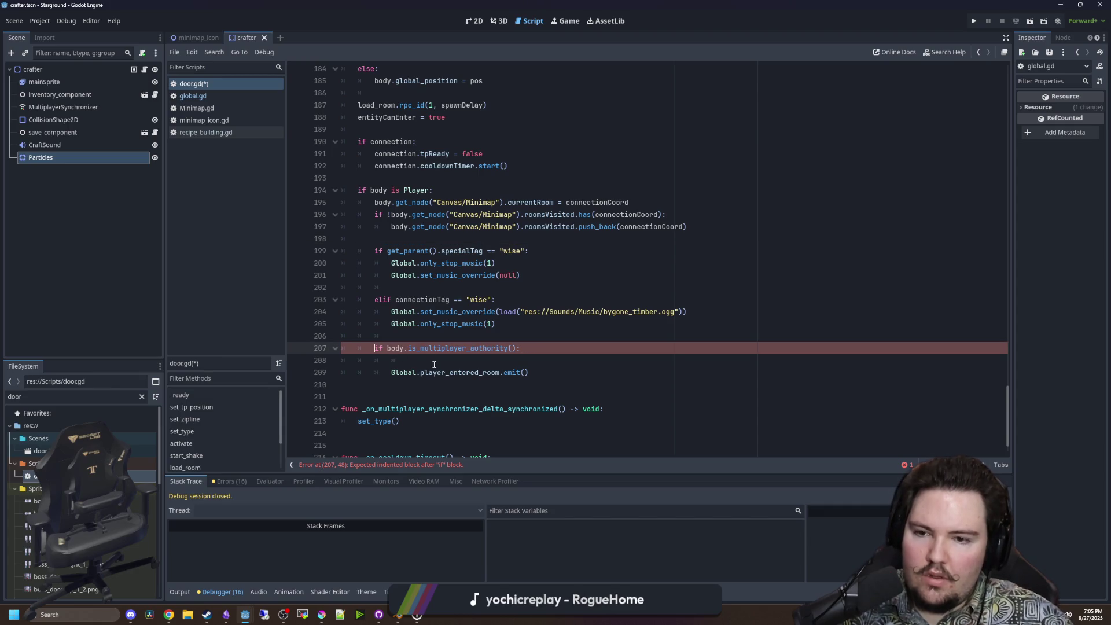
{"action": "left_click", "coordinate": [392, 372]}
{"action": "key", "text": "BackSpace"}
{"action": "scroll", "coordinate": [431, 373], "scroll_direction": "up", "scroll_amount": 4}
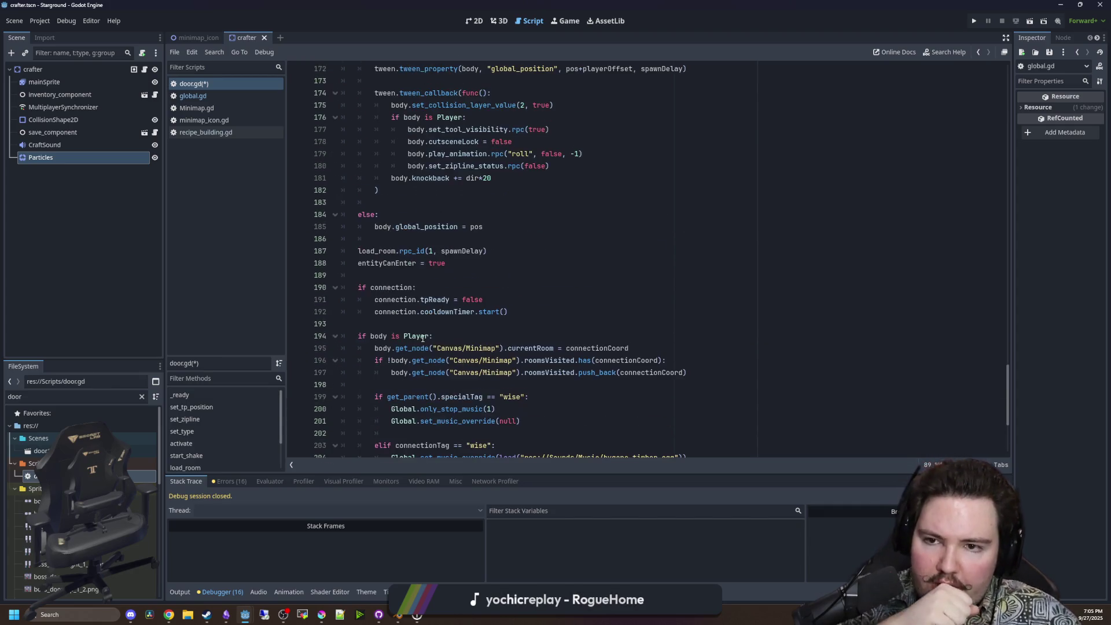
{"action": "scroll", "coordinate": [441, 354], "scroll_direction": "up", "scroll_amount": 2}
{"action": "left_click", "coordinate": [449, 336]}
{"action": "left_click", "coordinate": [452, 312]}
{"action": "scroll", "coordinate": [452, 311], "scroll_direction": "up", "scroll_amount": 11}
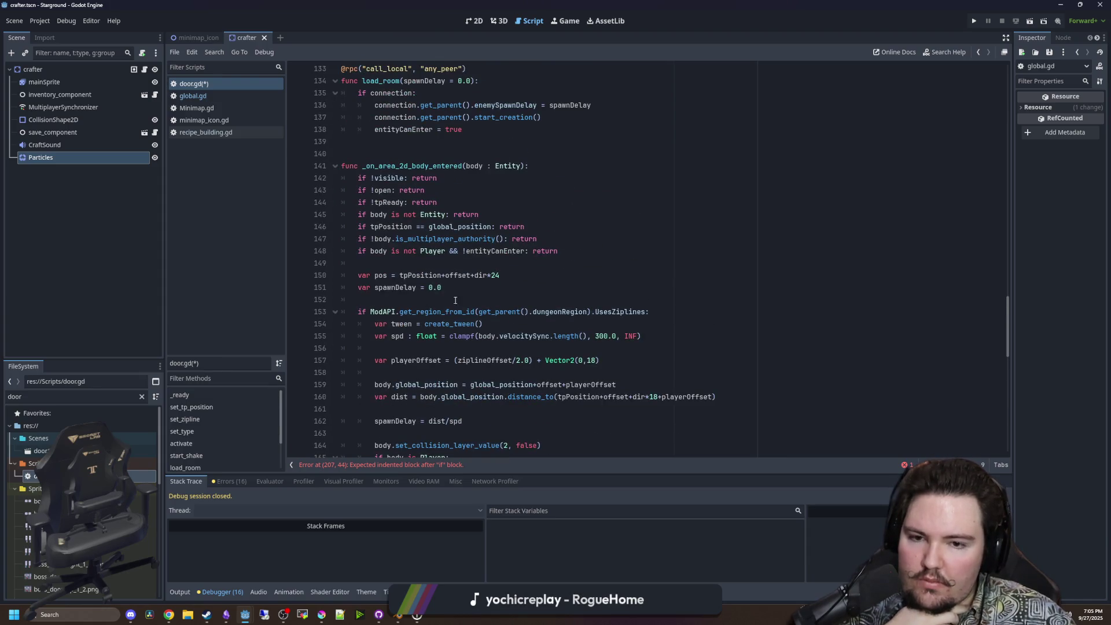
{"action": "scroll", "coordinate": [460, 299], "scroll_direction": "down", "scroll_amount": 3}
{"action": "scroll", "coordinate": [423, 277], "scroll_direction": "down", "scroll_amount": 3}
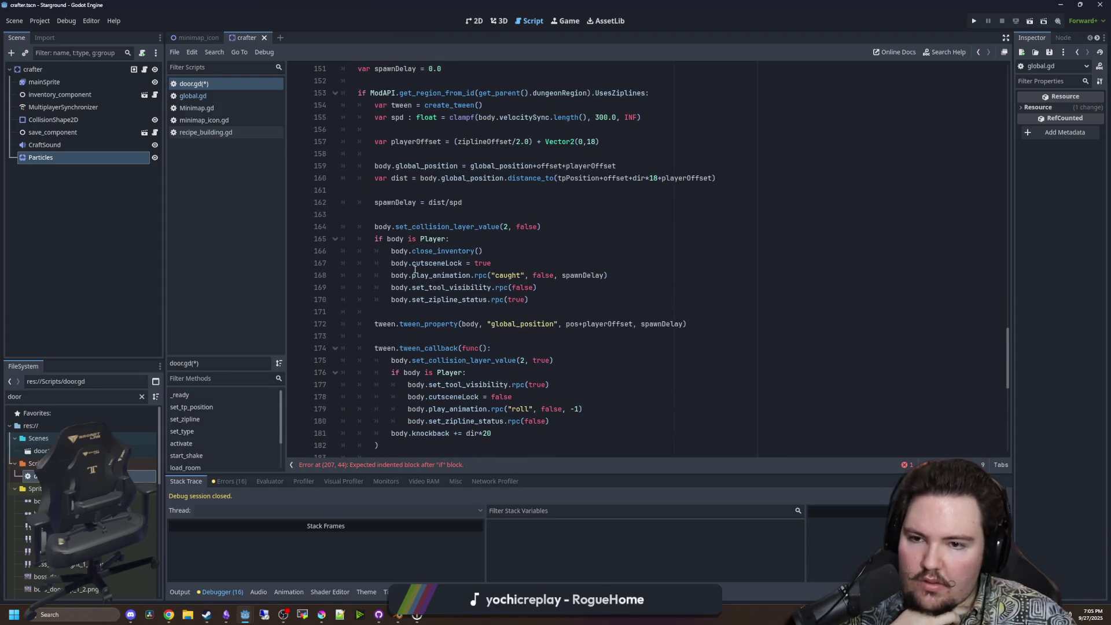
{"action": "scroll", "coordinate": [449, 259], "scroll_direction": "down", "scroll_amount": 3}
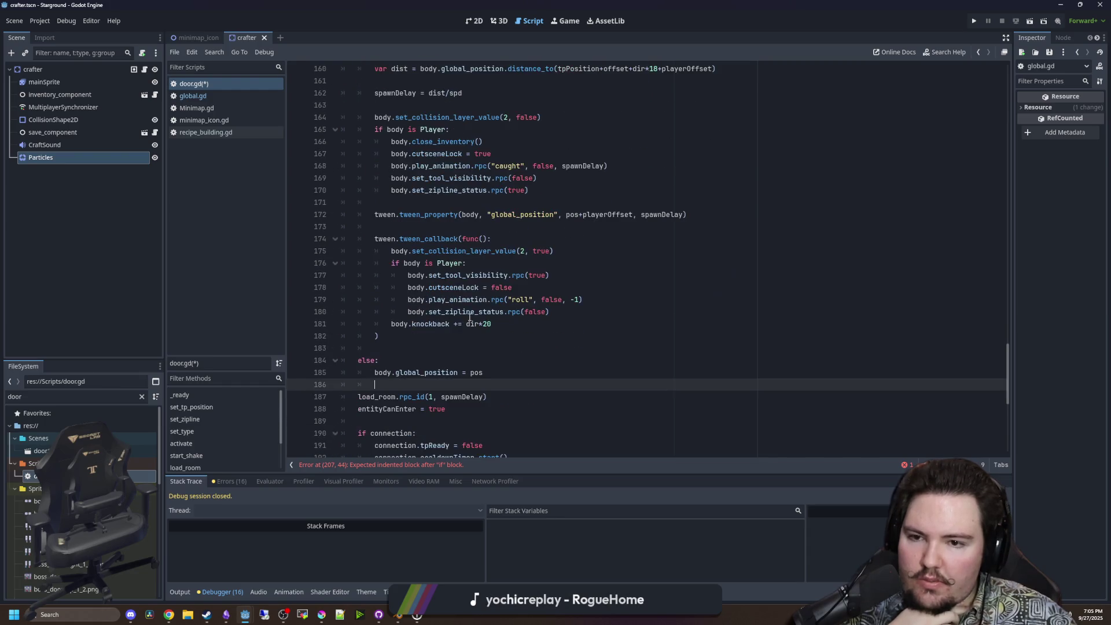
{"action": "left_click", "coordinate": [451, 336]}
{"action": "left_click", "coordinate": [451, 230]}
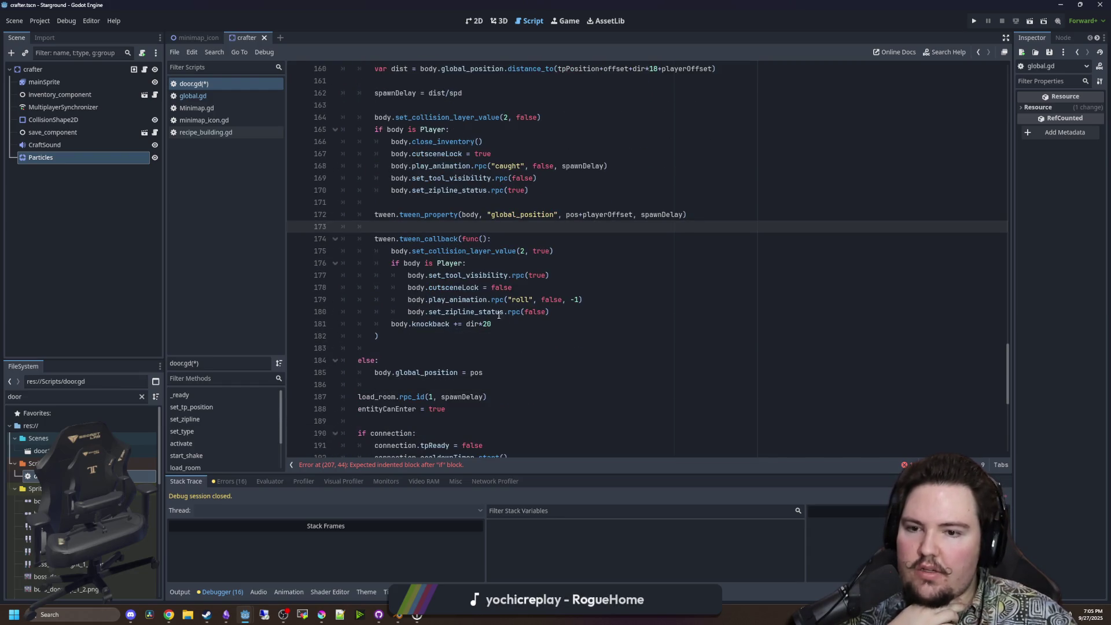
{"action": "scroll", "coordinate": [497, 312], "scroll_direction": "down", "scroll_amount": 2}
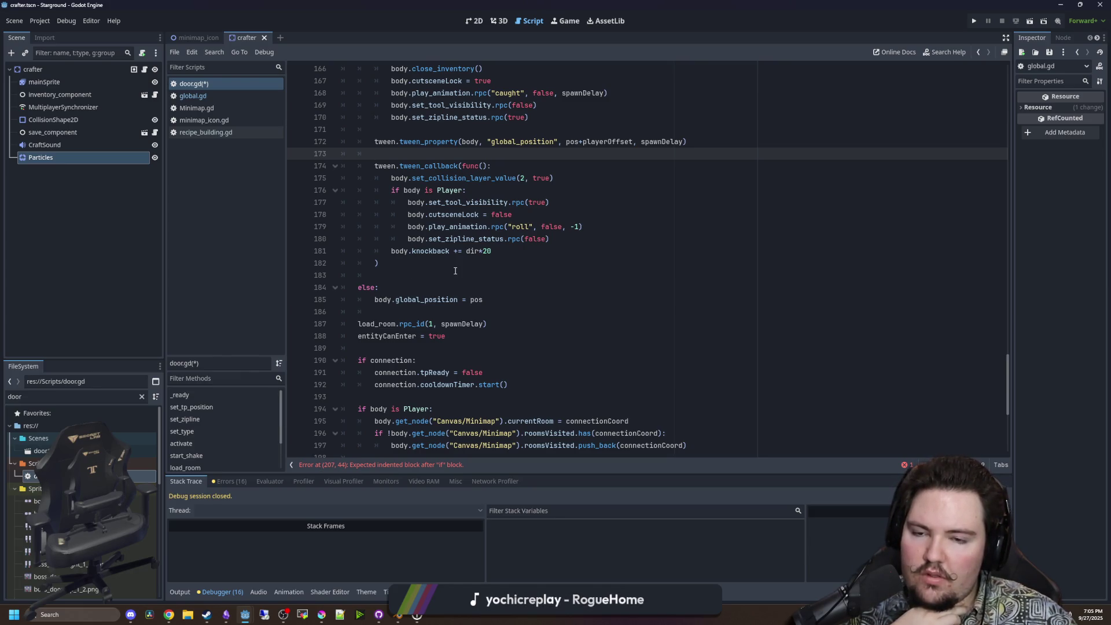
{"action": "scroll", "coordinate": [455, 271], "scroll_direction": "up", "scroll_amount": 5}
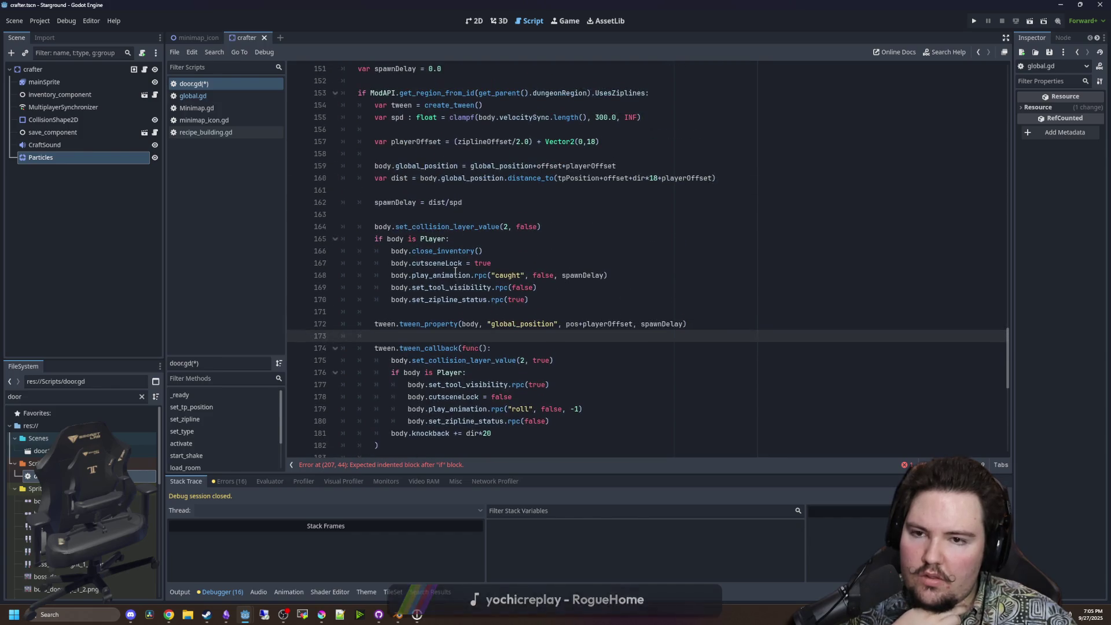
{"action": "left_click", "coordinate": [440, 311]}
{"action": "scroll", "coordinate": [441, 311], "scroll_direction": "up", "scroll_amount": 5}
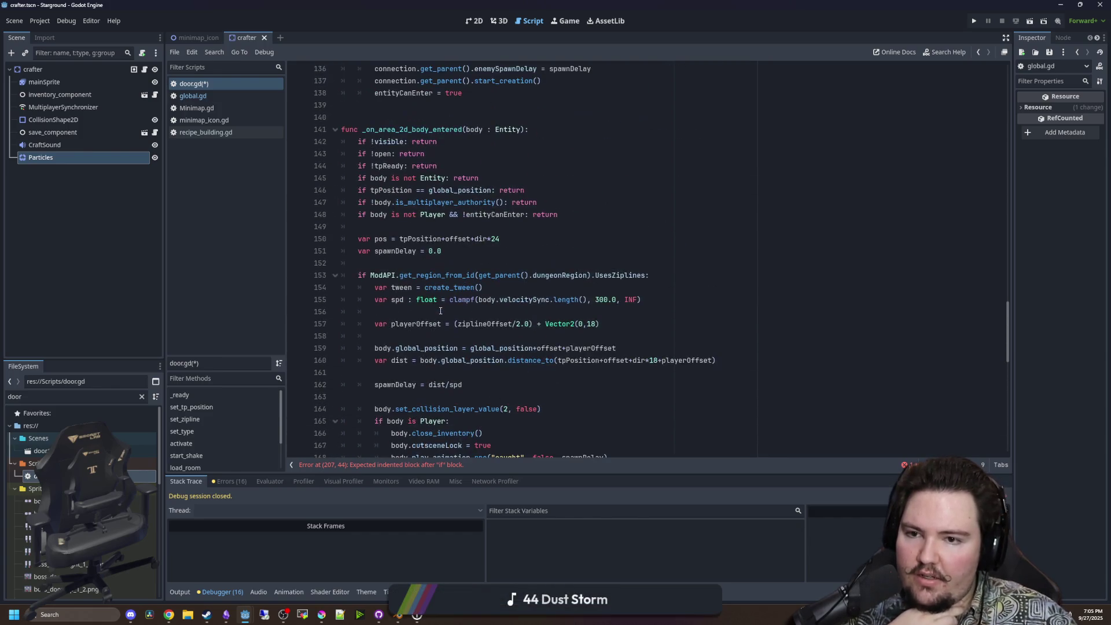
{"action": "left_click", "coordinate": [421, 263]}
{"action": "scroll", "coordinate": [421, 265], "scroll_direction": "down", "scroll_amount": 12}
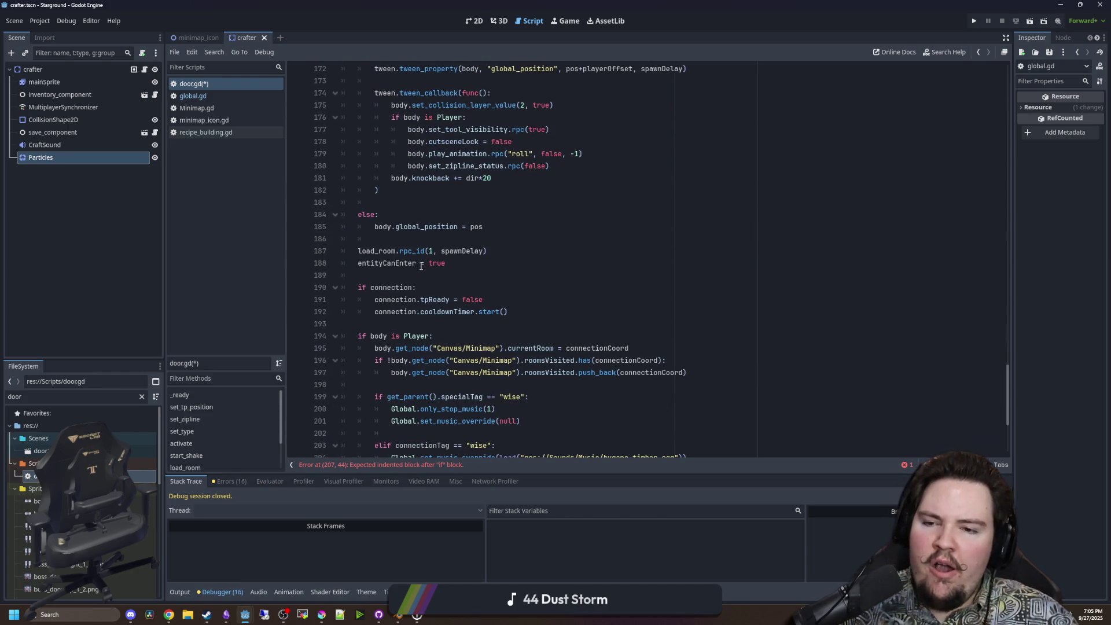
{"action": "scroll", "coordinate": [421, 265], "scroll_direction": "down", "scroll_amount": 4}
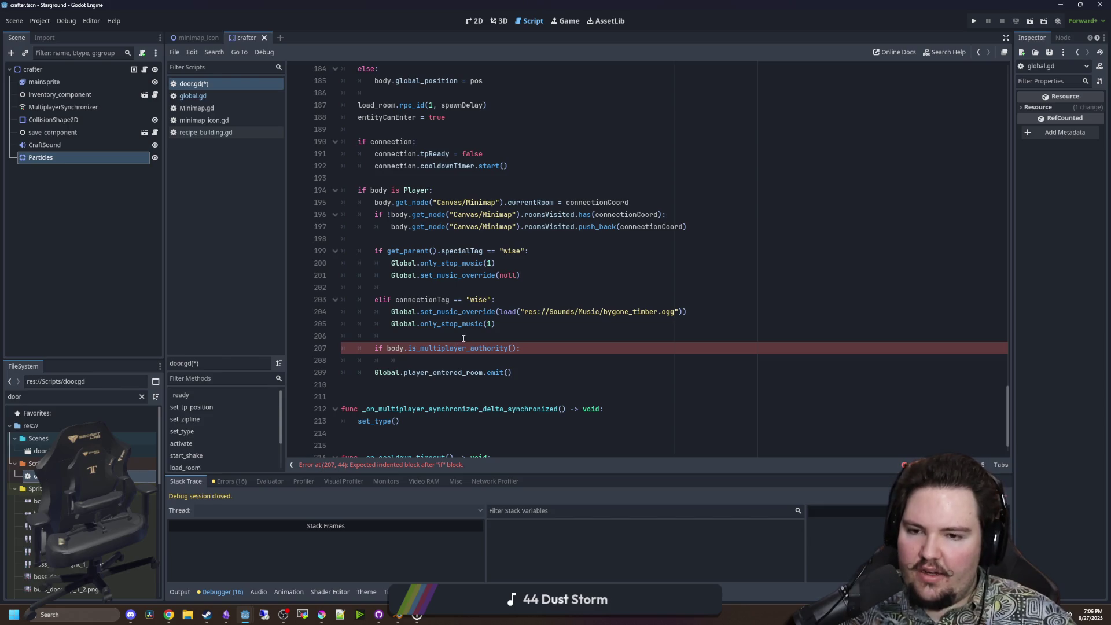
Start a 'body.' line under the authority check and consult the is_multiplayer_authority documentation.
{"action": "left_click", "coordinate": [614, 351]}
{"action": "key", "text": "Return"}
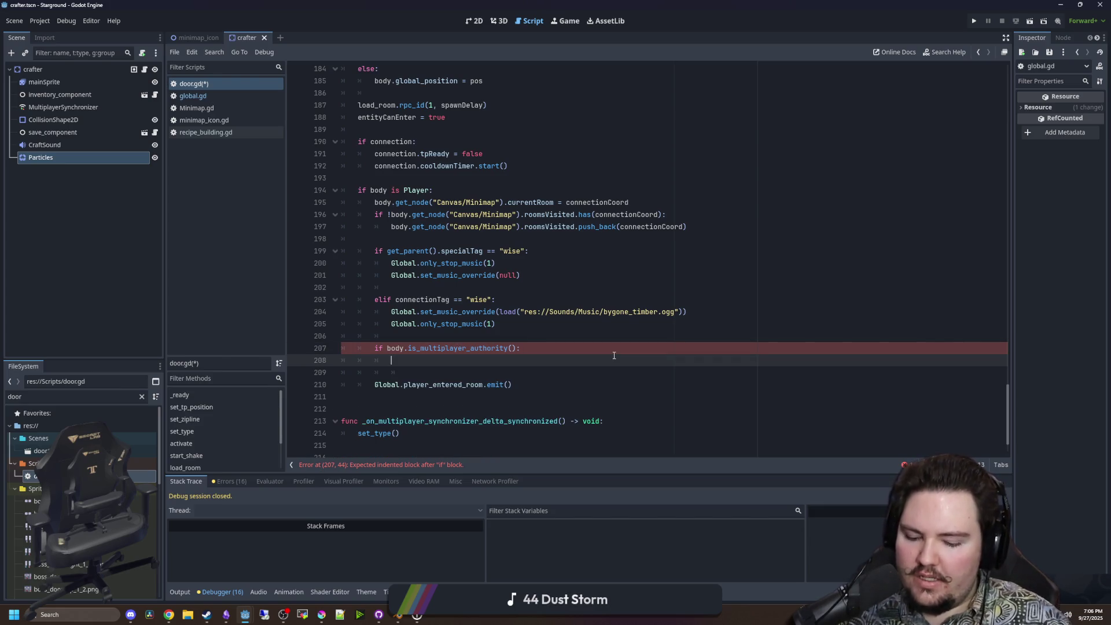
{"action": "type", "text": "bod"}
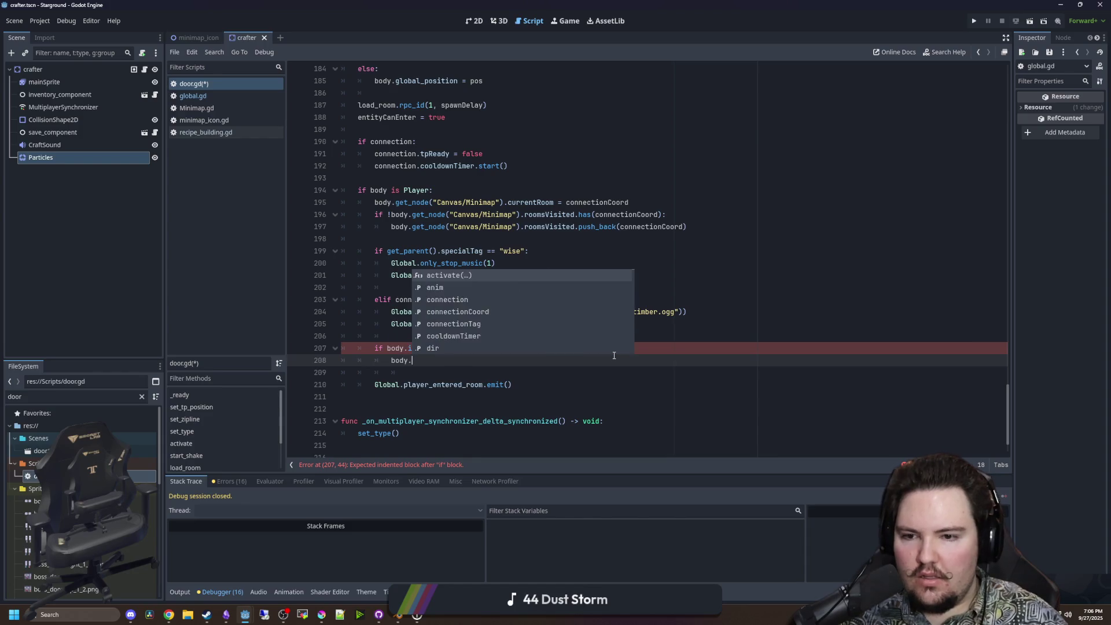
{"action": "type", "text": "y."}
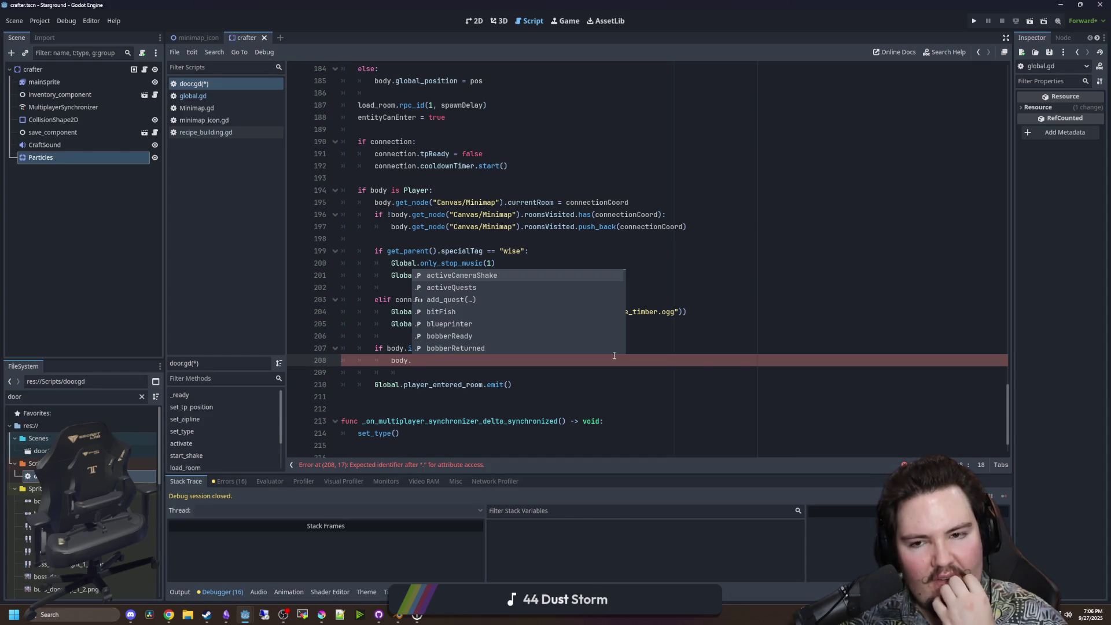
{"action": "key", "text": "Escape"}
{"action": "left_click", "coordinate": [448, 348], "text": "ctrl"}
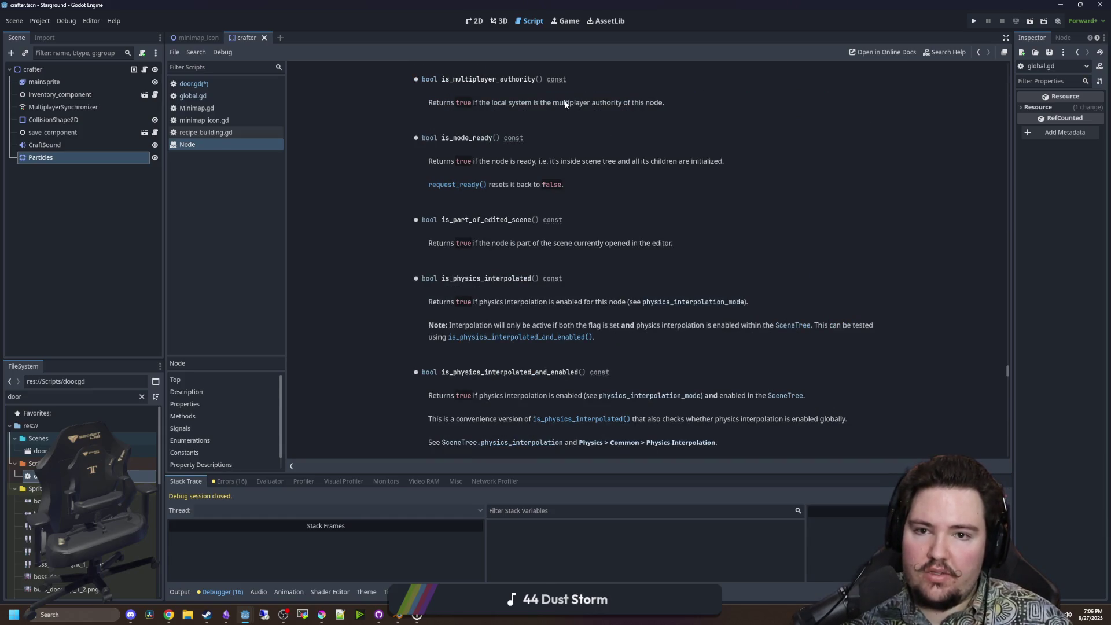
{"action": "key", "text": "alt+Left"}
Complete the new line as body.culler.update_culling(), then switch to global.gd.
{"action": "left_click", "coordinate": [422, 362]}
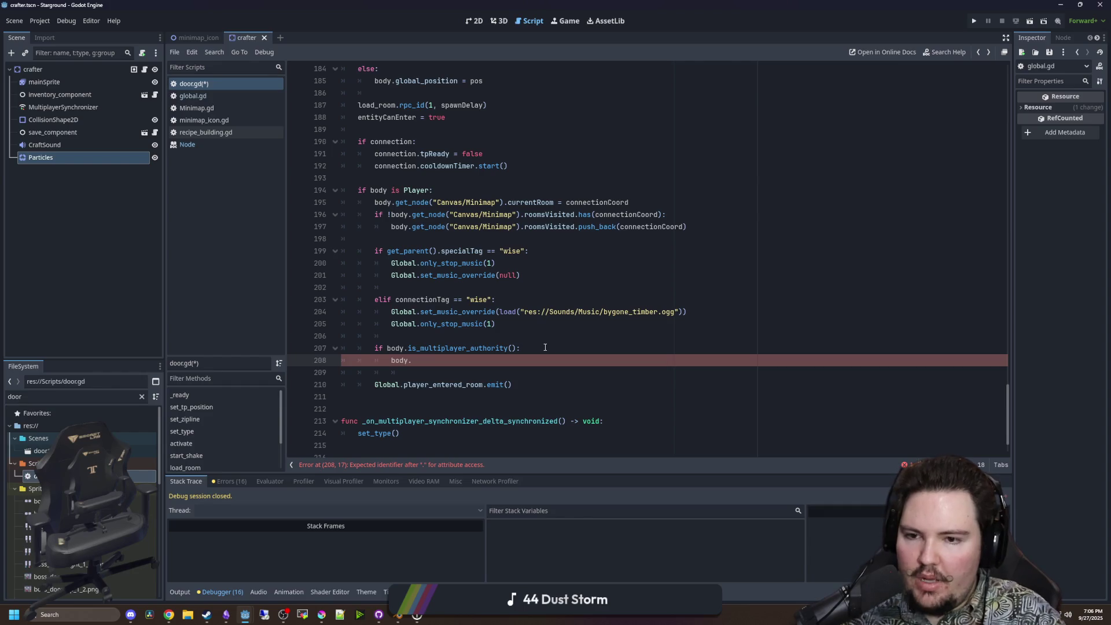
{"action": "type", "text": "culler.updat"}
{"action": "key", "text": "Return"}
{"action": "left_click", "coordinate": [545, 347]}
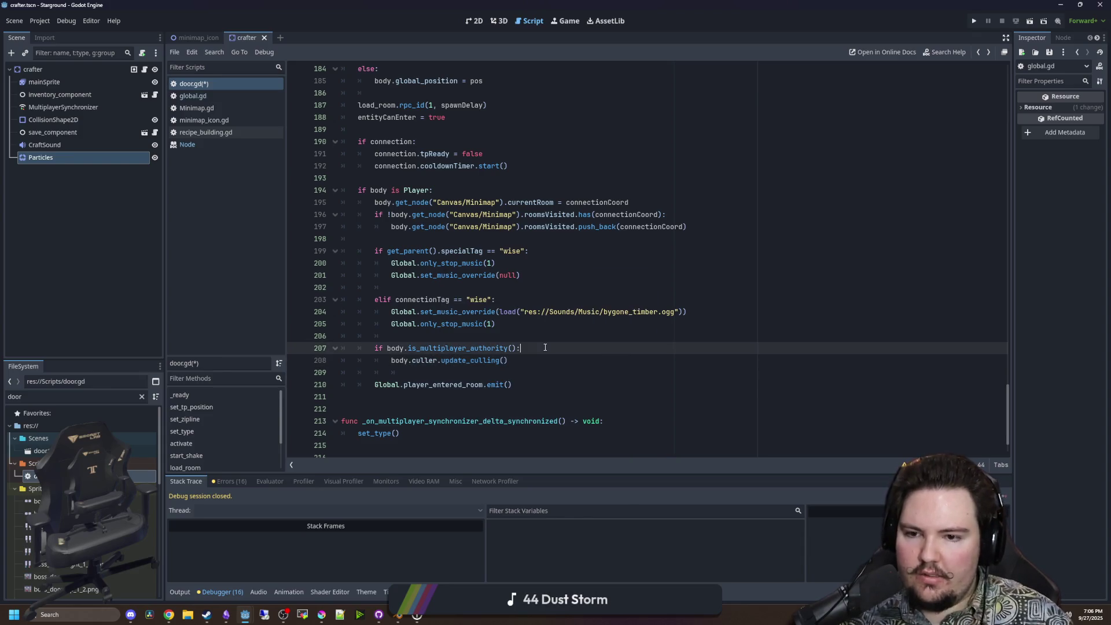
{"action": "scroll", "coordinate": [356, 390], "scroll_direction": "down", "scroll_amount": 1}
{"action": "left_click", "coordinate": [413, 334]}
{"action": "left_click", "coordinate": [413, 333]}
{"action": "left_click", "coordinate": [431, 298]}
{"action": "mouse_move", "coordinate": [507, 324]}
{"action": "left_mouse_down"}
{"action": "mouse_move", "coordinate": [355, 324]}
{"action": "mouse_move", "coordinate": [394, 320]}
{"action": "left_mouse_up"}
{"action": "left_click", "coordinate": [424, 290], "text": "ctrl"}
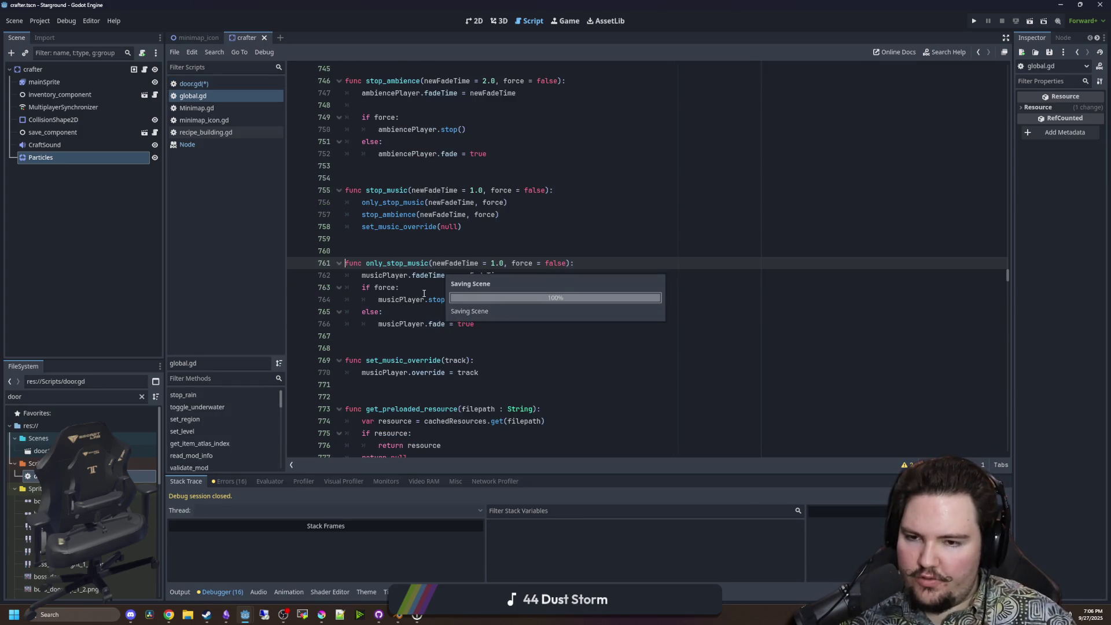
Save the door.gd changes and run the project to test the door logic.
{"action": "scroll", "coordinate": [302, 245], "scroll_direction": "down", "scroll_amount": 5}
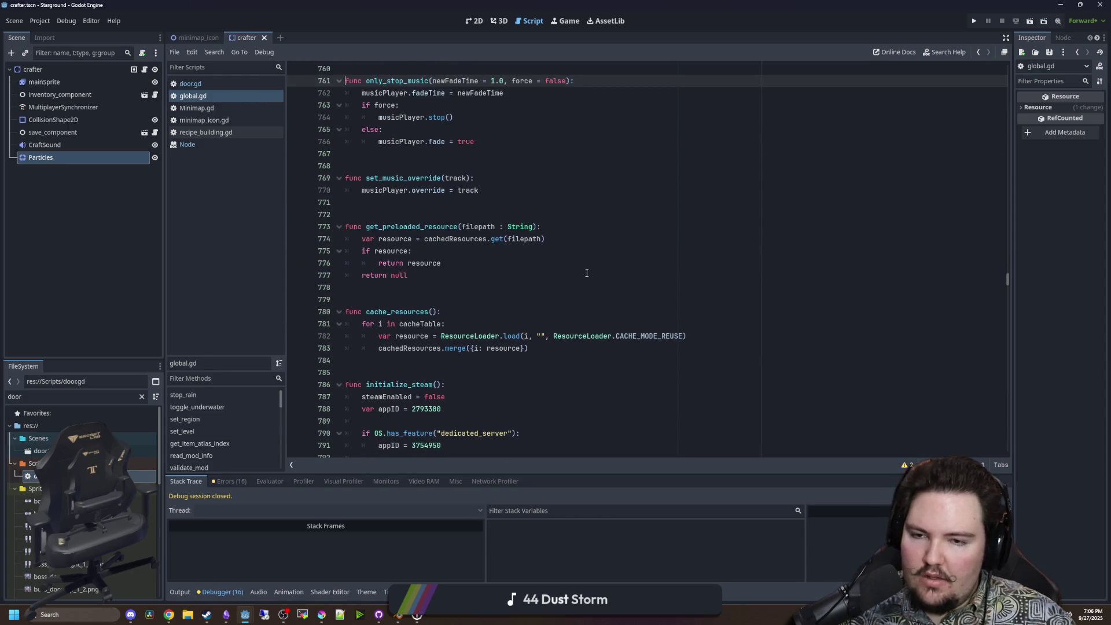
{"action": "left_click", "coordinate": [585, 275]}
{"action": "left_click", "coordinate": [1031, 22]}
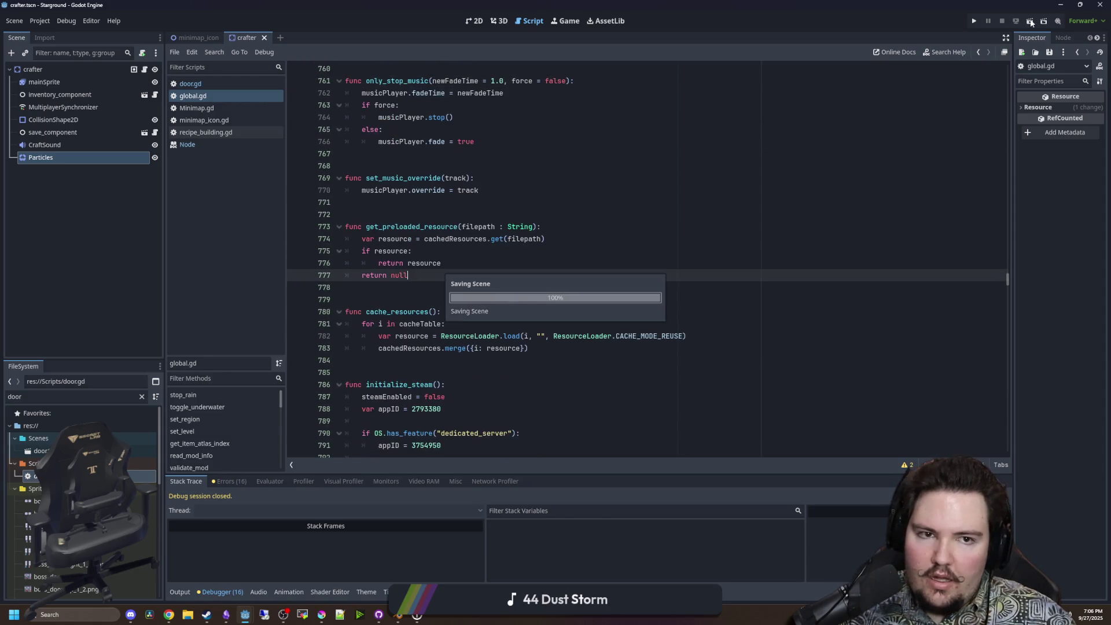
{"action": "left_click", "coordinate": [977, 21]}
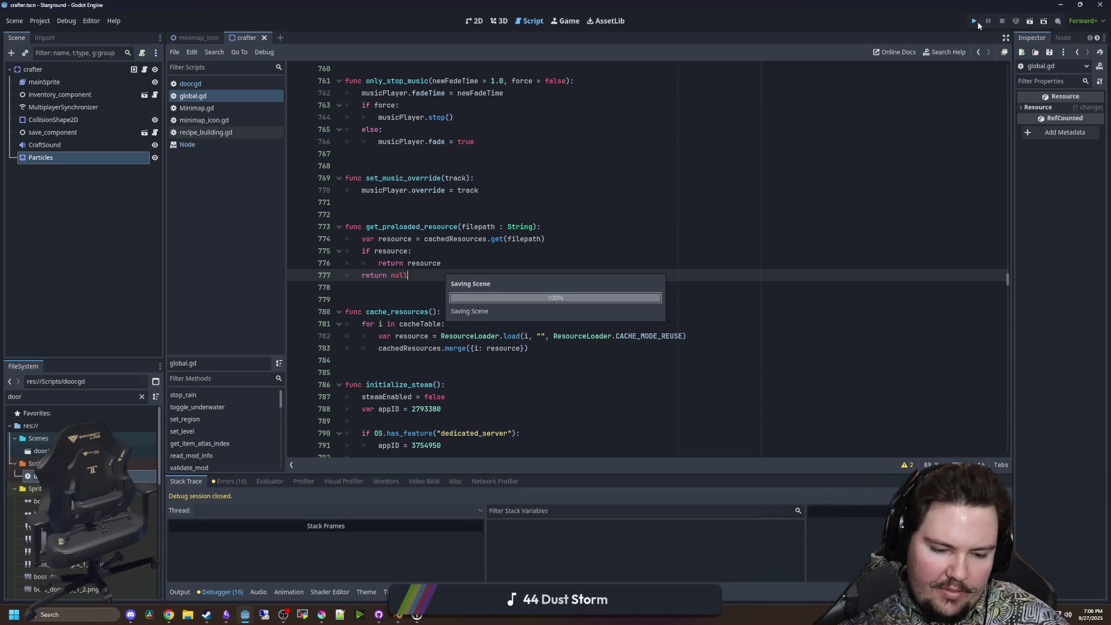
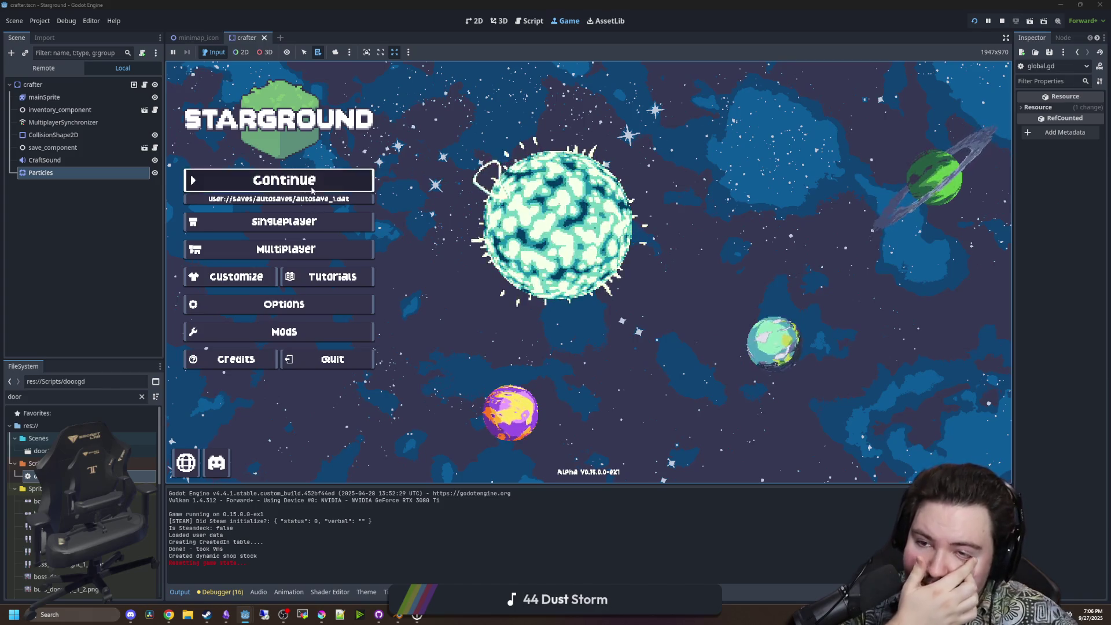
Resume the saved game, walk a bit, and switch to creative with a corrected /gamemode creative command.
{"action": "left_click", "coordinate": [310, 186]}
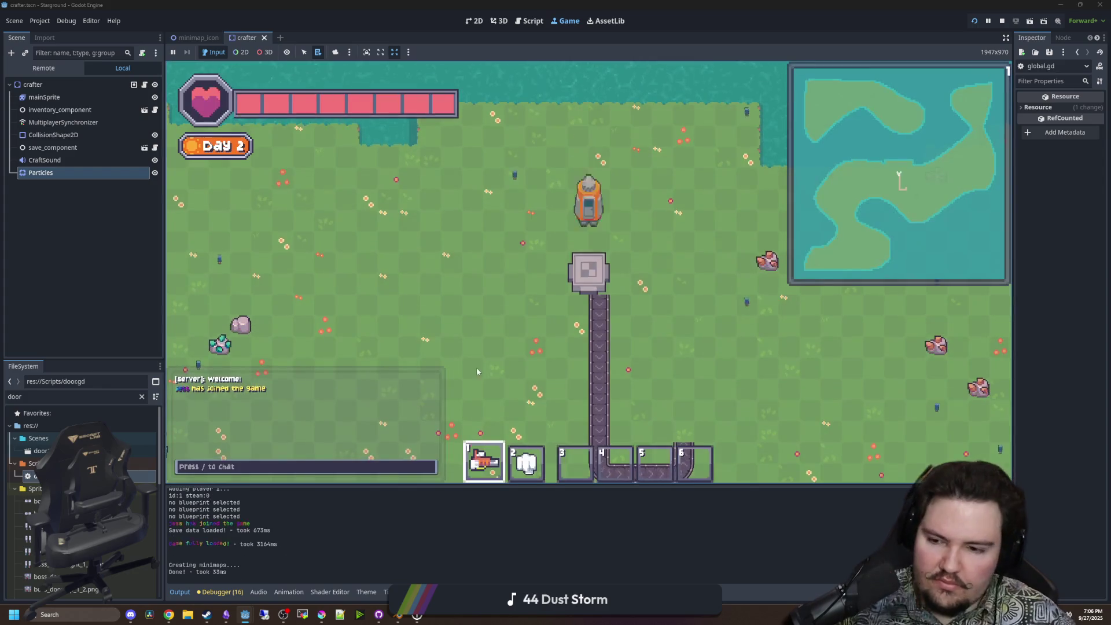
{"action": "key", "text": "s"}
{"action": "key", "text": "d"}
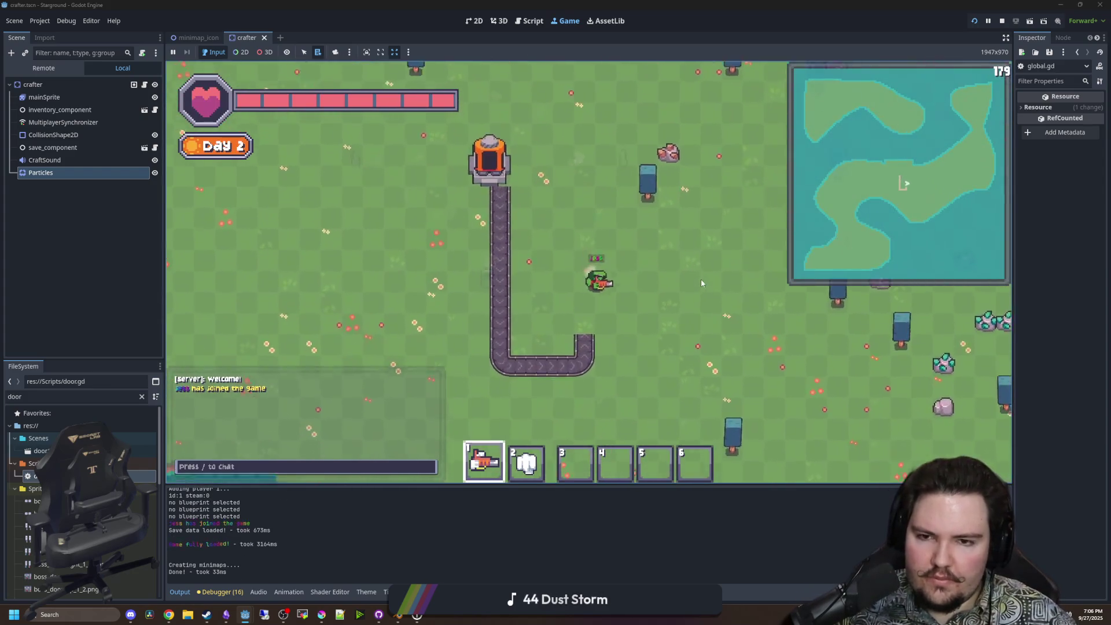
{"action": "type", "text": "/gamemode creeative"}
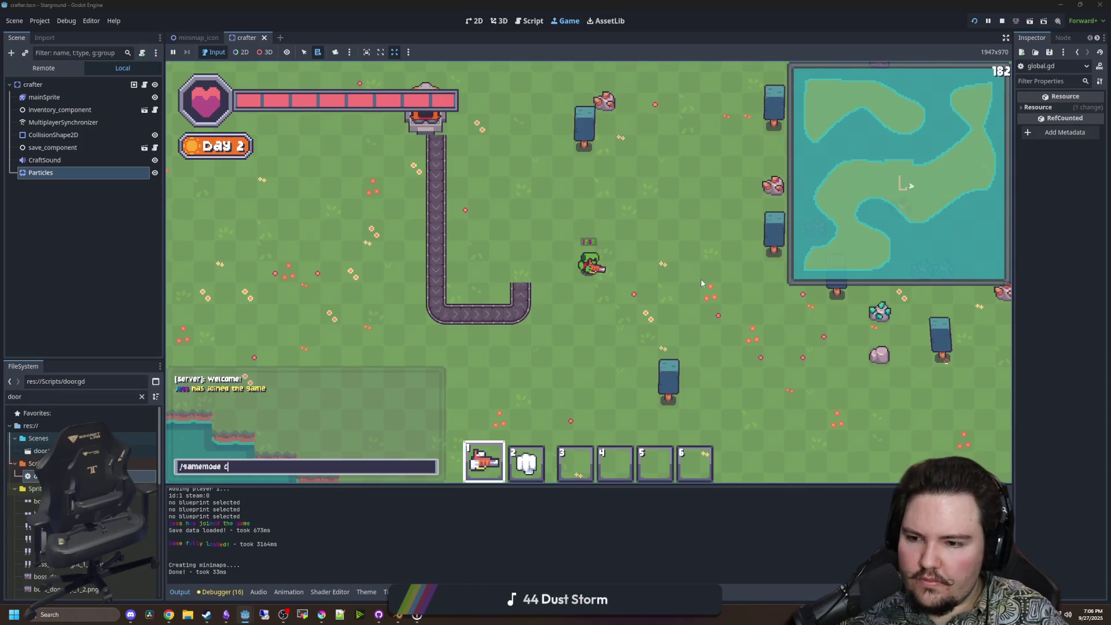
{"action": "key", "text": "Return"}
{"action": "key", "text": "slash"}
{"action": "key", "text": "Up"}
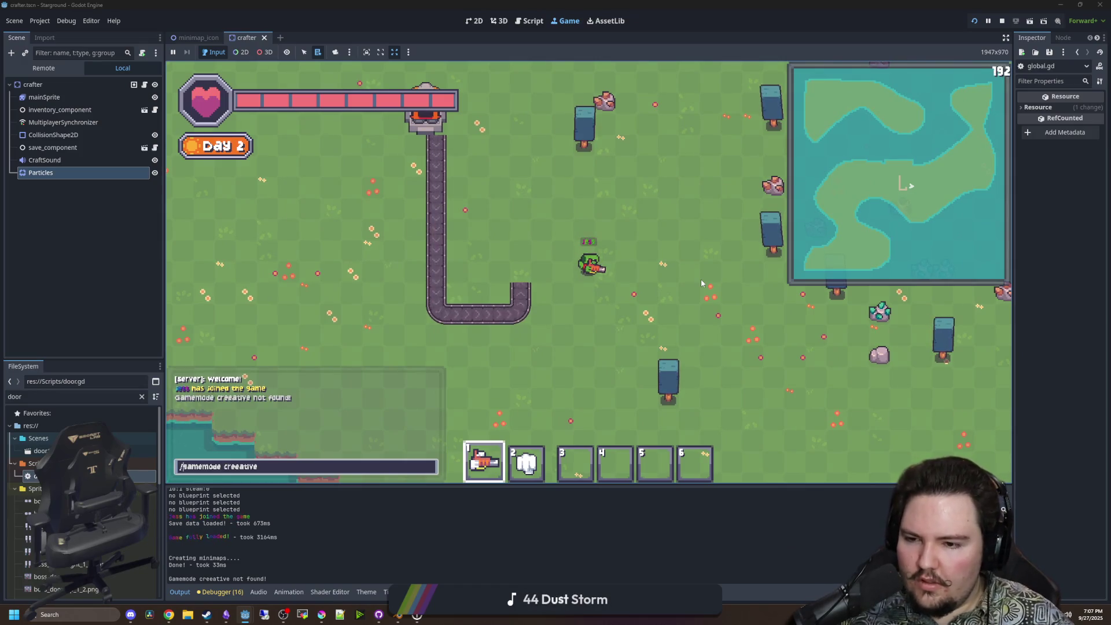
{"action": "key", "text": "BackSpace"}
{"action": "key", "text": "Return"}
Place a Starlauncher from the Building Menu and launch from it.
{"action": "key", "text": "e"}
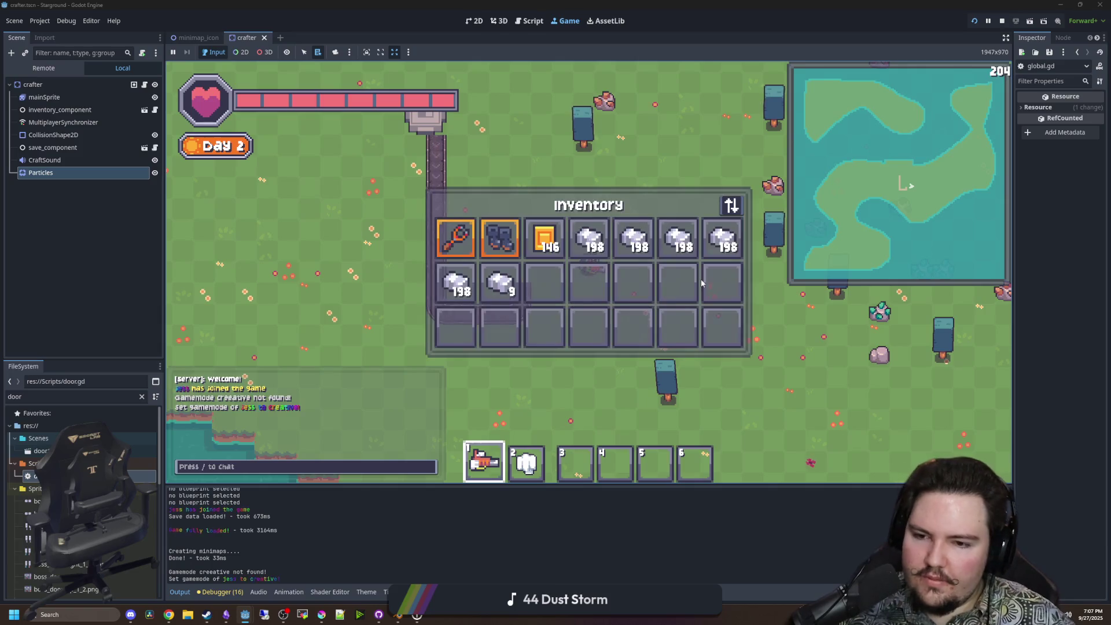
{"action": "key", "text": "b"}
{"action": "key", "text": "a"}
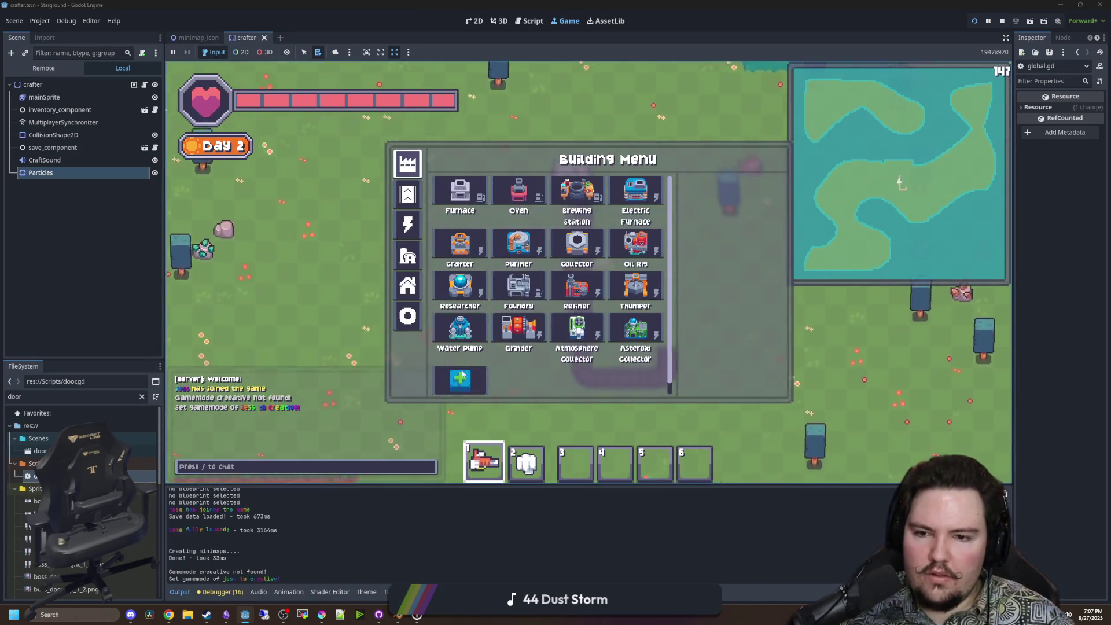
{"action": "left_click", "coordinate": [407, 285]}
{"action": "left_click", "coordinate": [517, 243]}
{"action": "left_click", "coordinate": [497, 269]}
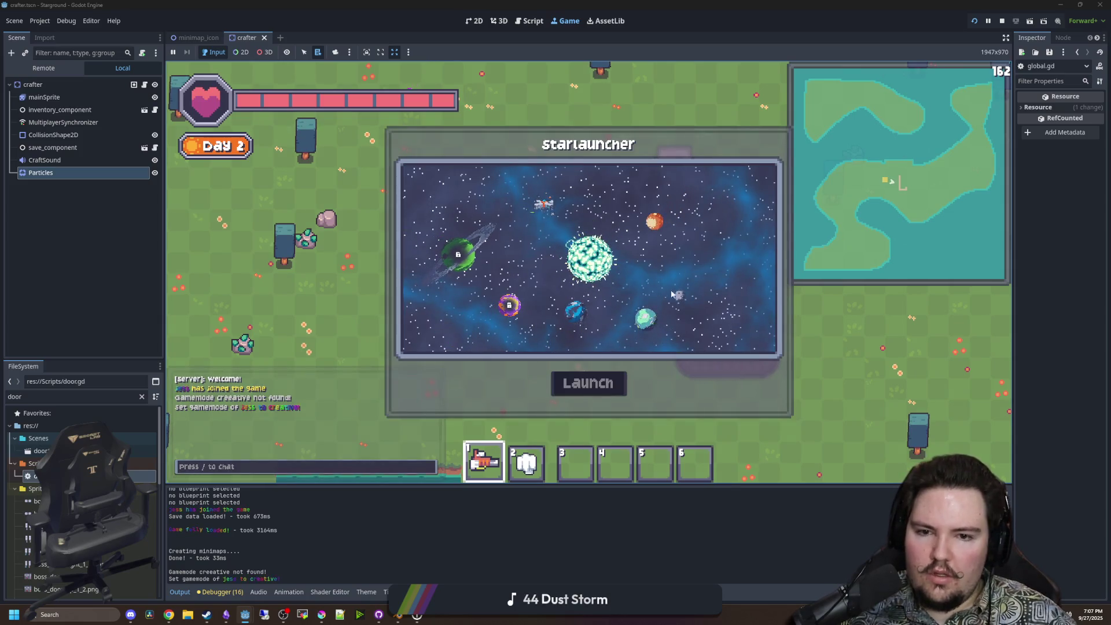
{"action": "left_click", "coordinate": [589, 384]}
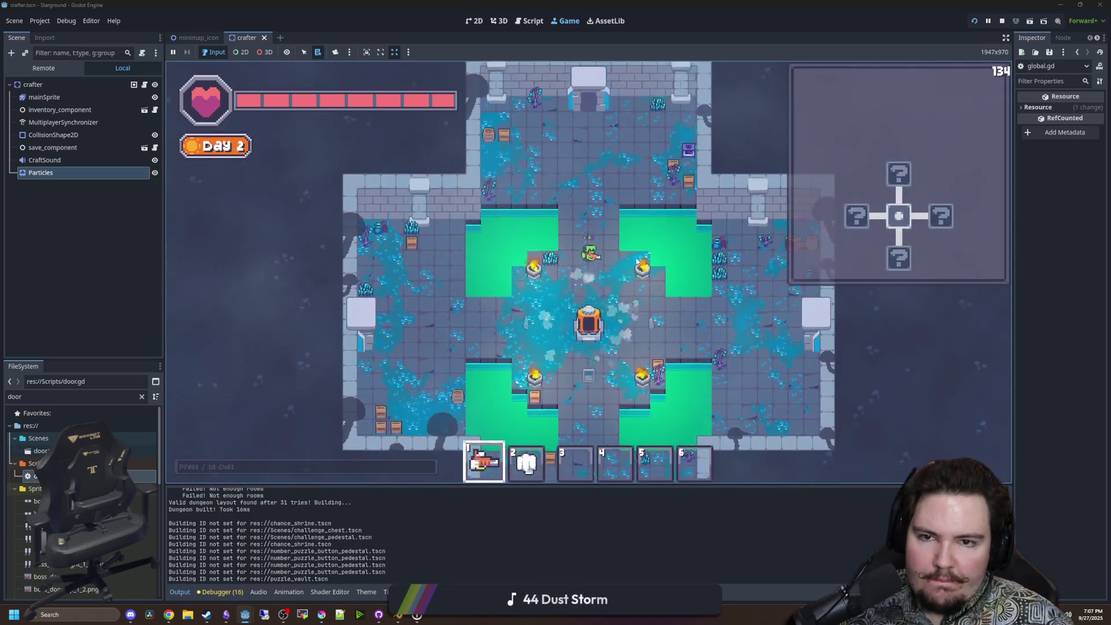
Walk north into the rock room, east to the shrine room and back, then break the rocks.
{"action": "key", "text": "w"}
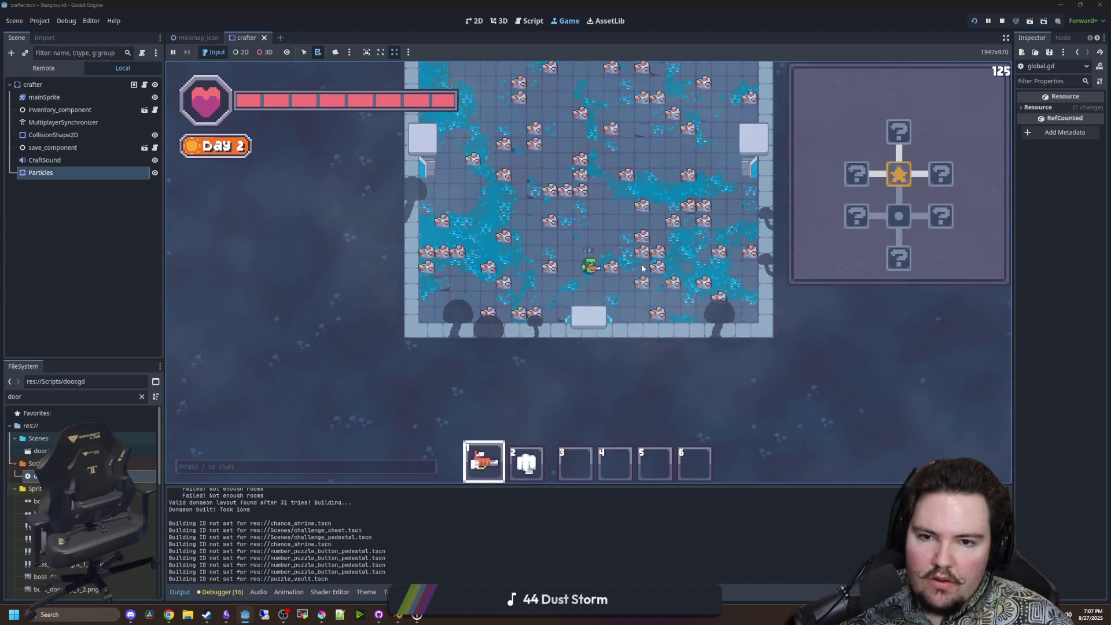
{"action": "key", "text": "d"}
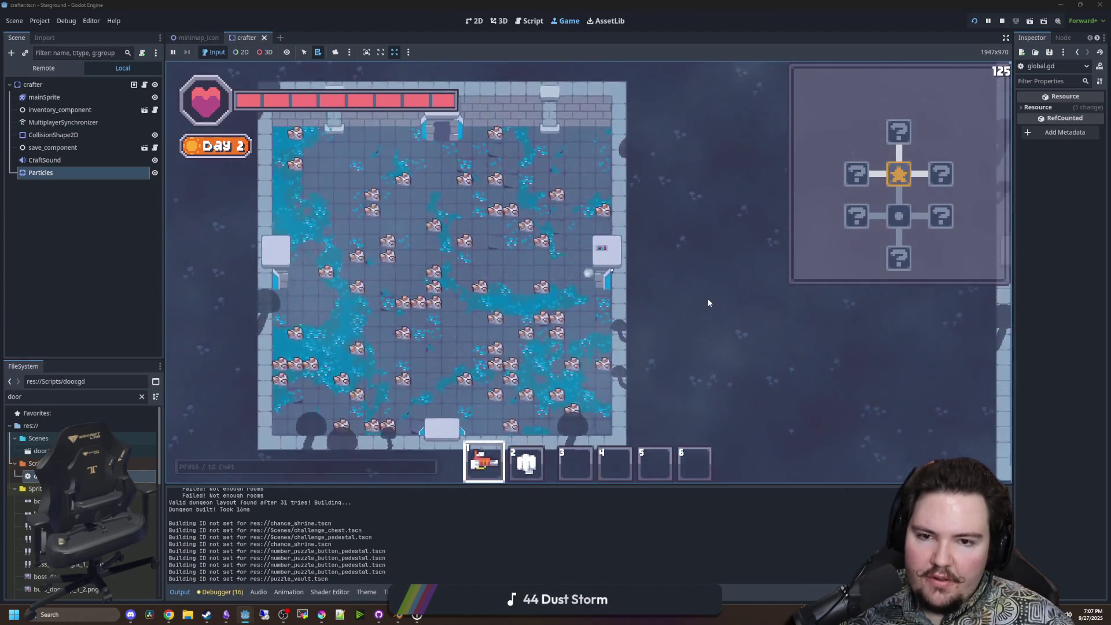
{"action": "key", "text": "a"}
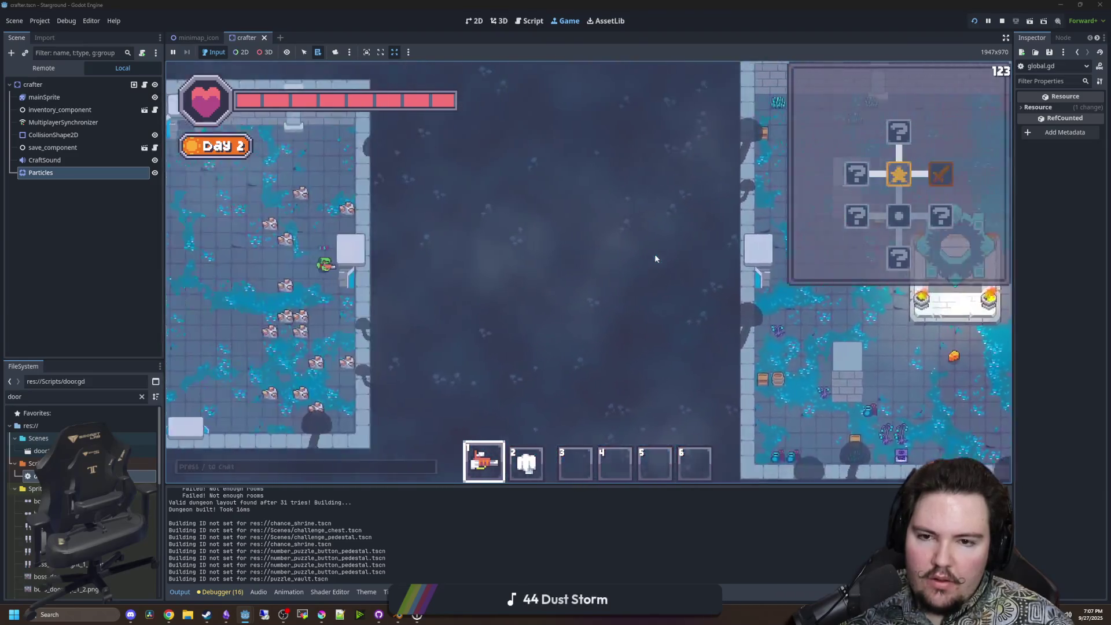
{"action": "key", "text": "a"}
{"action": "key", "text": "w"}
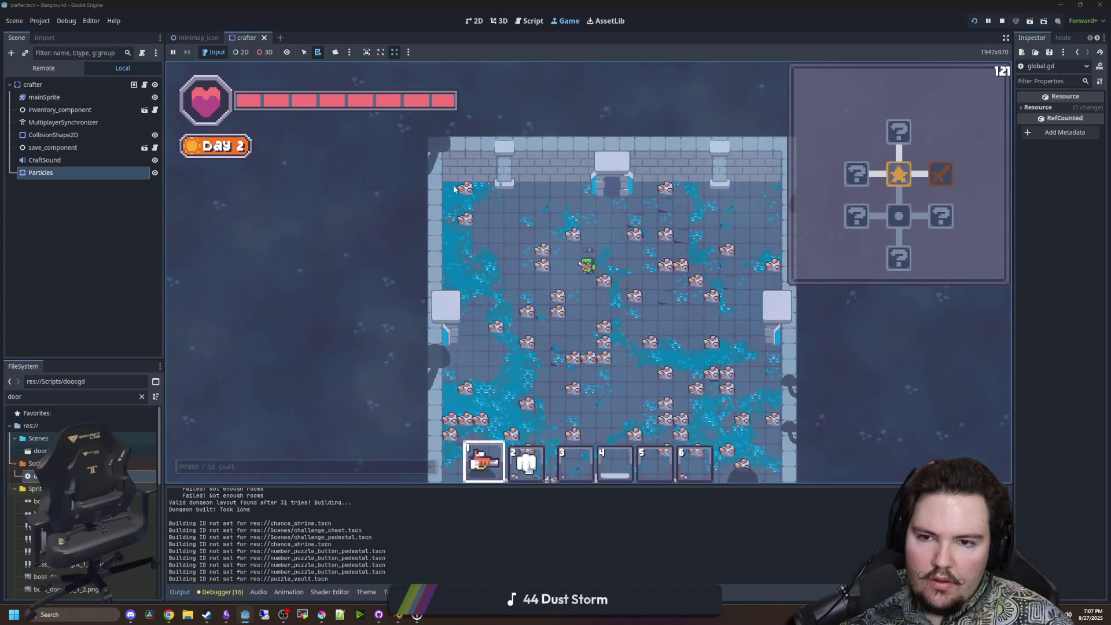
{"action": "left_click", "coordinate": [455, 189]}
{"action": "left_click", "coordinate": [476, 313]}
Walk north and east through further rooms, then bring up door.gd in the script editor.
{"action": "key", "text": "w"}
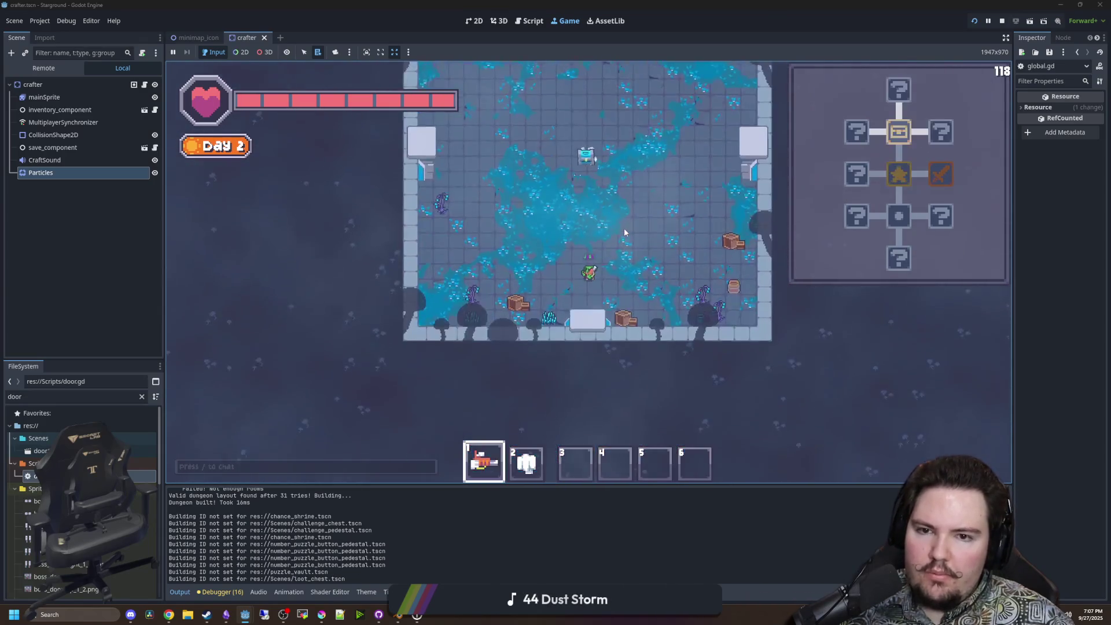
{"action": "key", "text": "d"}
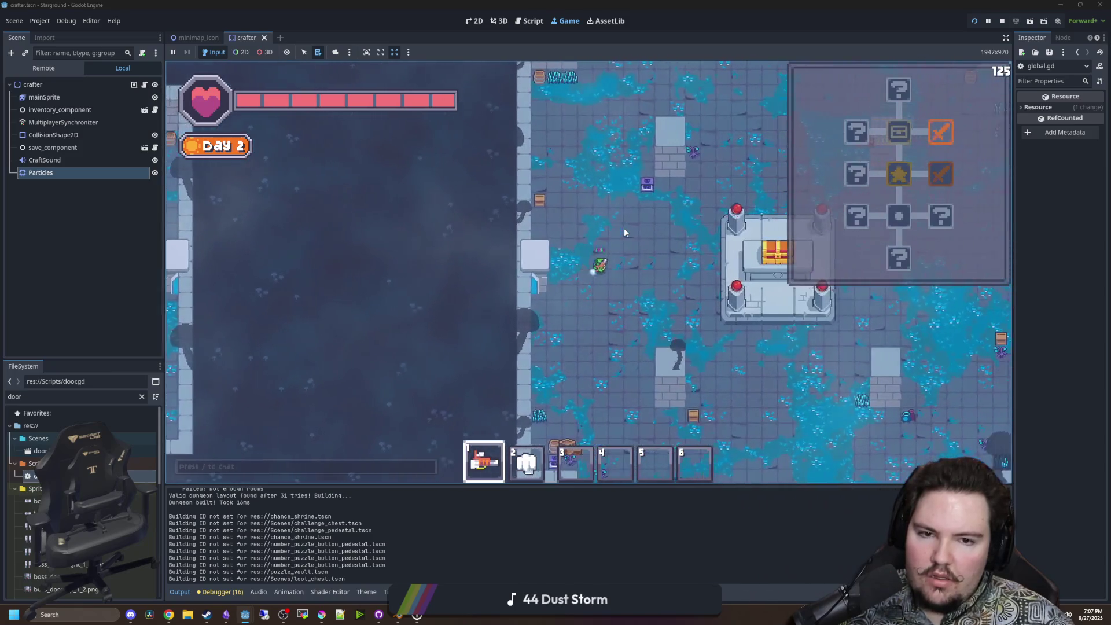
{"action": "key", "text": "d"}
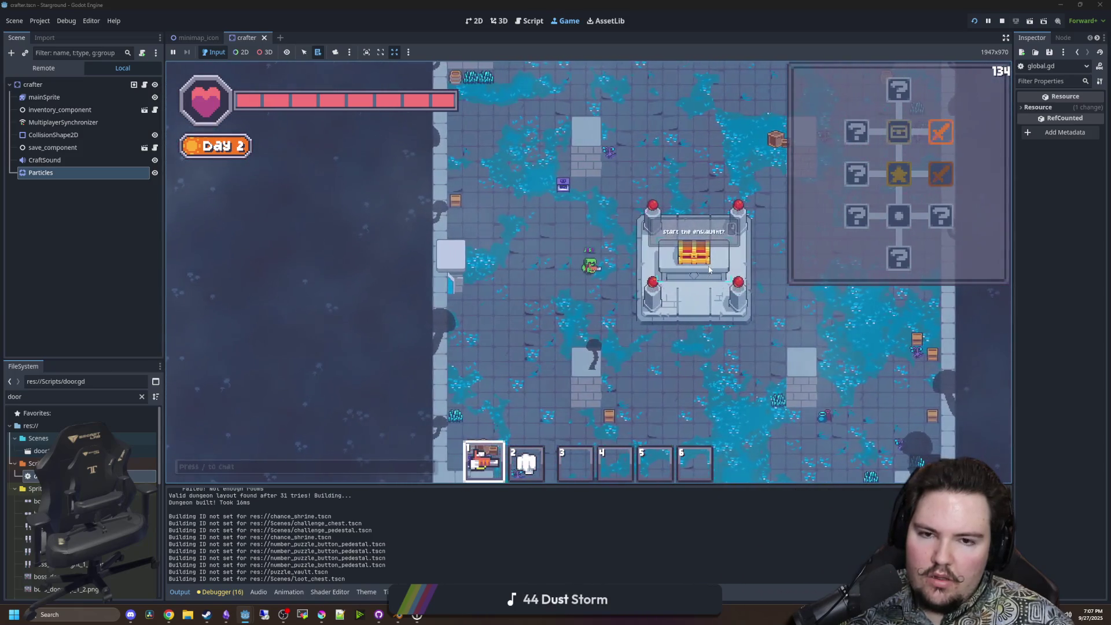
{"action": "key", "text": "s"}
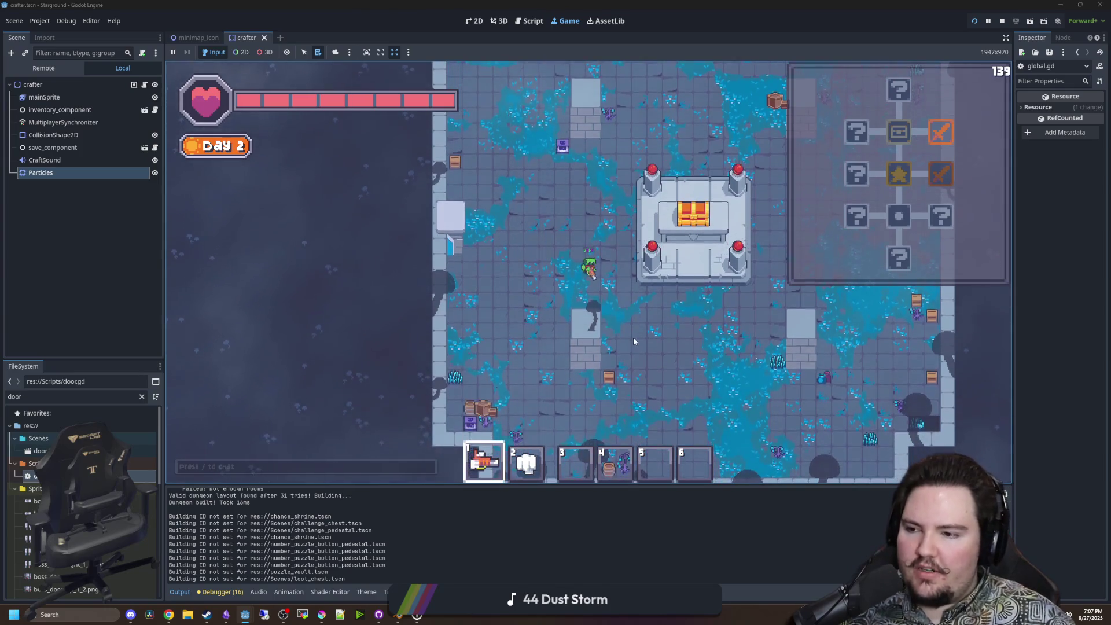
{"action": "key", "text": "ctrl+F3"}
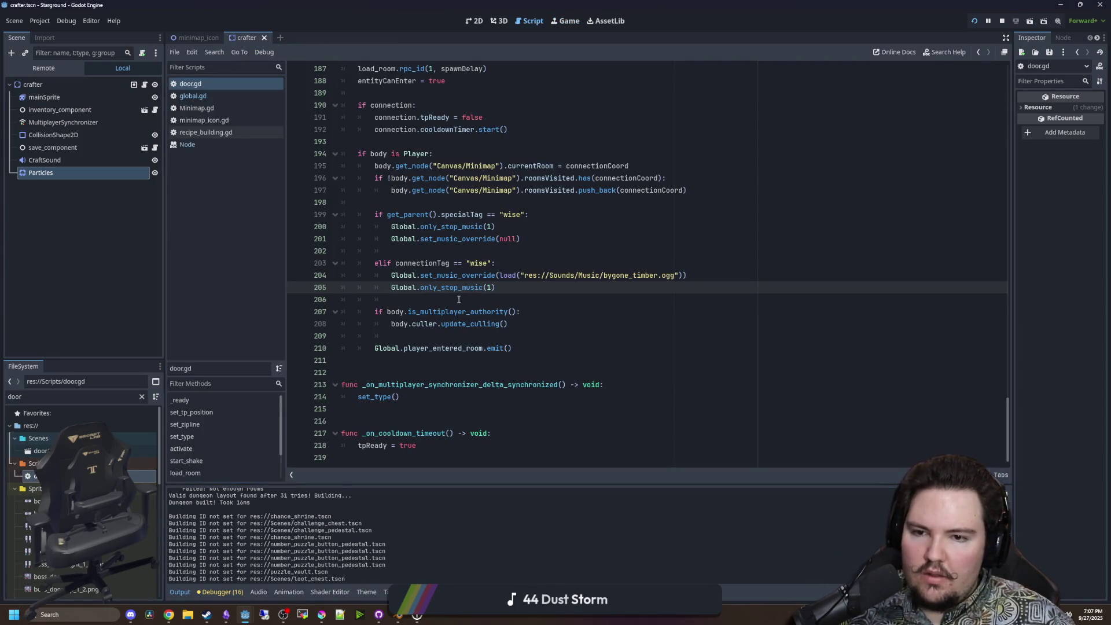
{"action": "left_click", "coordinate": [455, 297]}
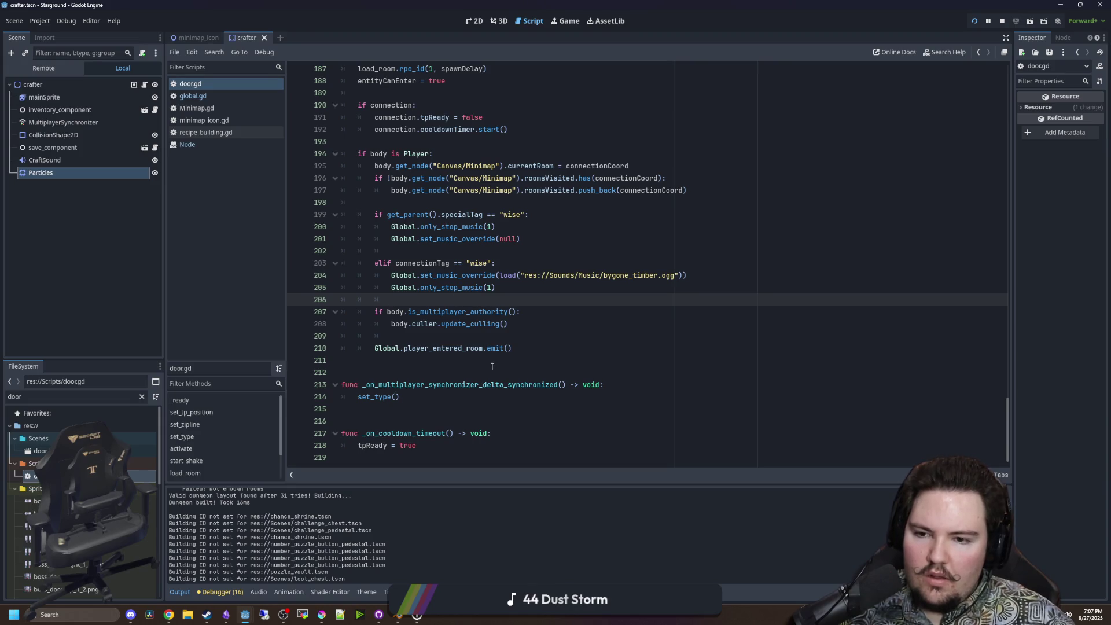
{"action": "scroll", "coordinate": [492, 366], "scroll_direction": "up", "scroll_amount": 6}
{"action": "scroll", "coordinate": [492, 366], "scroll_direction": "down", "scroll_amount": 6}
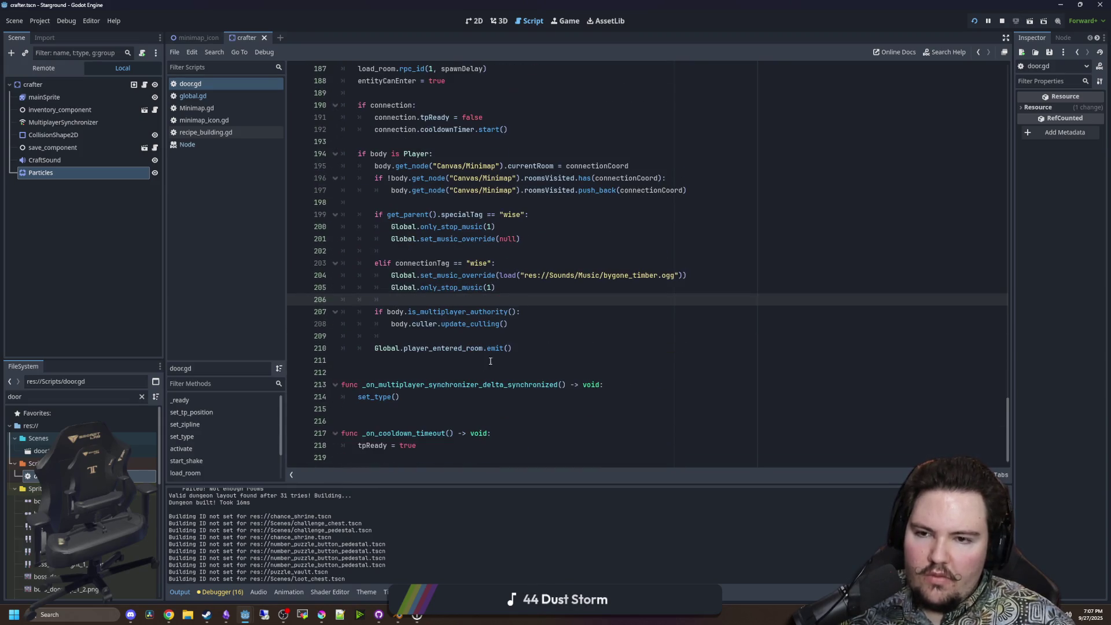
{"action": "left_click", "coordinate": [446, 255]}
{"action": "left_click", "coordinate": [427, 139]}
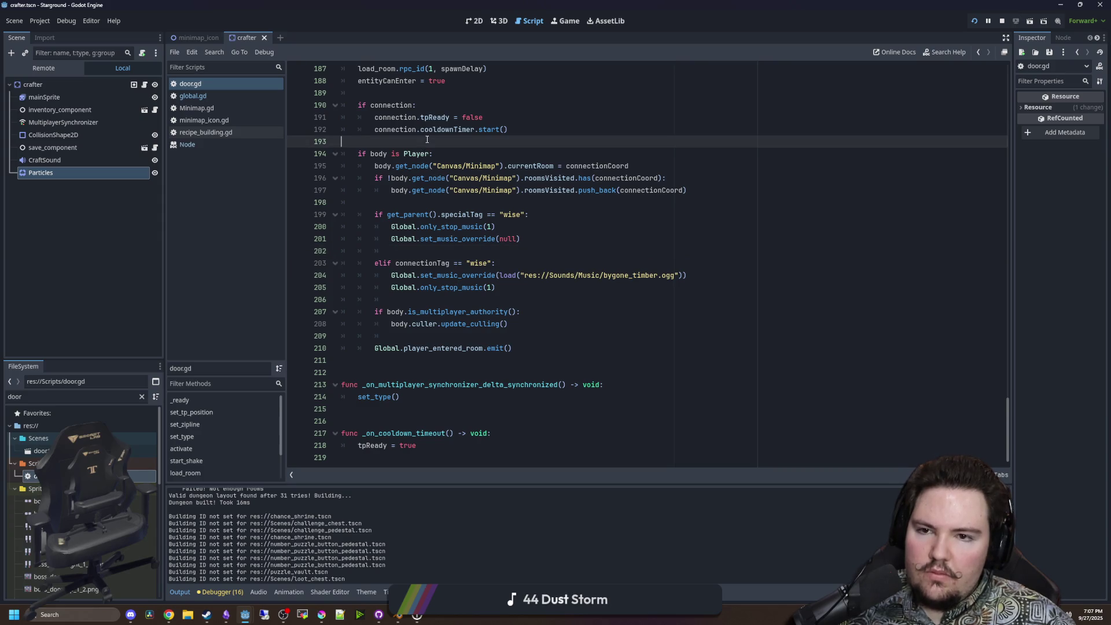
{"action": "scroll", "coordinate": [497, 266], "scroll_direction": "up", "scroll_amount": 14}
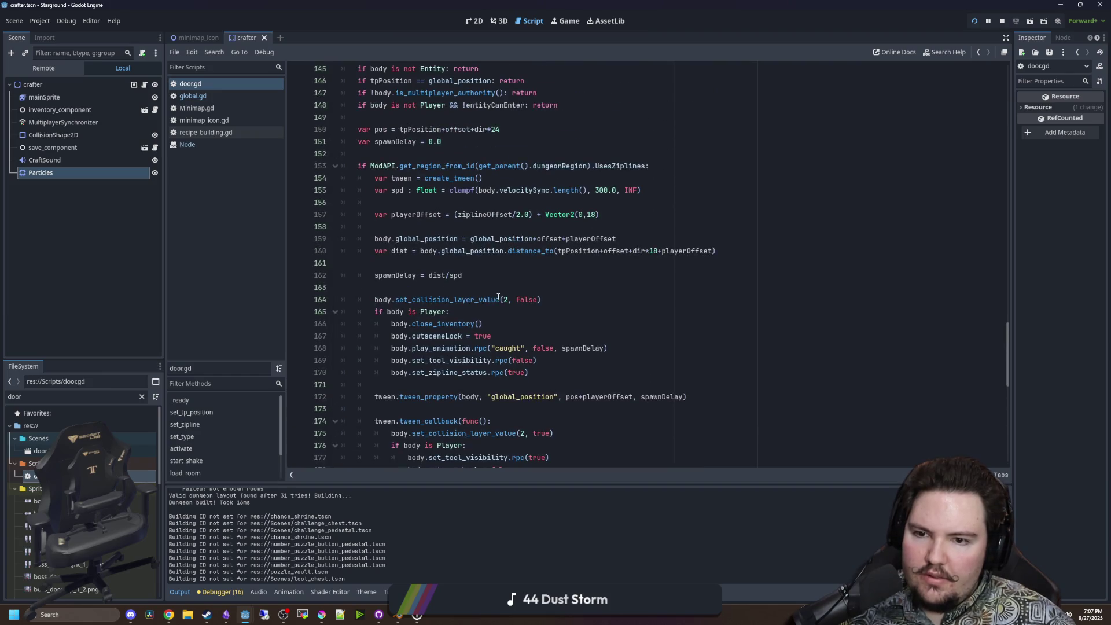
{"action": "left_click", "coordinate": [494, 287]}
{"action": "scroll", "coordinate": [460, 294], "scroll_direction": "up", "scroll_amount": 4}
{"action": "left_click", "coordinate": [429, 299]}
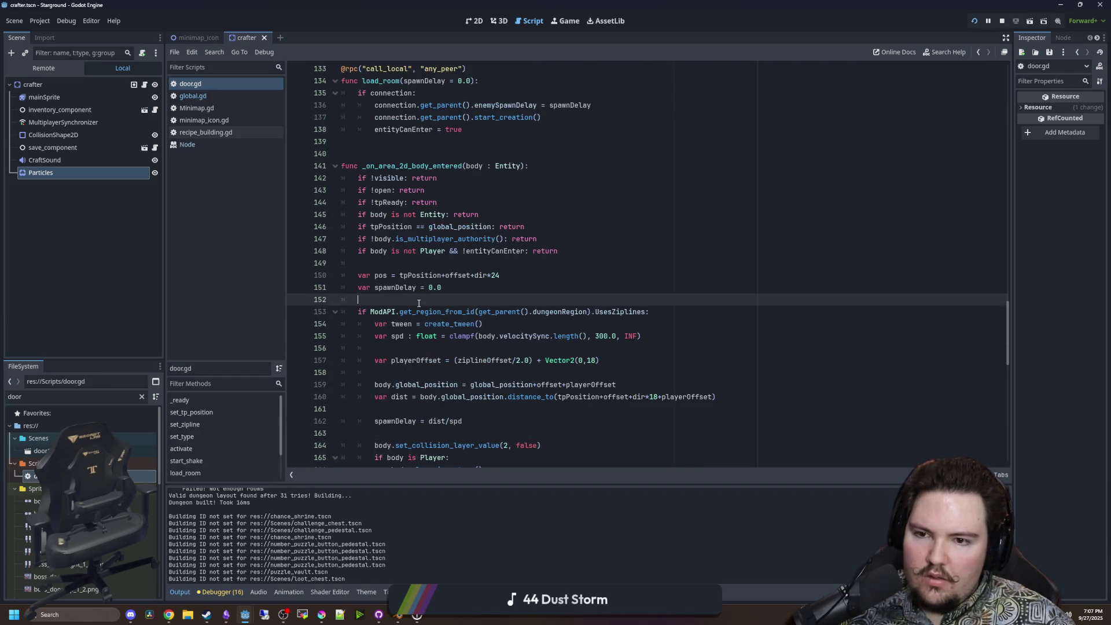
{"action": "left_click", "coordinate": [422, 263]}
{"action": "scroll", "coordinate": [409, 277], "scroll_direction": "down", "scroll_amount": 2}
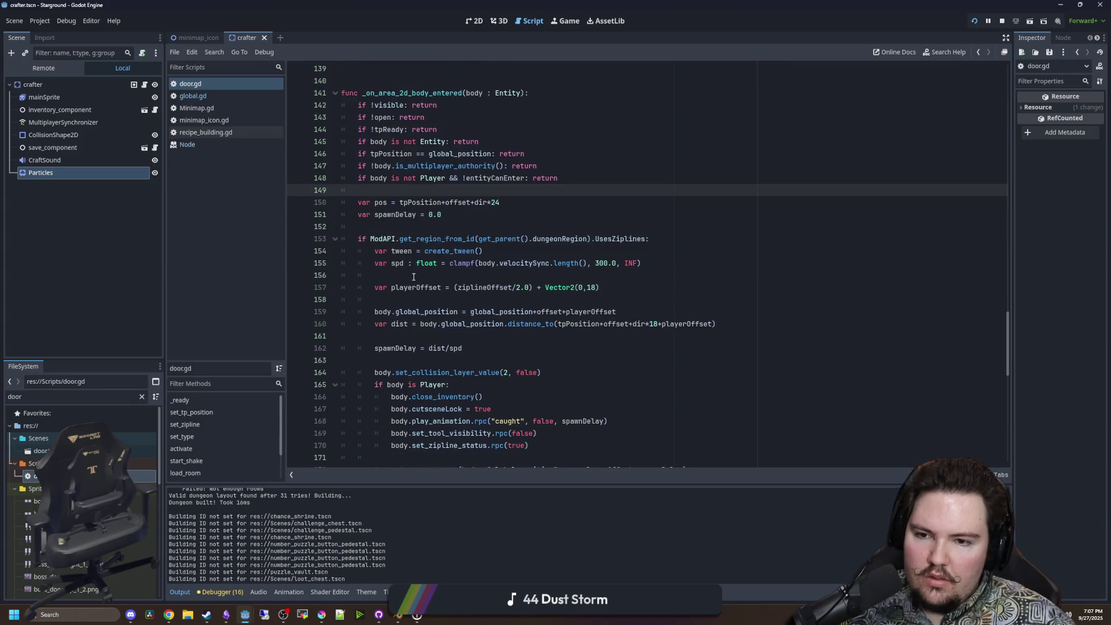
{"action": "left_click", "coordinate": [455, 274]}
{"action": "triple_click", "coordinate": [418, 311]}
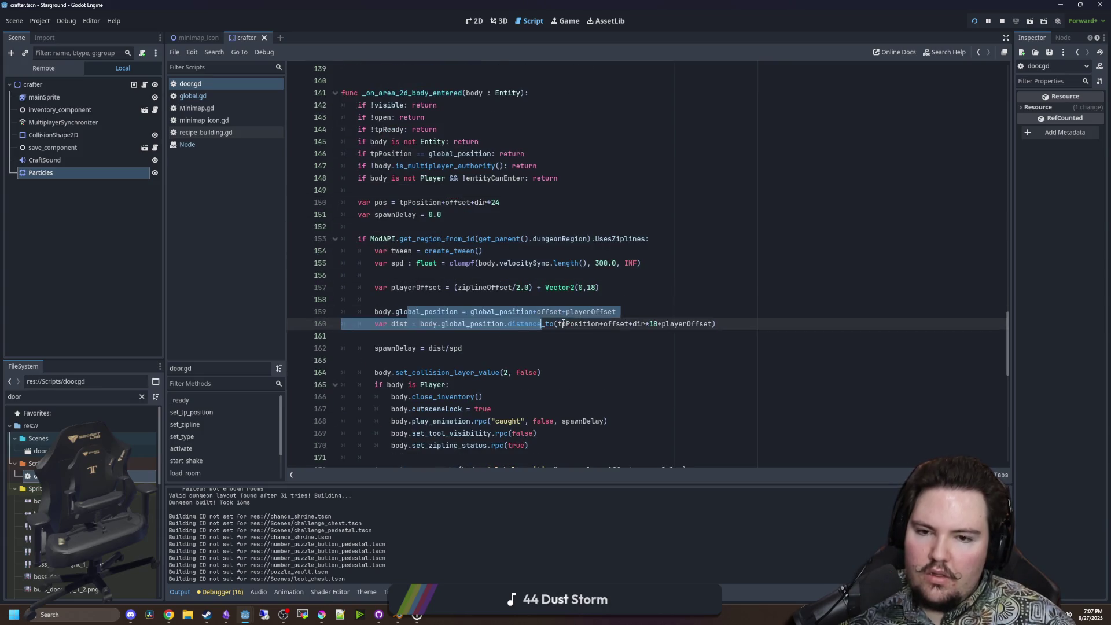
{"action": "left_click", "coordinate": [618, 299]}
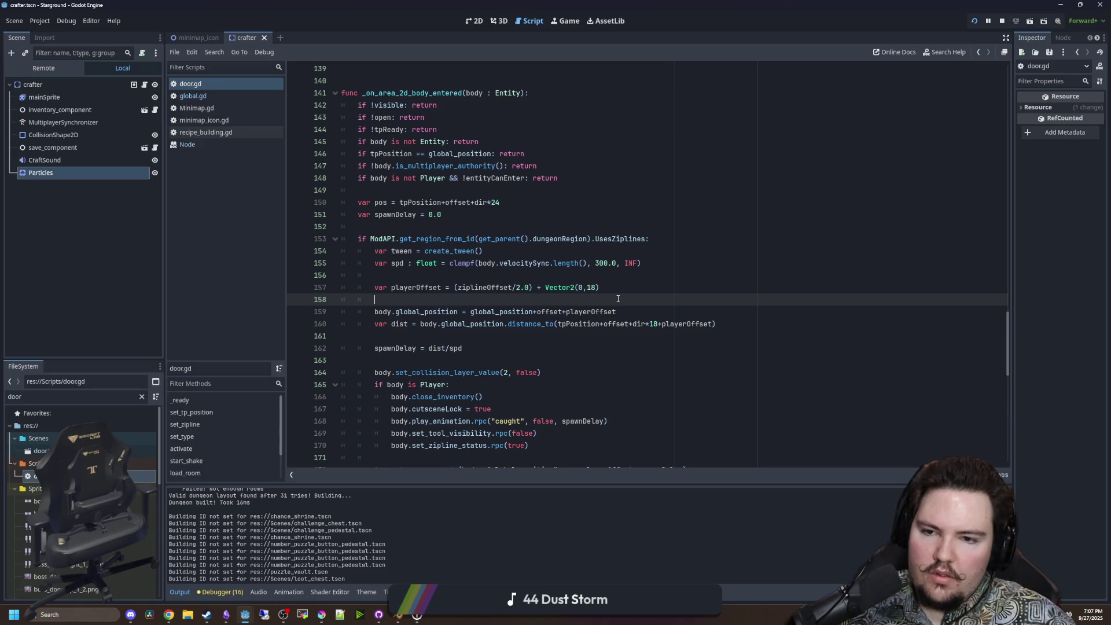
{"action": "scroll", "coordinate": [618, 299], "scroll_direction": "down", "scroll_amount": 16}
{"action": "left_click", "coordinate": [440, 299]}
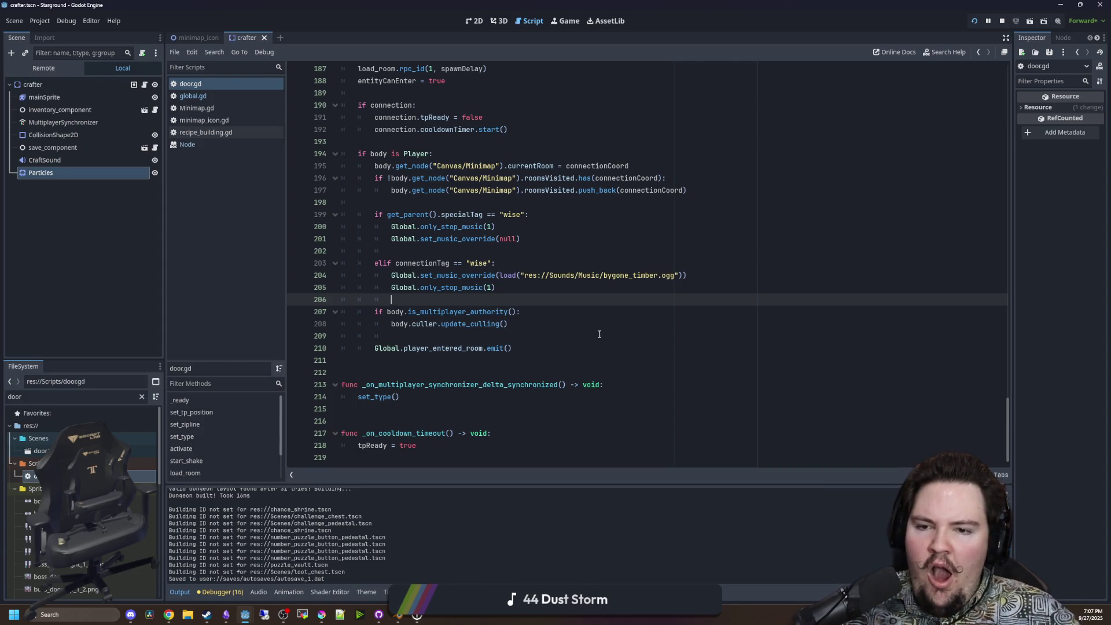
{"action": "scroll", "coordinate": [599, 334], "scroll_direction": "up", "scroll_amount": 17}
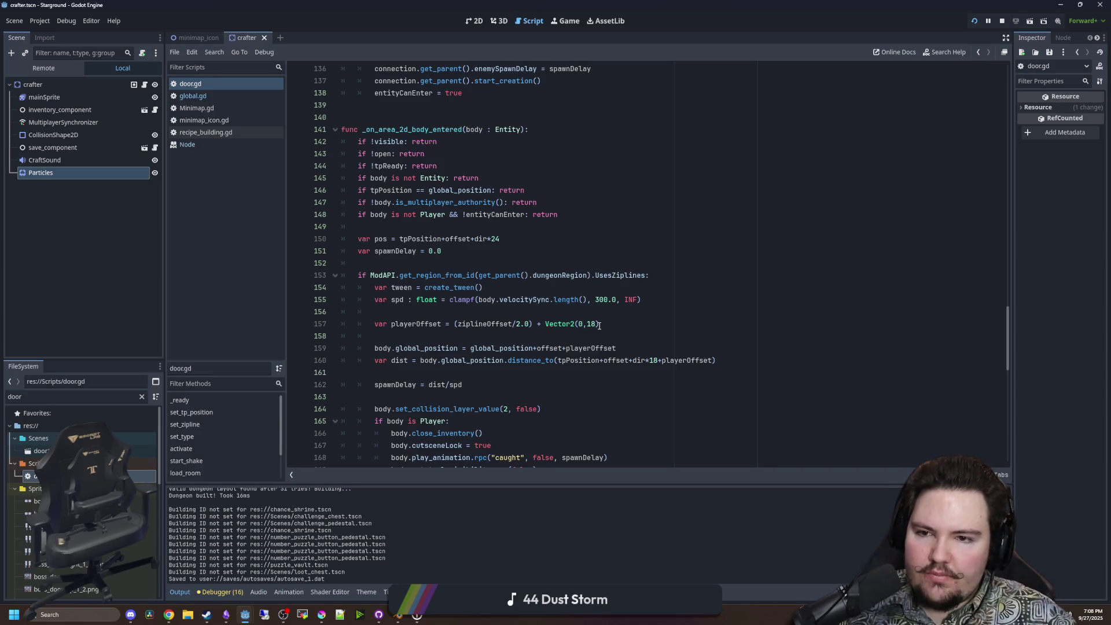
{"action": "scroll", "coordinate": [557, 234], "scroll_direction": "down", "scroll_amount": 16}
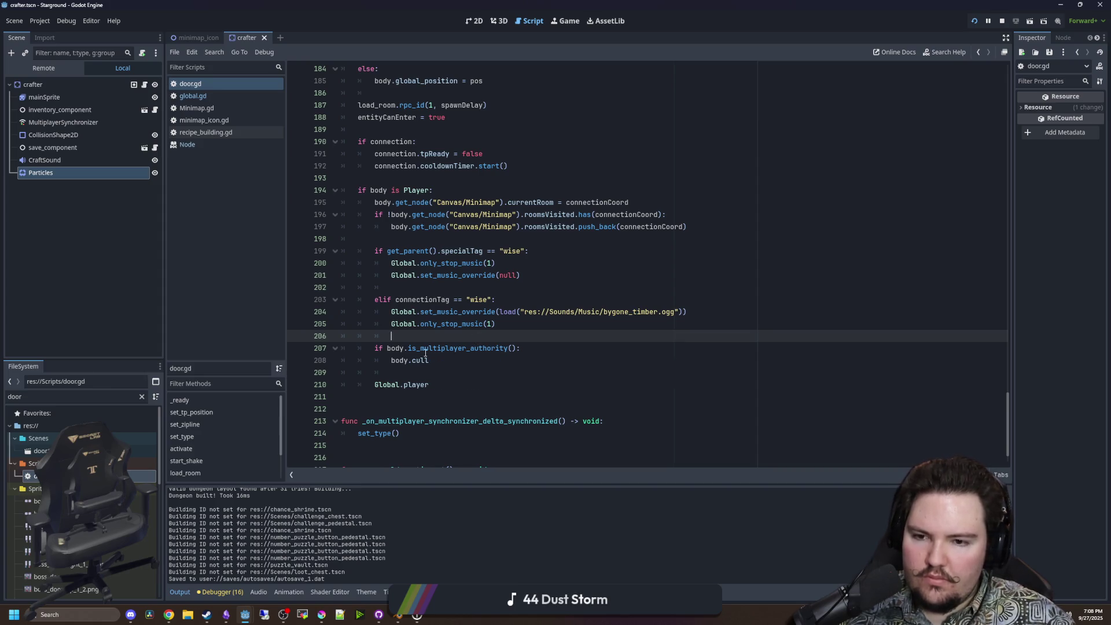
{"action": "left_click", "coordinate": [422, 287]}
{"action": "left_click", "coordinate": [440, 347]}
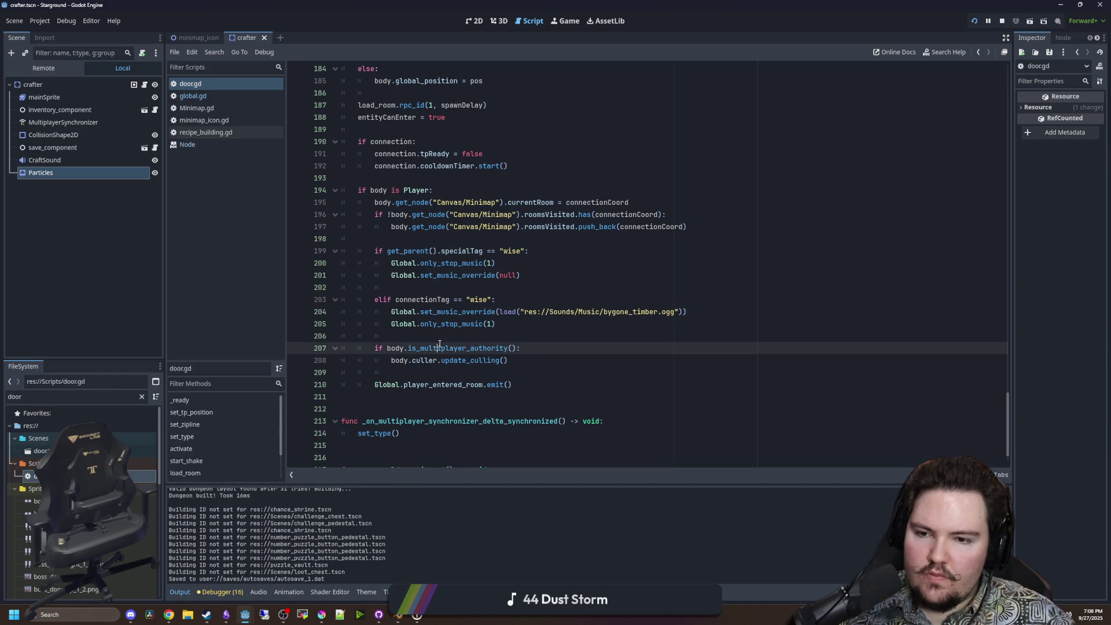
Inspect the update_culling definition in culling.gd, then return to door.gd and save it.
{"action": "left_click", "coordinate": [462, 360], "text": "ctrl"}
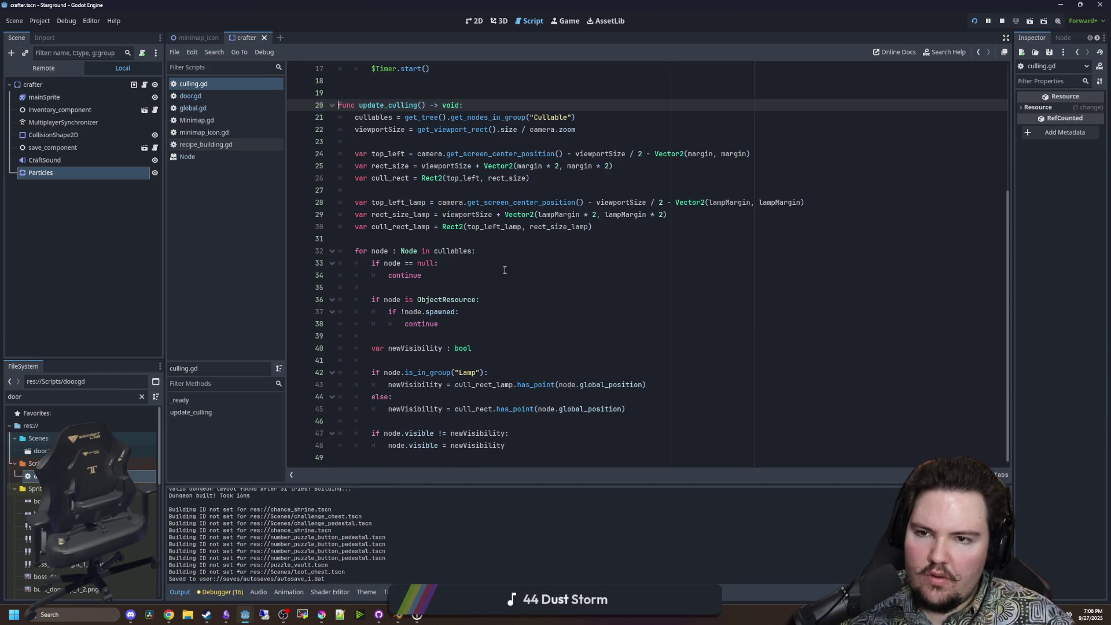
{"action": "key", "text": "ctrl+Home"}
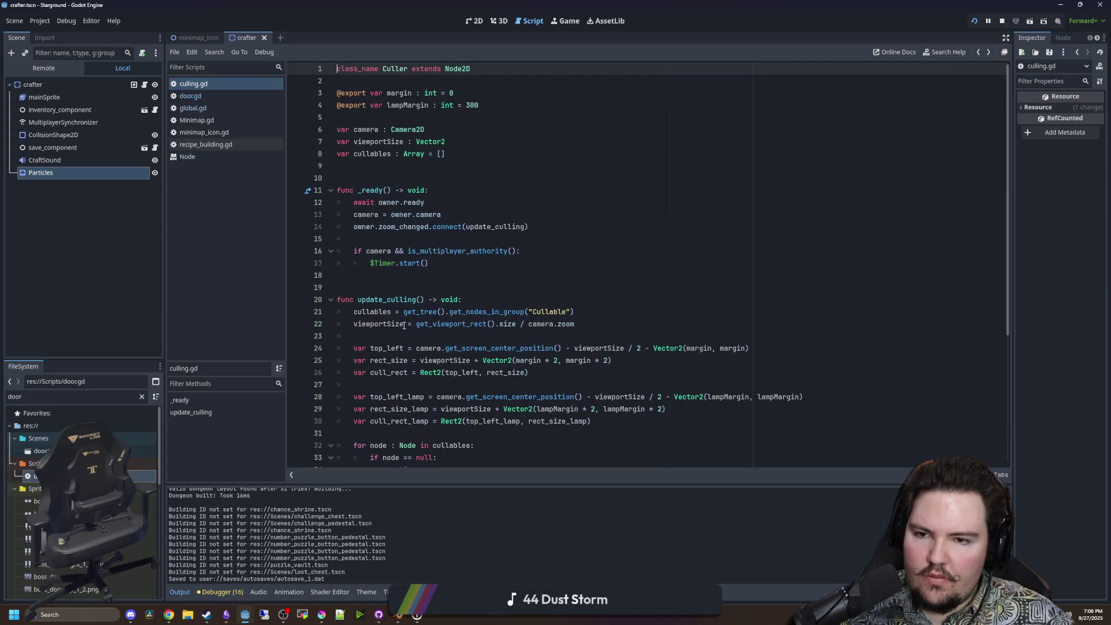
{"action": "scroll", "coordinate": [404, 326], "scroll_direction": "down", "scroll_amount": 5}
{"action": "left_click", "coordinate": [459, 339]}
{"action": "left_click", "coordinate": [190, 95]}
{"action": "key", "text": "Up"}
{"action": "key", "text": "Up"}
{"action": "key", "text": "ctrl+s"}
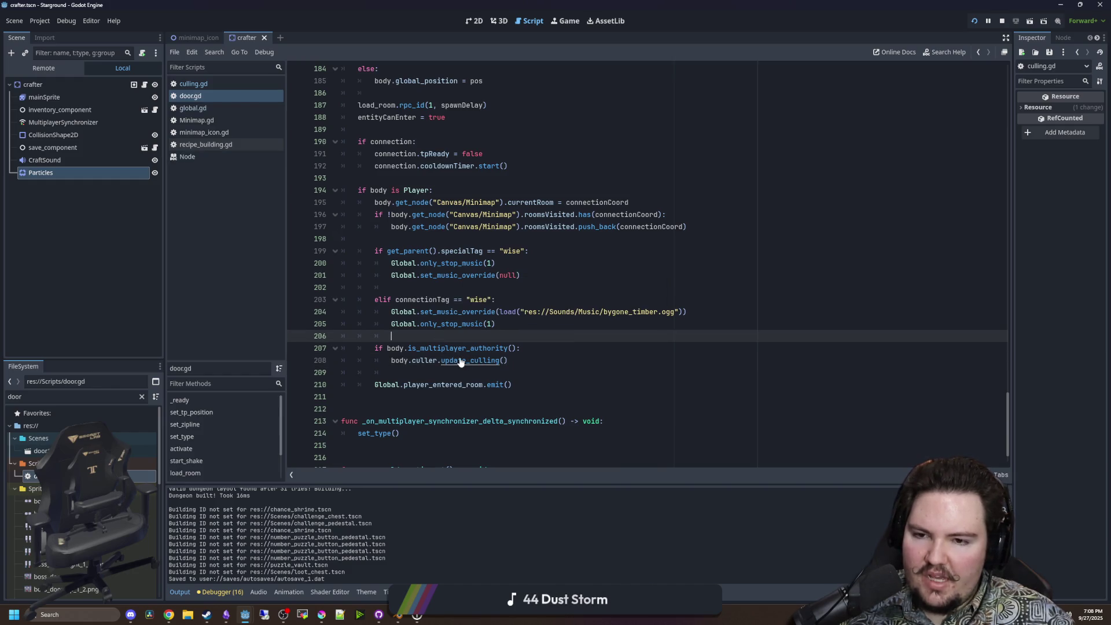
Follow update_culling to its definition again and look over lines 19 and 39 of culling.gd.
{"action": "left_click", "coordinate": [456, 361], "text": "ctrl"}
{"action": "scroll", "coordinate": [480, 233], "scroll_direction": "down", "scroll_amount": 2}
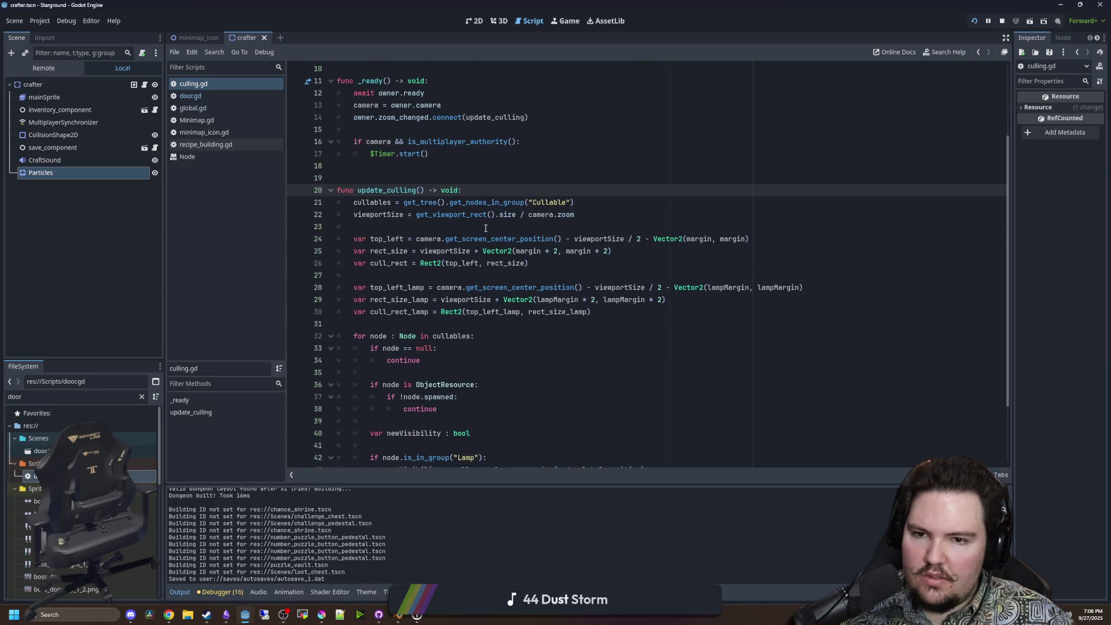
{"action": "left_click", "coordinate": [486, 179]}
{"action": "scroll", "coordinate": [486, 179], "scroll_direction": "down", "scroll_amount": 2}
{"action": "left_click", "coordinate": [370, 336]}
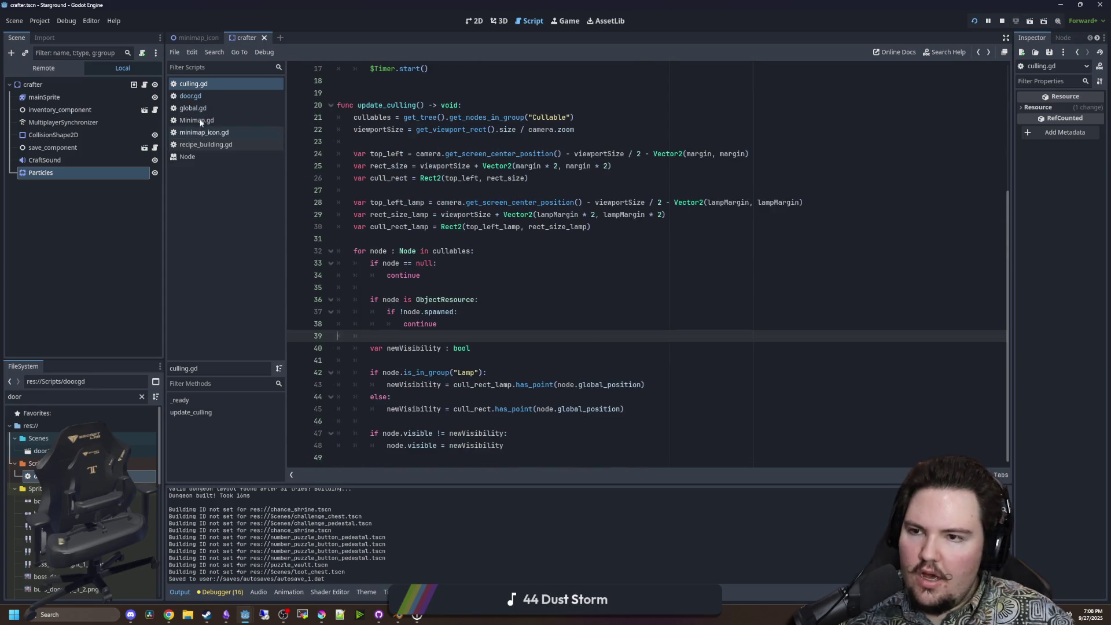
Filter the FileSystem for 'player' and open player.gd.
{"action": "left_click", "coordinate": [141, 396]}
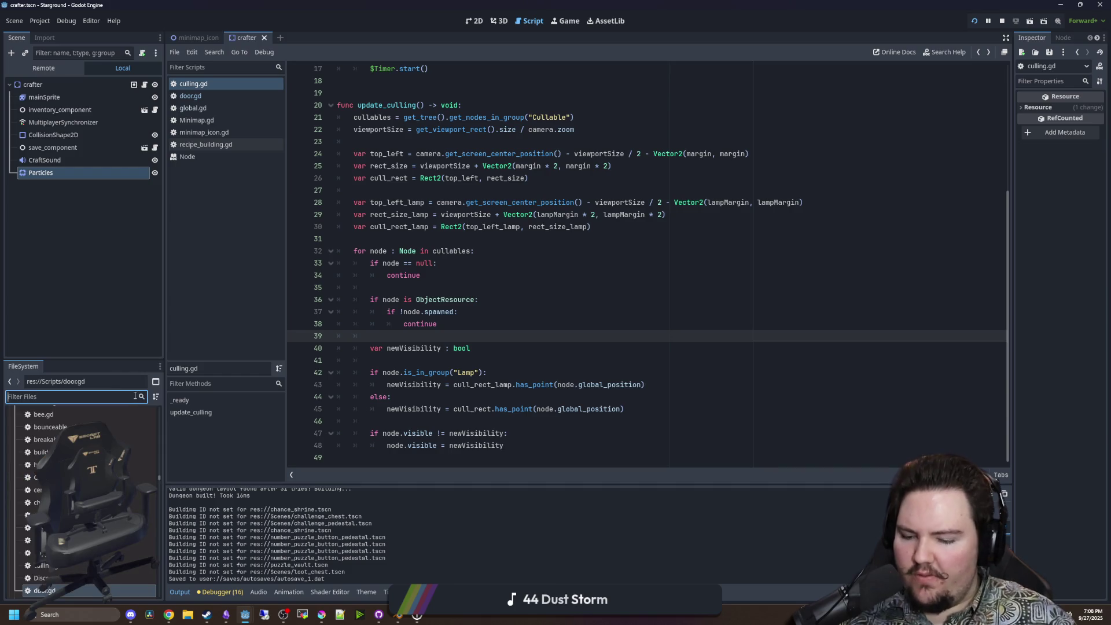
{"action": "type", "text": "player"}
{"action": "left_click", "coordinate": [61, 427]}
{"action": "left_click", "coordinate": [514, 252]}
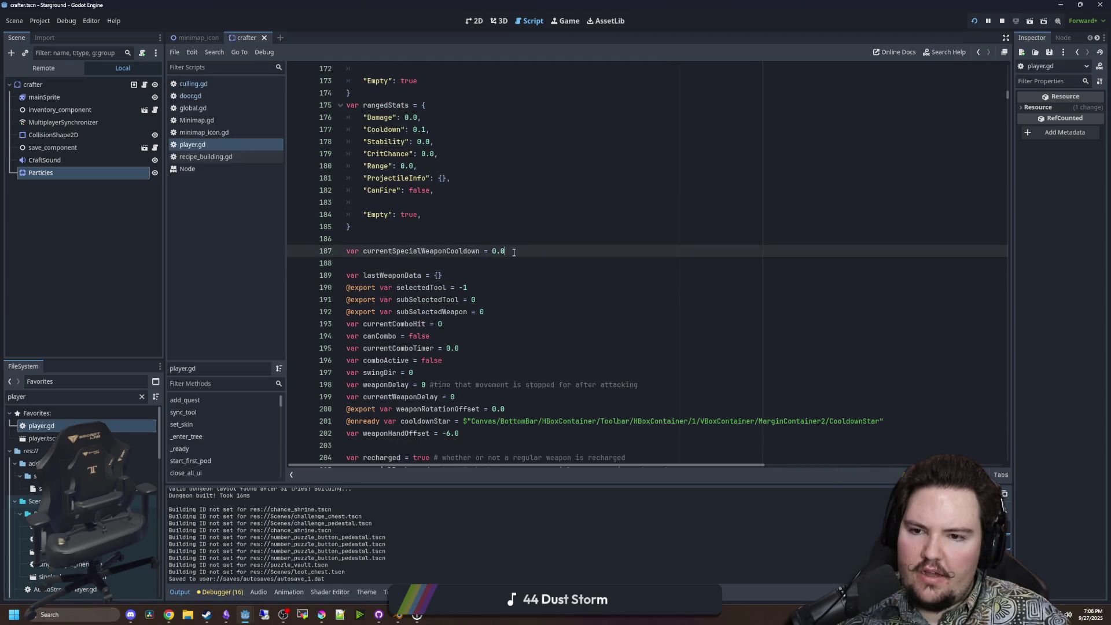
Search player.gd for update_culling and step through the matches to its line 20 definition in culling.gd.
{"action": "key", "text": "ctrl+f"}
{"action": "type", "text": "update_culling"}
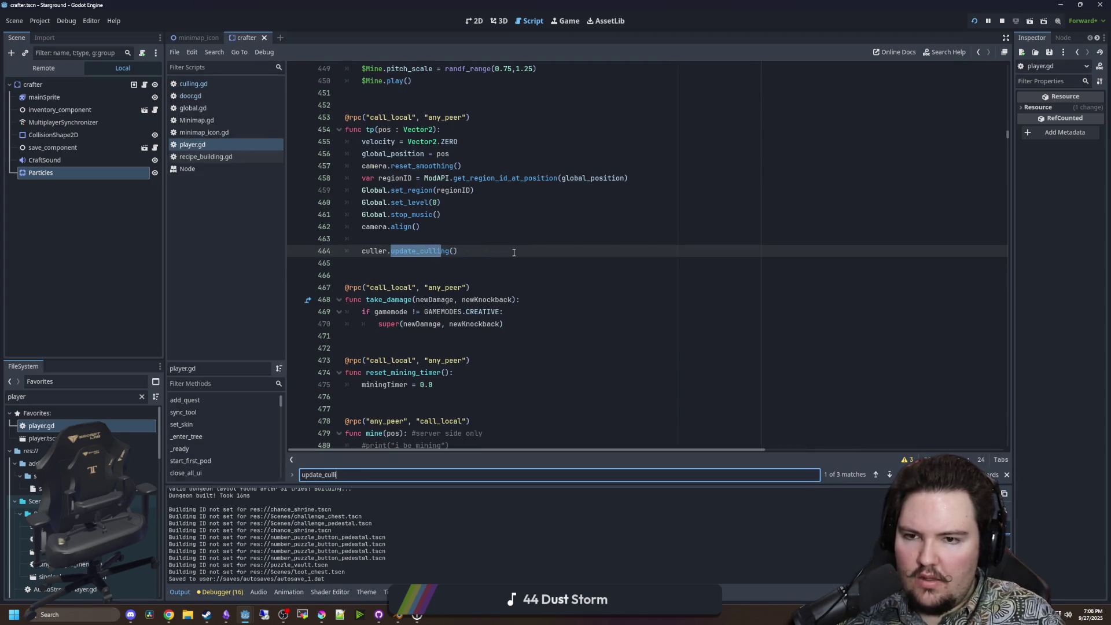
{"action": "left_click", "coordinate": [420, 252]}
{"action": "left_click", "coordinate": [420, 251], "text": "ctrl"}
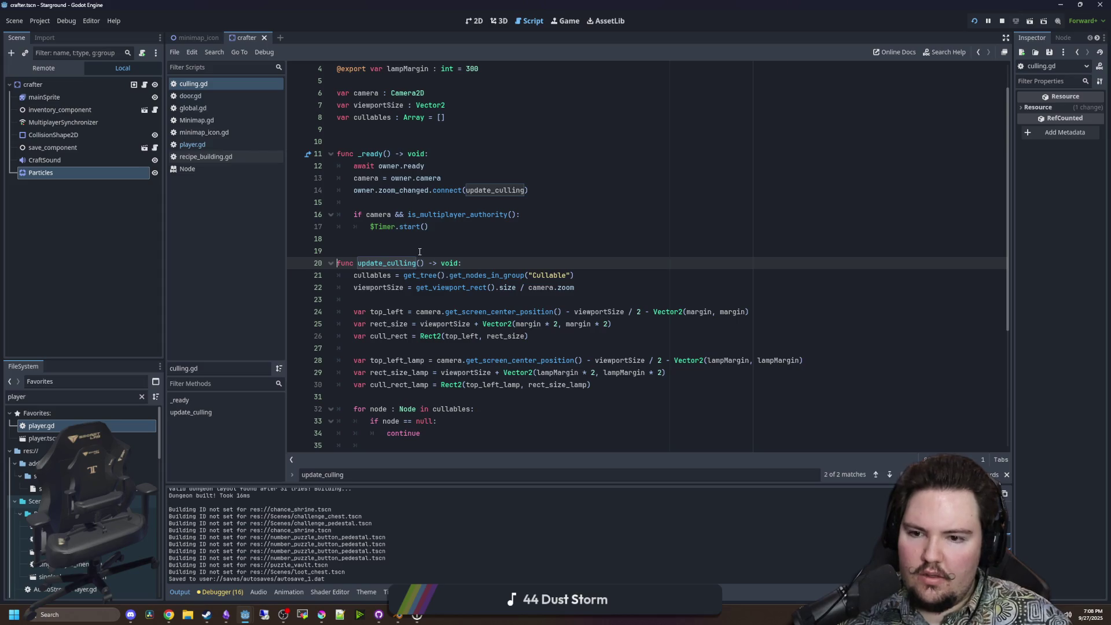
{"action": "scroll", "coordinate": [420, 251], "scroll_direction": "down", "scroll_amount": 5}
{"action": "left_click", "coordinate": [504, 231]}
{"action": "key", "text": "ctrl+f"}
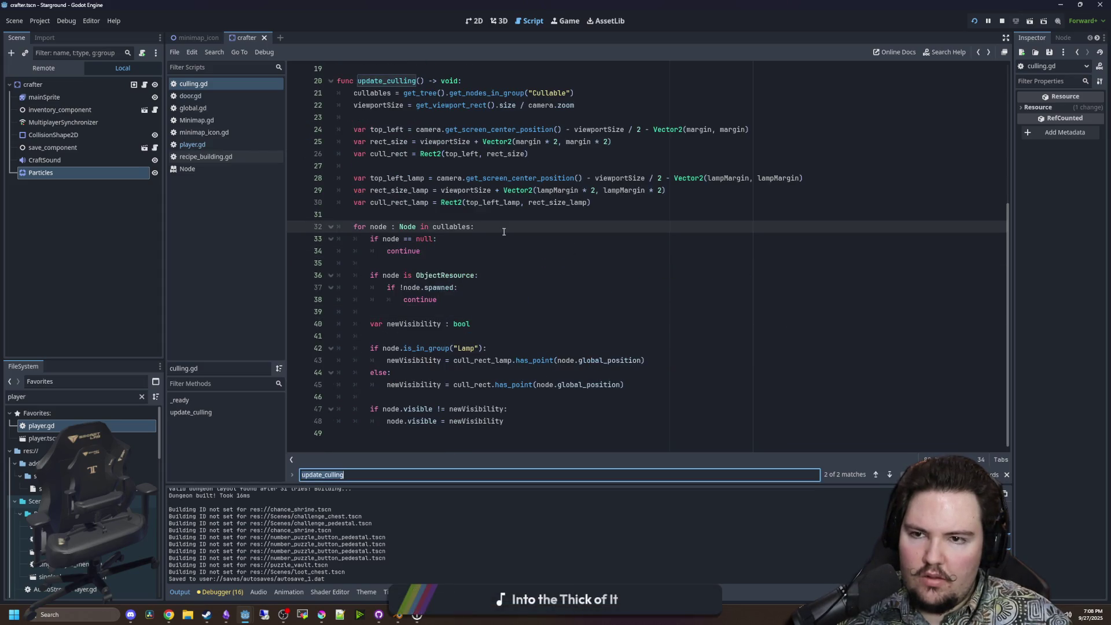
{"action": "key", "text": "Return"}
{"action": "key", "text": "Return"}
{"action": "key", "text": "Return"}
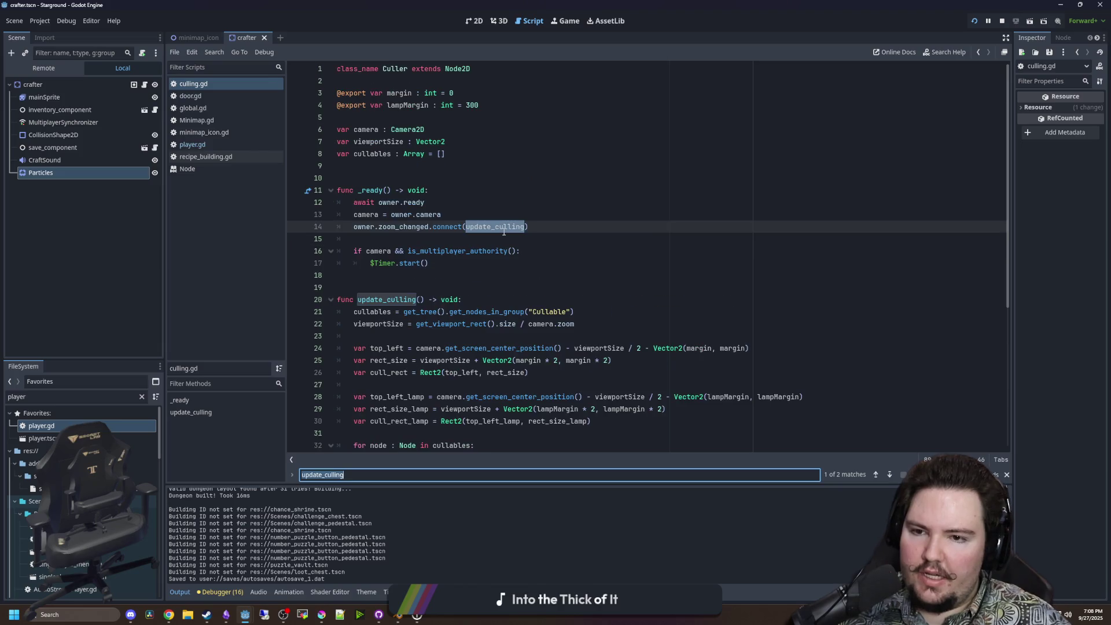
{"action": "key", "text": "Return"}
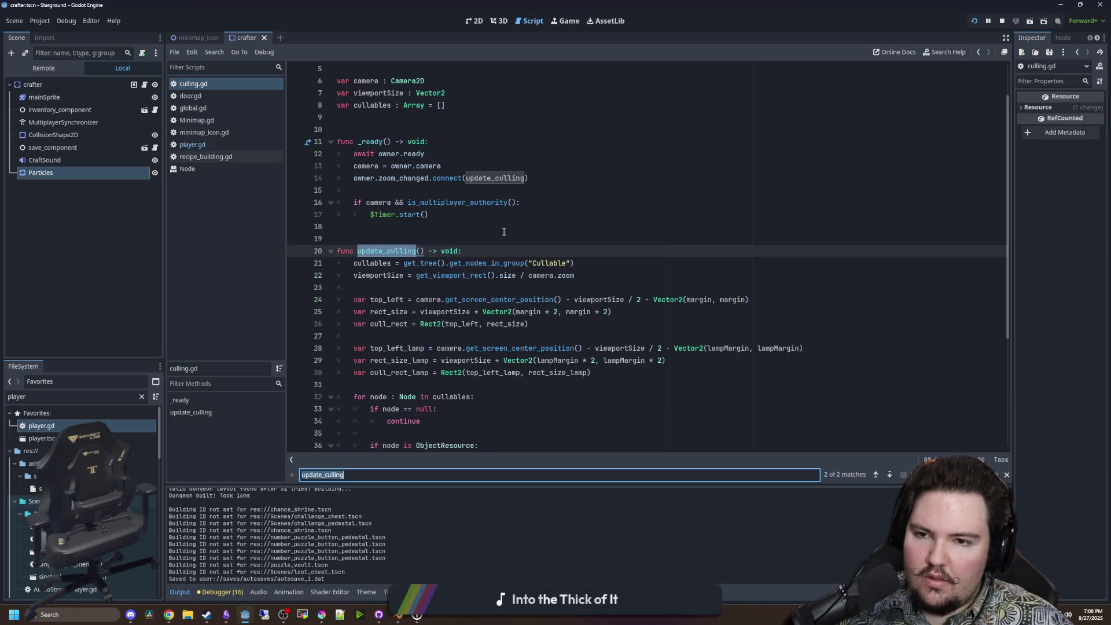
{"action": "key", "text": "Return"}
{"action": "key", "text": "Return"}
{"action": "key", "text": "Return"}
{"action": "key", "text": "Return"}
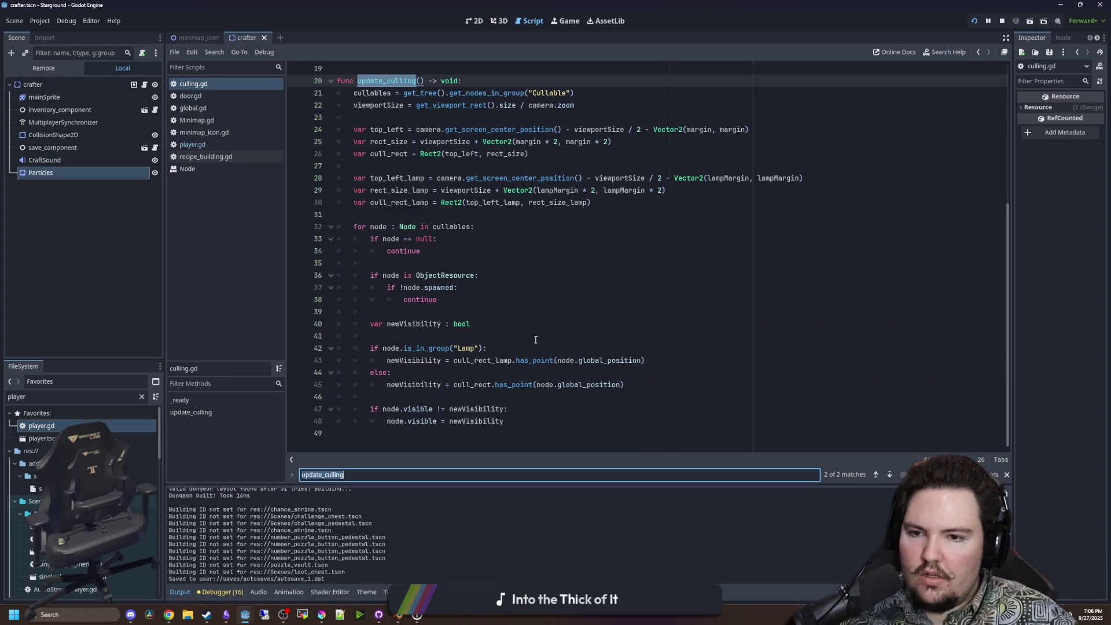
{"action": "scroll", "coordinate": [551, 332], "scroll_direction": "up", "scroll_amount": 6}
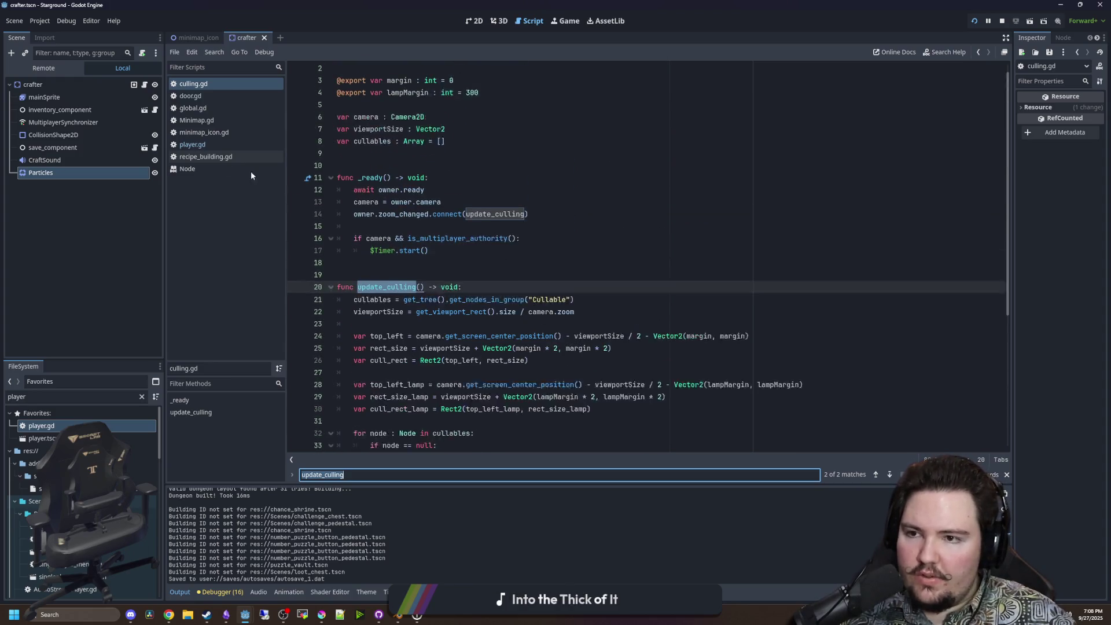
Review player.gd's update_culling call around lines 461-462, then go back to door.gd.
{"action": "left_click", "coordinate": [193, 144]}
{"action": "left_click", "coordinate": [572, 211]}
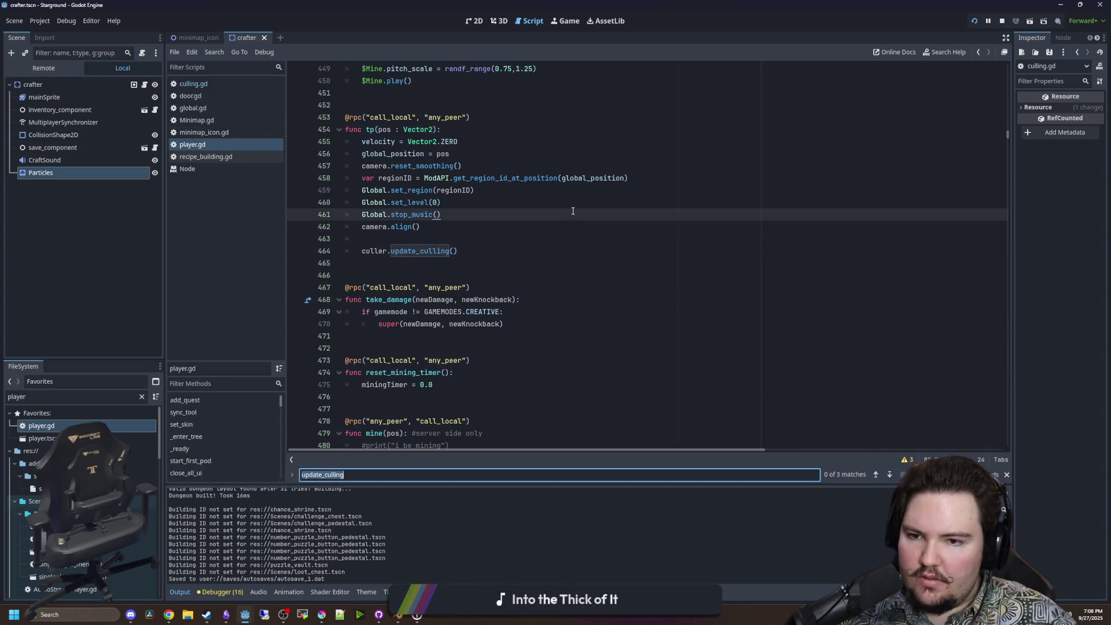
{"action": "left_click", "coordinate": [492, 232]}
{"action": "left_click", "coordinate": [214, 85]}
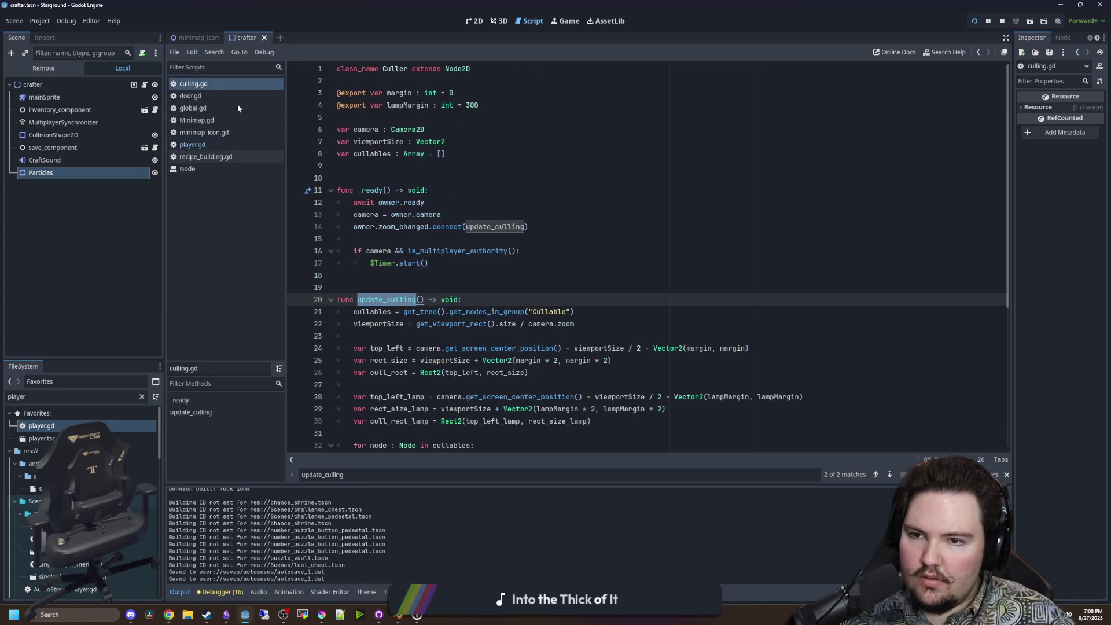
{"action": "left_click", "coordinate": [206, 95]}
Insert body.camera.align() above body.culler.update_culling() at line 208 and save door.gd.
{"action": "scroll", "coordinate": [557, 283], "scroll_direction": "down", "scroll_amount": 2}
{"action": "left_click", "coordinate": [557, 283]}
{"action": "key", "text": "Return"}
{"action": "type", "text": "body.camera.align()"}
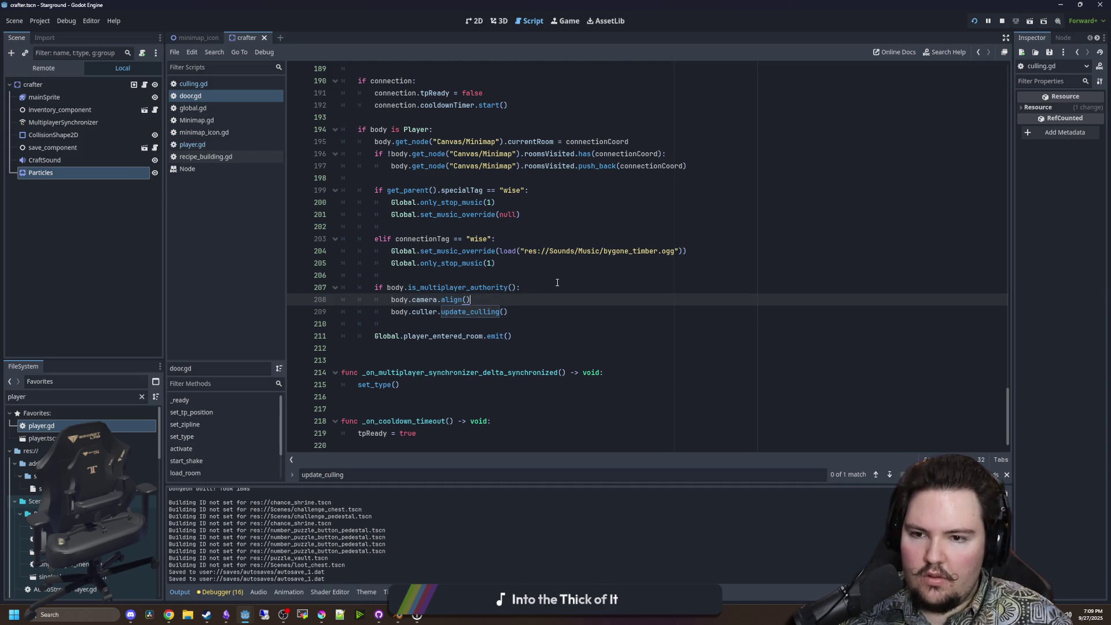
{"action": "left_click", "coordinate": [557, 282]}
{"action": "key", "text": "ctrl+s"}
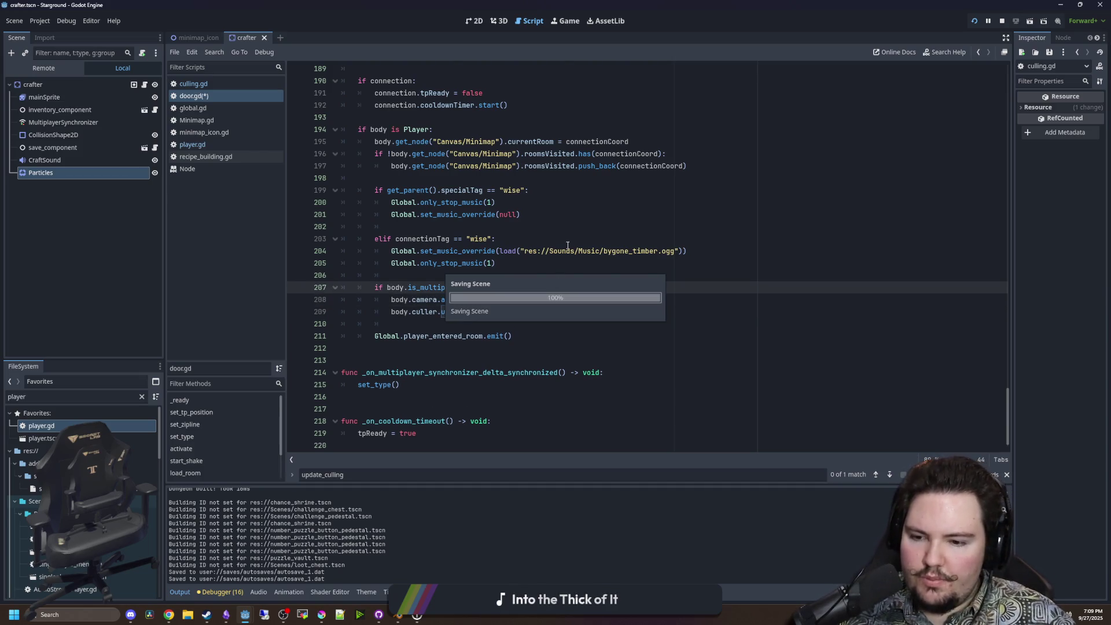
{"action": "left_click", "coordinate": [569, 26]}
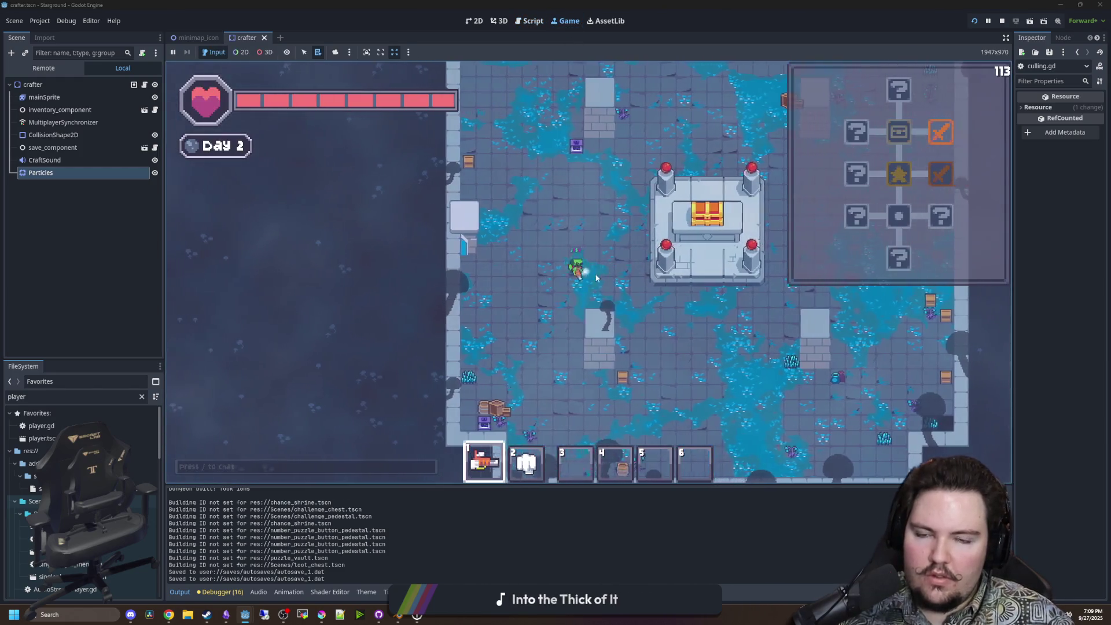
Walk through the left and top doors into the cross room, switch to hotbar item 2, and attack enemies.
{"action": "key", "text": "a"}
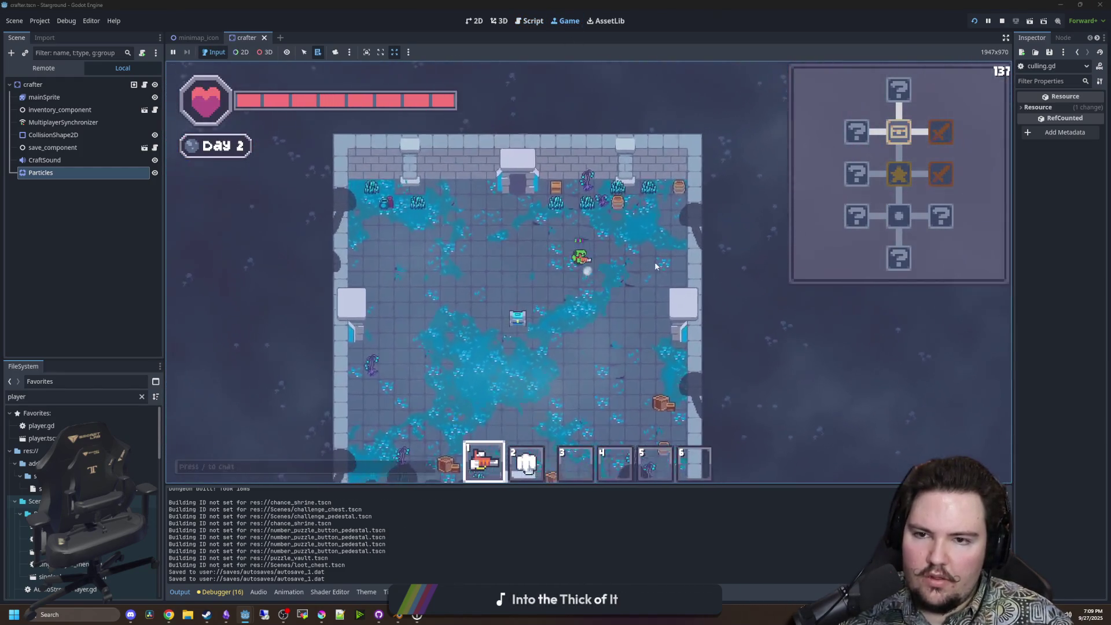
{"action": "key", "text": "w"}
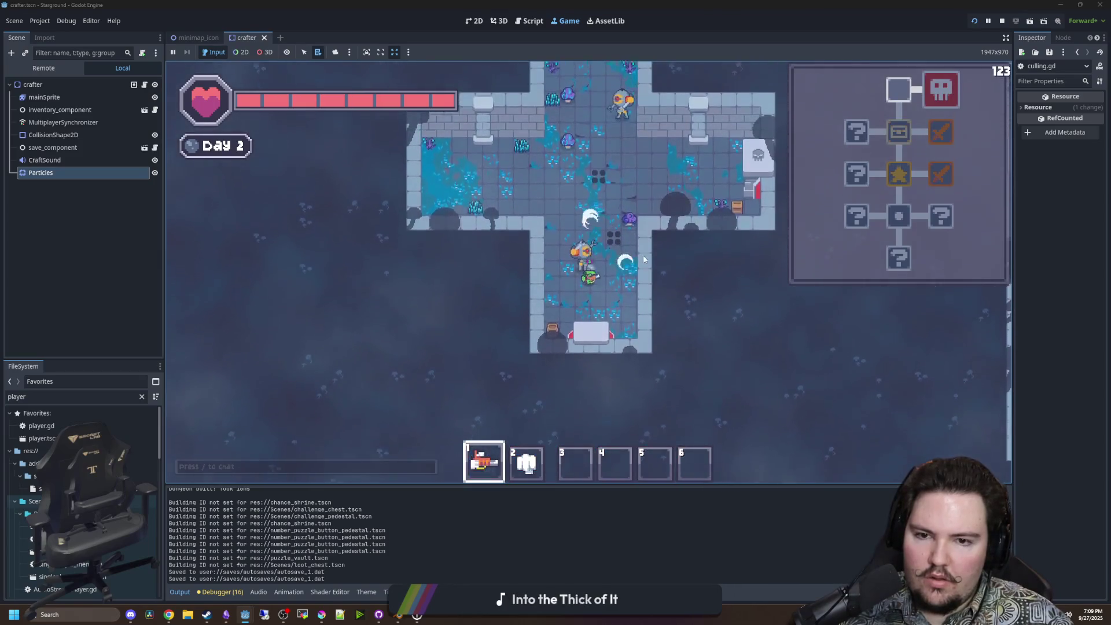
{"action": "key", "text": "w"}
{"action": "key", "text": "2"}
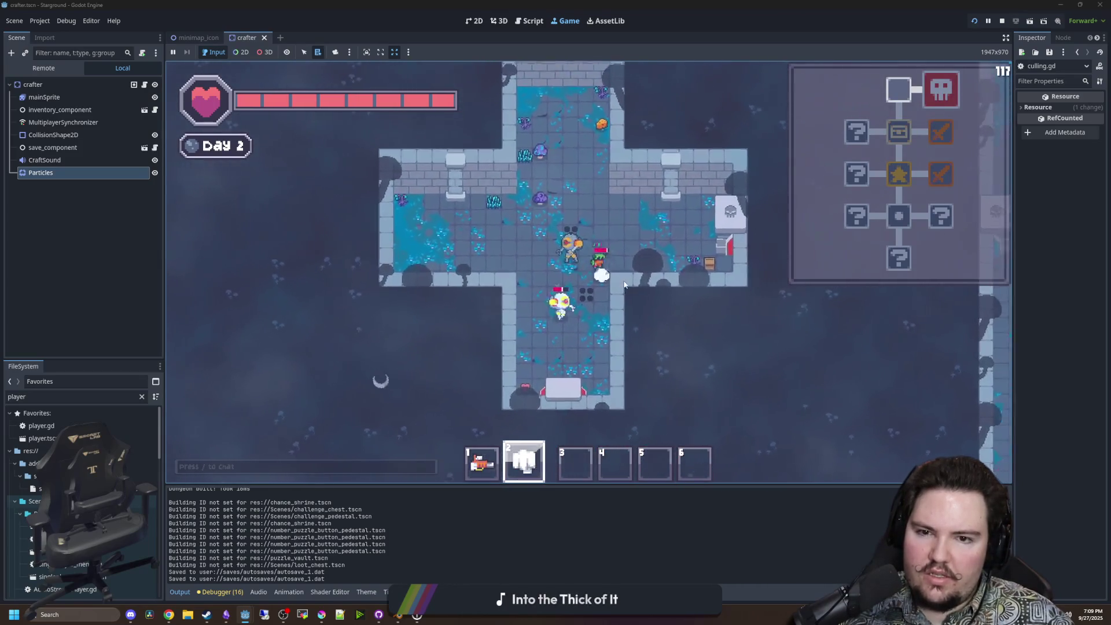
{"action": "key", "text": "w"}
{"action": "left_click", "coordinate": [643, 239]}
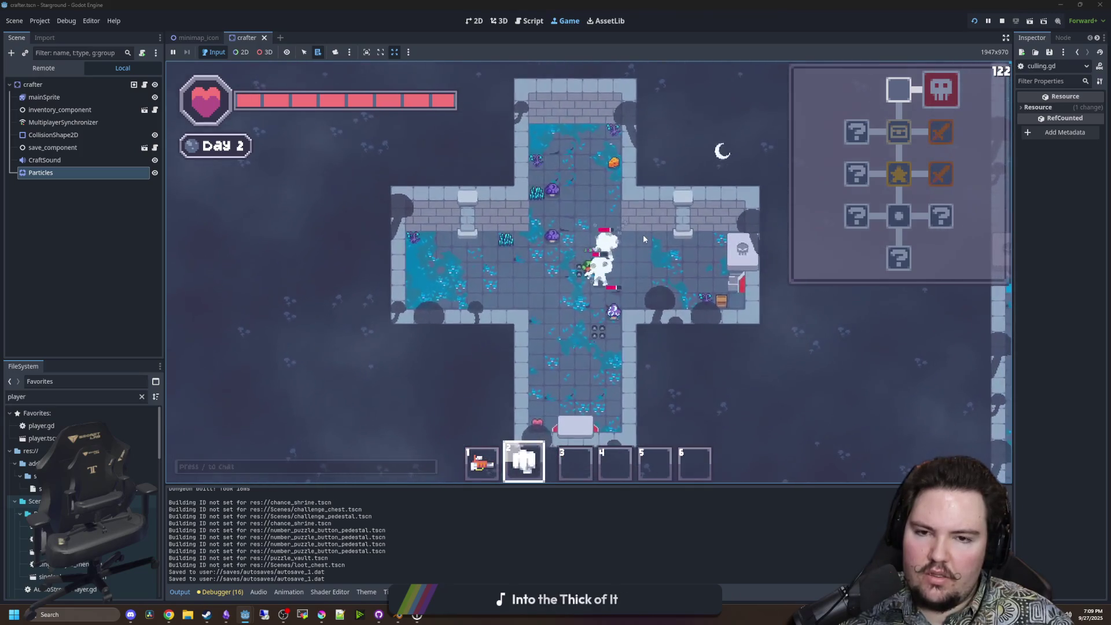
{"action": "left_click", "coordinate": [642, 255]}
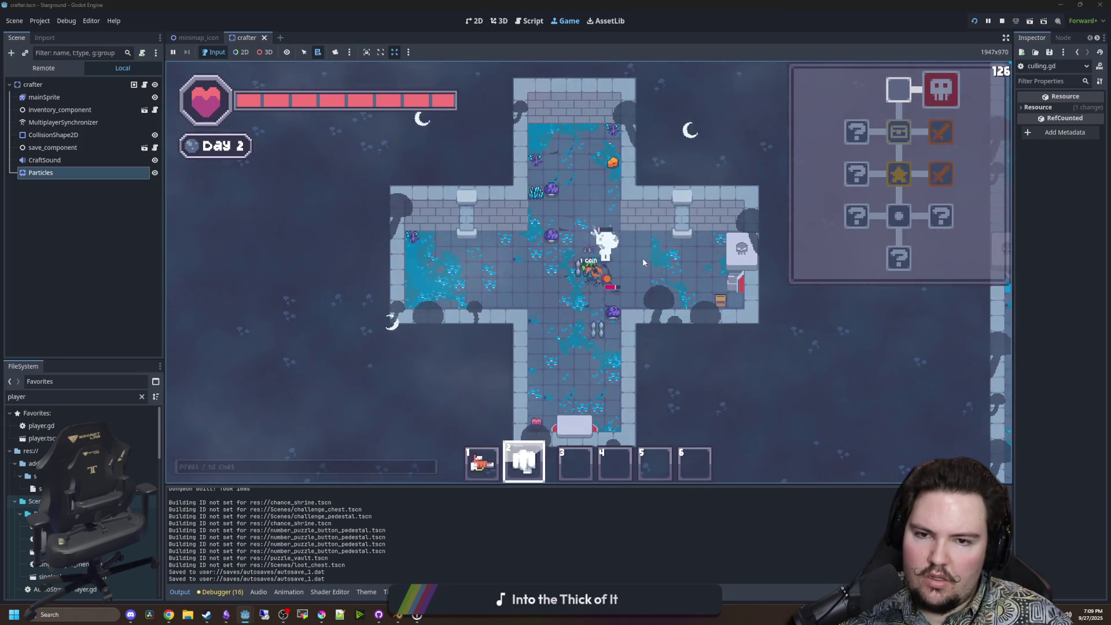
Walk east into the Dreadcap boss room, cross it, and stop the running game.
{"action": "key", "text": "s"}
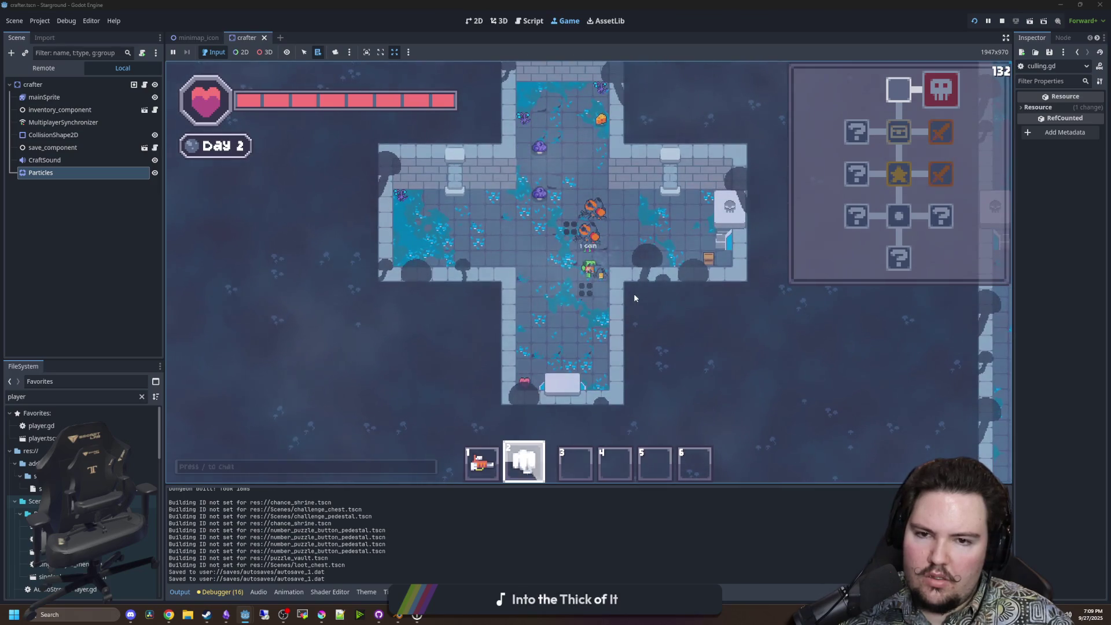
{"action": "key", "text": "d"}
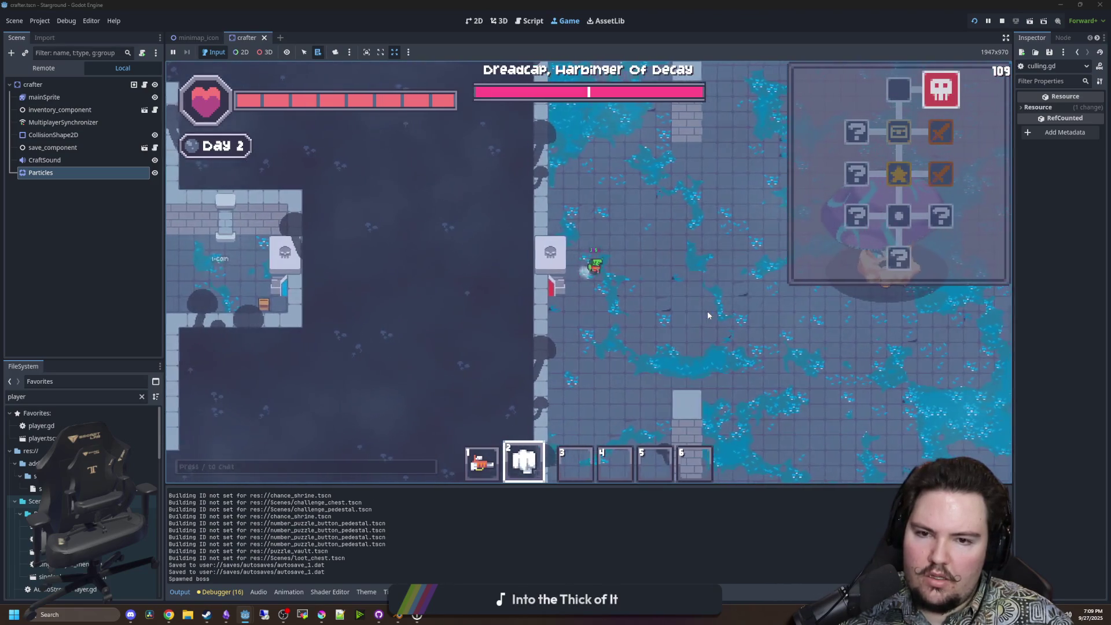
{"action": "key", "text": "s"}
{"action": "key", "text": "d"}
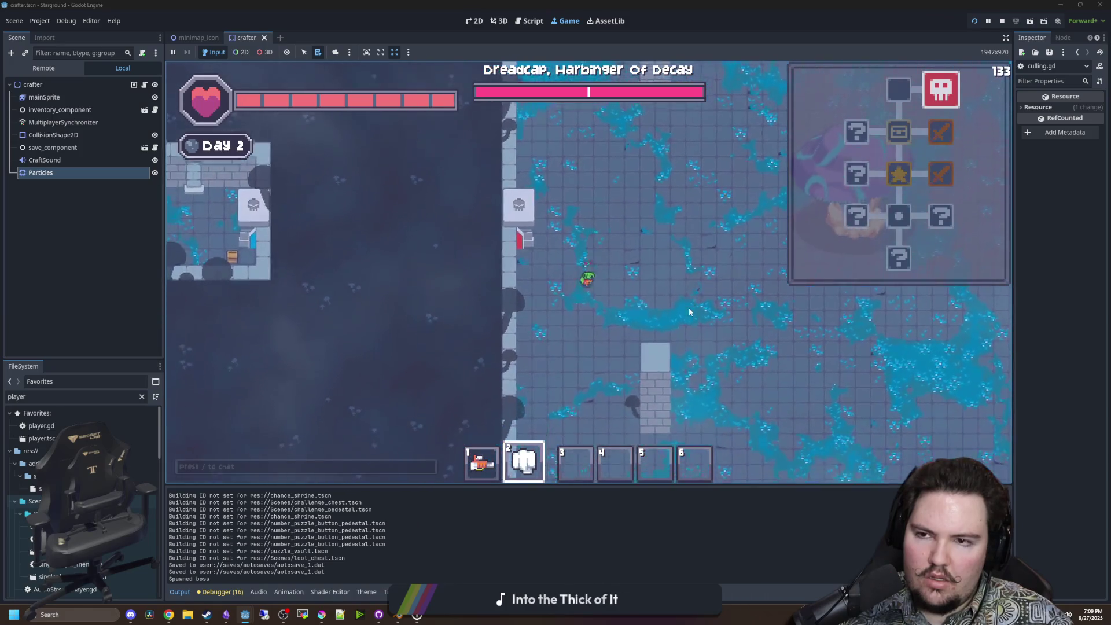
{"action": "left_click", "coordinate": [1000, 22]}
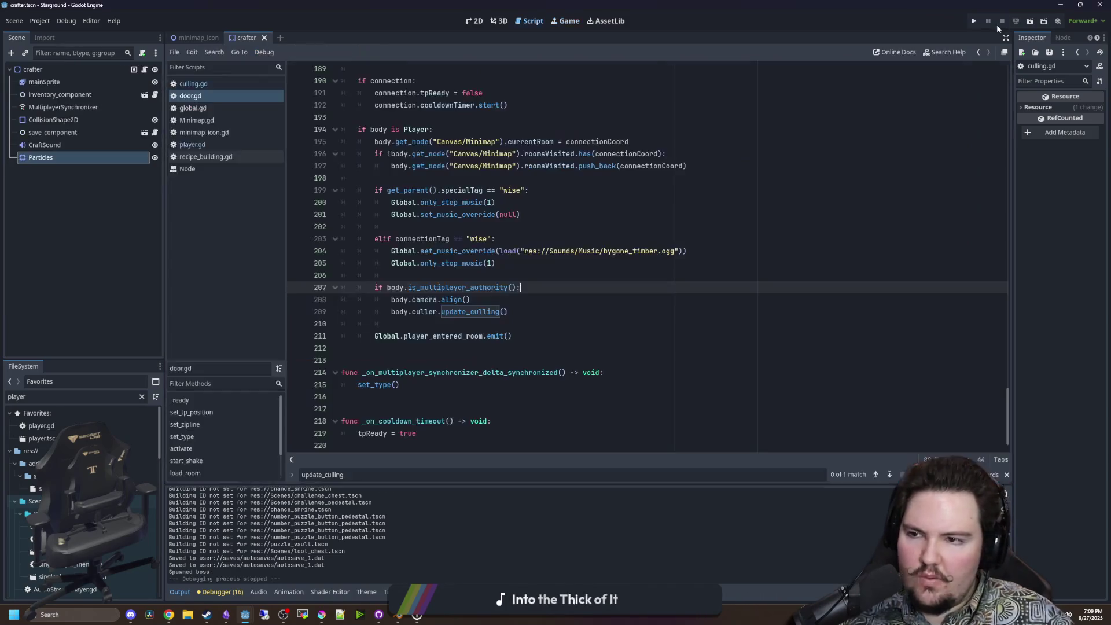
Delete the body.camera.align() line from door.gd and save.
{"action": "triple_click", "coordinate": [480, 300]}
{"action": "key", "text": "BackSpace"}
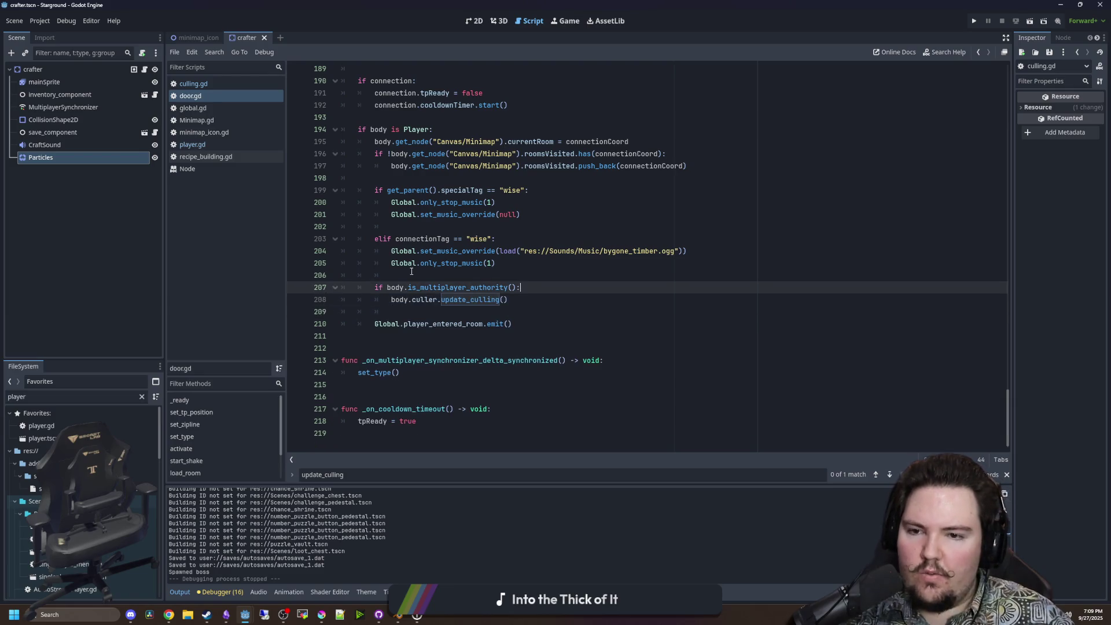
{"action": "left_click", "coordinate": [411, 272]}
{"action": "key", "text": "ctrl+s"}
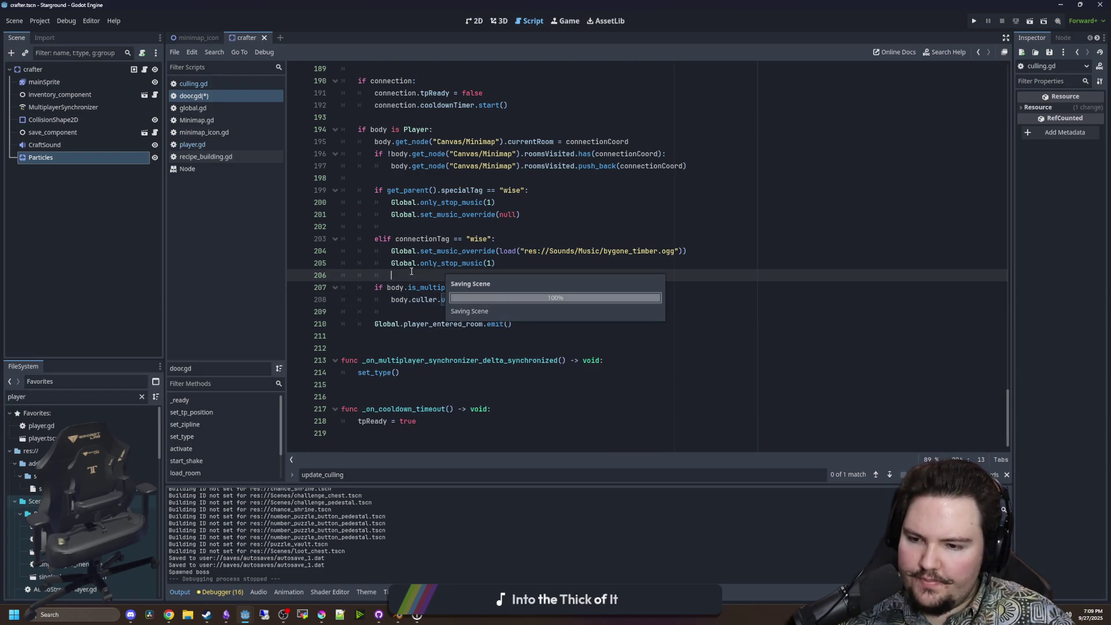
{"action": "key", "text": "ctrl+s"}
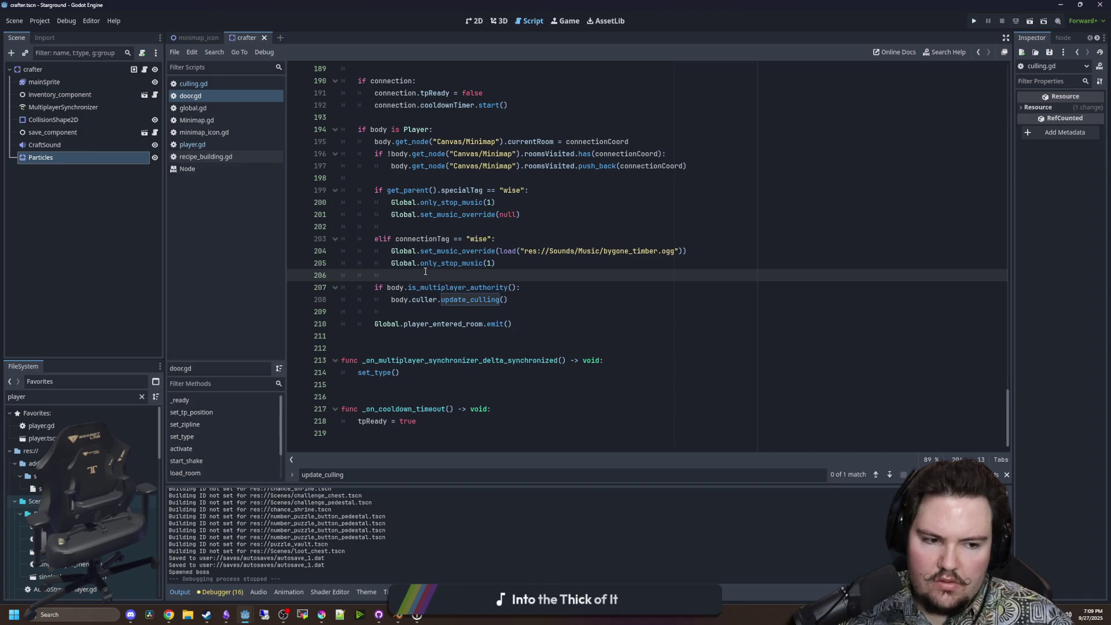
Delete the multiplayer-authority update_culling block at lines 207-208 and save door.gd.
{"action": "left_click", "coordinate": [521, 300]}
{"action": "left_click_drag", "start_coordinate": [521, 300], "coordinate": [359, 287]}
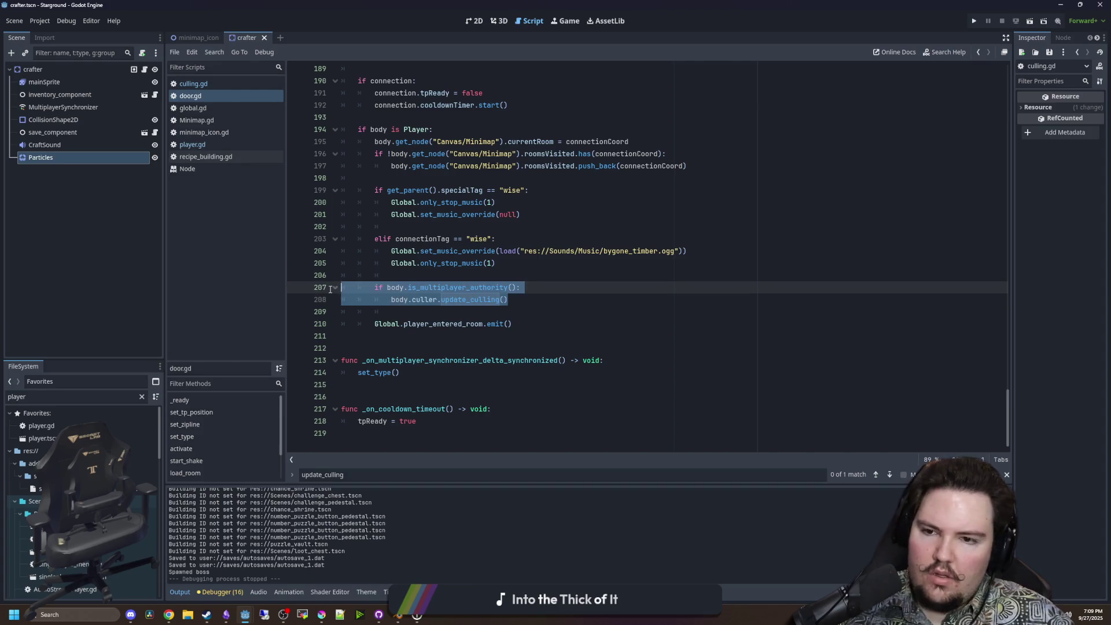
{"action": "key", "text": "BackSpace"}
{"action": "key", "text": "BackSpace"}
{"action": "key", "text": "BackSpace"}
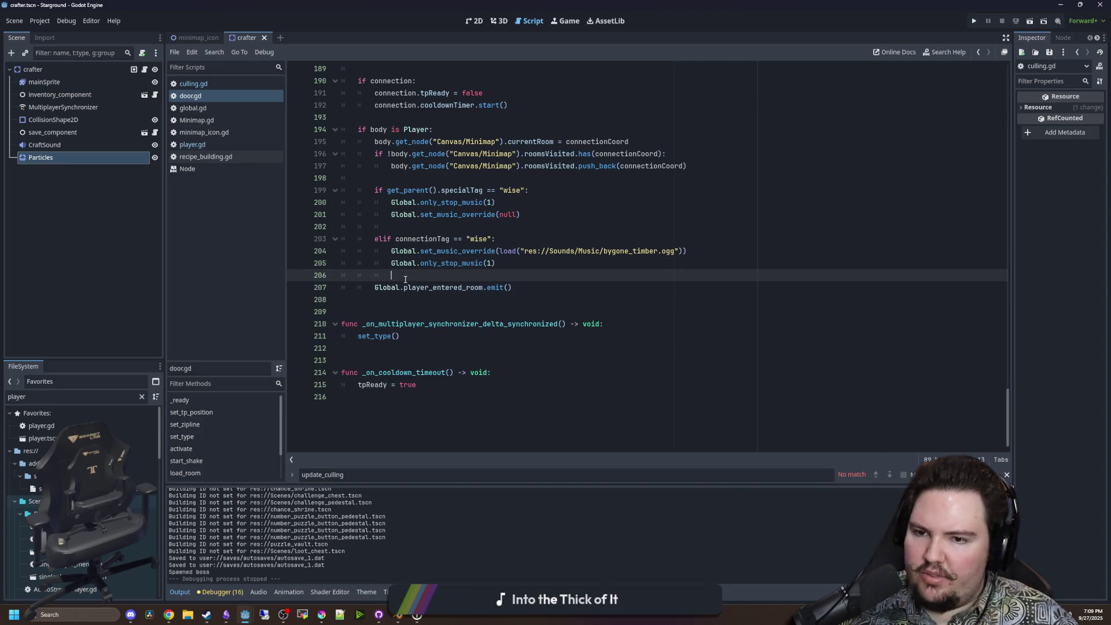
{"action": "scroll", "coordinate": [416, 261], "scroll_direction": "up", "scroll_amount": 4}
{"action": "left_click", "coordinate": [397, 202]}
{"action": "left_click_drag", "start_coordinate": [397, 226], "coordinate": [397, 215]}
{"action": "left_click", "coordinate": [397, 215]}
{"action": "key", "text": "ctrl+s"}
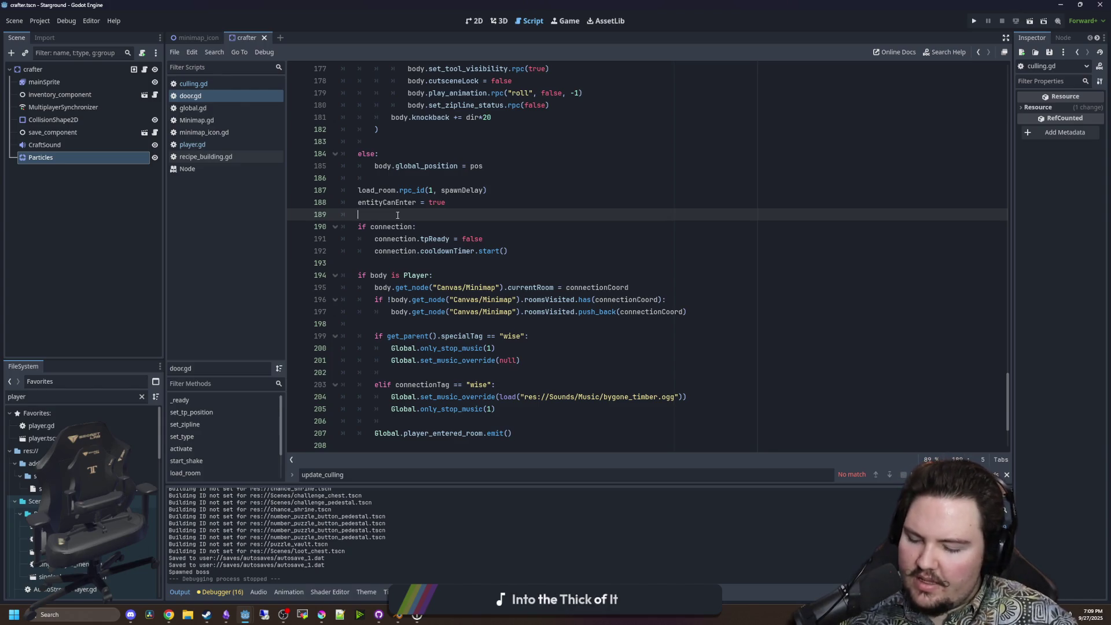
{"action": "key", "text": "ctrl+s"}
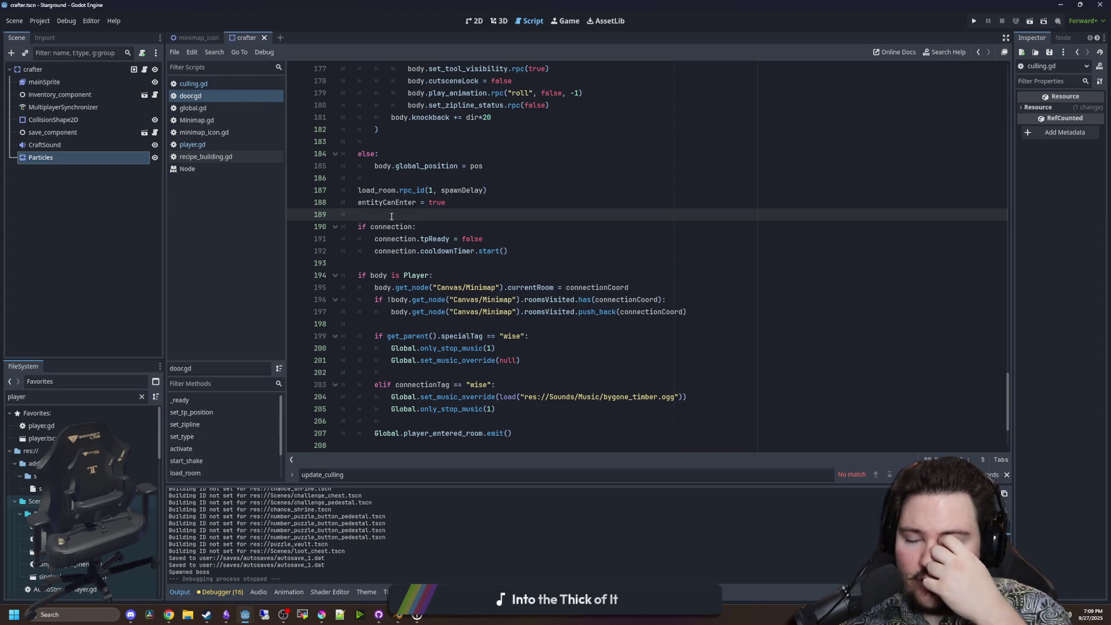
Remove the extra indentation from the blank line after the else branch and save.
{"action": "left_click", "coordinate": [466, 264]}
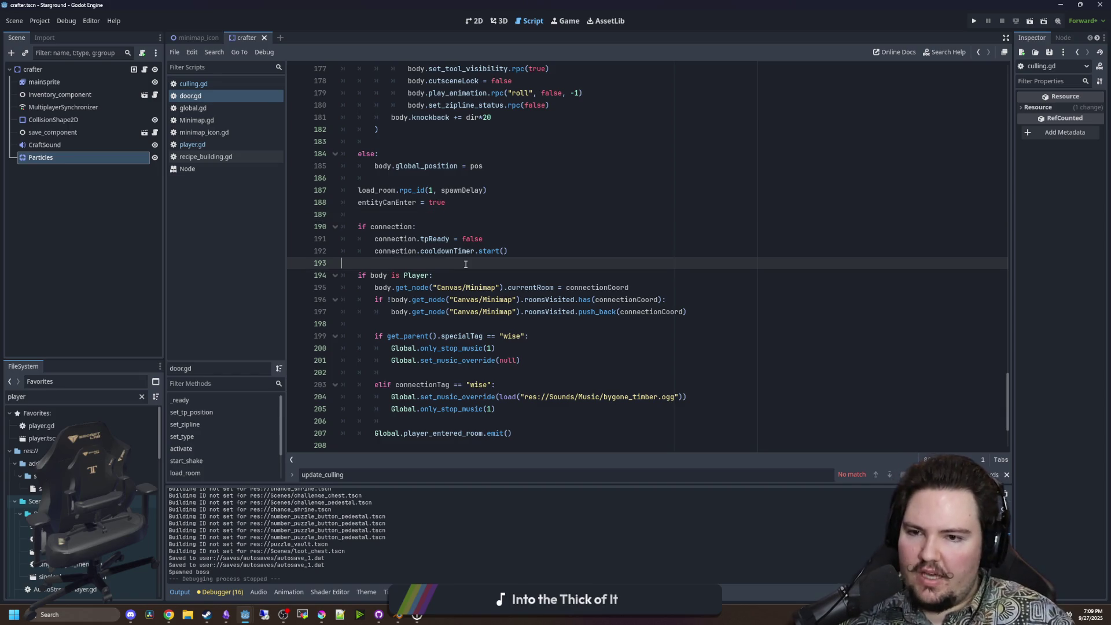
{"action": "key", "text": "Up"}
{"action": "key", "text": "Up"}
{"action": "key", "text": "Up"}
{"action": "key", "text": "ctrl+s"}
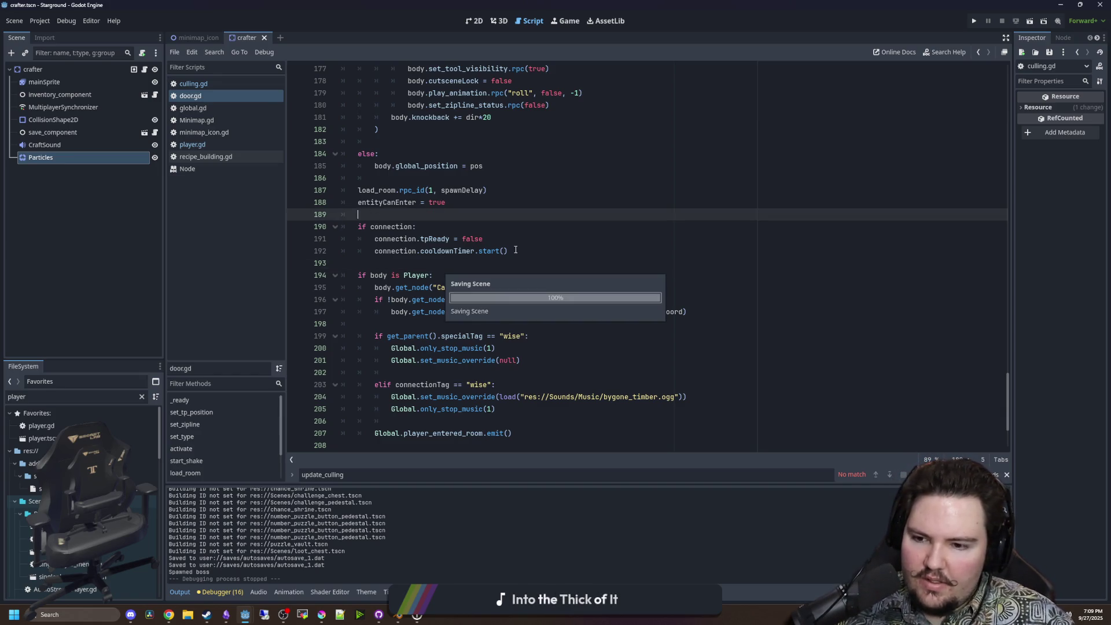
{"action": "scroll", "coordinate": [550, 247], "scroll_direction": "down", "scroll_amount": 3}
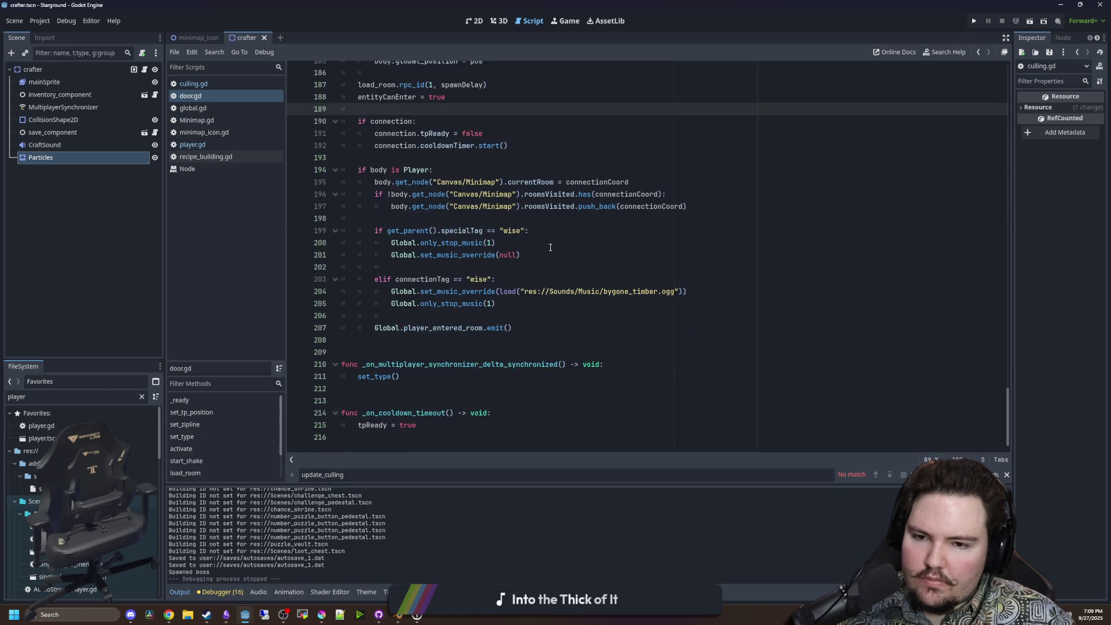
{"action": "left_click", "coordinate": [404, 325]}
{"action": "key", "text": "Up"}
{"action": "scroll", "coordinate": [388, 307], "scroll_direction": "up", "scroll_amount": 6}
{"action": "left_click", "coordinate": [374, 288]}
{"action": "key", "text": "ctrl+s"}
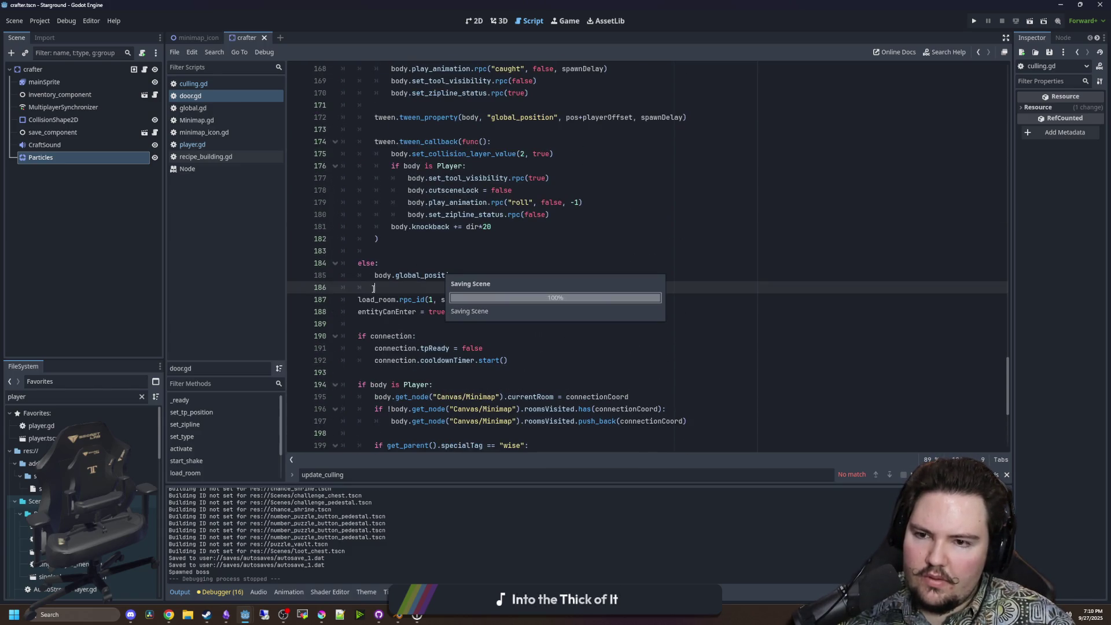
{"action": "key", "text": "BackSpace"}
Check blank lines 140 and 206, save door.gd again, and clear the 'player' file filter.
{"action": "scroll", "coordinate": [413, 313], "scroll_direction": "up", "scroll_amount": 12}
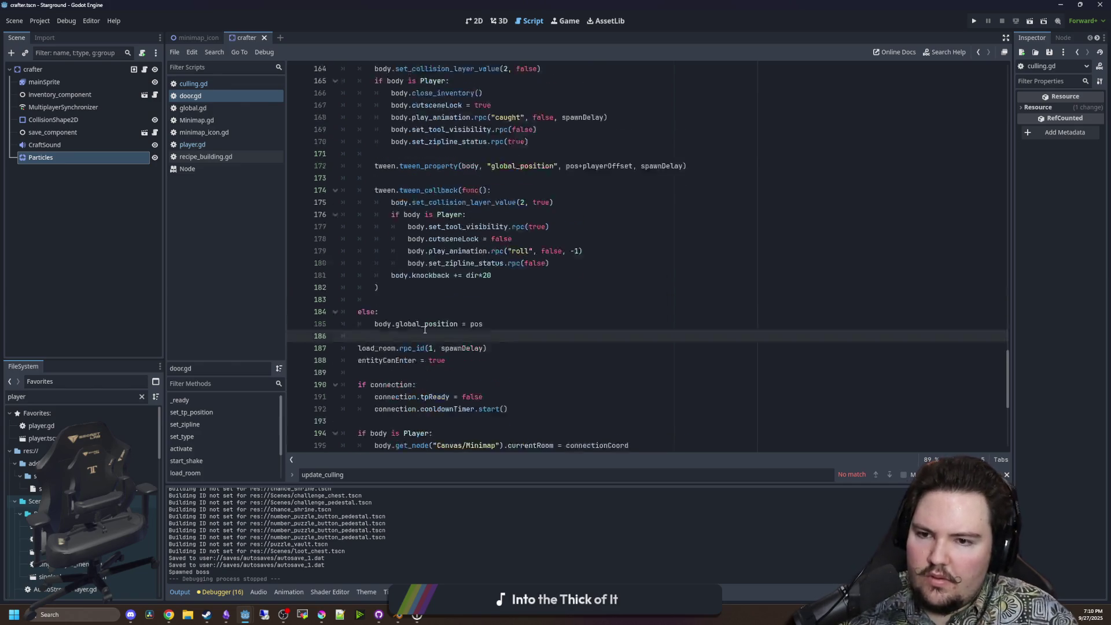
{"action": "left_click", "coordinate": [405, 165]}
{"action": "key", "text": "ctrl+s"}
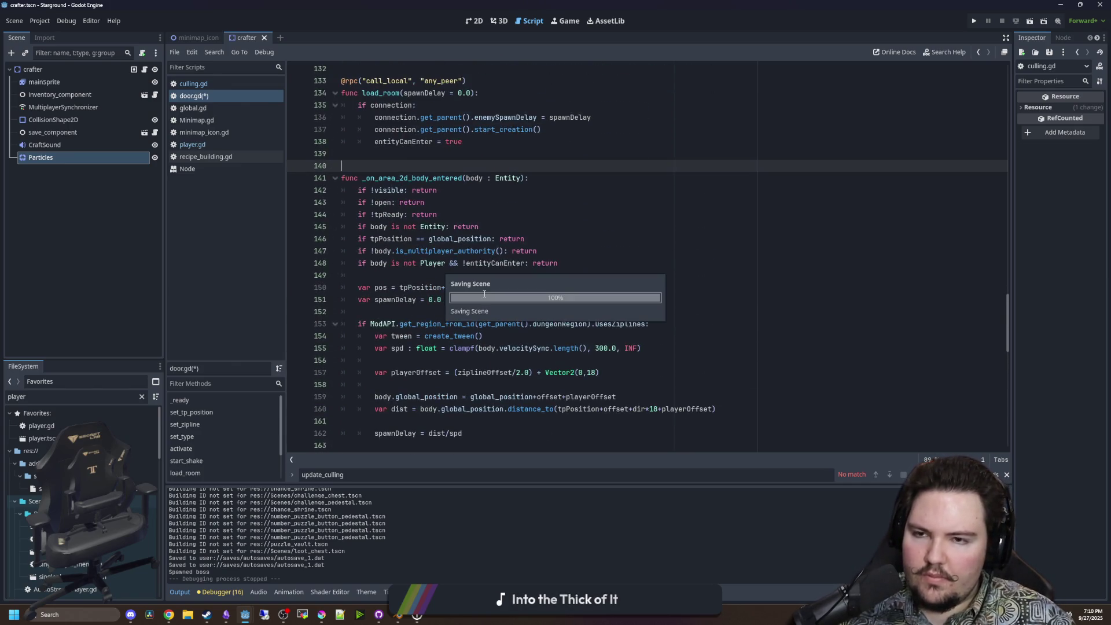
{"action": "scroll", "coordinate": [463, 289], "scroll_direction": "down", "scroll_amount": 18}
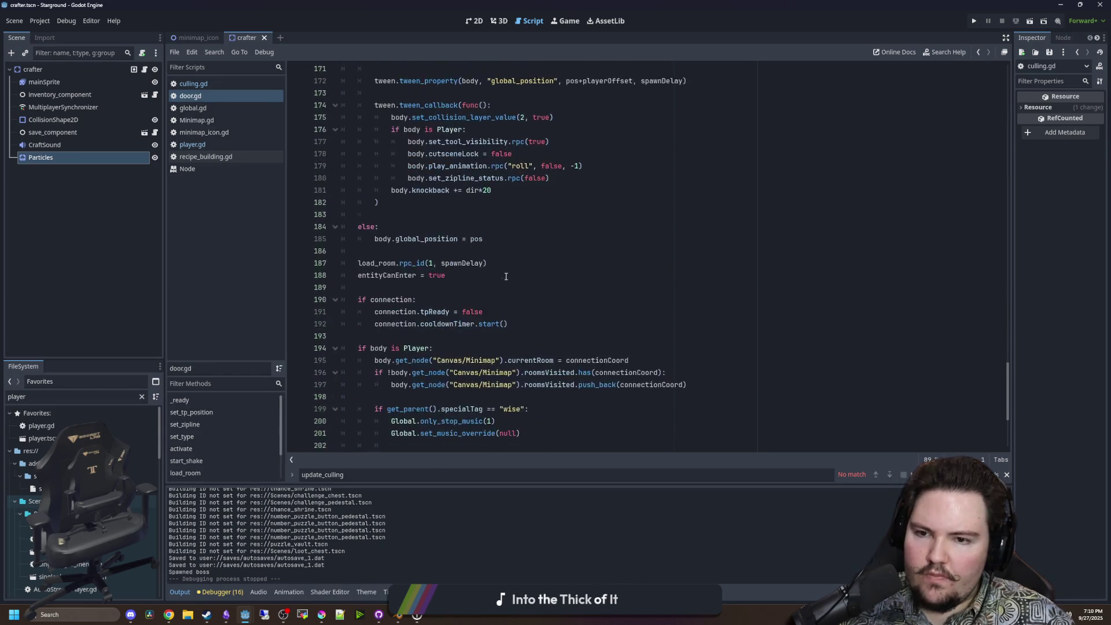
{"action": "left_click", "coordinate": [420, 301]}
{"action": "left_click", "coordinate": [413, 313]}
{"action": "key", "text": "ctrl+s"}
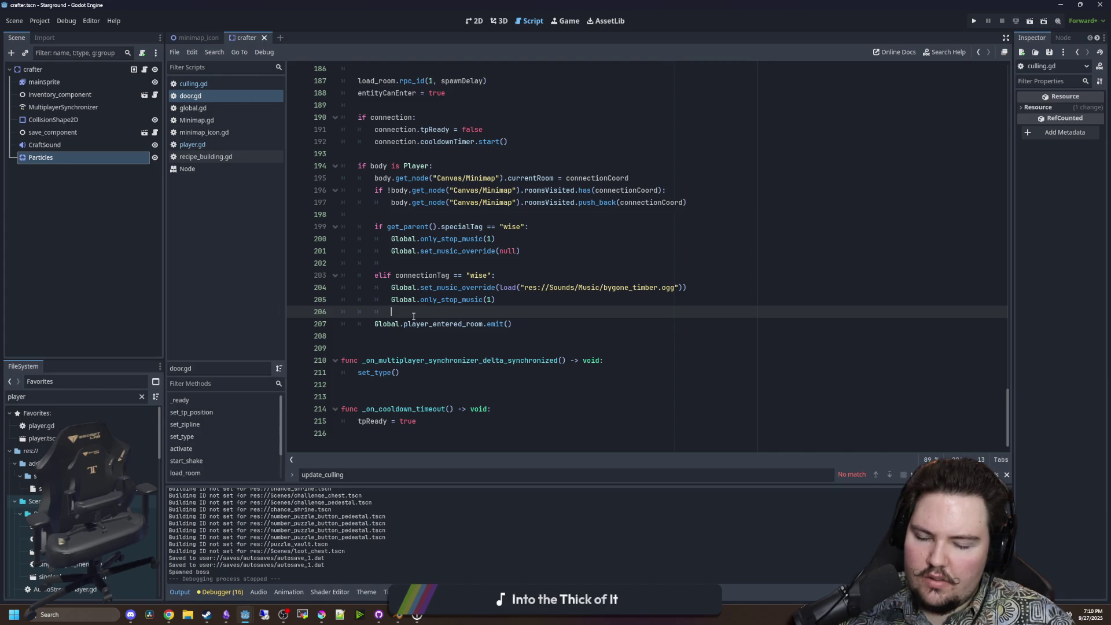
{"action": "left_click", "coordinate": [414, 318]}
{"action": "left_click", "coordinate": [403, 310]}
{"action": "key", "text": "ctrl+s"}
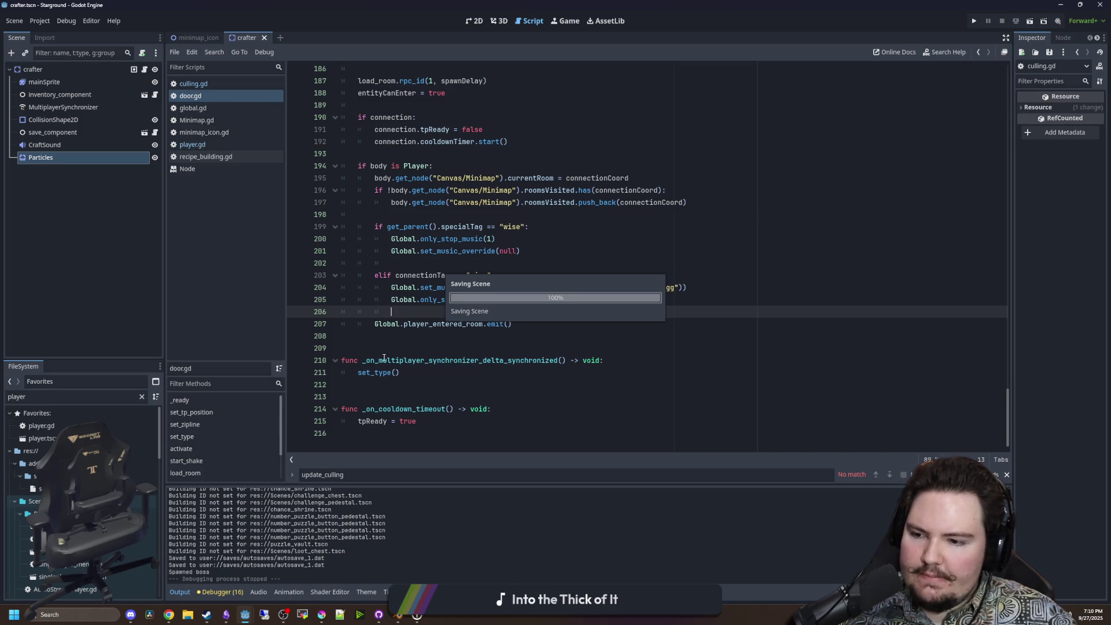
{"action": "left_click", "coordinate": [141, 397]}
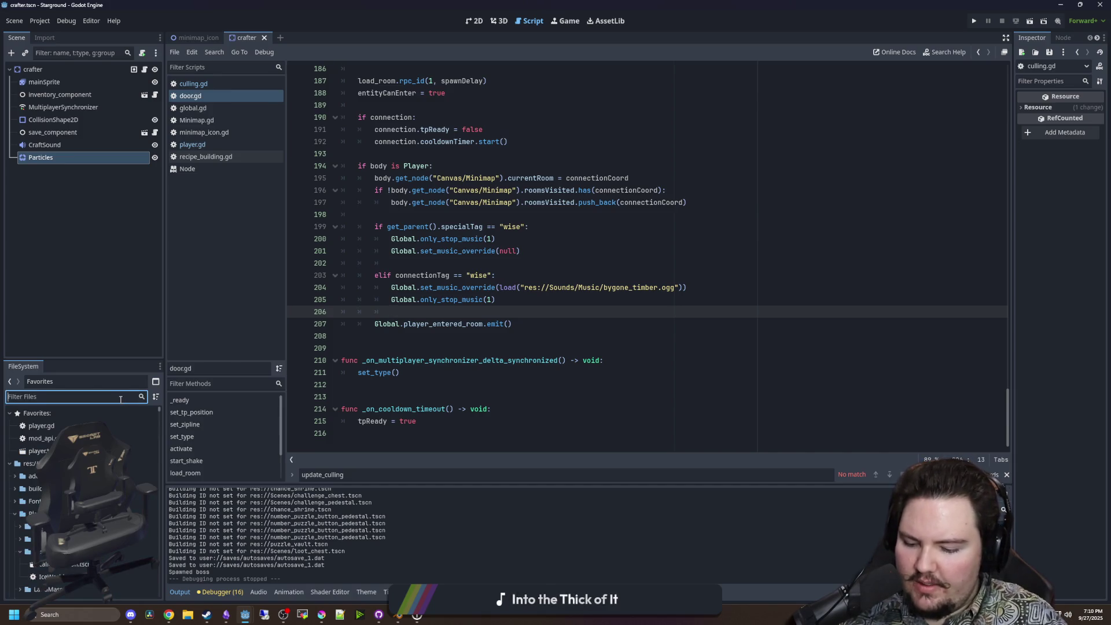
Filter the FileSystem for 'dungeon', open Dungeon.gd, and scroll through it.
{"action": "type", "text": "dungeon"}
{"action": "scroll", "coordinate": [51, 587], "scroll_direction": "down", "scroll_amount": 5}
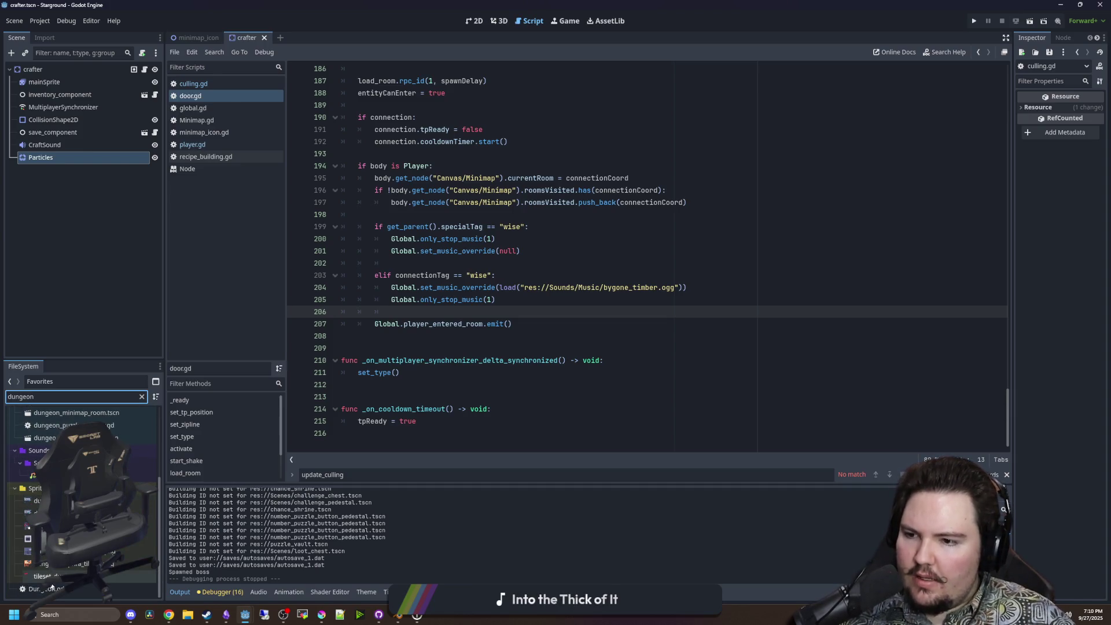
{"action": "double_click", "coordinate": [52, 587]}
{"action": "scroll", "coordinate": [552, 284], "scroll_direction": "up", "scroll_amount": 13}
{"action": "left_click", "coordinate": [453, 287]}
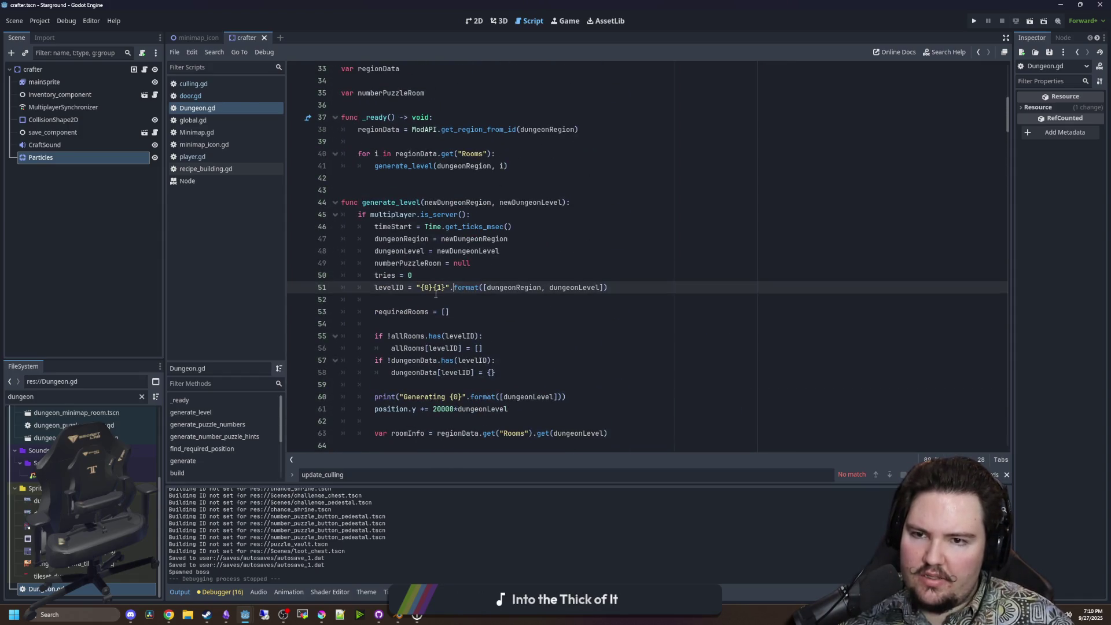
{"action": "scroll", "coordinate": [435, 293], "scroll_direction": "up", "scroll_amount": 5}
{"action": "scroll", "coordinate": [503, 301], "scroll_direction": "down", "scroll_amount": 20}
{"action": "scroll", "coordinate": [508, 303], "scroll_direction": "down", "scroll_amount": 11}
{"action": "scroll", "coordinate": [506, 315], "scroll_direction": "up", "scroll_amount": 8}
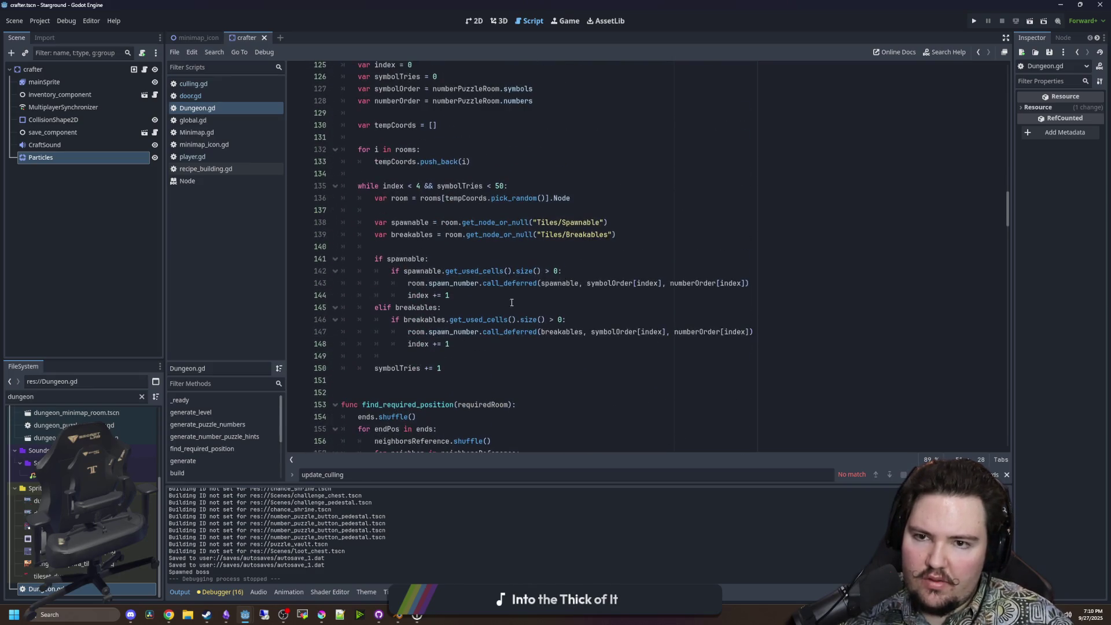
{"action": "scroll", "coordinate": [578, 260], "scroll_direction": "down", "scroll_amount": 12}
Search Dungeon.gd for 50 to inspect the room position spacing formula, then save.
{"action": "left_click", "coordinate": [696, 209]}
{"action": "key", "text": "ctrl+f"}
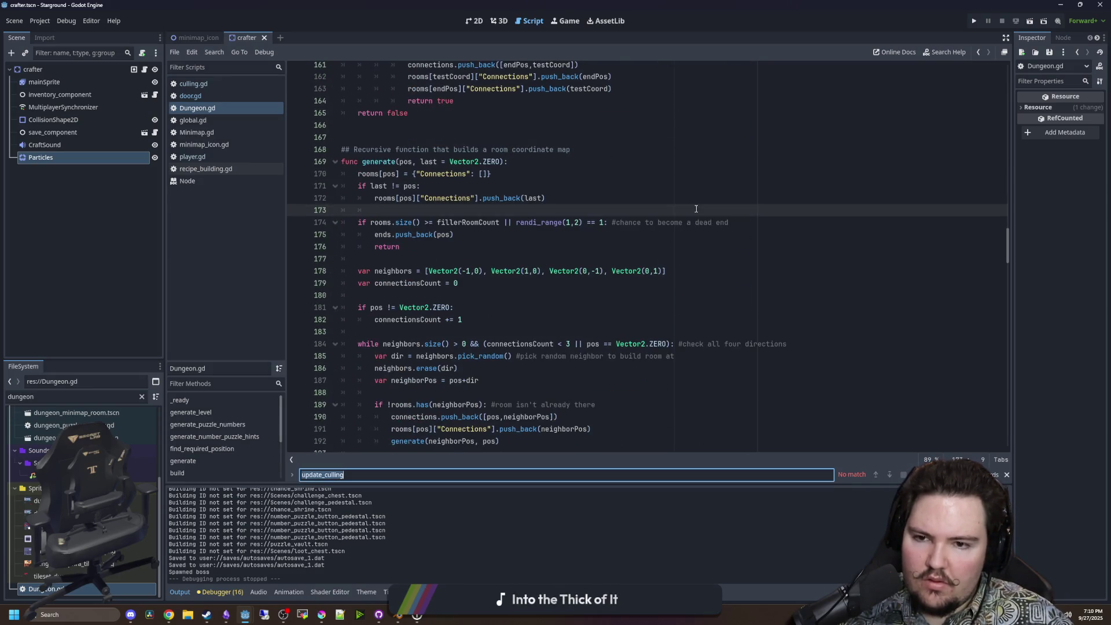
{"action": "type", "text": "50"}
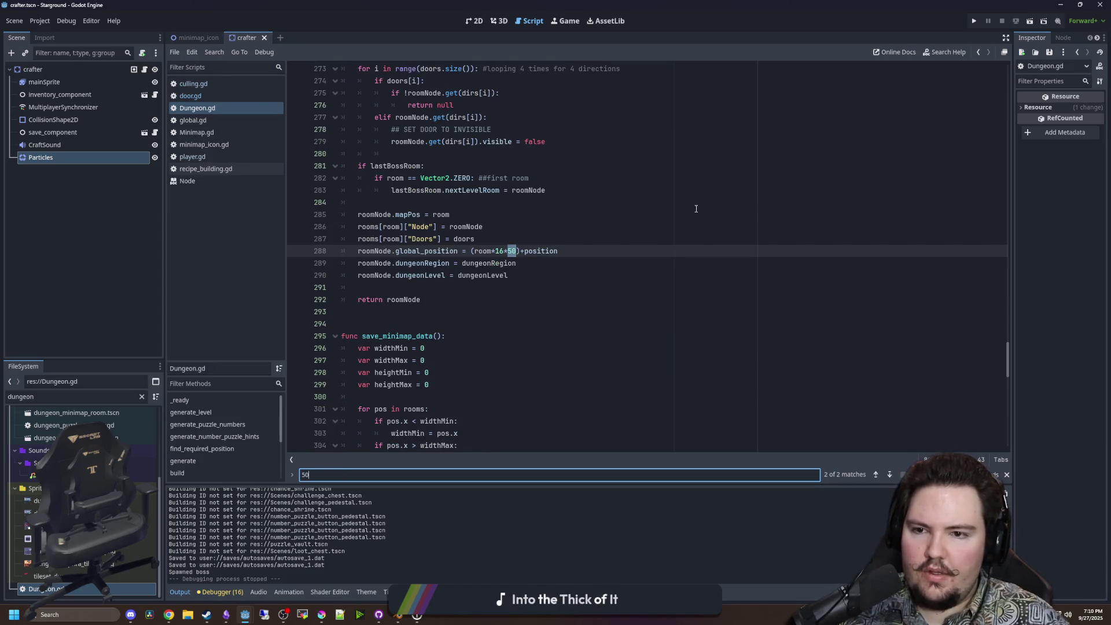
{"action": "left_click", "coordinate": [567, 227]}
{"action": "left_click", "coordinate": [510, 252]}
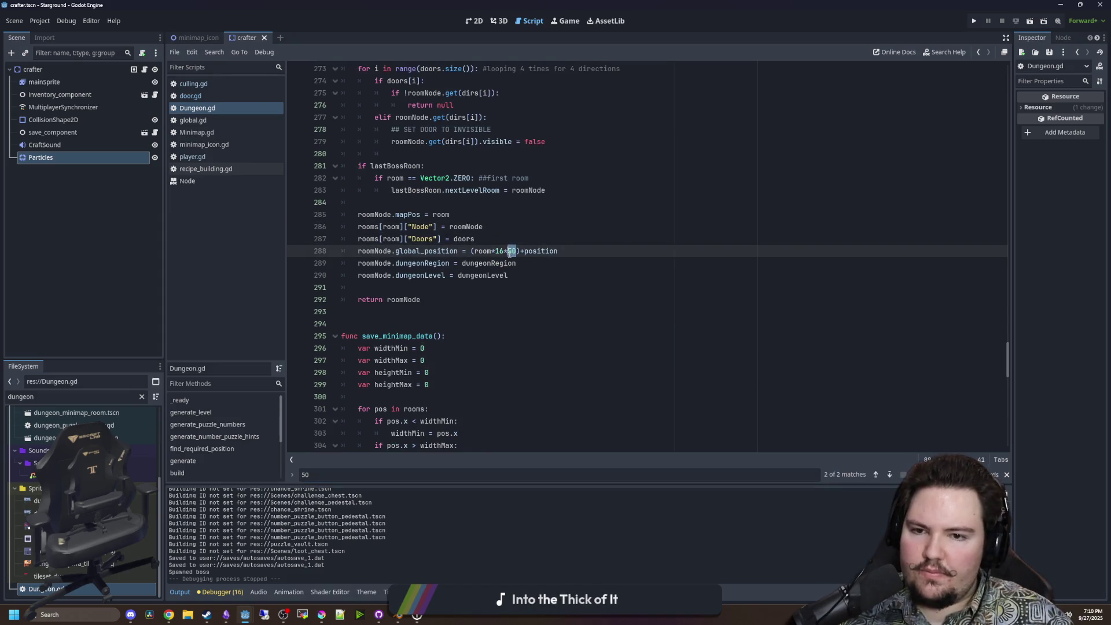
{"action": "left_click", "coordinate": [527, 234]}
{"action": "key", "text": "ctrl+s"}
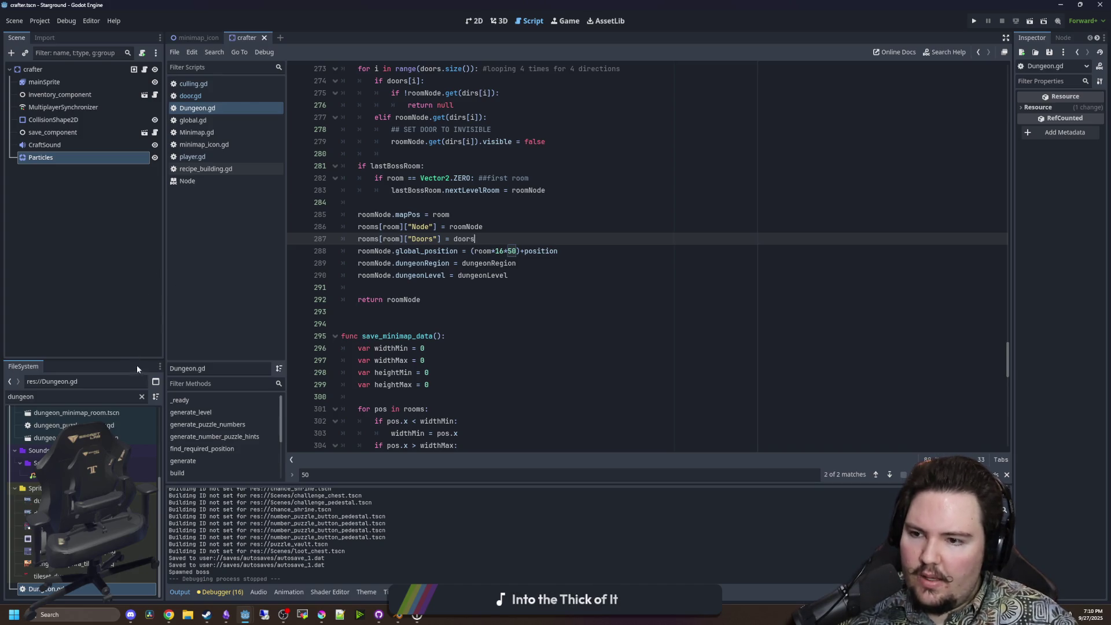
Filter the FileSystem for room.gd and open it.
{"action": "left_click", "coordinate": [141, 397]}
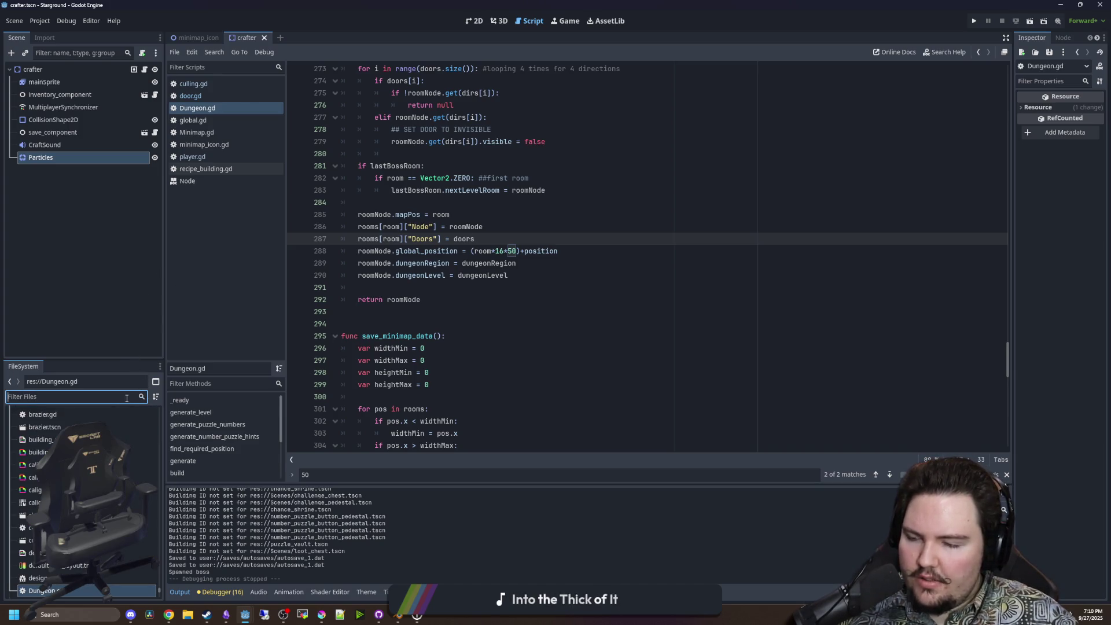
{"action": "type", "text": "dungeon"}
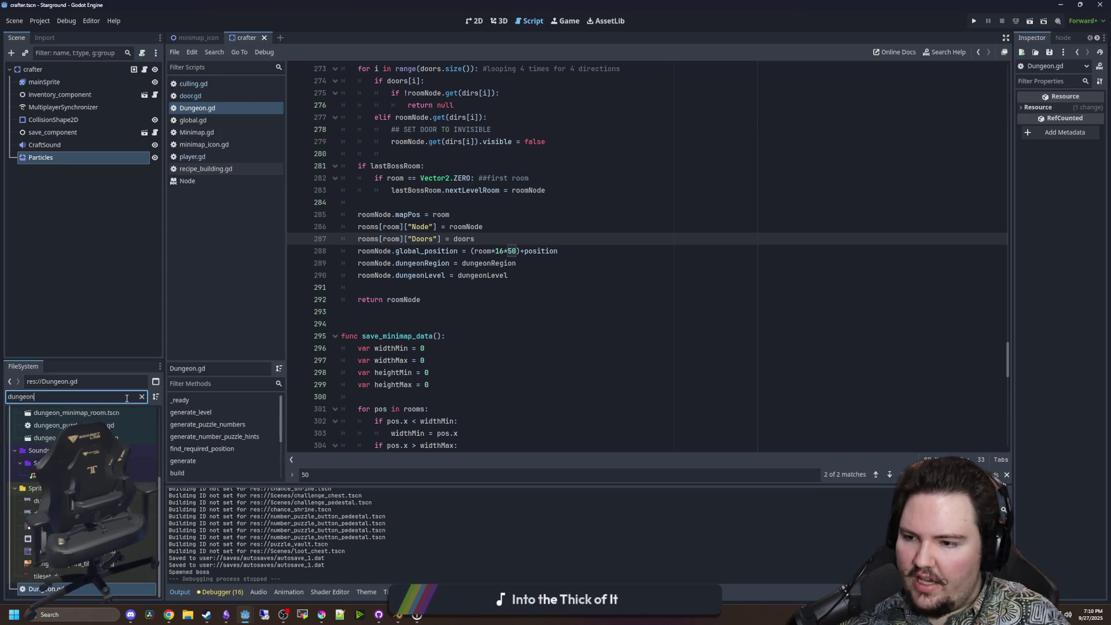
{"action": "type", "text": "n_ro"}
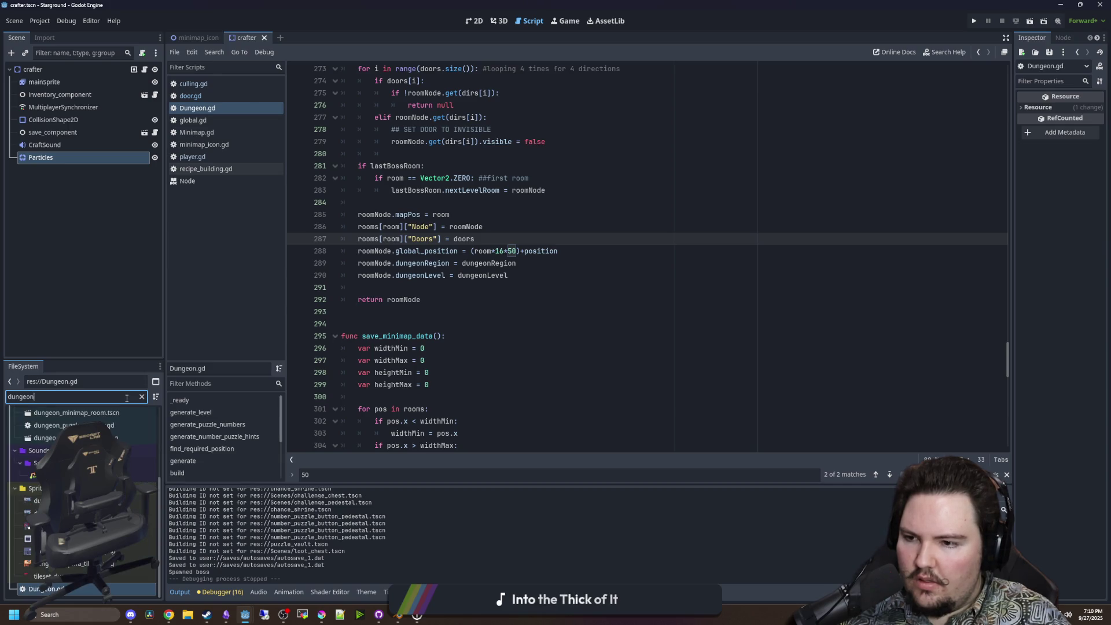
{"action": "key", "text": "ctrl+a"}
{"action": "type", "text": "room.h"}
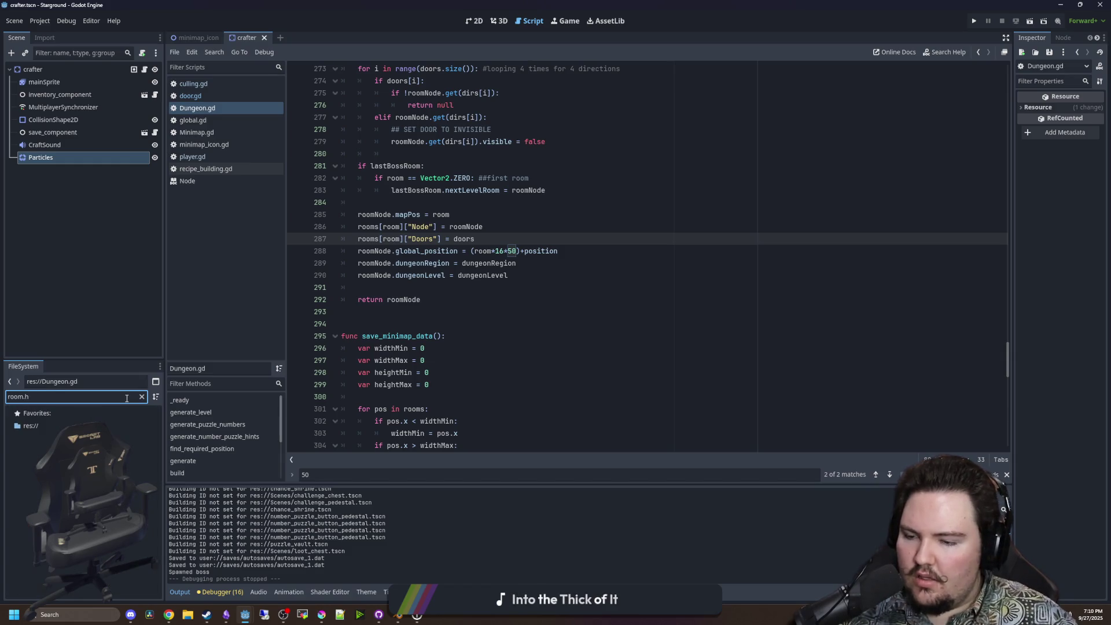
{"action": "key", "text": "BackSpace"}
{"action": "type", "text": "gd"}
{"action": "double_click", "coordinate": [142, 552]}
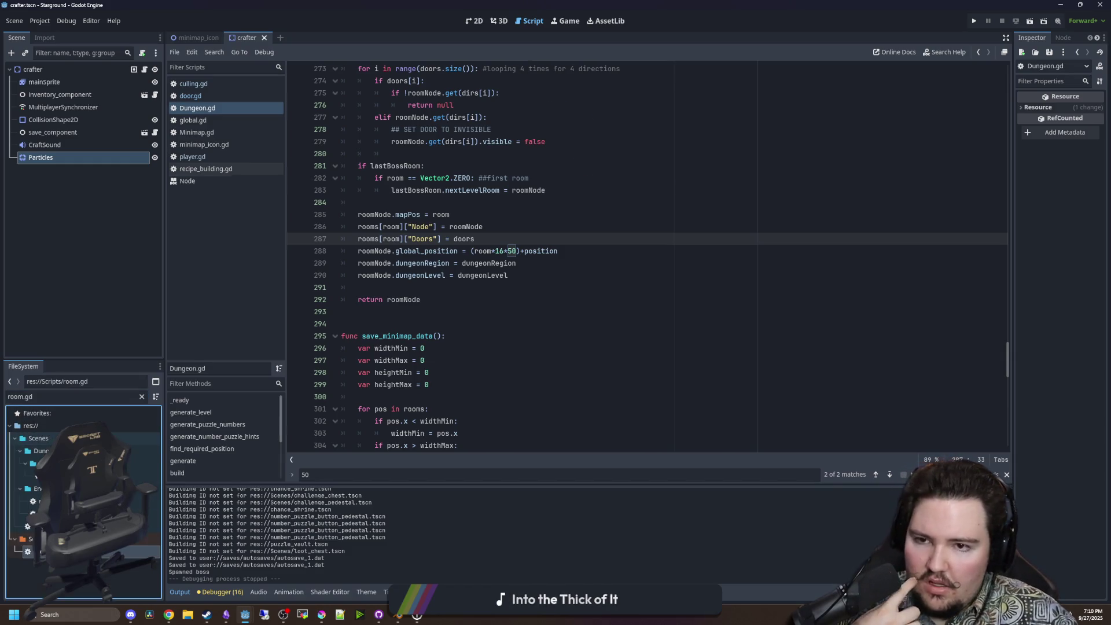
{"action": "scroll", "coordinate": [803, 271], "scroll_direction": "up", "scroll_amount": 20}
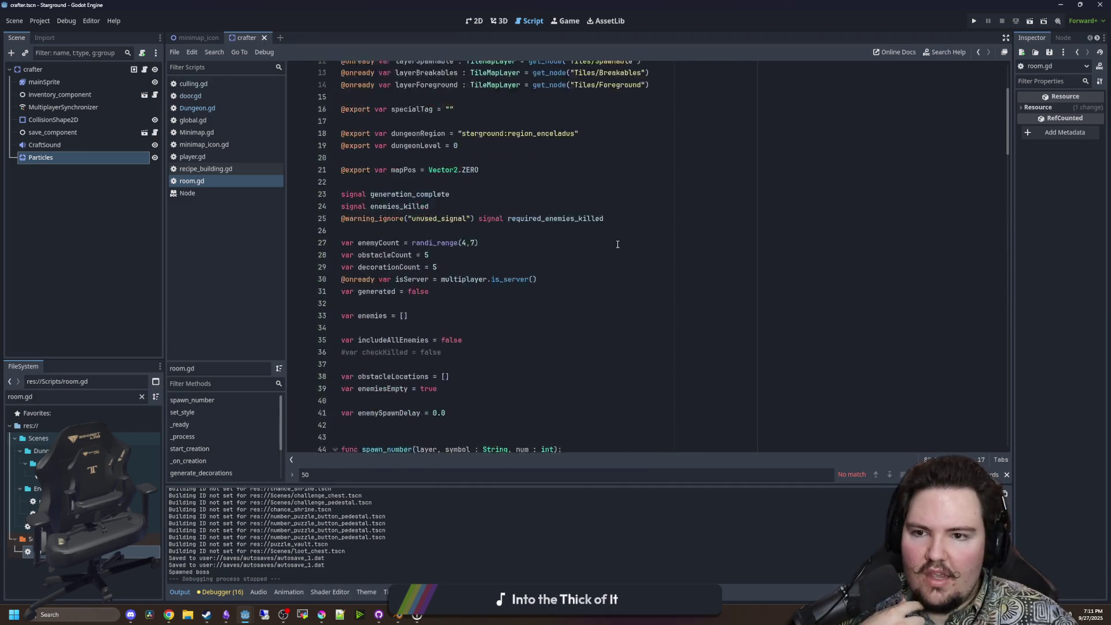
{"action": "scroll", "coordinate": [507, 307], "scroll_direction": "down", "scroll_amount": 12}
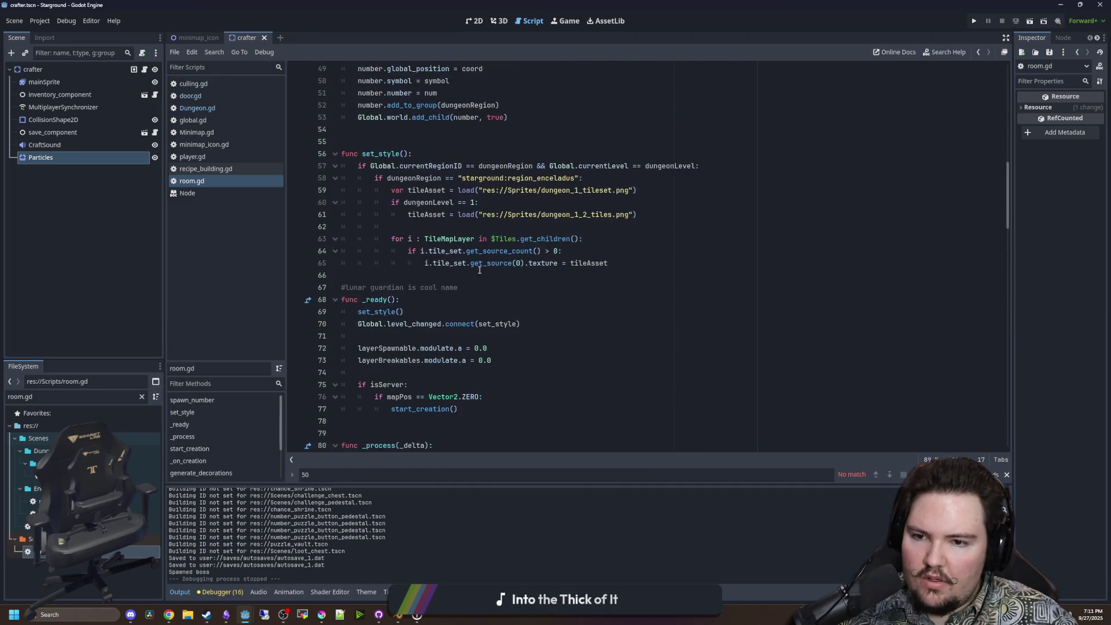
Declare var mask = ColorRect.new() on a new line in _ready.
{"action": "scroll", "coordinate": [411, 247], "scroll_direction": "up", "scroll_amount": 2}
{"action": "left_click", "coordinate": [391, 300]}
{"action": "key", "text": "Return"}
{"action": "key", "text": "Return"}
{"action": "key", "text": "Up"}
{"action": "type", "text": "var mask = ColorRect."}
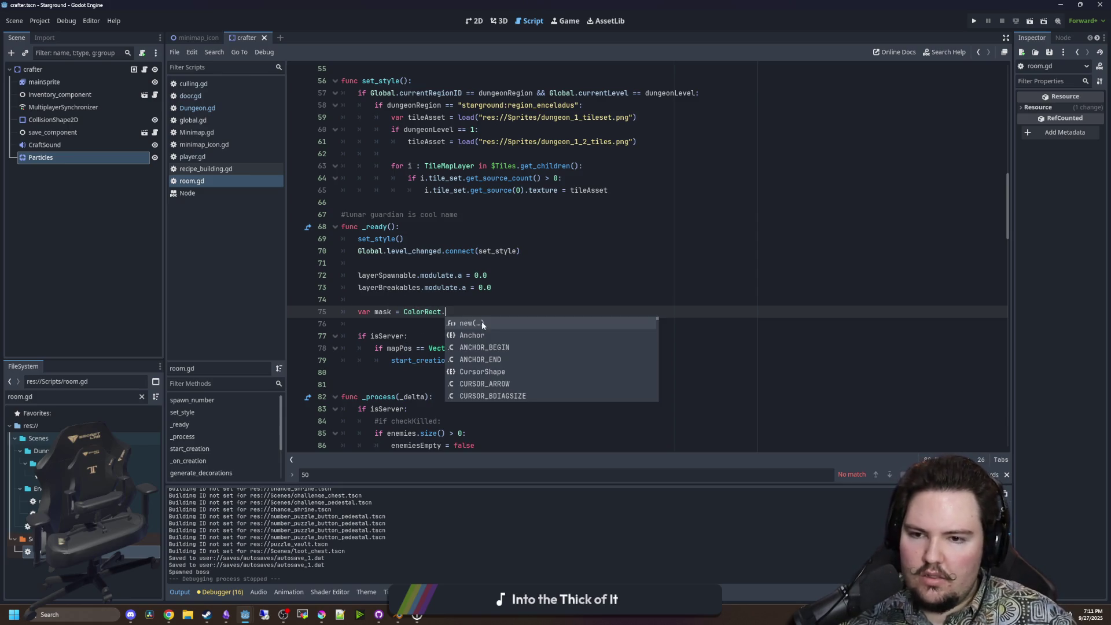
{"action": "double_click", "coordinate": [482, 324]}
{"action": "key", "text": "Return"}
{"action": "type", "text": "50"}
{"action": "left_click", "coordinate": [487, 313]}
Add add_child(mask) below the mask declaration.
{"action": "key", "text": "Return"}
{"action": "type", "text": "ad"}
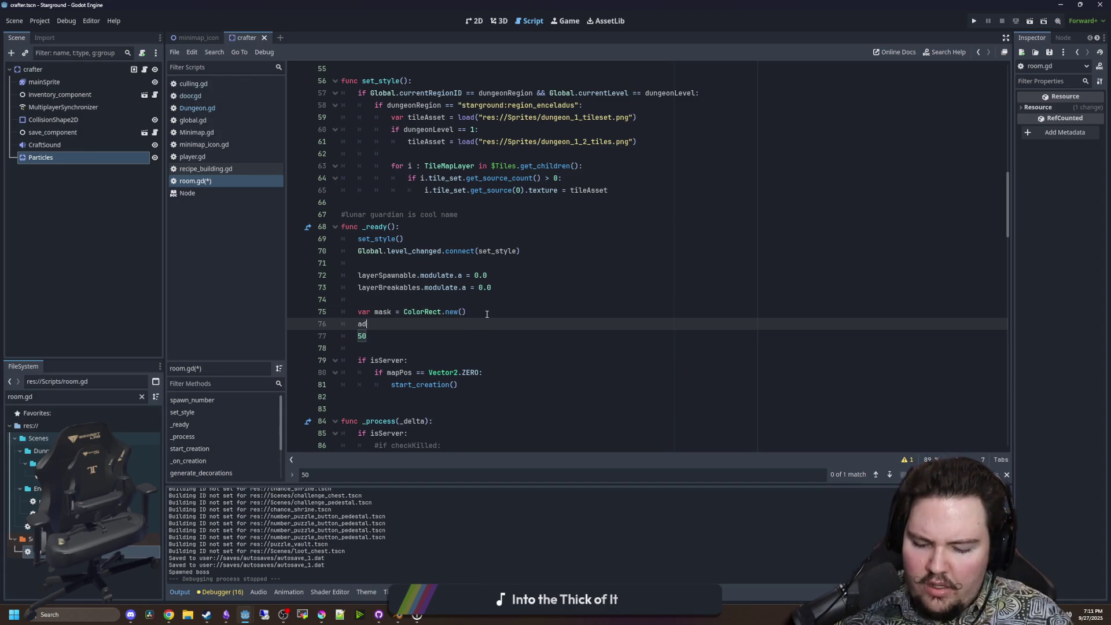
{"action": "type", "text": "d_child(mask"}
{"action": "left_click", "coordinate": [426, 324]}
{"action": "left_click", "coordinate": [479, 312]}
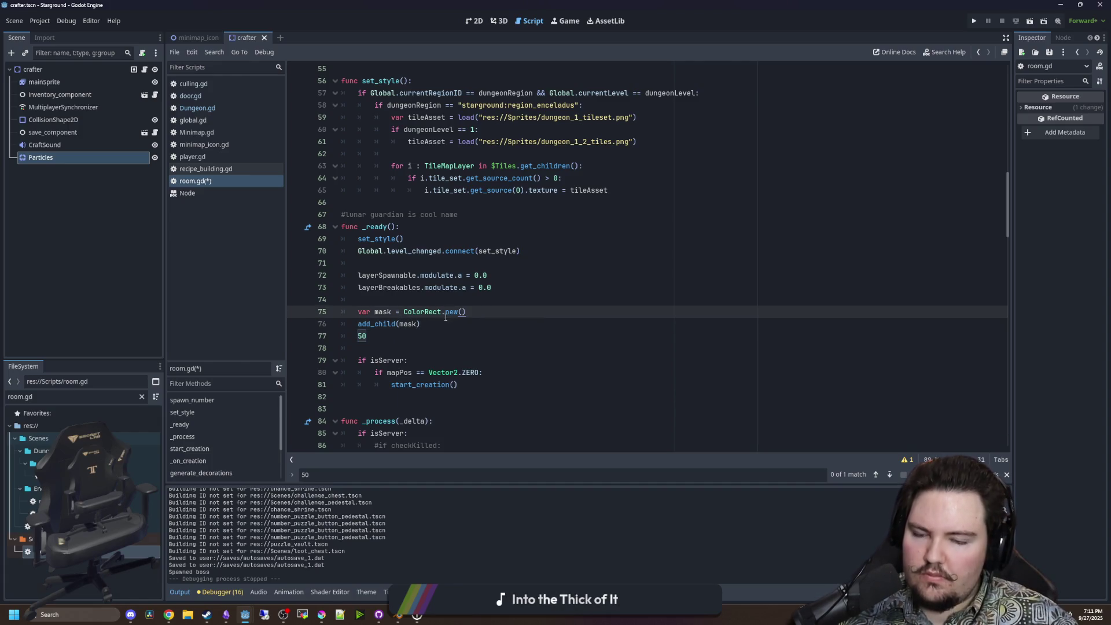
{"action": "left_click", "coordinate": [430, 324]}
{"action": "left_click", "coordinate": [473, 316]}
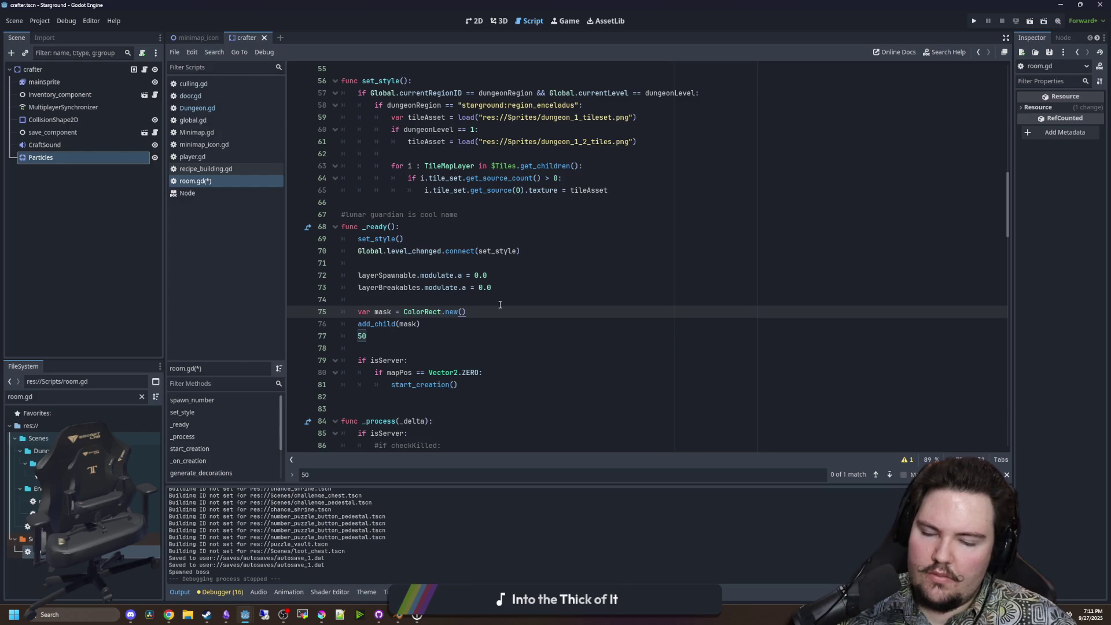
Start a mask.position = assignment between the mask declaration and add_child(mask).
{"action": "key", "text": "Return"}
{"action": "type", "text": "mask.global_posi"}
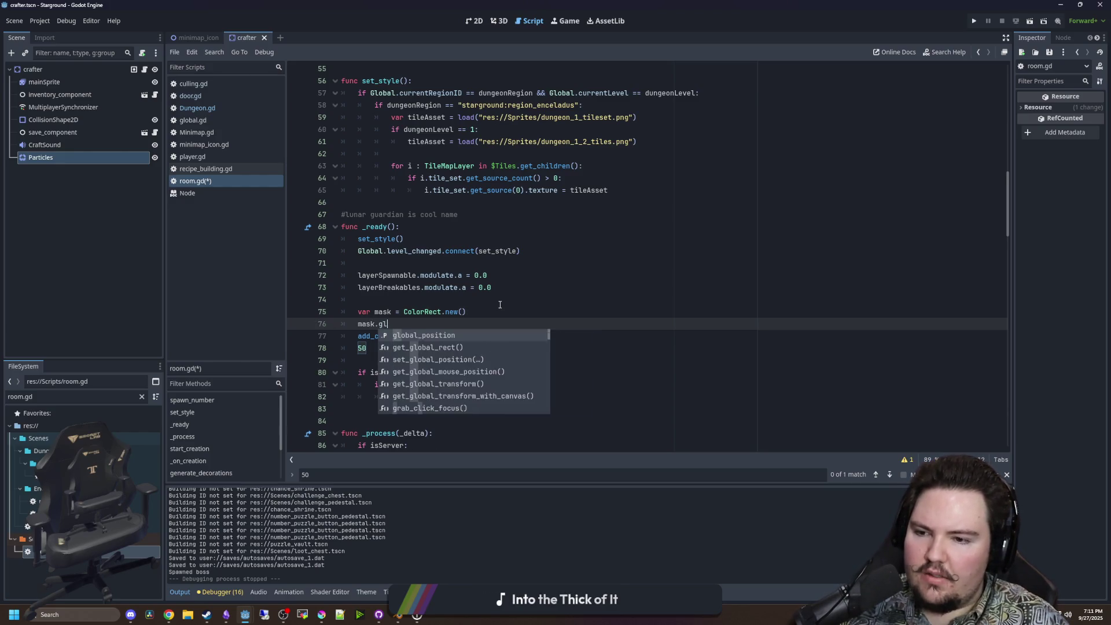
{"action": "type", "text": "tion"}
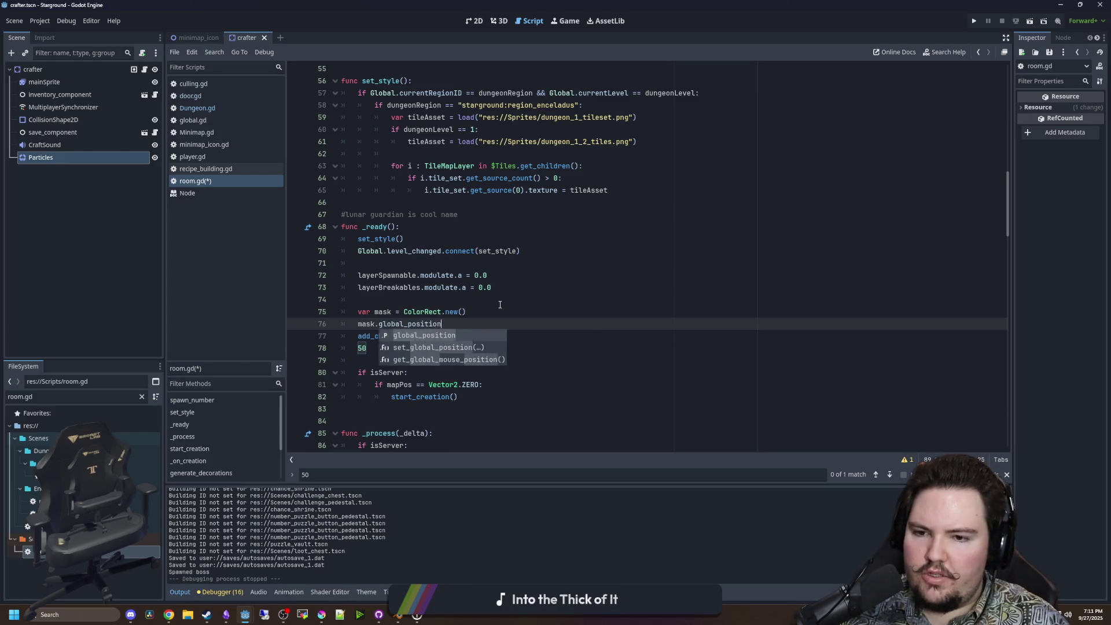
{"action": "type", "text": " = global_+"}
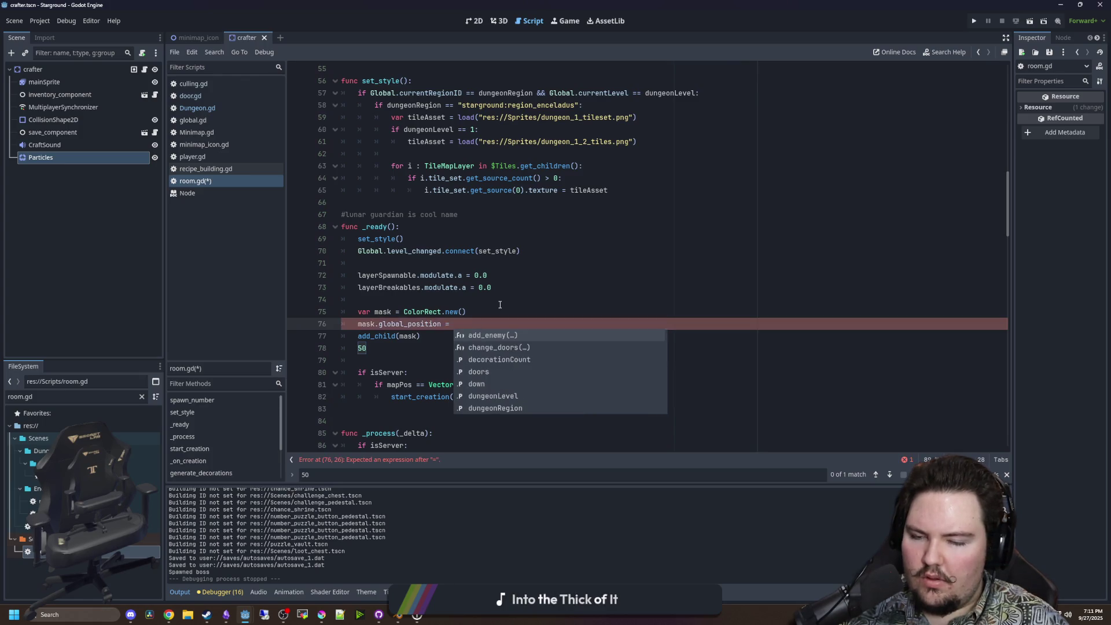
{"action": "key", "text": "BackSpace"}
{"action": "type", "text": "positio"}
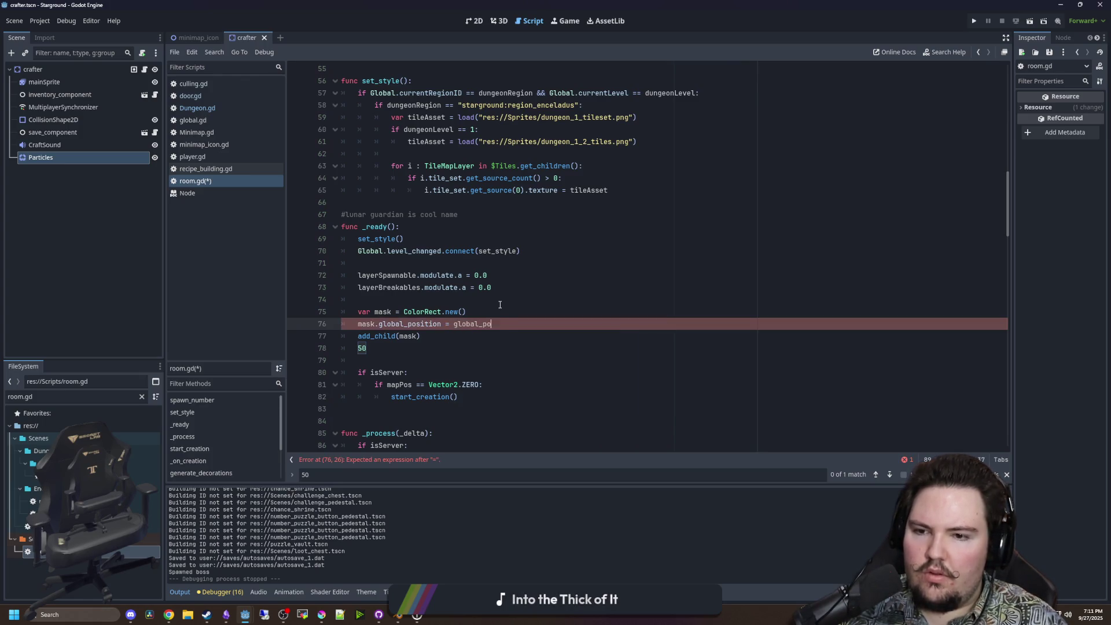
{"action": "key", "text": "BackSpace"}
{"action": "key", "text": "BackSpace"}
{"action": "key", "text": "BackSpace"}
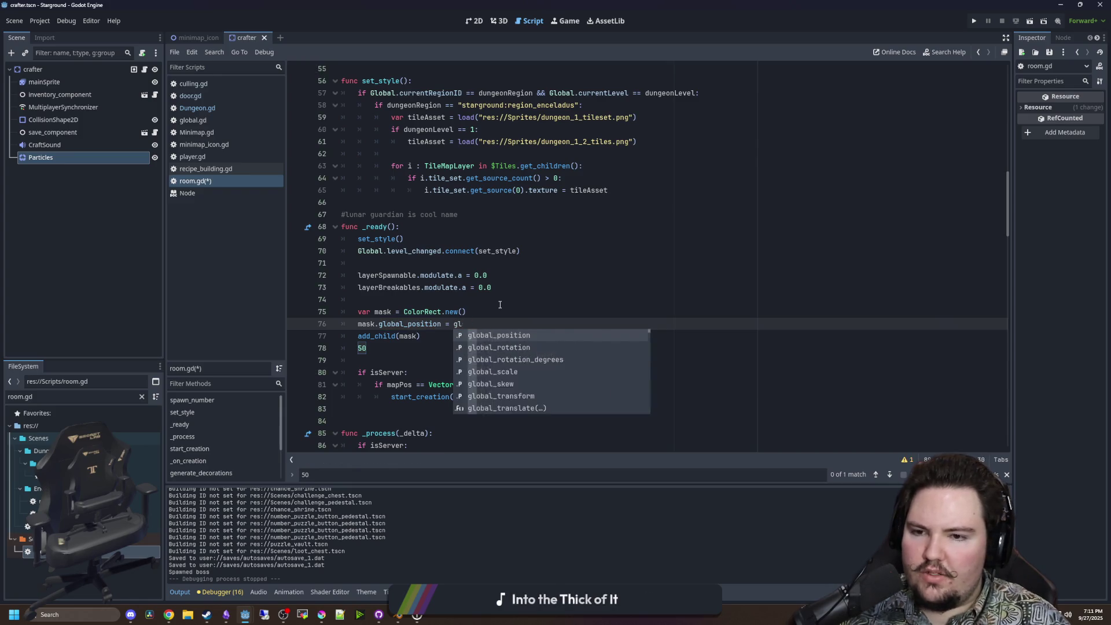
{"action": "type", "text": "position ="}
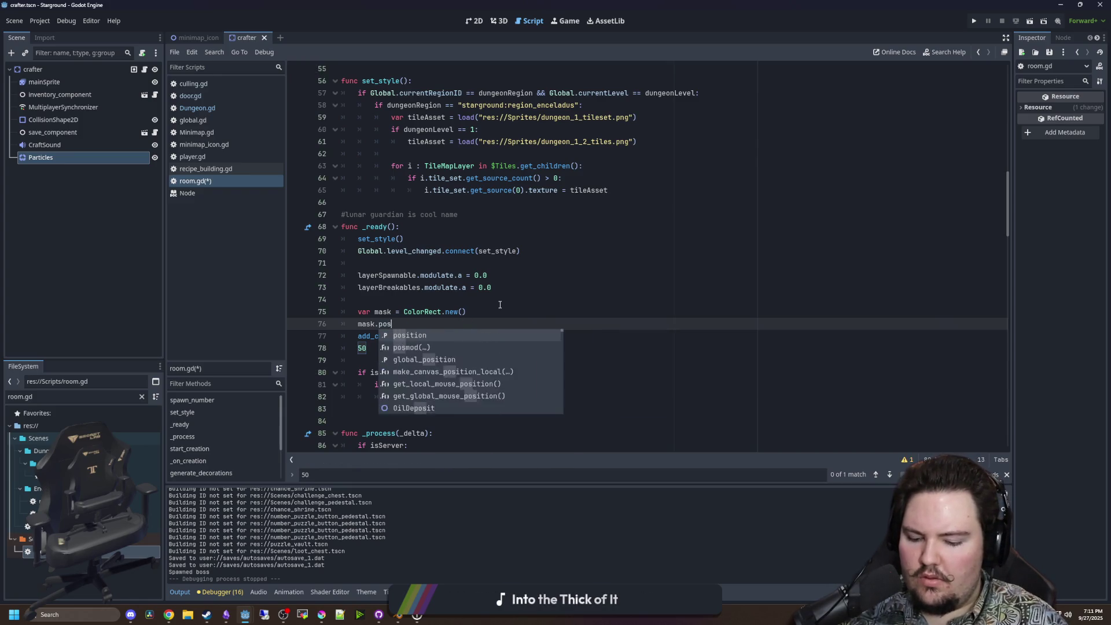
{"action": "left_click", "coordinate": [500, 302]}
{"action": "left_click", "coordinate": [490, 312]}
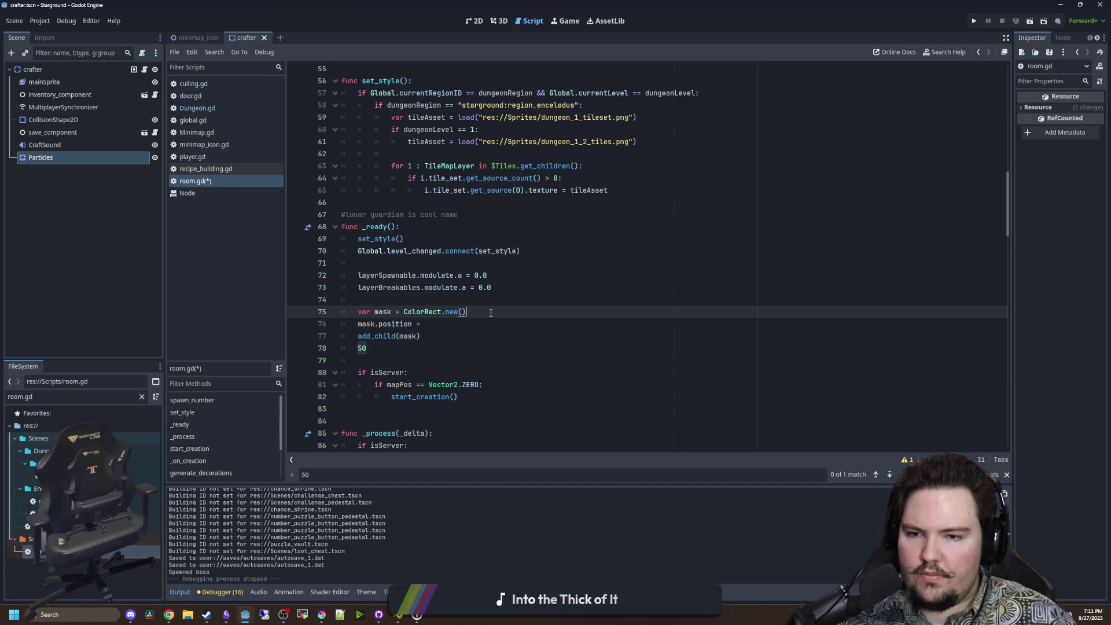
Add mask.size = 50*16 and delete the leftover 50 line.
{"action": "key", "text": "Return"}
{"action": "type", "text": "mask.size = 50*16"}
{"action": "left_click", "coordinate": [369, 354]}
{"action": "key", "text": "BackSpace"}
{"action": "key", "text": "BackSpace"}
{"action": "key", "text": "BackSpace"}
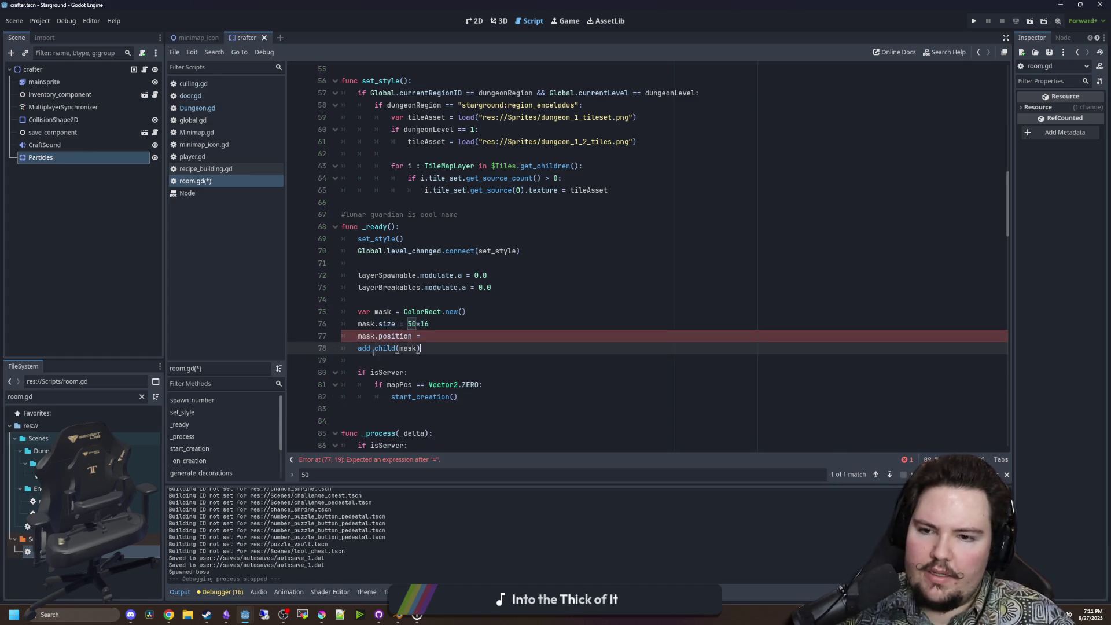
{"action": "left_click", "coordinate": [423, 337]}
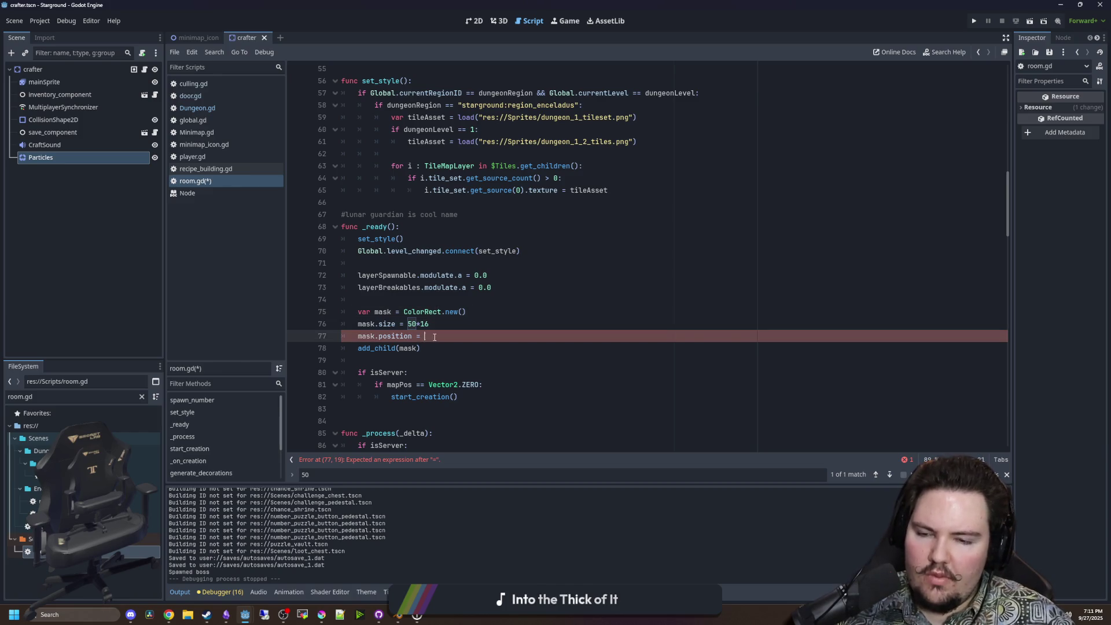
Rewrite the size line as mask.size = Vector2.ONE * 50 * 16.
{"action": "left_click", "coordinate": [407, 325]}
{"action": "type", "text": "Vector2."}
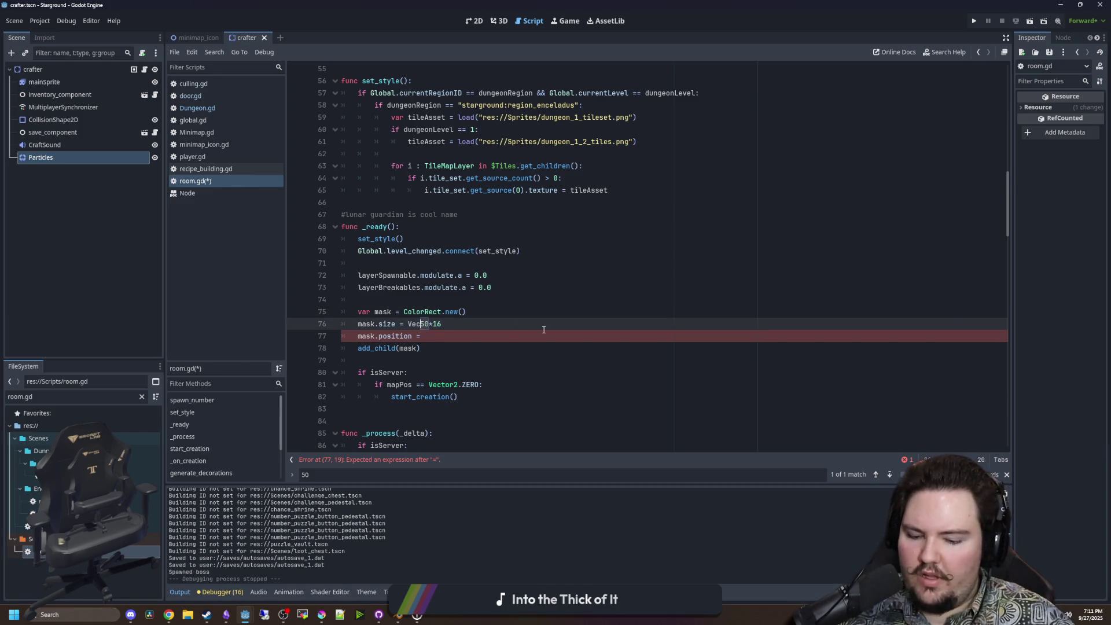
{"action": "type", "text": "ONE * ("}
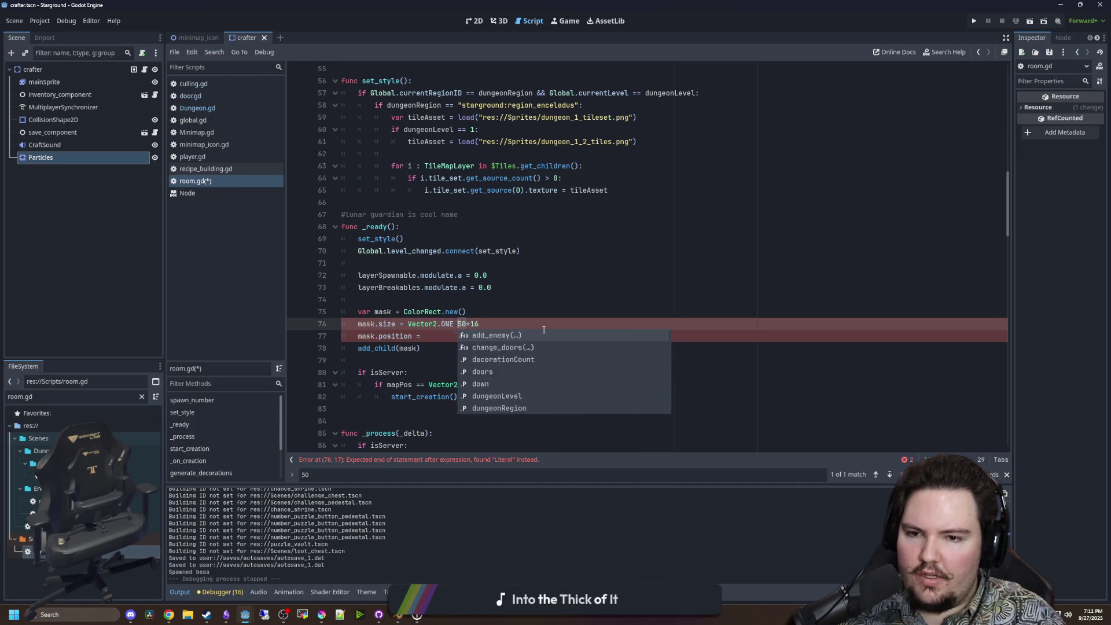
{"action": "key", "text": "End"}
{"action": "type", "text": ")"}
{"action": "left_click", "coordinate": [468, 324]}
{"action": "key", "text": "BackSpace"}
{"action": "key", "text": "BackSpace"}
{"action": "key", "text": "BackSpace"}
{"action": "left_click", "coordinate": [492, 322]}
{"action": "key", "text": "BackSpace"}
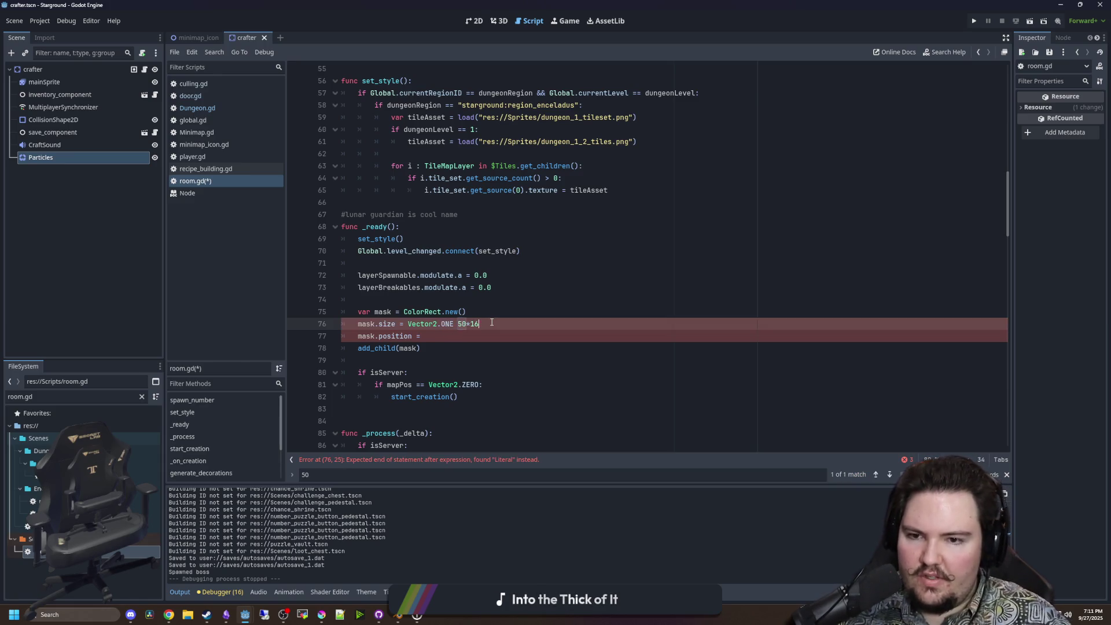
{"action": "key", "text": "Right"}
{"action": "left_click", "coordinate": [453, 324]}
{"action": "type", "text": "*"}
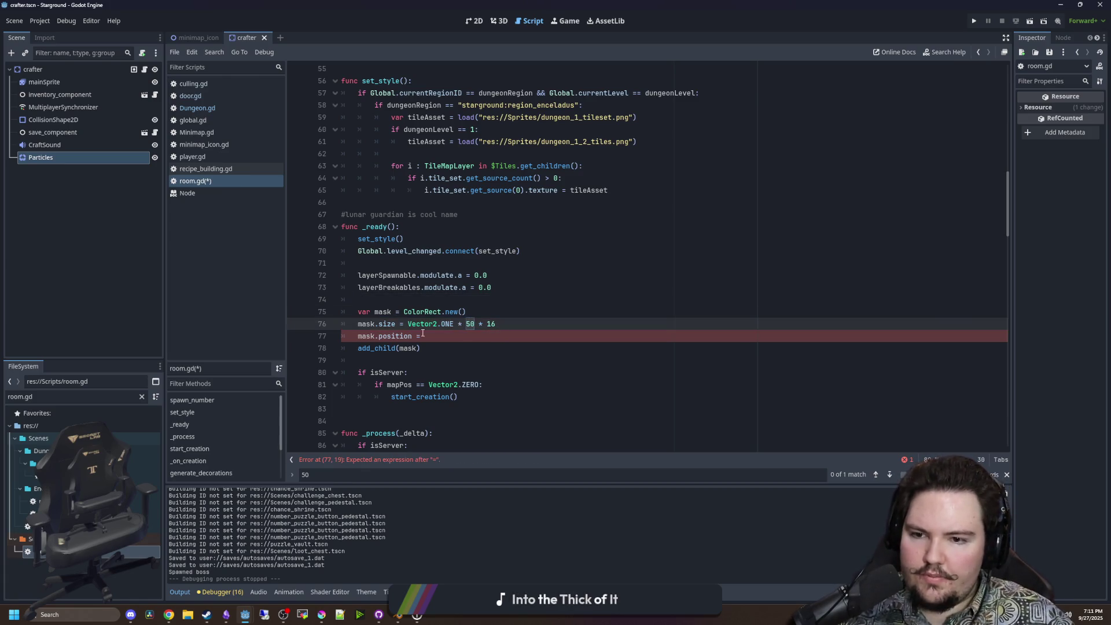
Complete mask.position = mask.size/2.0 and save the script.
{"action": "left_click", "coordinate": [436, 338]}
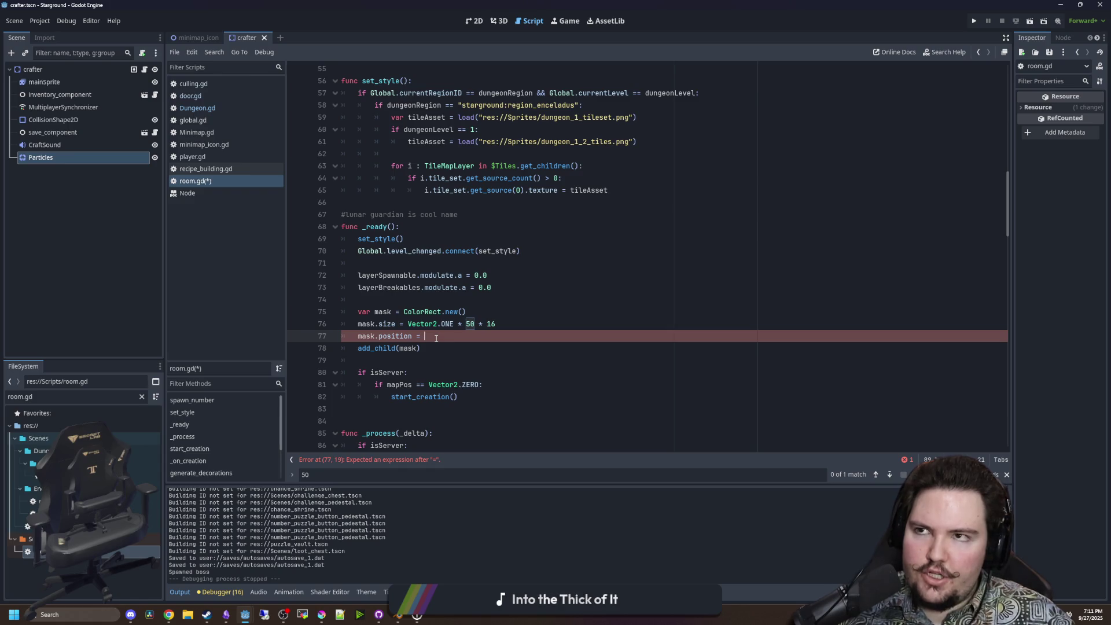
{"action": "type", "text": "mask"}
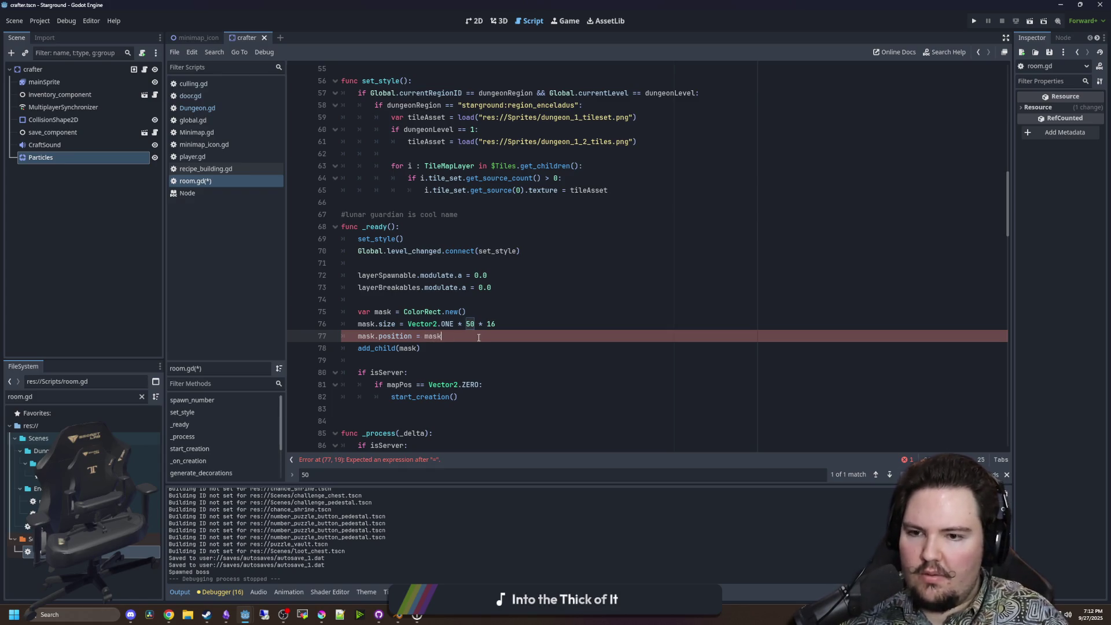
{"action": "type", "text": ".size/.2."}
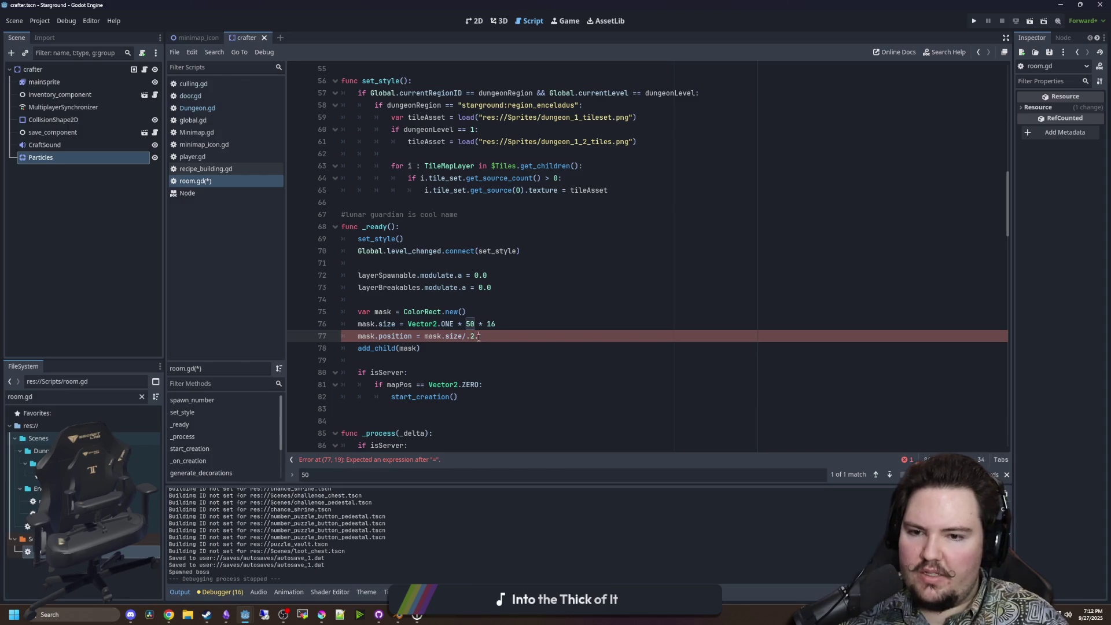
{"action": "key", "text": "BackSpace"}
{"action": "key", "text": "BackSpace"}
{"action": "key", "text": "BackSpace"}
{"action": "type", "text": "2.0"}
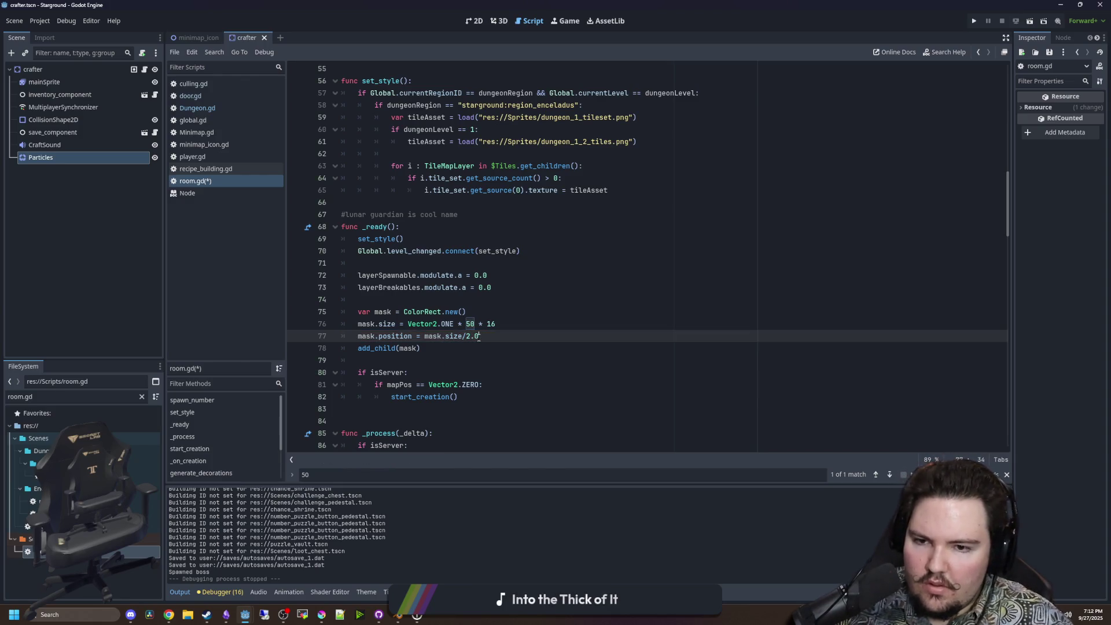
{"action": "left_click", "coordinate": [412, 359]}
{"action": "key", "text": "ctrl+s"}
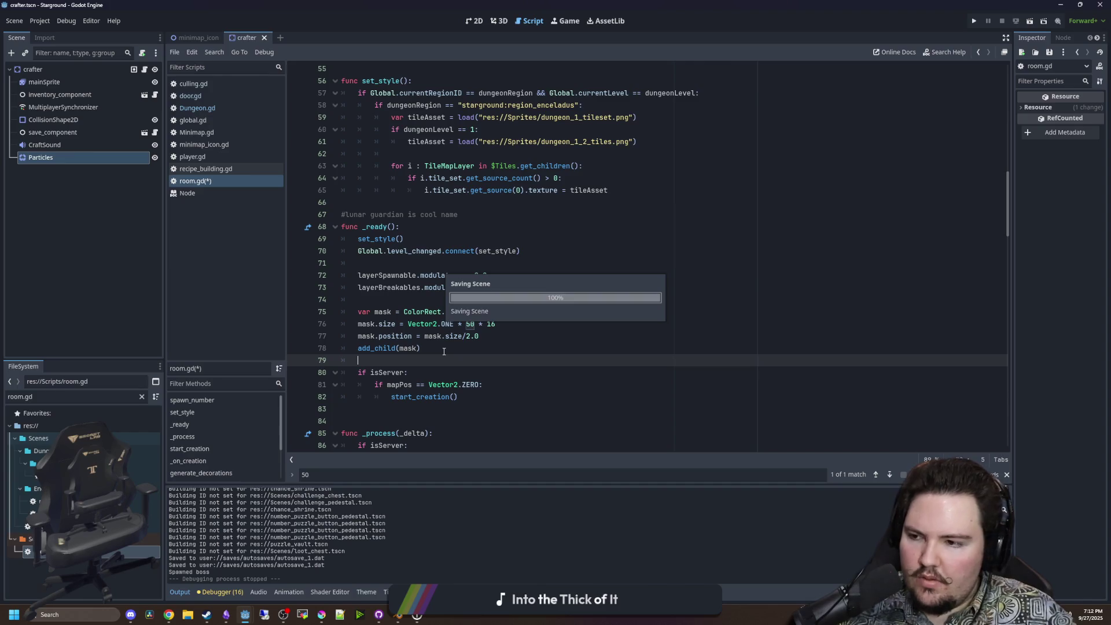
{"action": "left_click", "coordinate": [397, 300]}
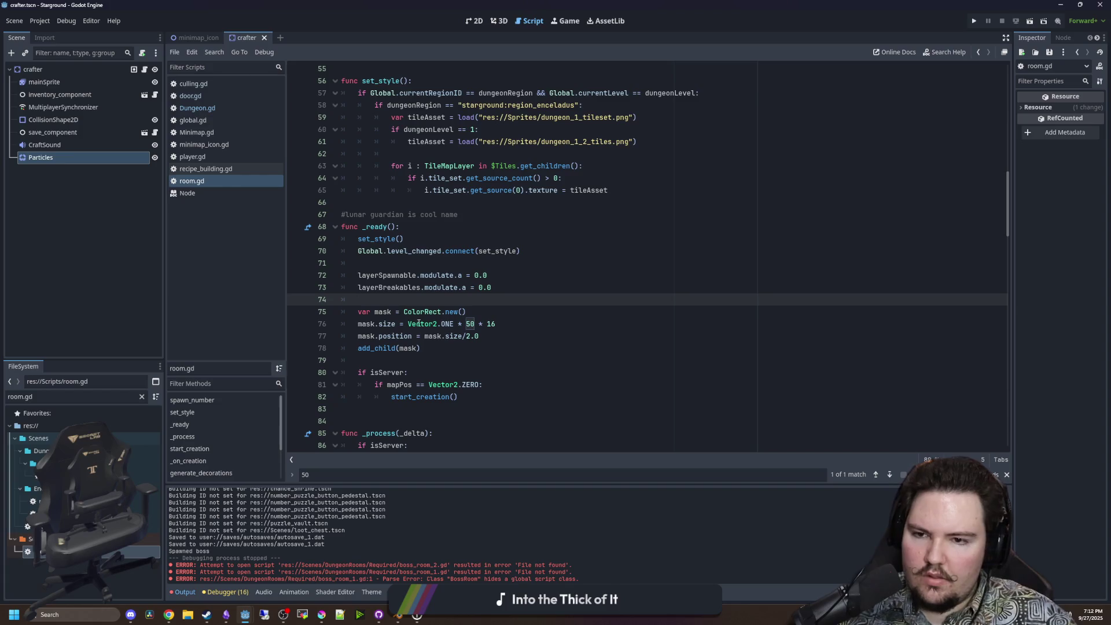
{"action": "left_click", "coordinate": [429, 347]}
{"action": "left_click", "coordinate": [418, 300]}
{"action": "key", "text": "ctrl+s"}
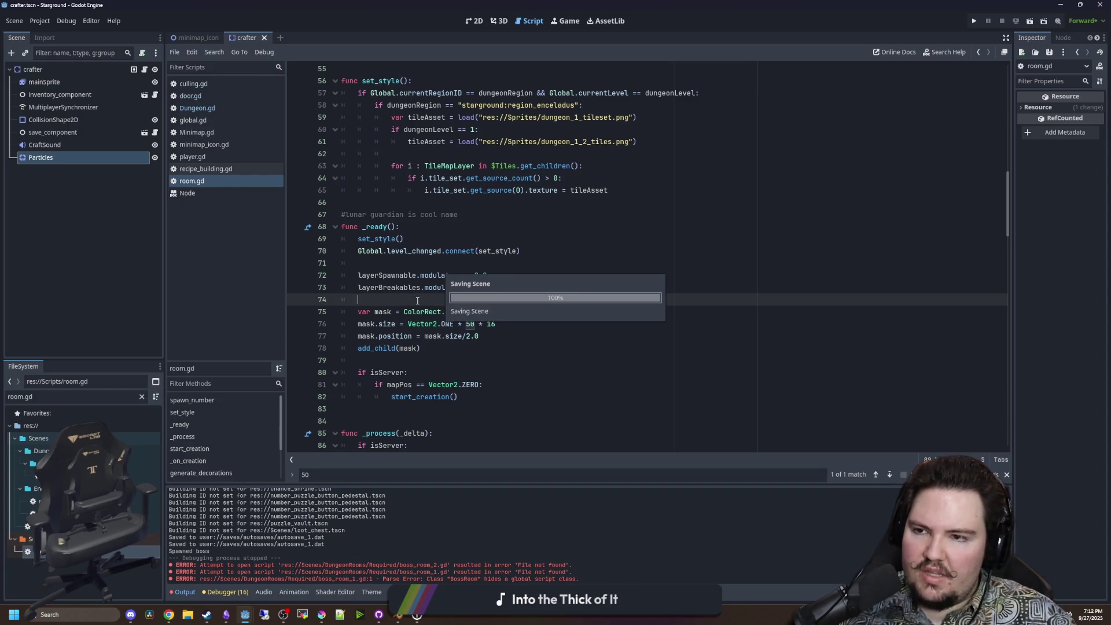
Copy the dark #35354C colour's hex code from Krita's palette.
{"action": "left_click", "coordinate": [321, 614]}
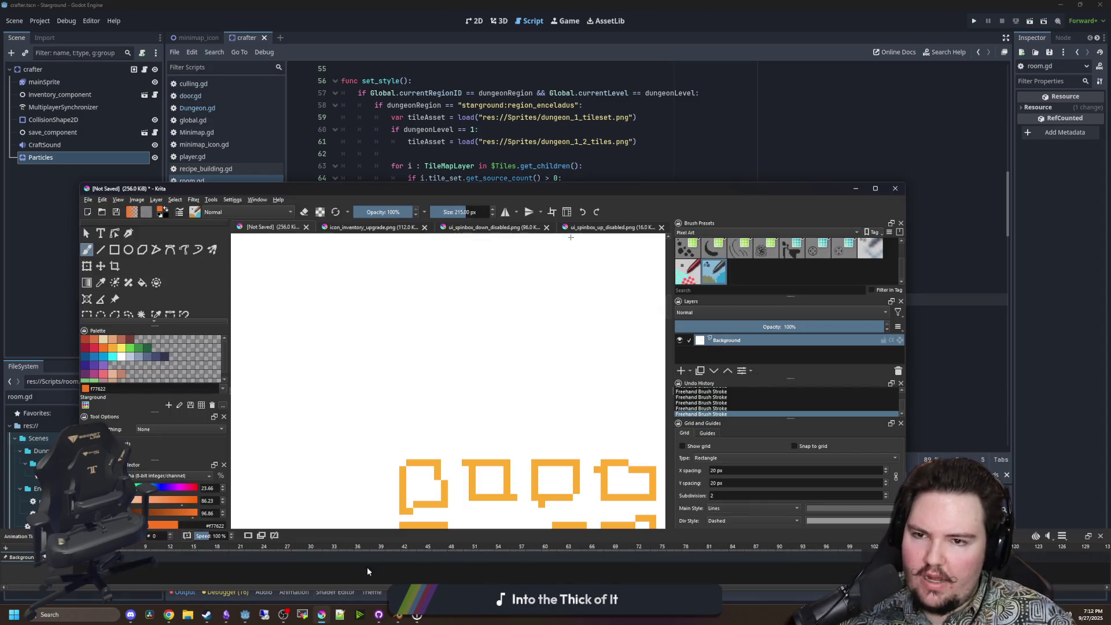
{"action": "left_click", "coordinate": [165, 358]}
{"action": "double_click", "coordinate": [210, 526]}
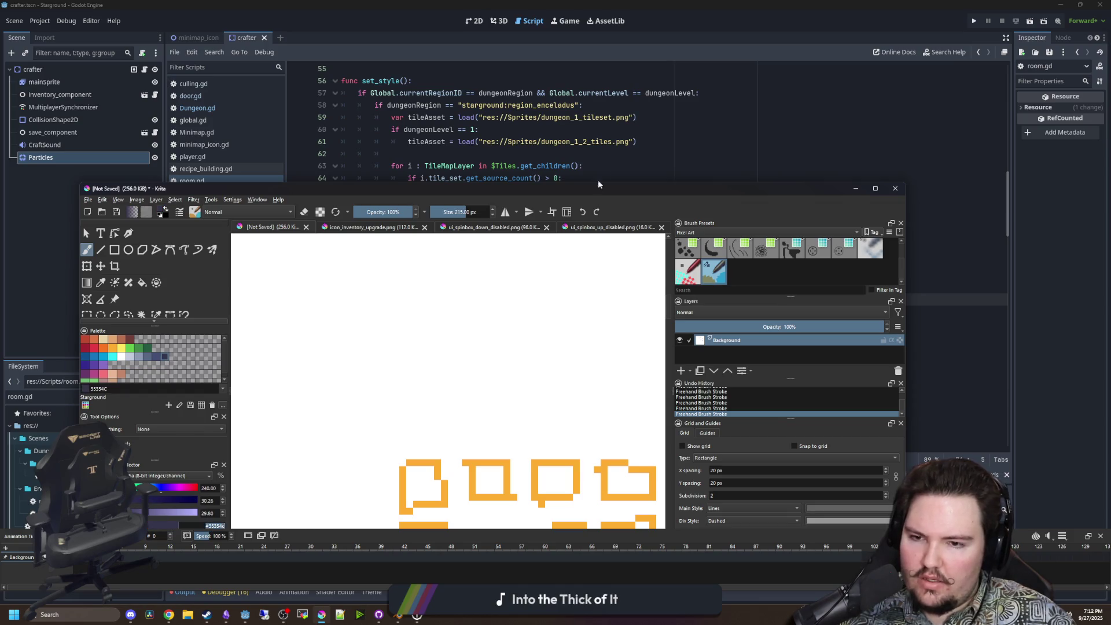
{"action": "key", "text": "alt+Tab"}
{"action": "left_click", "coordinate": [486, 336]}
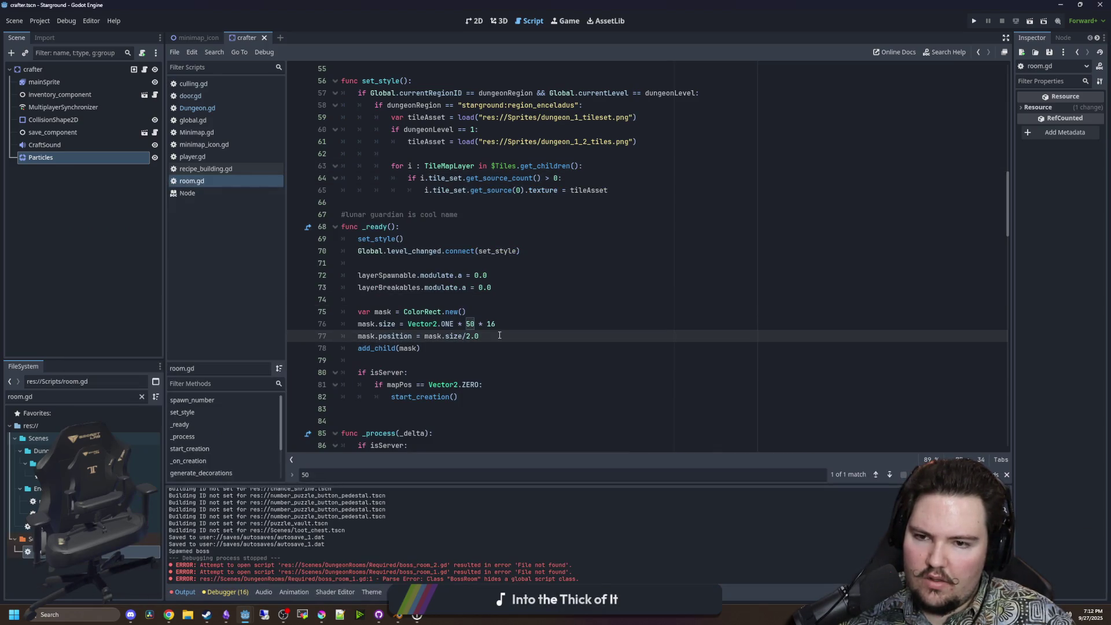
Set mask.color = Color.hex(0x35354c) before add_child(mask).
{"action": "key", "text": "Return"}
{"action": "type", "text": "mask.col"}
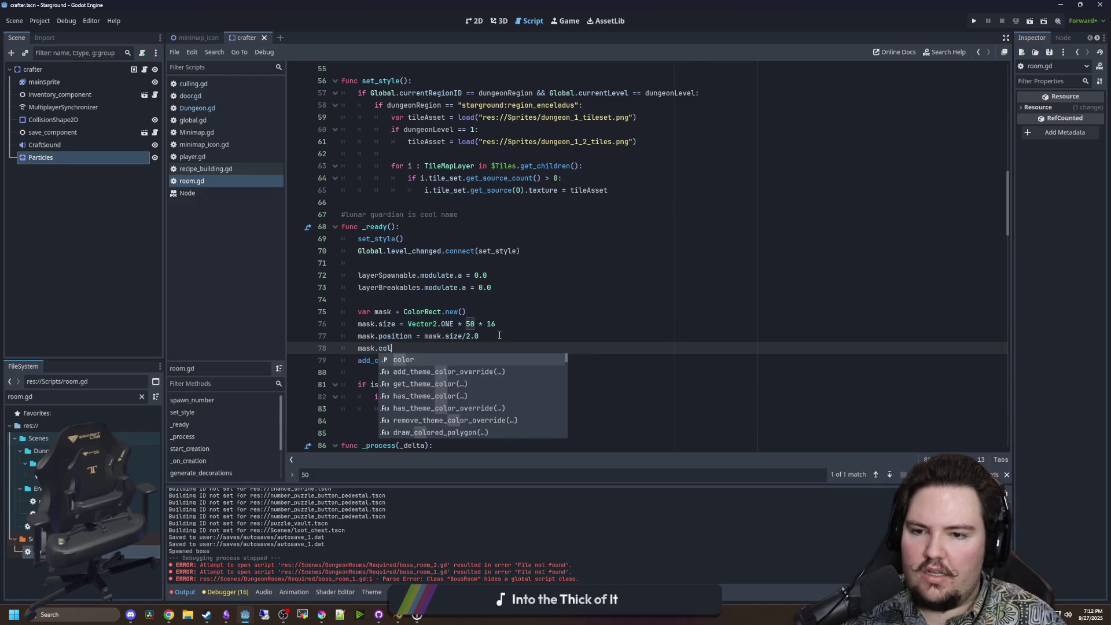
{"action": "type", "text": "or = #35354c"}
{"action": "key", "text": "ctrl+v"}
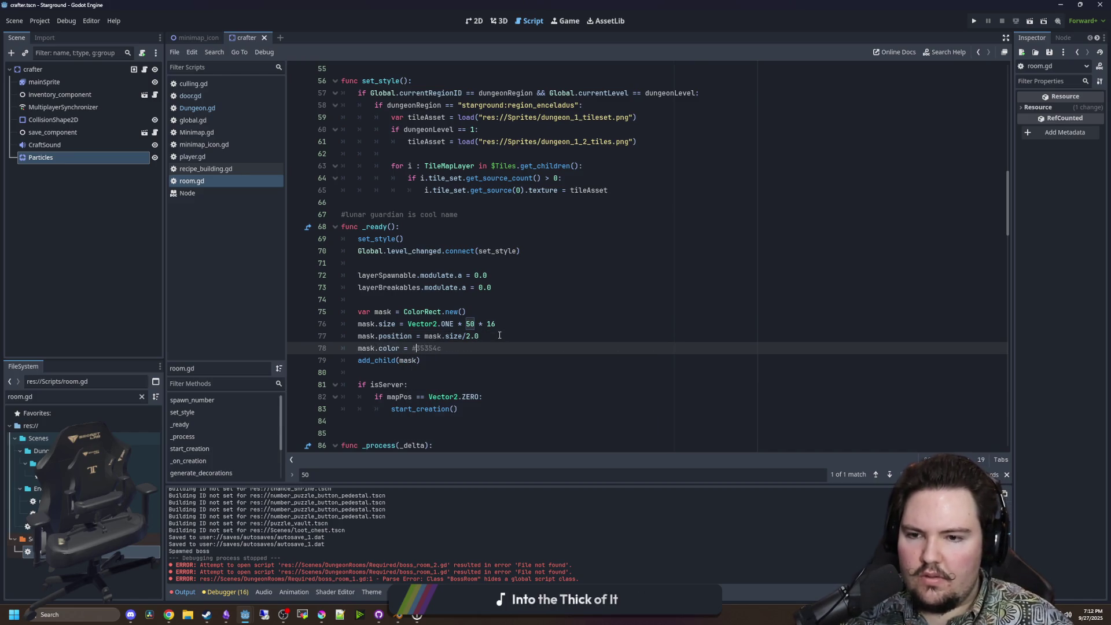
{"action": "type", "text": "Color.hex("}
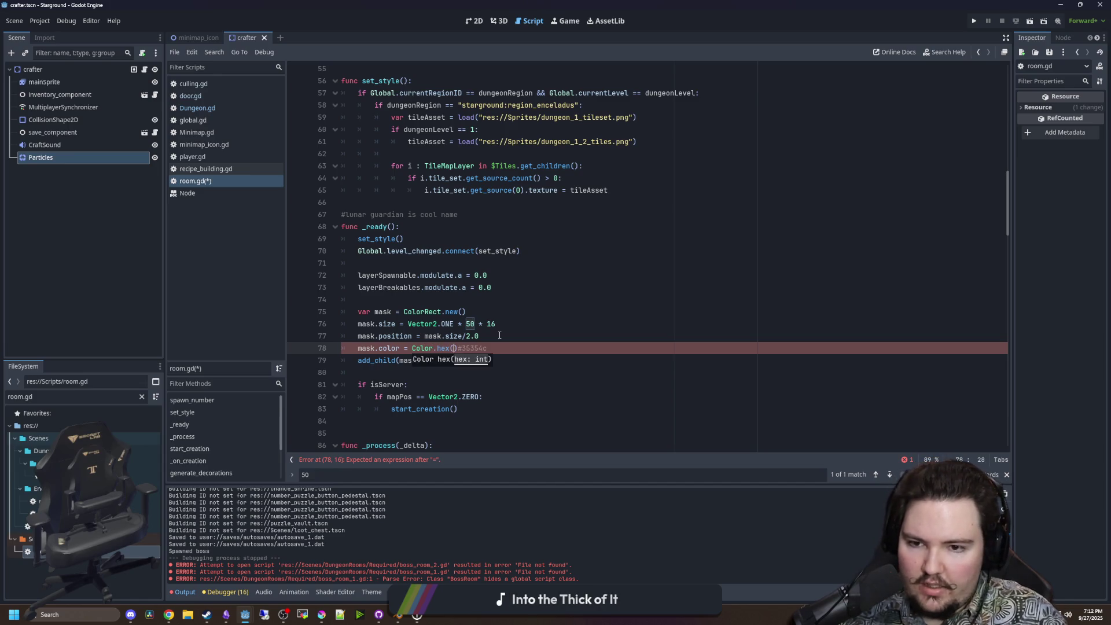
{"action": "key", "text": "Delete"}
{"action": "key", "text": "Right"}
{"action": "key", "text": "Right"}
{"action": "key", "text": "Right"}
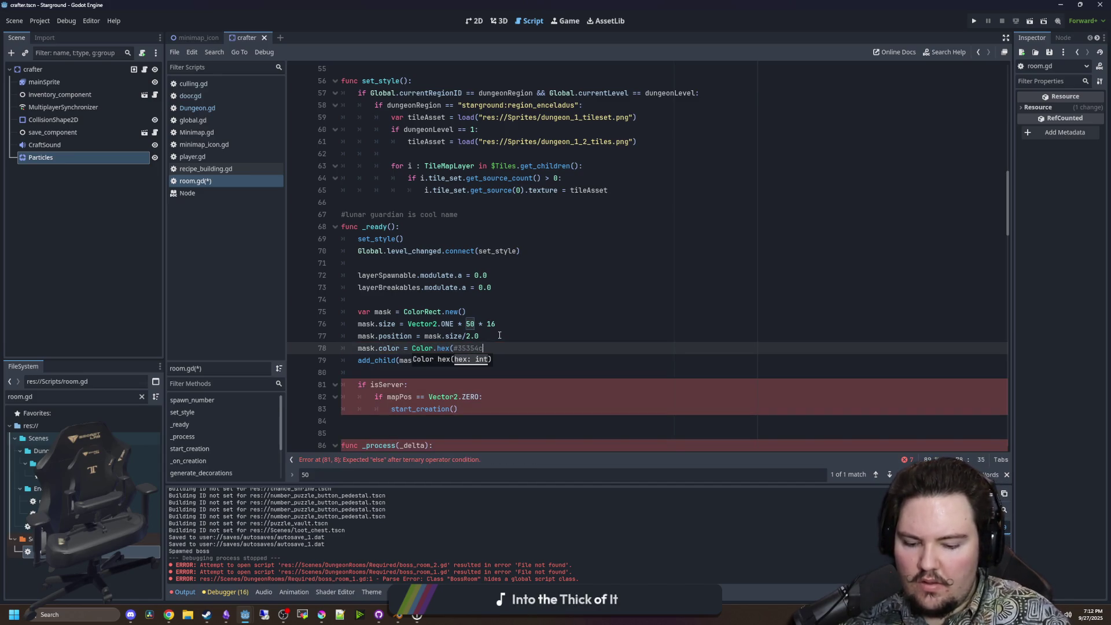
{"action": "type", "text": ")"}
{"action": "left_click", "coordinate": [459, 348]}
{"action": "key", "text": "BackSpace"}
{"action": "type", "text": "0x"}
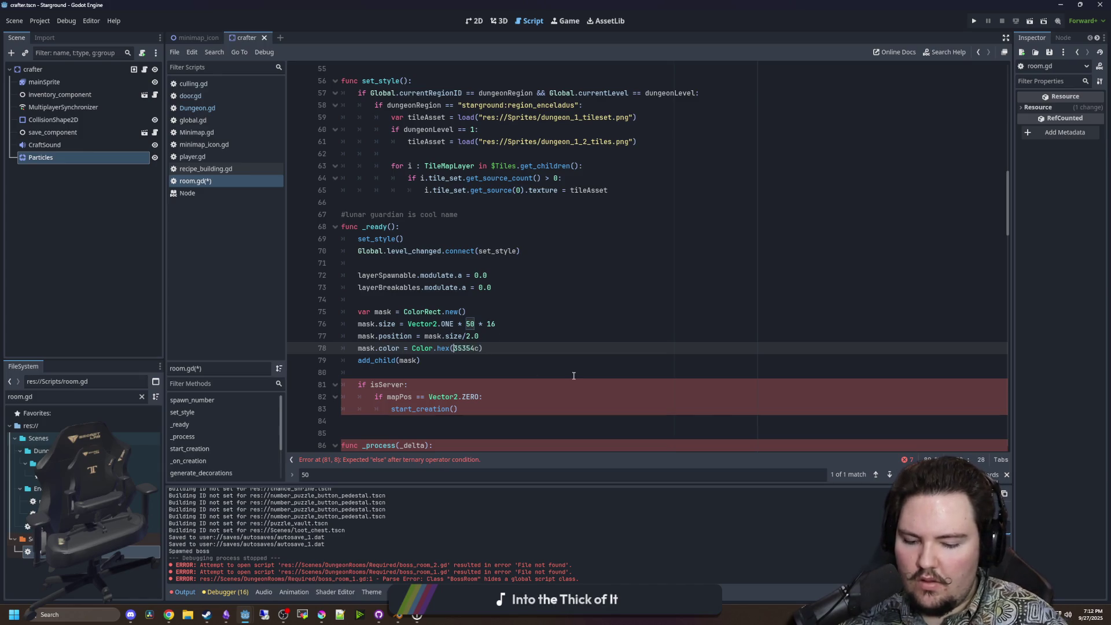
Save room.gd and the scene with the corrected colour.
{"action": "left_click", "coordinate": [513, 312]}
{"action": "left_click", "coordinate": [439, 360]}
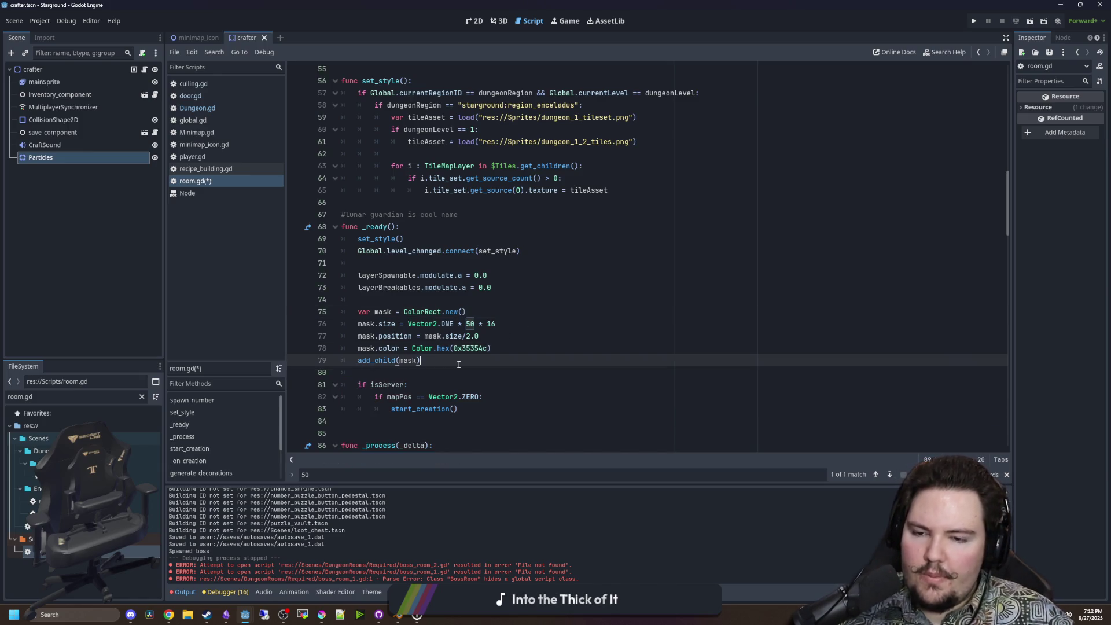
{"action": "scroll", "coordinate": [416, 347], "scroll_direction": "down", "scroll_amount": 1}
{"action": "left_click", "coordinate": [403, 335]}
{"action": "left_click", "coordinate": [445, 320]}
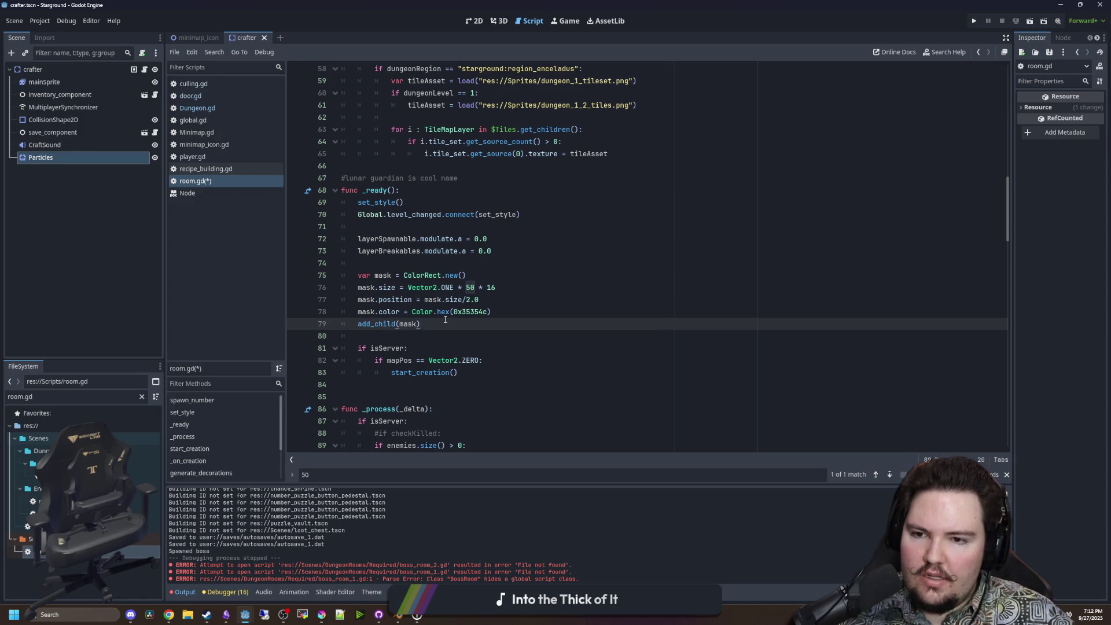
{"action": "left_click", "coordinate": [523, 312]}
{"action": "left_click", "coordinate": [429, 322]}
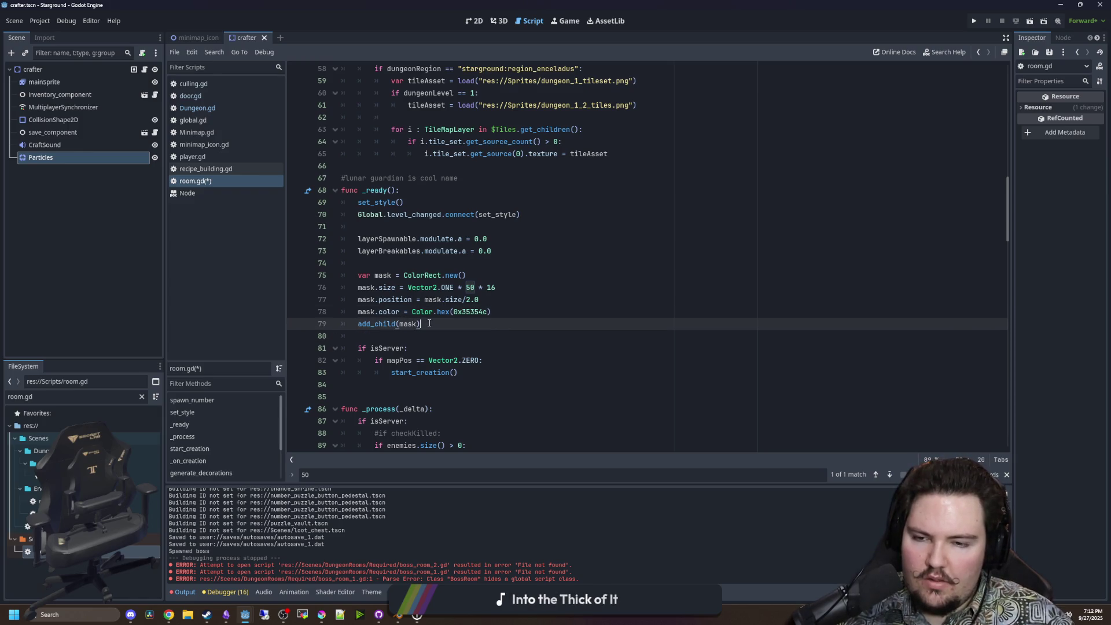
{"action": "key", "text": "ctrl+s"}
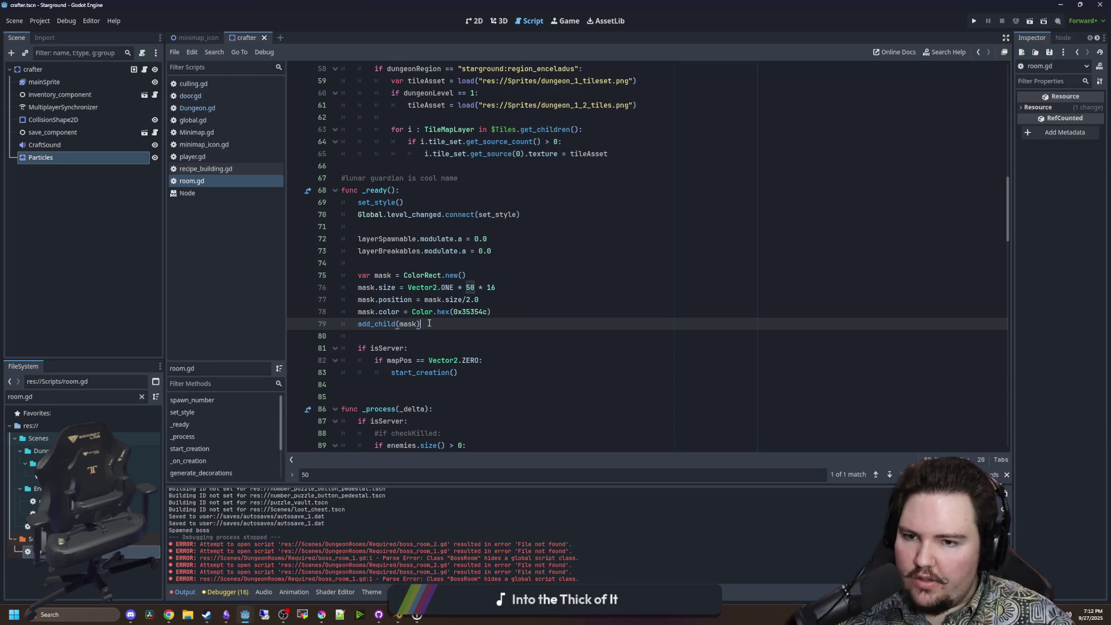
{"action": "key", "text": "ctrl+s"}
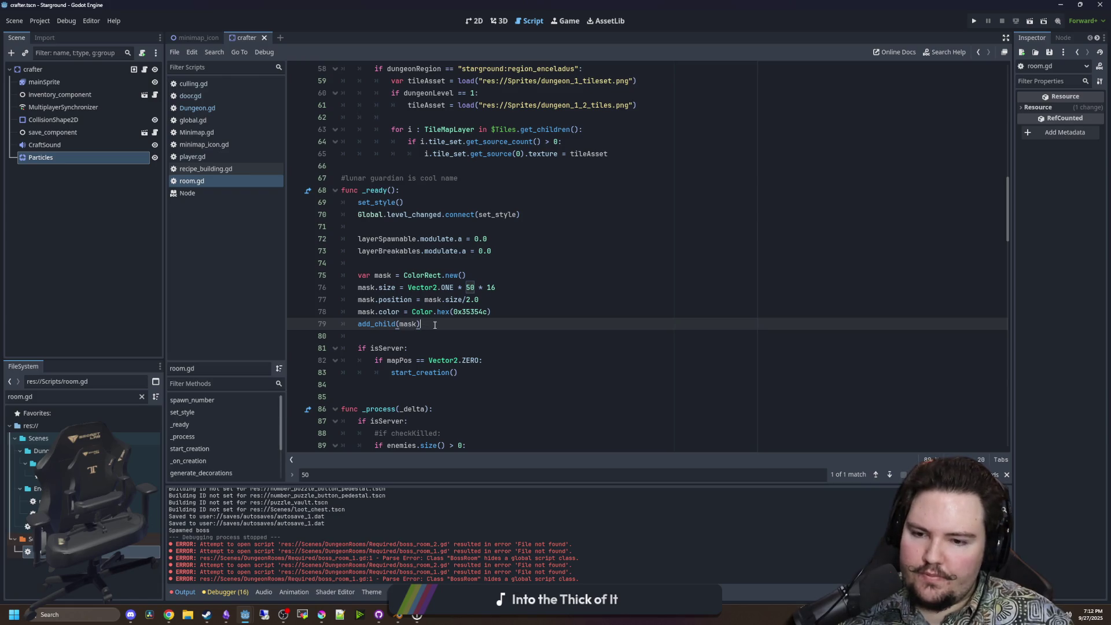
{"action": "scroll", "coordinate": [435, 325], "scroll_direction": "down", "scroll_amount": 3}
{"action": "left_click", "coordinate": [369, 230]}
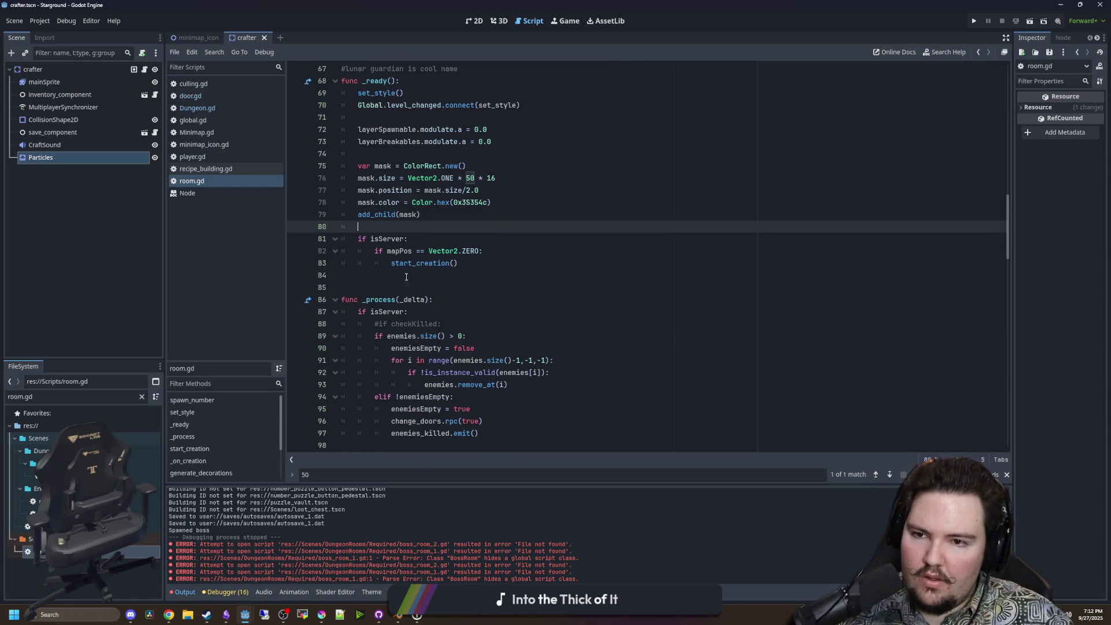
{"action": "scroll", "coordinate": [417, 289], "scroll_direction": "up", "scroll_amount": 2}
{"action": "key", "text": "ctrl+s"}
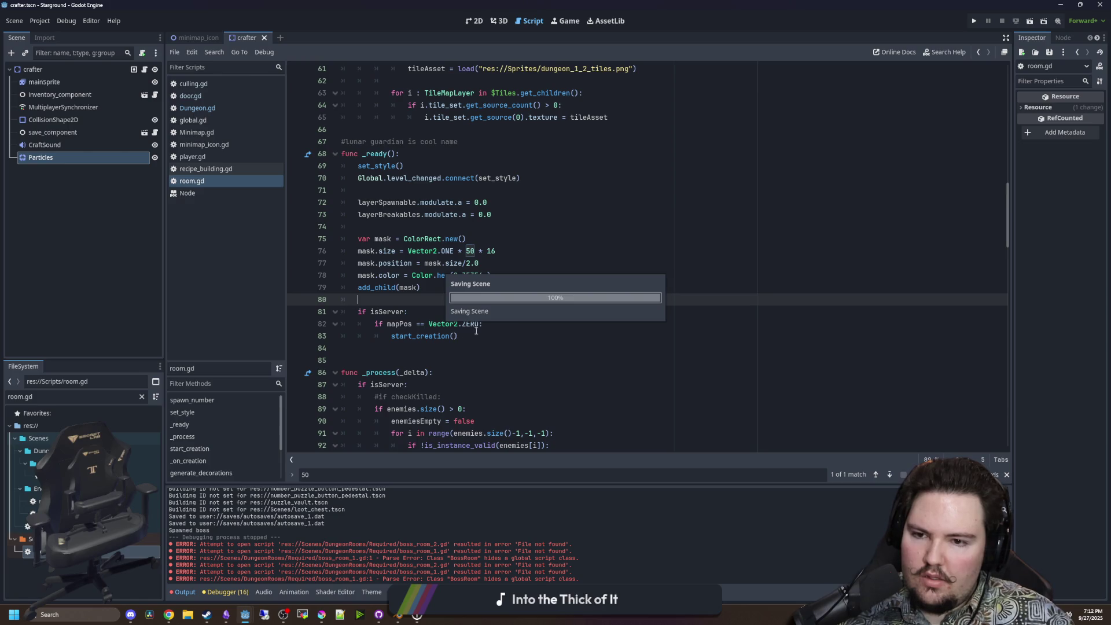
Insert blank lines after start_creation() ahead of _process.
{"action": "left_click", "coordinate": [471, 335]}
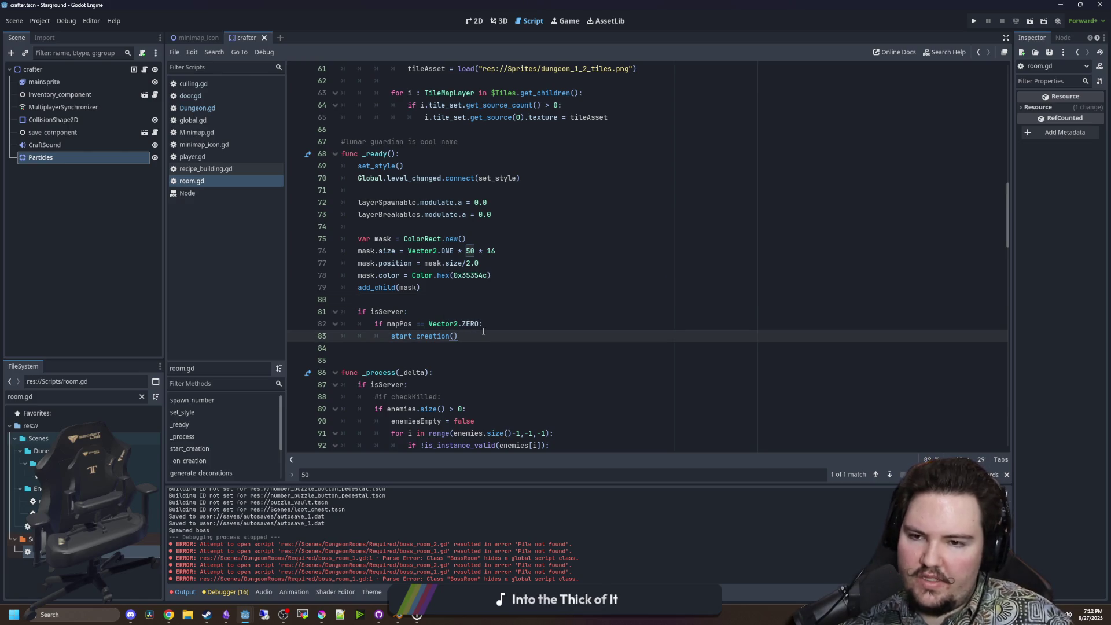
{"action": "key", "text": "Return"}
{"action": "scroll", "coordinate": [463, 327], "scroll_direction": "down", "scroll_amount": 1}
{"action": "left_click", "coordinate": [394, 319]}
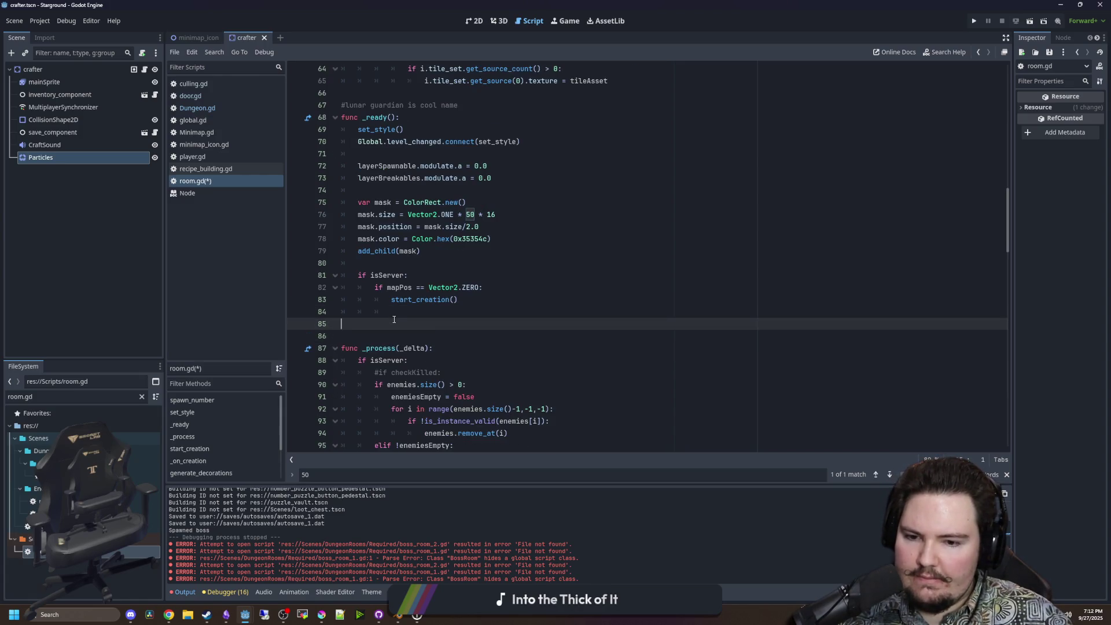
{"action": "left_click", "coordinate": [403, 313]}
{"action": "scroll", "coordinate": [411, 339], "scroll_direction": "up", "scroll_amount": 1}
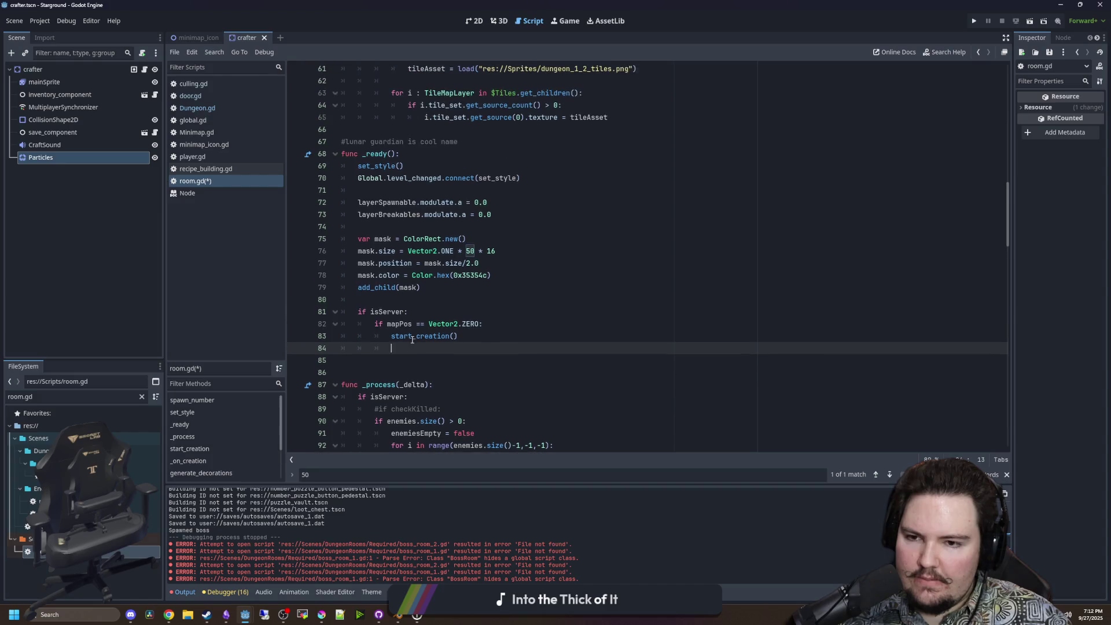
{"action": "key", "text": "Down"}
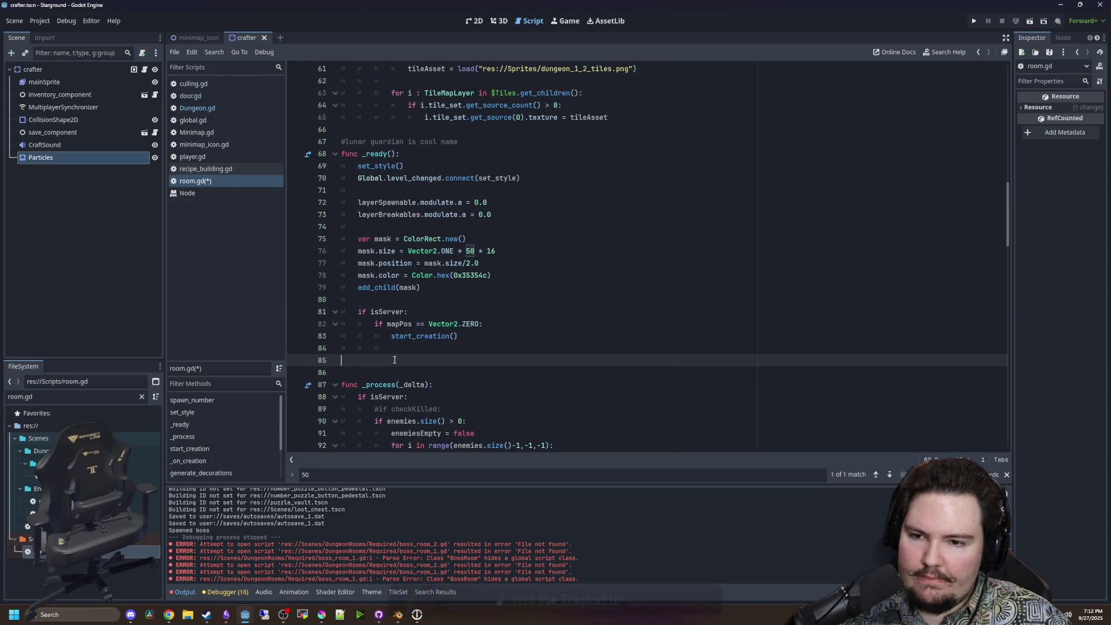
{"action": "key", "text": "Return"}
{"action": "key", "text": "Return"}
{"action": "key", "text": "Up"}
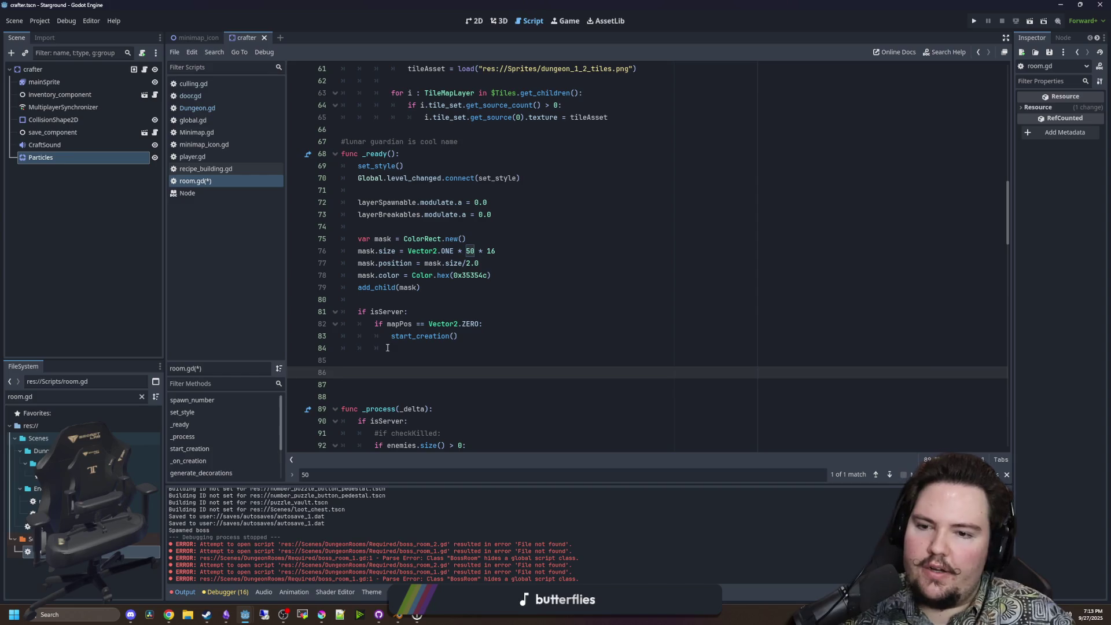
Add a new func change_mask(): declaration on line 85.
{"action": "key", "text": "Up"}
{"action": "key", "text": "Up"}
{"action": "key", "text": "BackSpace"}
{"action": "left_click", "coordinate": [381, 365]}
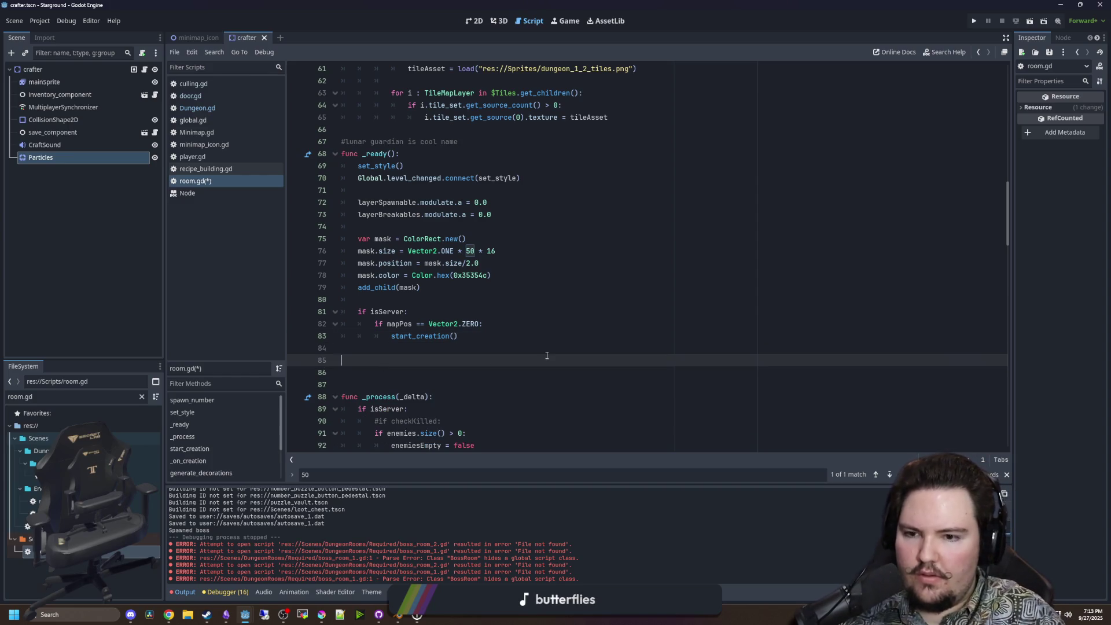
{"action": "key", "text": "Return"}
{"action": "type", "text": "func "}
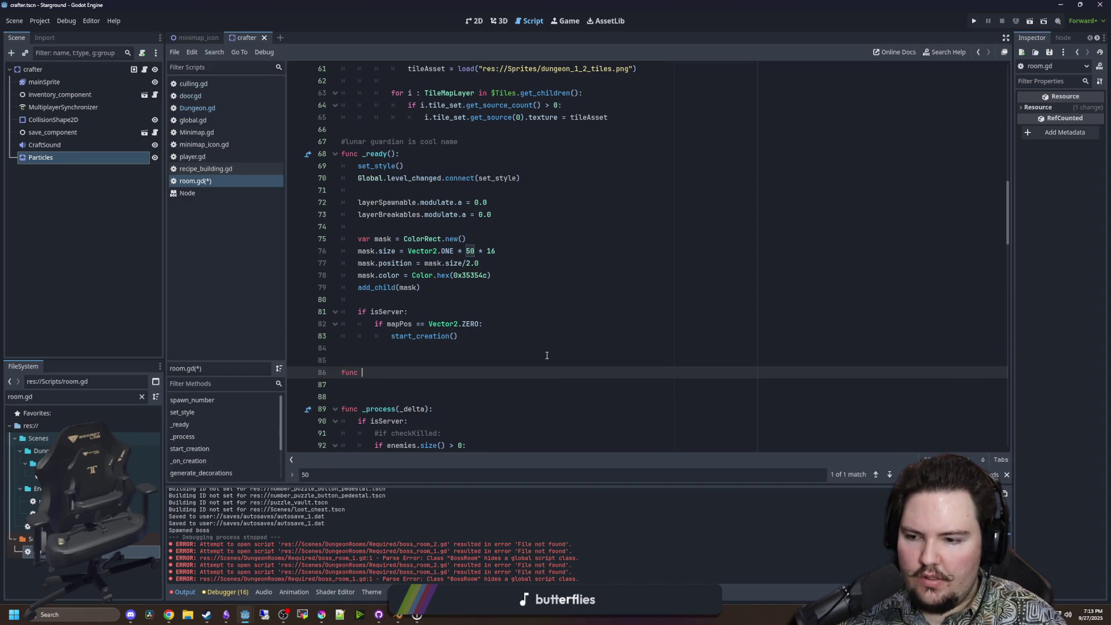
{"action": "type", "text": "change_mask():"}
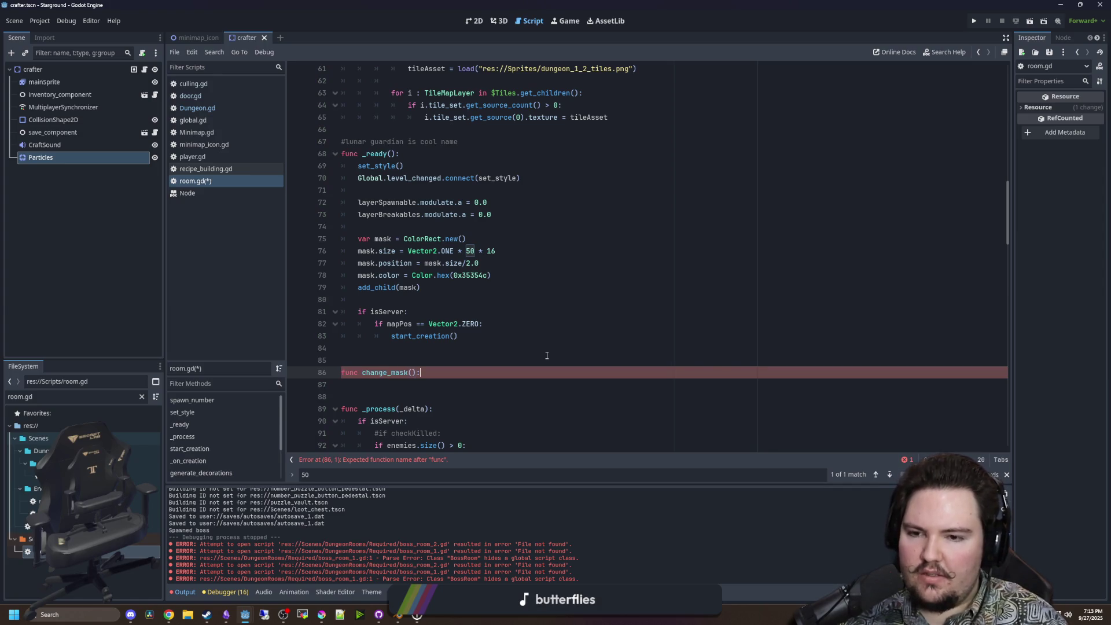
{"action": "key", "text": "Return"}
{"action": "scroll", "coordinate": [388, 336], "scroll_direction": "up", "scroll_amount": 5}
{"action": "scroll", "coordinate": [387, 337], "scroll_direction": "down", "scroll_amount": 9}
Declare a maskTween variable of type Tween above change_mask.
{"action": "left_click", "coordinate": [390, 292]}
{"action": "key", "text": "Return"}
{"action": "key", "text": "Return"}
{"action": "left_click", "coordinate": [390, 293]}
{"action": "key", "text": "Return"}
{"action": "type", "text": "var maskT"}
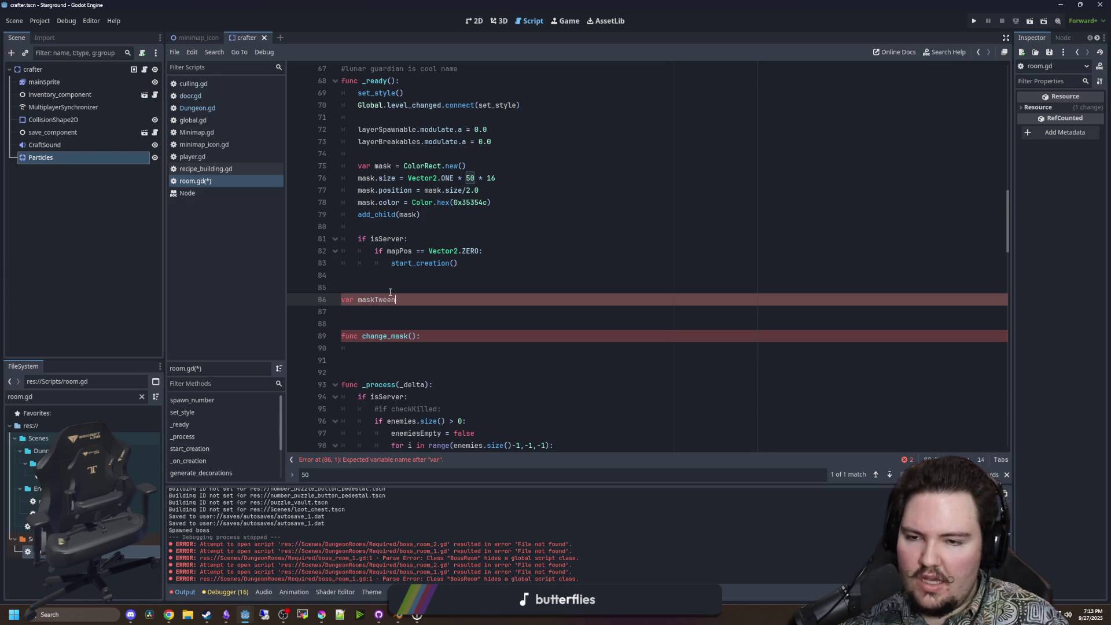
{"action": "type", "text": "ween"}
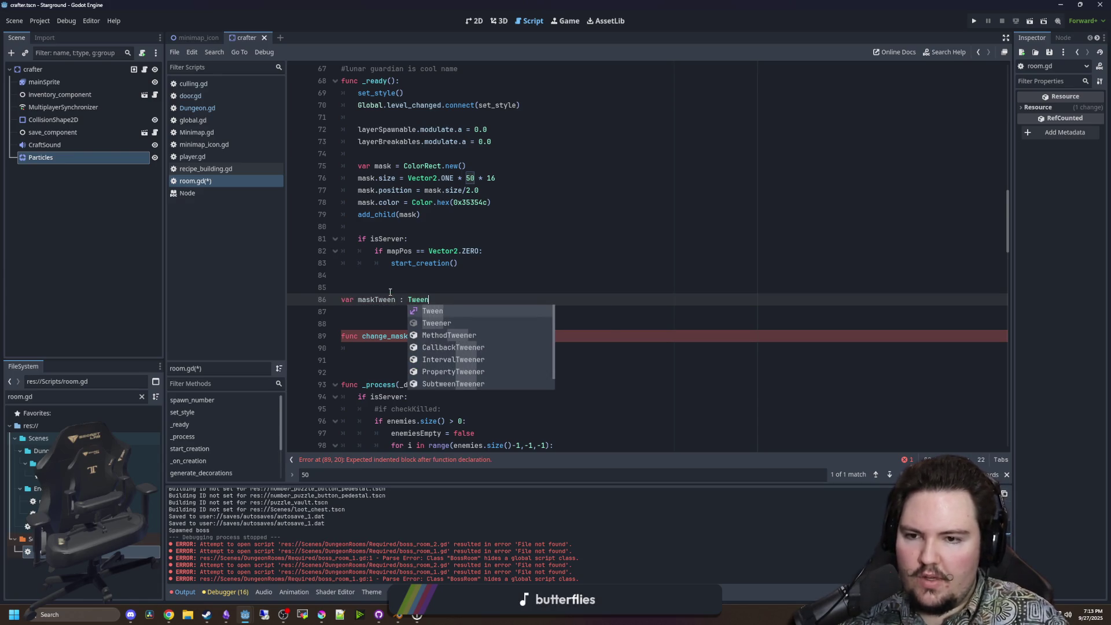
{"action": "left_click", "coordinate": [390, 292]}
In change_mask, kill any running maskTween and assign it a fresh create_tween().
{"action": "left_click", "coordinate": [419, 346]}
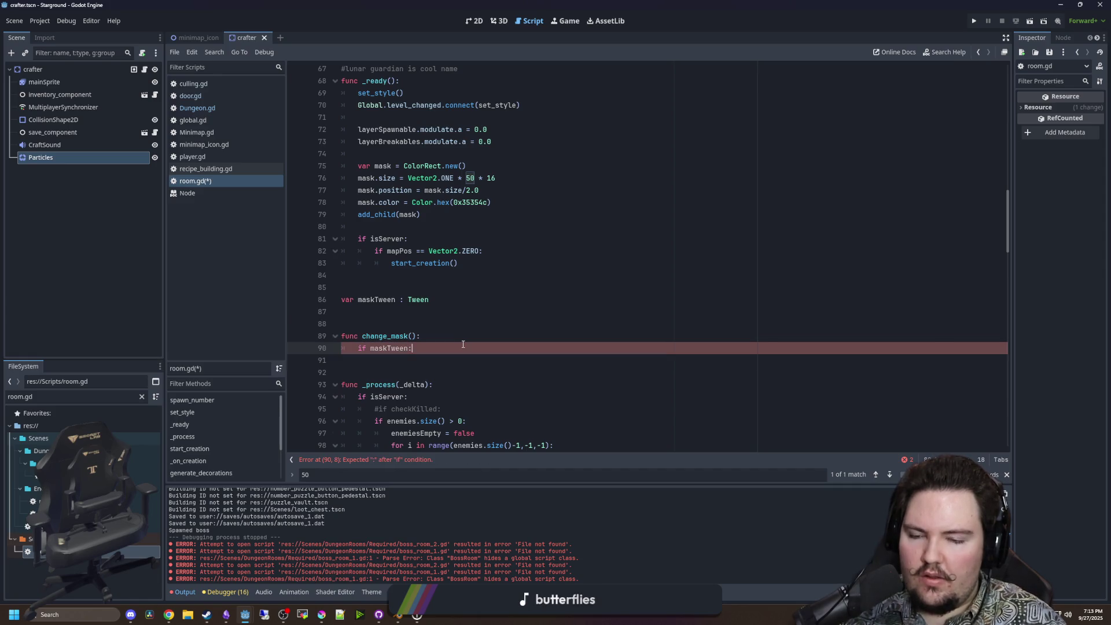
{"action": "key", "text": "Return"}
{"action": "type", "text": "if maskTween.i"}
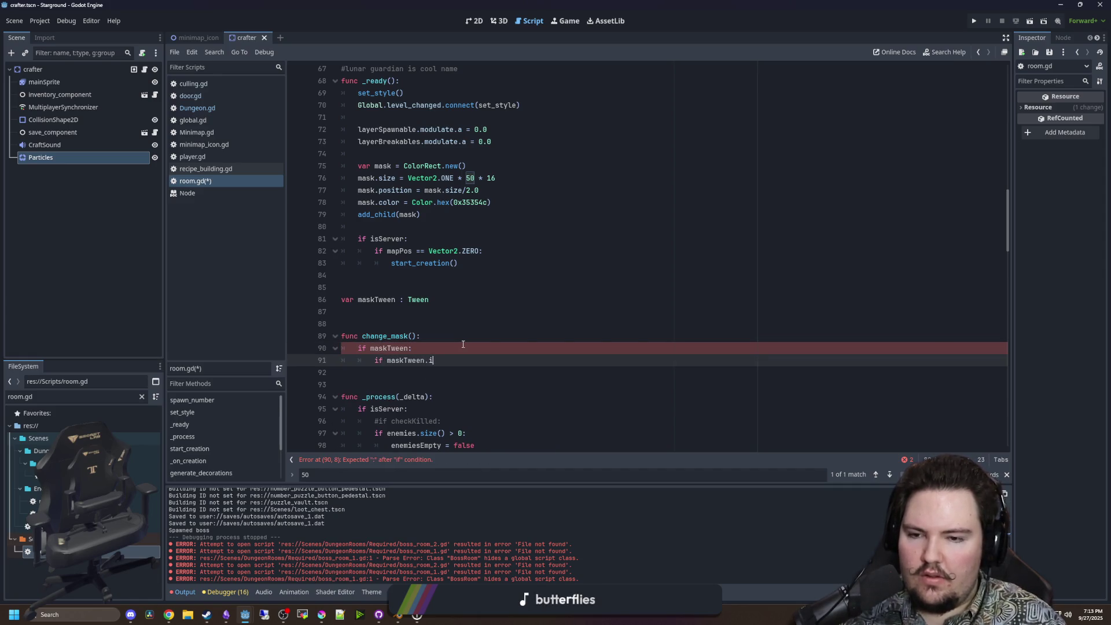
{"action": "key", "text": "BackSpace"}
{"action": "key", "text": "BackSpace"}
{"action": "key", "text": "BackSpace"}
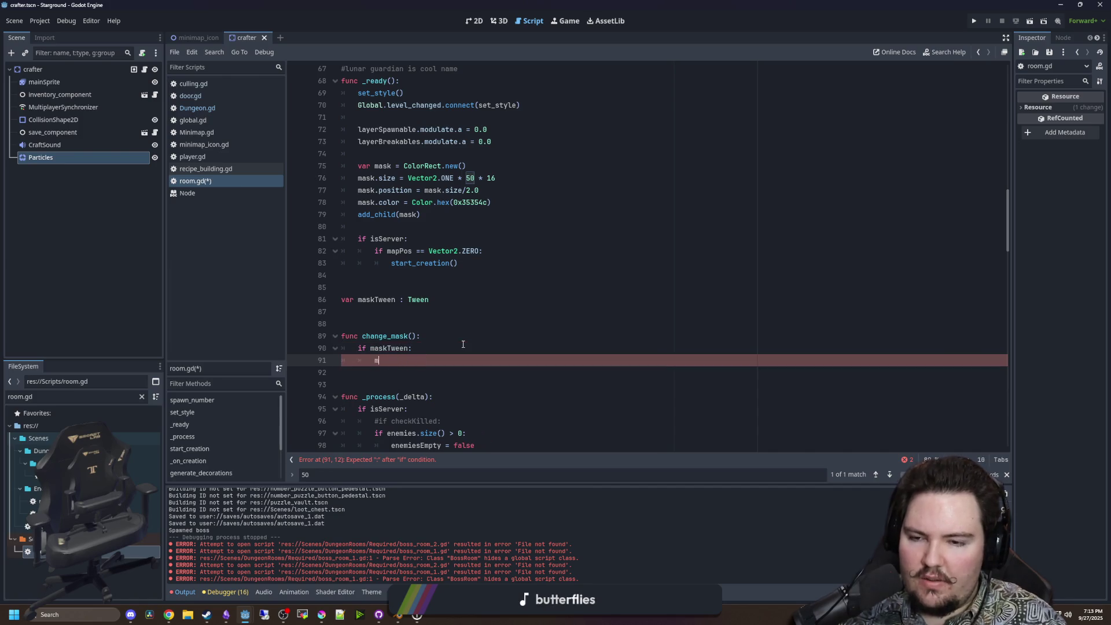
{"action": "type", "text": "kill()"}
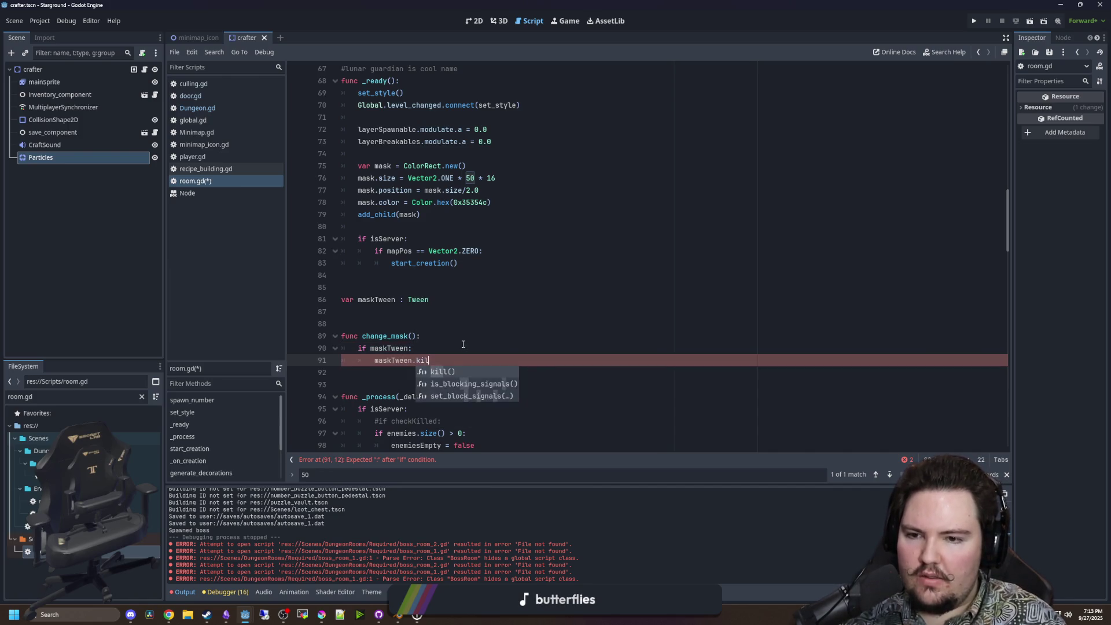
{"action": "key", "text": "Return"}
{"action": "key", "text": "Return"}
{"action": "type", "text": "maskTween = Tw"}
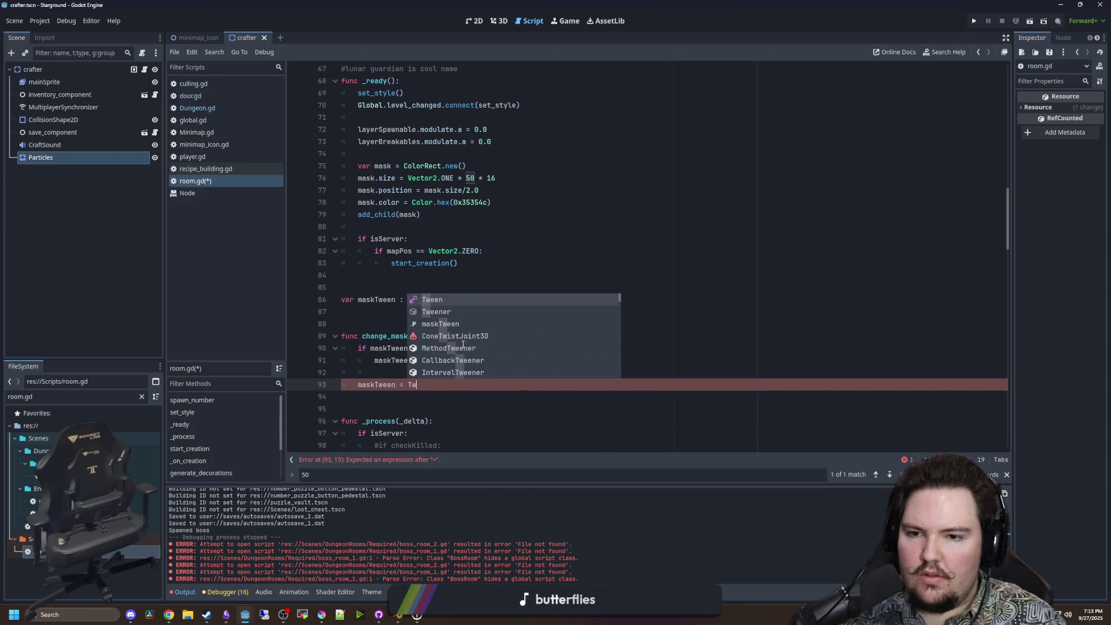
{"action": "type", "text": "create_tween("}
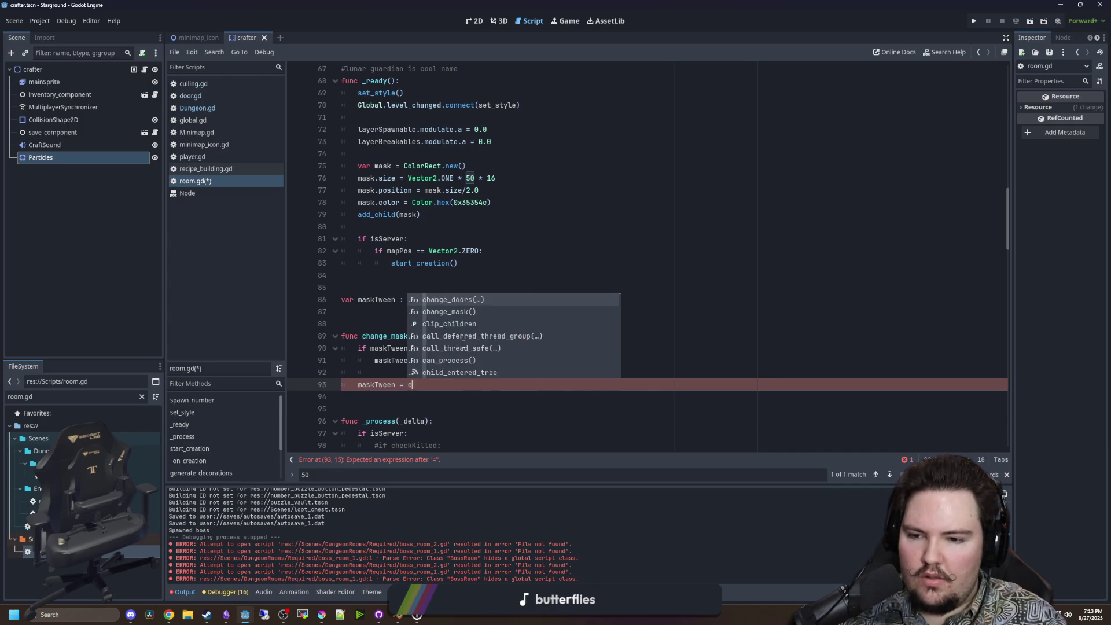
{"action": "key", "text": "Return"}
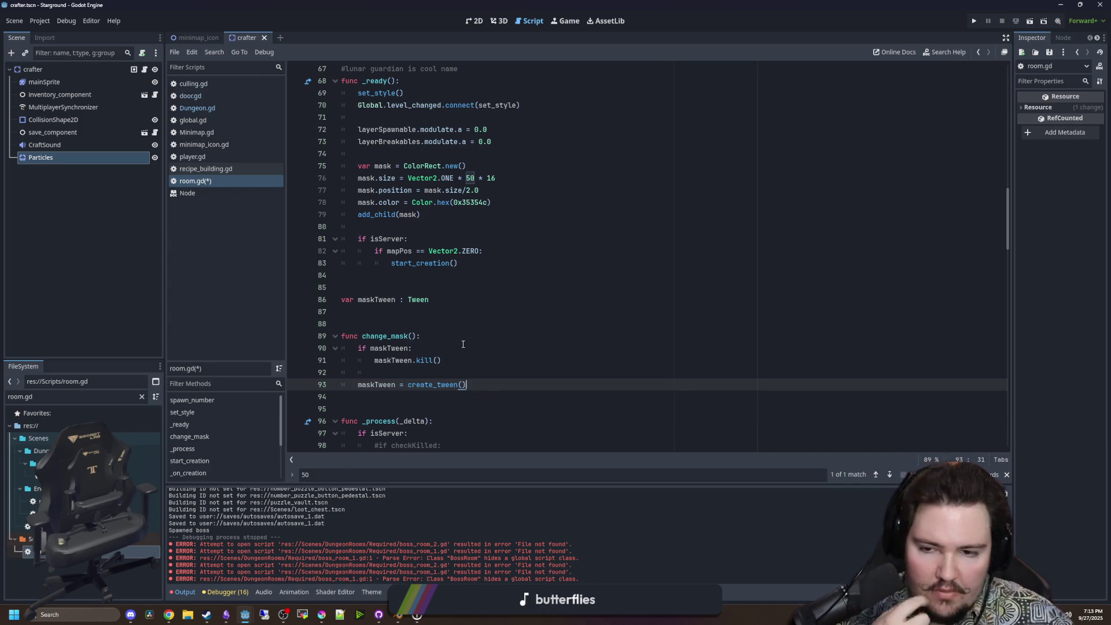
{"action": "key", "text": "Return"}
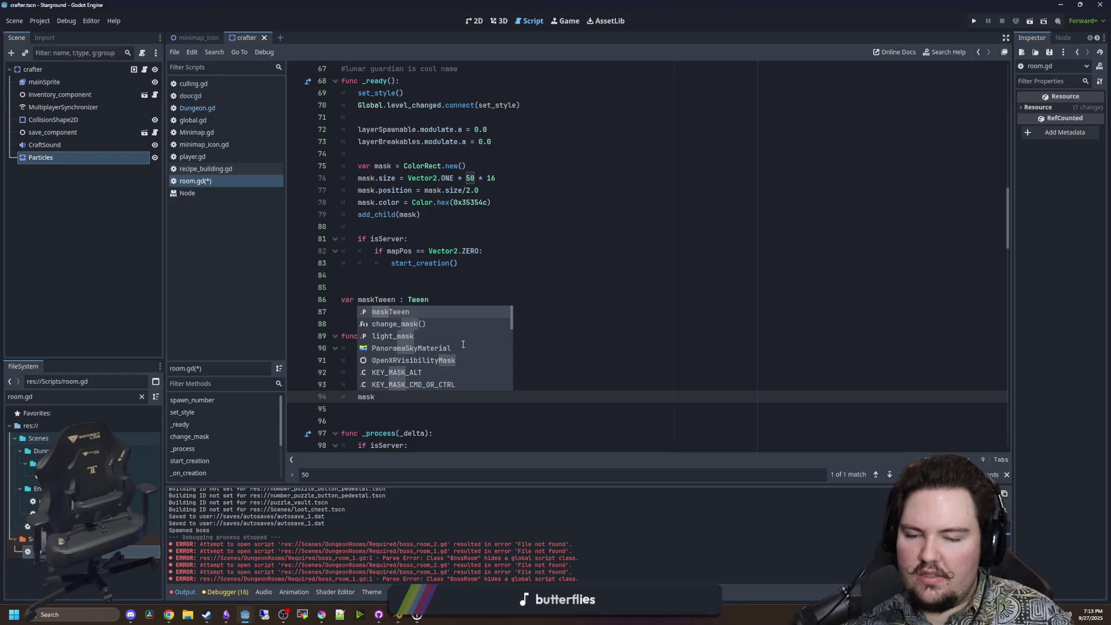
{"action": "left_click", "coordinate": [521, 312]}
Give change_mask a status parameter and add if !status and else branches.
{"action": "left_click", "coordinate": [412, 335]}
{"action": "type", "text": "status"}
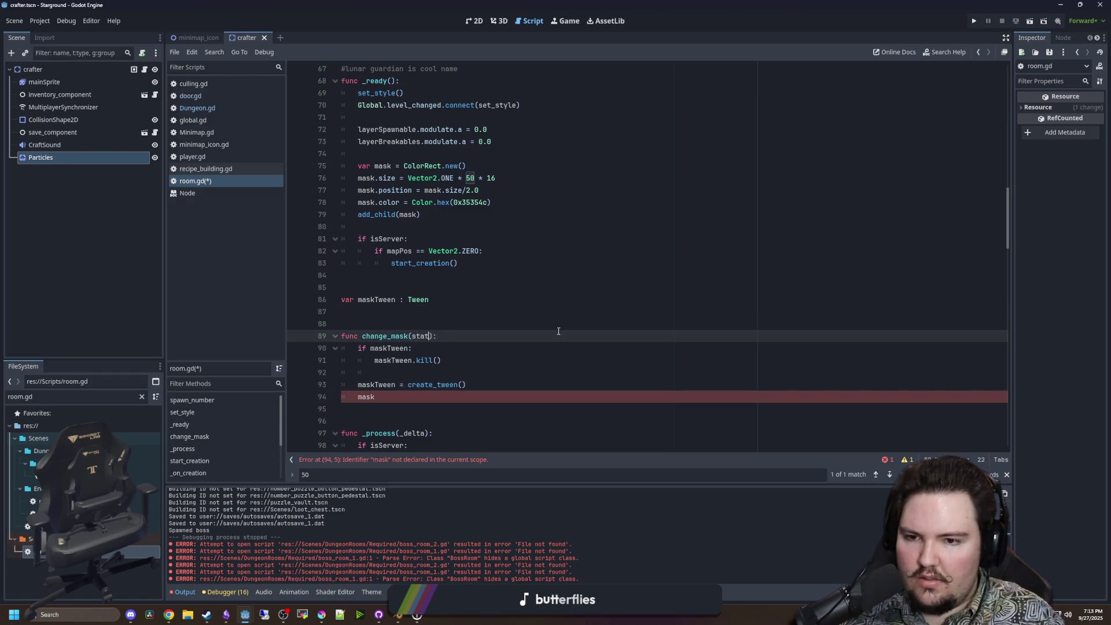
{"action": "left_click", "coordinate": [469, 396]}
{"action": "scroll", "coordinate": [492, 387], "scroll_direction": "down", "scroll_amount": 1}
{"action": "left_click", "coordinate": [511, 346]}
{"action": "key", "text": "Return"}
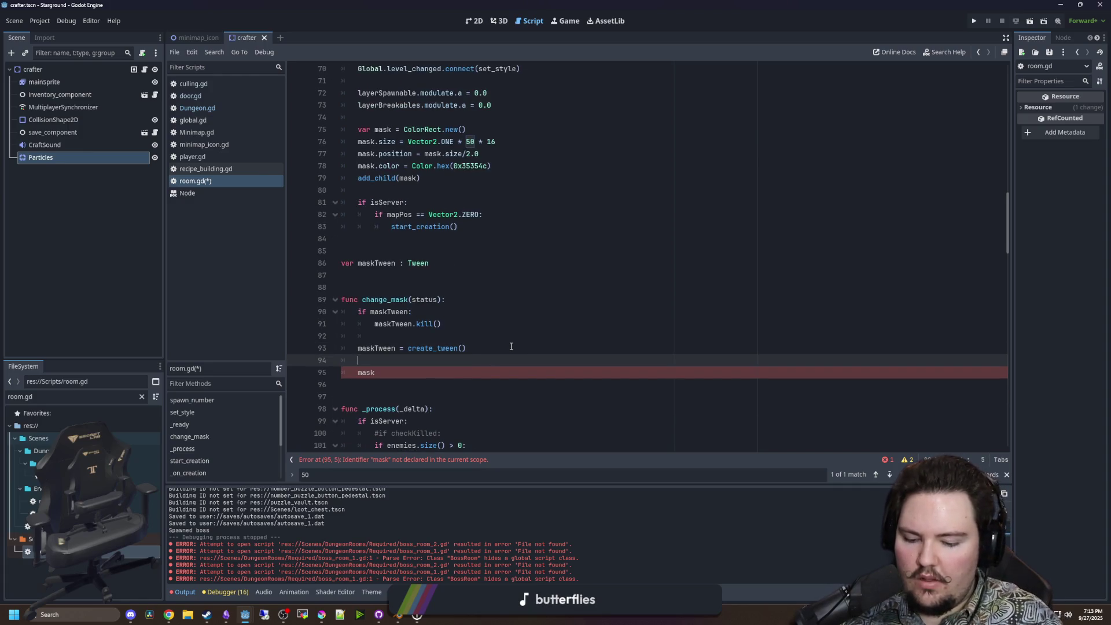
{"action": "type", "text": "if!status:"}
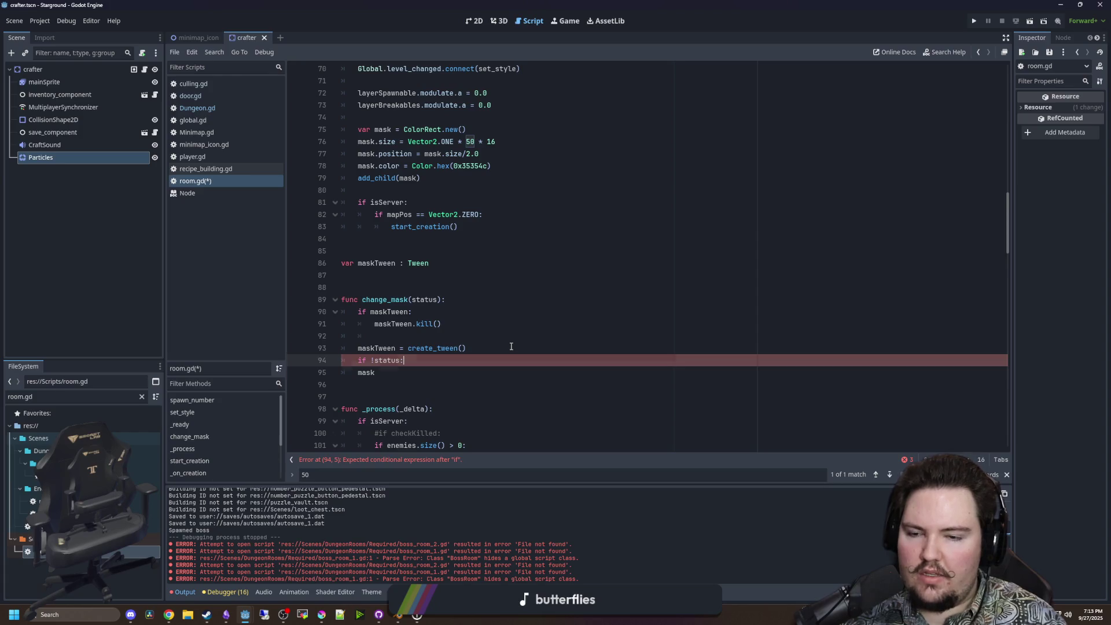
{"action": "key", "text": "Return"}
{"action": "key", "text": "Return"}
{"action": "key", "text": "BackSpace"}
{"action": "type", "text": "else:"}
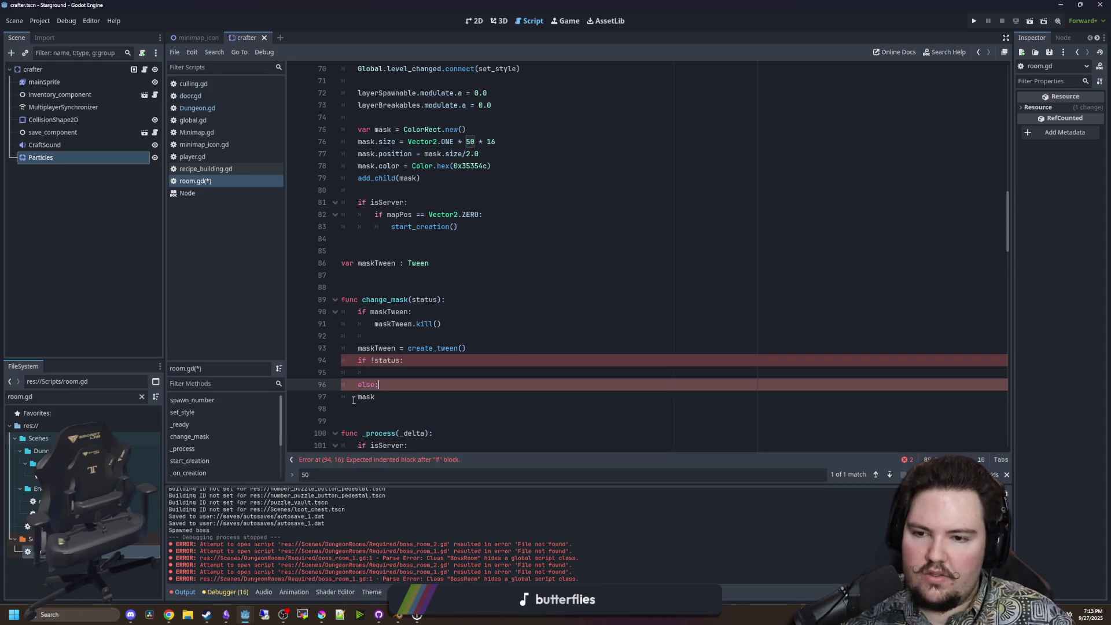
Under if !status, begin a maskTween.tween_property call via autocomplete.
{"action": "key", "text": "Down"}
{"action": "key", "text": "Home"}
{"action": "key", "text": "Tab"}
{"action": "key", "text": "shift+End"}
{"action": "key", "text": "ctrl+c"}
{"action": "left_click", "coordinate": [382, 372]}
{"action": "key", "text": "ctrl+v"}
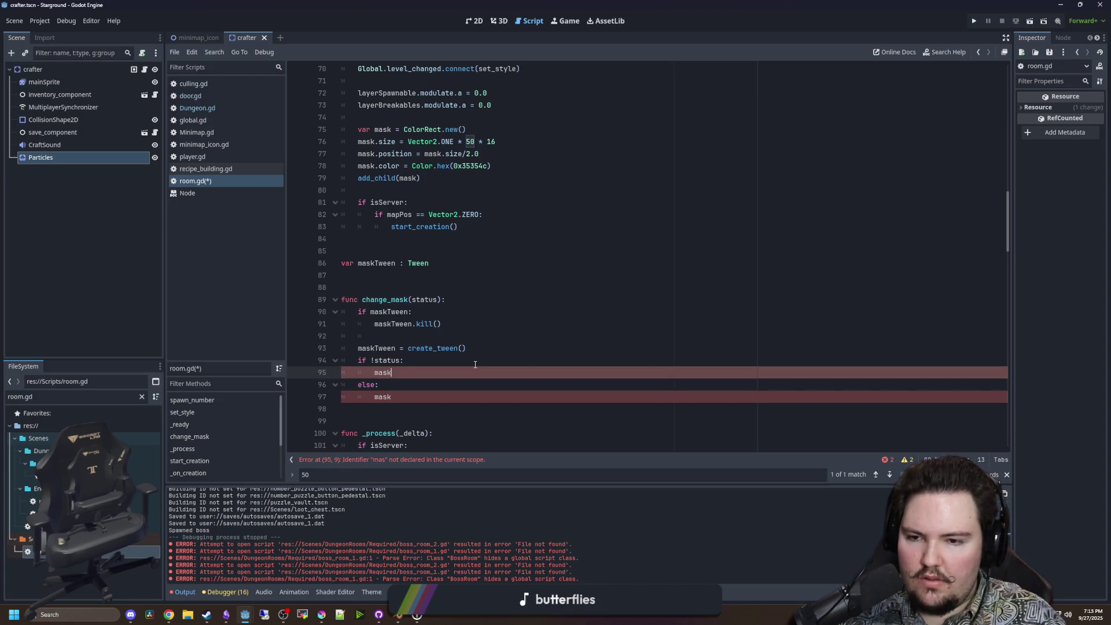
{"action": "type", "text": "Tween.tween_p"}
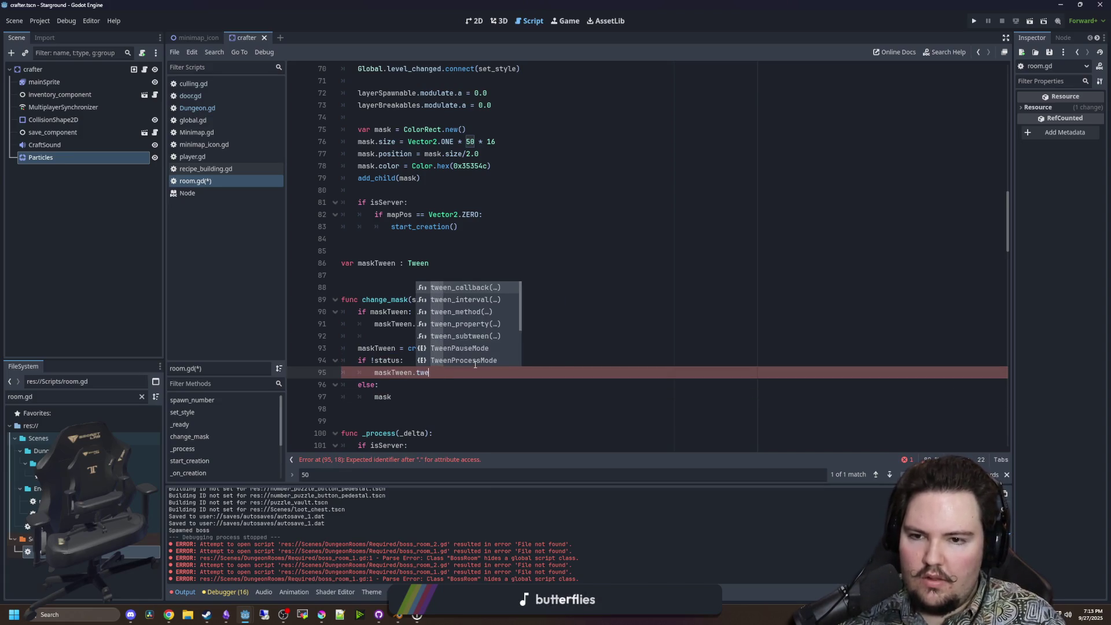
{"action": "key", "text": "Return"}
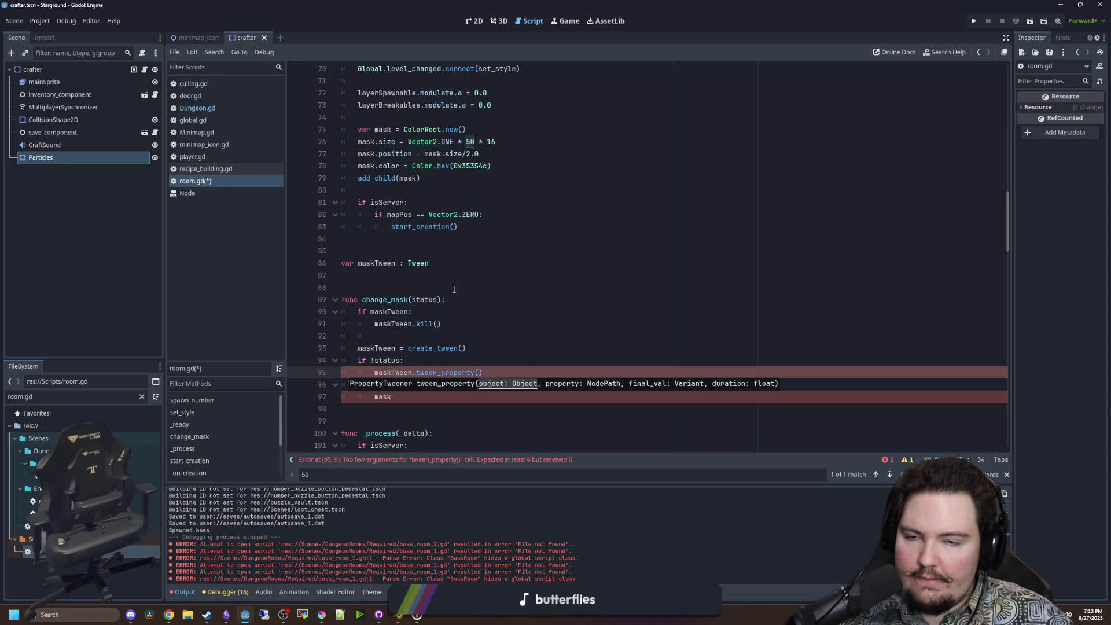
{"action": "scroll", "coordinate": [453, 289], "scroll_direction": "up", "scroll_amount": 5}
{"action": "left_click", "coordinate": [374, 311]}
Replace the local mask variable with a script-level 'var mask : ColorRect' declaration.
{"action": "key", "text": "BackSpace"}
{"action": "key", "text": "BackSpace"}
{"action": "key", "text": "BackSpace"}
{"action": "left_click", "coordinate": [381, 192]}
{"action": "left_click", "coordinate": [379, 201]}
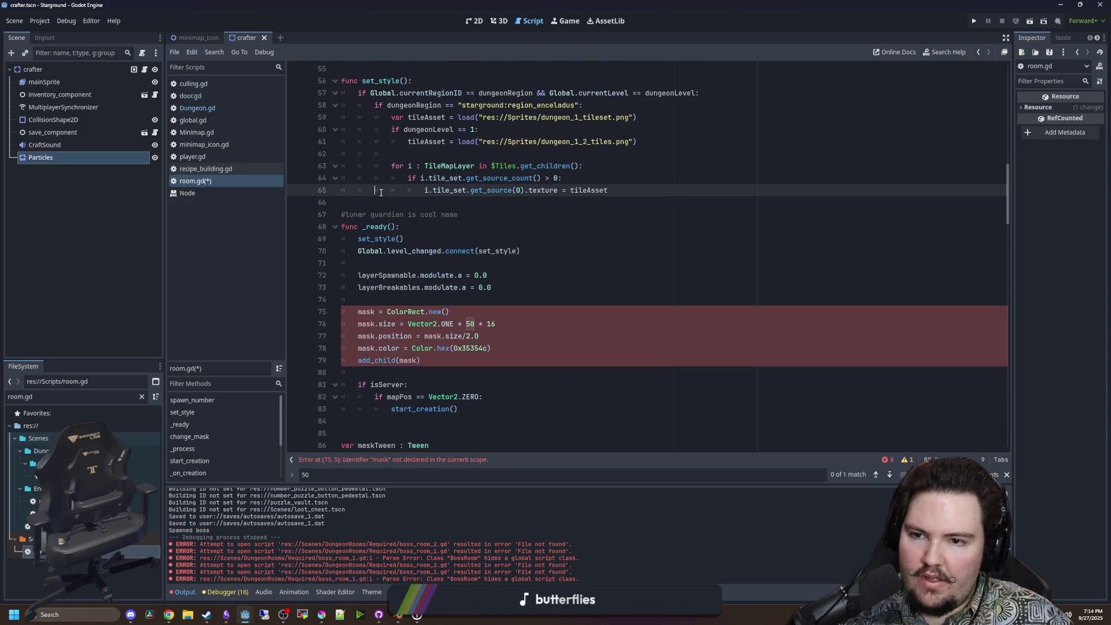
{"action": "key", "text": "Return"}
{"action": "key", "text": "Return"}
{"action": "type", "text": "var mask"}
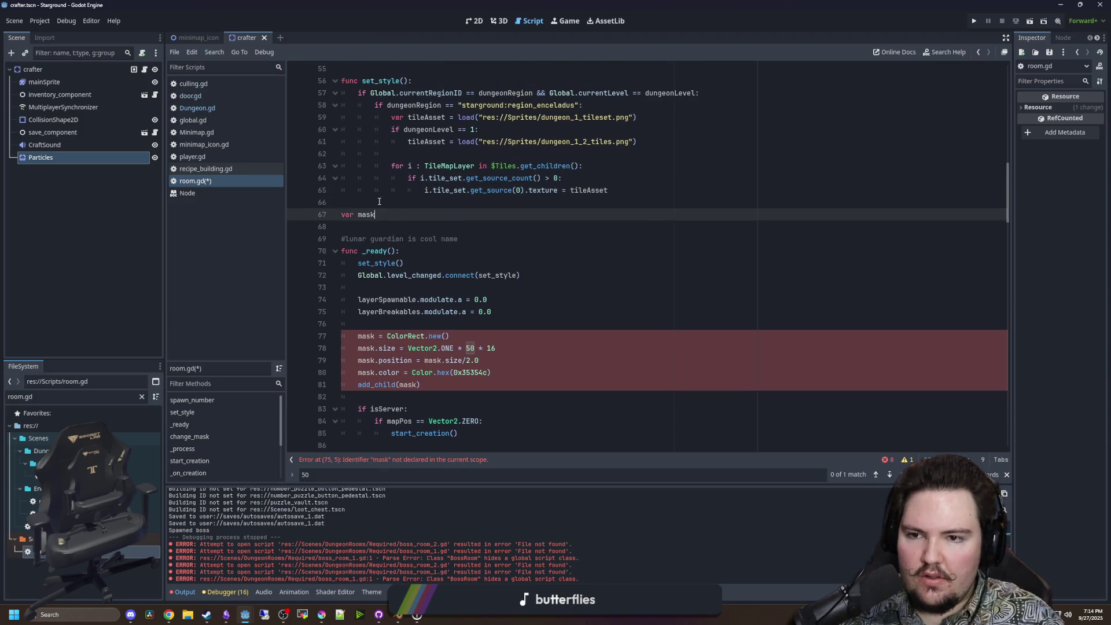
{"action": "type", "text": " : ColorRect"}
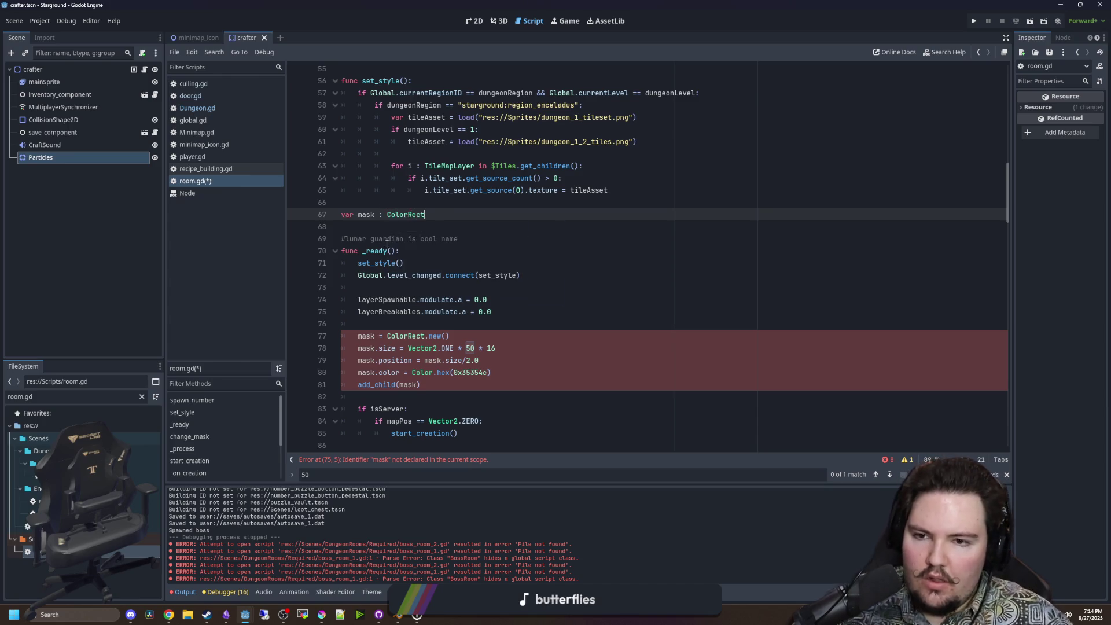
{"action": "key", "text": "Down"}
Fill the tween_property call with mask and the "modulate:a" property.
{"action": "scroll", "coordinate": [396, 242], "scroll_direction": "down", "scroll_amount": 4}
{"action": "scroll", "coordinate": [407, 290], "scroll_direction": "down", "scroll_amount": 3}
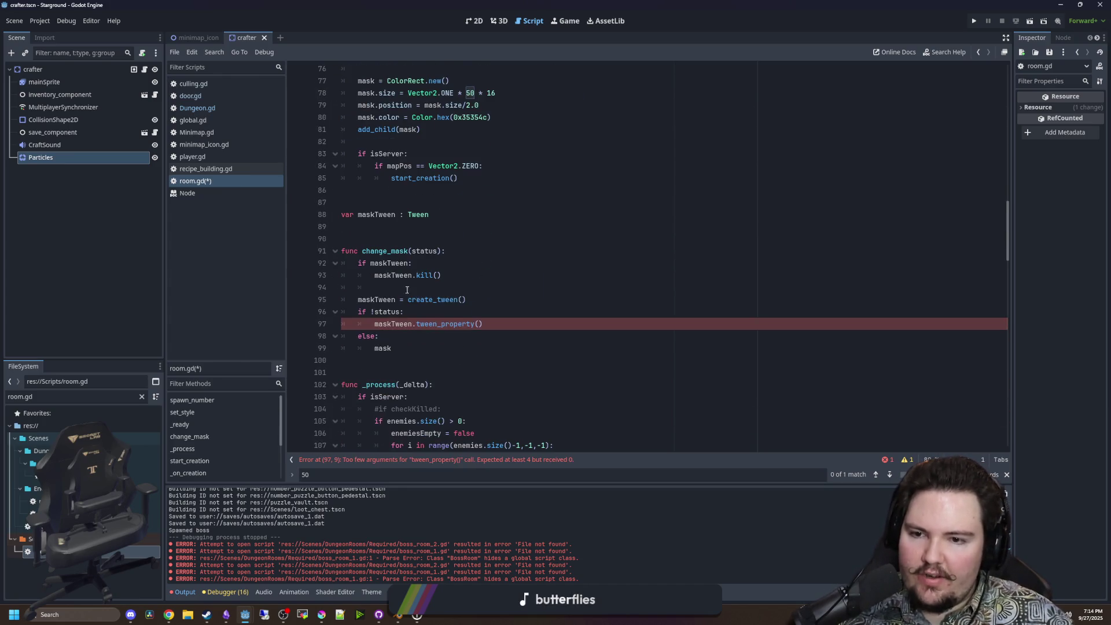
{"action": "left_click", "coordinate": [479, 326]}
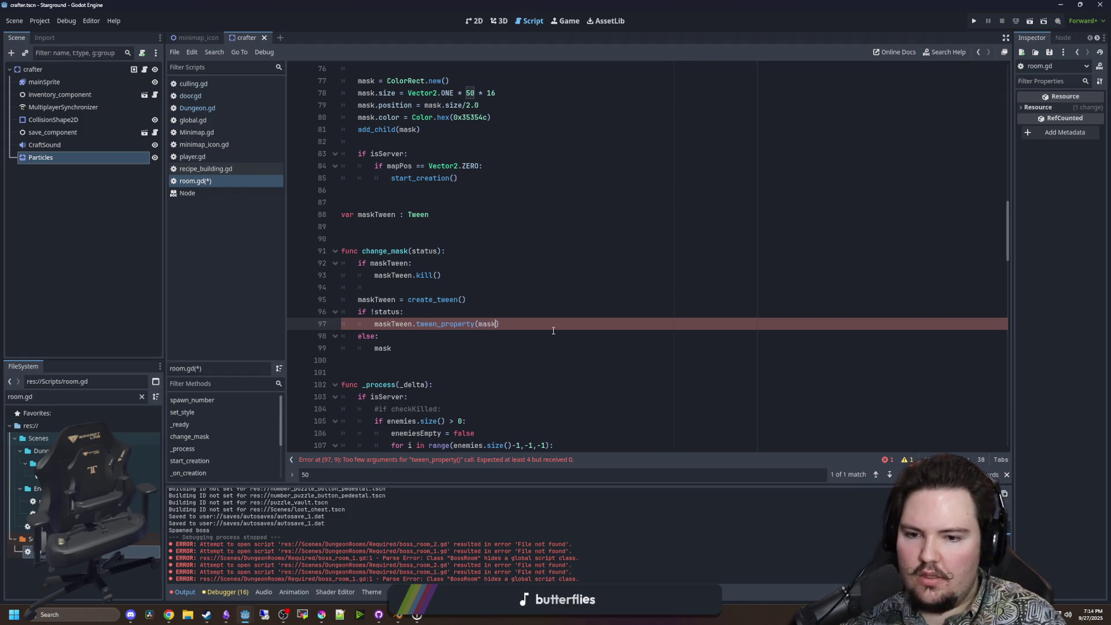
{"action": "type", "text": ", "}
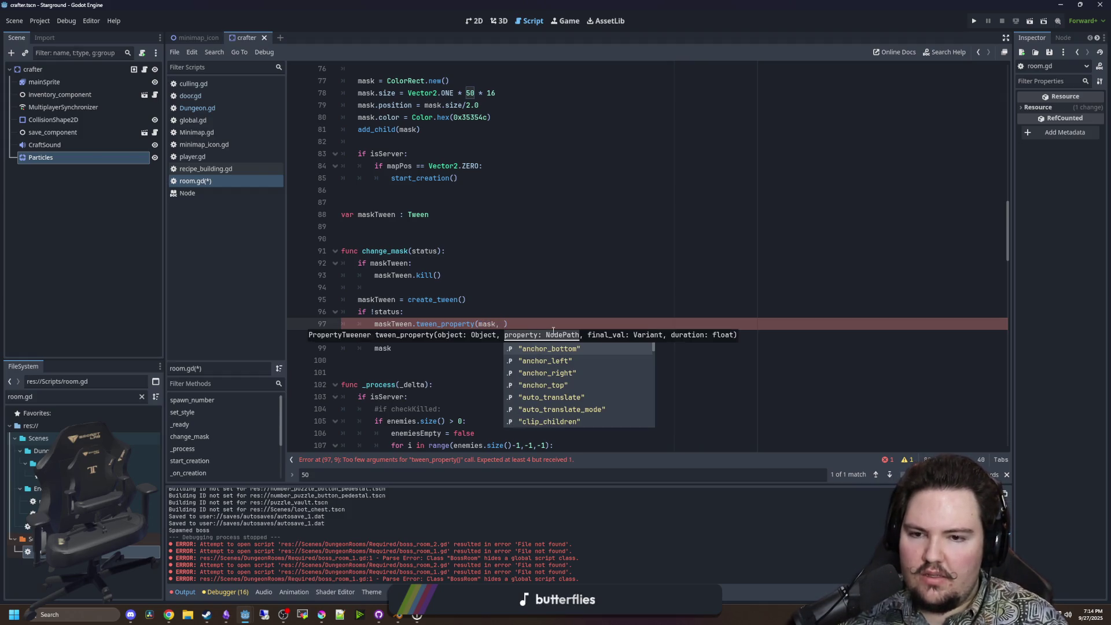
{"action": "type", "text": "\"modulate:a\","}
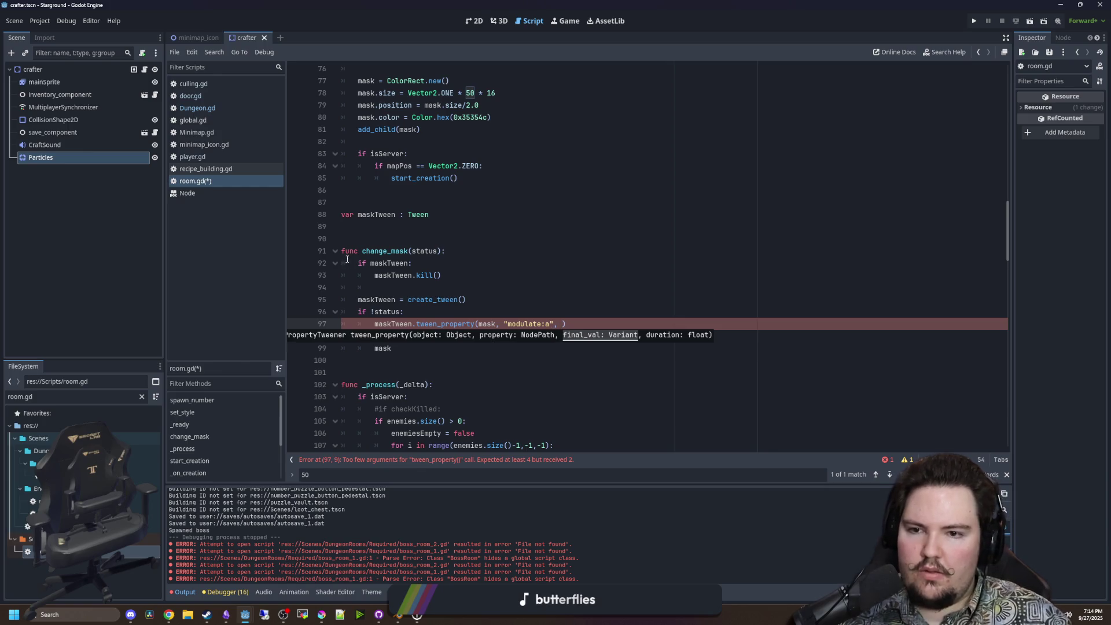
Rename change_mask's status parameter to hideRoom, including in the if condition.
{"action": "left_click", "coordinate": [424, 243]}
{"action": "double_click", "coordinate": [424, 251]}
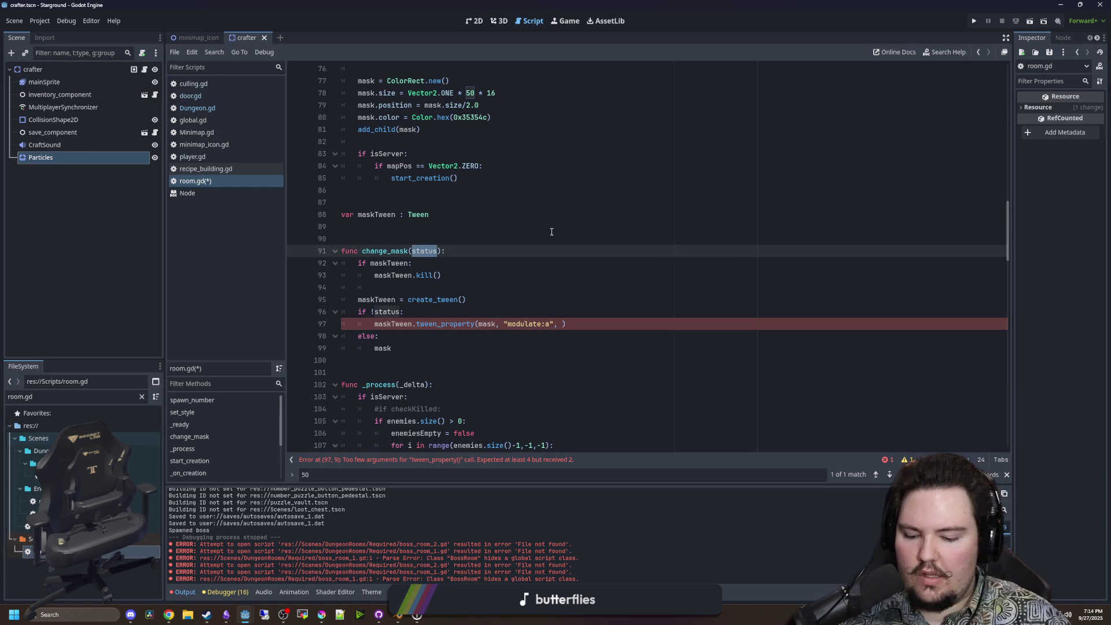
{"action": "type", "text": "hideRoom"}
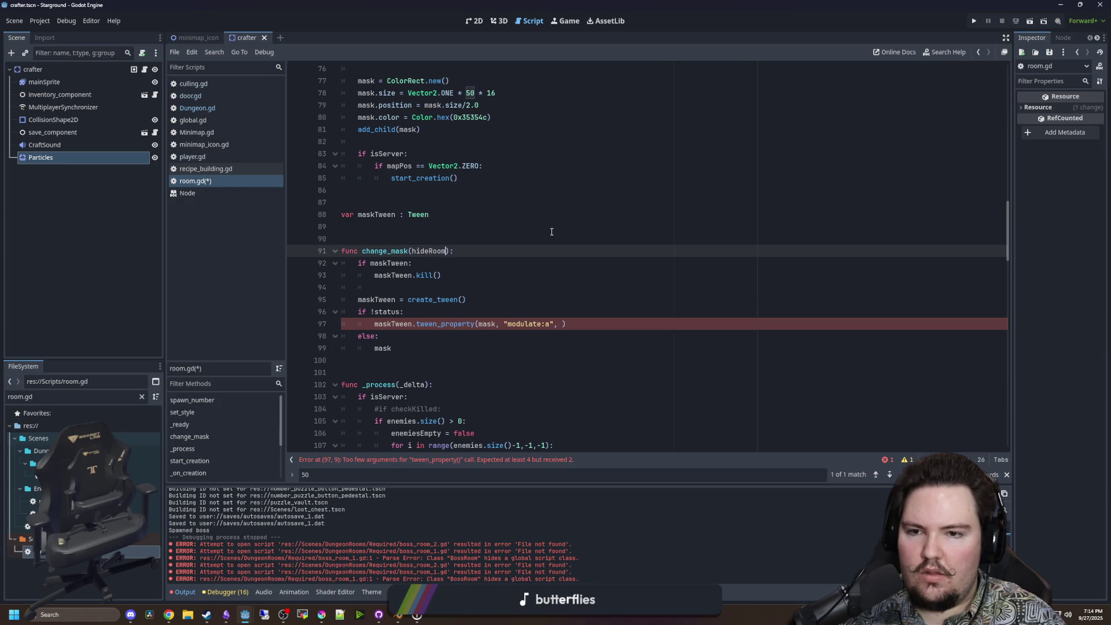
{"action": "double_click", "coordinate": [433, 249]}
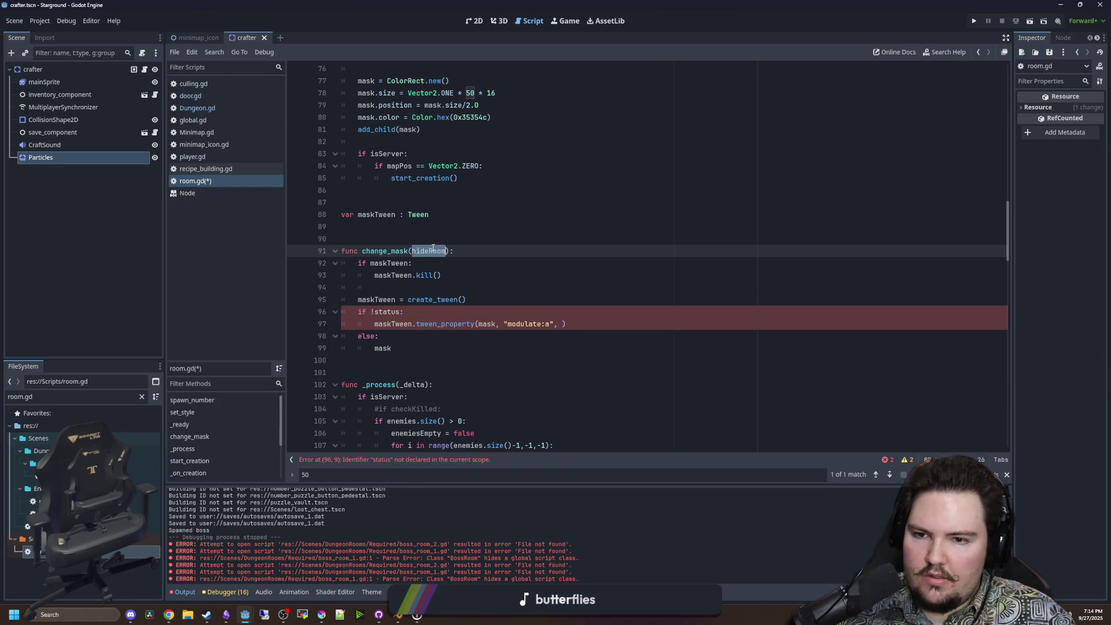
{"action": "double_click", "coordinate": [387, 310]}
{"action": "key", "text": "ctrl+v"}
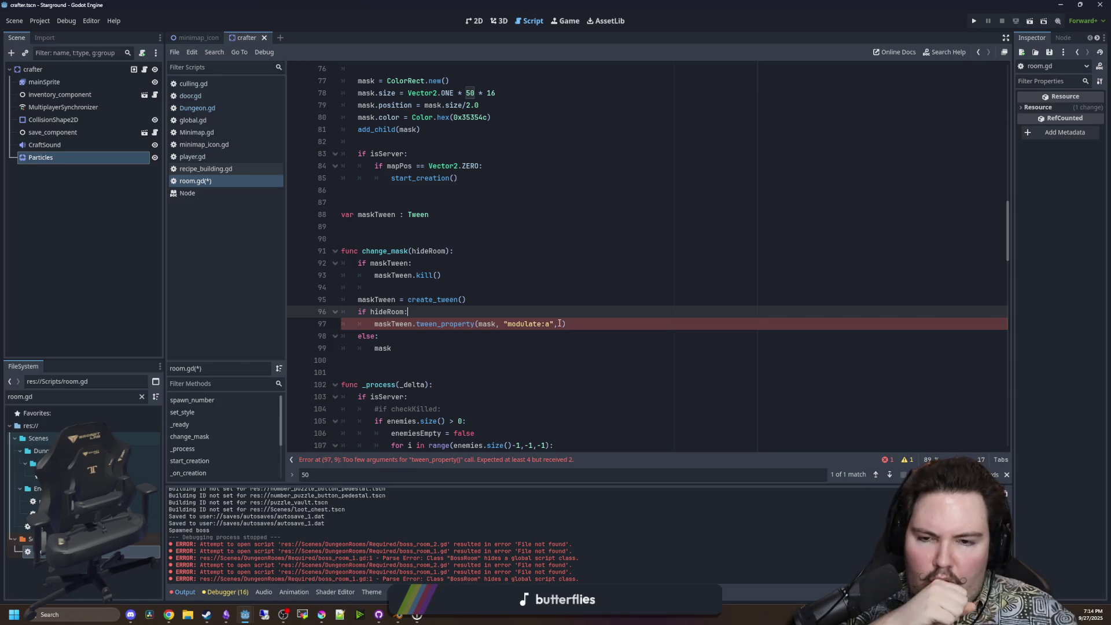
Give the fade tween a 0.25-second duration and copy it into the else branch for 0.0.
{"action": "left_click", "coordinate": [563, 323]}
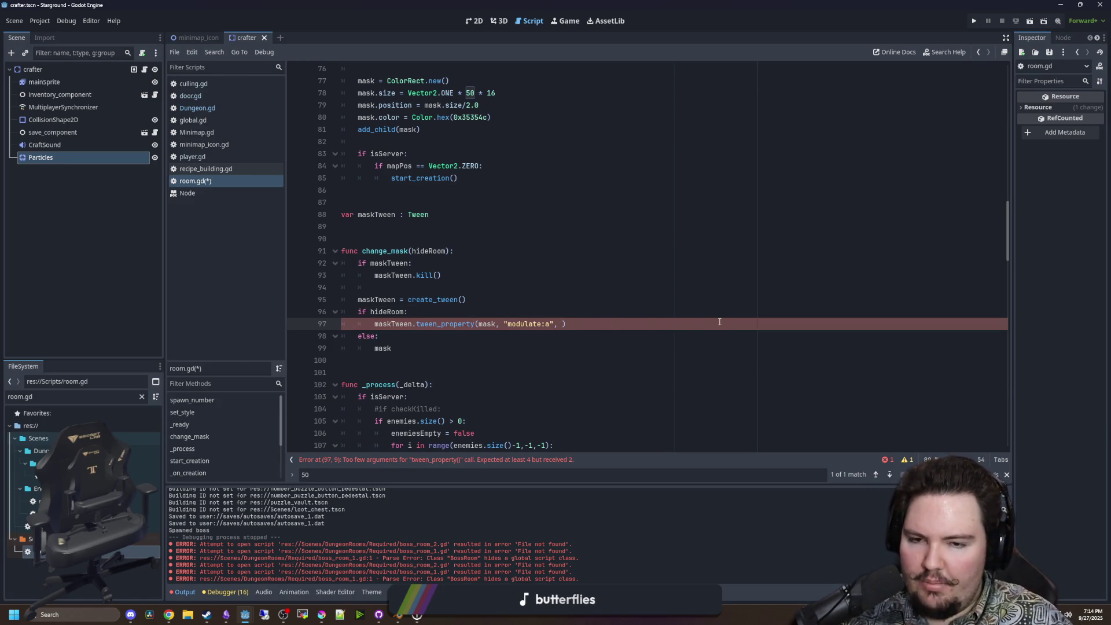
{"action": "type", "text": "1.0, 0.25"}
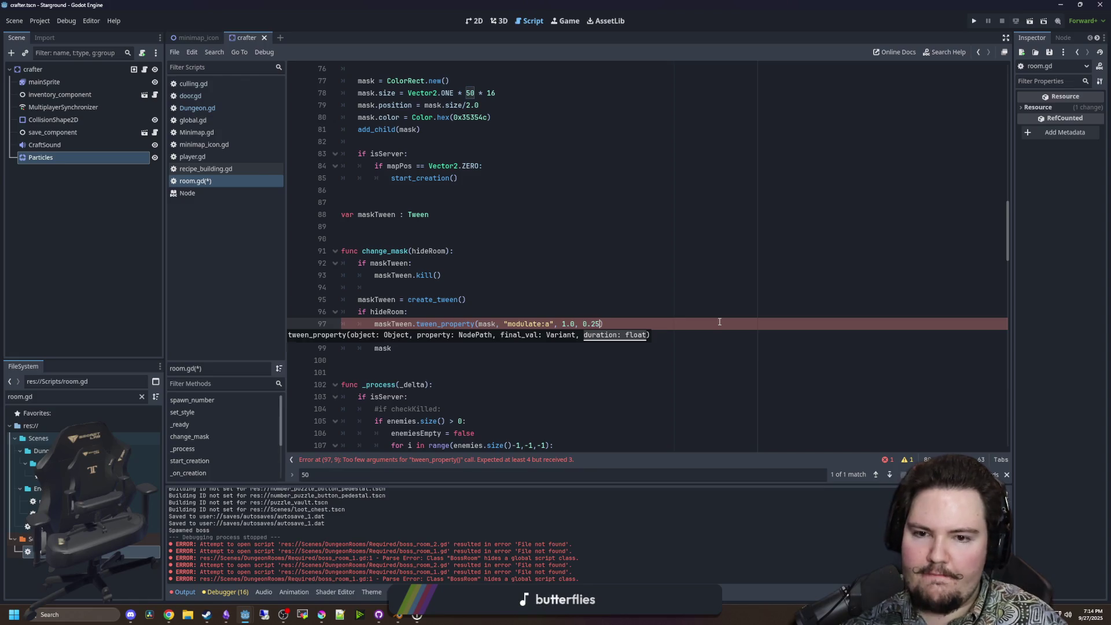
{"action": "left_click", "coordinate": [373, 324], "text": "shift"}
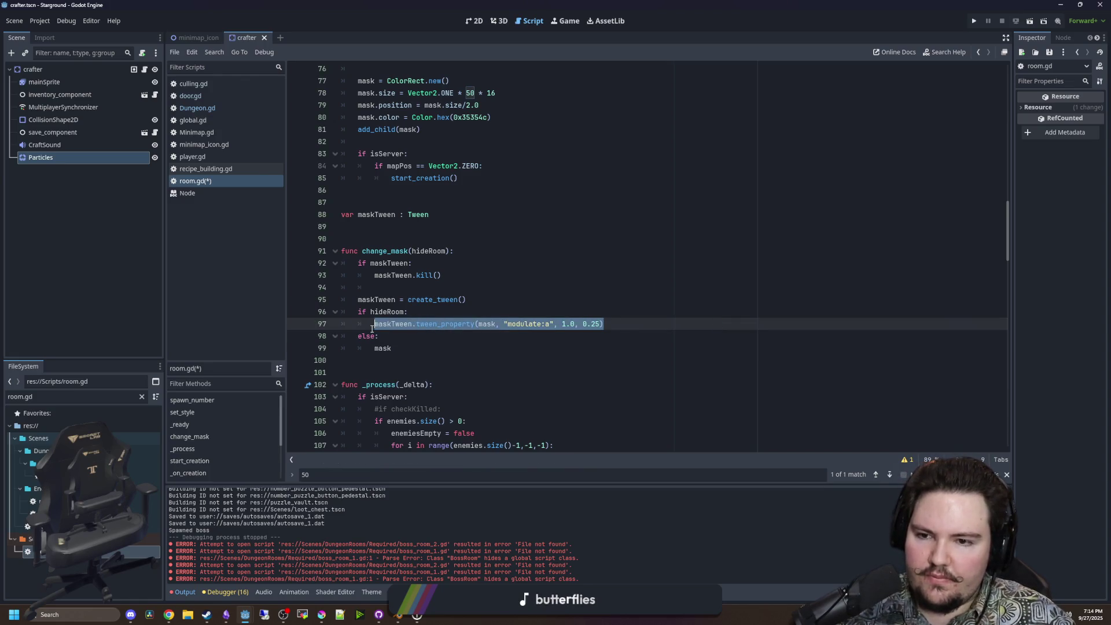
{"action": "key", "text": "ctrl+c"}
{"action": "double_click", "coordinate": [393, 347]}
{"action": "key", "text": "ctrl+v"}
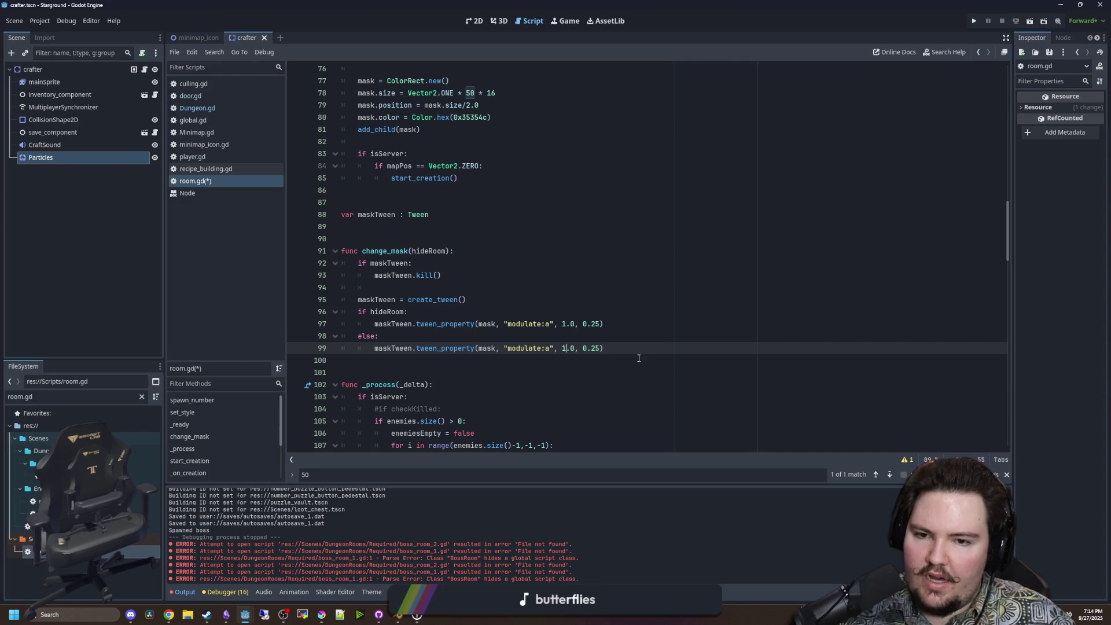
{"action": "type", "text": "0"}
{"action": "left_click", "coordinate": [648, 327]}
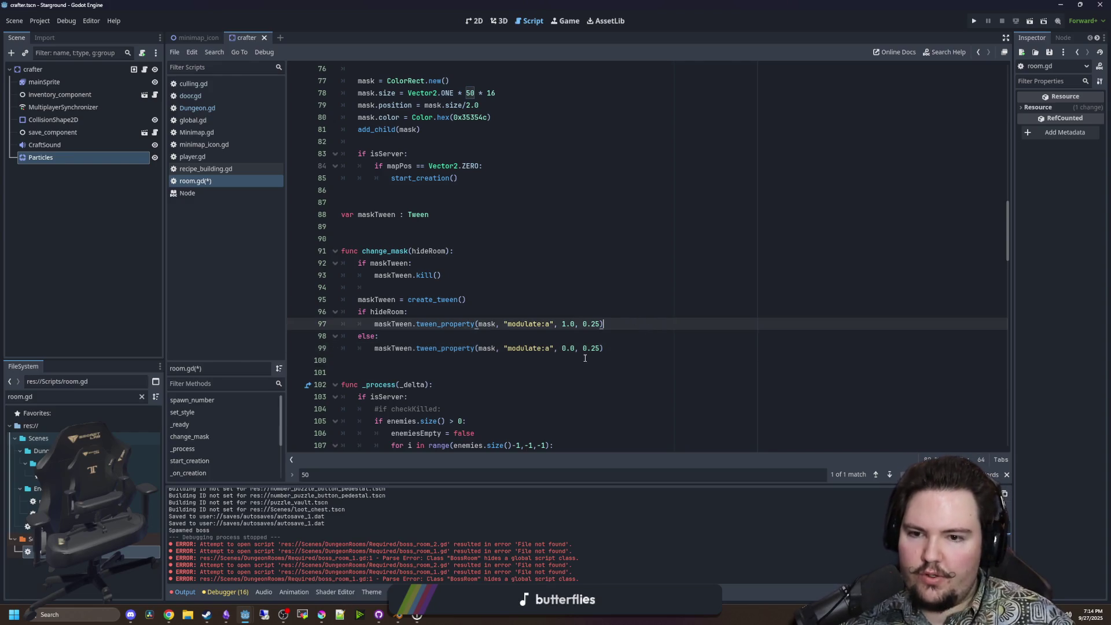
{"action": "left_click", "coordinate": [601, 334]}
{"action": "key", "text": "Up"}
{"action": "key", "text": "Up"}
{"action": "key", "text": "Up"}
Add a change_mask(false) call right after start_creation() in _ready.
{"action": "scroll", "coordinate": [464, 291], "scroll_direction": "up", "scroll_amount": 3}
{"action": "left_click", "coordinate": [475, 291]}
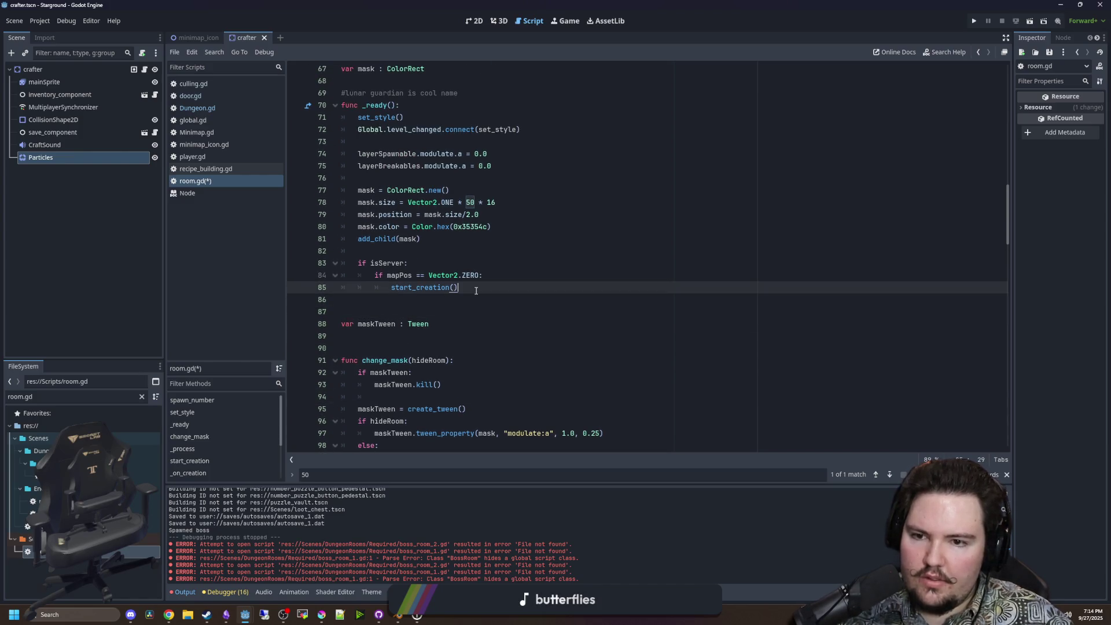
{"action": "key", "text": "Return"}
{"action": "type", "text": "change_m"}
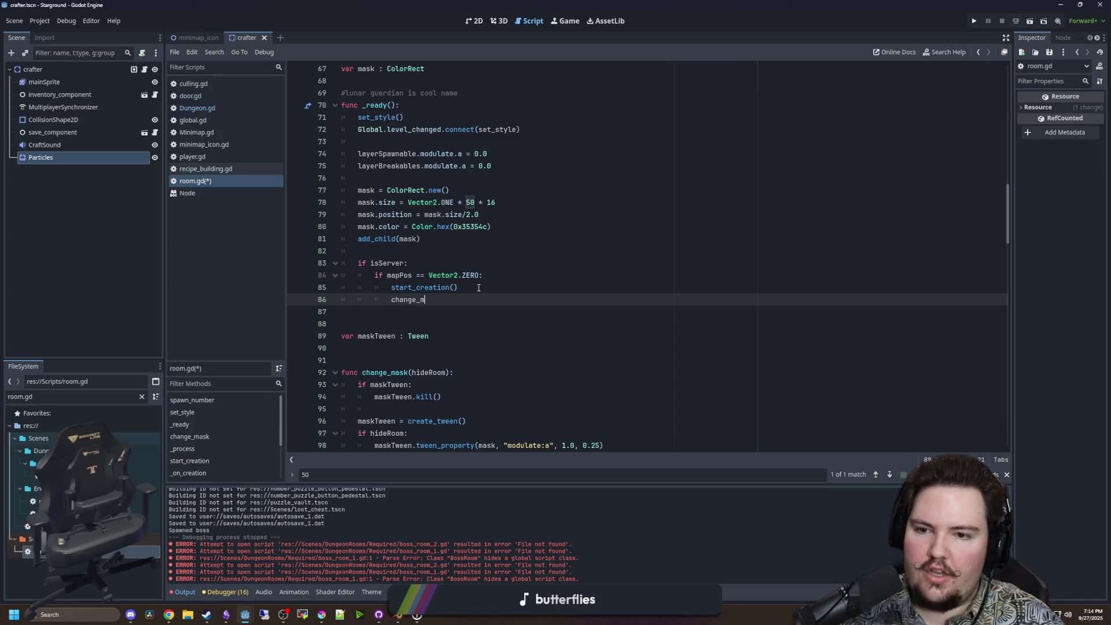
{"action": "type", "text": "ask("}
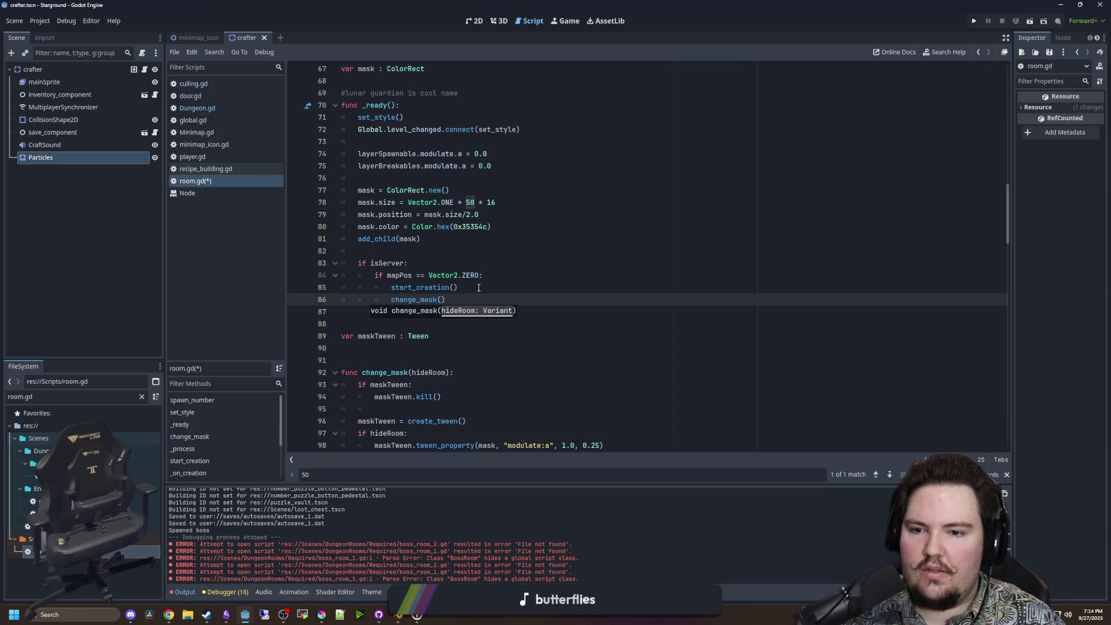
{"action": "type", "text": "false"}
{"action": "left_click", "coordinate": [478, 288]}
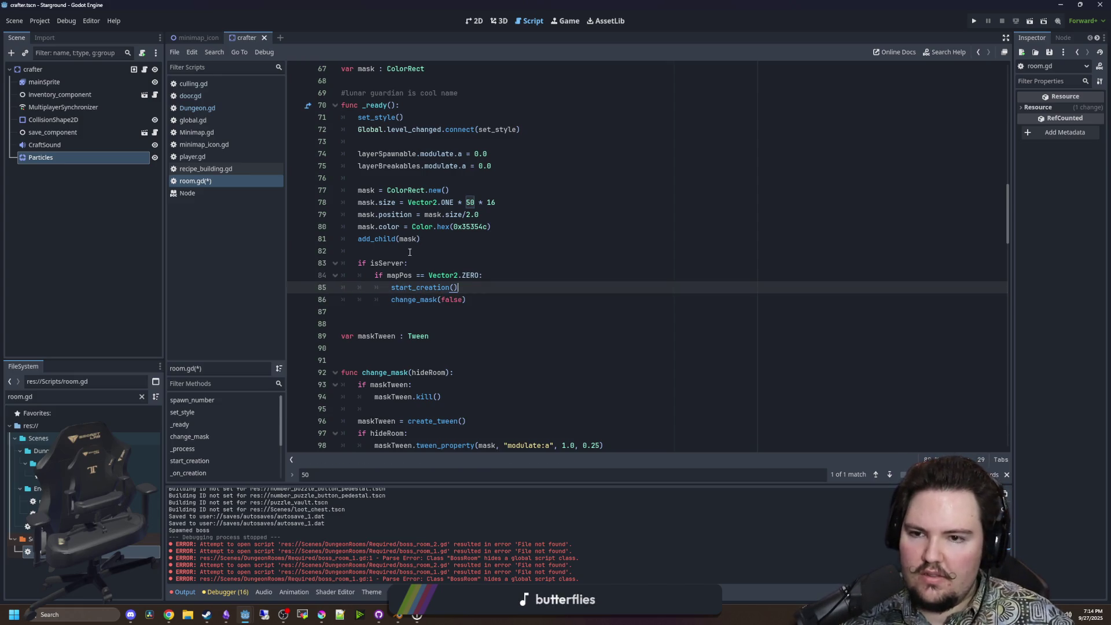
Remove the stray blank lines around change_mask(false) and save room.gd.
{"action": "left_click", "coordinate": [409, 252]}
{"action": "left_click", "coordinate": [478, 288]}
{"action": "key", "text": "Return"}
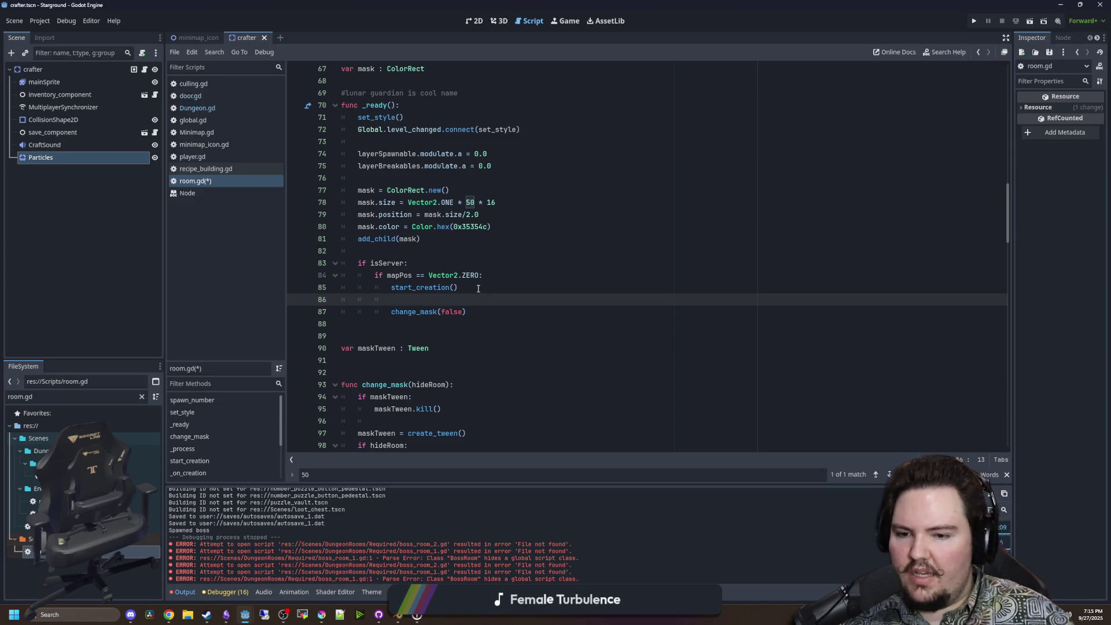
{"action": "key", "text": "shift+Home"}
{"action": "key", "text": "BackSpace"}
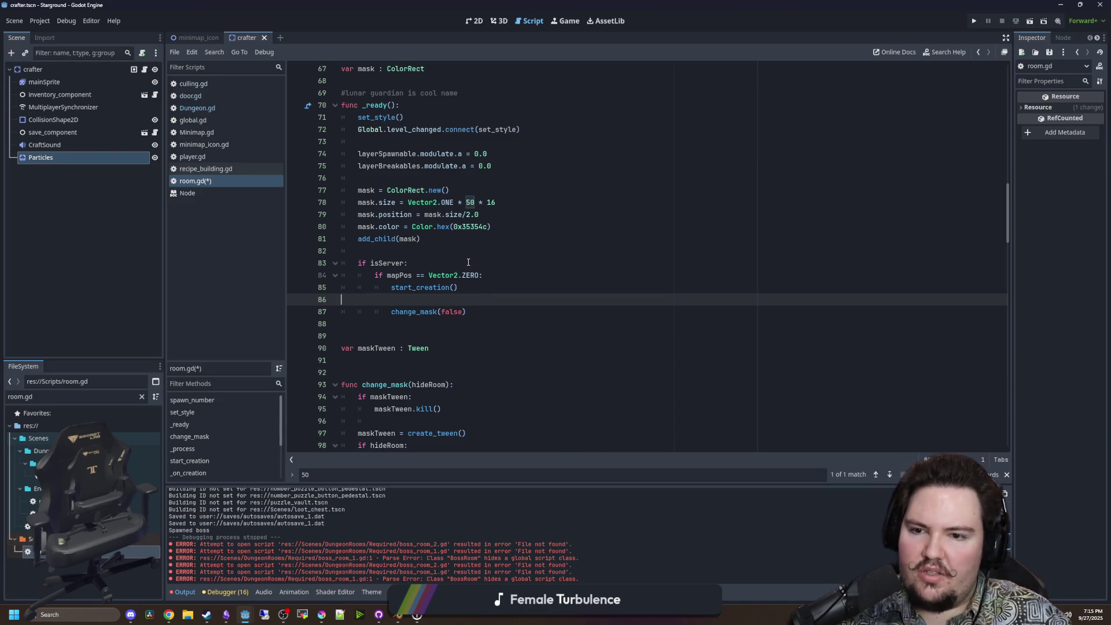
{"action": "key", "text": "BackSpace"}
{"action": "left_click", "coordinate": [421, 251]}
{"action": "key", "text": "Down"}
{"action": "key", "text": "Down"}
{"action": "key", "text": "Down"}
{"action": "key", "text": "shift+Home"}
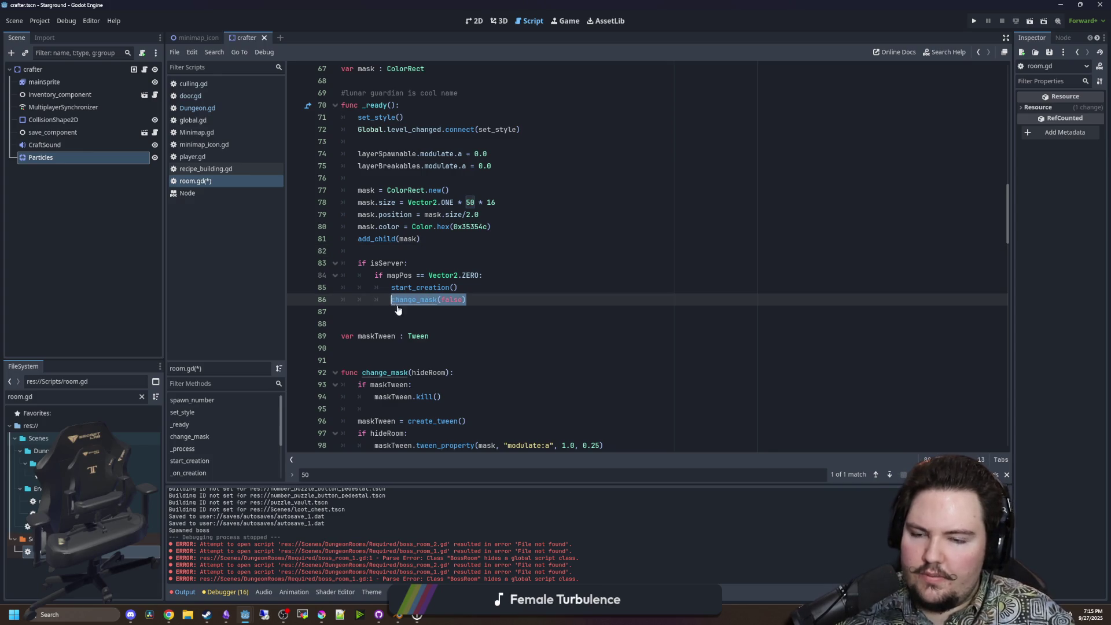
{"action": "key", "text": "Down"}
{"action": "left_click", "coordinate": [387, 251]}
{"action": "key", "text": "ctrl+s"}
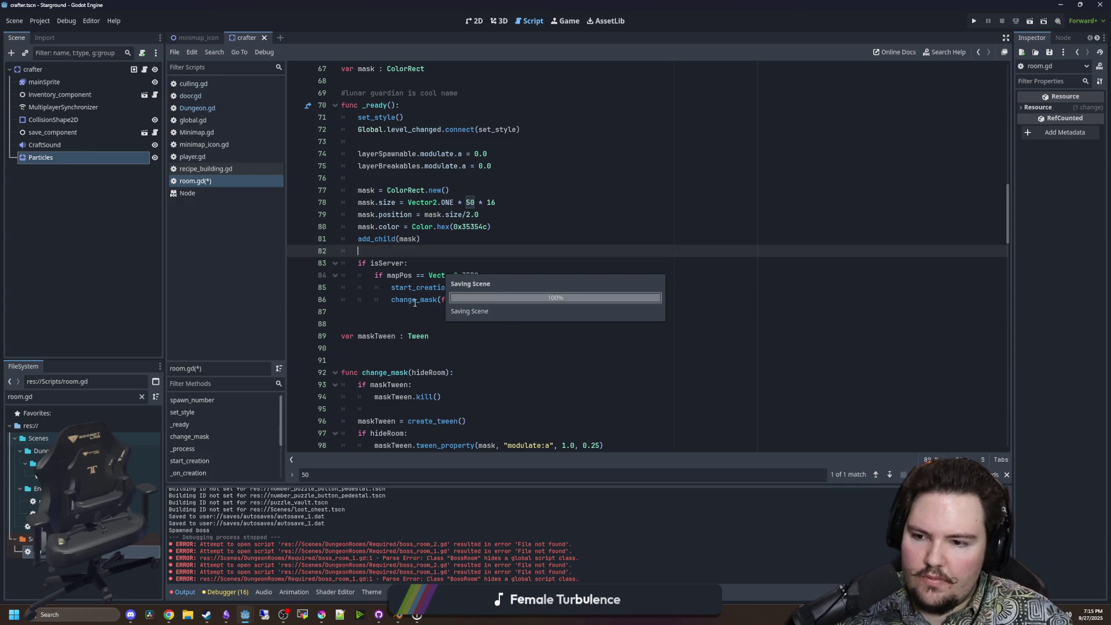
Select the change_mask(false) line and save the script again.
{"action": "left_click", "coordinate": [413, 321]}
{"action": "triple_click", "coordinate": [421, 299]}
{"action": "scroll", "coordinate": [421, 298], "scroll_direction": "down", "scroll_amount": 1}
{"action": "key", "text": "Down"}
{"action": "key", "text": "Down"}
{"action": "key", "text": "Down"}
{"action": "key", "text": "ctrl+s"}
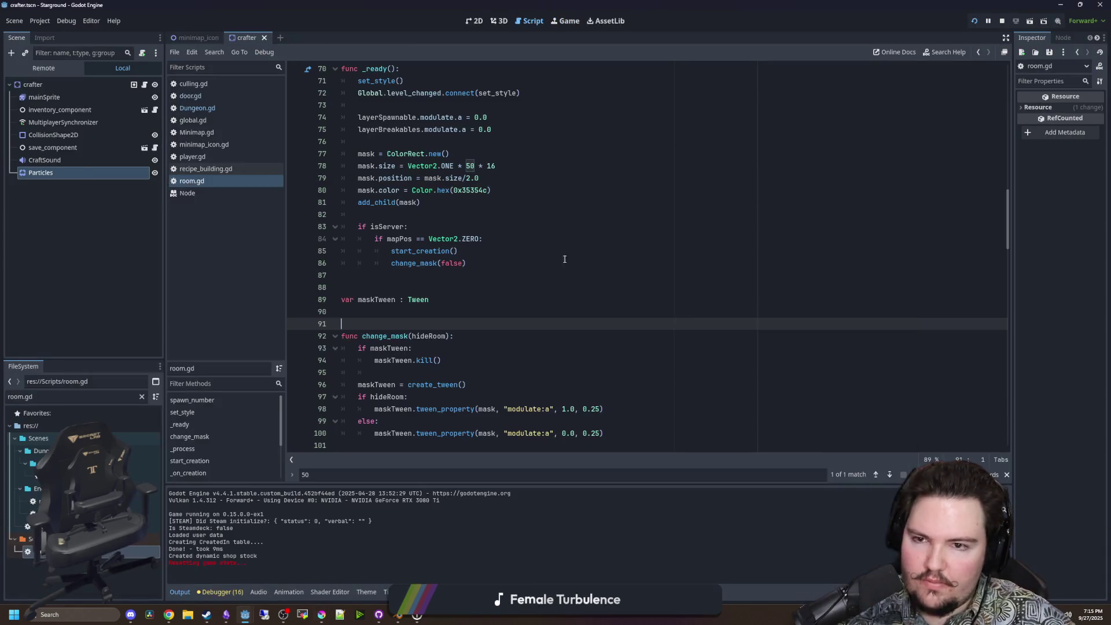
Add a mask.z_index = 1000 line below the mask colour line and save.
{"action": "left_click", "coordinate": [376, 348]}
{"action": "scroll", "coordinate": [449, 336], "scroll_direction": "down", "scroll_amount": 5}
{"action": "scroll", "coordinate": [449, 335], "scroll_direction": "up", "scroll_amount": 7}
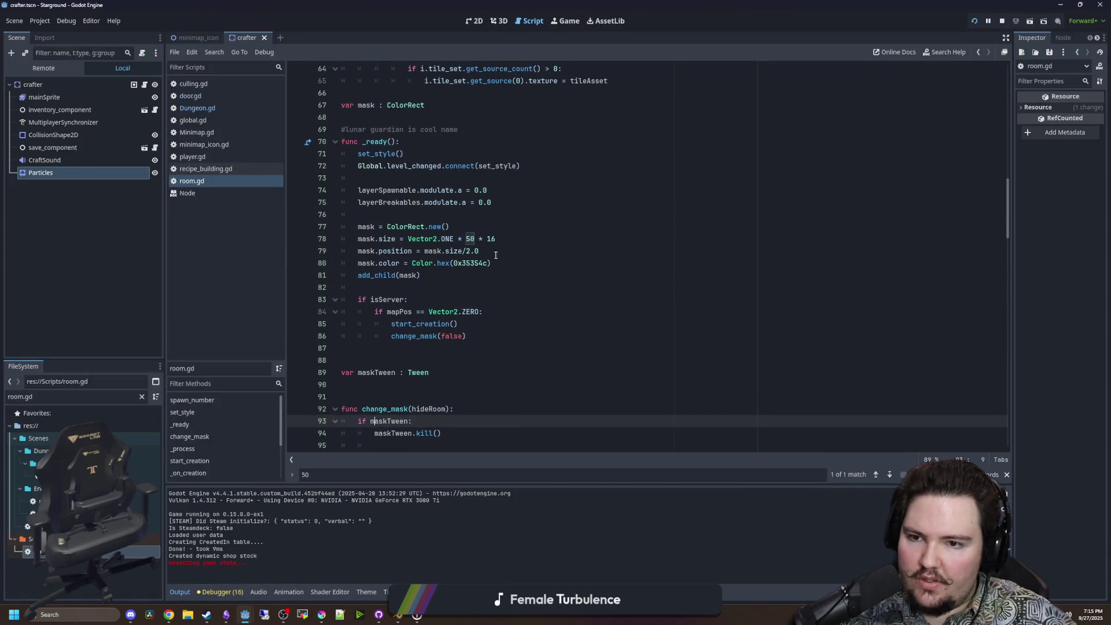
{"action": "left_click", "coordinate": [515, 263]}
{"action": "key", "text": "Return"}
{"action": "type", "text": "z_i"}
{"action": "key", "text": "Return"}
{"action": "type", "text": "="}
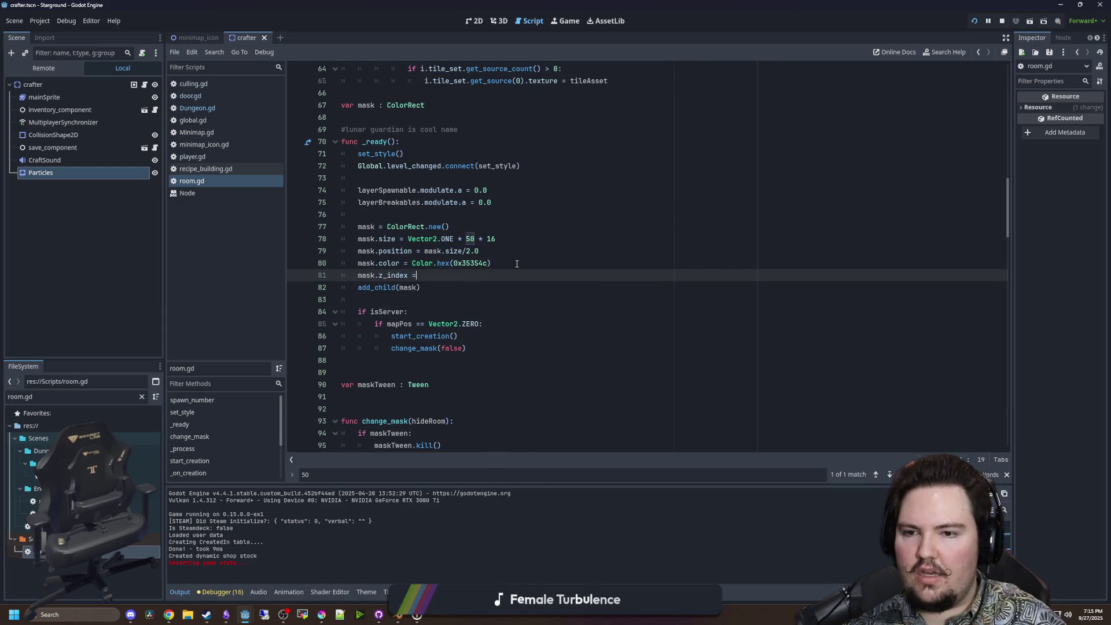
{"action": "left_click", "coordinate": [516, 263]}
{"action": "key", "text": "ctrl+s"}
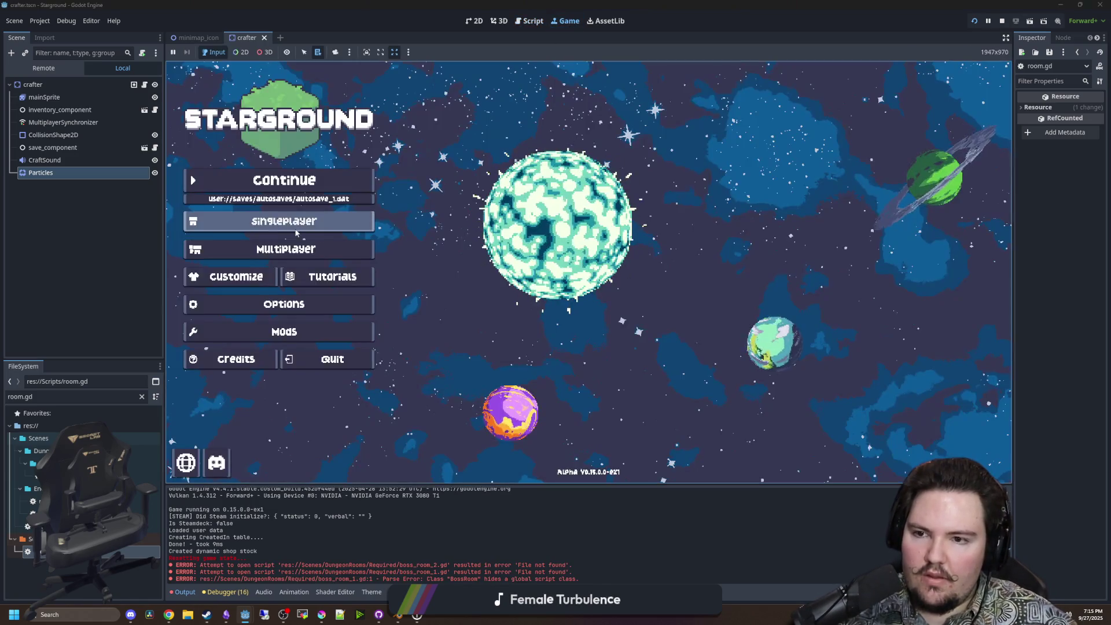
Start a new singleplayer world, enter /gamemode creative, and check the world options.
{"action": "left_click", "coordinate": [701, 269]}
{"action": "left_click", "coordinate": [717, 345]}
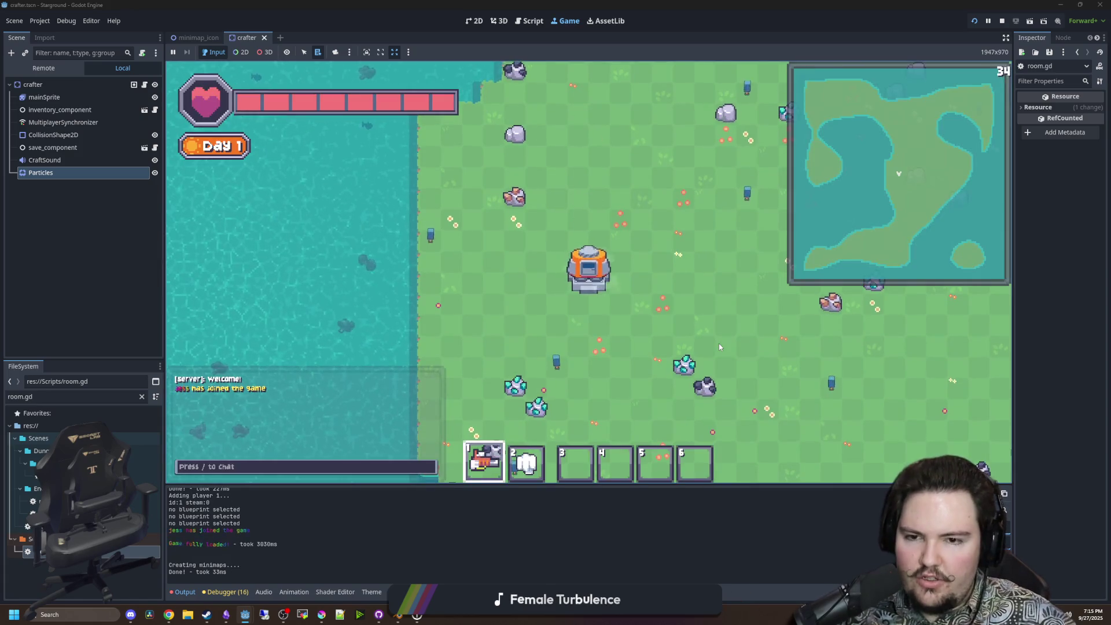
{"action": "type", "text": "d"}
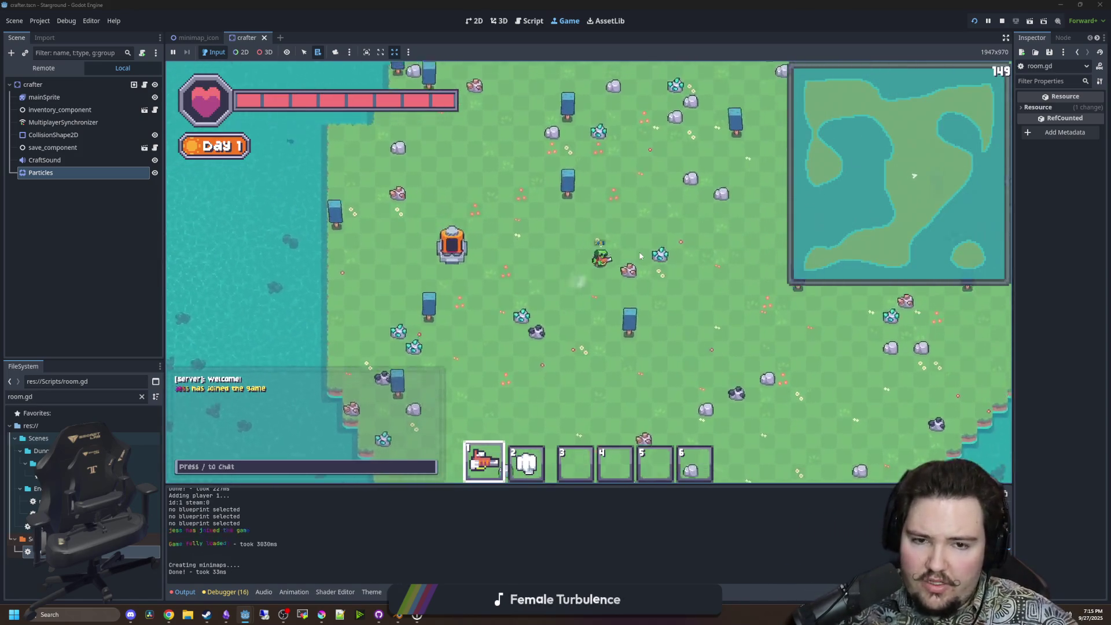
{"action": "type", "text": "/gamemode creative"}
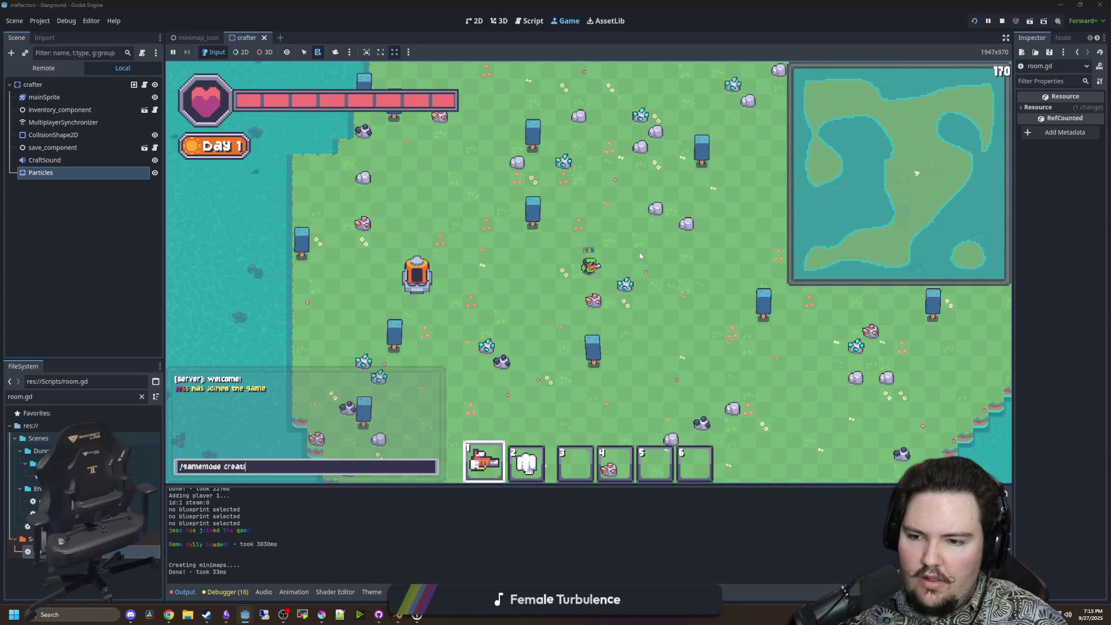
{"action": "key", "text": "Return"}
{"action": "key", "text": "Escape"}
{"action": "left_click", "coordinate": [608, 293]}
{"action": "left_click", "coordinate": [545, 197]}
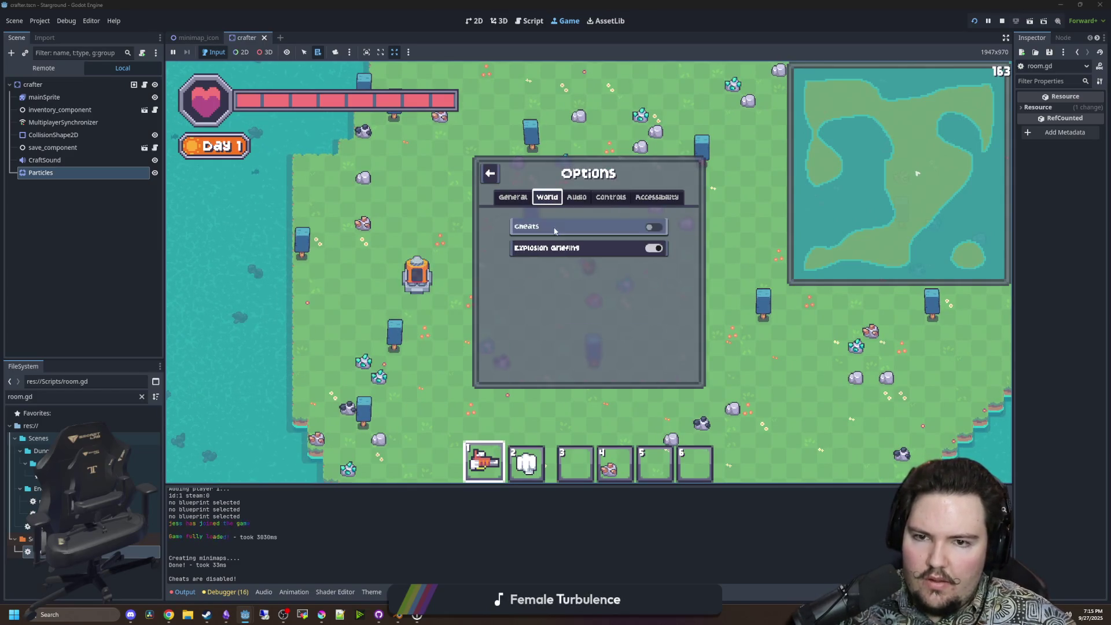
{"action": "key", "text": "Escape"}
Build a Starlauncher from the last building category and launch into the dungeon.
{"action": "key", "text": "b"}
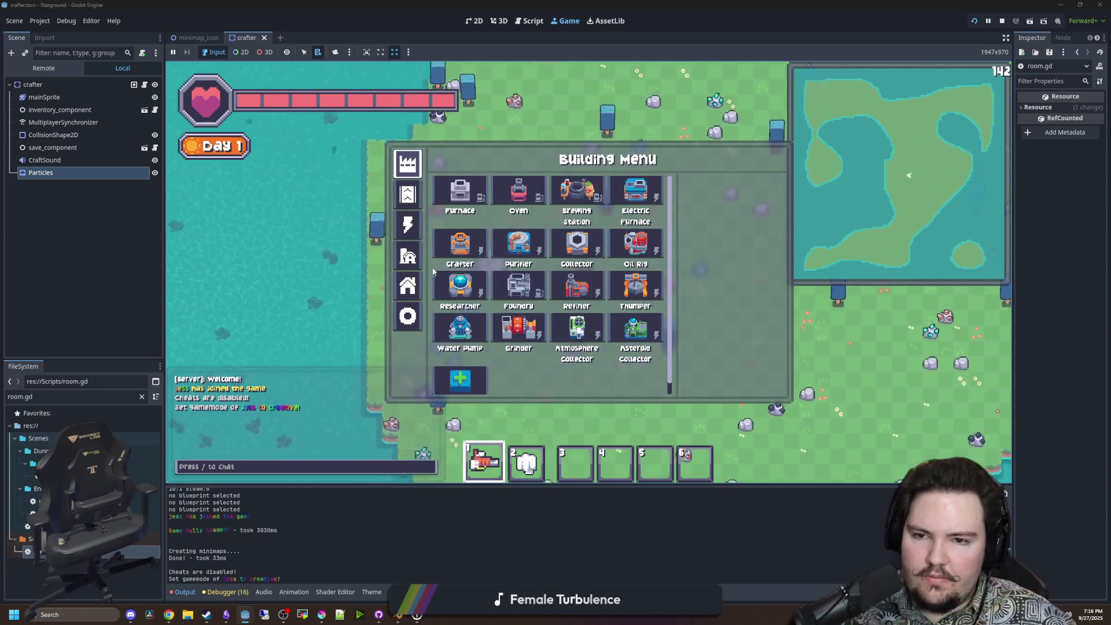
{"action": "left_click", "coordinate": [407, 316]}
{"action": "left_click", "coordinate": [515, 245]}
{"action": "left_click", "coordinate": [555, 255]}
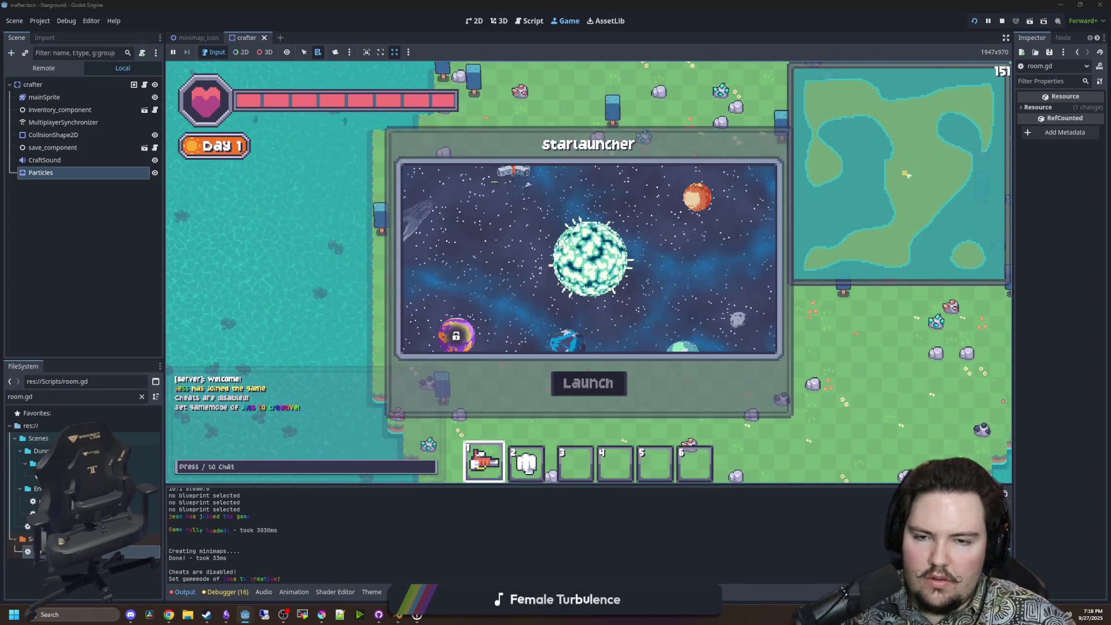
{"action": "left_click", "coordinate": [605, 387]}
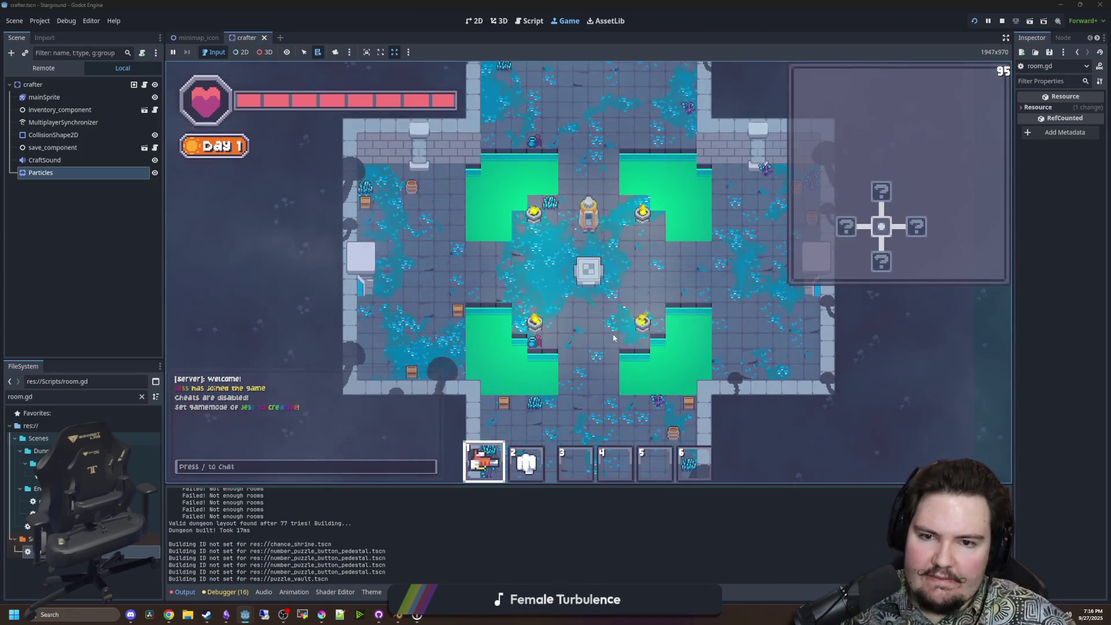
Enable god mode for the player with the /god chat command.
{"action": "key", "text": "d"}
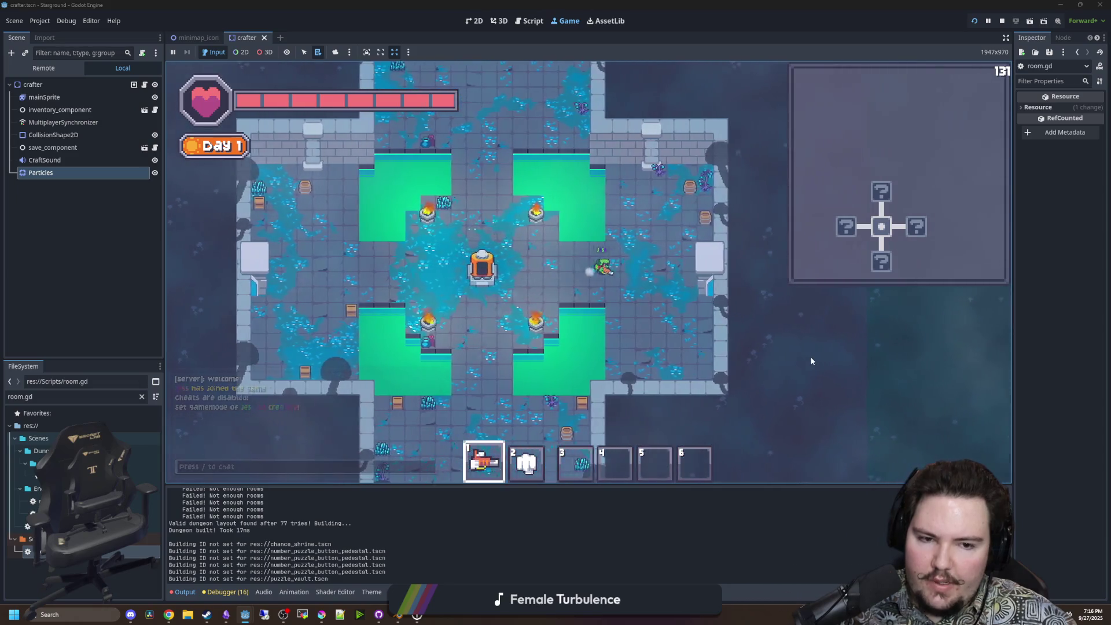
{"action": "type", "text": "/gamemode"}
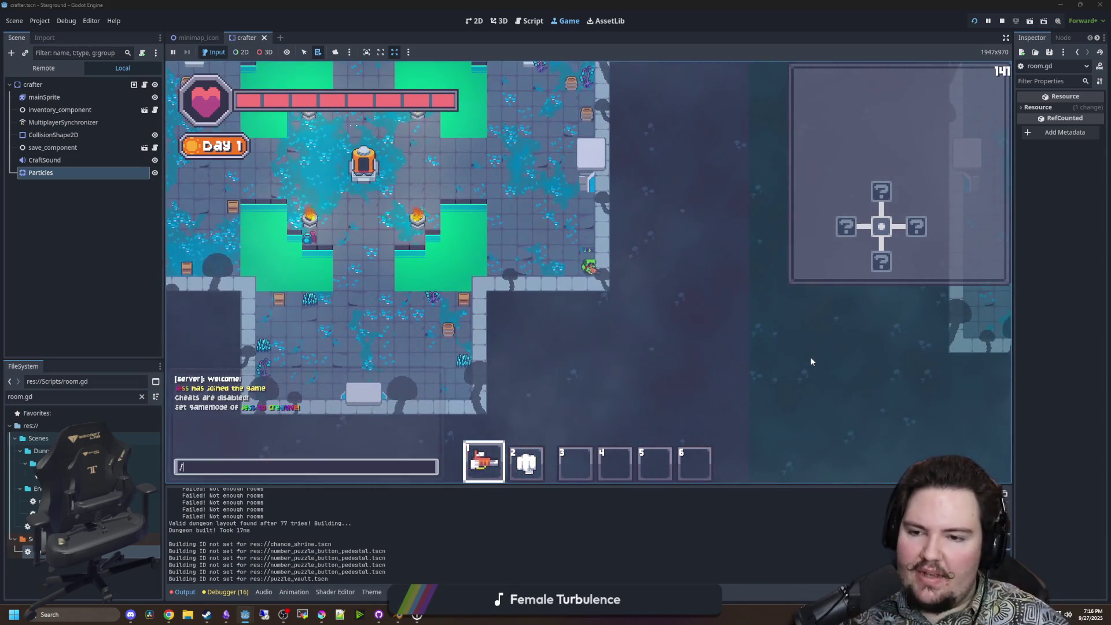
{"action": "key", "text": "BackSpace"}
{"action": "key", "text": "BackSpace"}
{"action": "key", "text": "BackSpace"}
{"action": "type", "text": "/god jess"}
{"action": "key", "text": "Return"}
Move out of the room and down through the void past the two rooms.
{"action": "key", "text": "d"}
{"action": "scroll", "coordinate": [772, 353], "scroll_direction": "down", "scroll_amount": 3}
{"action": "scroll", "coordinate": [754, 321], "scroll_direction": "up", "scroll_amount": 2}
{"action": "key", "text": "s"}
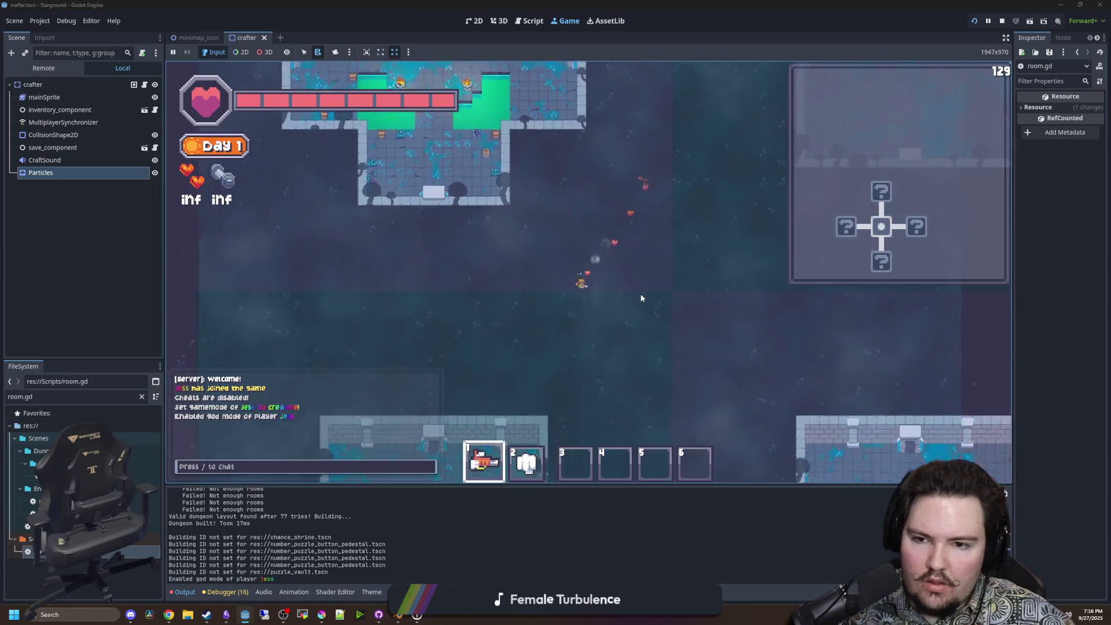
{"action": "key", "text": "s"}
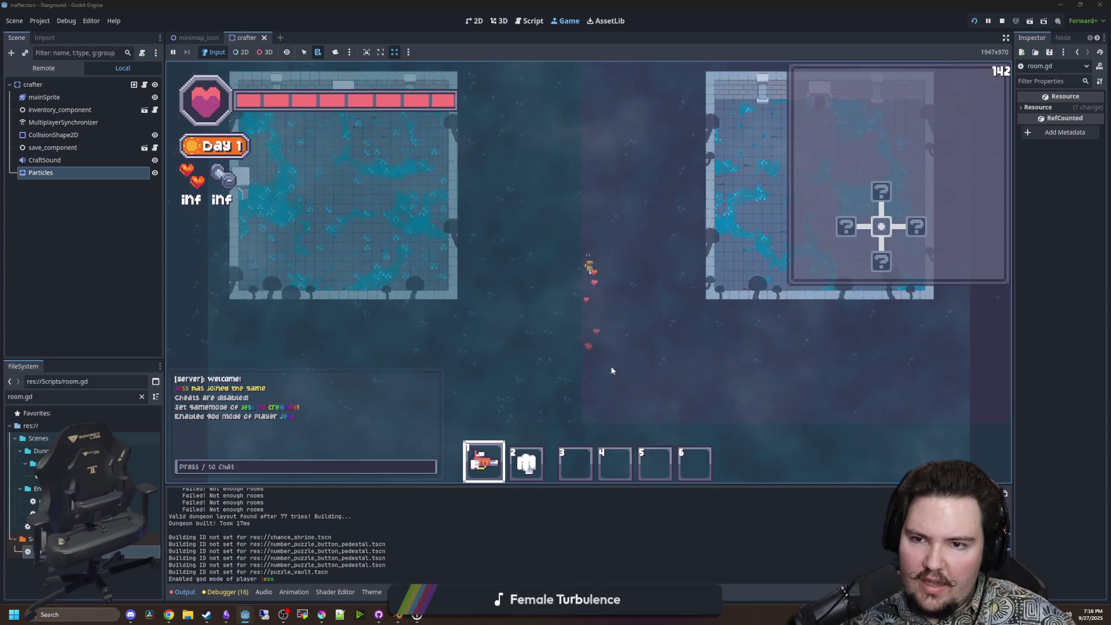
{"action": "scroll", "coordinate": [611, 371], "scroll_direction": "down", "scroll_amount": 3}
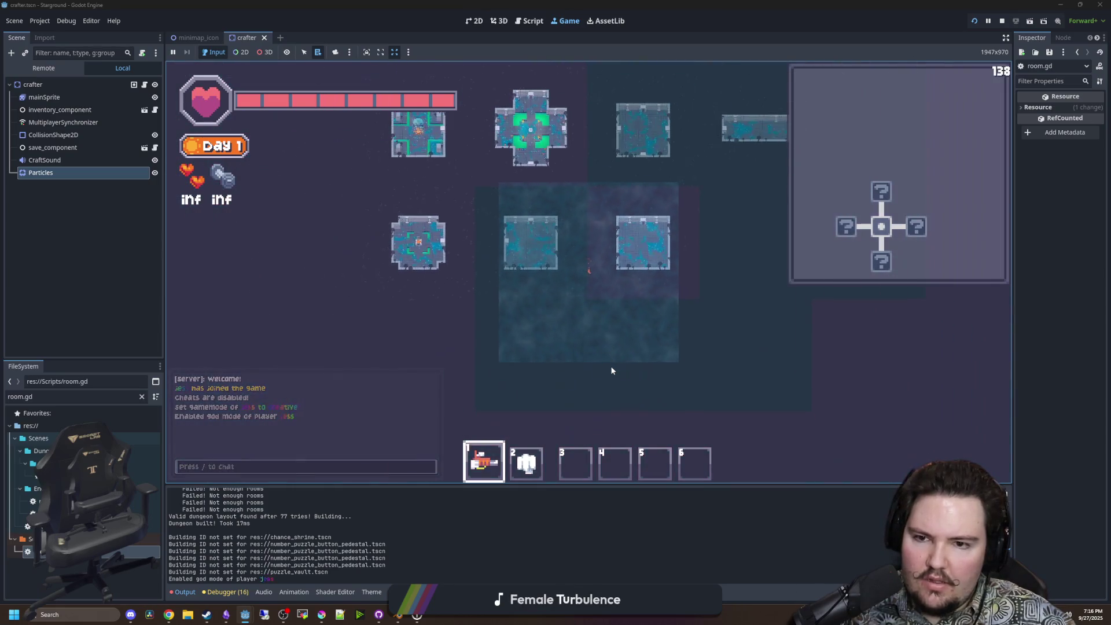
{"action": "scroll", "coordinate": [612, 370], "scroll_direction": "down", "scroll_amount": 2}
Move up and across the dungeon, zooming in and out to inspect the room masks.
{"action": "key", "text": "w"}
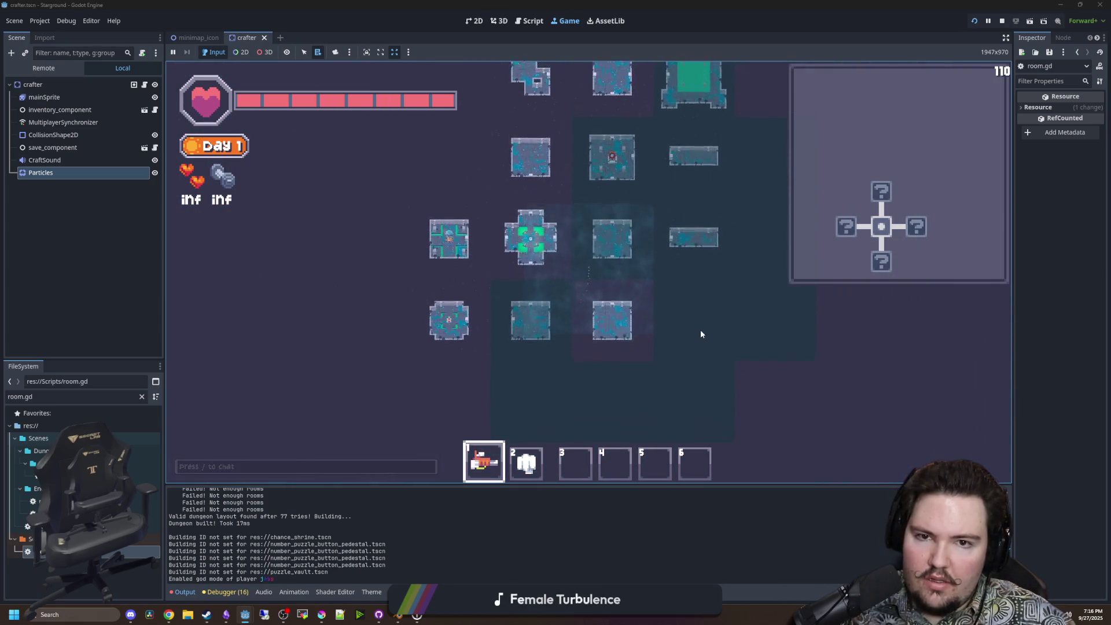
{"action": "scroll", "coordinate": [700, 334], "scroll_direction": "up", "scroll_amount": 5}
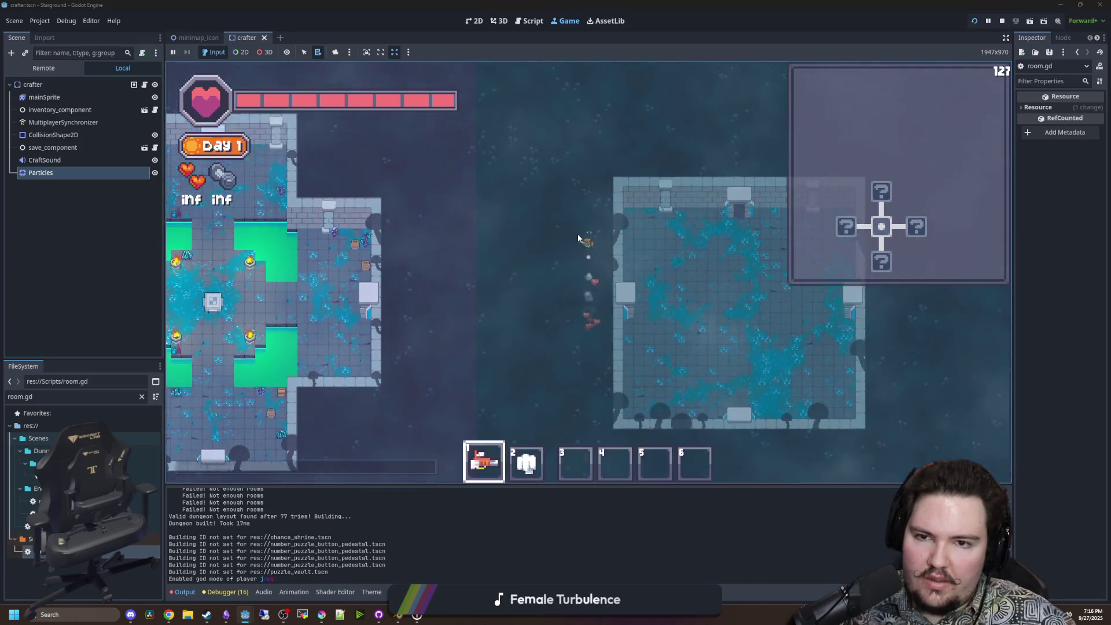
{"action": "key", "text": "w"}
{"action": "key", "text": "d"}
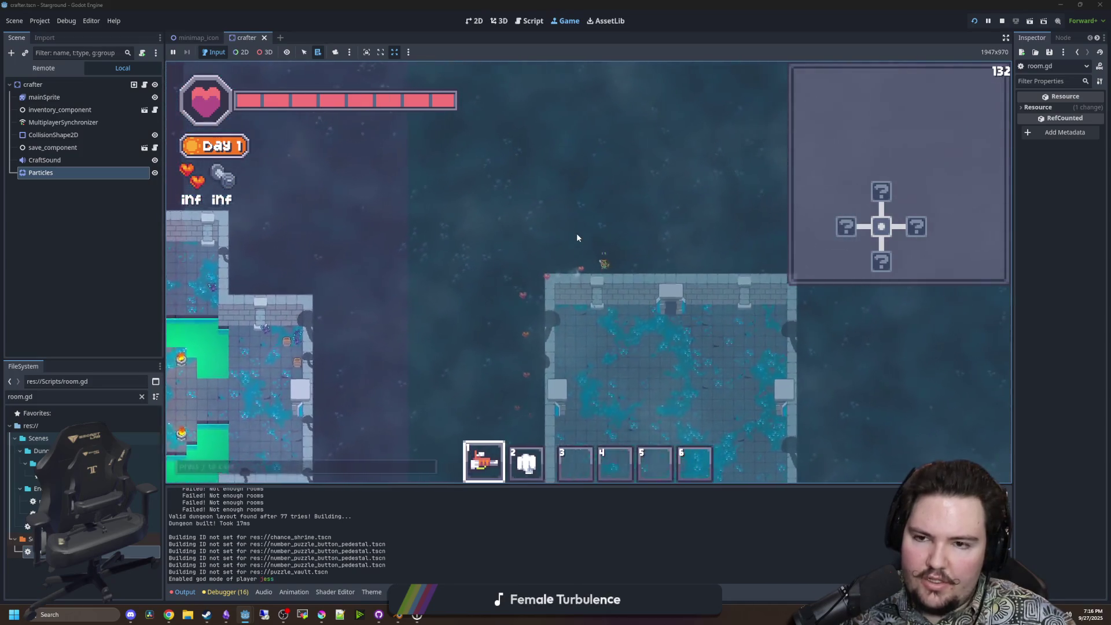
{"action": "key", "text": "a"}
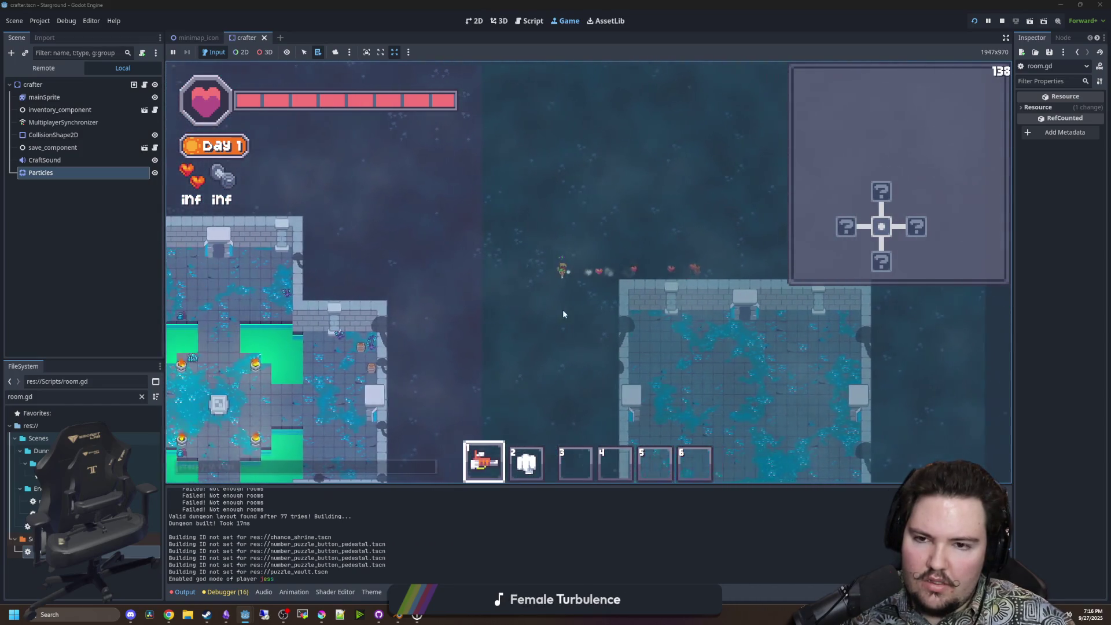
{"action": "scroll", "coordinate": [637, 315], "scroll_direction": "down", "scroll_amount": 3}
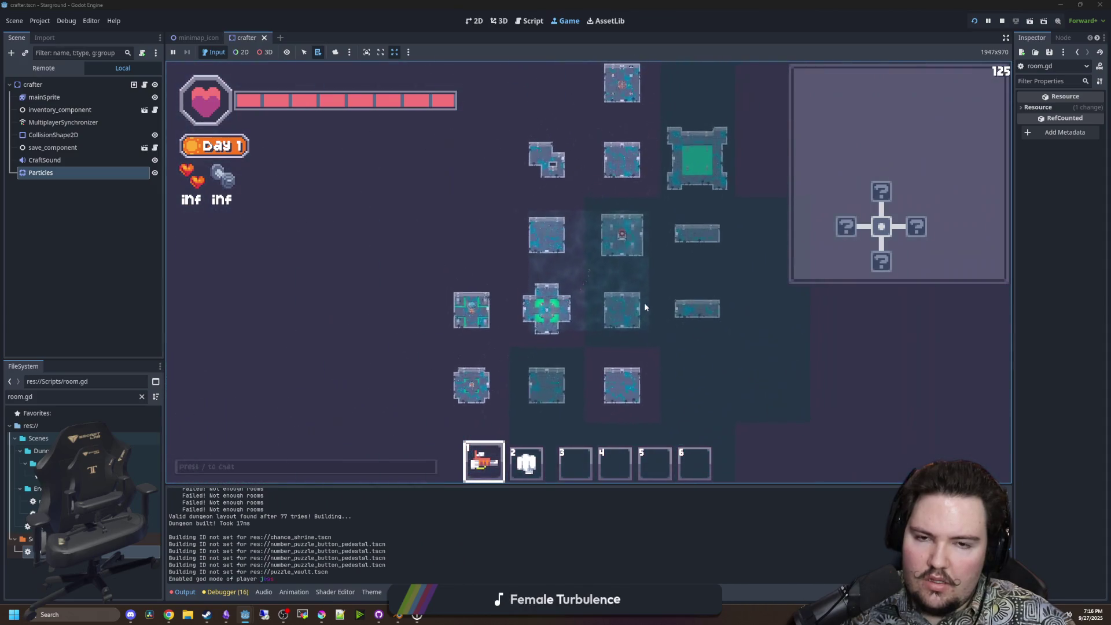
{"action": "key", "text": "w"}
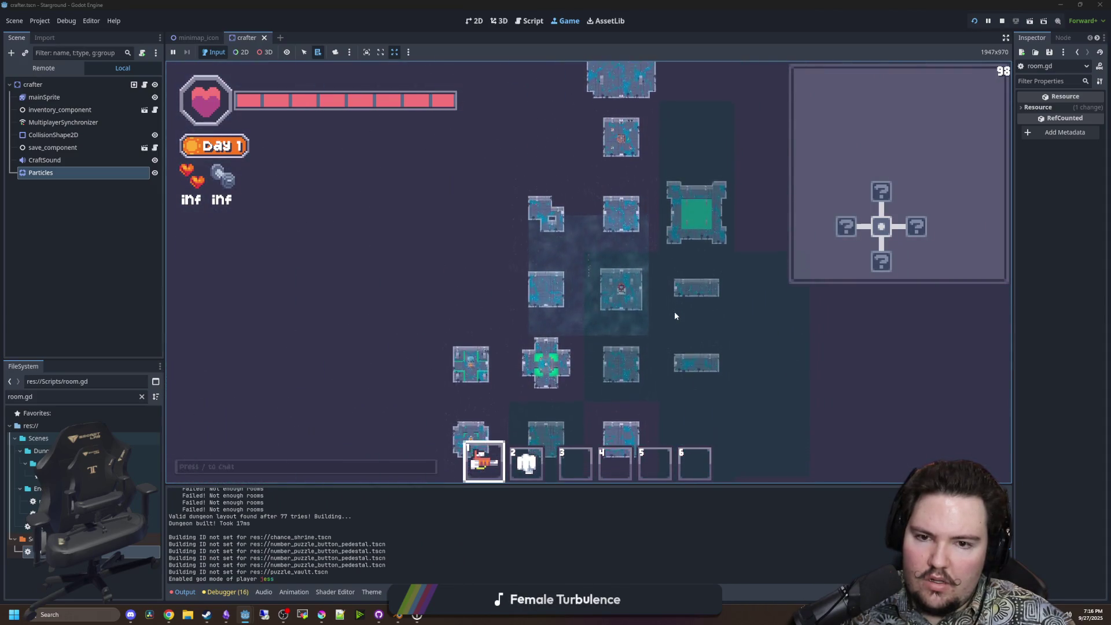
{"action": "scroll", "coordinate": [678, 330], "scroll_direction": "up", "scroll_amount": 3}
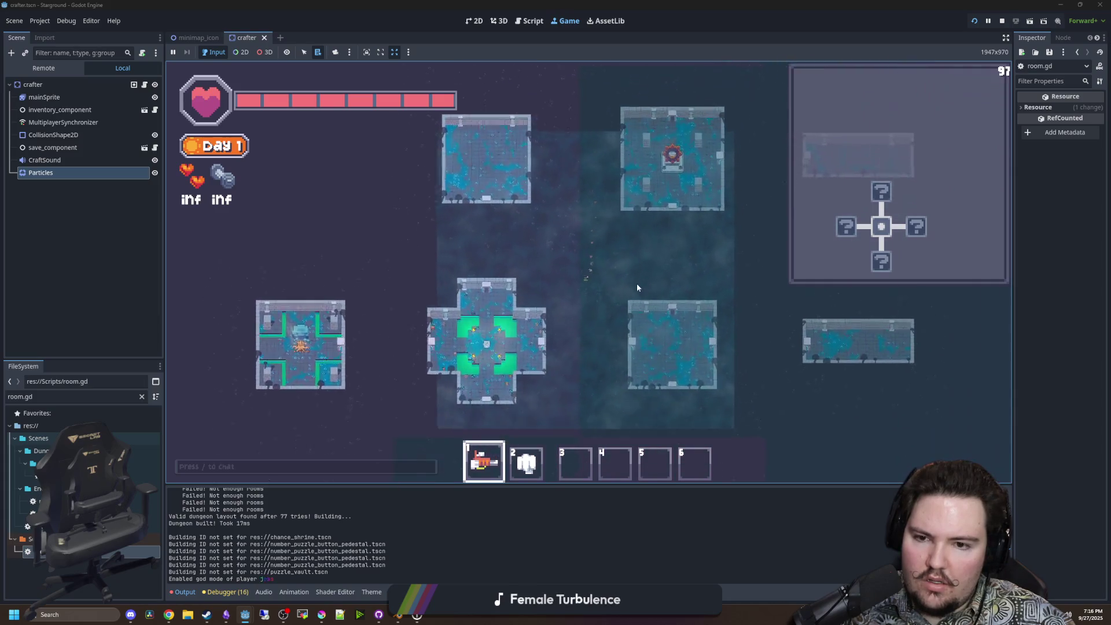
{"action": "scroll", "coordinate": [637, 286], "scroll_direction": "down", "scroll_amount": 3}
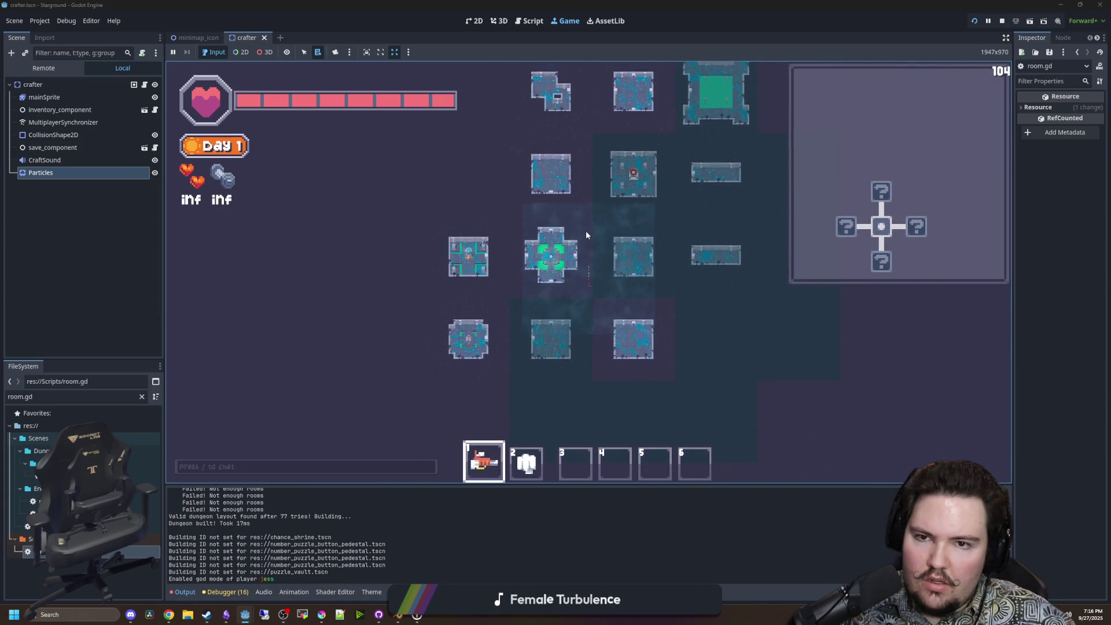
{"action": "scroll", "coordinate": [581, 234], "scroll_direction": "up", "scroll_amount": 3}
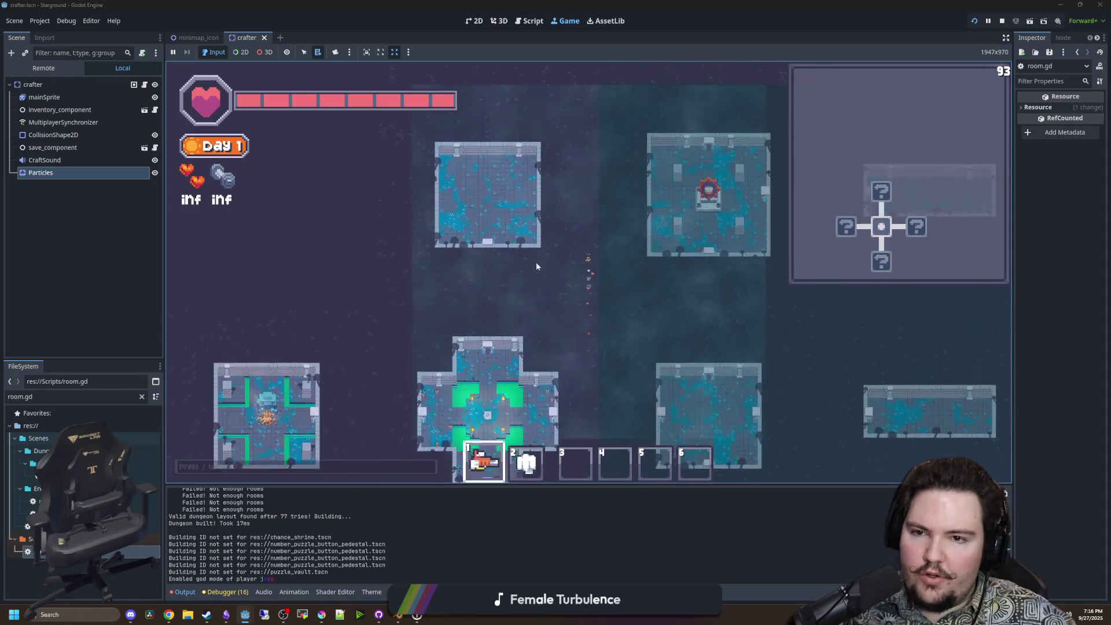
{"action": "key", "text": "w"}
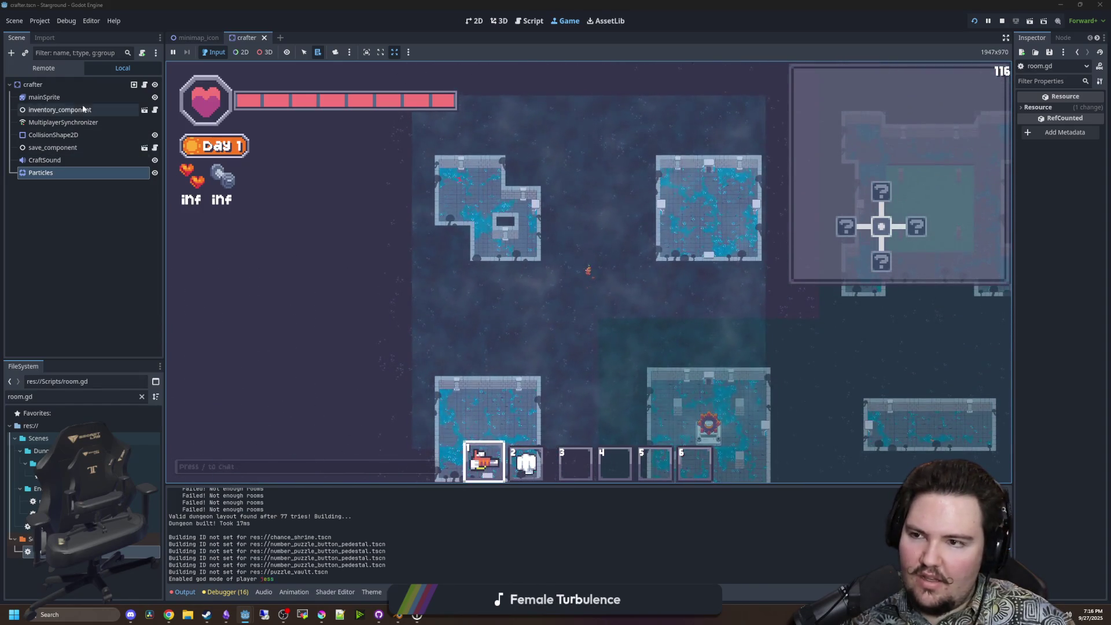
Switch to the room.gd script and save it.
{"action": "double_click", "coordinate": [87, 551]}
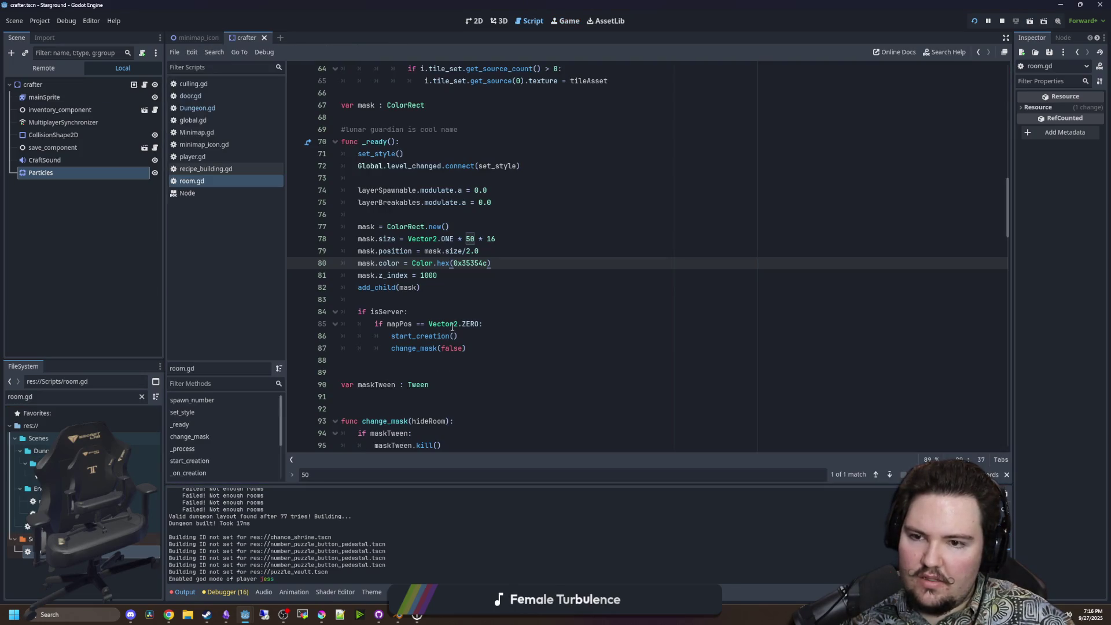
{"action": "left_click", "coordinate": [398, 290]}
{"action": "left_click", "coordinate": [388, 302]}
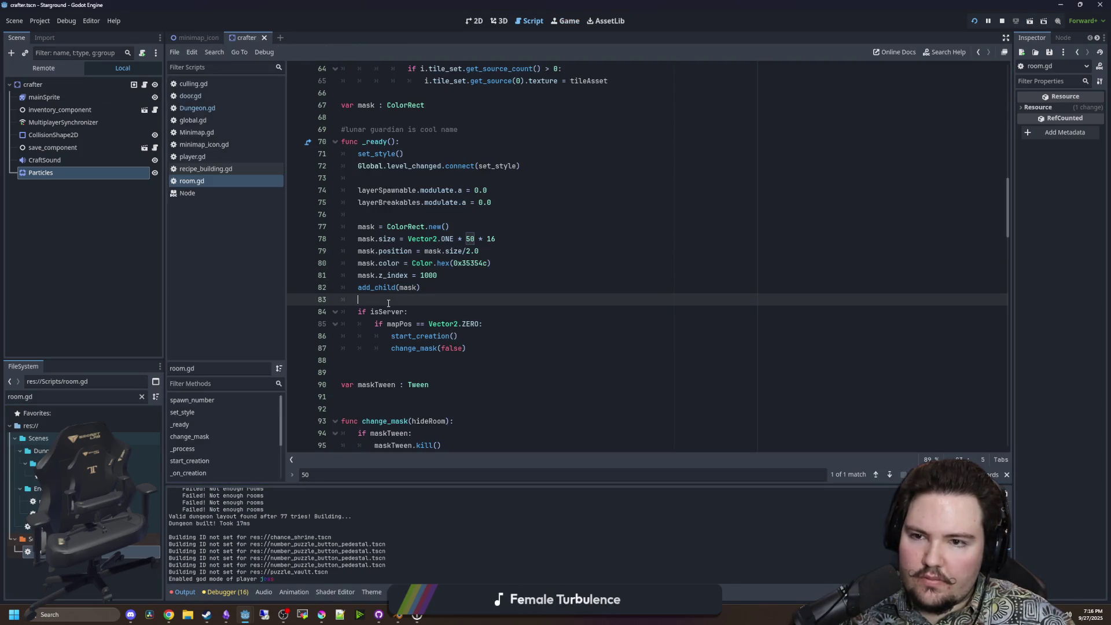
{"action": "left_click", "coordinate": [410, 215]}
{"action": "left_click", "coordinate": [434, 177]}
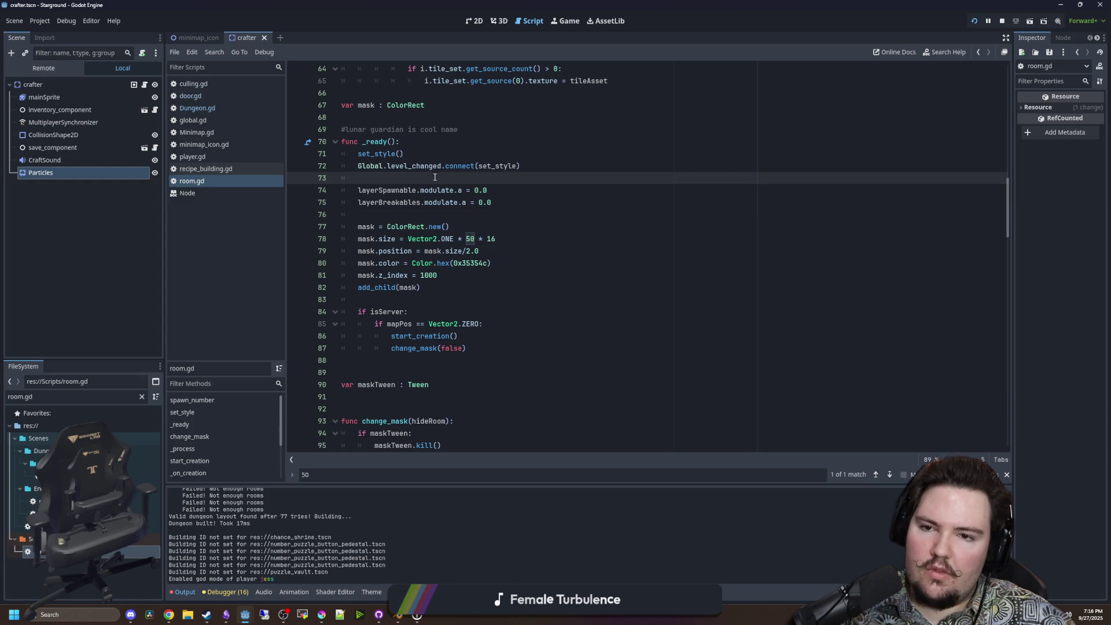
{"action": "key", "text": "ctrl+s"}
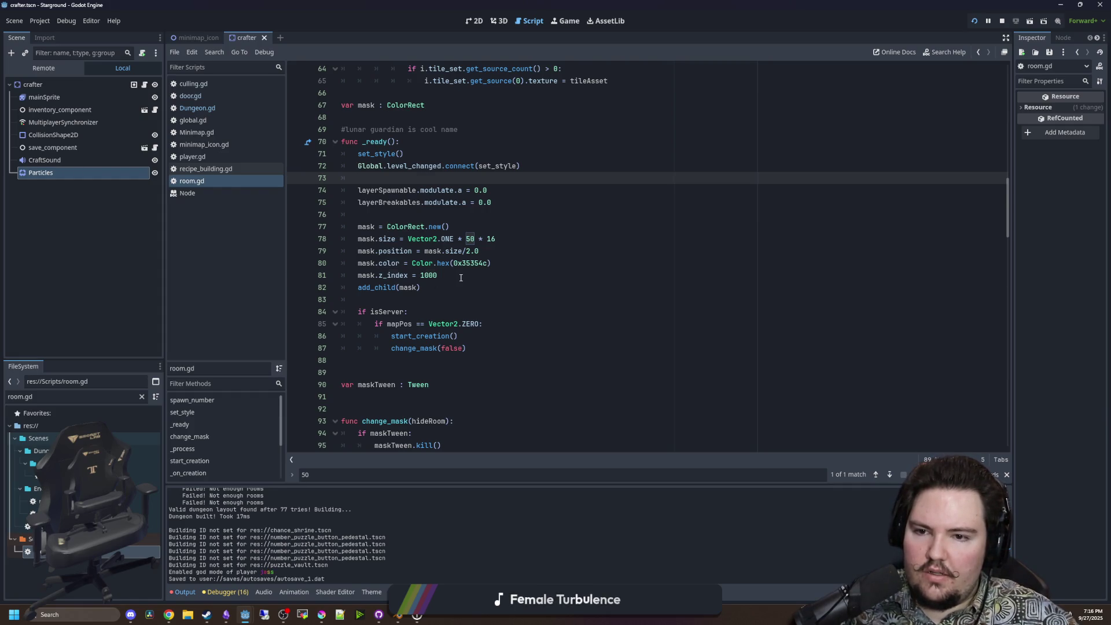
Move the mask.z_index line to just below add_child(mask).
{"action": "left_click", "coordinate": [460, 278]}
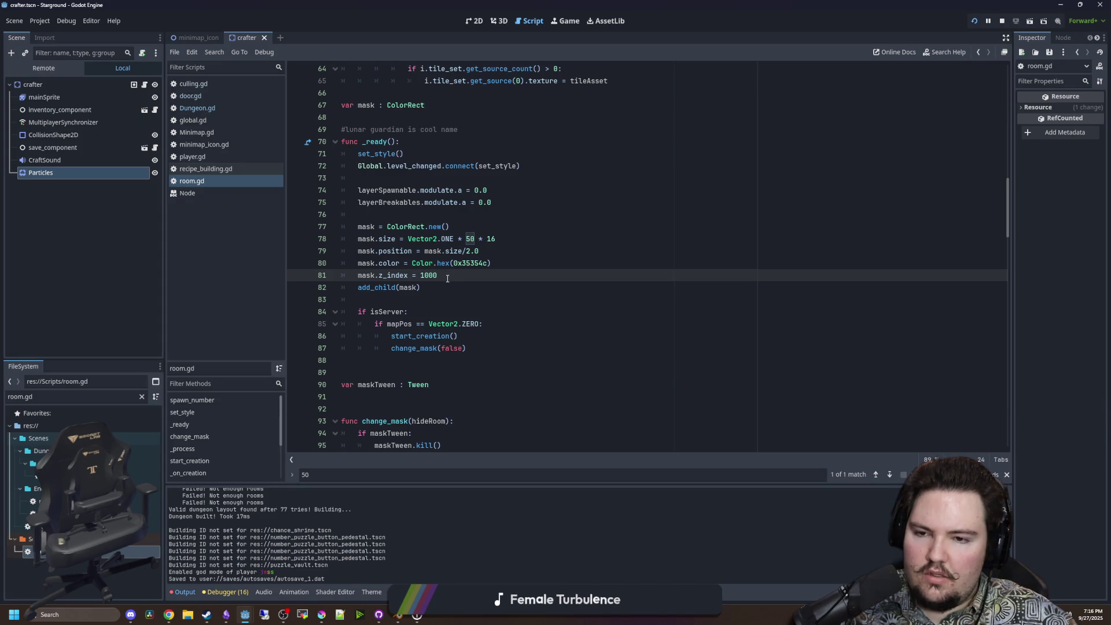
{"action": "key", "text": "shift+Home"}
{"action": "key", "text": "ctrl+c"}
{"action": "key", "text": "BackSpace"}
{"action": "key", "text": "BackSpace"}
{"action": "key", "text": "BackSpace"}
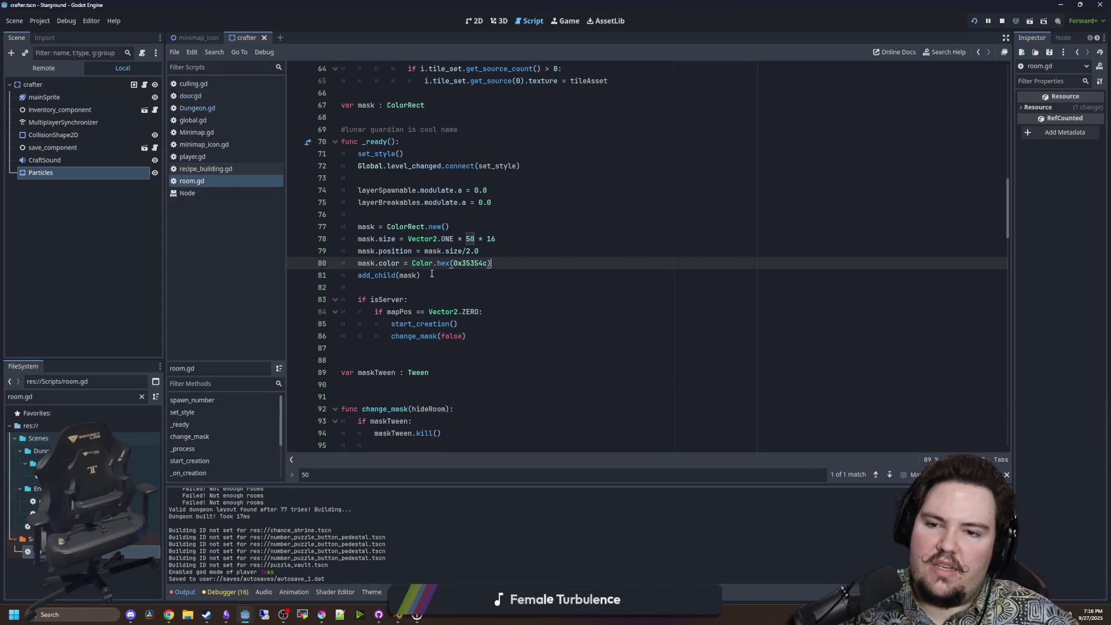
{"action": "key", "text": "Down"}
{"action": "key", "text": "Return"}
{"action": "key", "text": "ctrl+v"}
Move the mask.position line below the z_index line, save, and return to the game.
{"action": "left_click", "coordinate": [463, 251]}
{"action": "key", "text": "shift+Home"}
{"action": "key", "text": "ctrl+c"}
{"action": "key", "text": "BackSpace"}
{"action": "key", "text": "BackSpace"}
{"action": "left_click", "coordinate": [449, 272]}
{"action": "key", "text": "Return"}
{"action": "key", "text": "ctrl+v"}
{"action": "key", "text": "Up"}
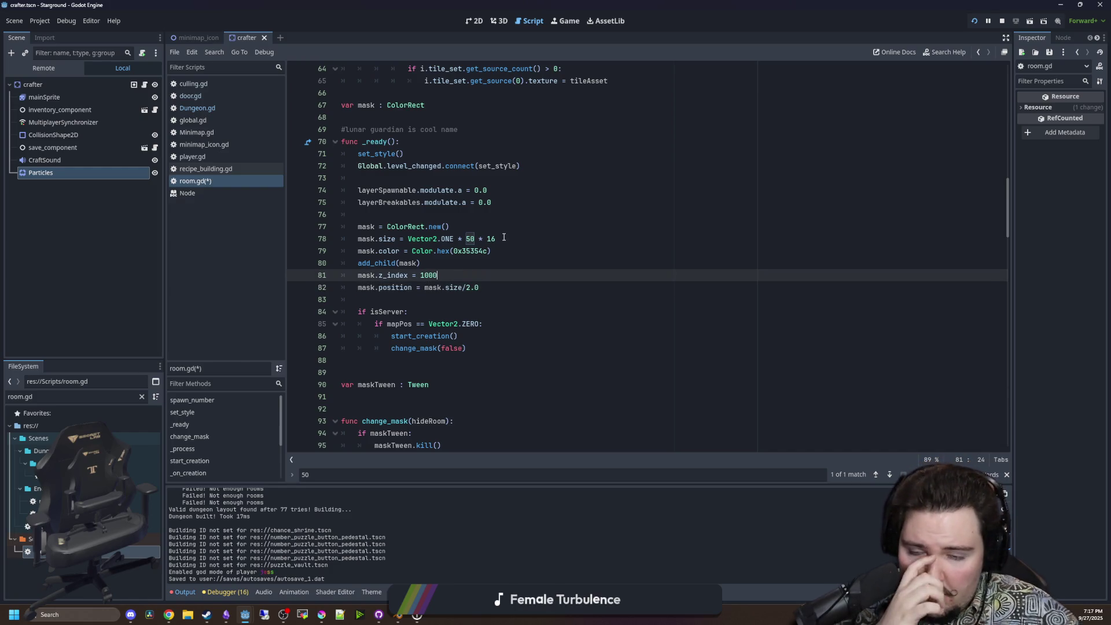
{"action": "left_click", "coordinate": [441, 267]}
{"action": "key", "text": "ctrl+s"}
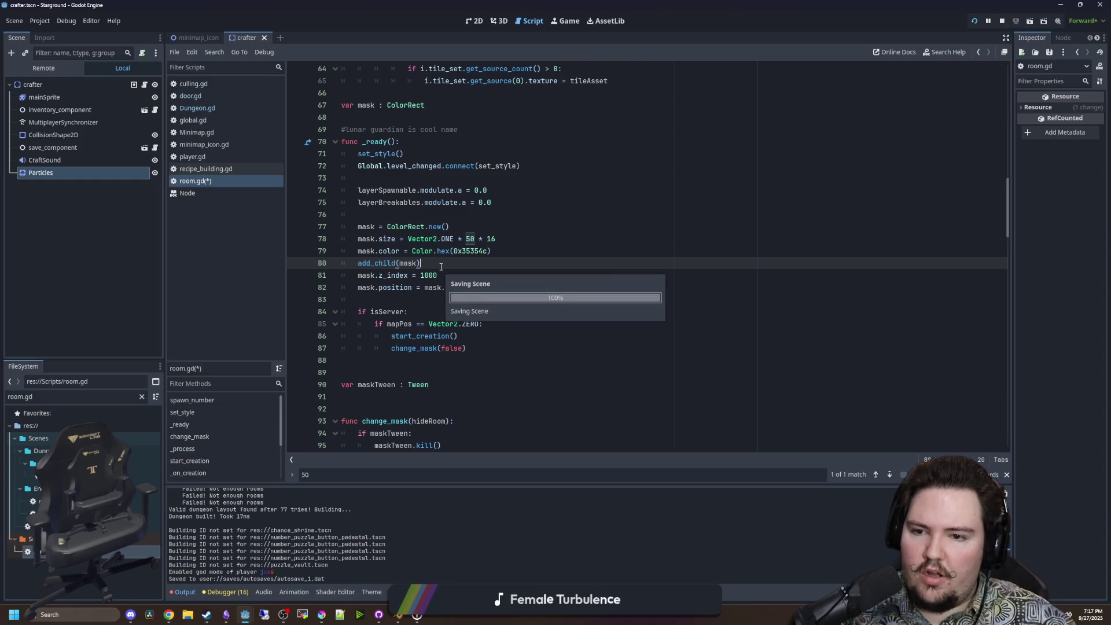
{"action": "left_click", "coordinate": [565, 26]}
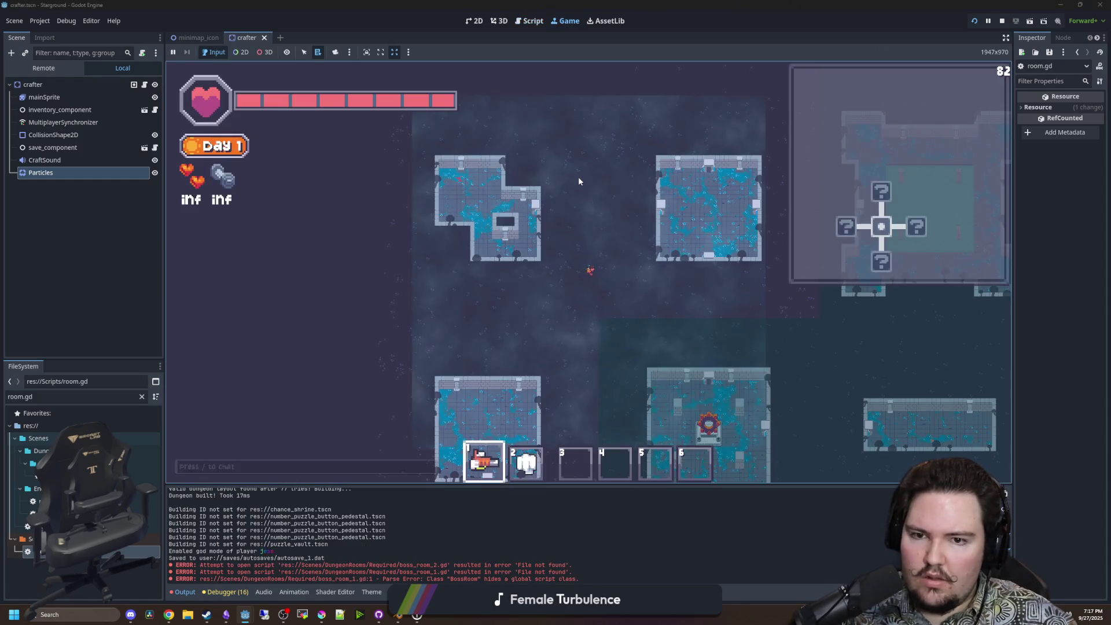
Teleport to the origin with /tp and relaunch into the dungeon via the Starlauncher.
{"action": "type", "text": "/tp"}
{"action": "key", "text": "Return"}
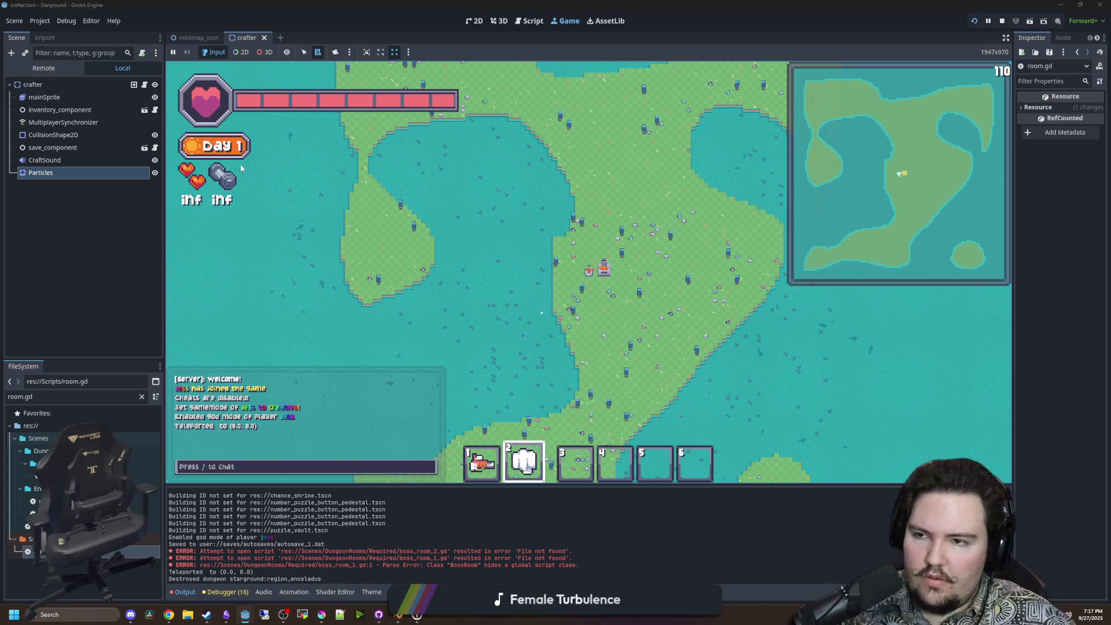
{"action": "left_click", "coordinate": [605, 275]}
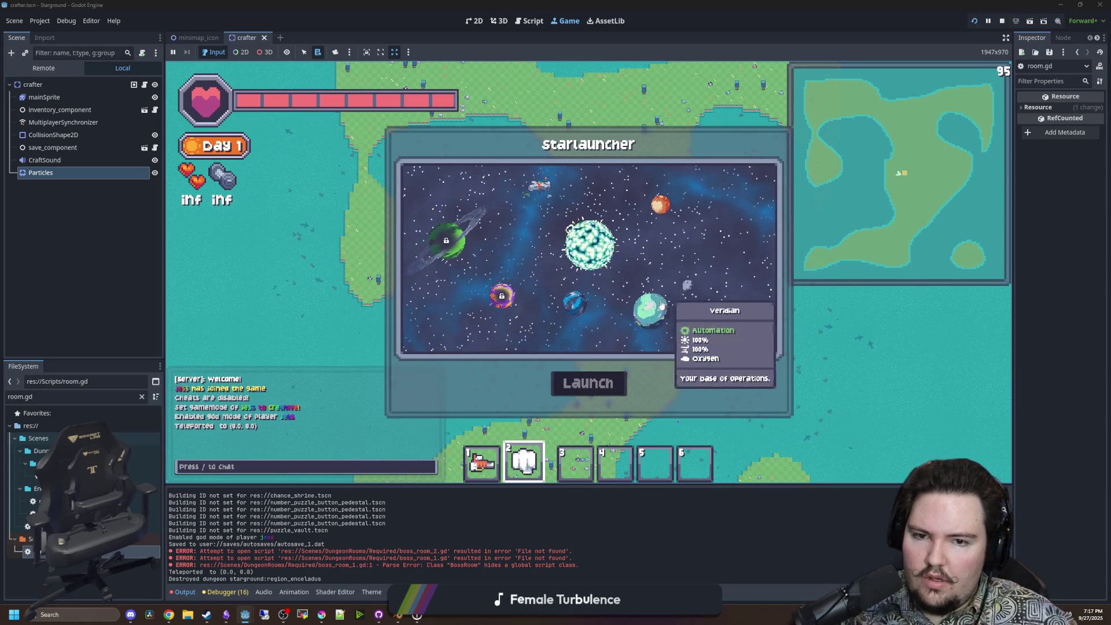
{"action": "left_click", "coordinate": [600, 380]}
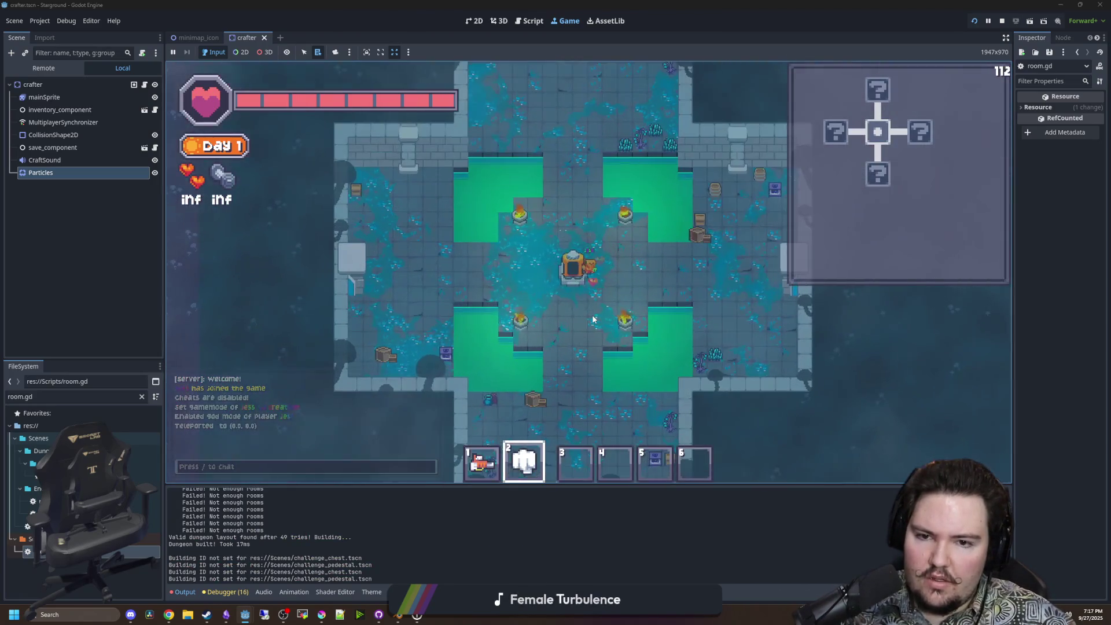
Walk down-right, over to the chest room and up into the cross-shaped room, then return to room.gd.
{"action": "key", "text": "1"}
{"action": "scroll", "coordinate": [593, 319], "scroll_direction": "down", "scroll_amount": 5}
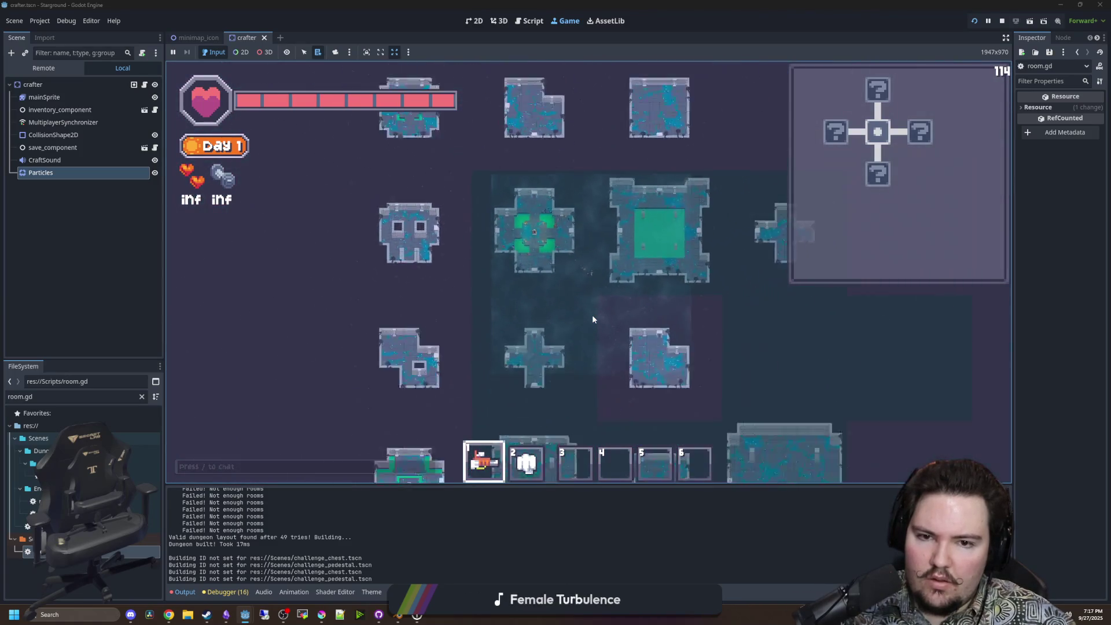
{"action": "key", "text": "s"}
{"action": "key", "text": "d"}
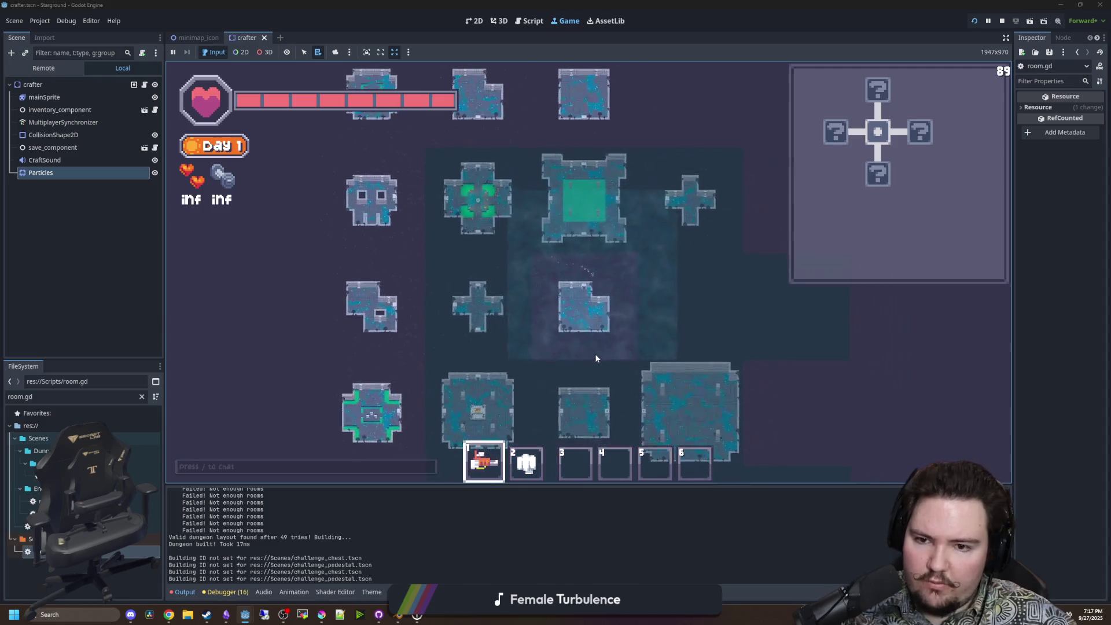
{"action": "key", "text": "s"}
{"action": "key", "text": "d"}
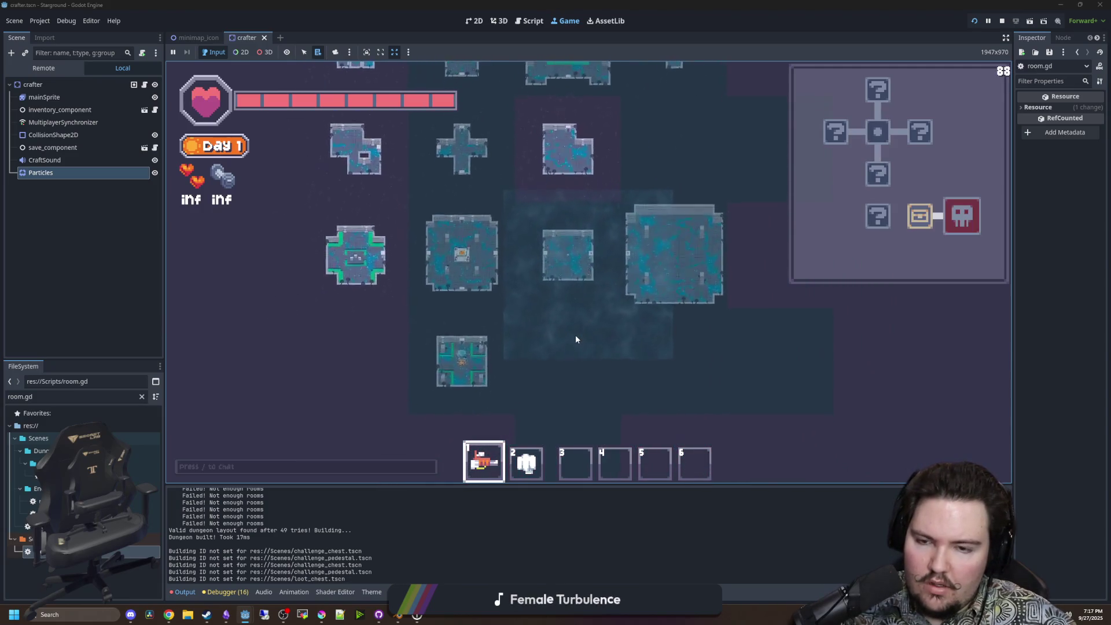
{"action": "scroll", "coordinate": [576, 339], "scroll_direction": "up", "scroll_amount": 5}
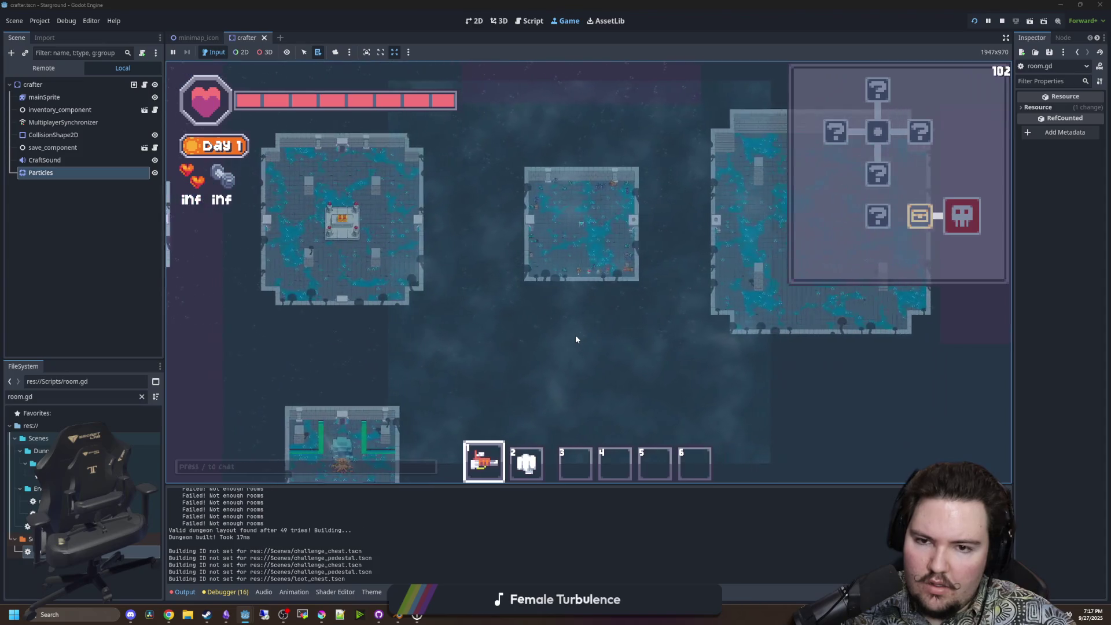
{"action": "key", "text": "a"}
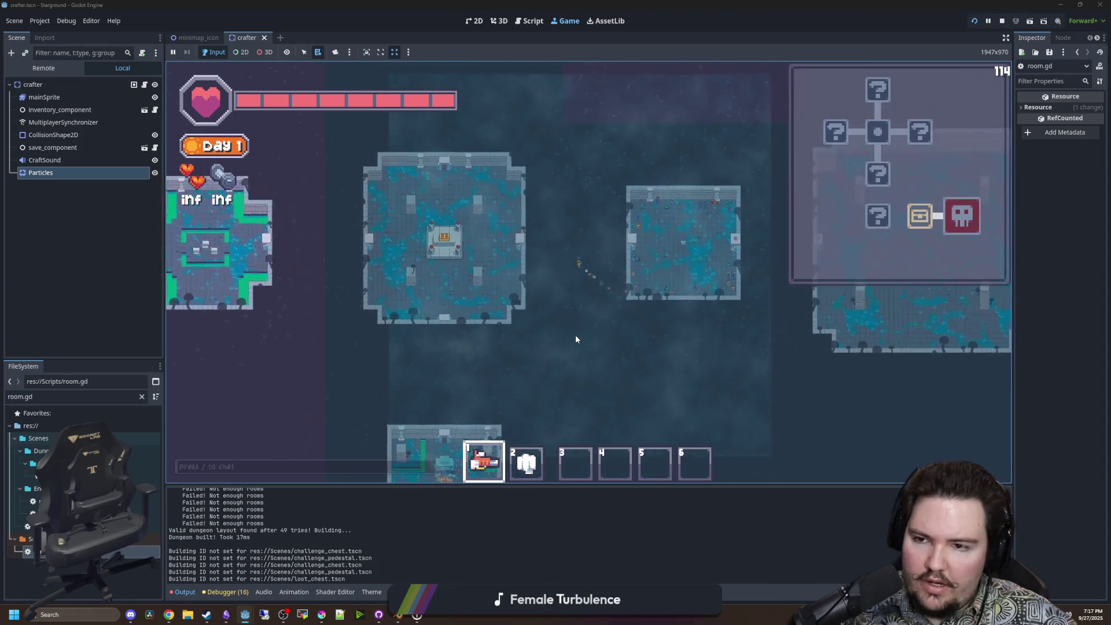
{"action": "scroll", "coordinate": [304, 318], "scroll_direction": "up", "scroll_amount": 3}
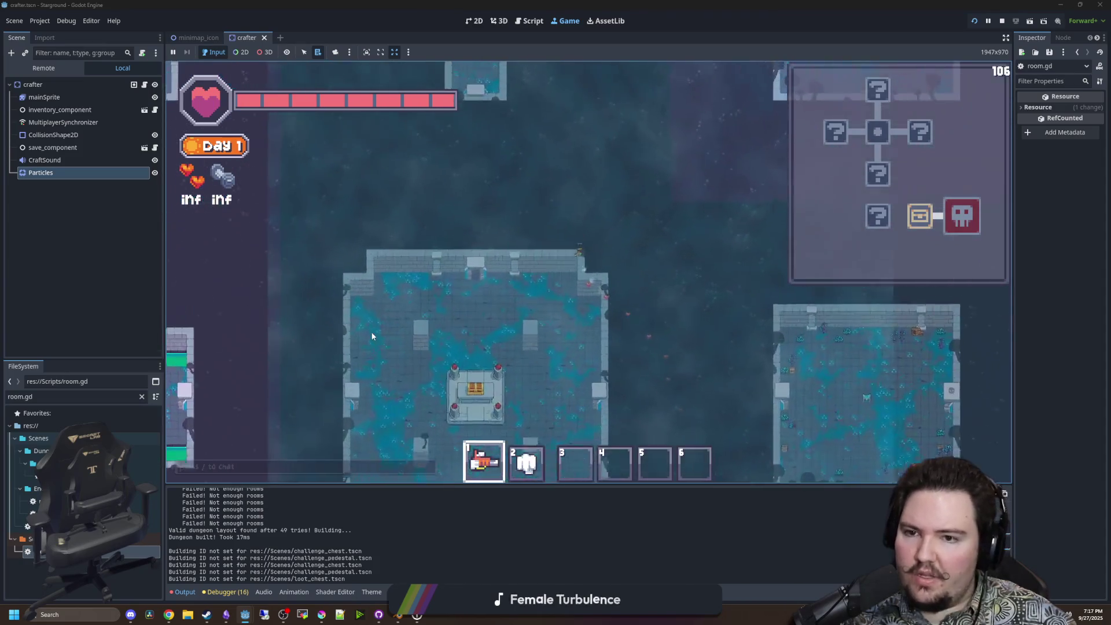
{"action": "key", "text": "w"}
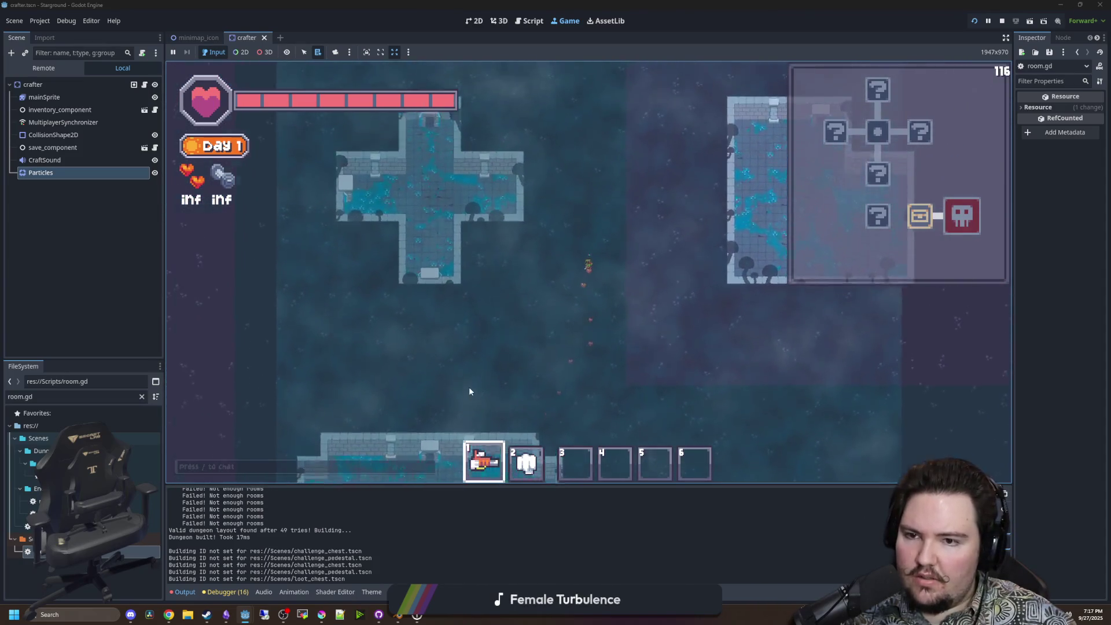
{"action": "scroll", "coordinate": [469, 391], "scroll_direction": "up", "scroll_amount": 2}
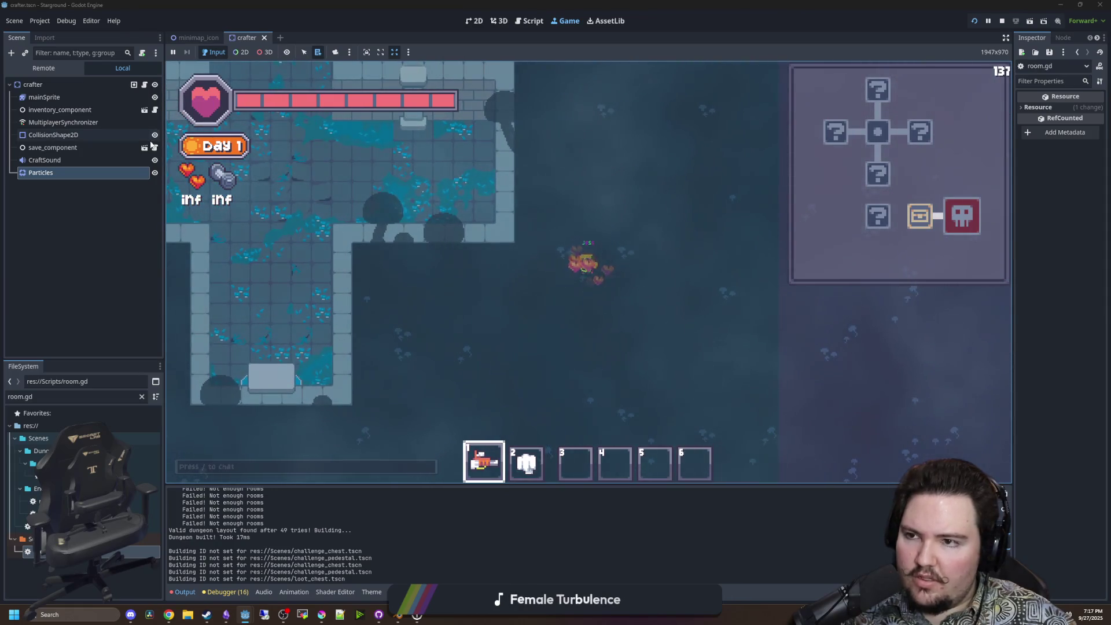
{"action": "key", "text": "ctrl+F3"}
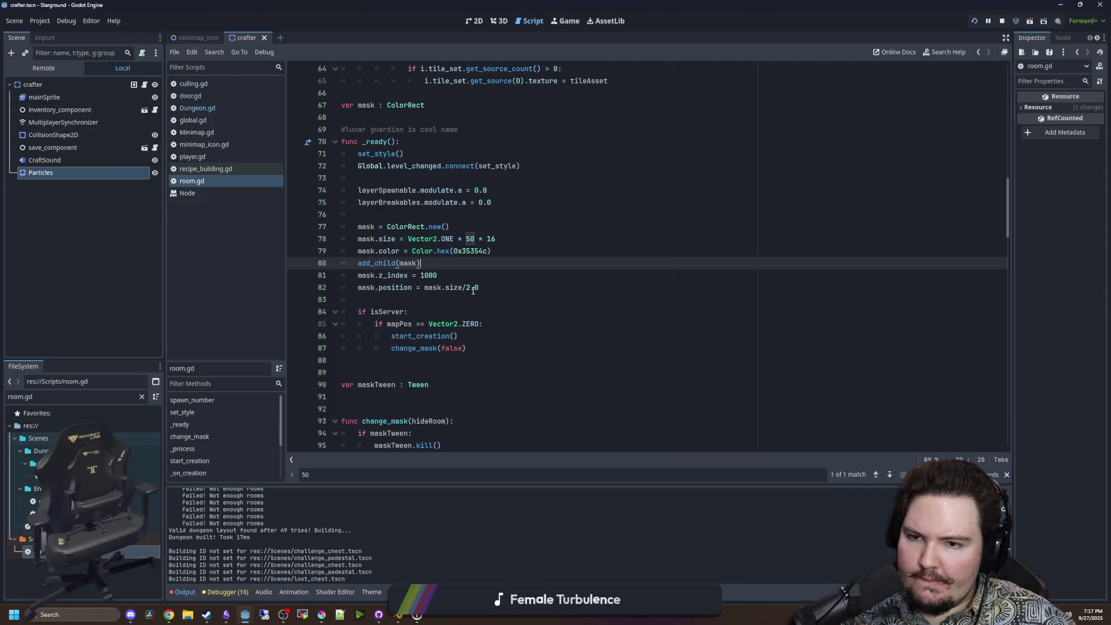
Check the CanvasItem z_index documentation, then return to room.gd and save it.
{"action": "left_click", "coordinate": [397, 294]}
{"action": "left_click", "coordinate": [398, 278], "text": "ctrl"}
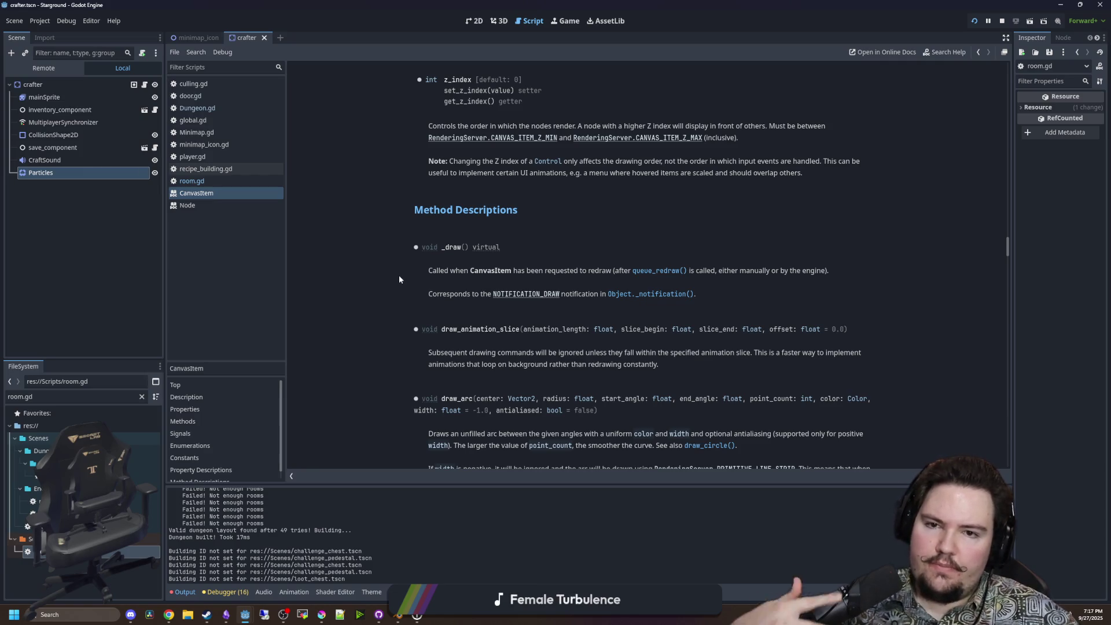
{"action": "key", "text": "alt+Left"}
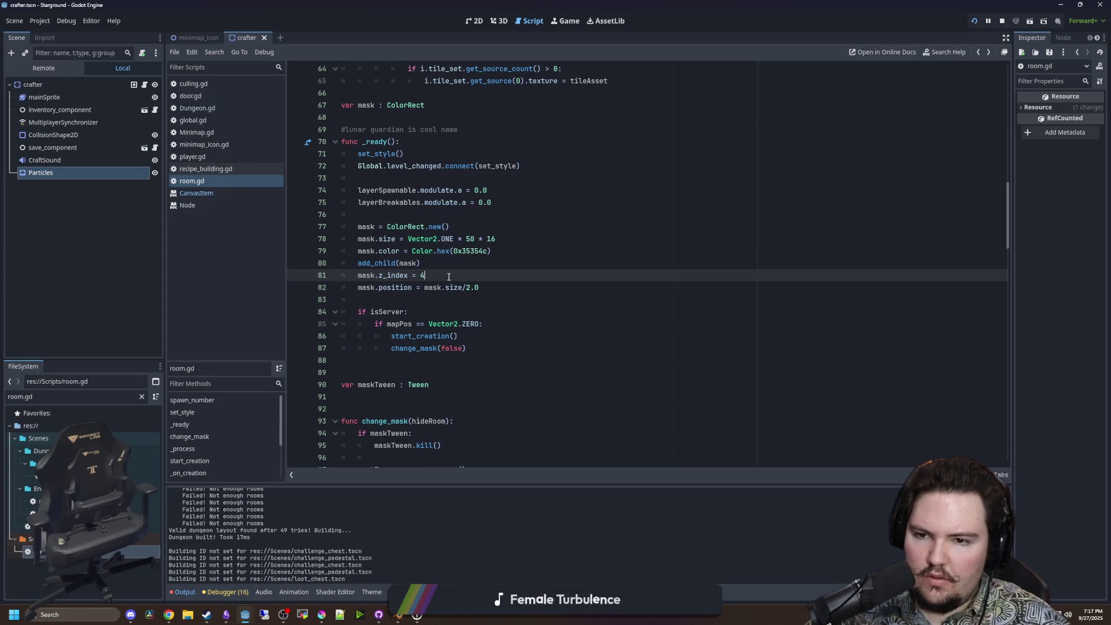
{"action": "type", "text": "000"}
{"action": "left_click", "coordinate": [527, 254]}
{"action": "key", "text": "ctrl+s"}
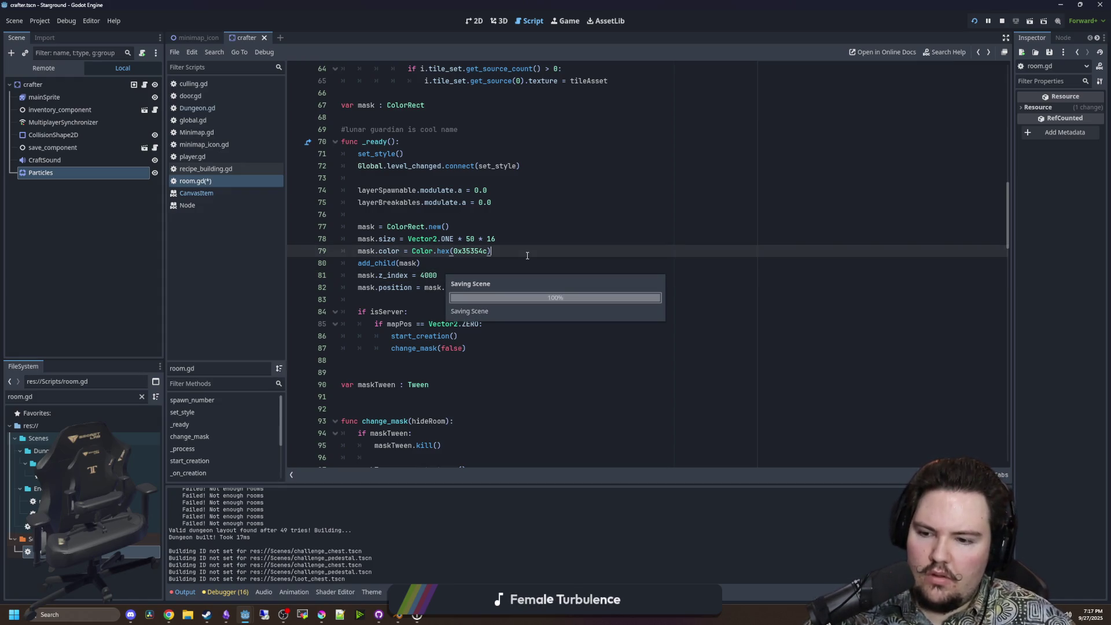
Add mask.top_level = true below the z_index line and save.
{"action": "left_click", "coordinate": [440, 276]}
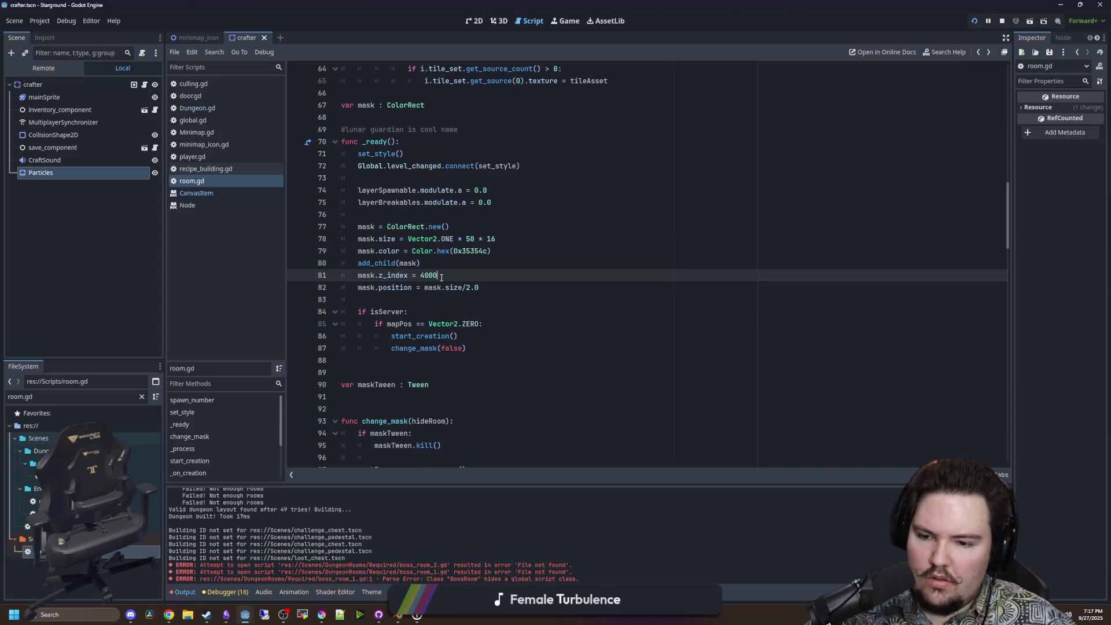
{"action": "key", "text": "Return"}
{"action": "type", "text": "mask."}
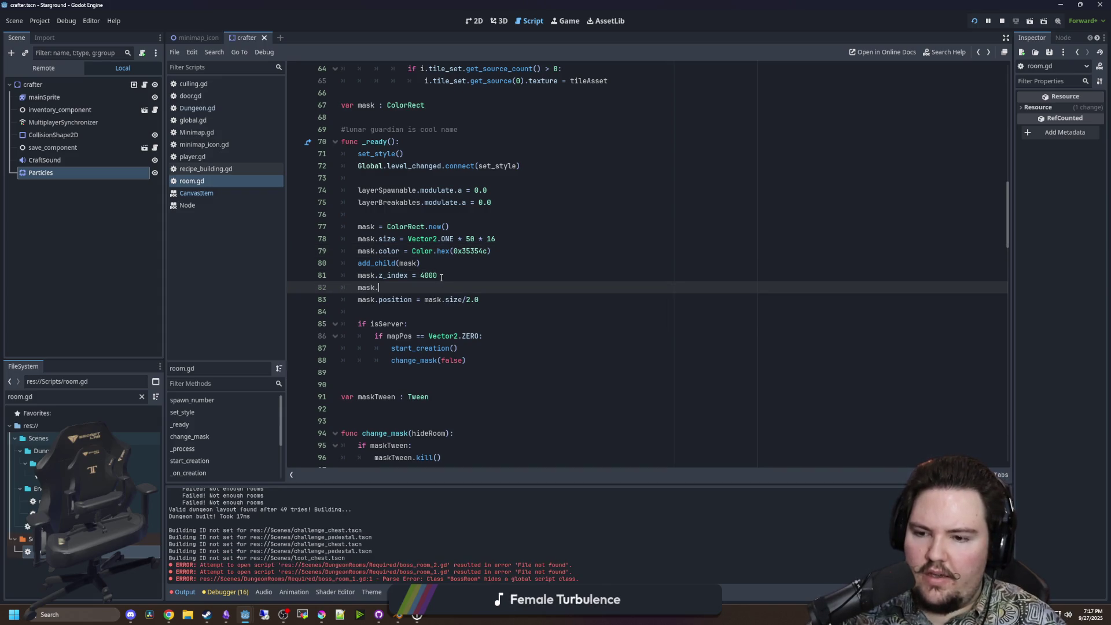
{"action": "type", "text": "top"}
{"action": "key", "text": "Return"}
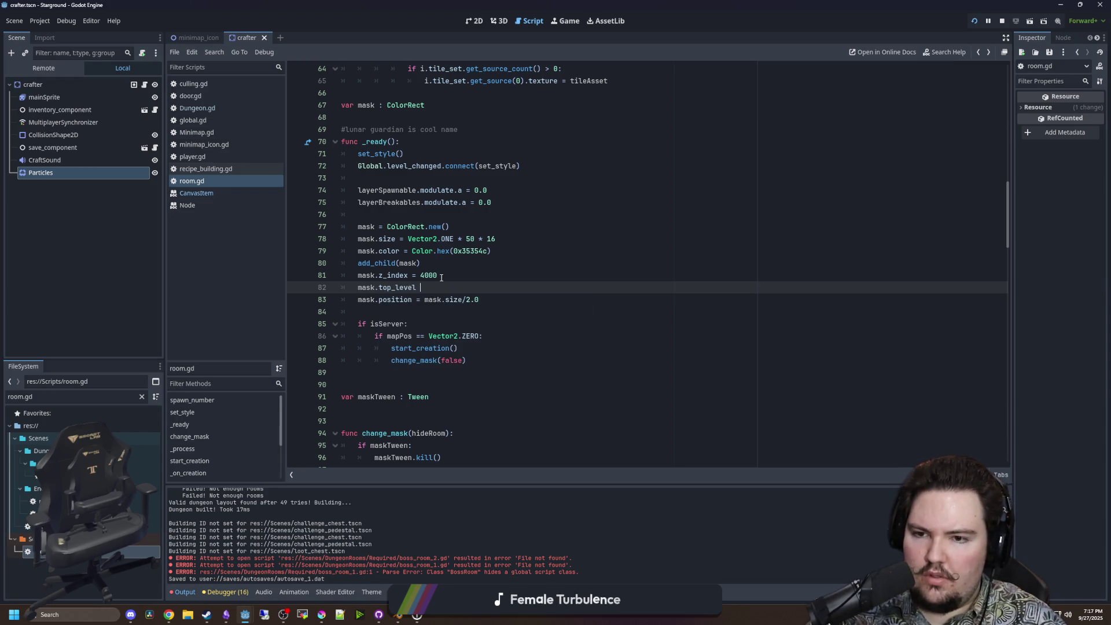
{"action": "type", "text": "= true"}
{"action": "left_click", "coordinate": [441, 276]}
{"action": "key", "text": "ctrl+s"}
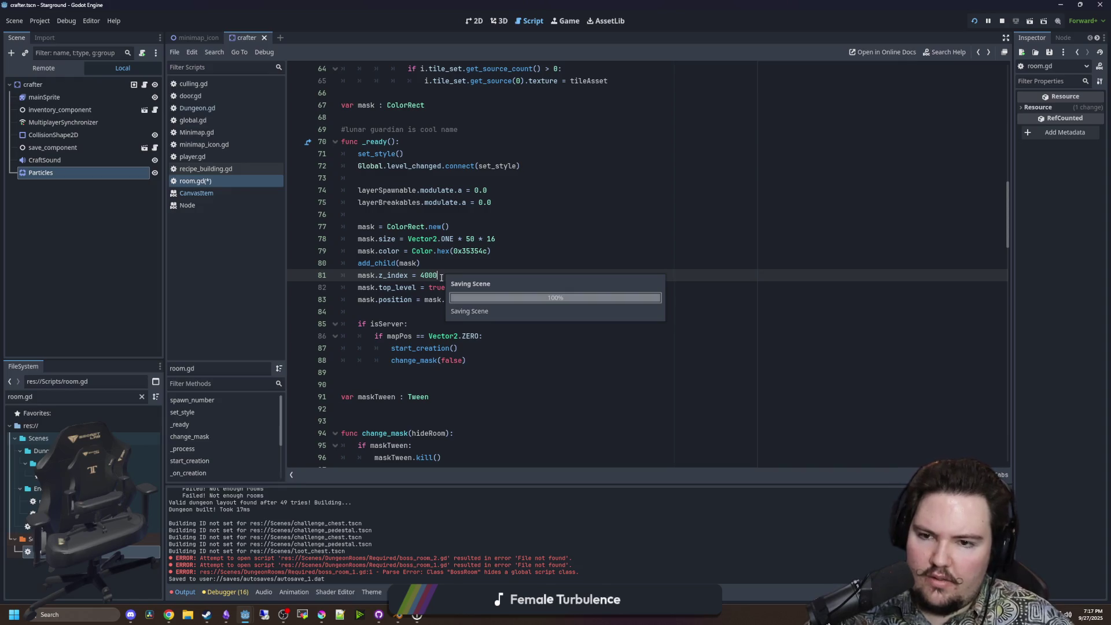
Add mask.modulate.a = 1.0 below the top_level line, save, and return to the game.
{"action": "left_click", "coordinate": [480, 286]}
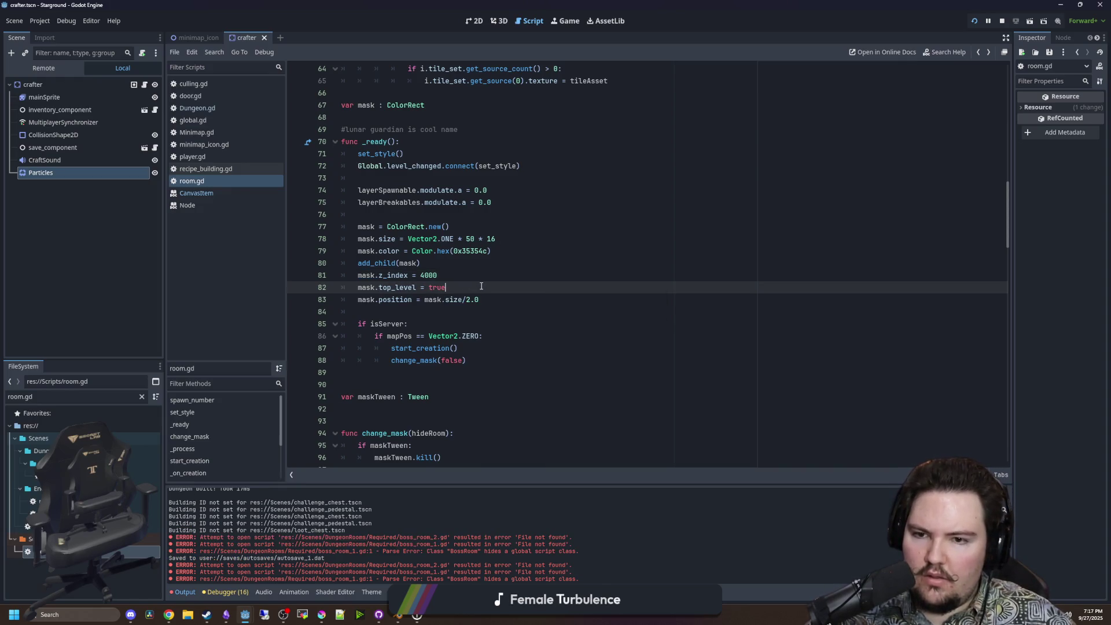
{"action": "key", "text": "Return"}
{"action": "type", "text": "te.a = 1.0"}
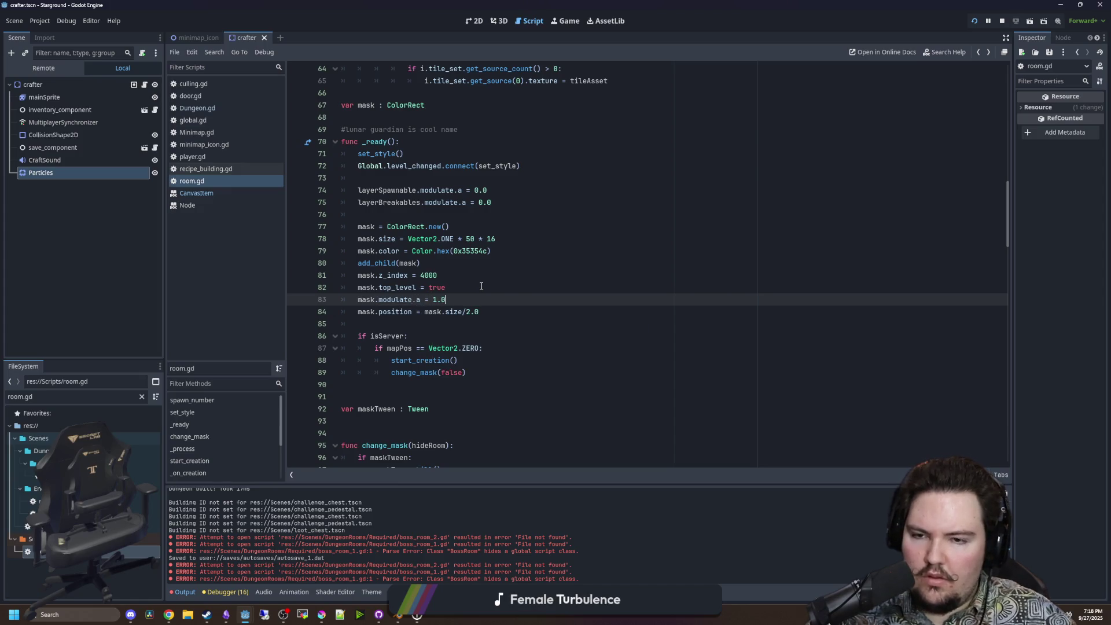
{"action": "left_click", "coordinate": [481, 285]}
{"action": "key", "text": "ctrl+s"}
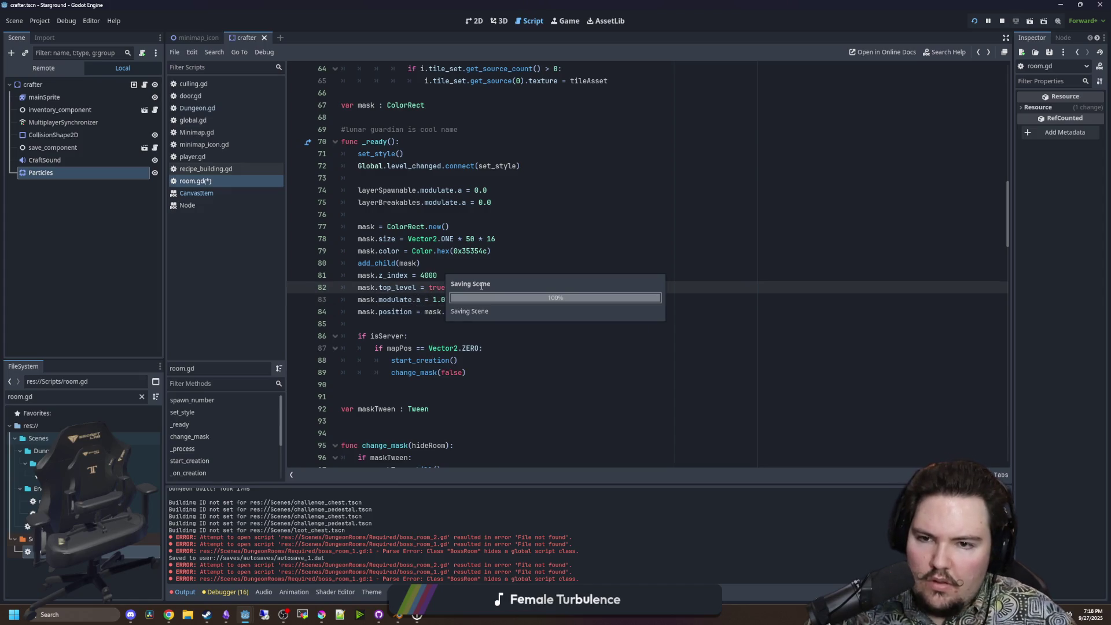
{"action": "left_click", "coordinate": [569, 21]}
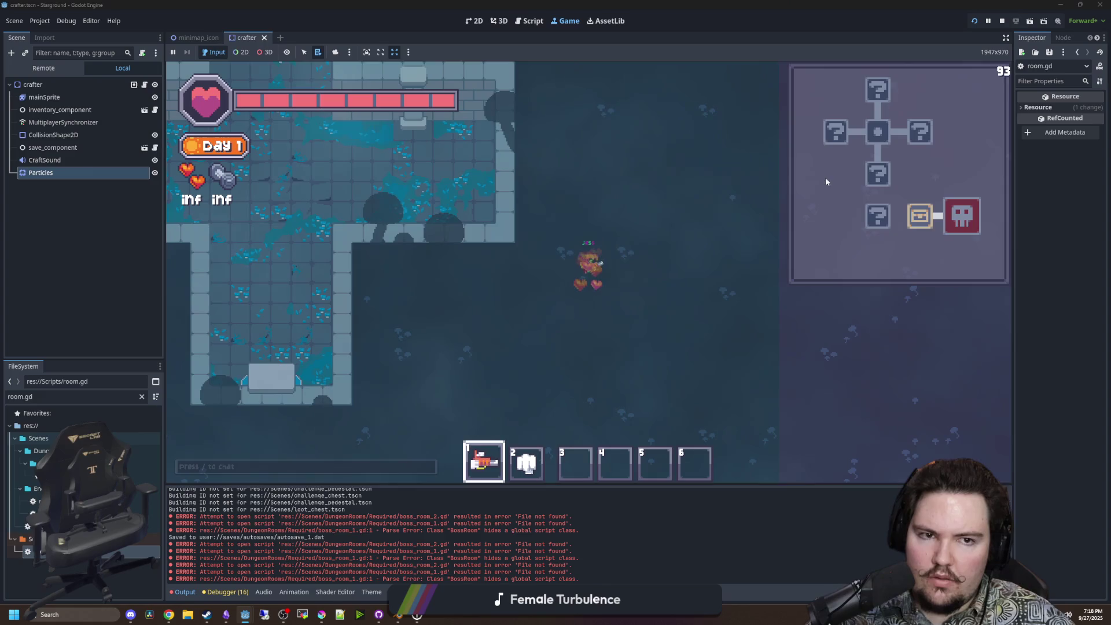
Pause the game and set the mask colour to Color.hex 0x35354cff in room.gd, then save.
{"action": "key", "text": "Escape"}
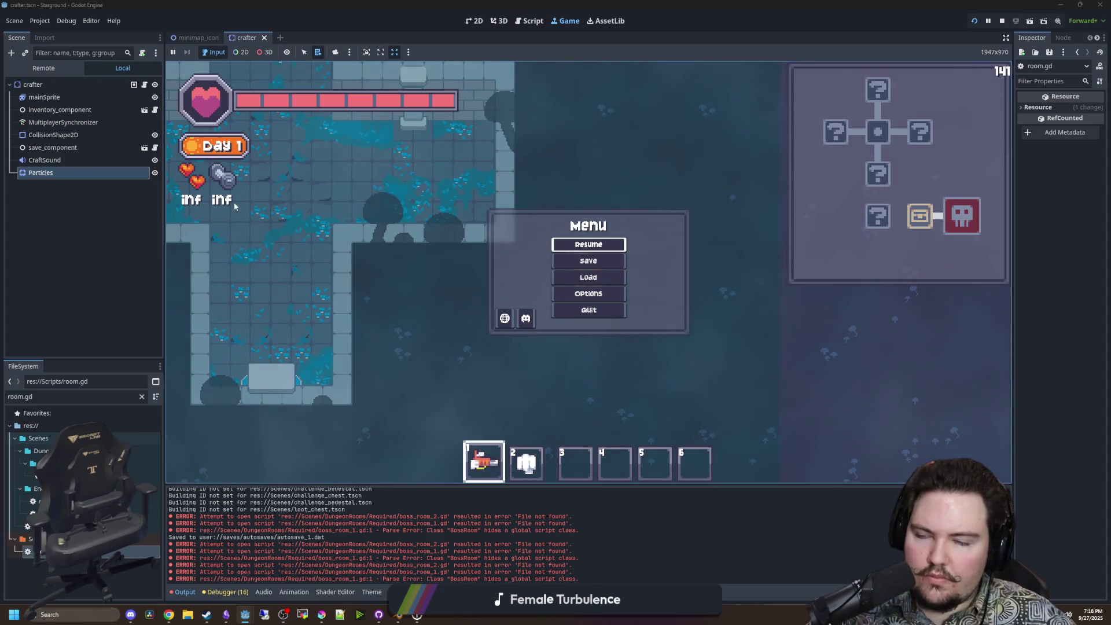
{"action": "key", "text": "ctrl+F3"}
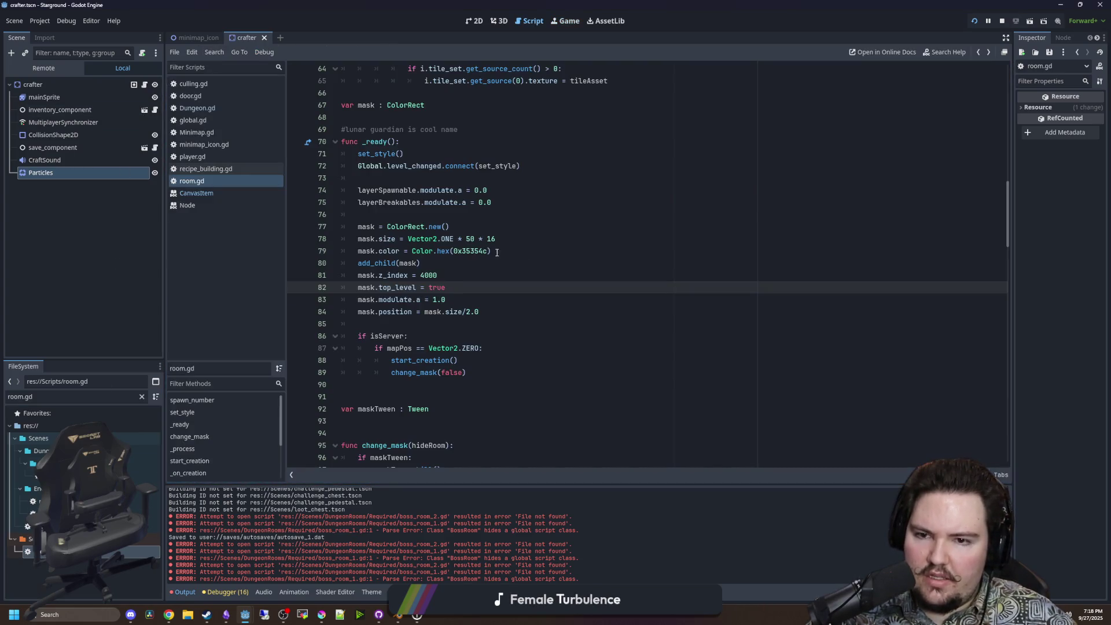
{"action": "left_click", "coordinate": [503, 251]}
{"action": "left_click", "coordinate": [609, 217]}
{"action": "key", "text": "ctrl+s"}
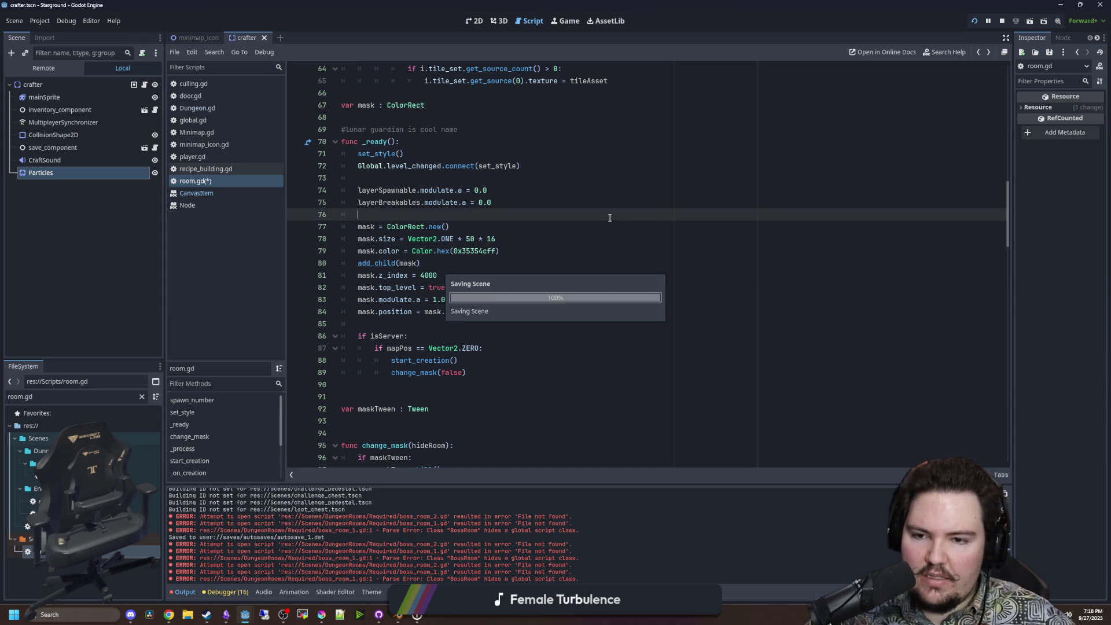
{"action": "left_click", "coordinate": [567, 22]}
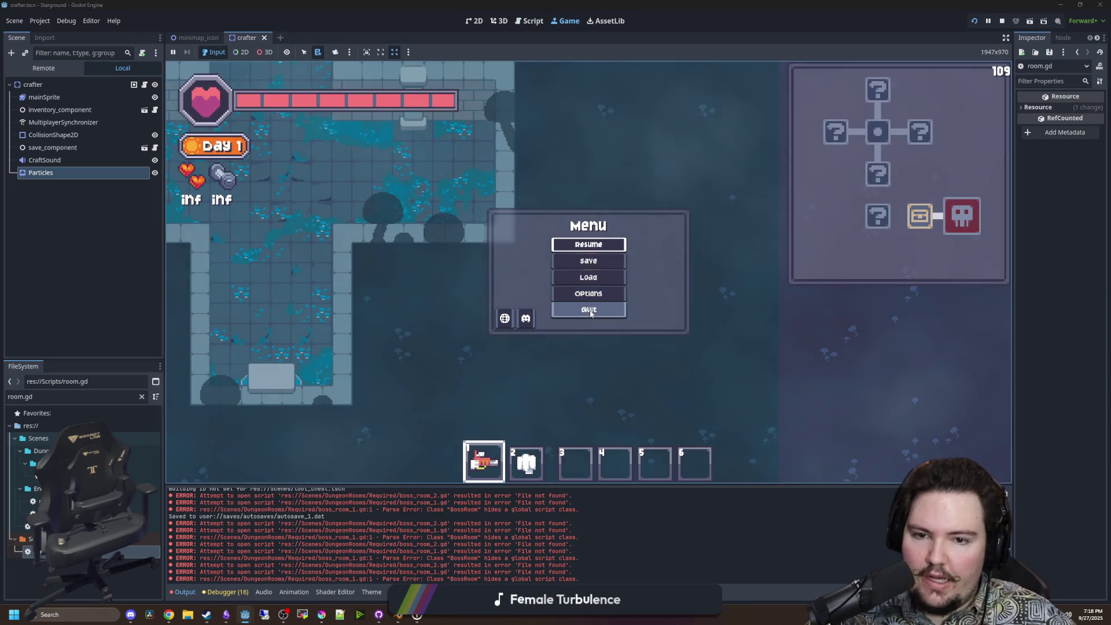
Quit to the overworld, launch a new dungeon from the starlauncher, and zoom out to inspect.
{"action": "left_click", "coordinate": [590, 311]}
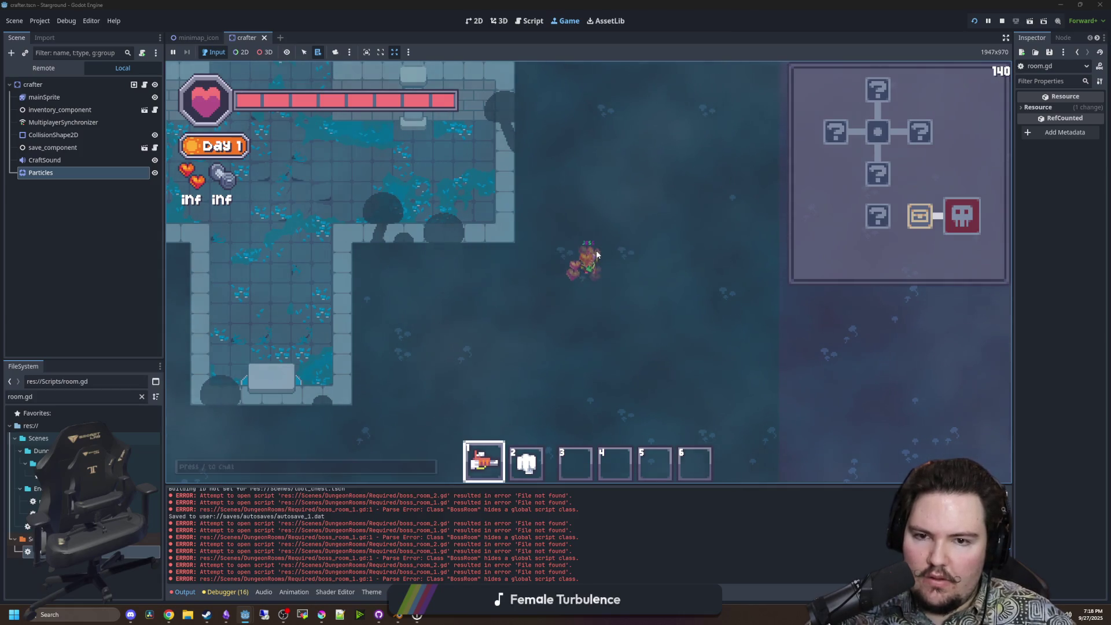
{"action": "key", "text": "e"}
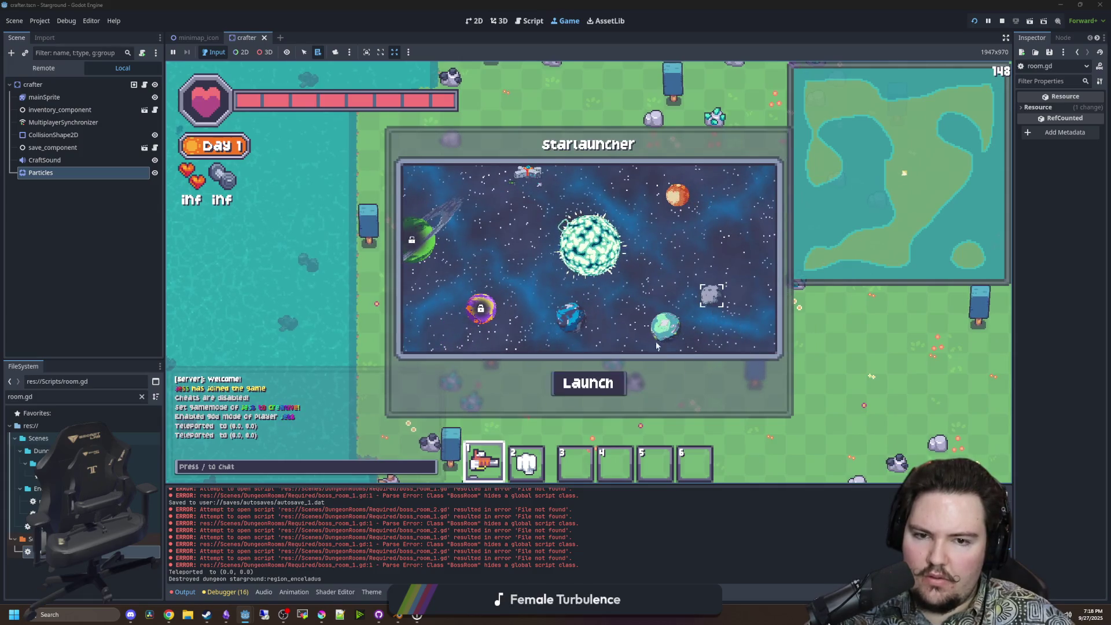
{"action": "left_click", "coordinate": [580, 391]}
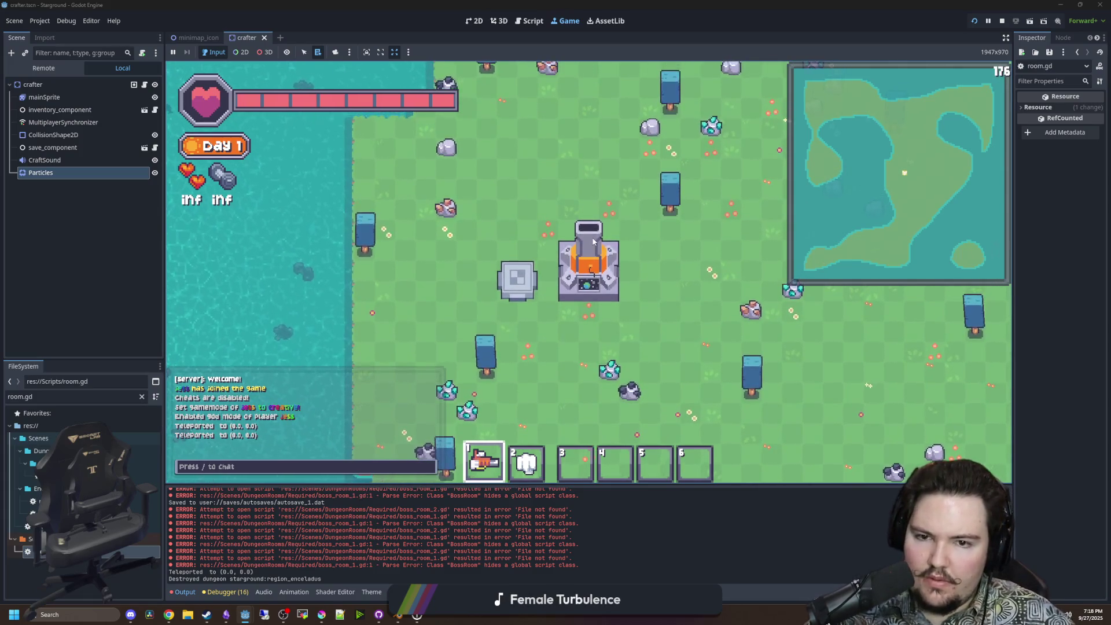
{"action": "scroll", "coordinate": [608, 301], "scroll_direction": "down", "scroll_amount": 5}
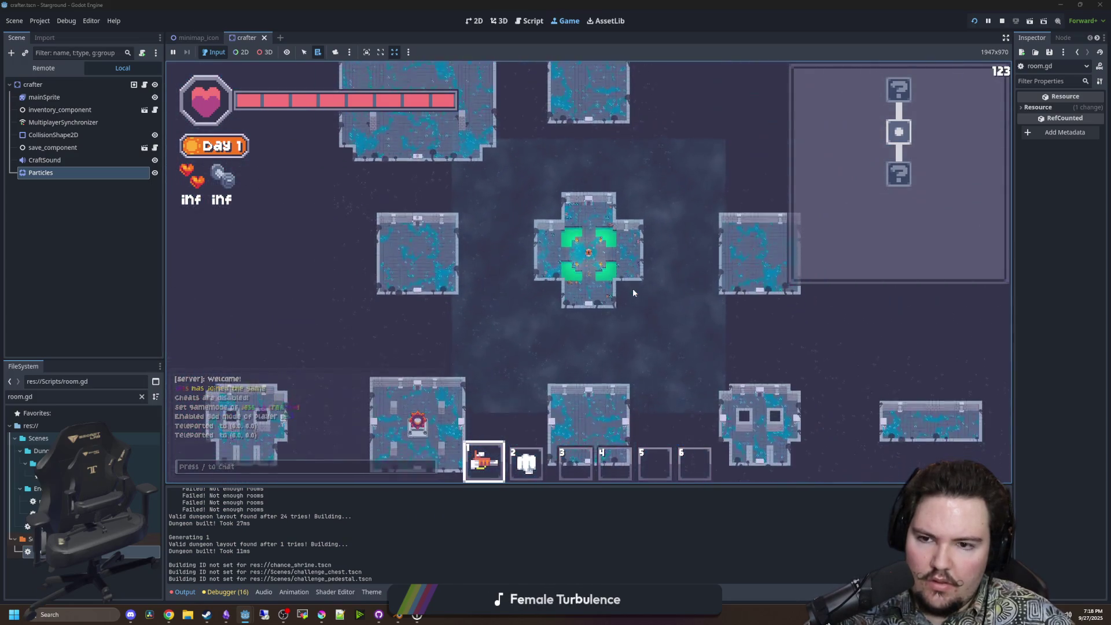
{"action": "scroll", "coordinate": [633, 292], "scroll_direction": "down", "scroll_amount": 5}
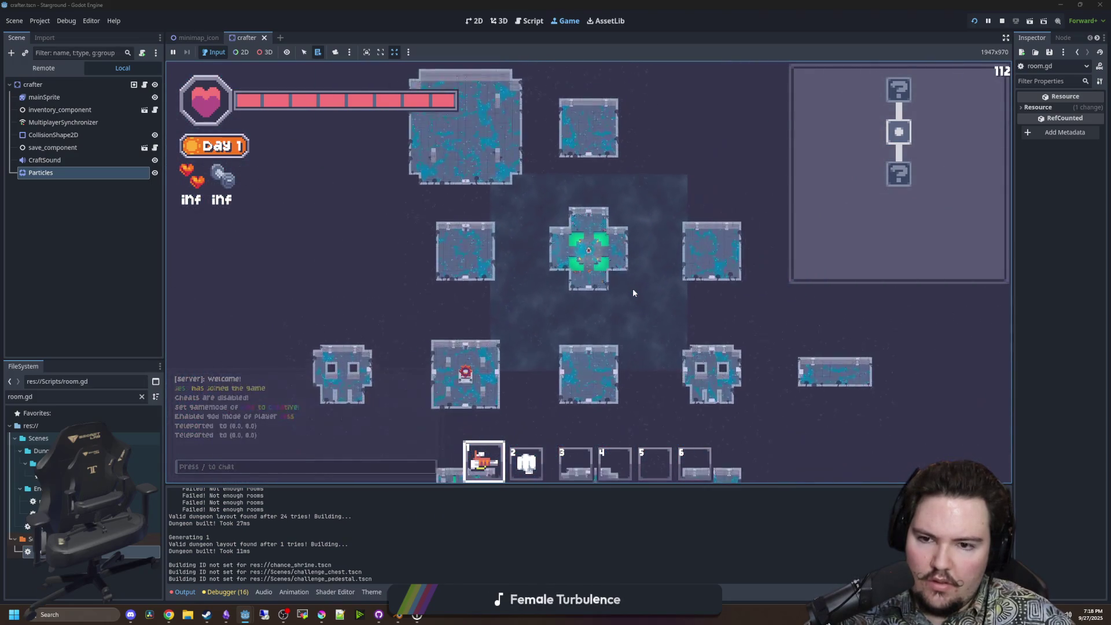
{"action": "key", "text": "s"}
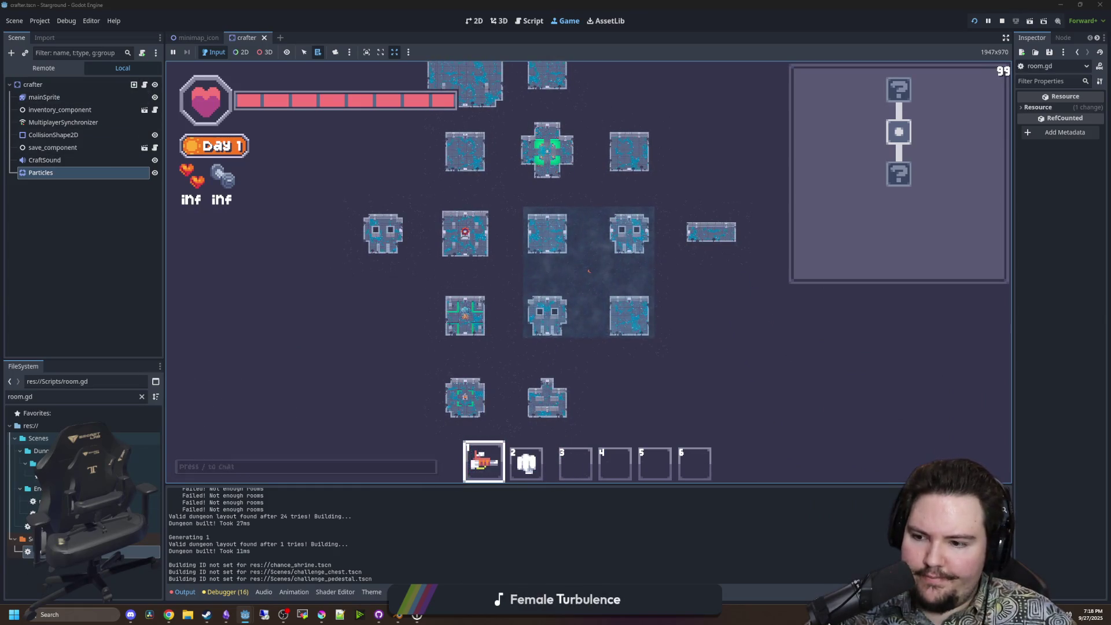
{"action": "key", "text": "ctrl+F3"}
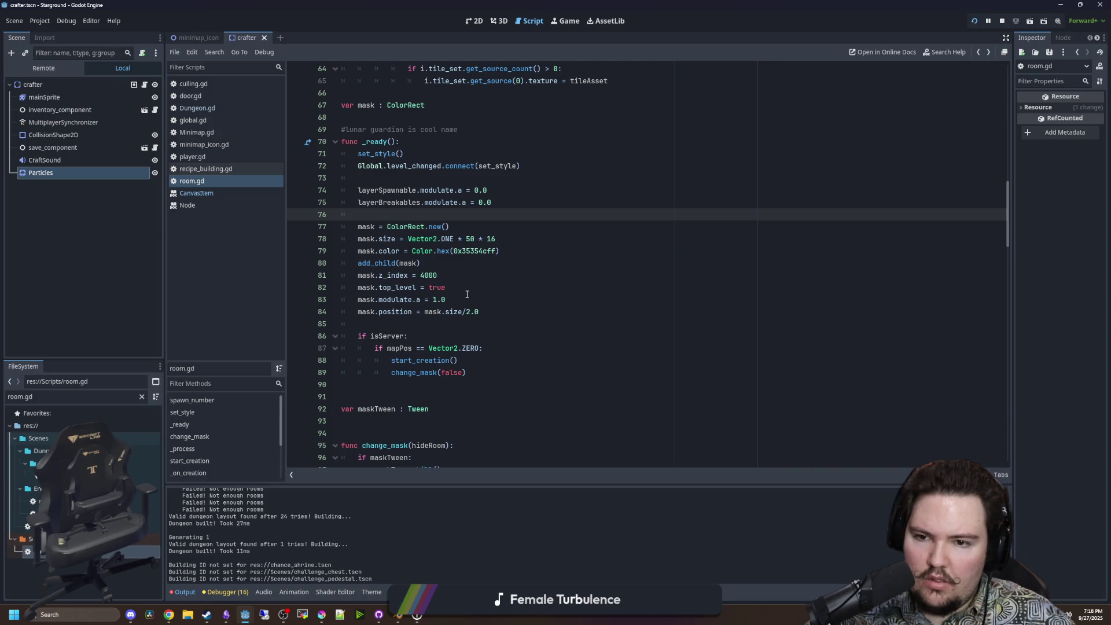
Walk the player down-left, then up-right and up-left between rooms, zooming to inspect the masks.
{"action": "left_click", "coordinate": [467, 294]}
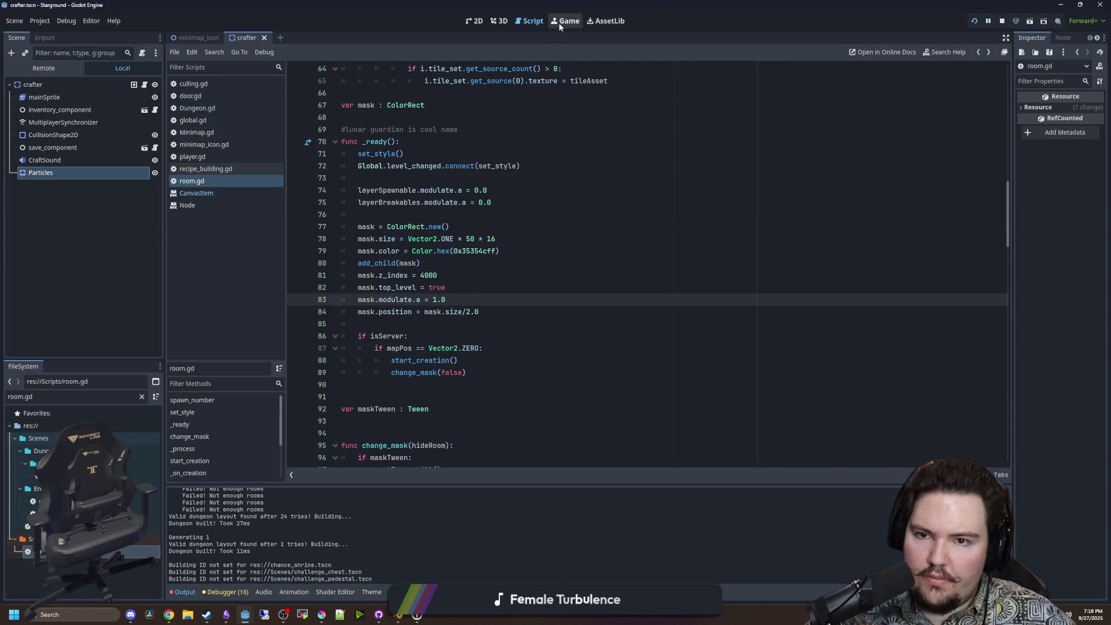
{"action": "left_click", "coordinate": [560, 23]}
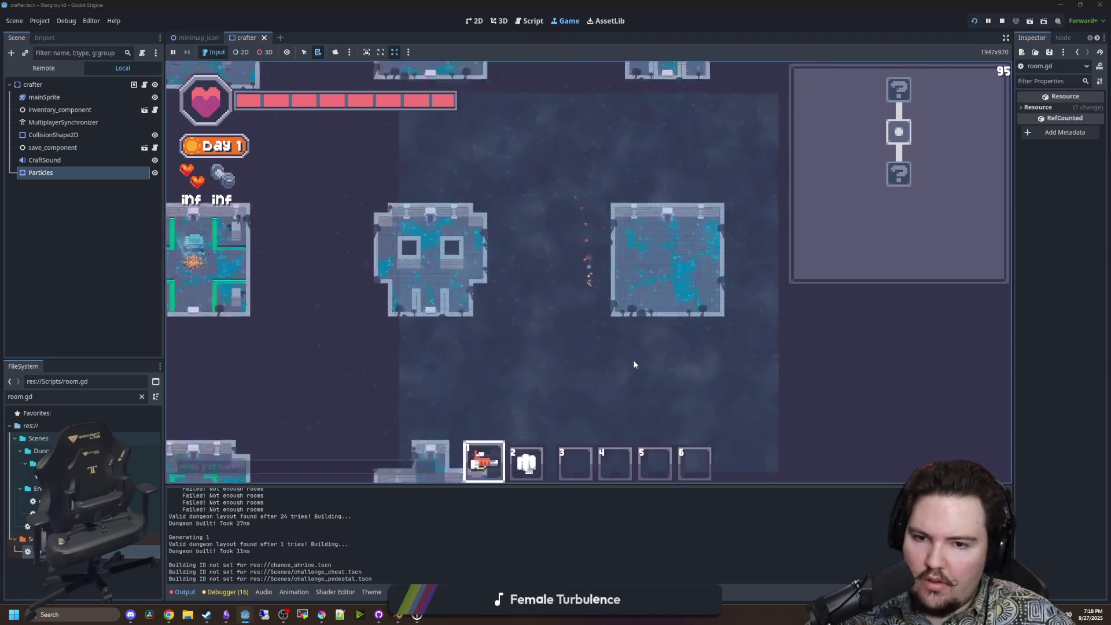
{"action": "key", "text": "a"}
{"action": "key", "text": "s"}
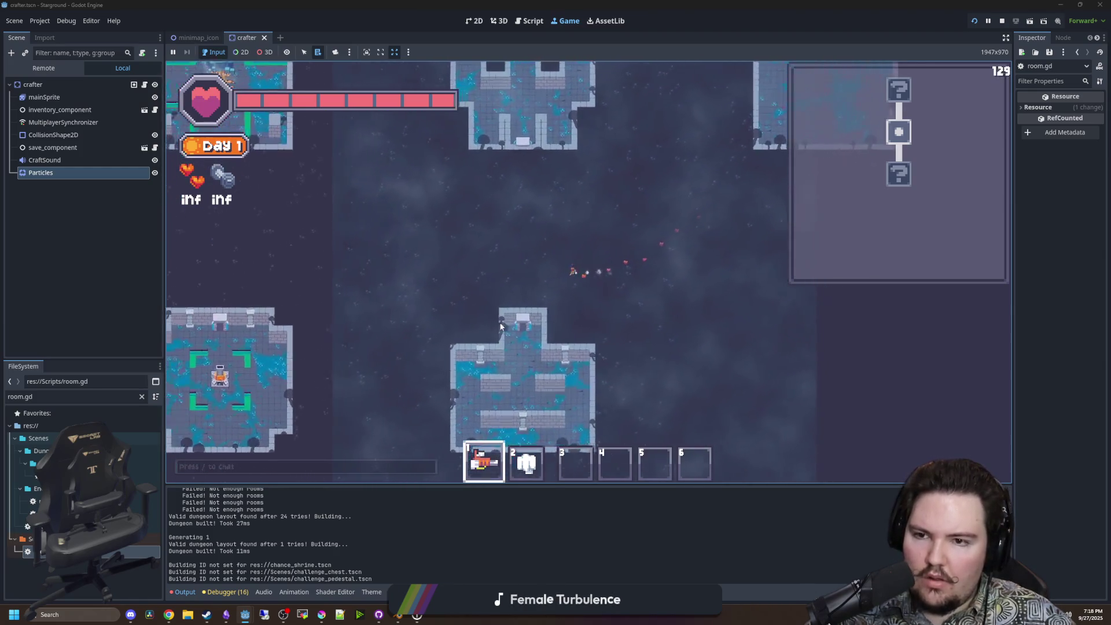
{"action": "scroll", "coordinate": [512, 332], "scroll_direction": "down", "scroll_amount": 5}
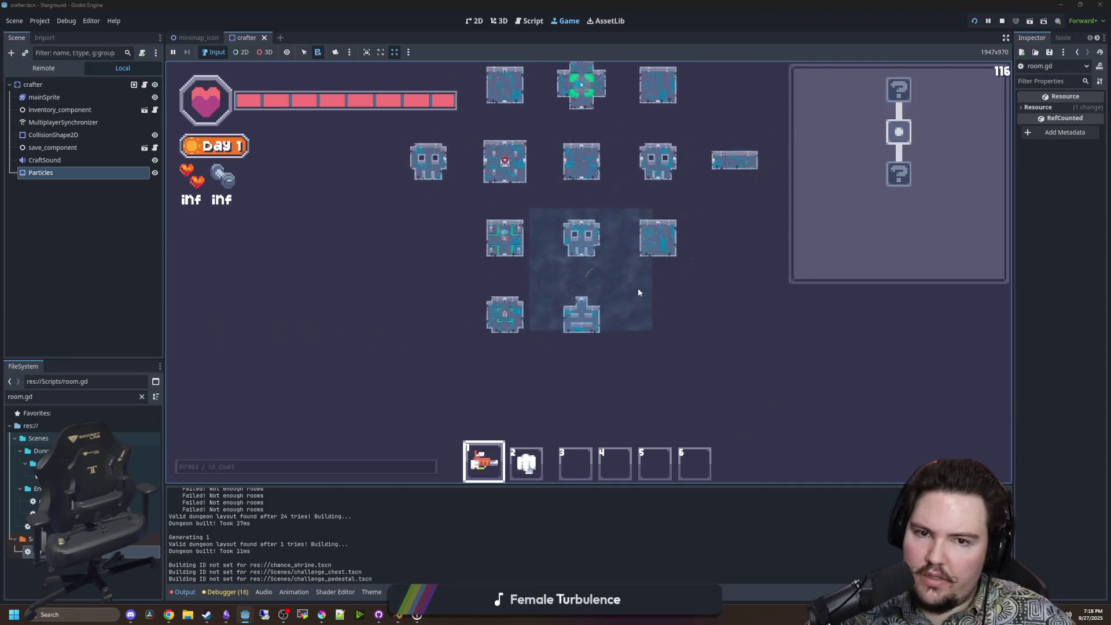
{"action": "scroll", "coordinate": [610, 262], "scroll_direction": "up", "scroll_amount": 5}
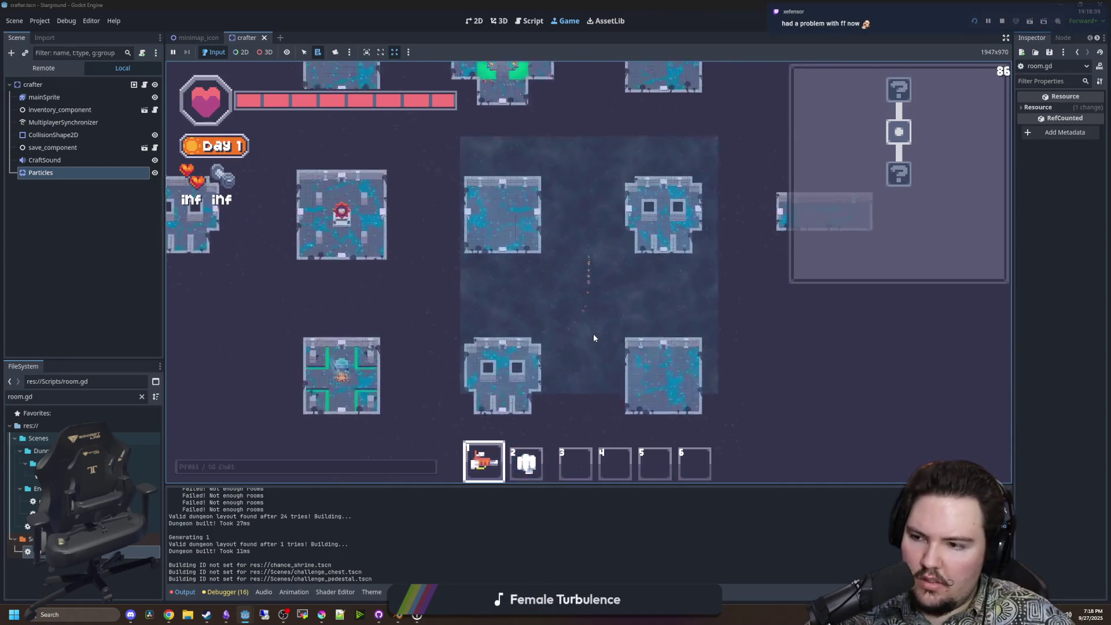
{"action": "scroll", "coordinate": [594, 338], "scroll_direction": "up", "scroll_amount": 3}
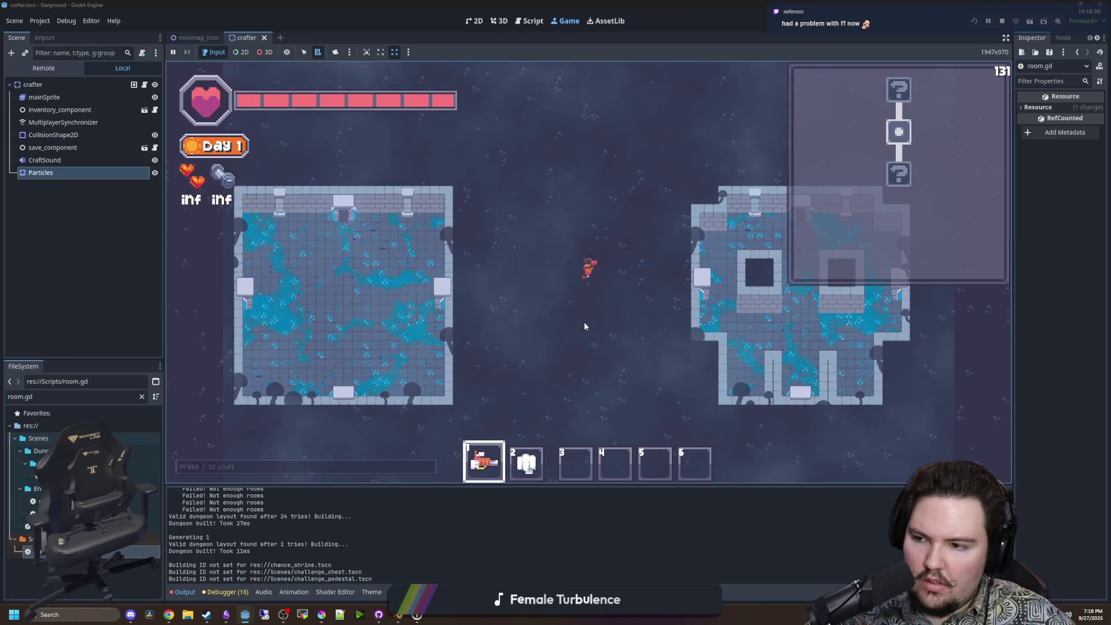
{"action": "key", "text": "w+d"}
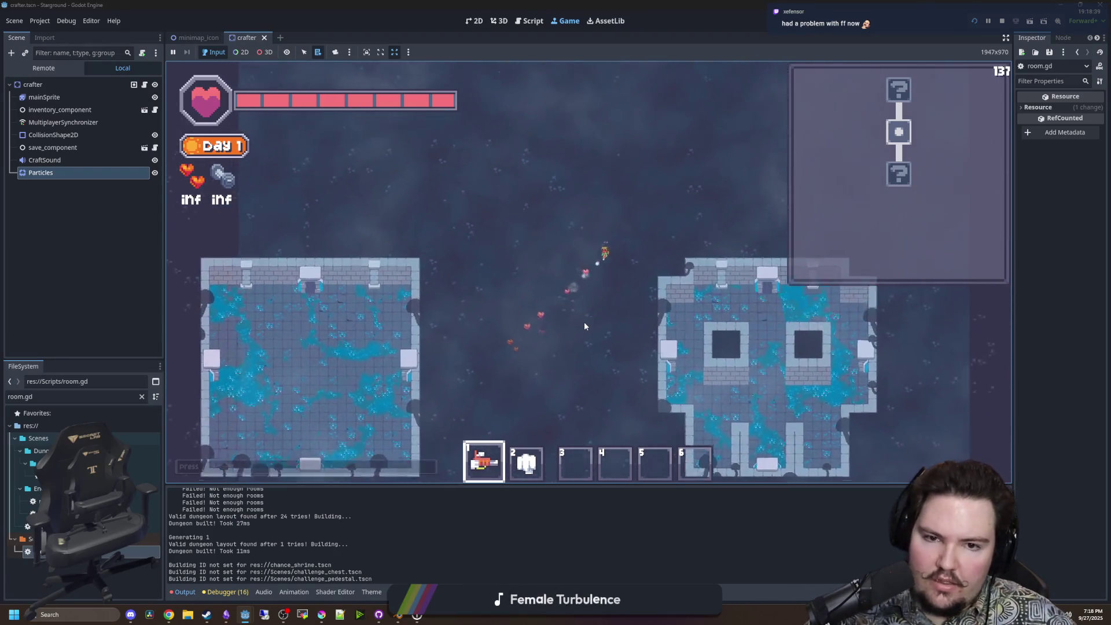
{"action": "scroll", "coordinate": [584, 322], "scroll_direction": "down", "scroll_amount": 2}
{"action": "key", "text": "w"}
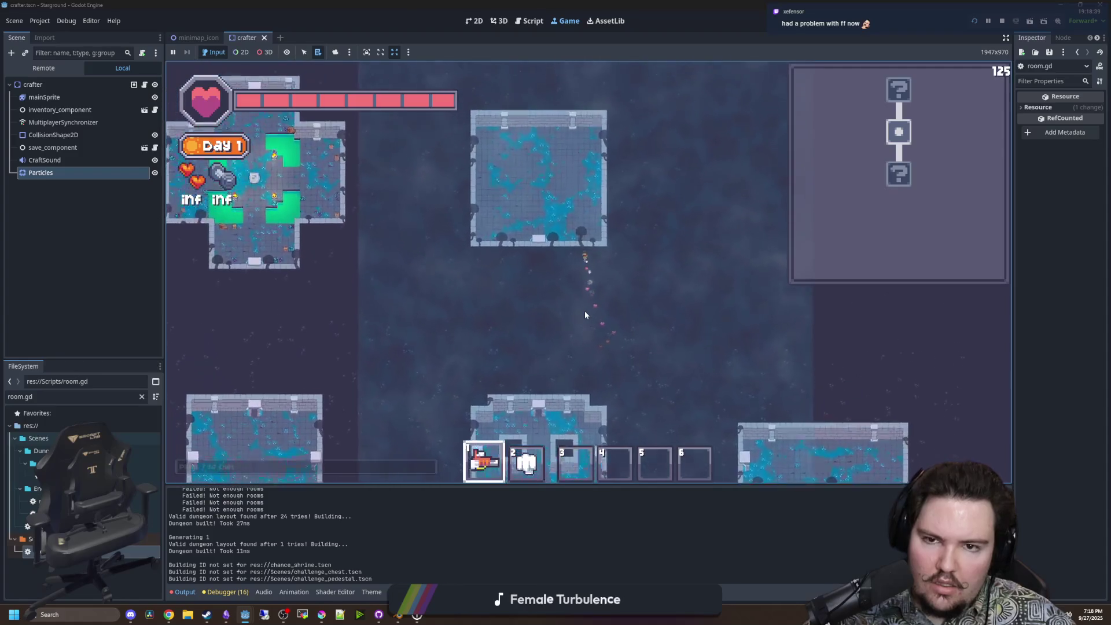
{"action": "key", "text": "w+a"}
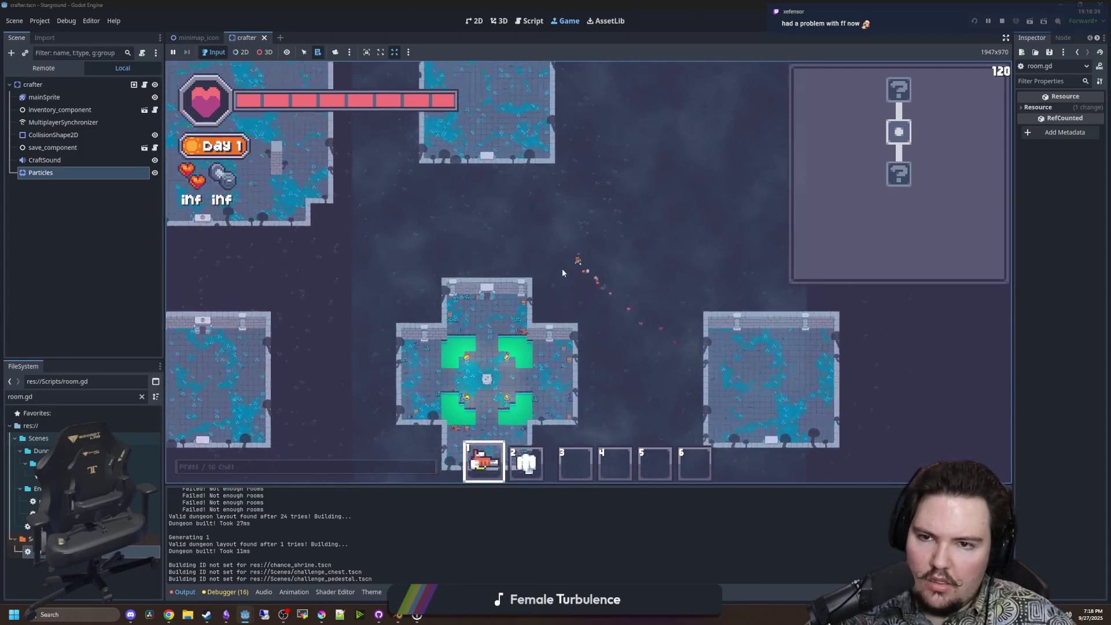
{"action": "key", "text": "w+a"}
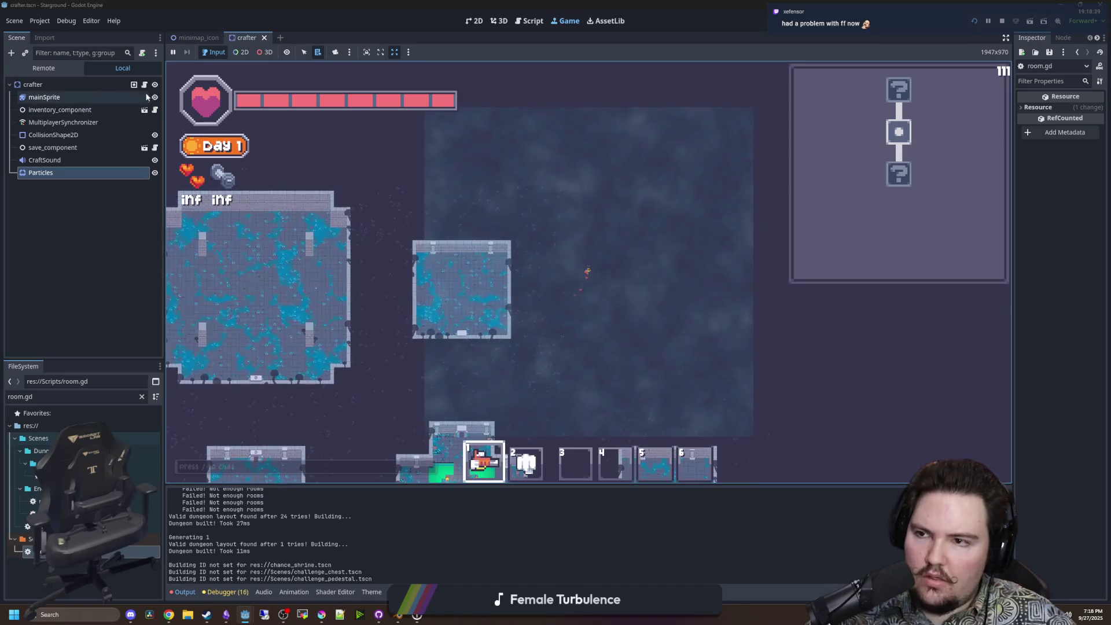
Review the mask code in room.gd and save the scene and script.
{"action": "left_click", "coordinate": [529, 21]}
{"action": "left_click", "coordinate": [548, 257]}
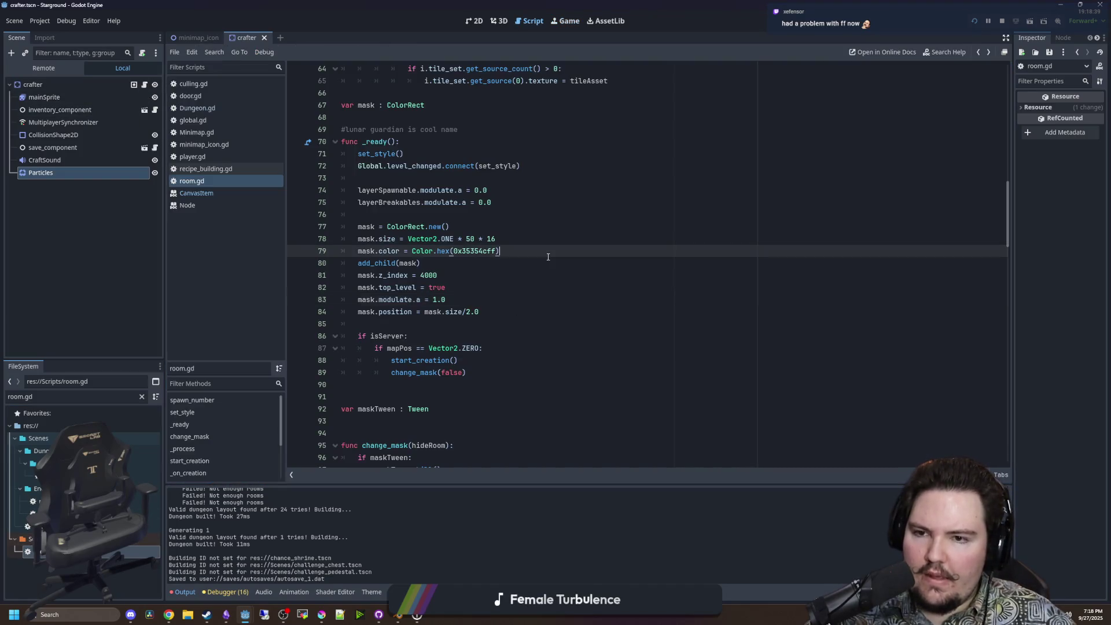
{"action": "left_click", "coordinate": [423, 325]}
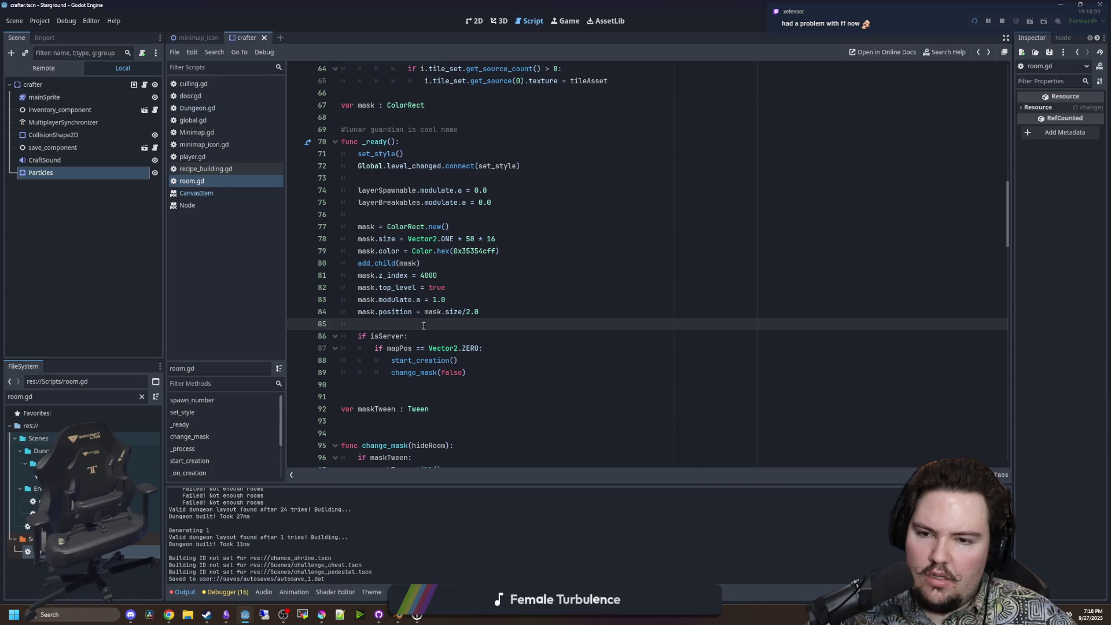
{"action": "left_click", "coordinate": [537, 374]}
{"action": "left_click", "coordinate": [415, 326]}
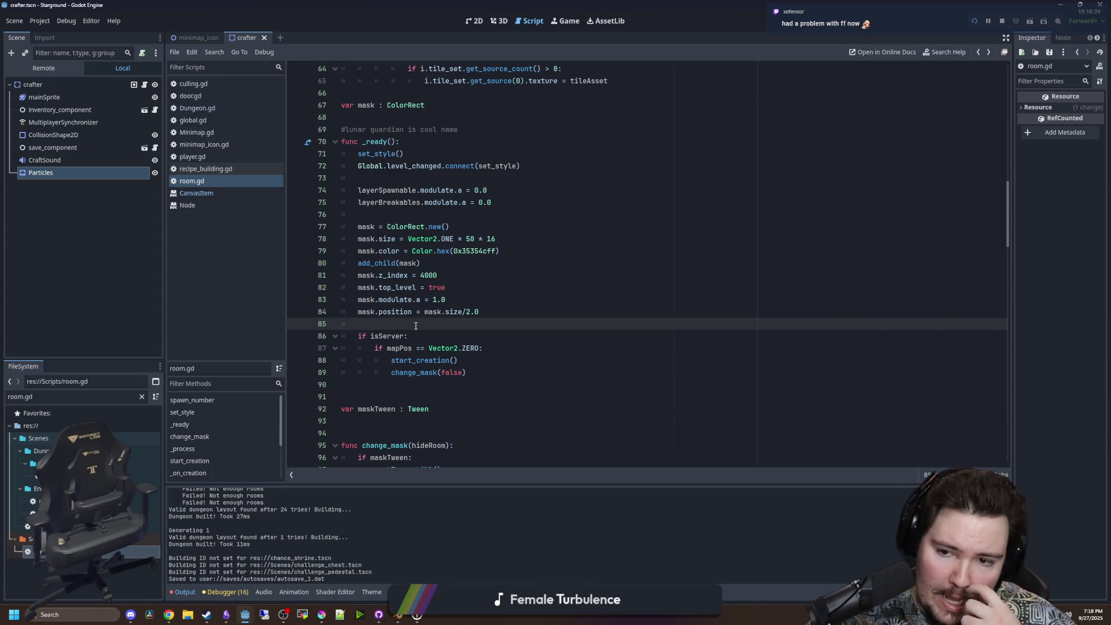
{"action": "scroll", "coordinate": [508, 292], "scroll_direction": "down", "scroll_amount": 4}
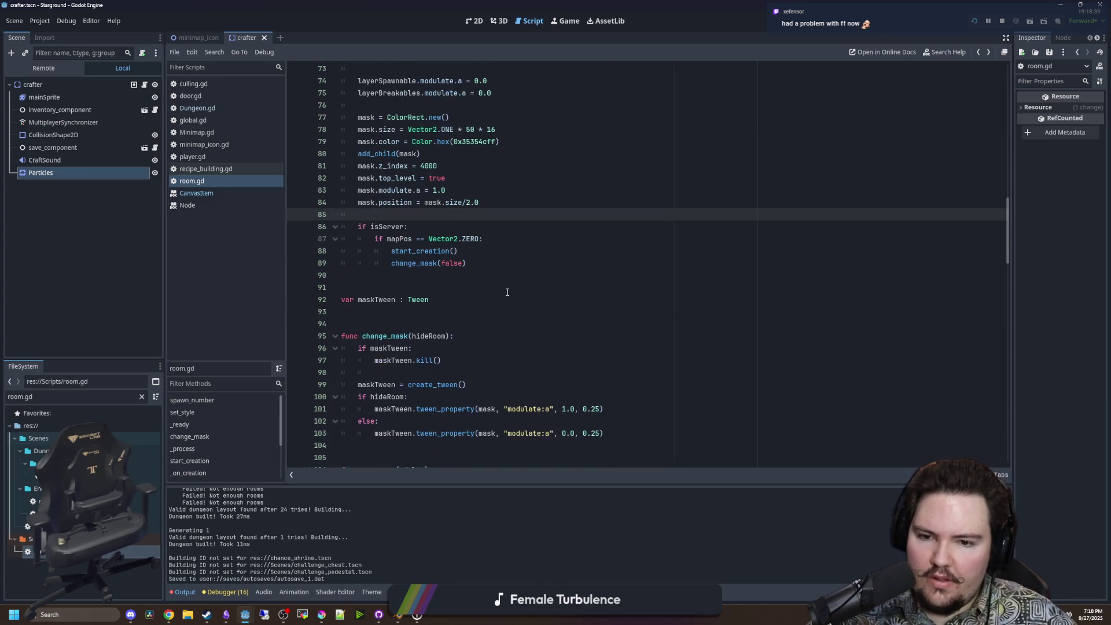
{"action": "scroll", "coordinate": [464, 308], "scroll_direction": "up", "scroll_amount": 5}
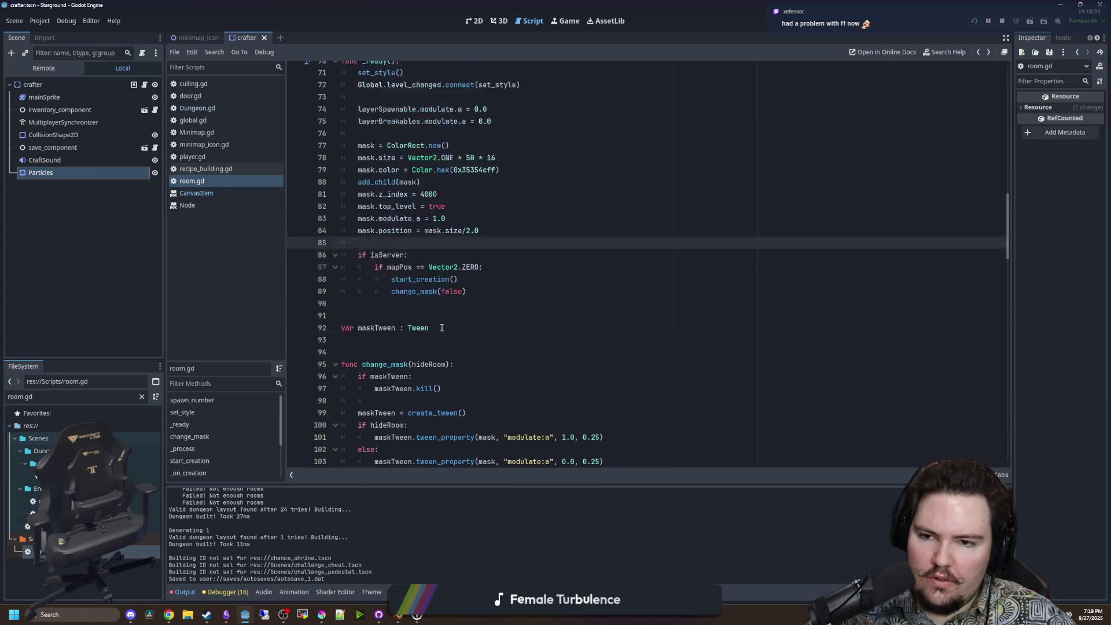
{"action": "key", "text": "ctrl+s"}
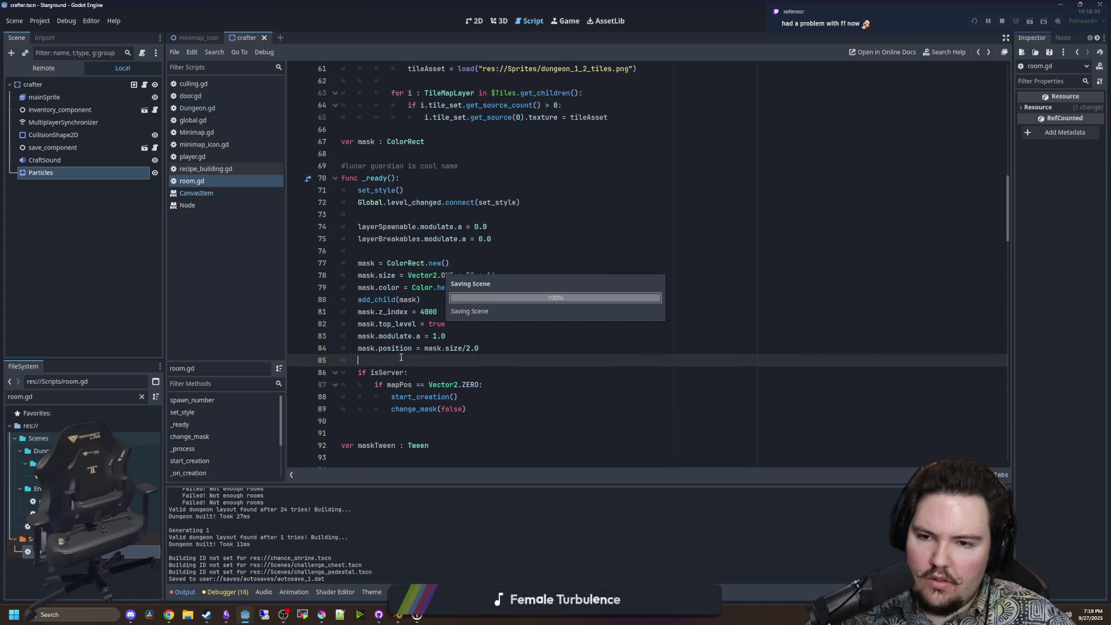
Comment out the mask.top_level = true line with Ctrl+K, save, and run the project.
{"action": "left_click", "coordinate": [446, 312]}
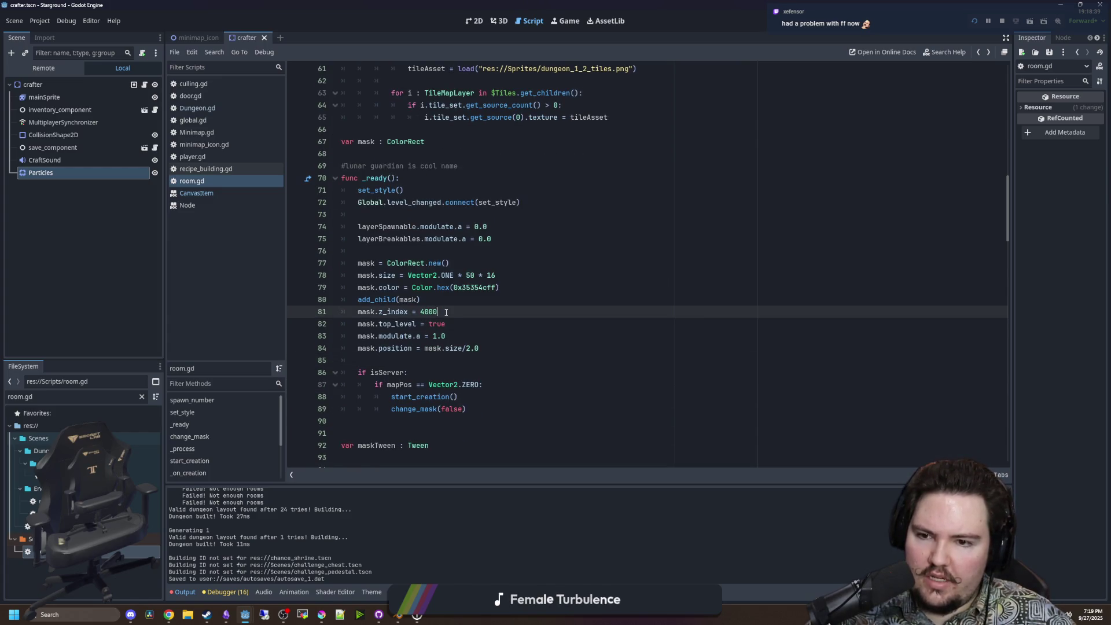
{"action": "key", "text": "Down"}
{"action": "key", "text": "ctrl+k"}
{"action": "key", "text": "Up"}
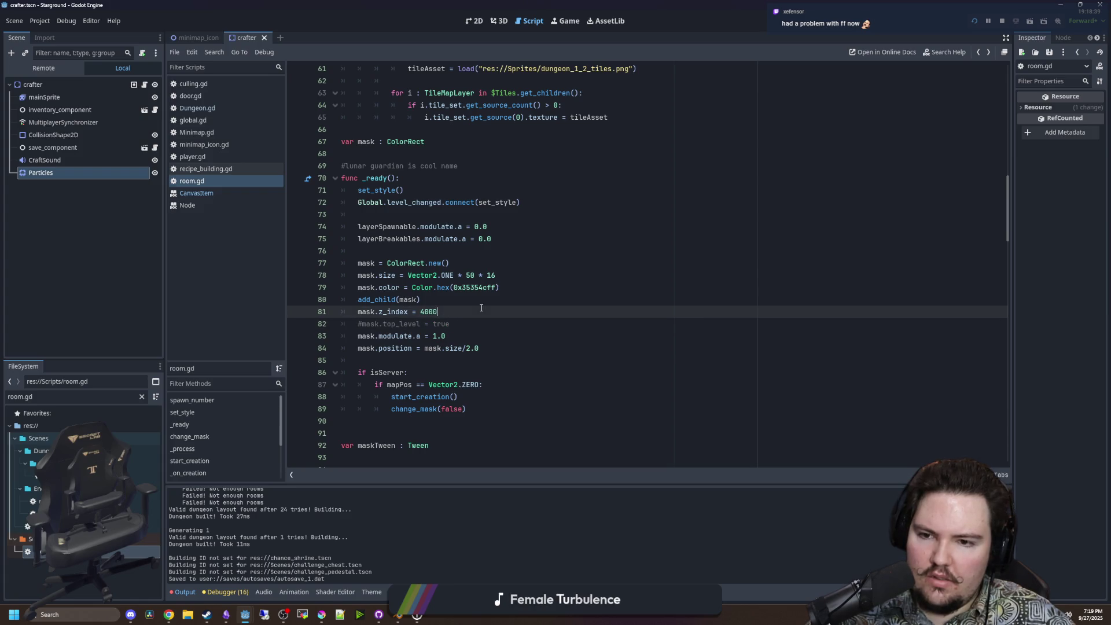
{"action": "key", "text": "ctrl+s"}
{"action": "key", "text": "F5"}
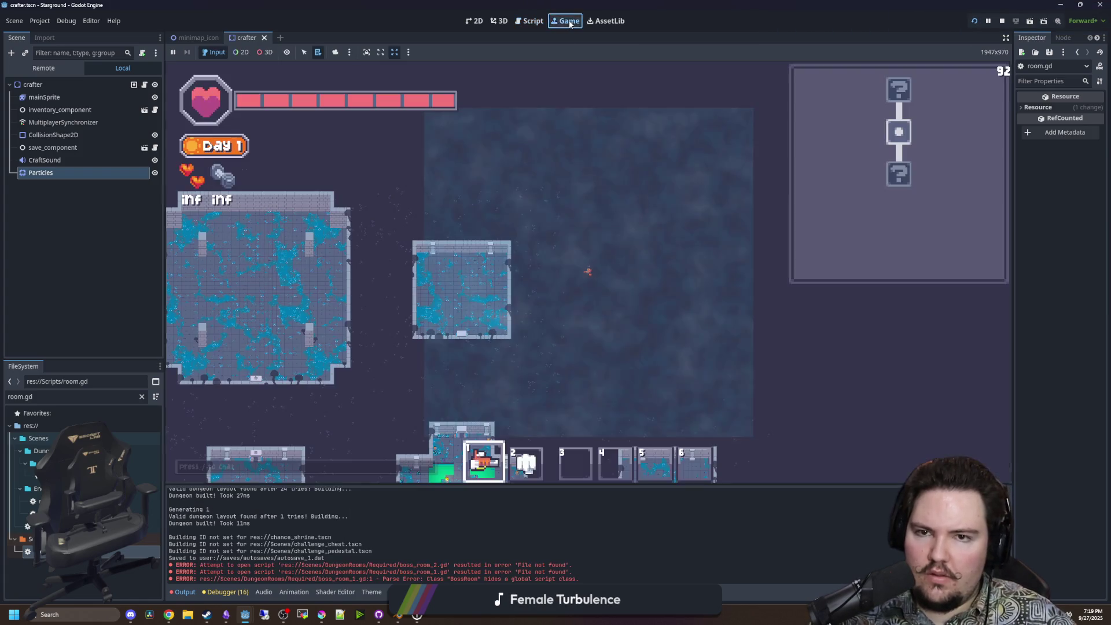
Send /tp 0 0 in chat to reach the overworld, walk around, and dismiss the Star Launcher popup.
{"action": "type", "text": "/tp 0 0"}
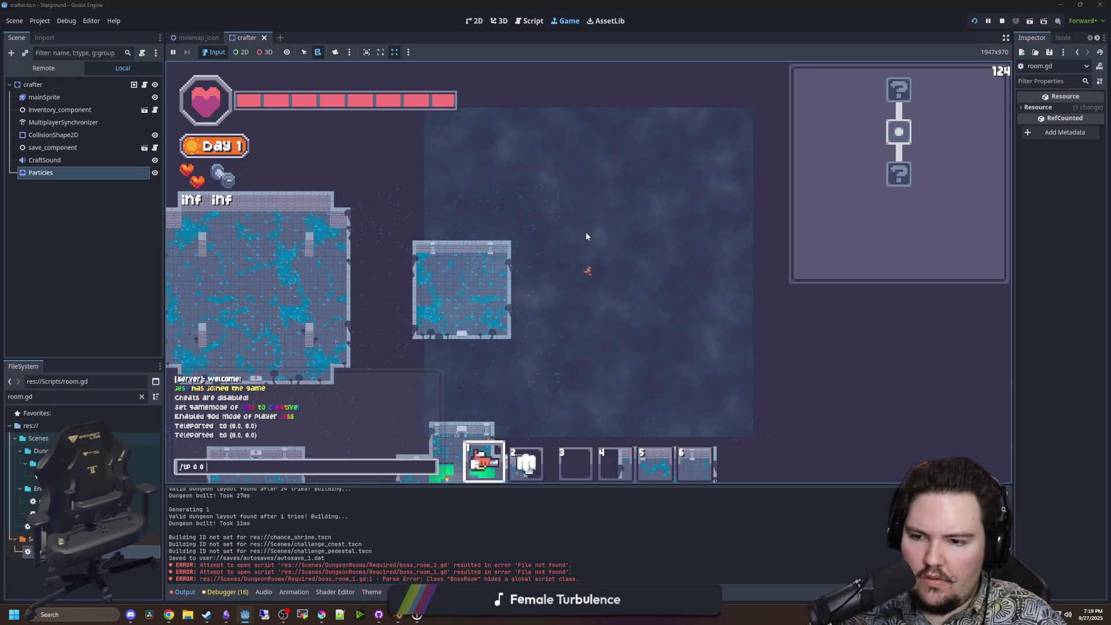
{"action": "key", "text": "Return"}
{"action": "key", "text": "Up"}
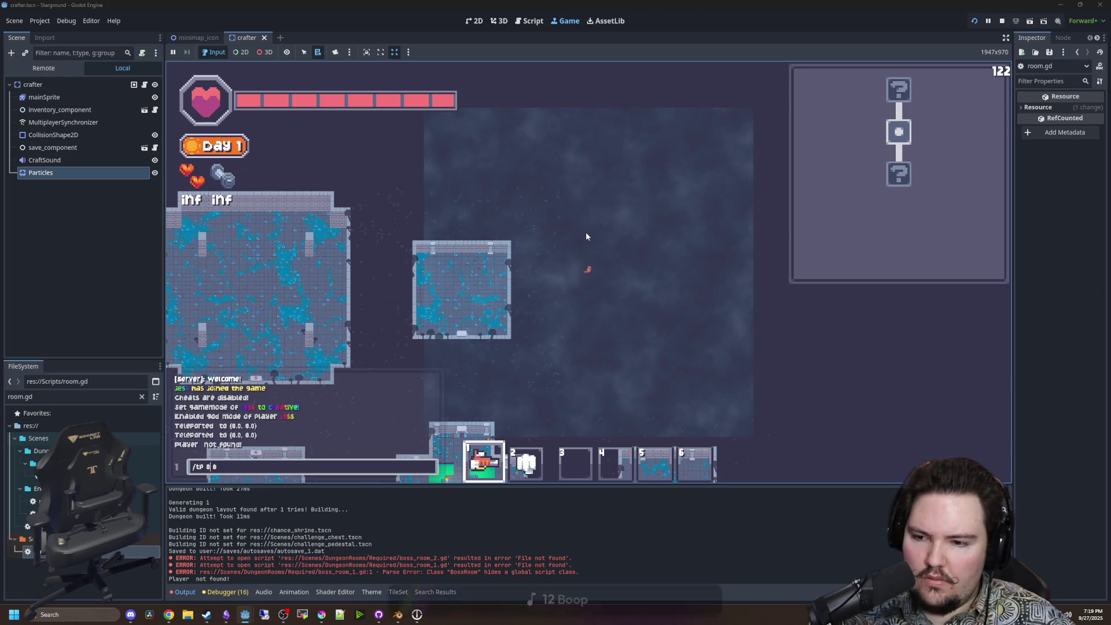
{"action": "key", "text": "Return"}
{"action": "key", "text": "d"}
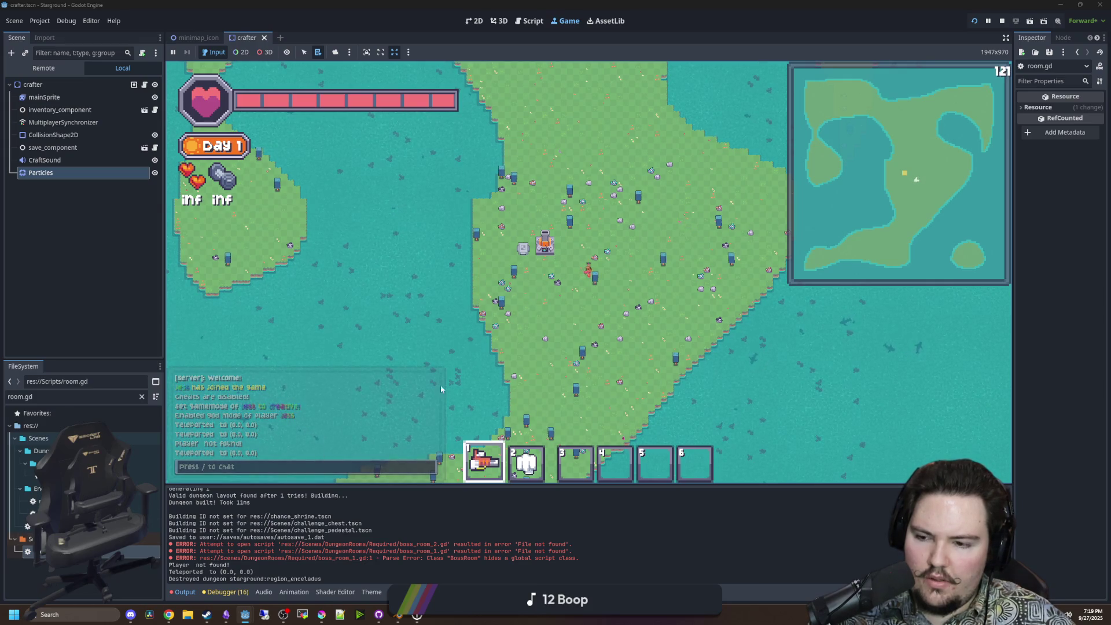
{"action": "left_click", "coordinate": [537, 253]}
{"action": "key", "text": "Escape"}
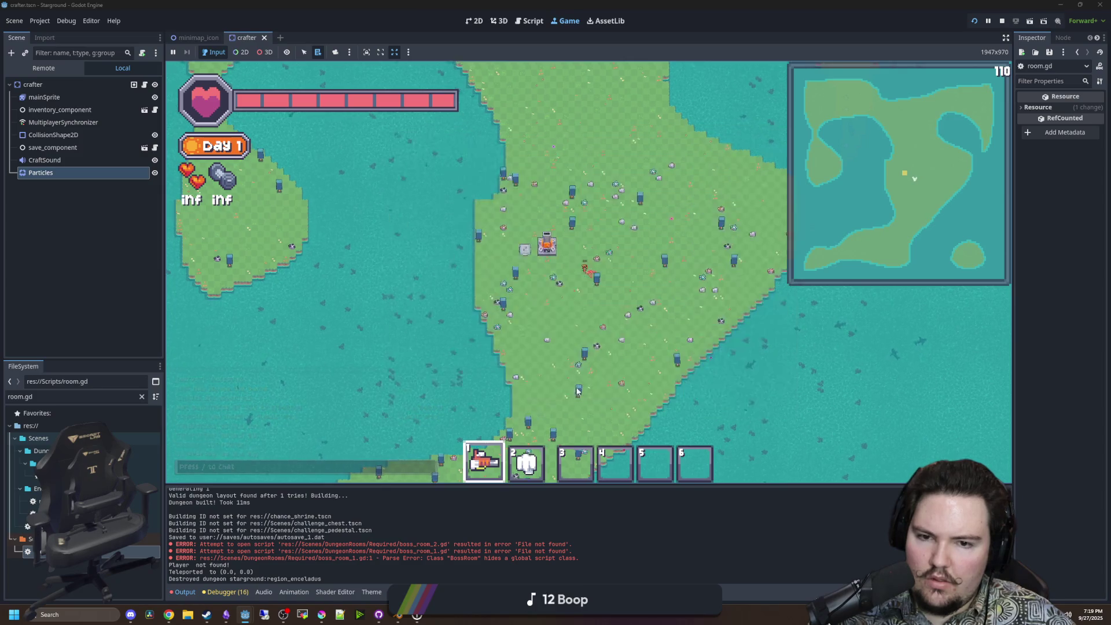
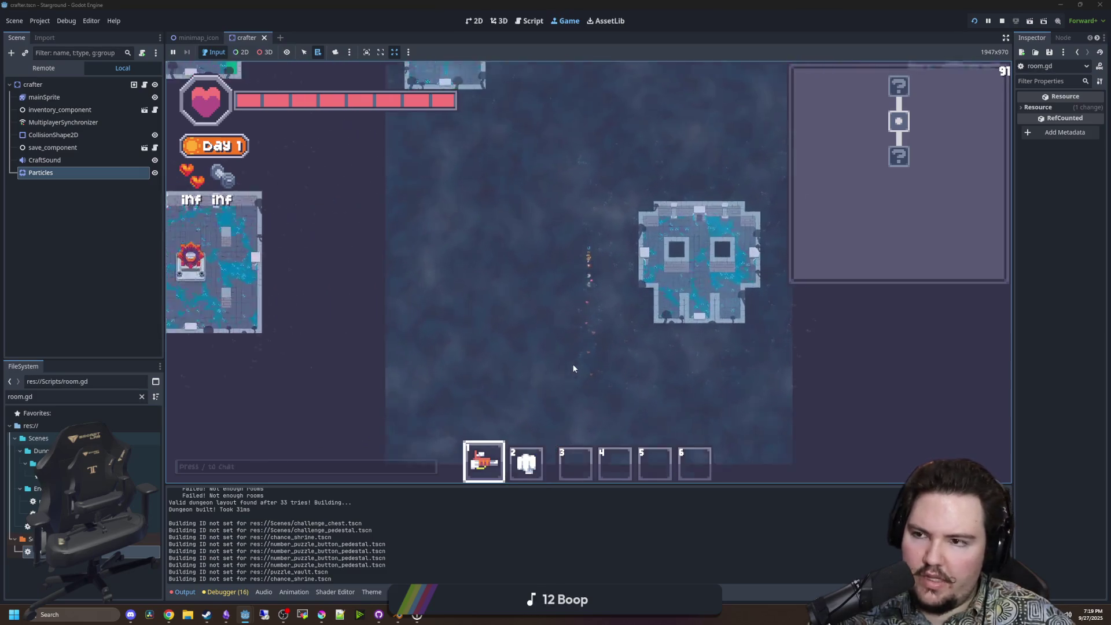
Delete the commented '#mask.top_level = true' line from room.gd and save.
{"action": "key", "text": "ctrl+F3"}
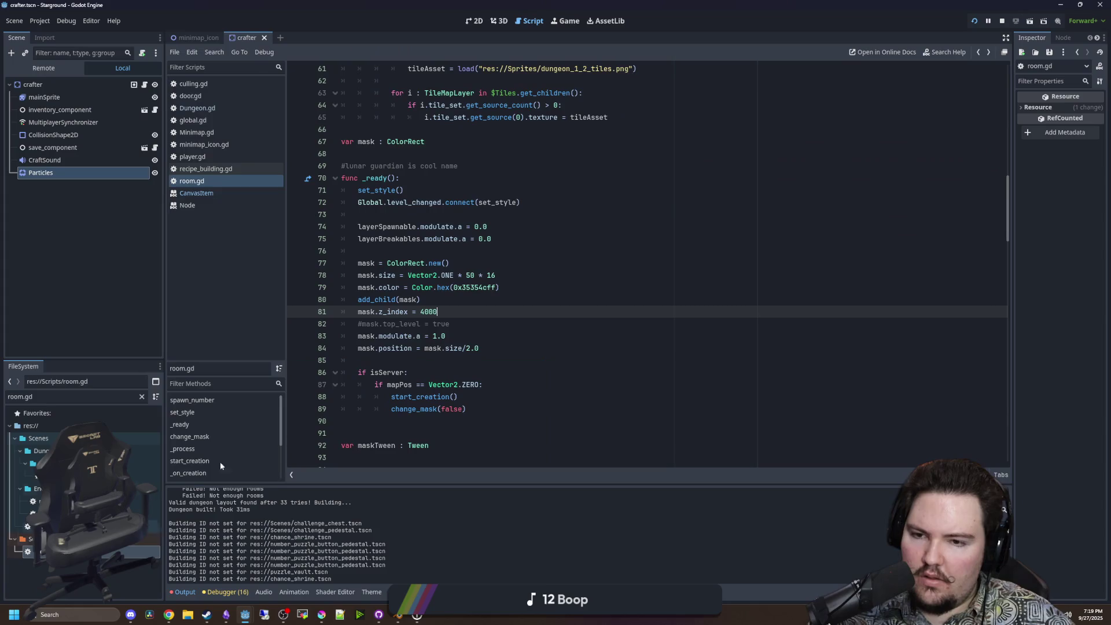
{"action": "left_click", "coordinate": [466, 323]}
{"action": "key", "text": "shift+Home"}
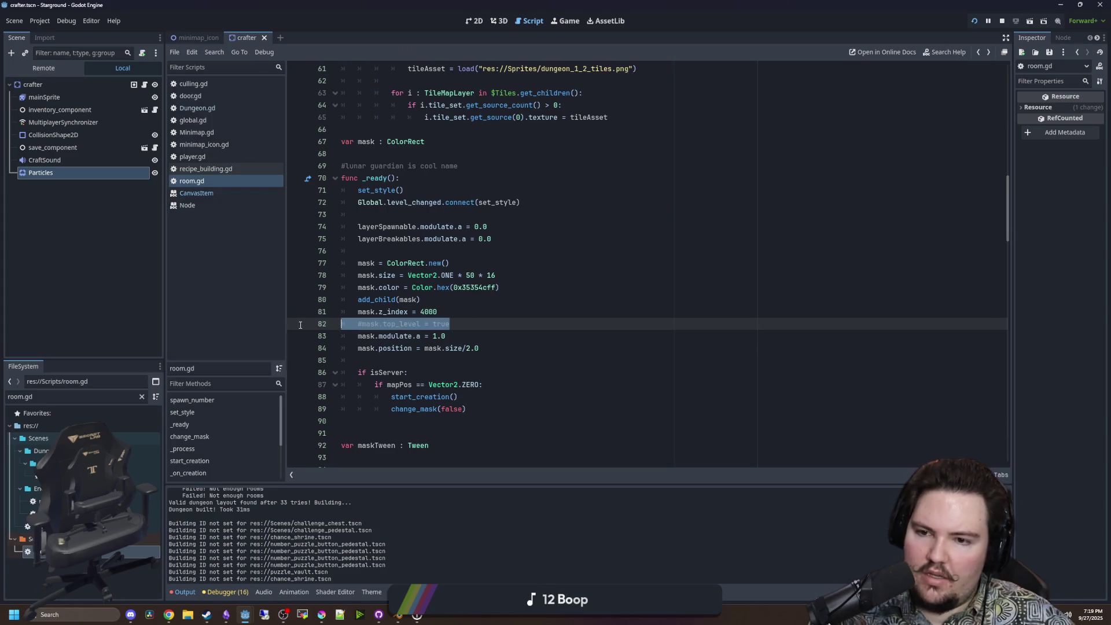
{"action": "key", "text": "BackSpace"}
{"action": "key", "text": "BackSpace"}
{"action": "key", "text": "ctrl+s"}
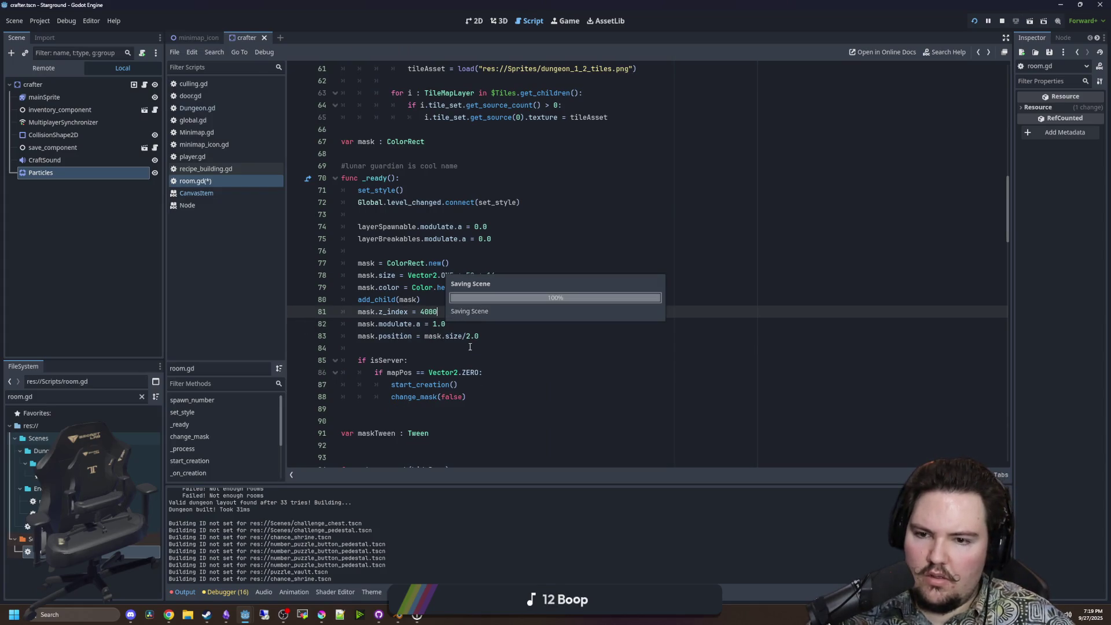
Add 'mask.global_position = global_position' before add_child(mask), save, and view the running game.
{"action": "left_click", "coordinate": [427, 299]}
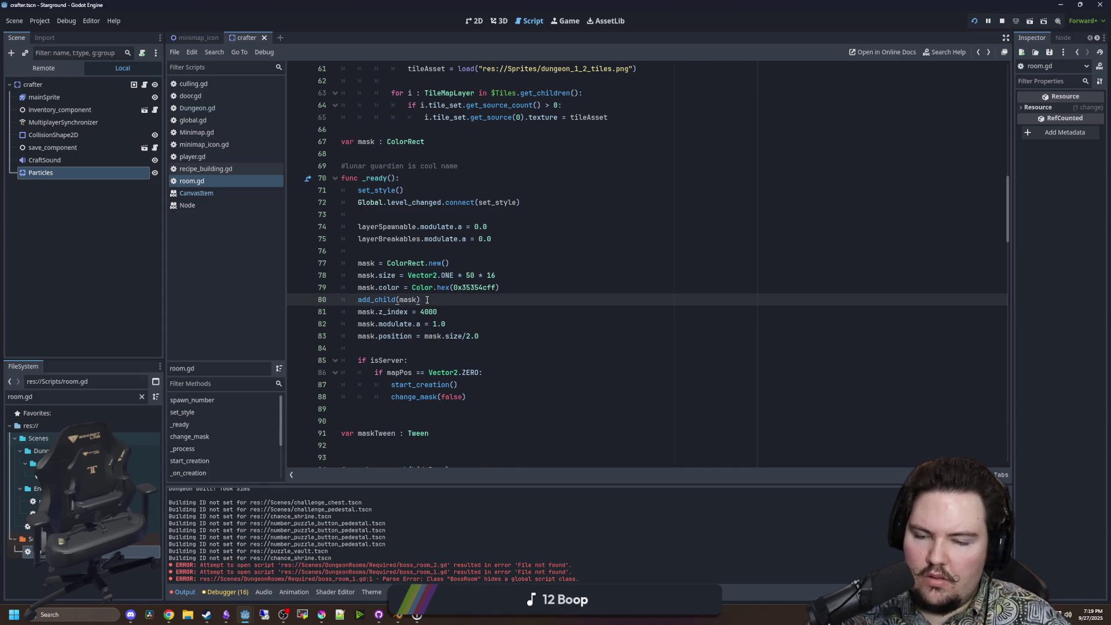
{"action": "left_click", "coordinate": [505, 287]}
{"action": "key", "text": "Return"}
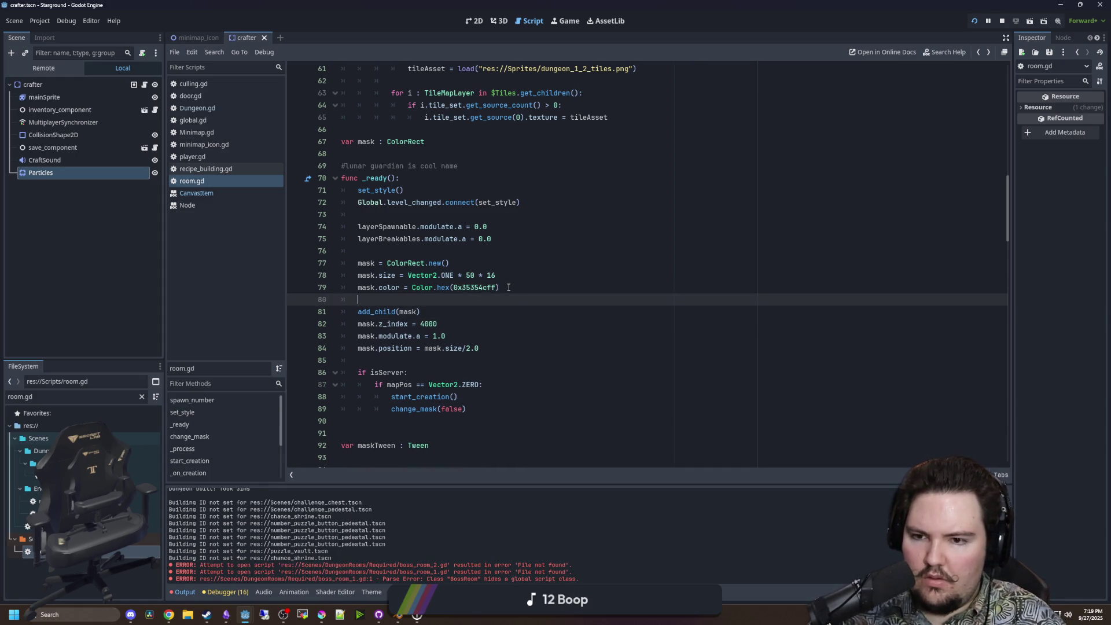
{"action": "type", "text": "mask."}
{"action": "type", "text": "global_position = glob"}
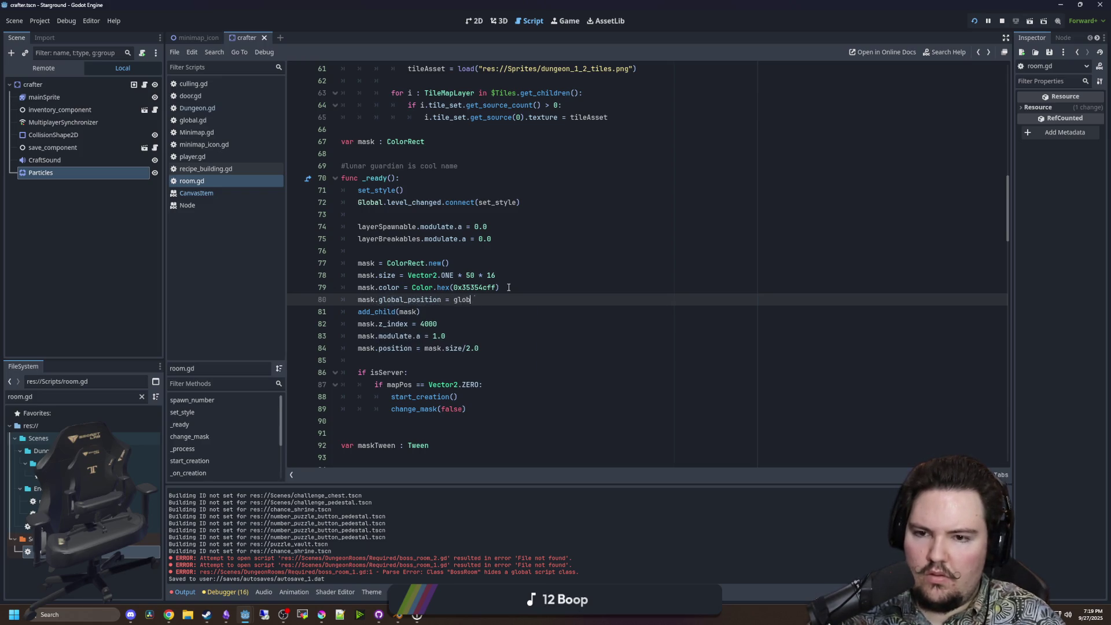
{"action": "key", "text": "Return"}
{"action": "left_click", "coordinate": [509, 286]}
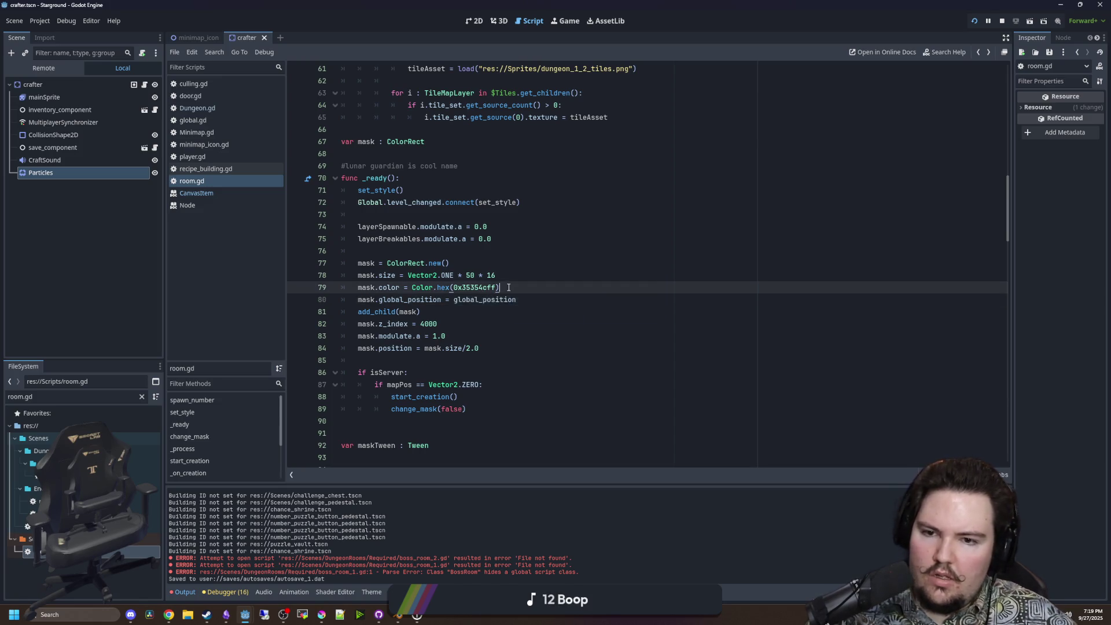
{"action": "key", "text": "ctrl+s"}
{"action": "left_click", "coordinate": [405, 253]}
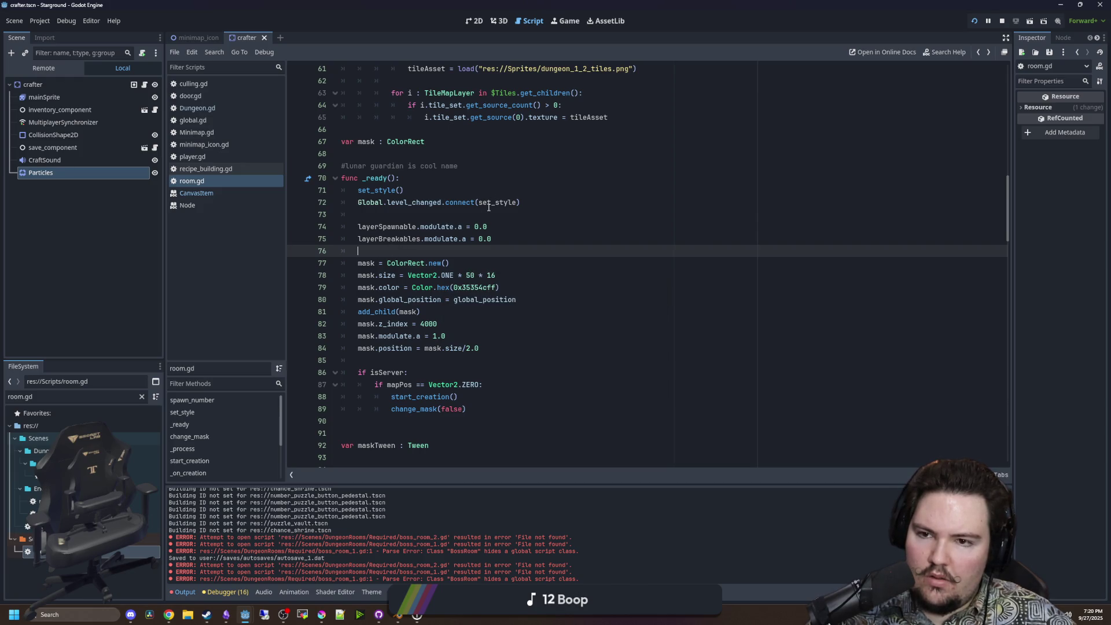
{"action": "left_click", "coordinate": [568, 23]}
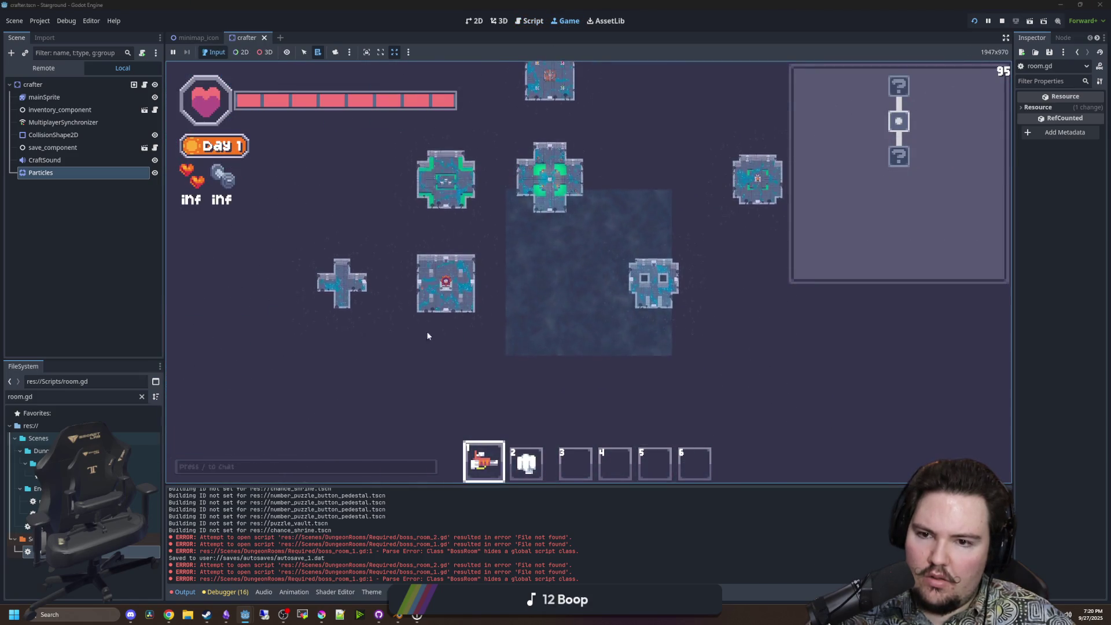
Teleport with /tp, launch into a dungeon from the Starlauncher, then return to room.gd.
{"action": "key", "text": "Escape"}
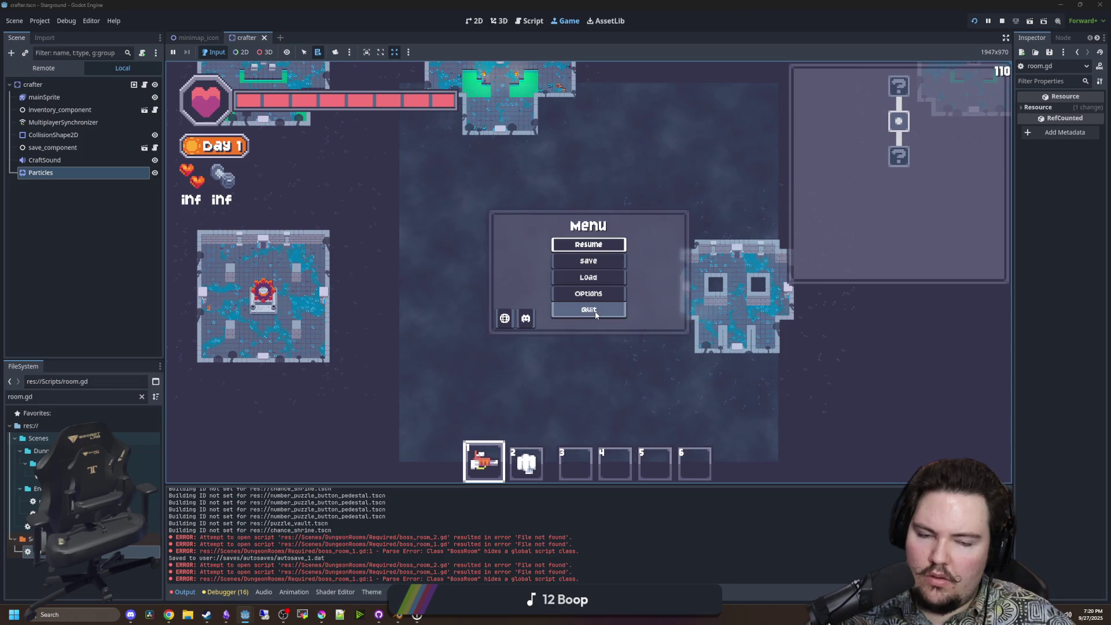
{"action": "key", "text": "Escape"}
{"action": "key", "text": "slash"}
{"action": "key", "text": "Return"}
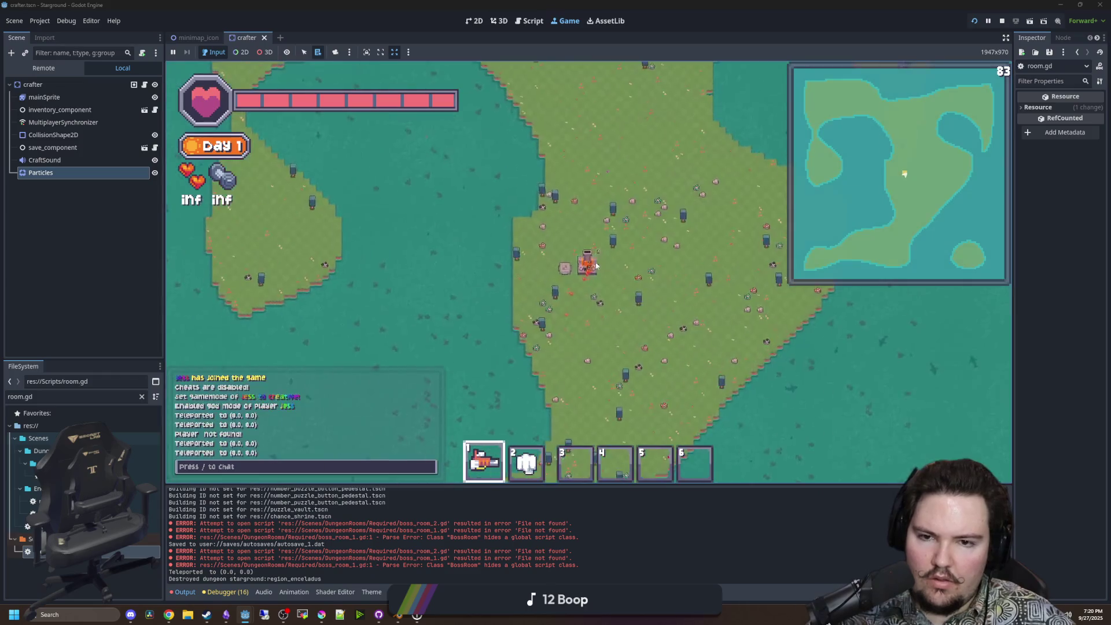
{"action": "left_click", "coordinate": [597, 265]}
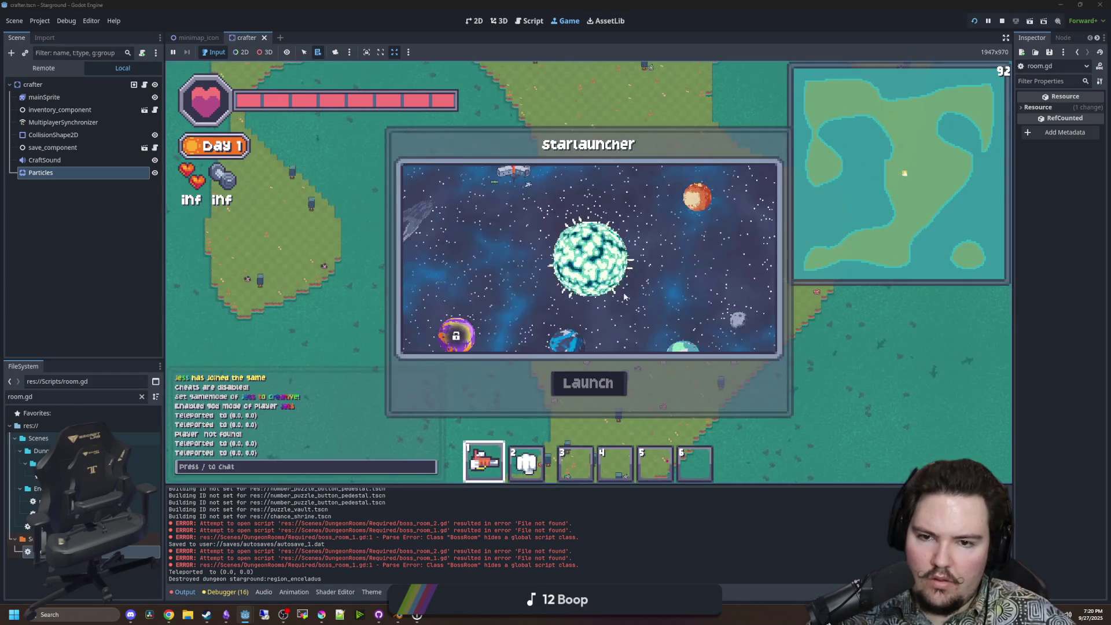
{"action": "left_click", "coordinate": [592, 386]}
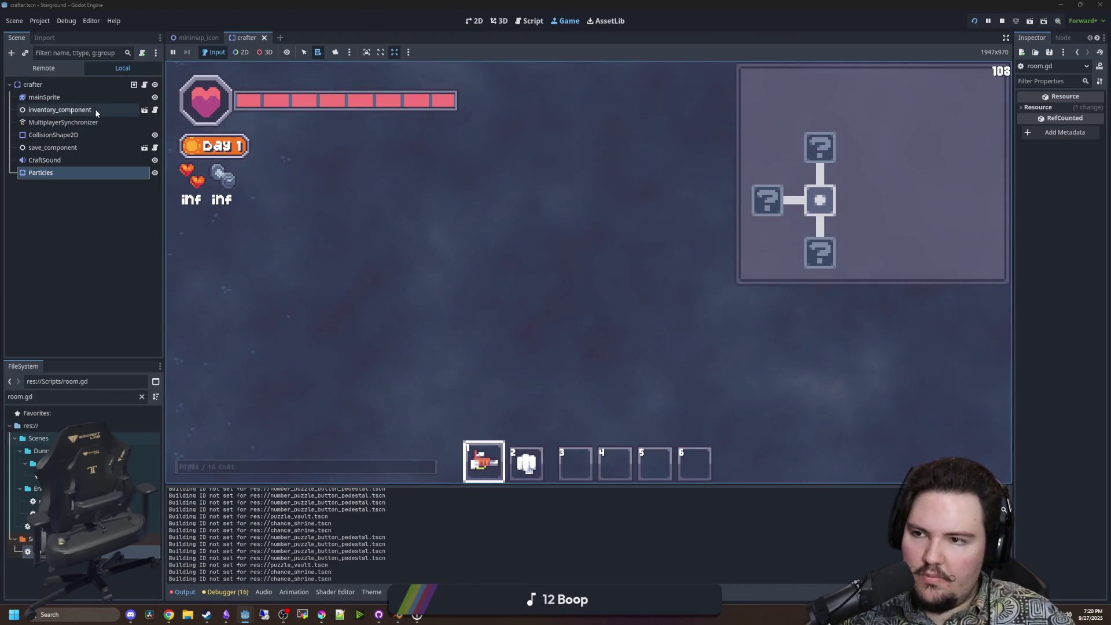
{"action": "key", "text": "ctrl+F3"}
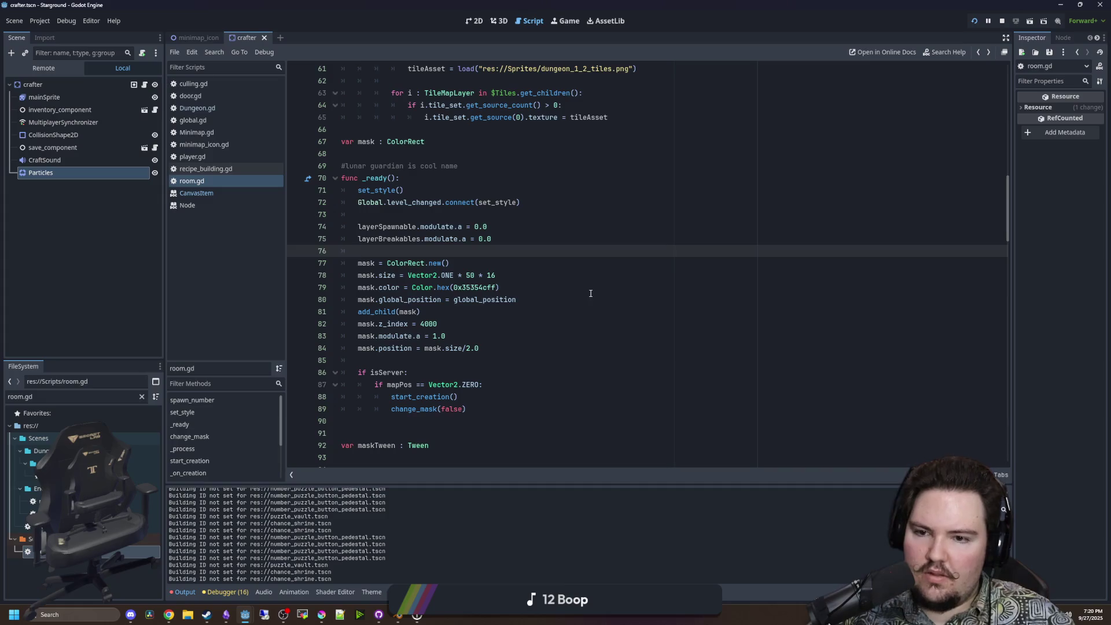
Scroll to change_mask in room.gd, review the fade-out tween's 0.0 alpha, and save.
{"action": "key", "text": "Down"}
{"action": "key", "text": "Down"}
{"action": "key", "text": "Down"}
{"action": "left_click", "coordinate": [444, 255]}
{"action": "key", "text": "ctrl+s"}
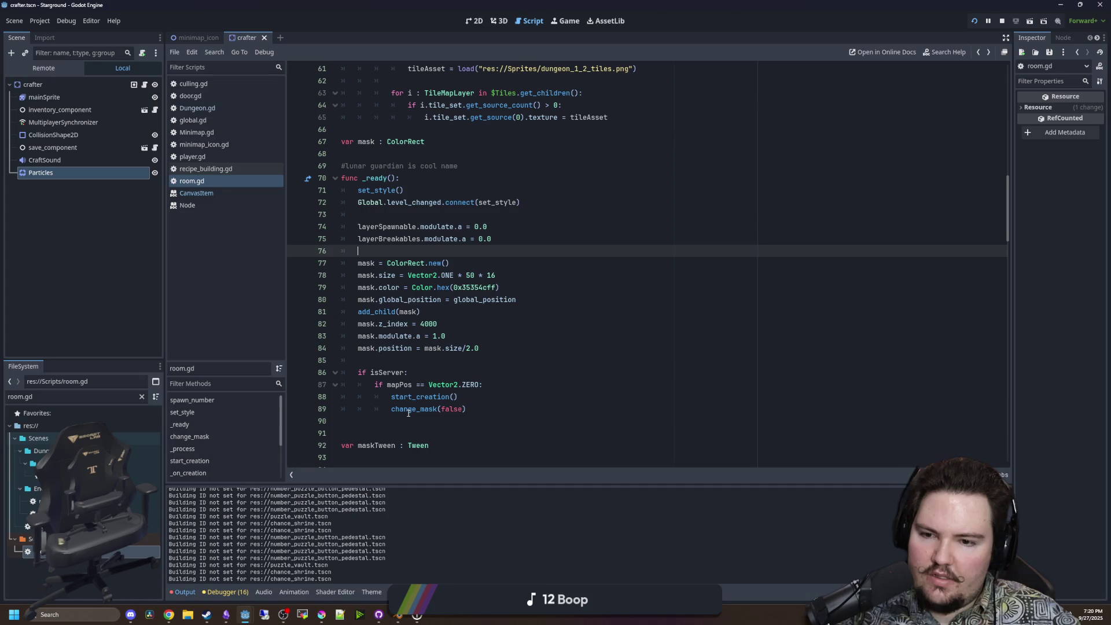
{"action": "scroll", "coordinate": [408, 412], "scroll_direction": "down", "scroll_amount": 5}
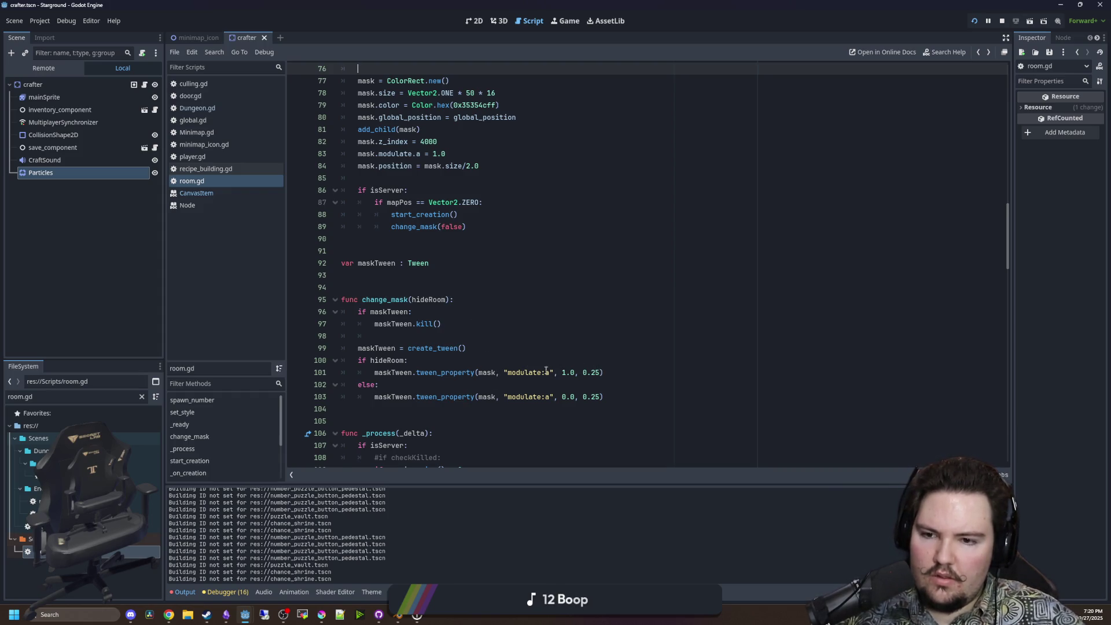
{"action": "left_click", "coordinate": [382, 338]}
{"action": "left_click", "coordinate": [413, 248]}
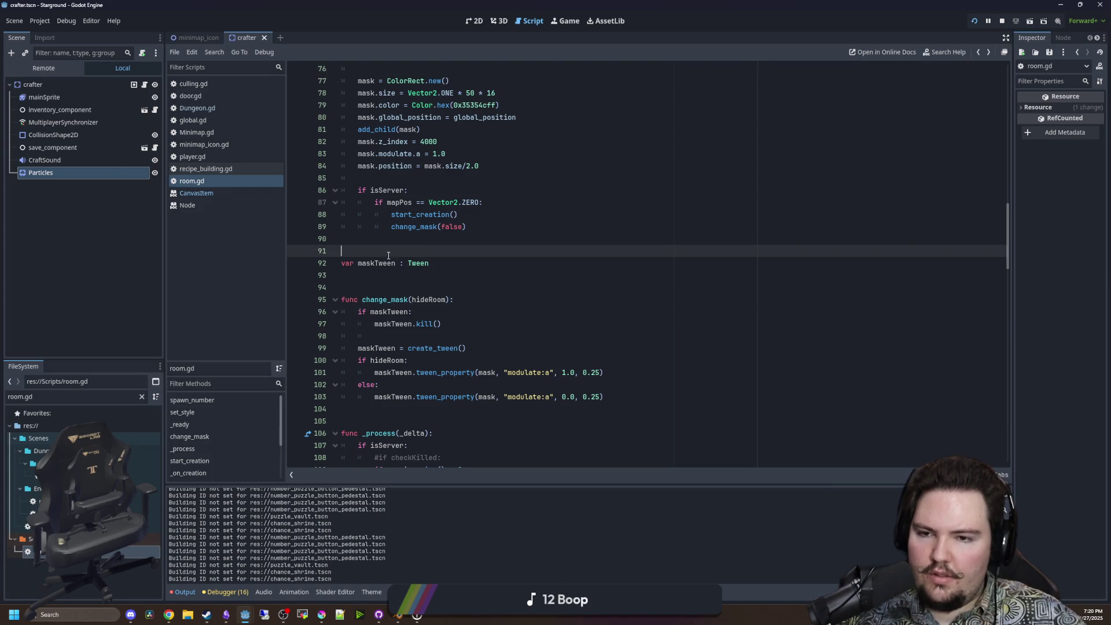
{"action": "left_click", "coordinate": [378, 287]}
{"action": "left_click_drag", "start_coordinate": [562, 400], "coordinate": [572, 400]}
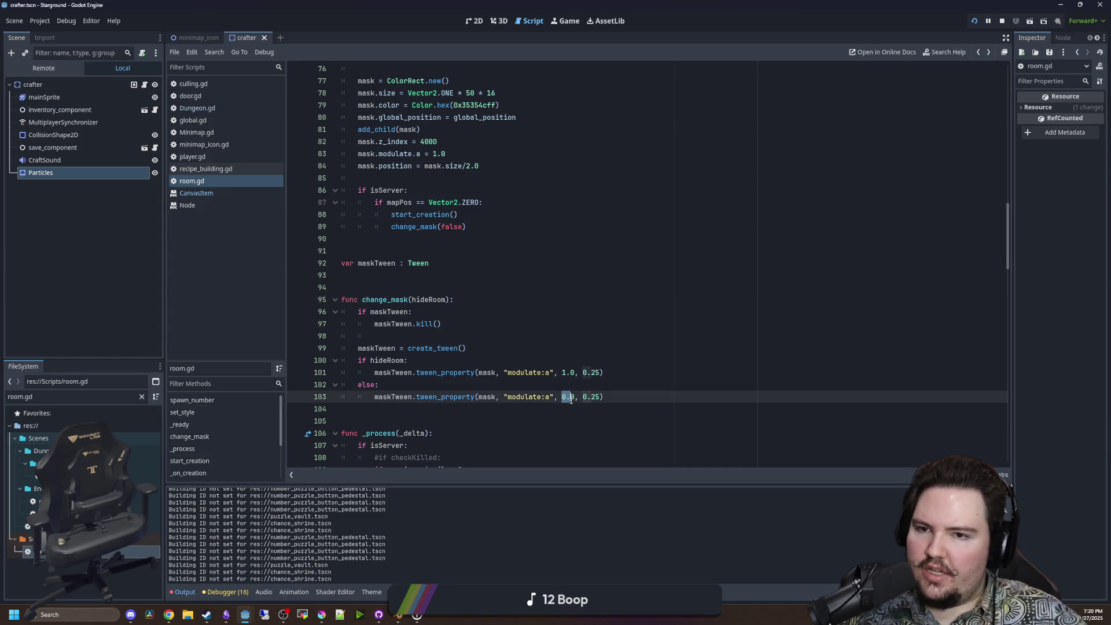
{"action": "left_click", "coordinate": [385, 281]}
{"action": "key", "text": "ctrl+s"}
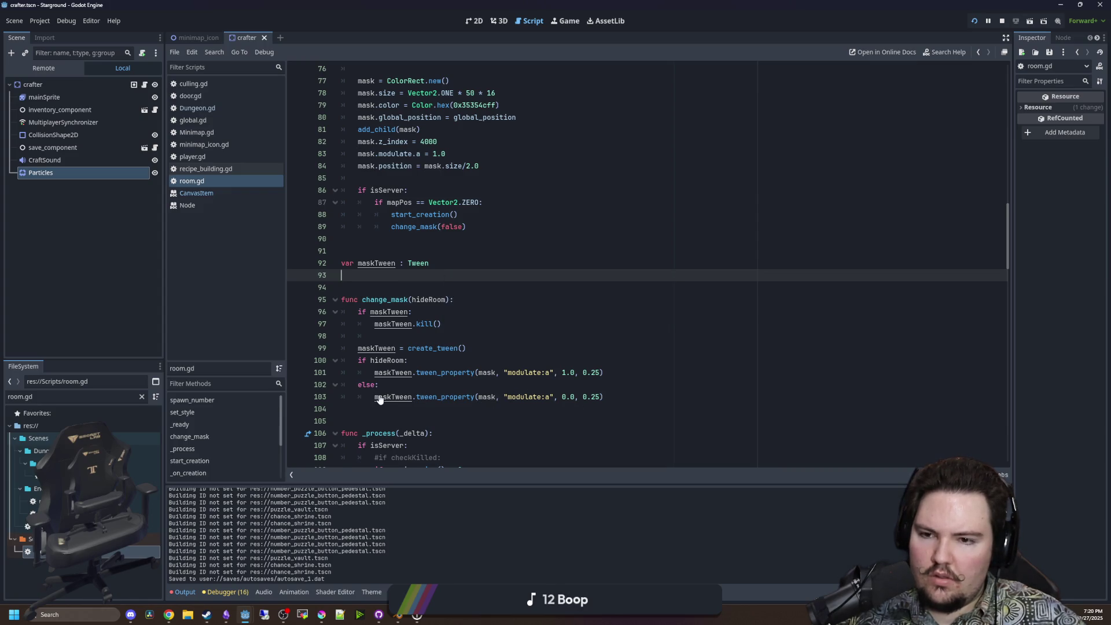
{"action": "left_click", "coordinate": [390, 336]}
{"action": "key", "text": "ctrl+s"}
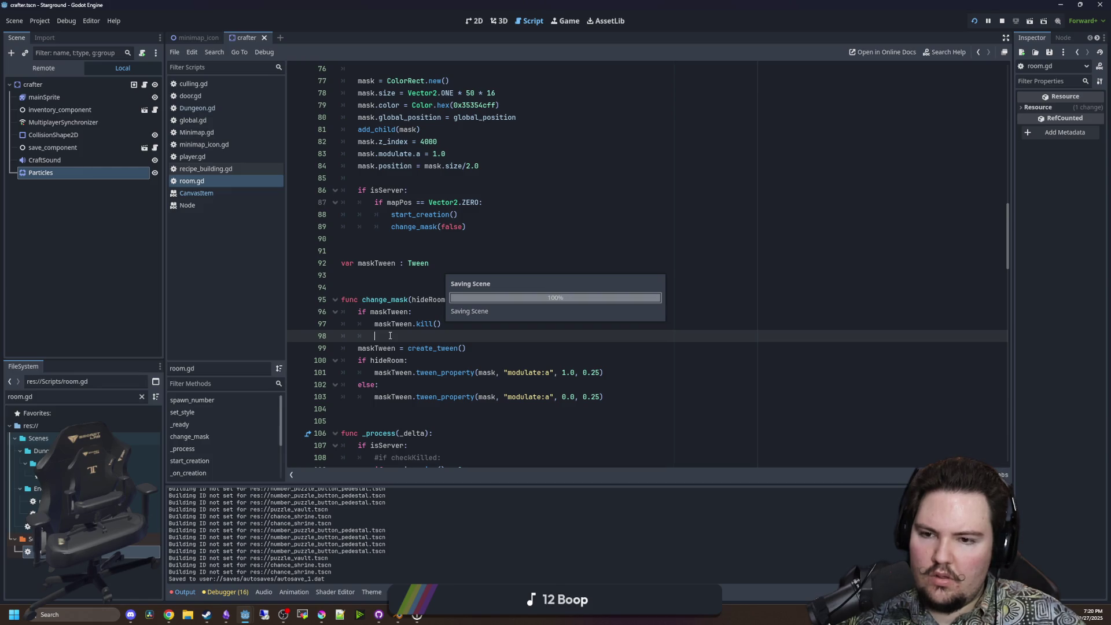
{"action": "key", "text": "ctrl+s"}
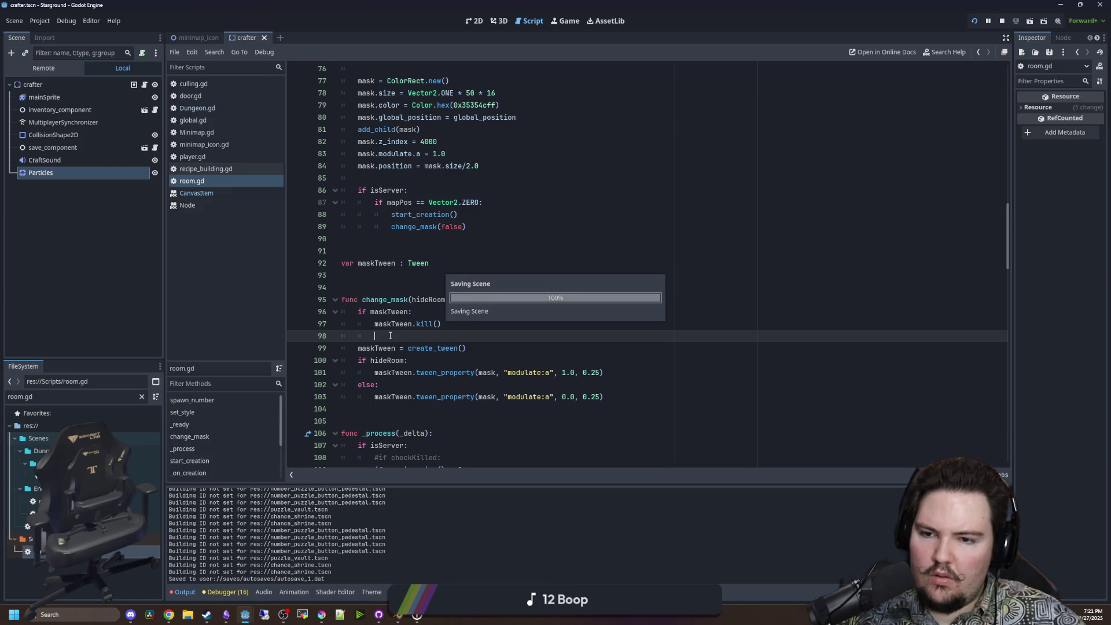
Add print("ha") under the fade-out tween, save and run, then teleport with /tp.
{"action": "left_click", "coordinate": [608, 398]}
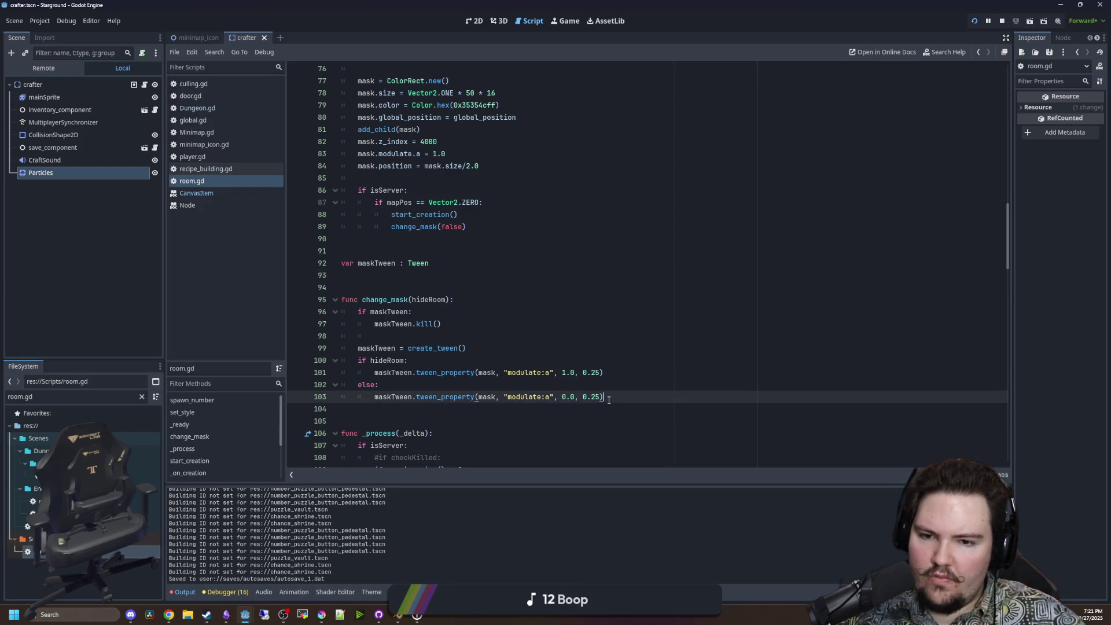
{"action": "key", "text": "Return"}
{"action": "type", "text": "print(\"ha"}
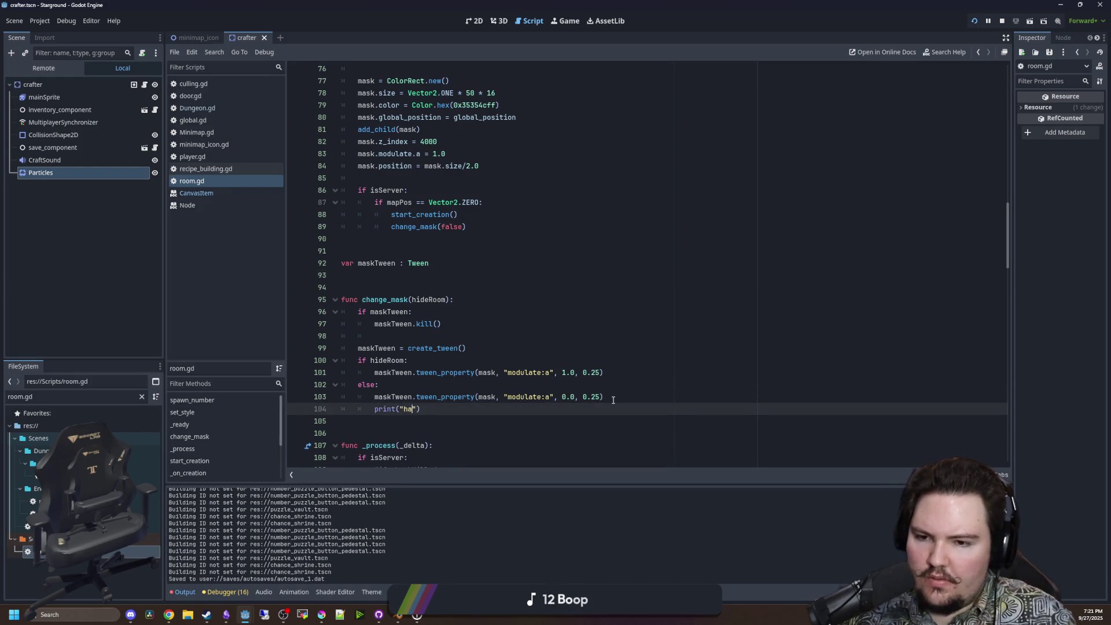
{"action": "left_click", "coordinate": [586, 324]}
{"action": "key", "text": "ctrl+s"}
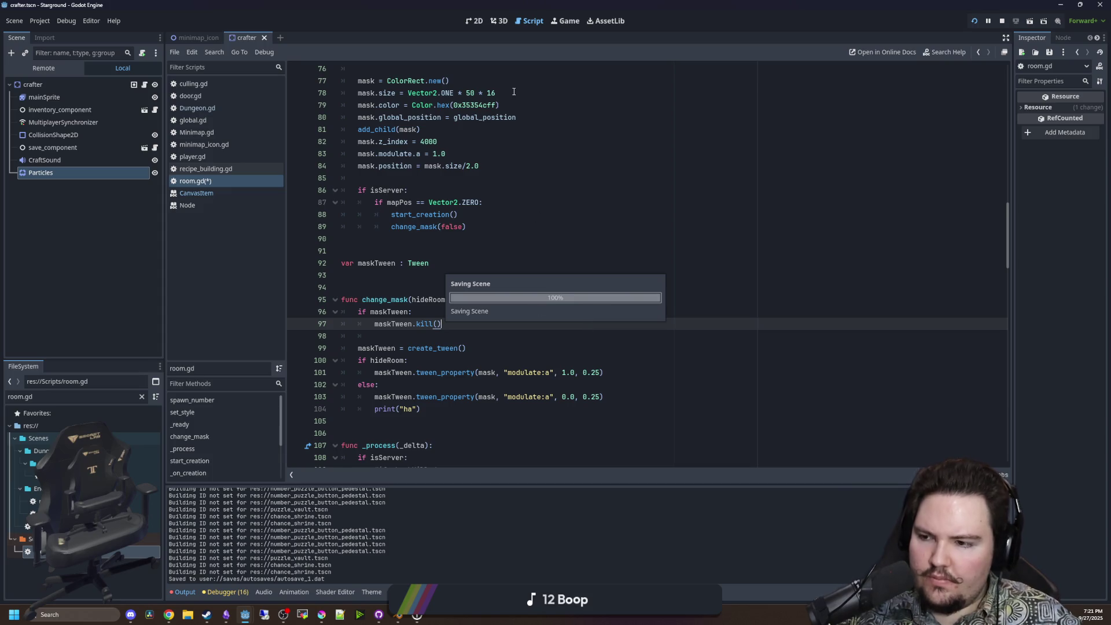
{"action": "type", "text": "/tp 0 0"}
{"action": "key", "text": "Return"}
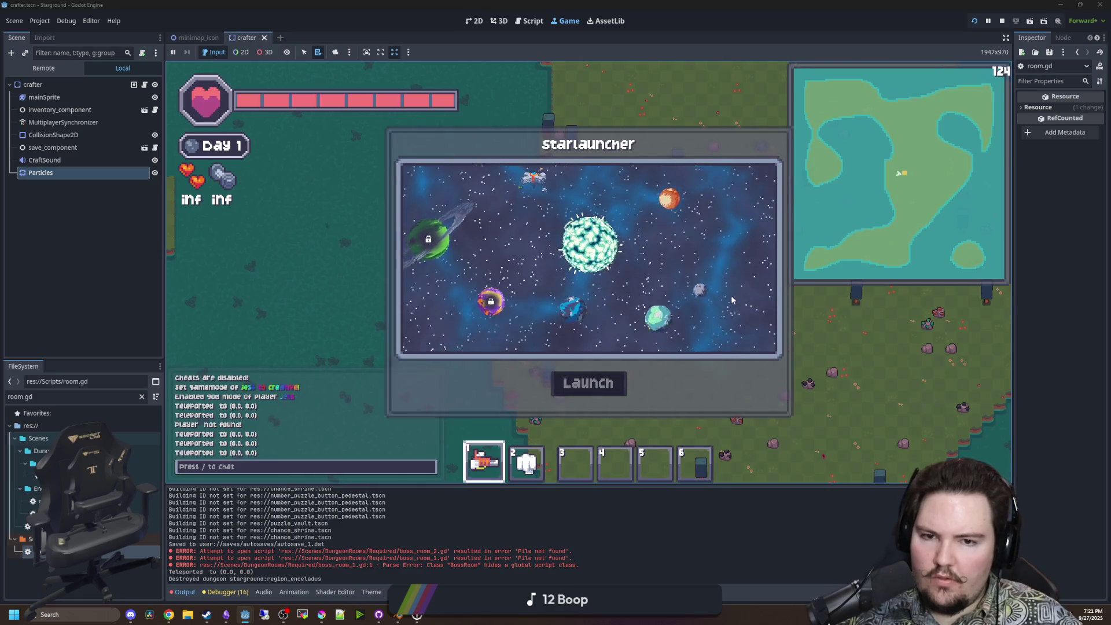
Launch into a dungeon and walk between the left and right rooms, zooming to watch the mask.
{"action": "left_click", "coordinate": [575, 387]}
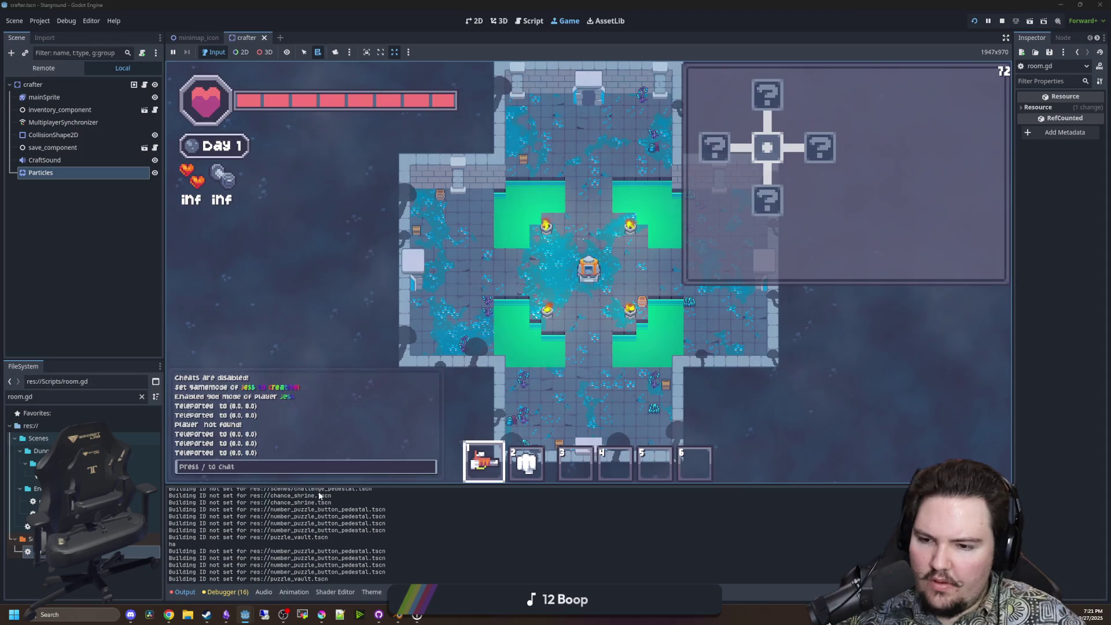
{"action": "scroll", "coordinate": [348, 541], "scroll_direction": "up", "scroll_amount": 10}
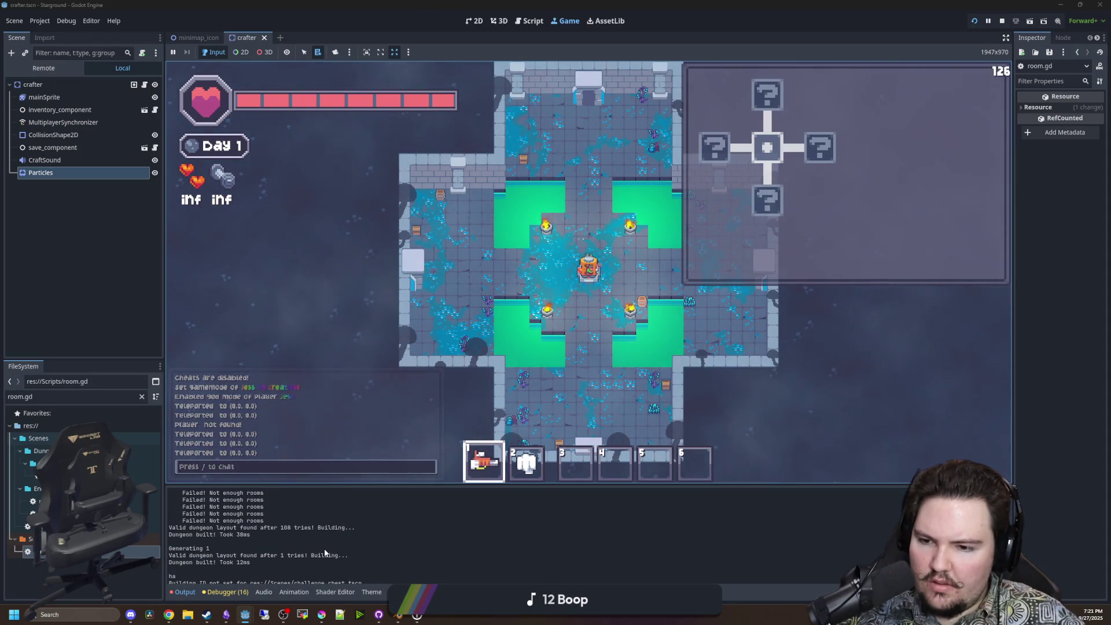
{"action": "scroll", "coordinate": [323, 553], "scroll_direction": "down", "scroll_amount": 5}
{"action": "scroll", "coordinate": [613, 347], "scroll_direction": "down", "scroll_amount": 3}
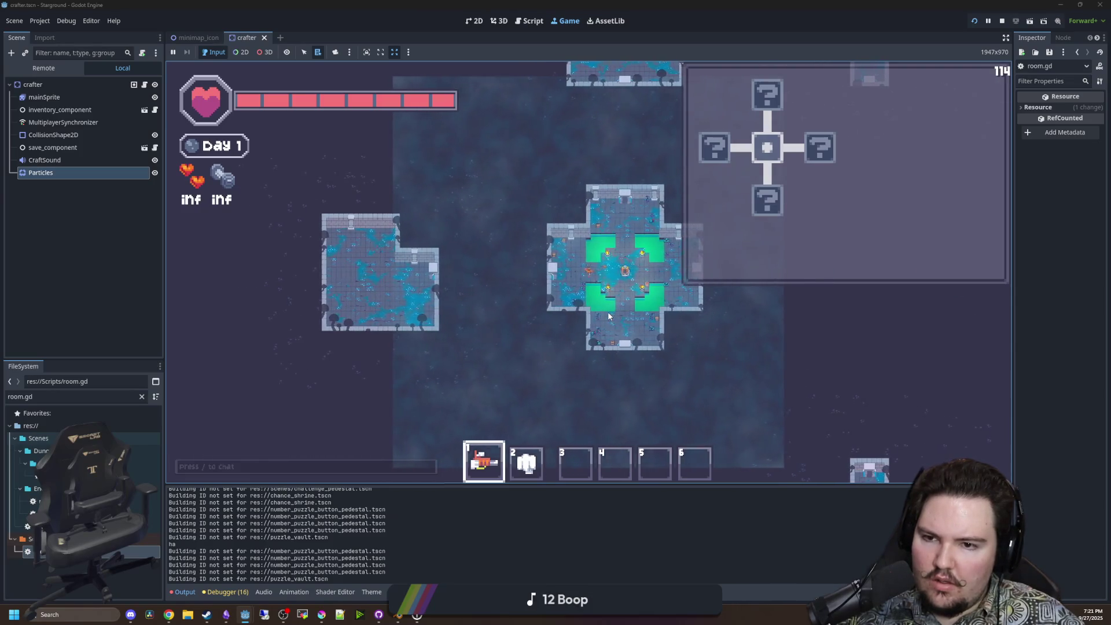
{"action": "scroll", "coordinate": [608, 316], "scroll_direction": "up", "scroll_amount": 3}
{"action": "key", "text": "a"}
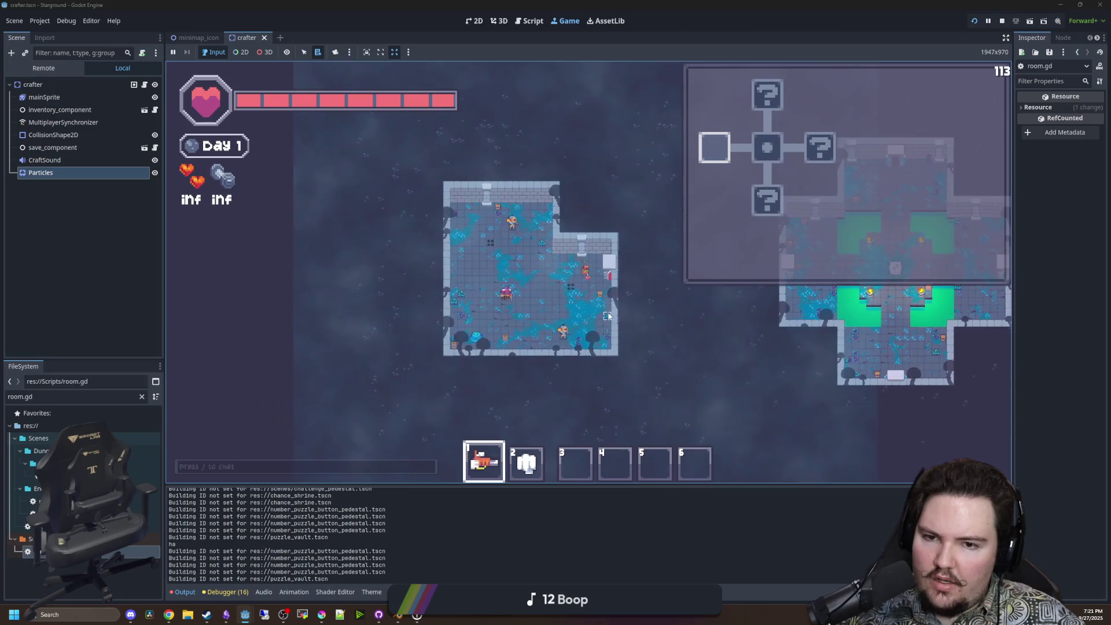
{"action": "key", "text": "2"}
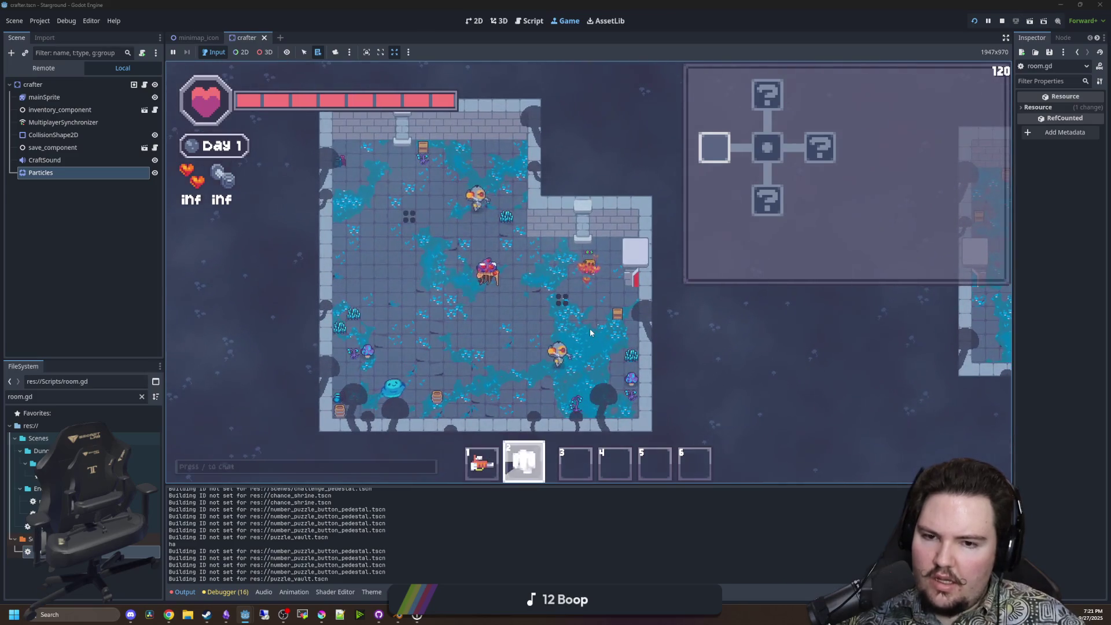
{"action": "key", "text": "1"}
{"action": "key", "text": "d"}
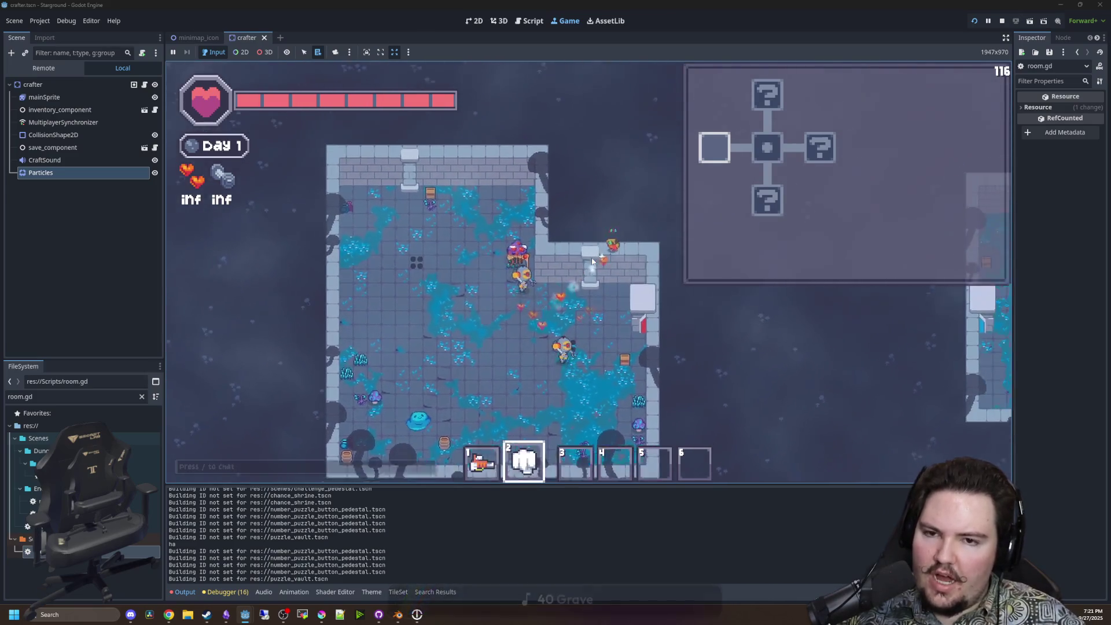
{"action": "scroll", "coordinate": [614, 267], "scroll_direction": "down", "scroll_amount": 4}
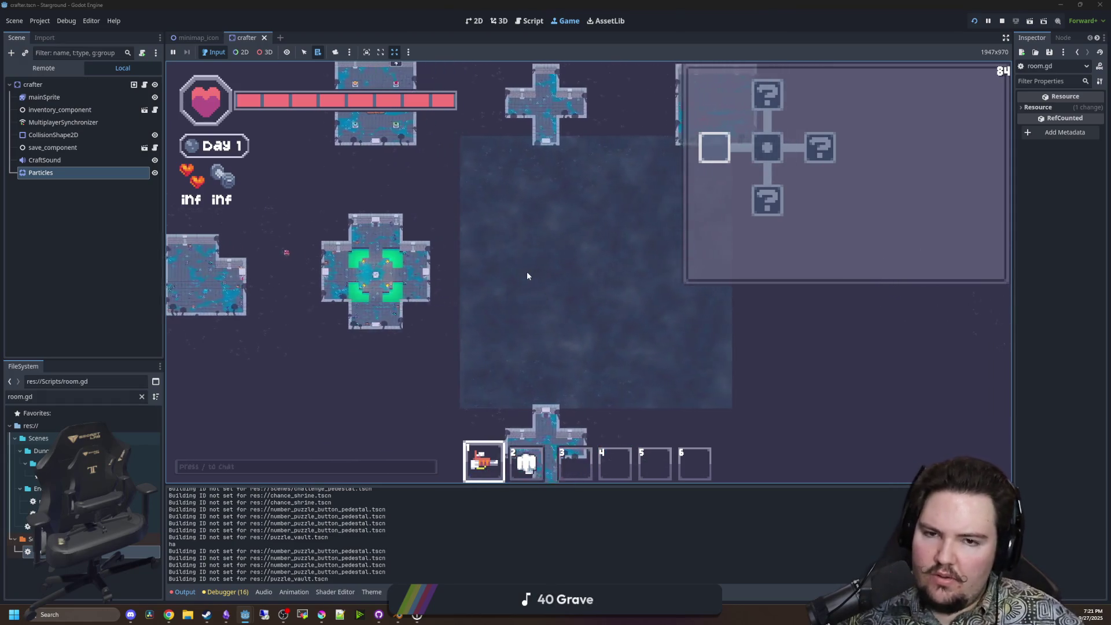
{"action": "scroll", "coordinate": [527, 271], "scroll_direction": "down", "scroll_amount": 3}
{"action": "scroll", "coordinate": [578, 280], "scroll_direction": "up", "scroll_amount": 5}
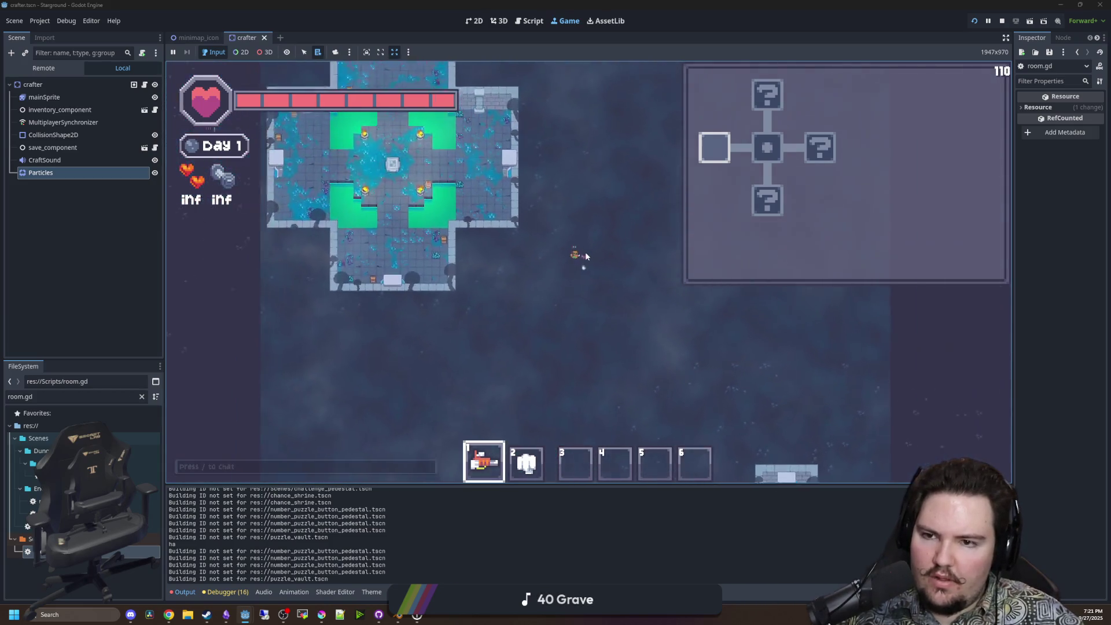
Equip the fist and move around the cross room observing the fade, then return to room.gd.
{"action": "key", "text": "2"}
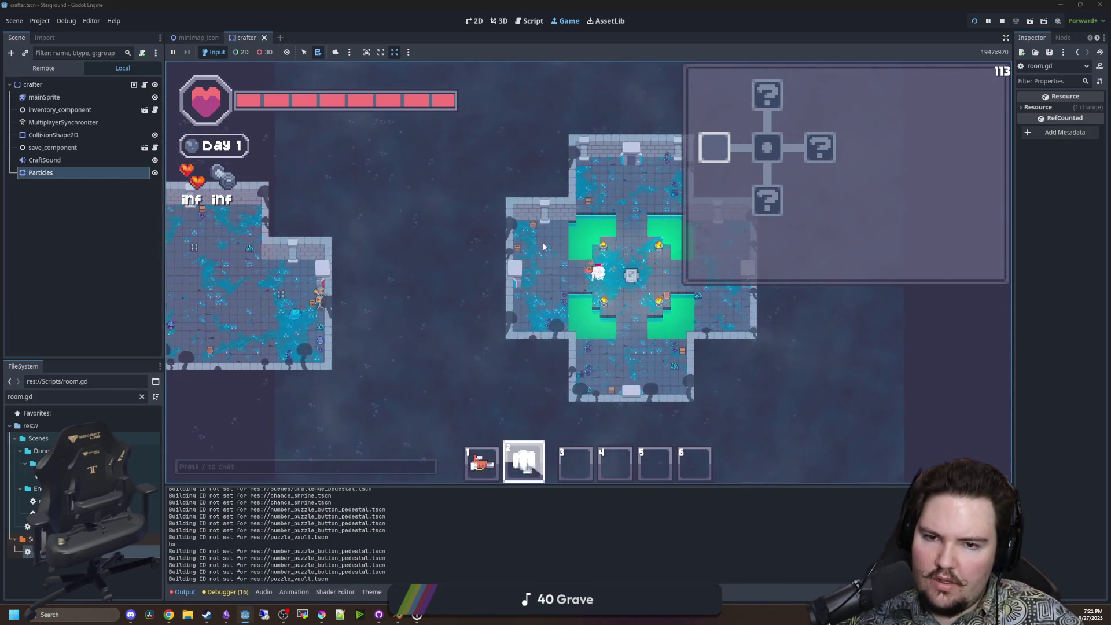
{"action": "key", "text": "w"}
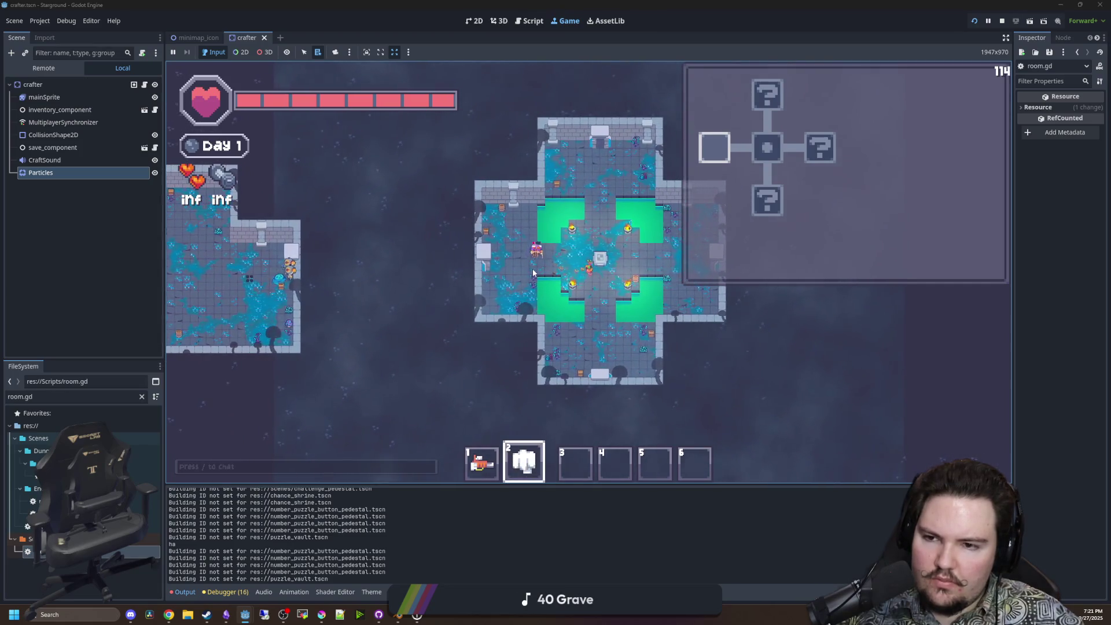
{"action": "key", "text": "d"}
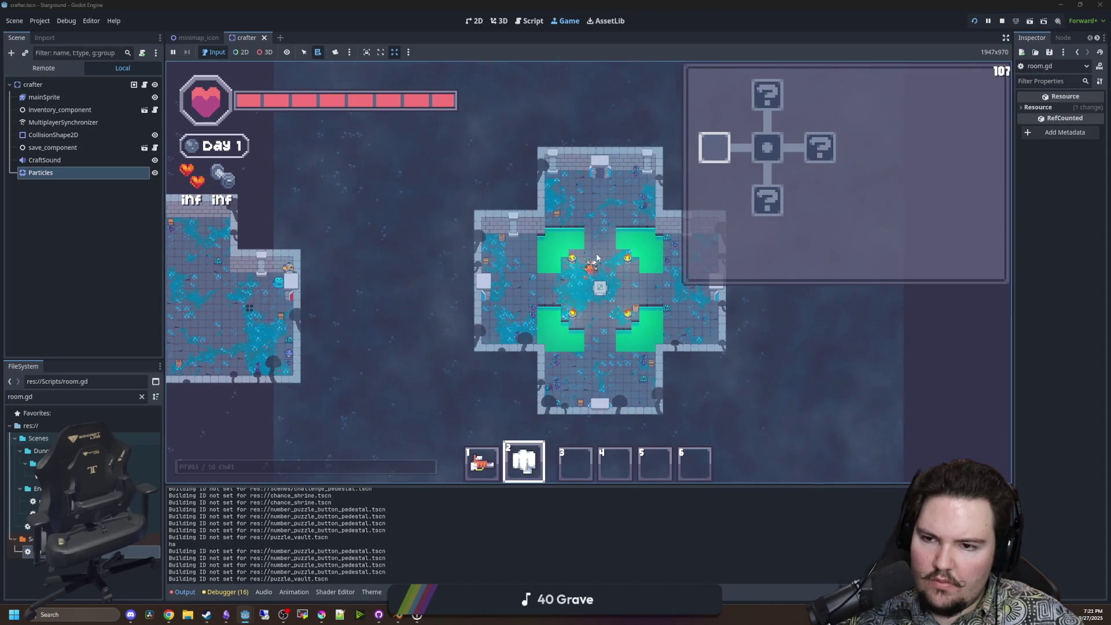
{"action": "key", "text": "s"}
{"action": "key", "text": "a"}
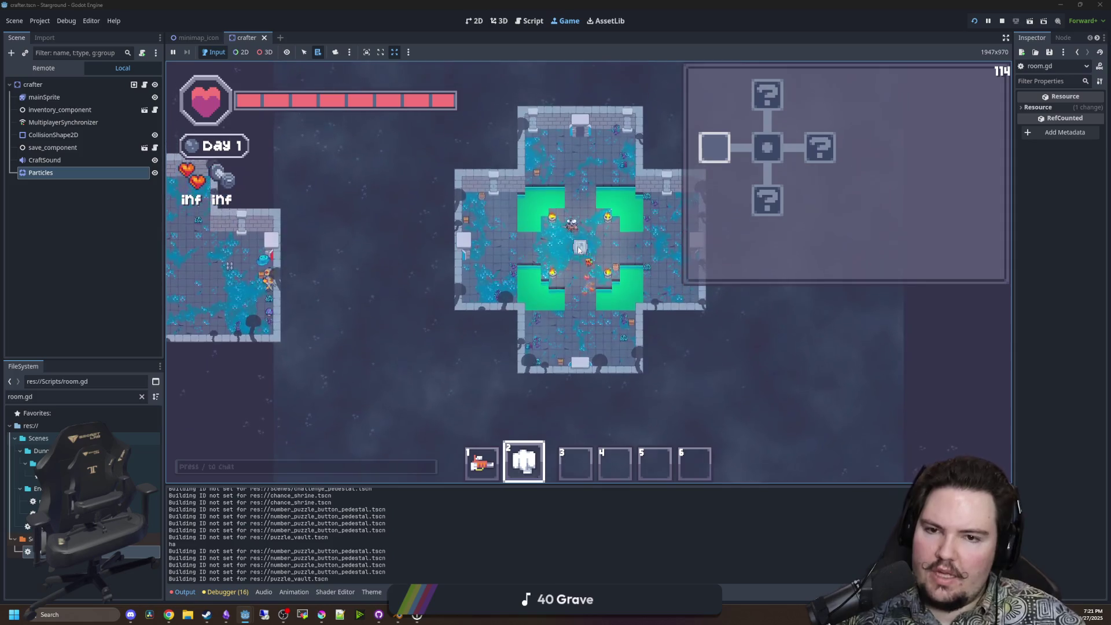
{"action": "scroll", "coordinate": [579, 249], "scroll_direction": "down", "scroll_amount": 3}
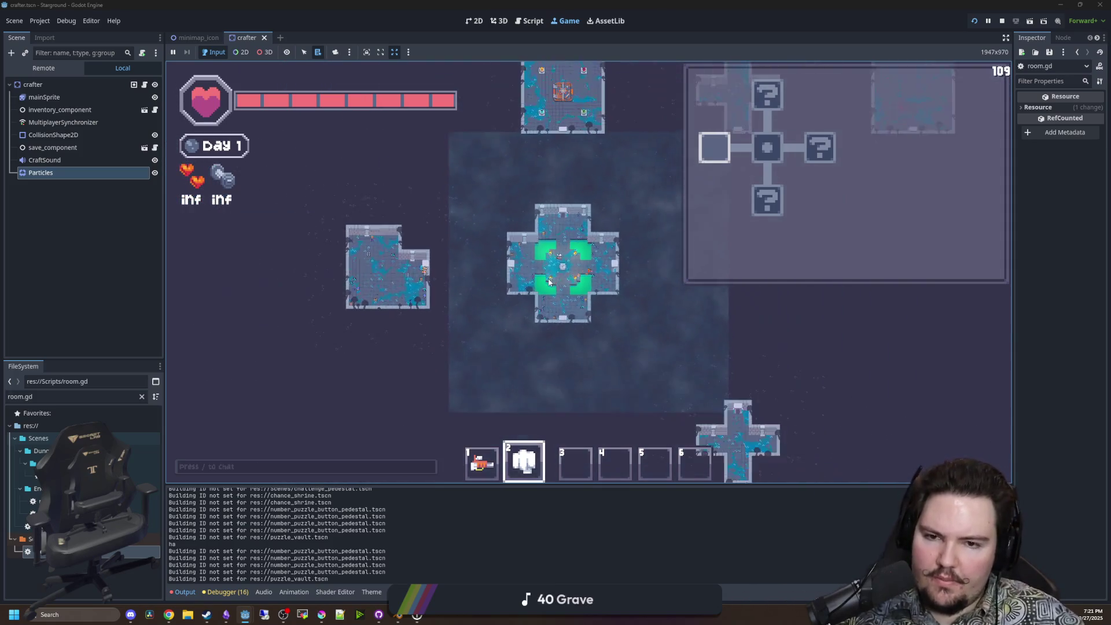
{"action": "scroll", "coordinate": [581, 359], "scroll_direction": "up", "scroll_amount": 3}
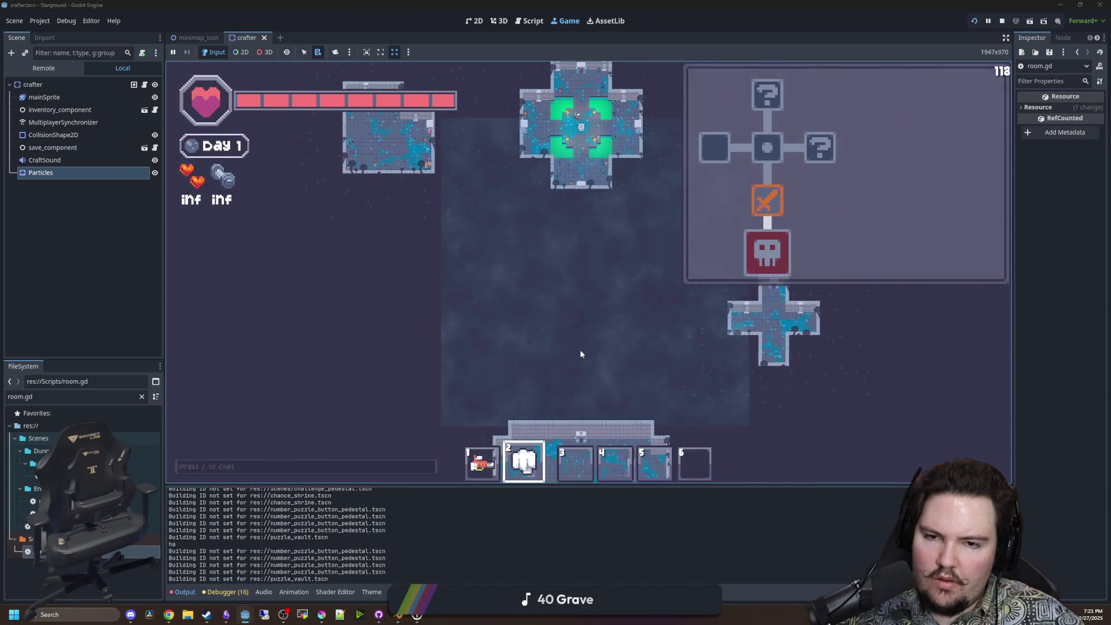
{"action": "scroll", "coordinate": [580, 352], "scroll_direction": "up", "scroll_amount": 4}
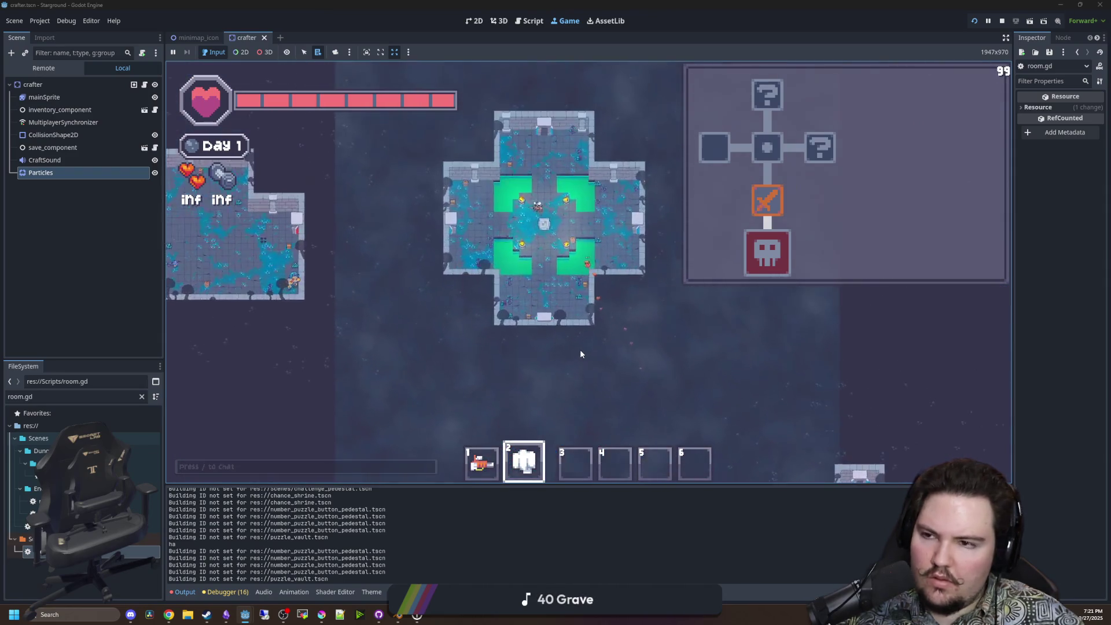
{"action": "key", "text": "ctrl+F3"}
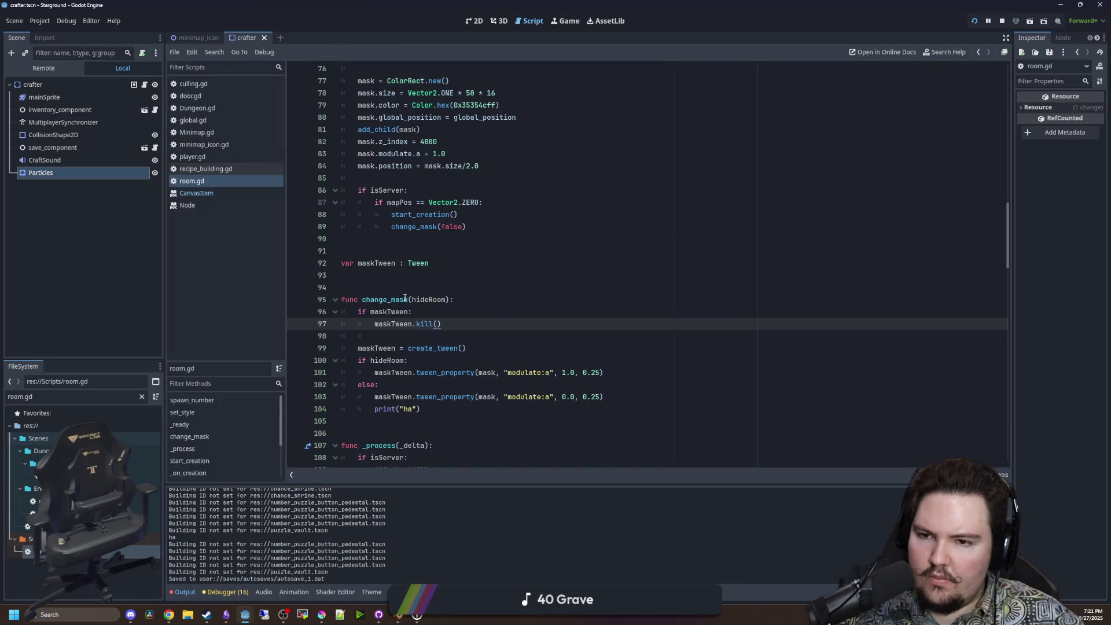
Delete the print("ha") debug line from change_mask and save room.gd.
{"action": "left_click", "coordinate": [418, 273]}
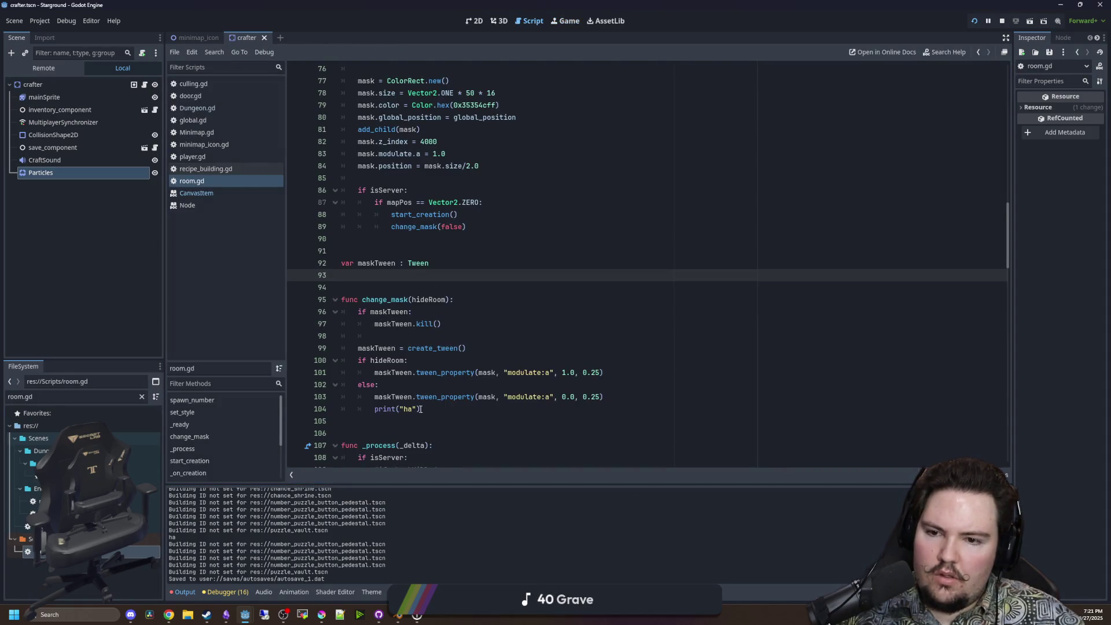
{"action": "left_click_drag", "start_coordinate": [419, 409], "coordinate": [350, 411]}
{"action": "key", "text": "BackSpace"}
{"action": "key", "text": "BackSpace"}
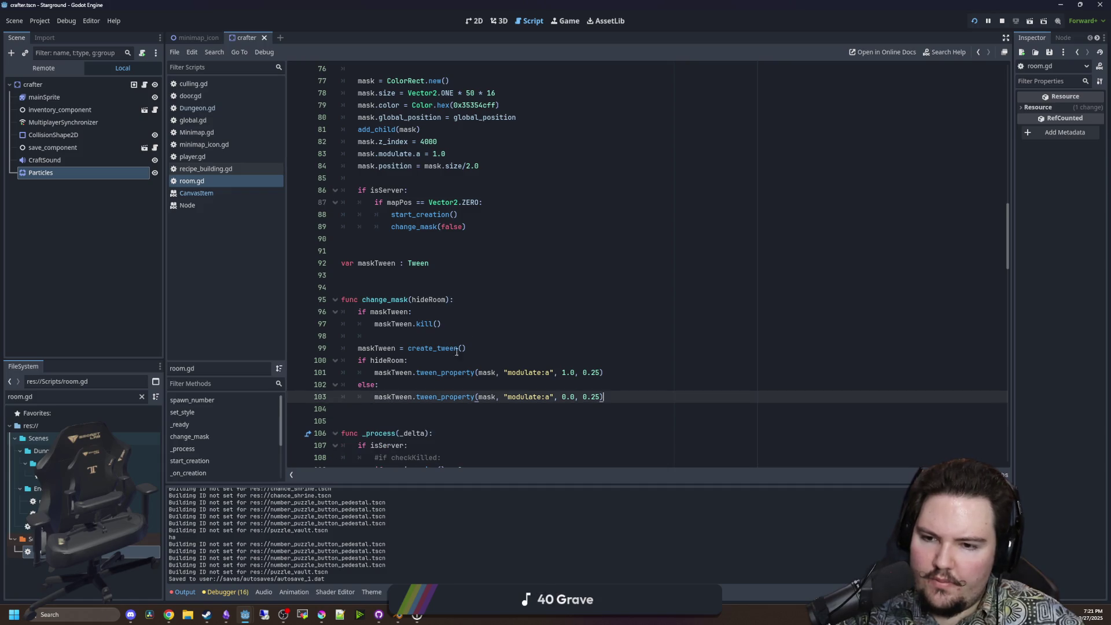
{"action": "left_click", "coordinate": [457, 279]}
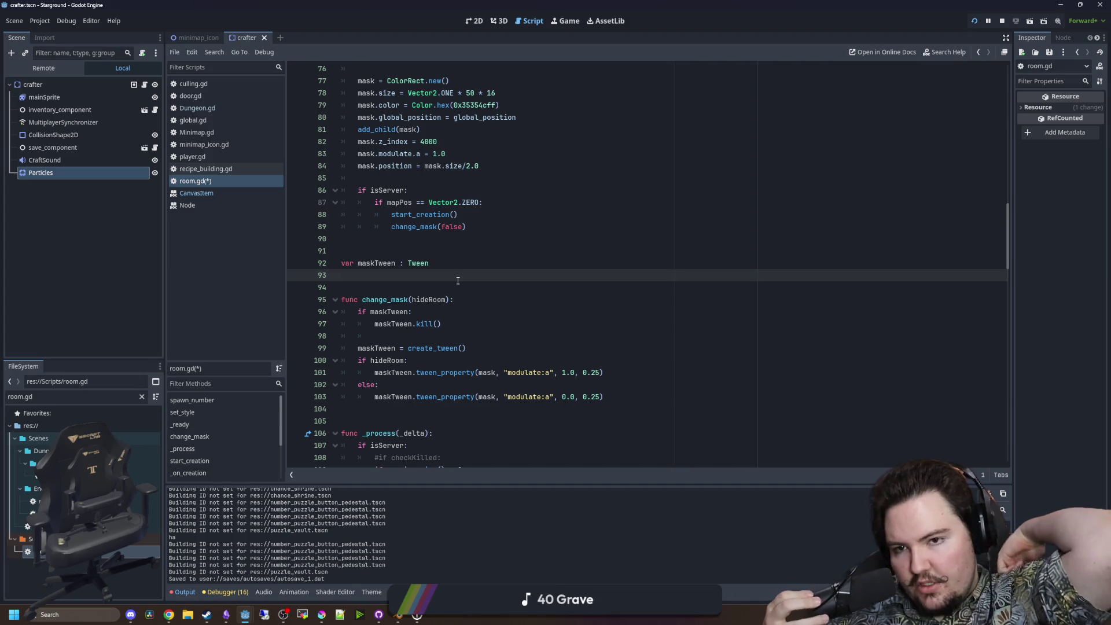
{"action": "scroll", "coordinate": [426, 218], "scroll_direction": "up", "scroll_amount": 2}
{"action": "left_click", "coordinate": [559, 237]}
{"action": "key", "text": "Down"}
{"action": "key", "text": "ctrl+s"}
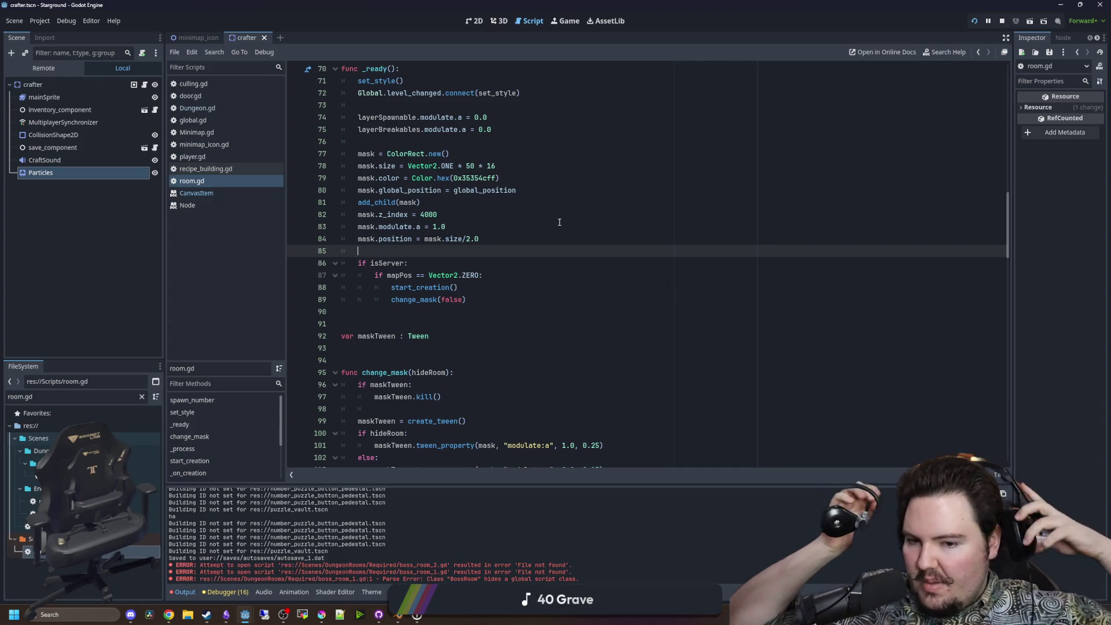
Comment out change_mask(false) on line 89, save, and filter project files for boss_room.
{"action": "left_click", "coordinate": [392, 298]}
{"action": "key", "text": "ctrl+k"}
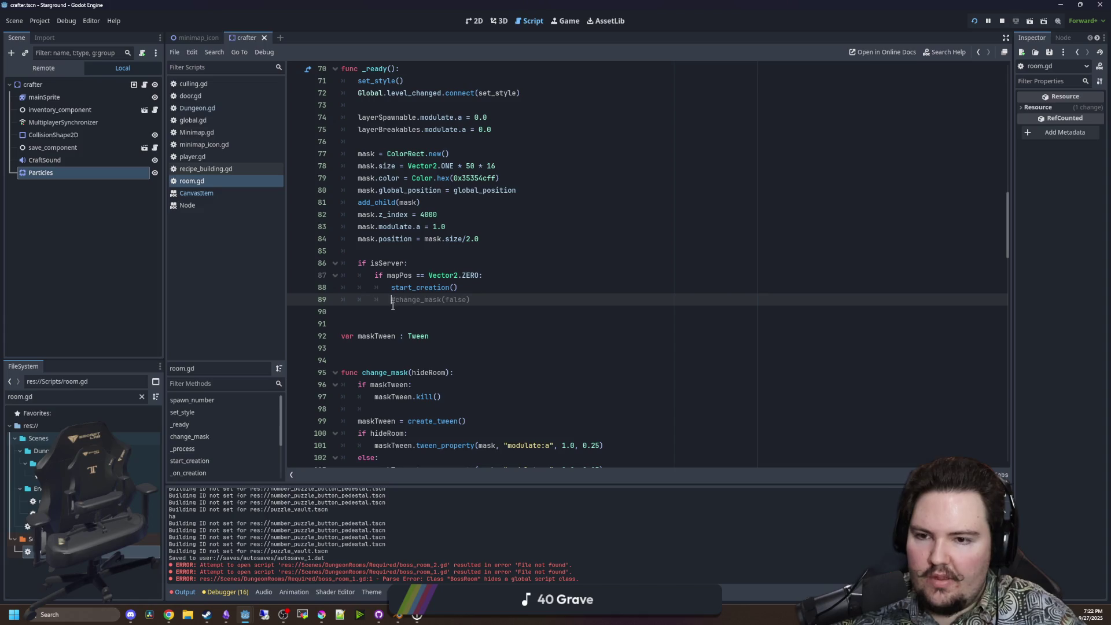
{"action": "key", "text": "Down"}
{"action": "key", "text": "Down"}
{"action": "key", "text": "ctrl+s"}
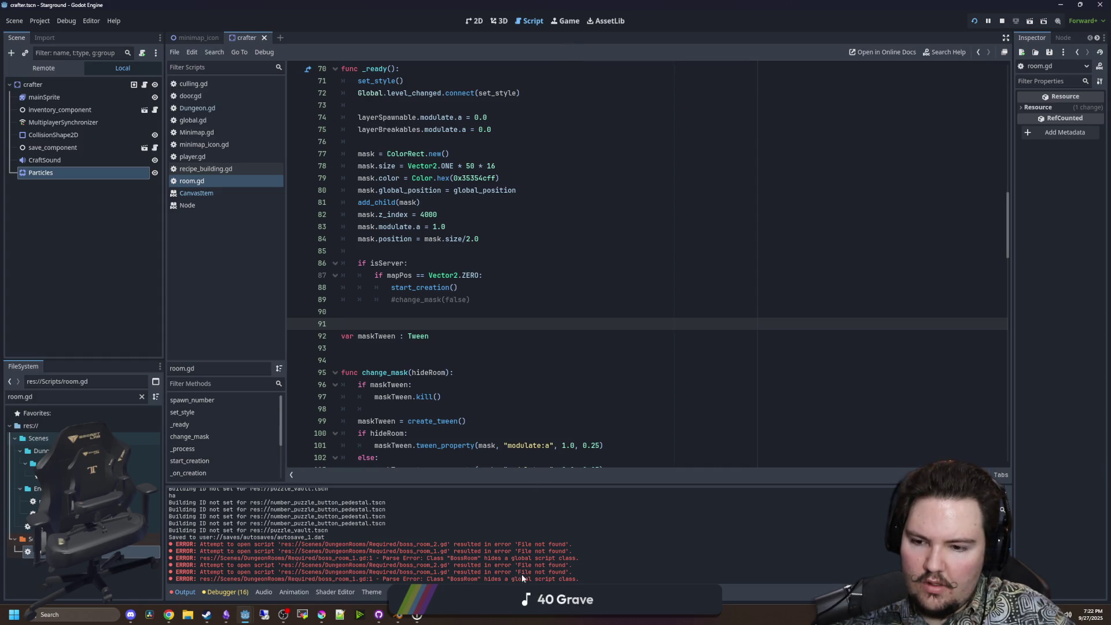
{"action": "left_click", "coordinate": [141, 397]}
{"action": "type", "text": "boss_roo"}
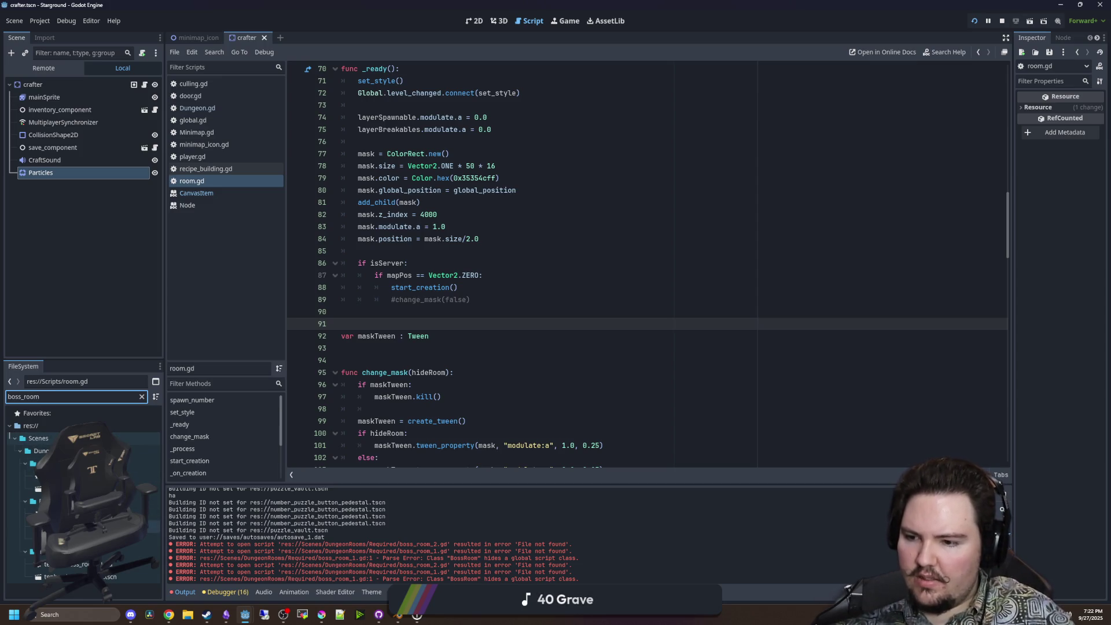
Open boss_room_2.tscn, select its boss_2_room root node, and save the scene.
{"action": "double_click", "coordinate": [136, 539]}
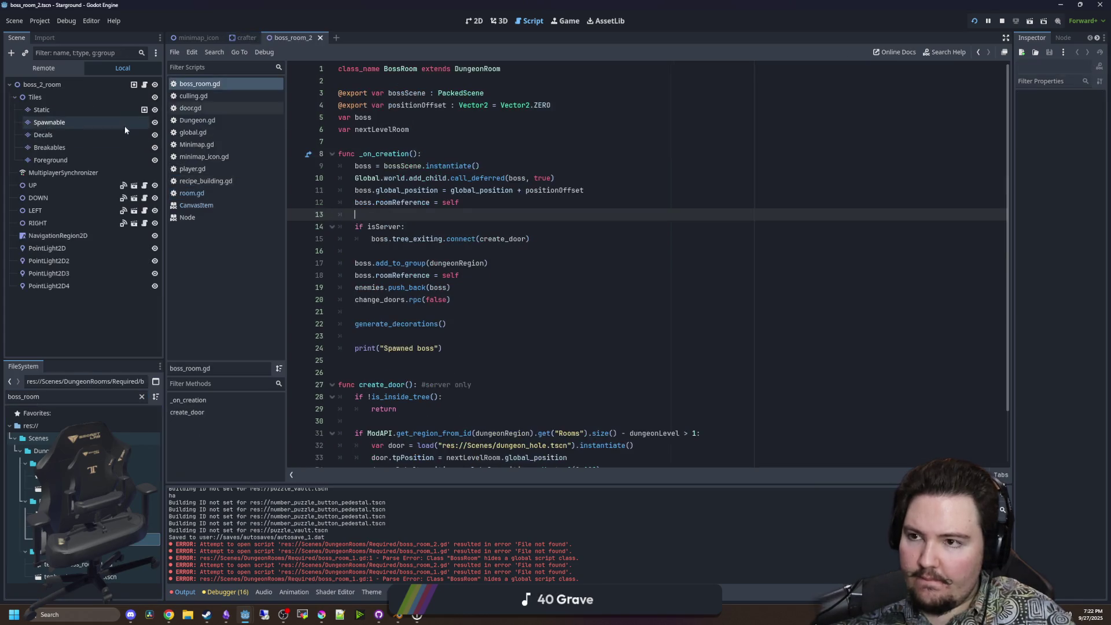
{"action": "left_click", "coordinate": [144, 85]}
{"action": "left_click", "coordinate": [50, 85]}
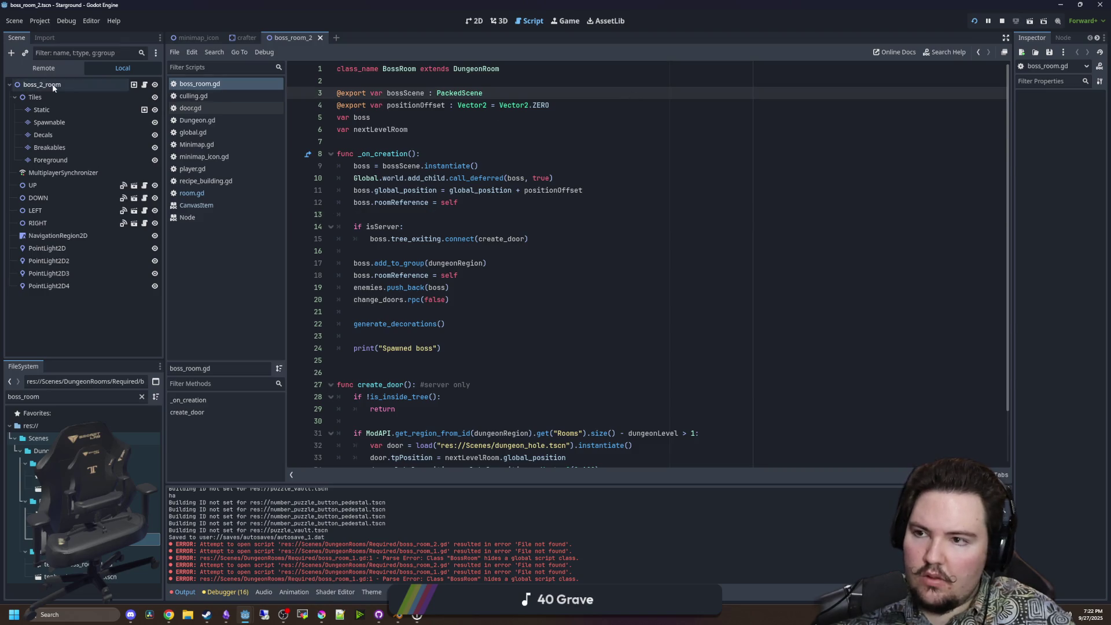
{"action": "left_click", "coordinate": [553, 157]}
{"action": "key", "text": "ctrl+s"}
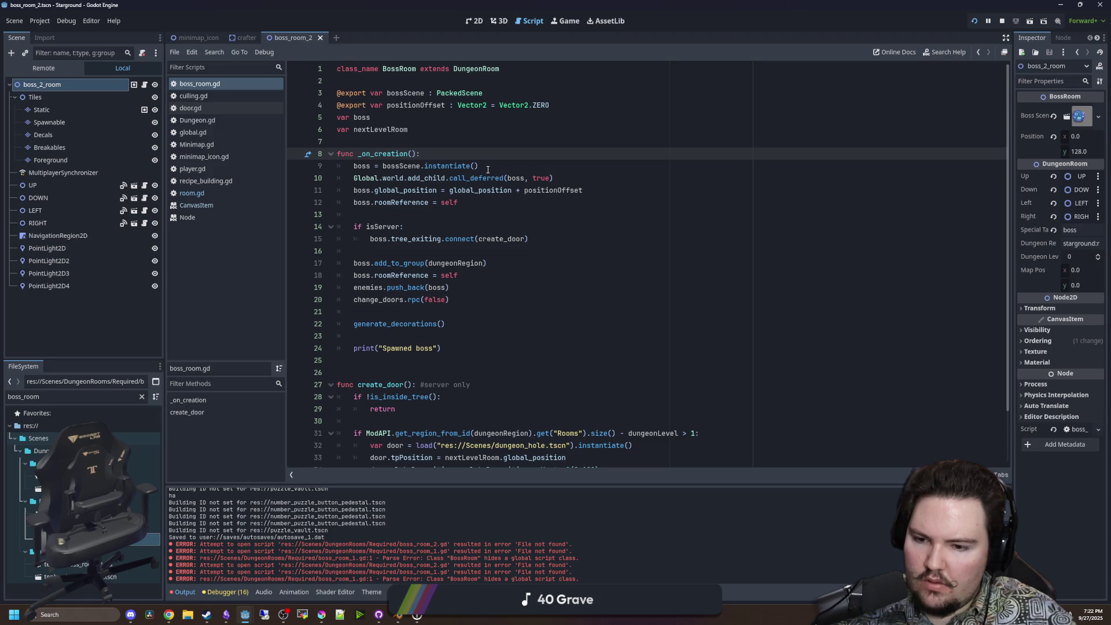
In the running game, teleport with /tp and launch into the Enceladus dungeon.
{"action": "left_click", "coordinate": [550, 23]}
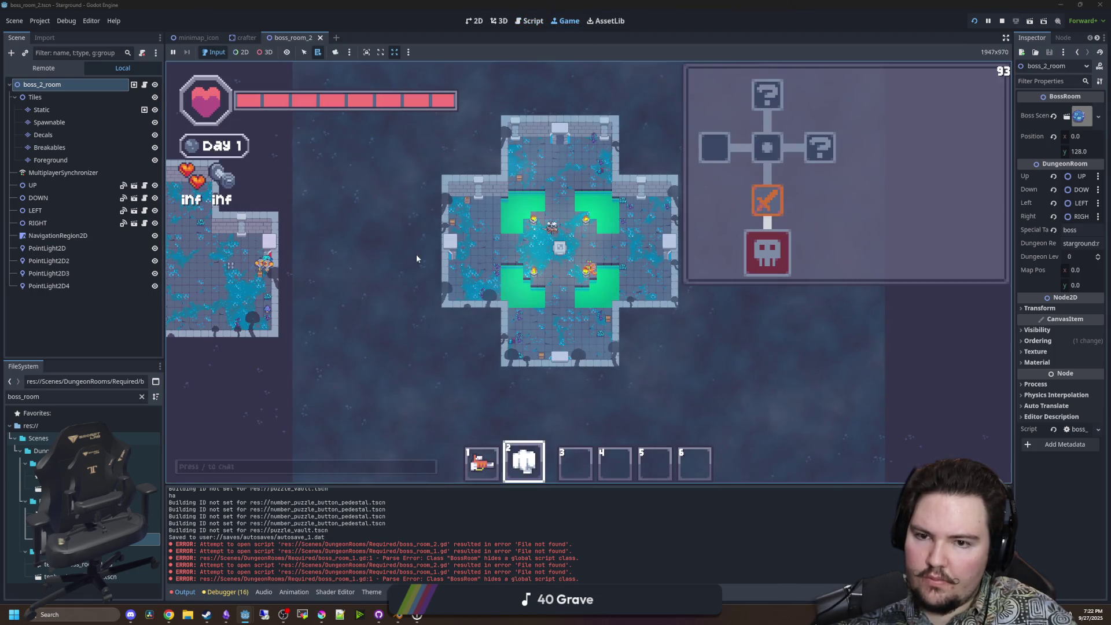
{"action": "scroll", "coordinate": [627, 286], "scroll_direction": "down", "scroll_amount": 3}
{"action": "type", "text": "/tp"}
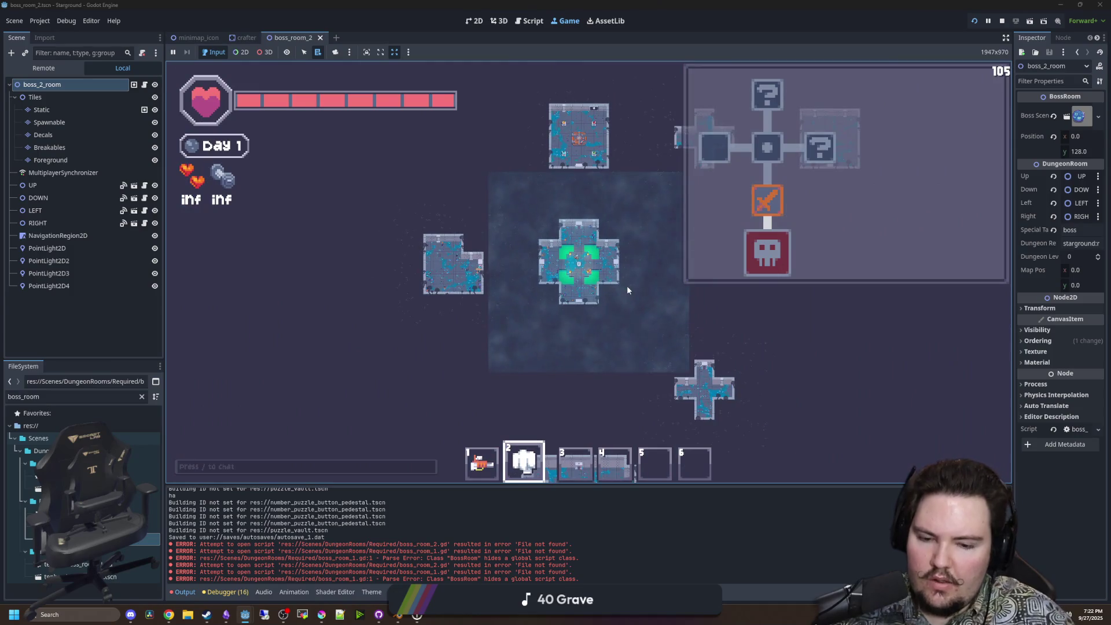
{"action": "key", "text": "Return"}
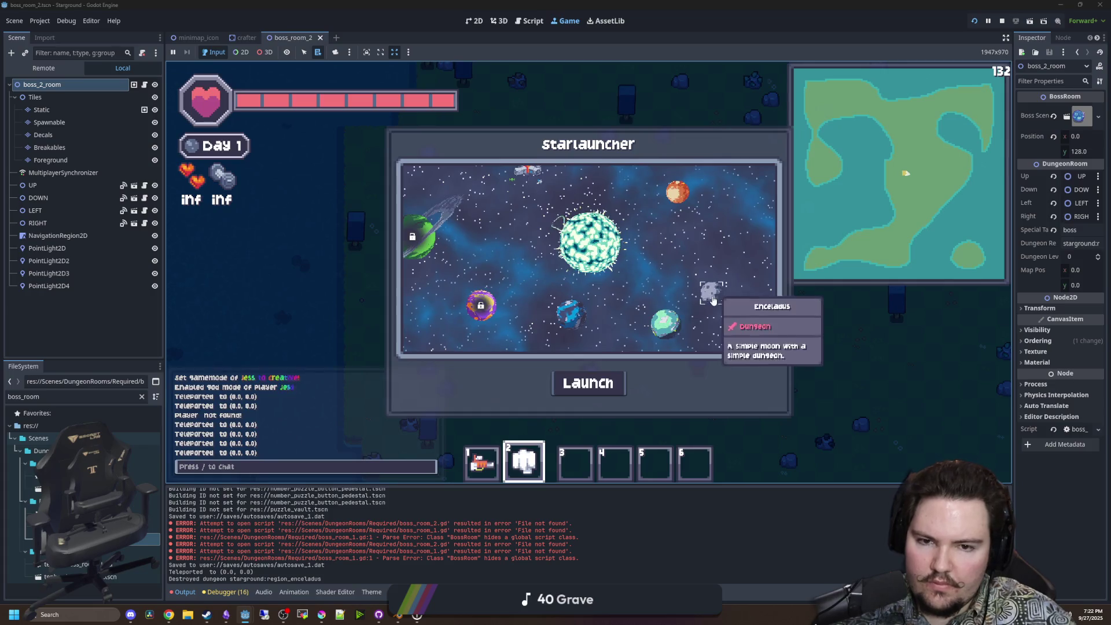
{"action": "left_click", "coordinate": [596, 375]}
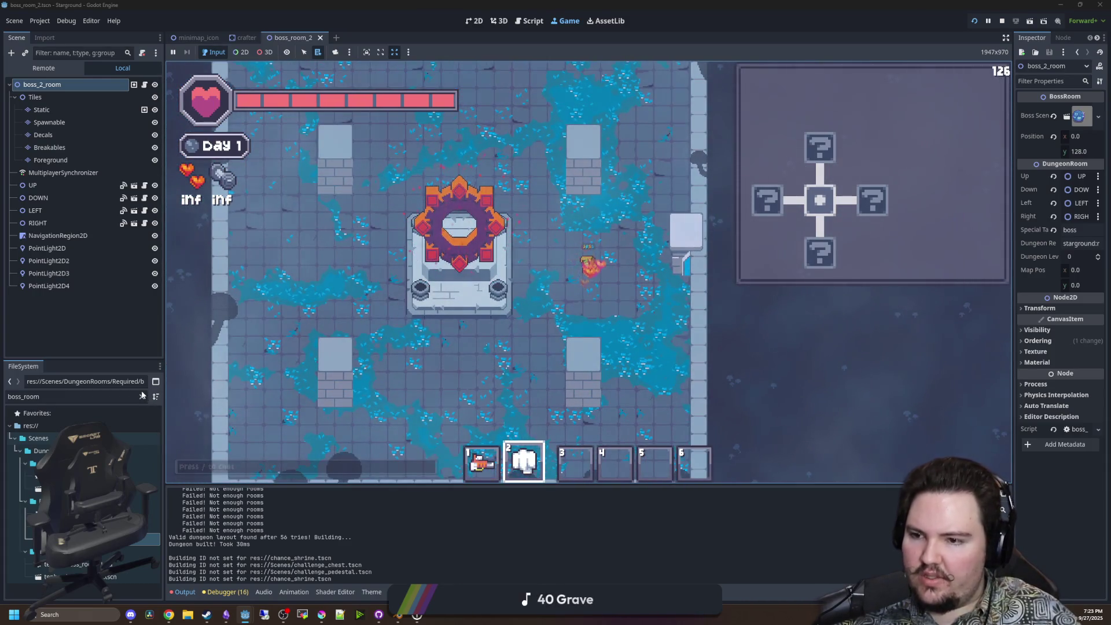
Filter project files for challenge and open special_room_challenge.gd.
{"action": "left_click", "coordinate": [142, 395]}
{"action": "type", "text": "challenge"}
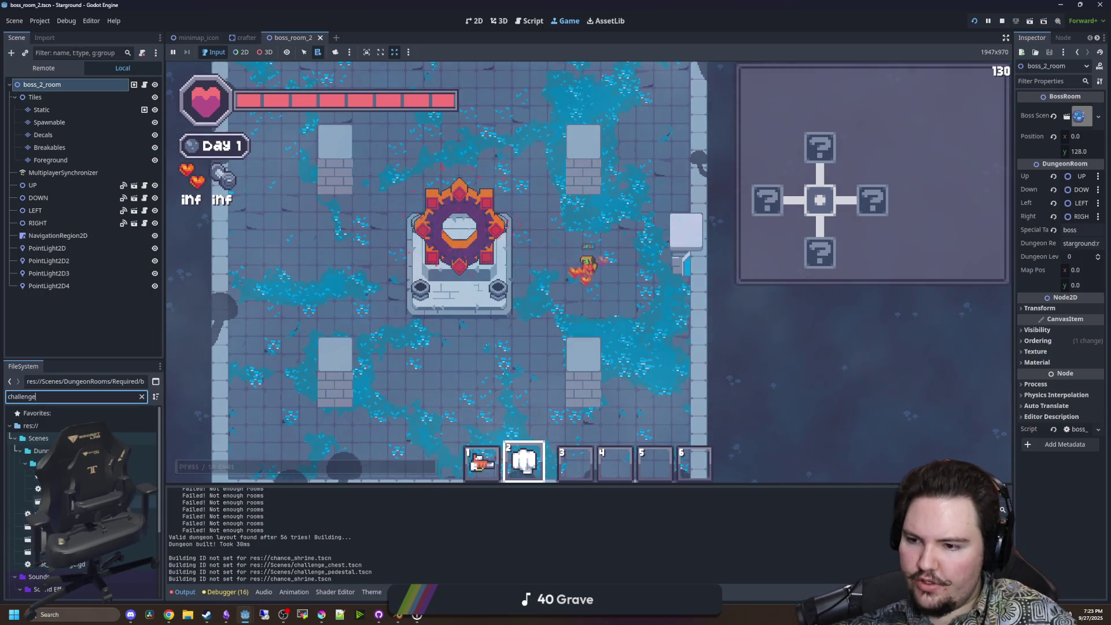
{"action": "double_click", "coordinate": [69, 488]}
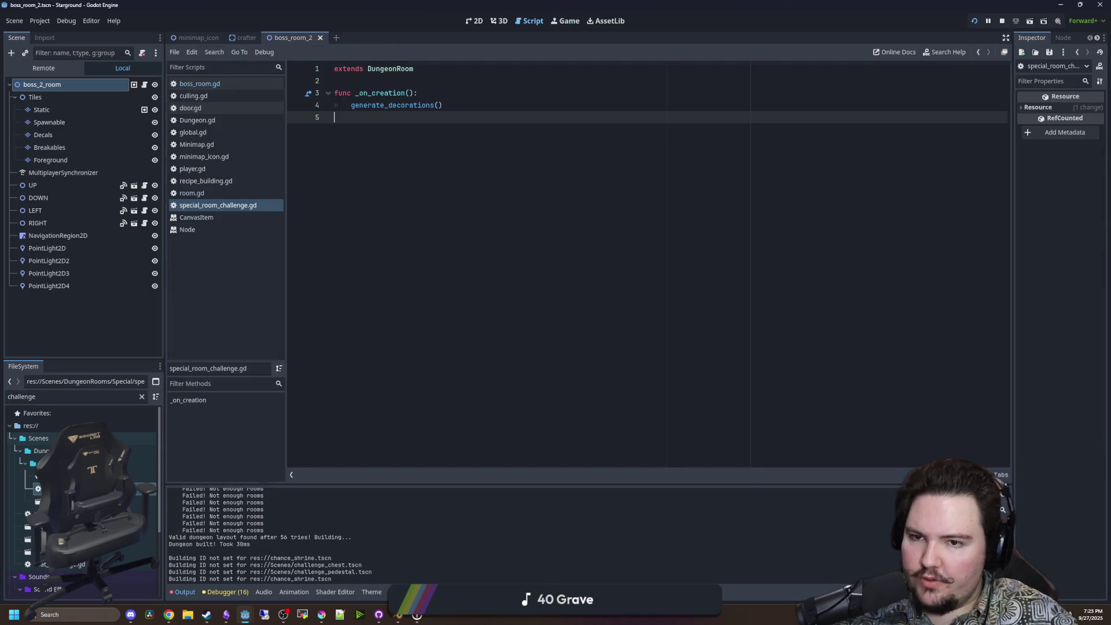
Glance at the challenge script, then return to room.gd and review the _ready mask setup.
{"action": "left_click", "coordinate": [406, 79]}
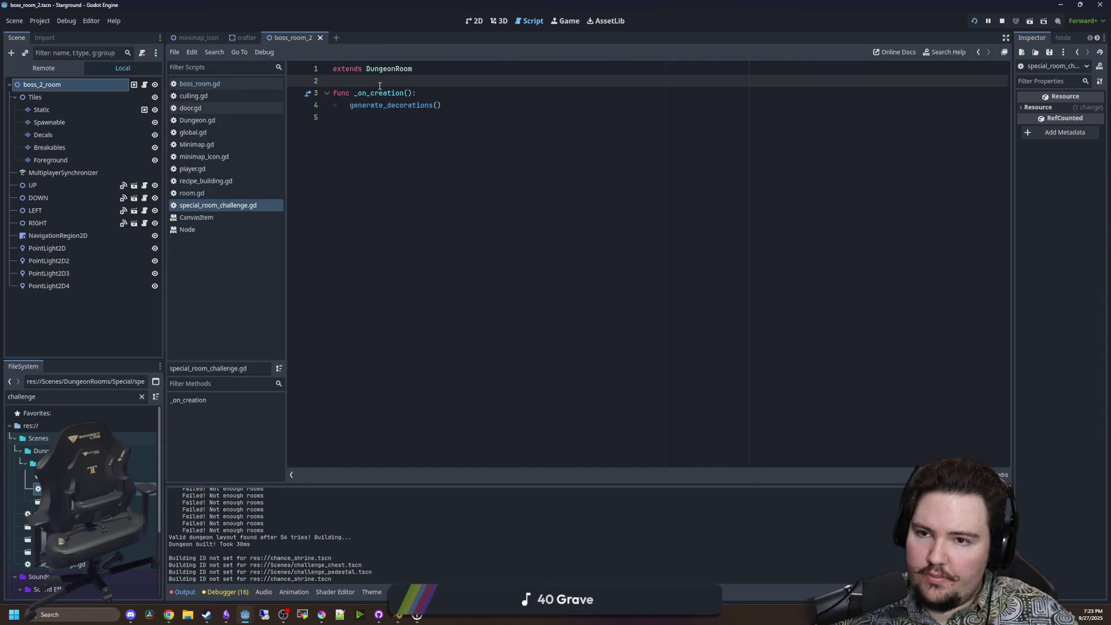
{"action": "left_click", "coordinate": [383, 73], "text": "ctrl"}
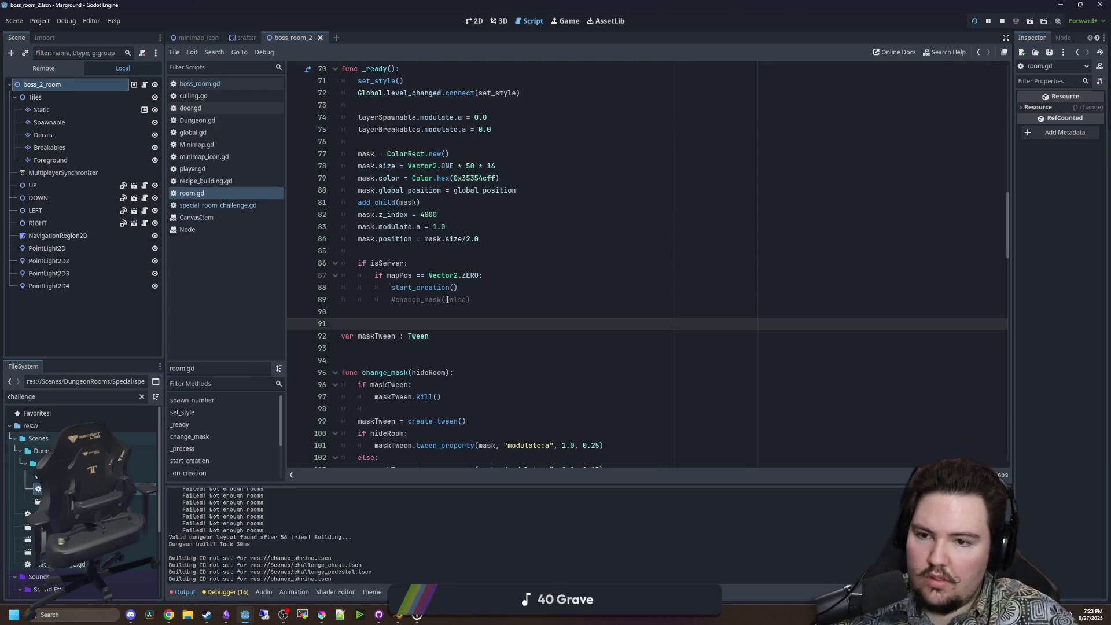
{"action": "scroll", "coordinate": [459, 316], "scroll_direction": "down", "scroll_amount": 3}
{"action": "scroll", "coordinate": [474, 329], "scroll_direction": "up", "scroll_amount": 6}
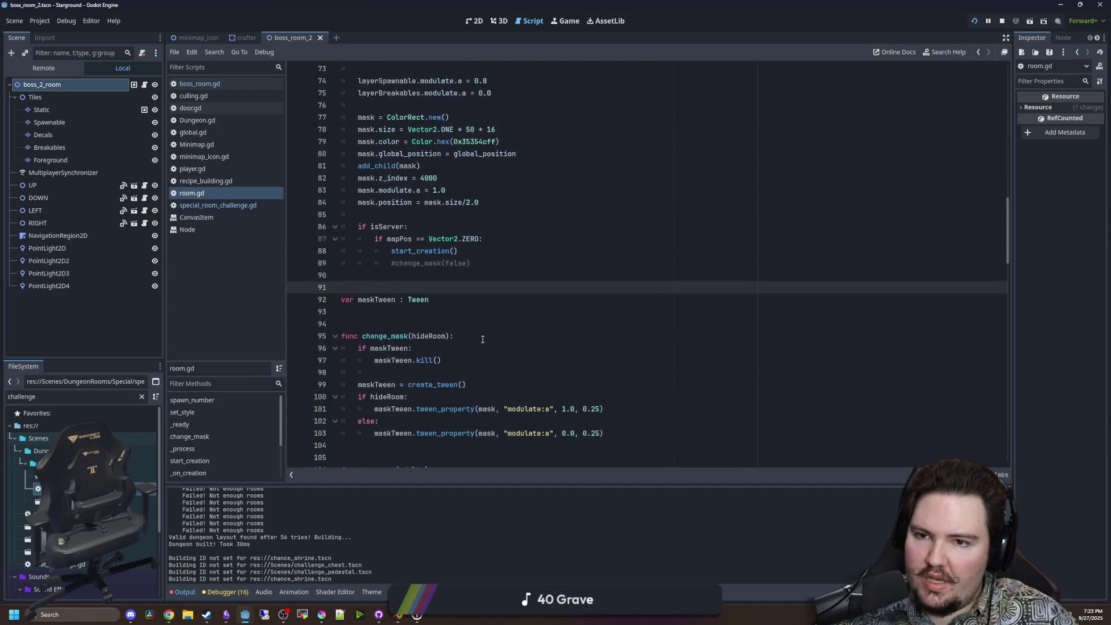
{"action": "mouse_move", "coordinate": [339, 178]}
{"action": "left_mouse_down"}
{"action": "mouse_move", "coordinate": [517, 299]}
{"action": "mouse_move", "coordinate": [463, 384]}
{"action": "left_mouse_up"}
{"action": "left_click", "coordinate": [550, 360]}
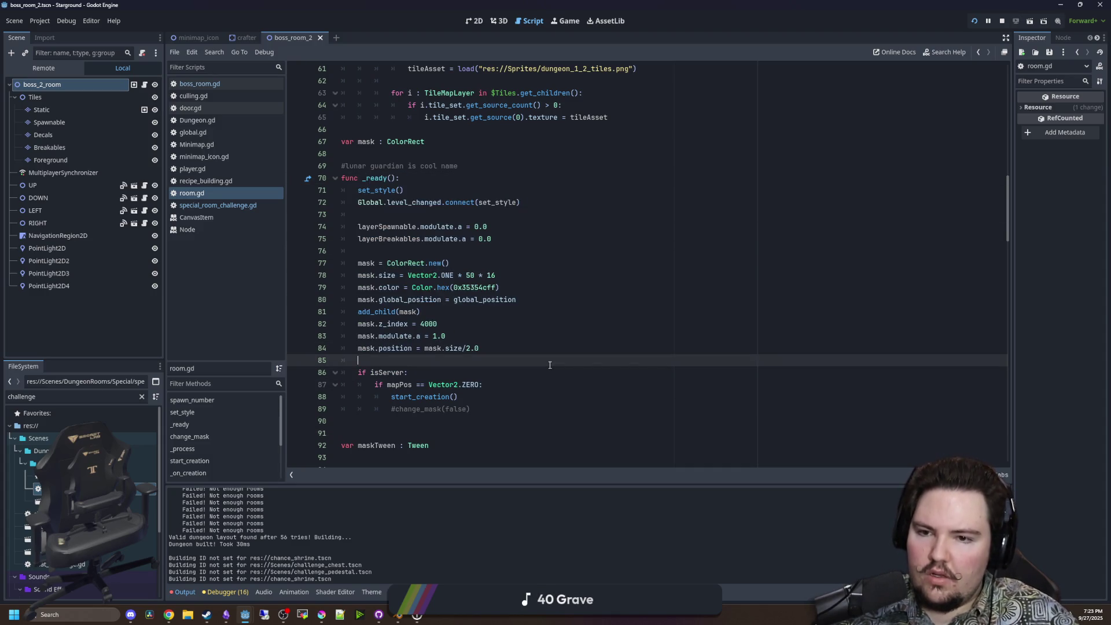
Scroll through the rest of room.gd's code.
{"action": "scroll", "coordinate": [502, 311], "scroll_direction": "up", "scroll_amount": 6}
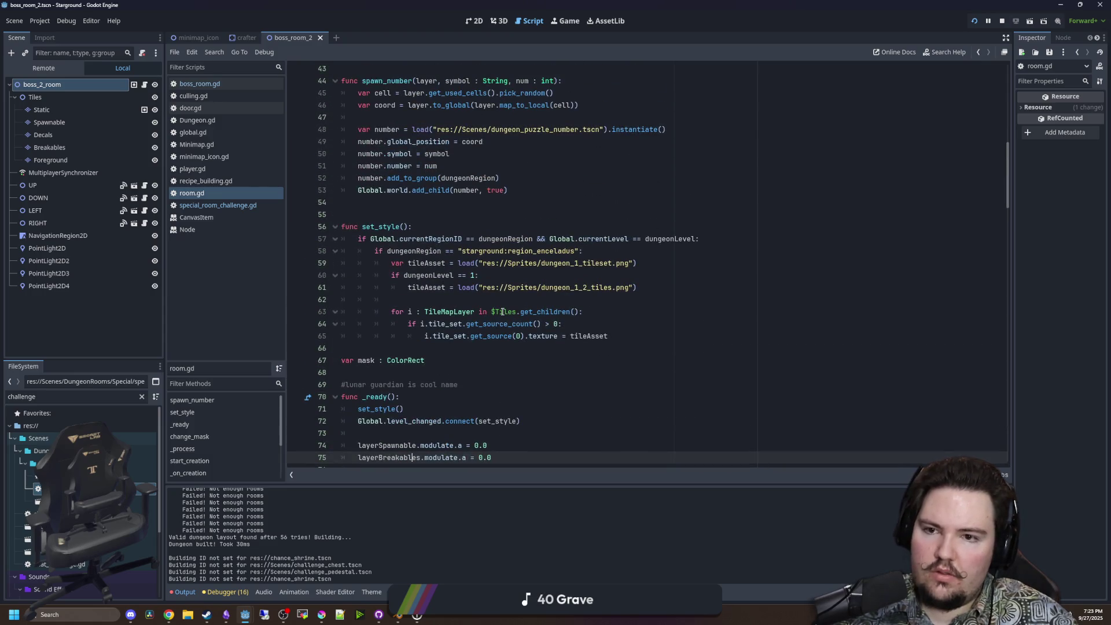
{"action": "scroll", "coordinate": [502, 311], "scroll_direction": "up", "scroll_amount": 4}
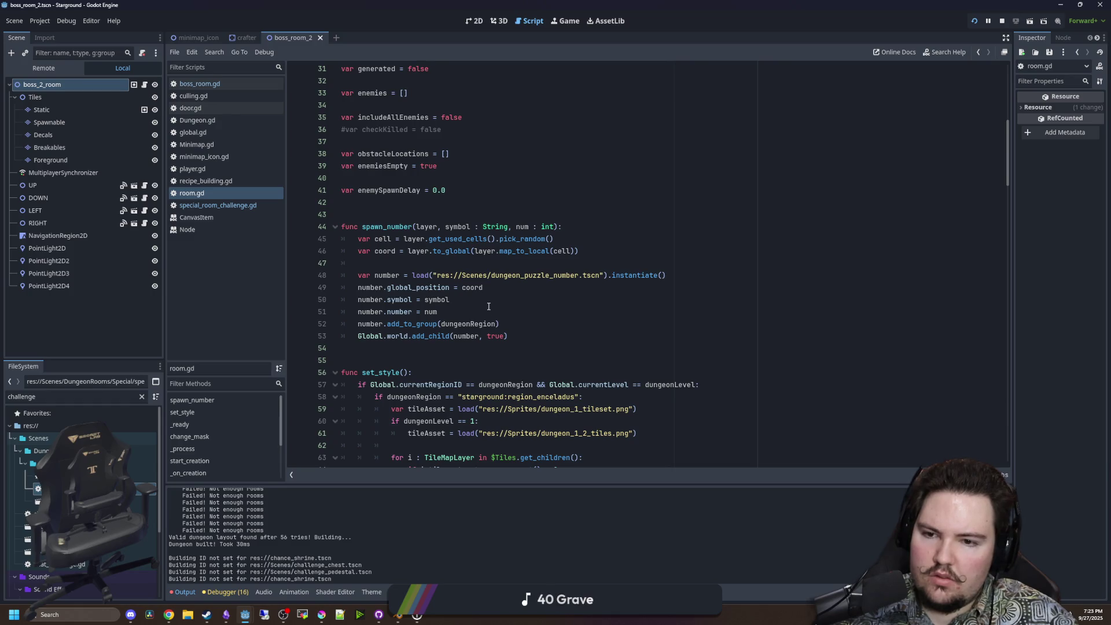
{"action": "scroll", "coordinate": [488, 306], "scroll_direction": "down", "scroll_amount": 17}
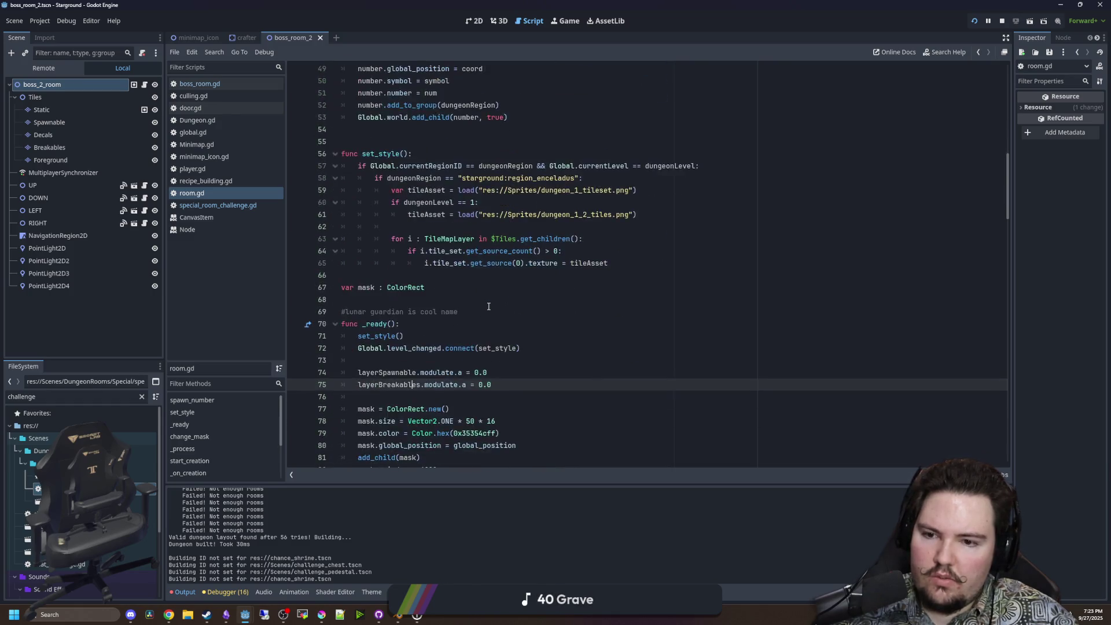
{"action": "scroll", "coordinate": [489, 306], "scroll_direction": "down", "scroll_amount": 5}
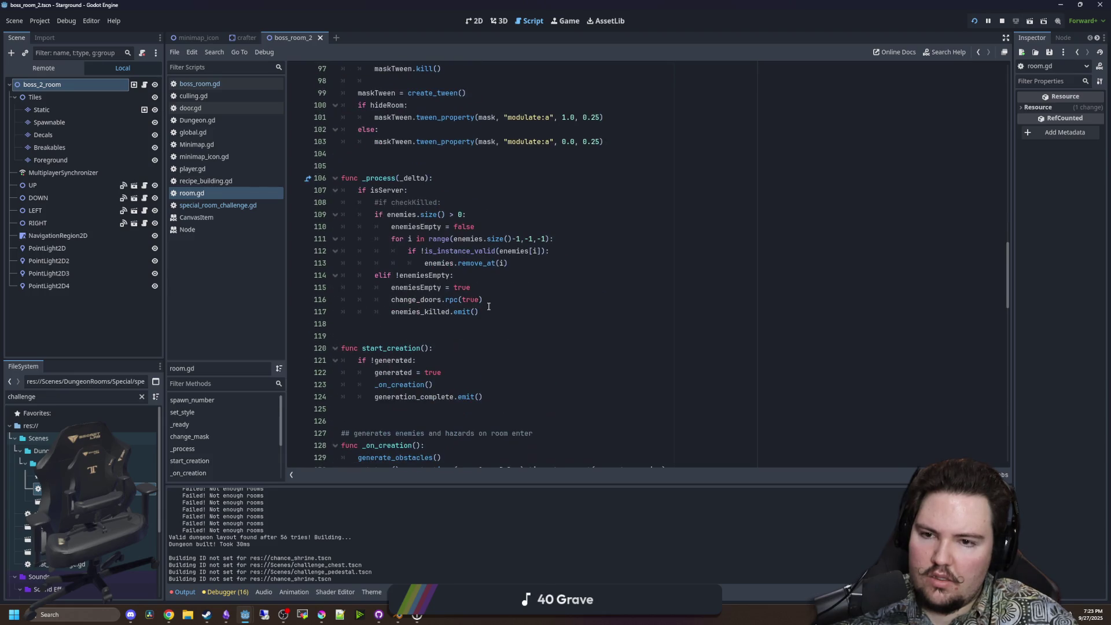
{"action": "scroll", "coordinate": [488, 306], "scroll_direction": "down", "scroll_amount": 3}
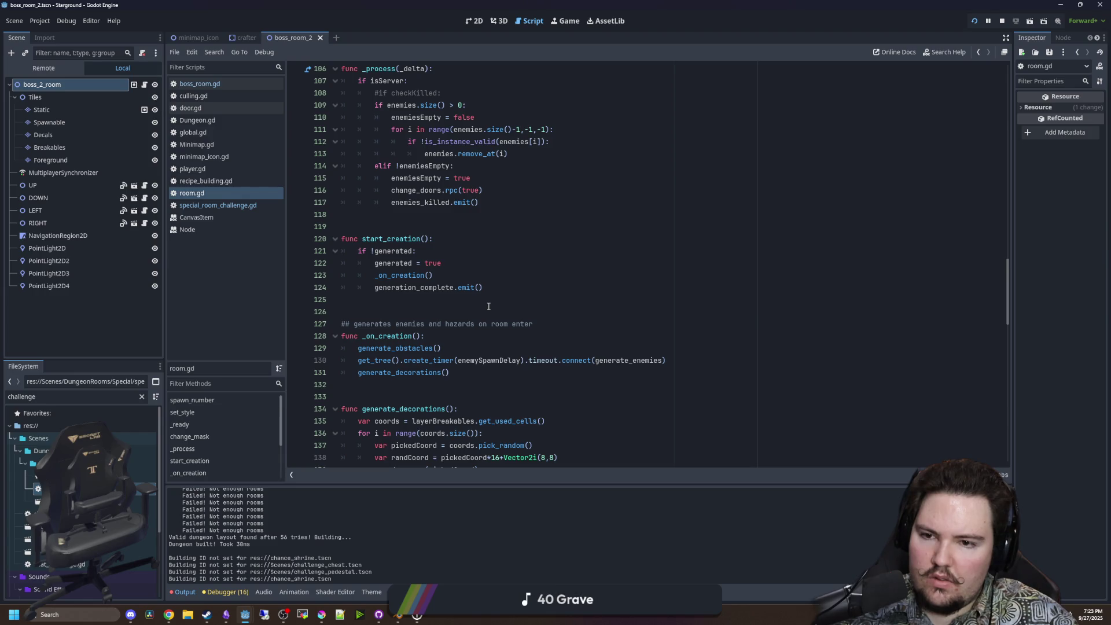
{"action": "scroll", "coordinate": [489, 306], "scroll_direction": "down", "scroll_amount": 13}
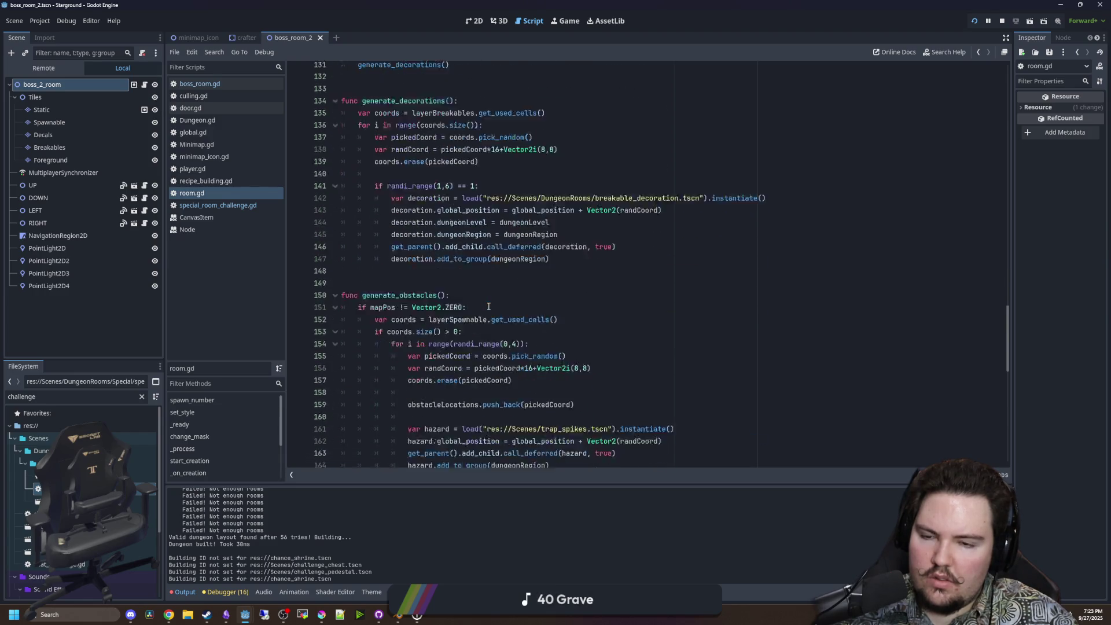
{"action": "scroll", "coordinate": [488, 306], "scroll_direction": "down", "scroll_amount": 5}
{"action": "scroll", "coordinate": [488, 306], "scroll_direction": "down", "scroll_amount": 6}
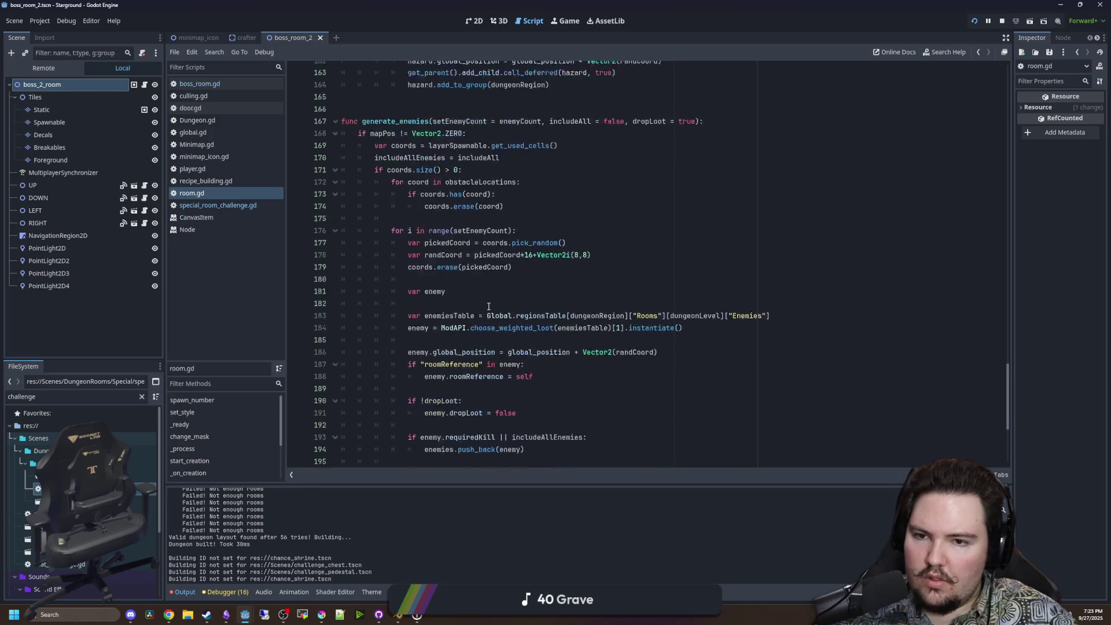
{"action": "scroll", "coordinate": [489, 306], "scroll_direction": "down", "scroll_amount": 2}
Search room.gd for get_children, finding its one match in set_style on line 63.
{"action": "left_click", "coordinate": [585, 323]}
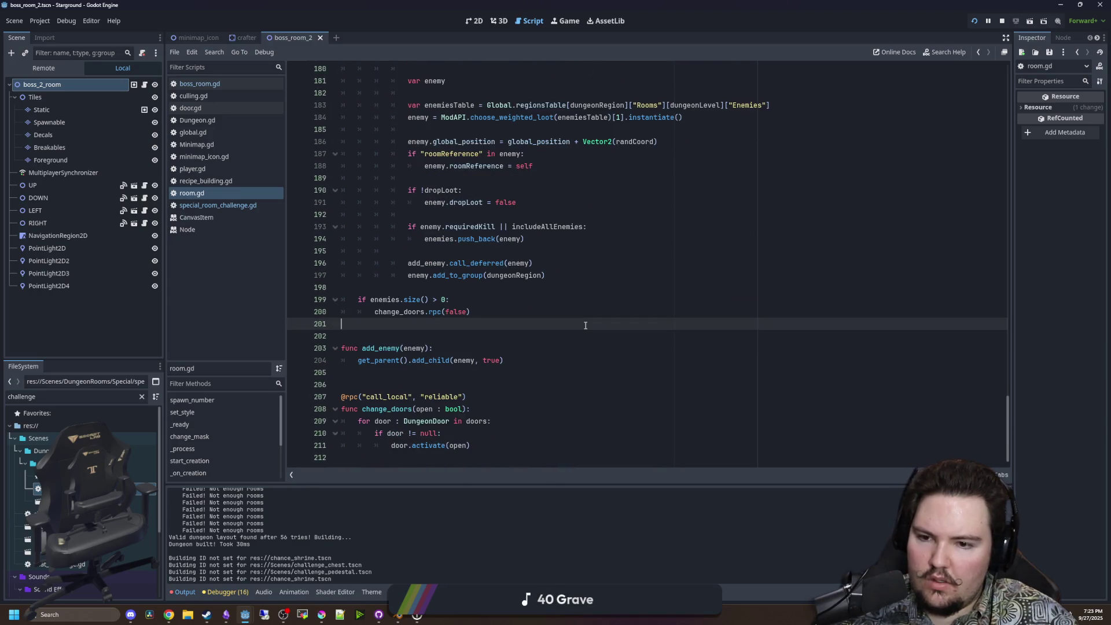
{"action": "key", "text": "ctrl+f"}
{"action": "type", "text": "get_children"}
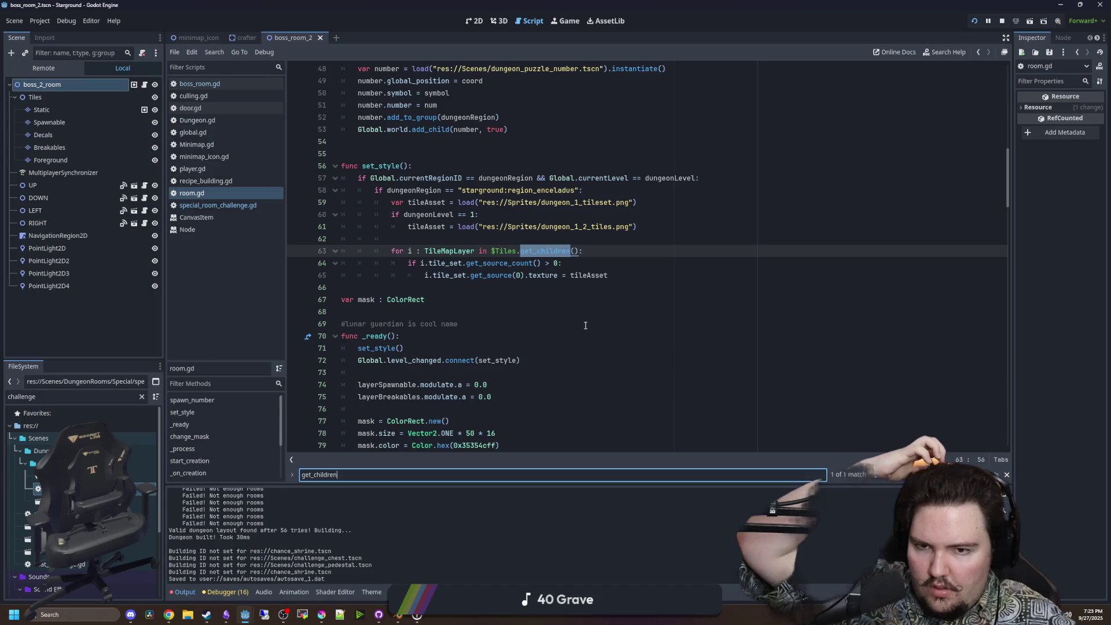
{"action": "scroll", "coordinate": [542, 323], "scroll_direction": "up", "scroll_amount": 5}
{"action": "left_click", "coordinate": [542, 258]}
{"action": "scroll", "coordinate": [542, 258], "scroll_direction": "down", "scroll_amount": 4}
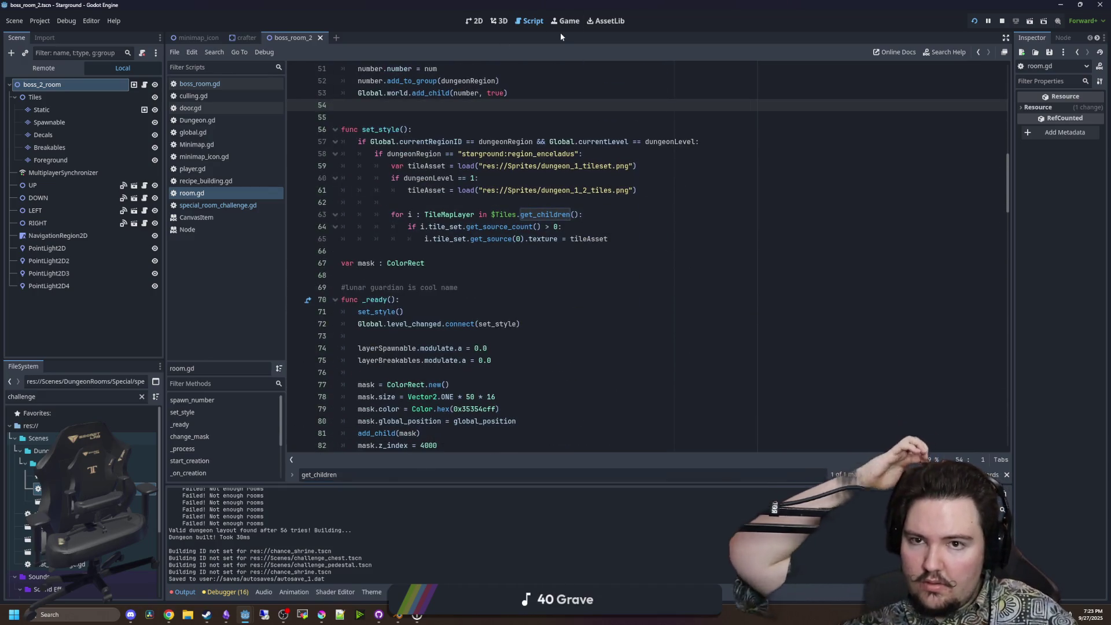
{"action": "left_click", "coordinate": [565, 22]}
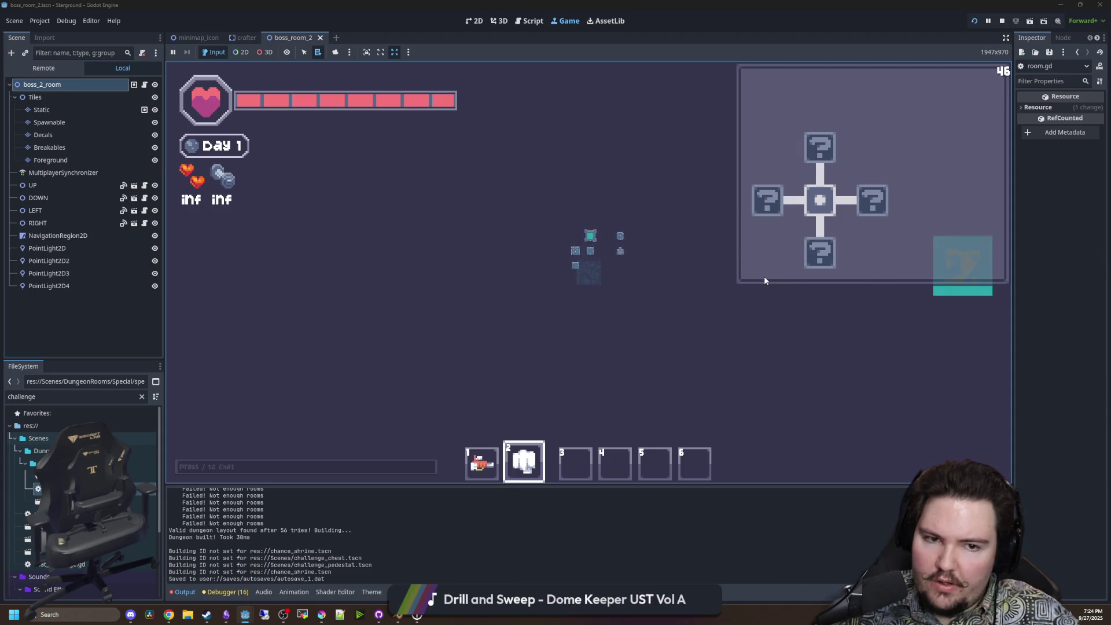
Set the player move speed to 100 and walk down through the dungeon rooms.
{"action": "type", "text": "/"}
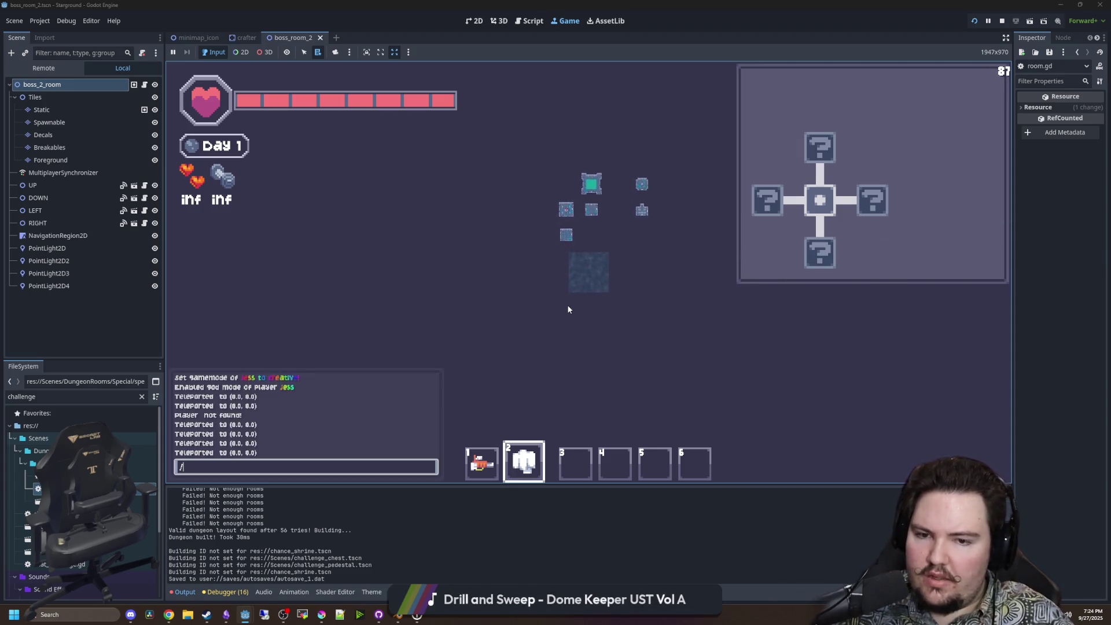
{"action": "type", "text": "00"}
{"action": "key", "text": "Return"}
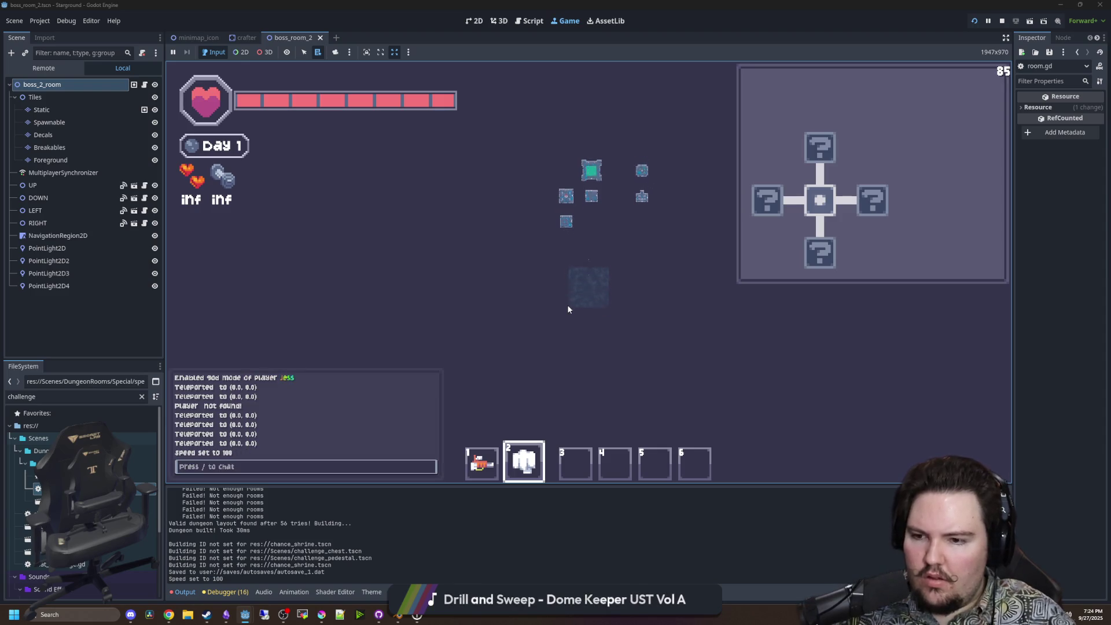
{"action": "scroll", "coordinate": [574, 309], "scroll_direction": "up", "scroll_amount": 5}
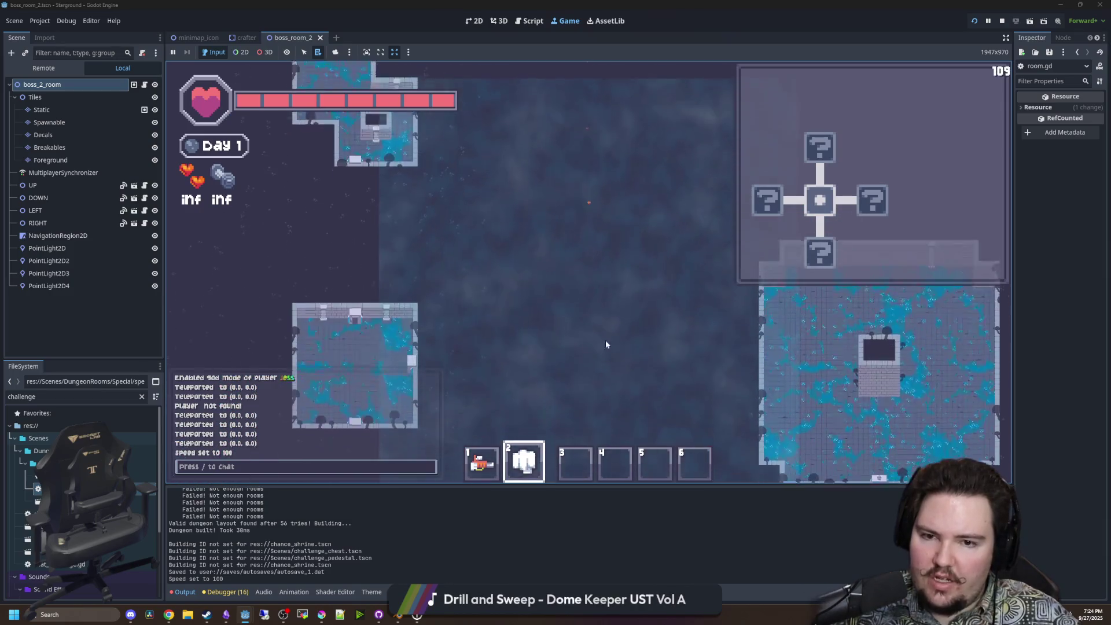
{"action": "key", "text": "1"}
{"action": "key", "text": "s"}
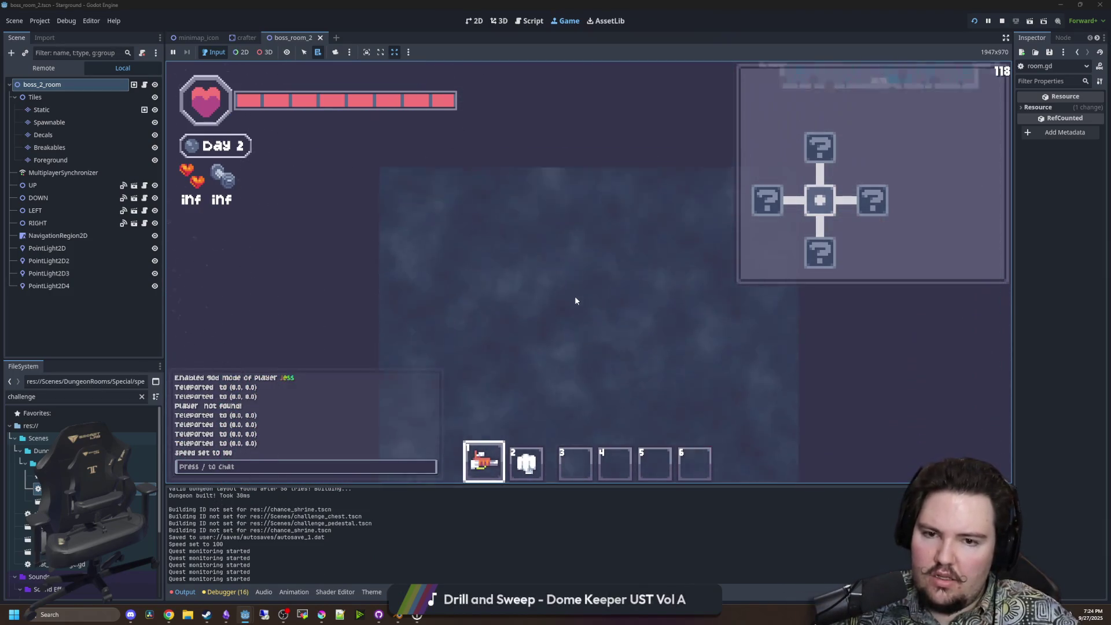
{"action": "key", "text": "s"}
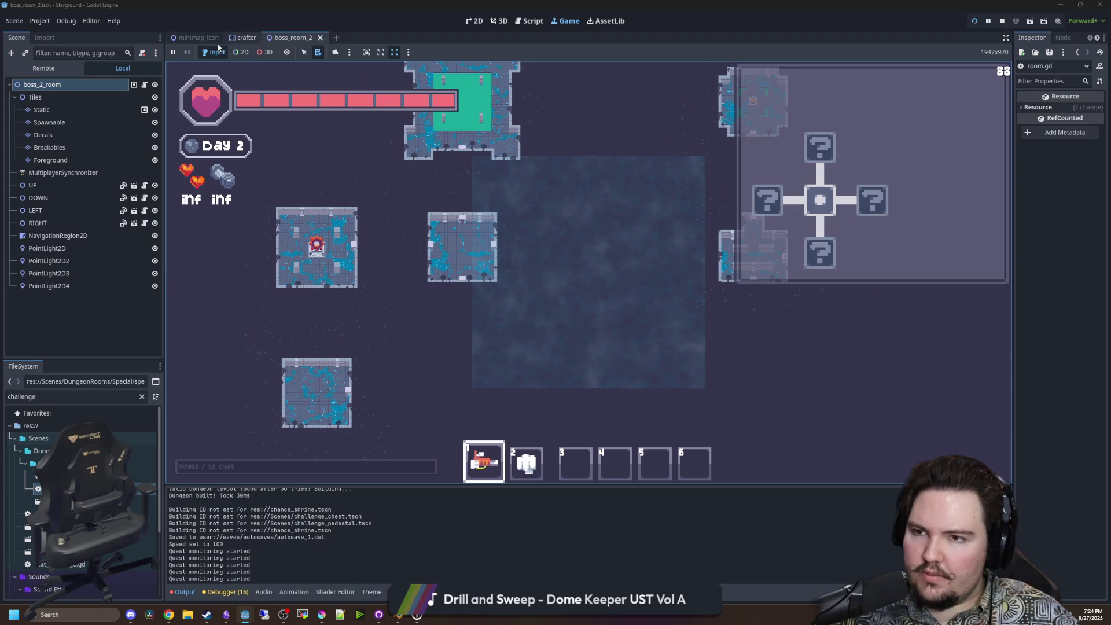
{"action": "scroll", "coordinate": [14, 568], "scroll_direction": "down", "scroll_amount": 4}
Filter project files by room, reopen room.gd at the _ready mask setup, and save.
{"action": "left_click", "coordinate": [142, 396]}
{"action": "type", "text": "room"}
{"action": "scroll", "coordinate": [119, 550], "scroll_direction": "up", "scroll_amount": 10}
{"action": "scroll", "coordinate": [83, 503], "scroll_direction": "up", "scroll_amount": 4}
{"action": "double_click", "coordinate": [46, 526]}
{"action": "scroll", "coordinate": [384, 277], "scroll_direction": "up", "scroll_amount": 2}
{"action": "scroll", "coordinate": [384, 277], "scroll_direction": "down", "scroll_amount": 10}
{"action": "scroll", "coordinate": [405, 256], "scroll_direction": "up", "scroll_amount": 4}
{"action": "left_click", "coordinate": [408, 262]}
{"action": "key", "text": "ctrl+s"}
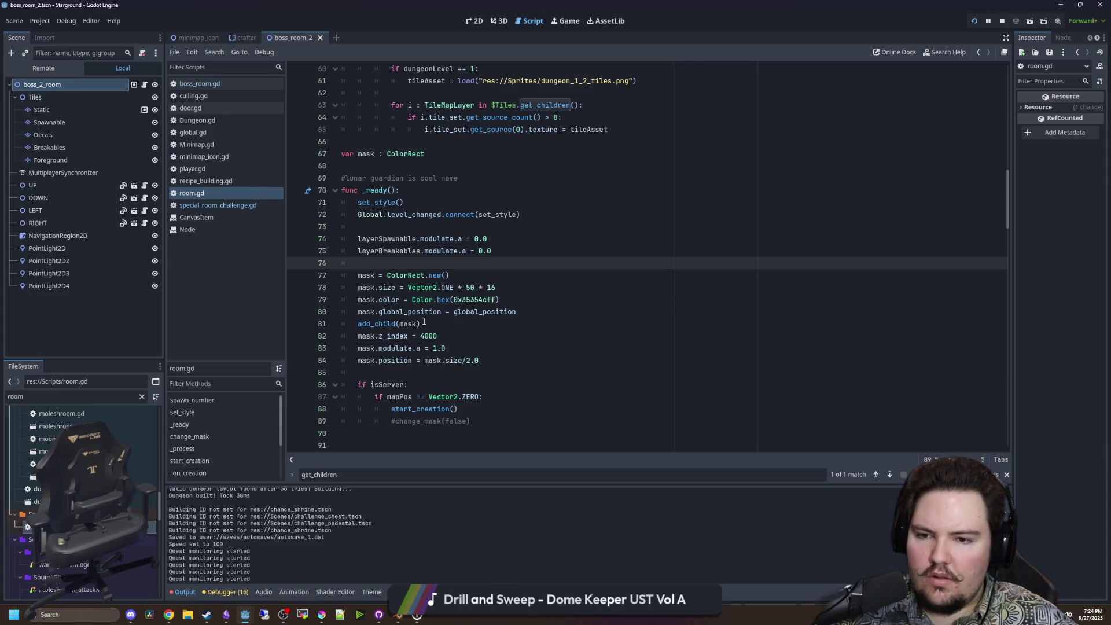
Move mask.modulate.a = 1.0 up below the global_position line in _ready, delete the leftover blank line, and save.
{"action": "left_click_drag", "start_coordinate": [466, 353], "coordinate": [354, 353]}
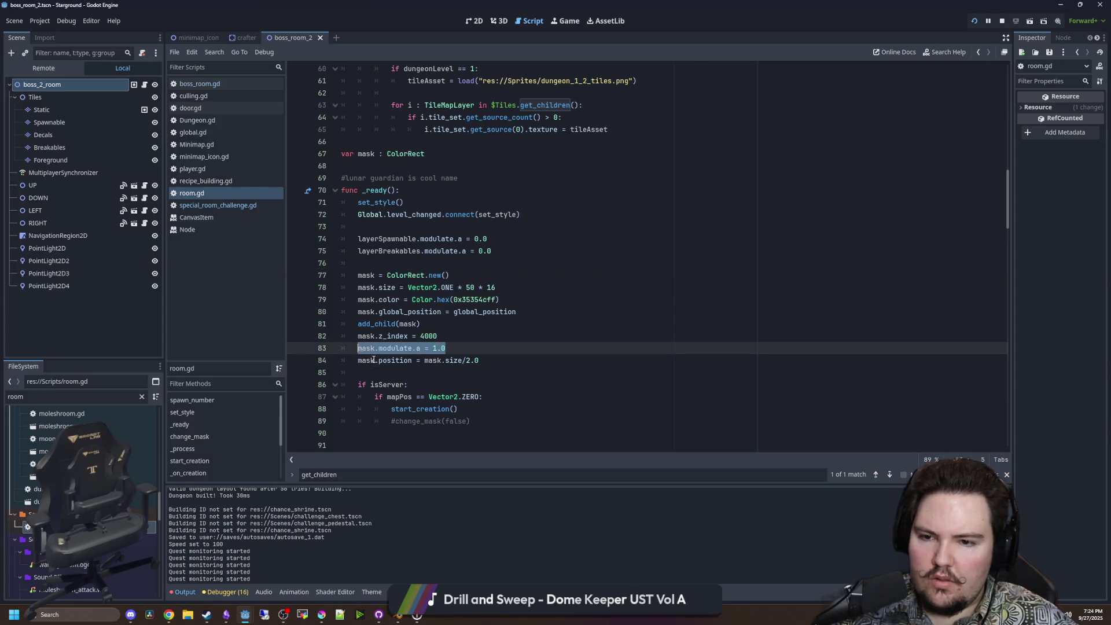
{"action": "left_click", "coordinate": [538, 312]}
{"action": "key", "text": "Return"}
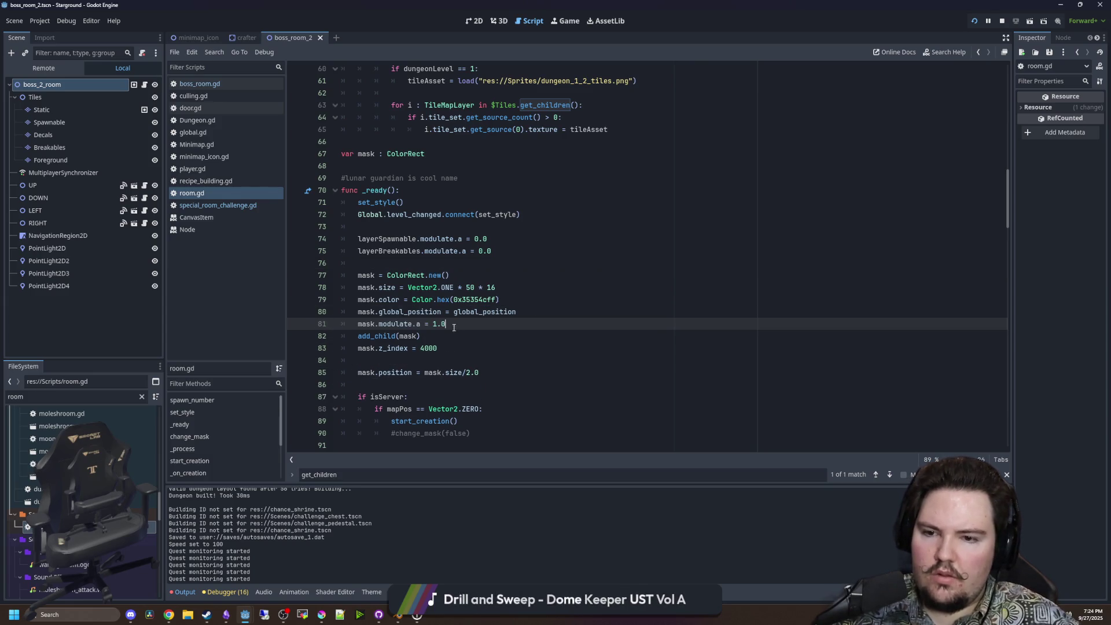
{"action": "left_click", "coordinate": [451, 360]}
{"action": "key", "text": "BackSpace"}
{"action": "left_click", "coordinate": [455, 336]}
{"action": "left_click", "coordinate": [438, 264]}
{"action": "key", "text": "ctrl+s"}
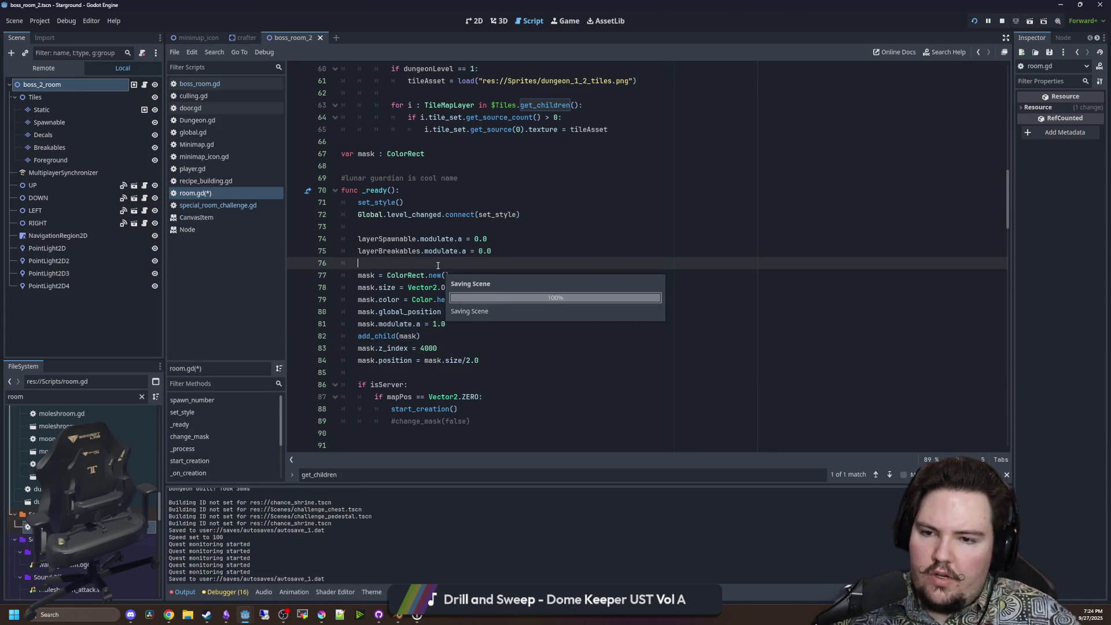
Recheck the mask.modulate.a and mask position lines in room.gd and save again.
{"action": "scroll", "coordinate": [460, 283], "scroll_direction": "down", "scroll_amount": 1}
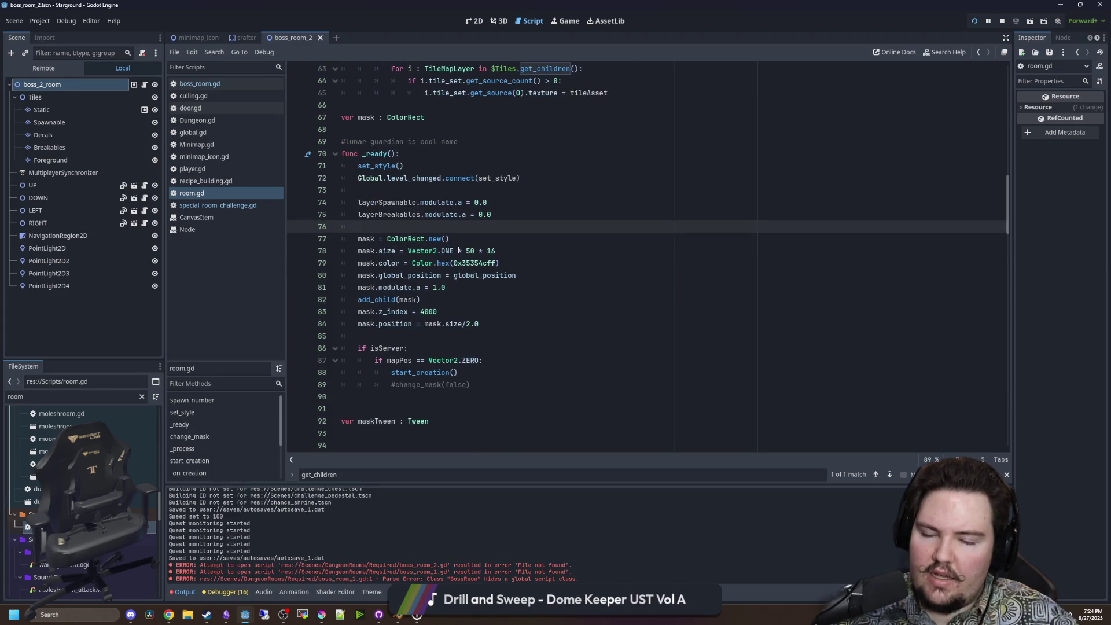
{"action": "scroll", "coordinate": [459, 250], "scroll_direction": "down", "scroll_amount": 1}
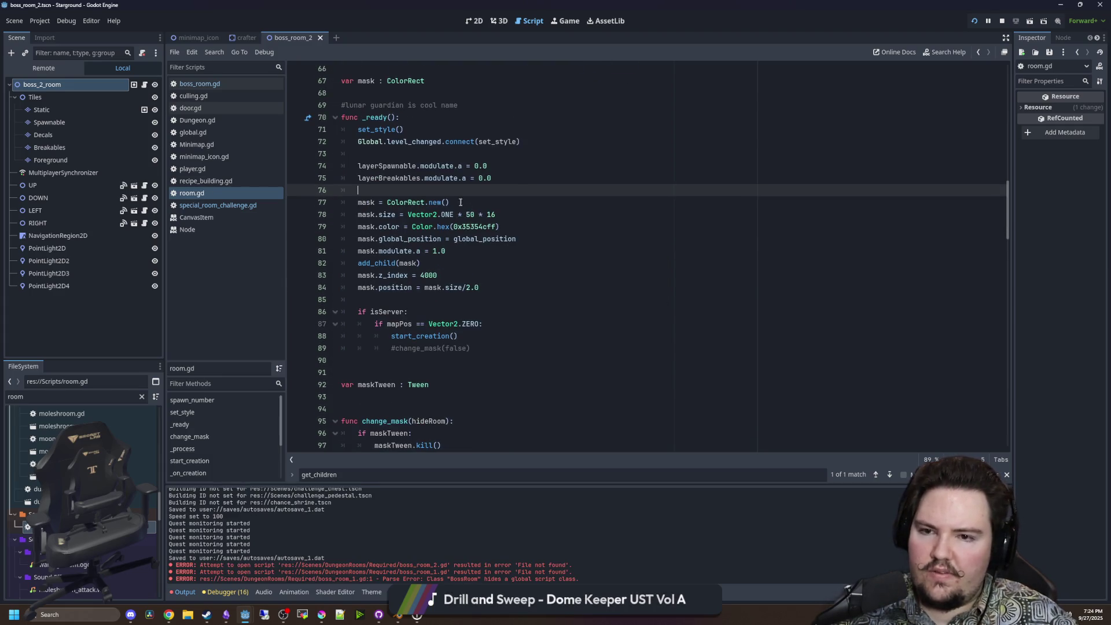
{"action": "key", "text": "ctrl+s"}
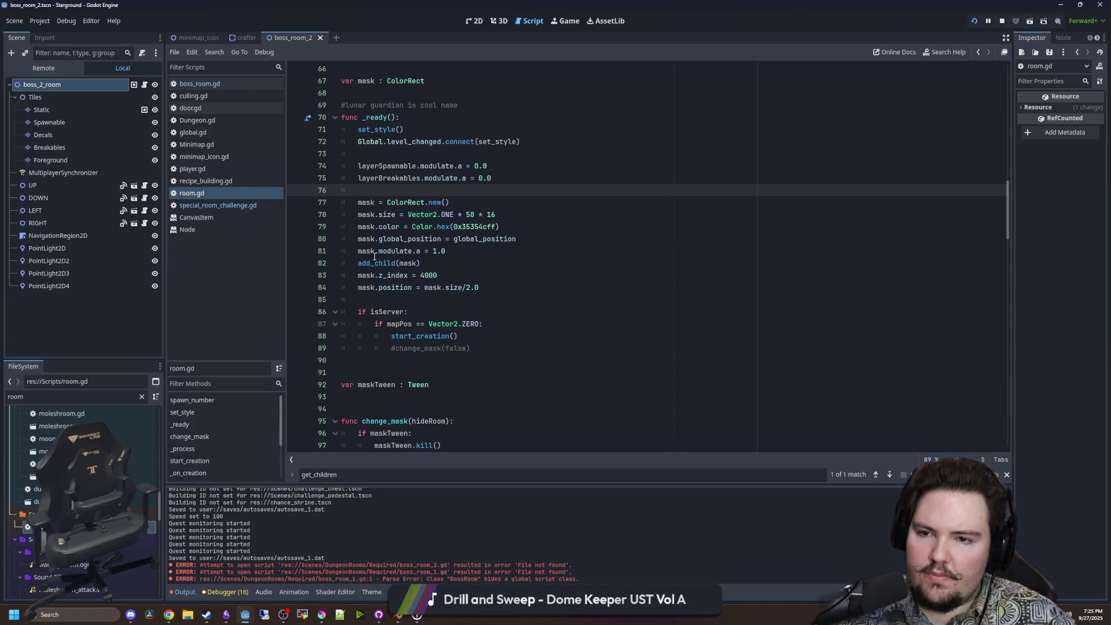
{"action": "mouse_move", "coordinate": [367, 252]}
{"action": "left_mouse_down"}
{"action": "mouse_move", "coordinate": [466, 242]}
{"action": "mouse_move", "coordinate": [483, 252]}
{"action": "left_mouse_up"}
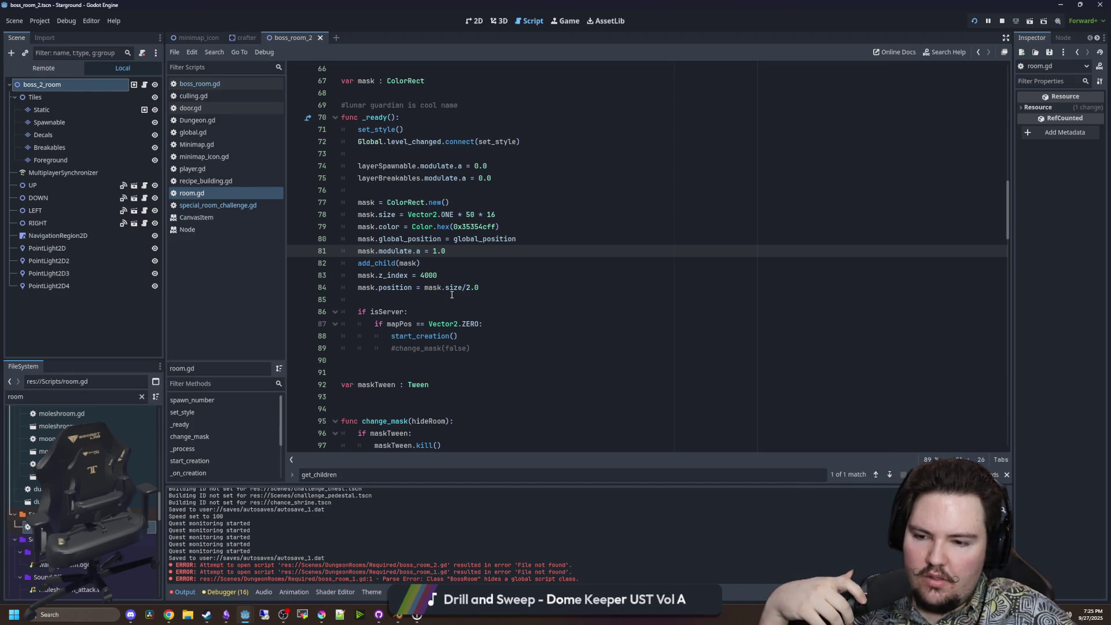
{"action": "left_click", "coordinate": [425, 287]}
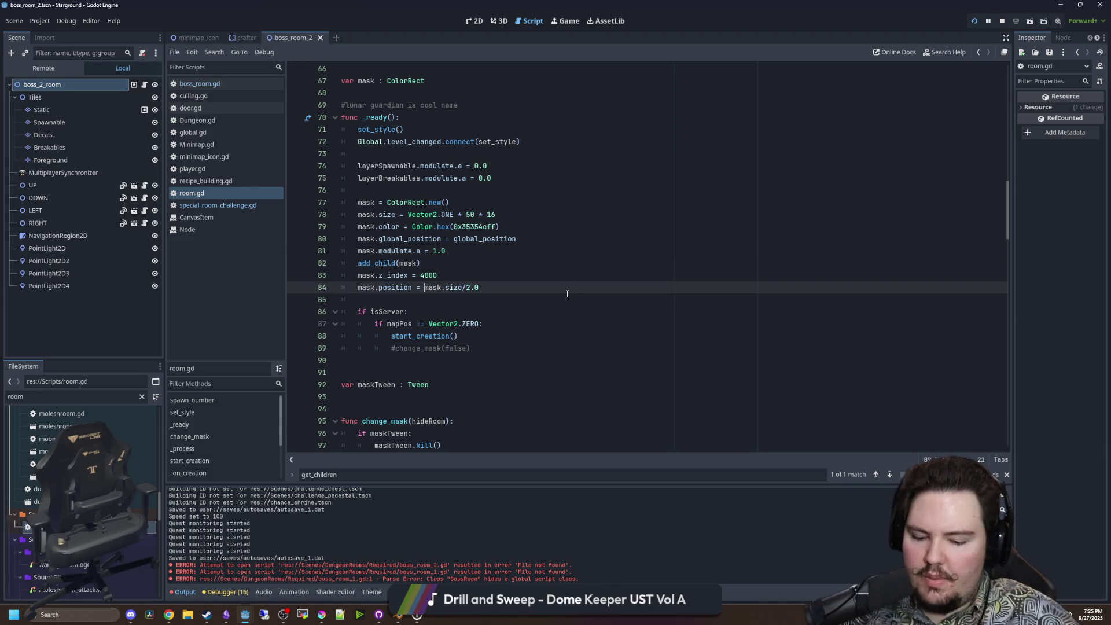
{"action": "type", "text": "-"}
{"action": "key", "text": "ctrl+s"}
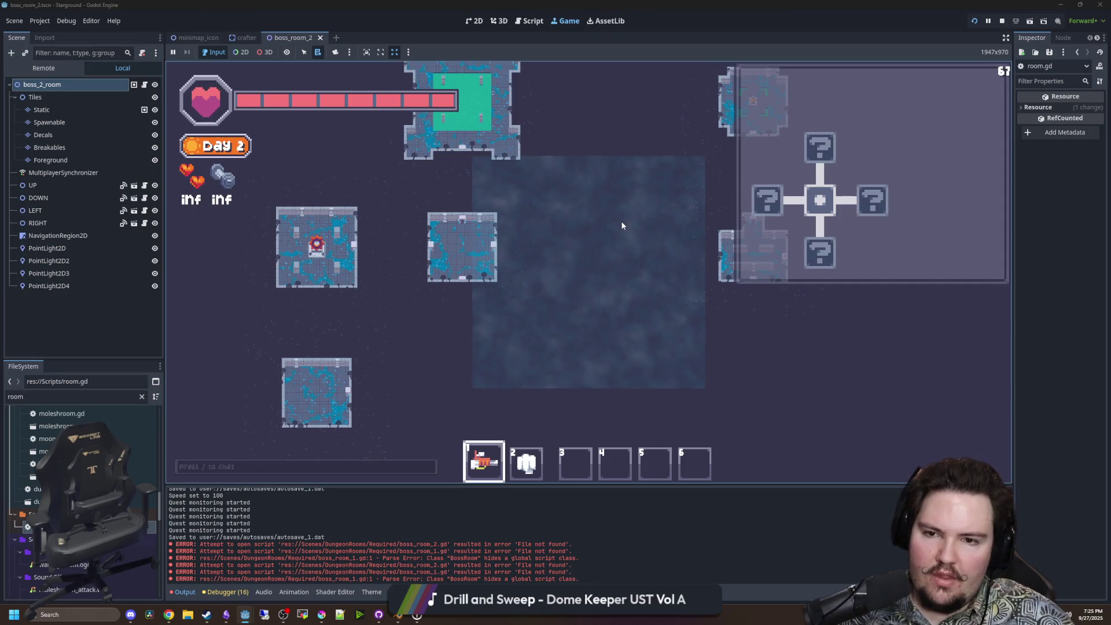
In the running game, teleport with the /tp command and launch from the Starlauncher.
{"action": "type", "text": "/tp 0"}
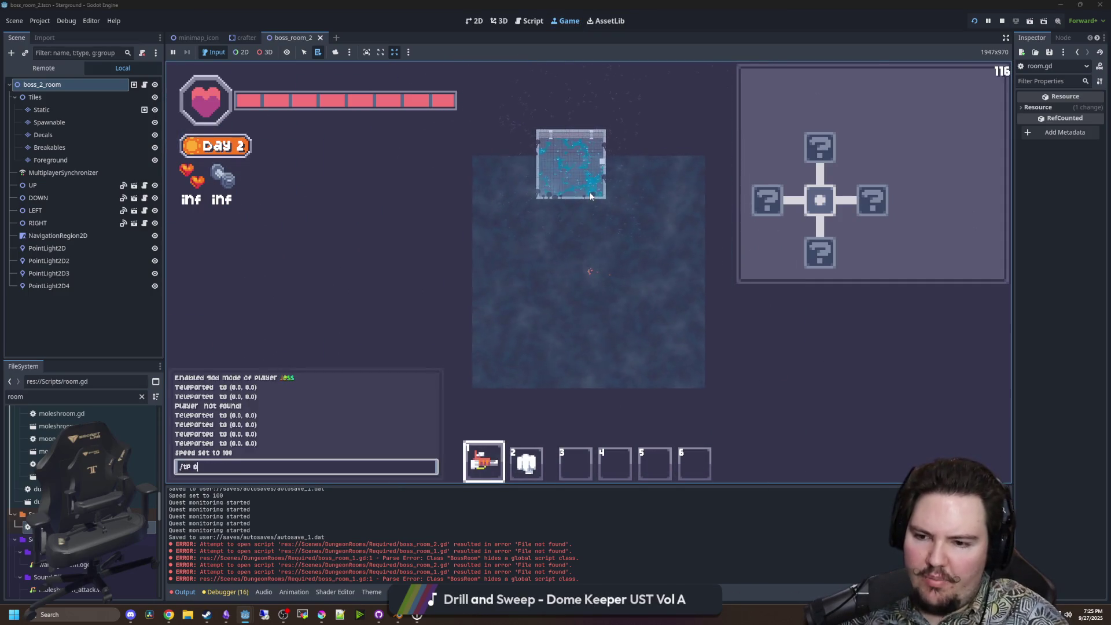
{"action": "key", "text": "Return"}
{"action": "key", "text": "e"}
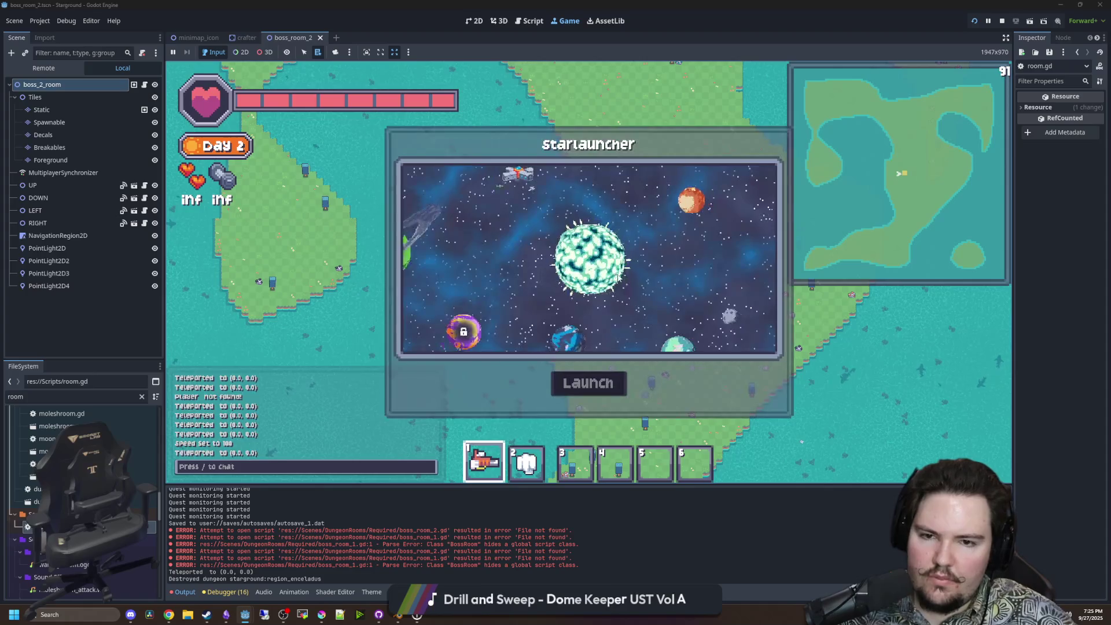
{"action": "left_click", "coordinate": [599, 388]}
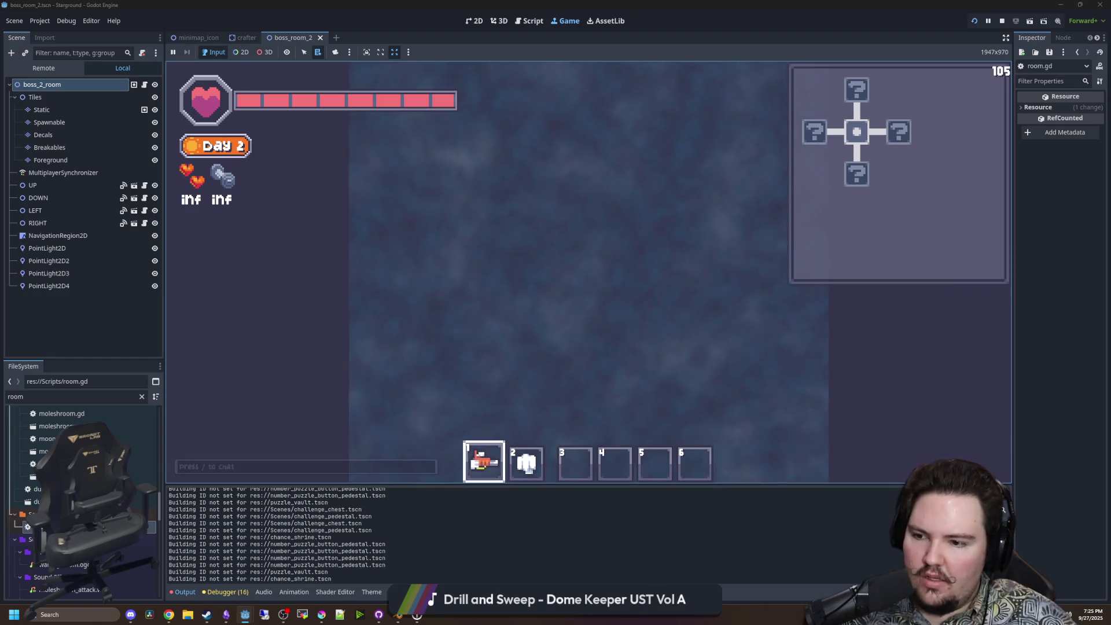
Uncomment change_mask(false) in room.gd's _ready and save the script.
{"action": "key", "text": "ctrl+F3"}
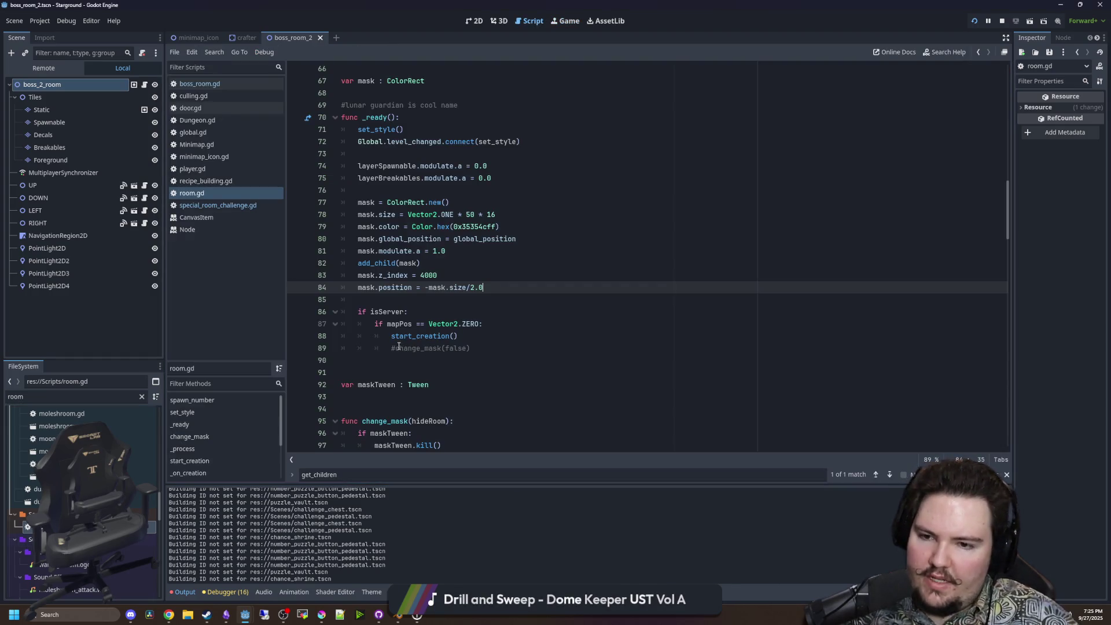
{"action": "left_click", "coordinate": [399, 348]}
{"action": "key", "text": "BackSpace"}
{"action": "type", "text": "c"}
{"action": "left_click", "coordinate": [446, 300]}
{"action": "key", "text": "ctrl+s"}
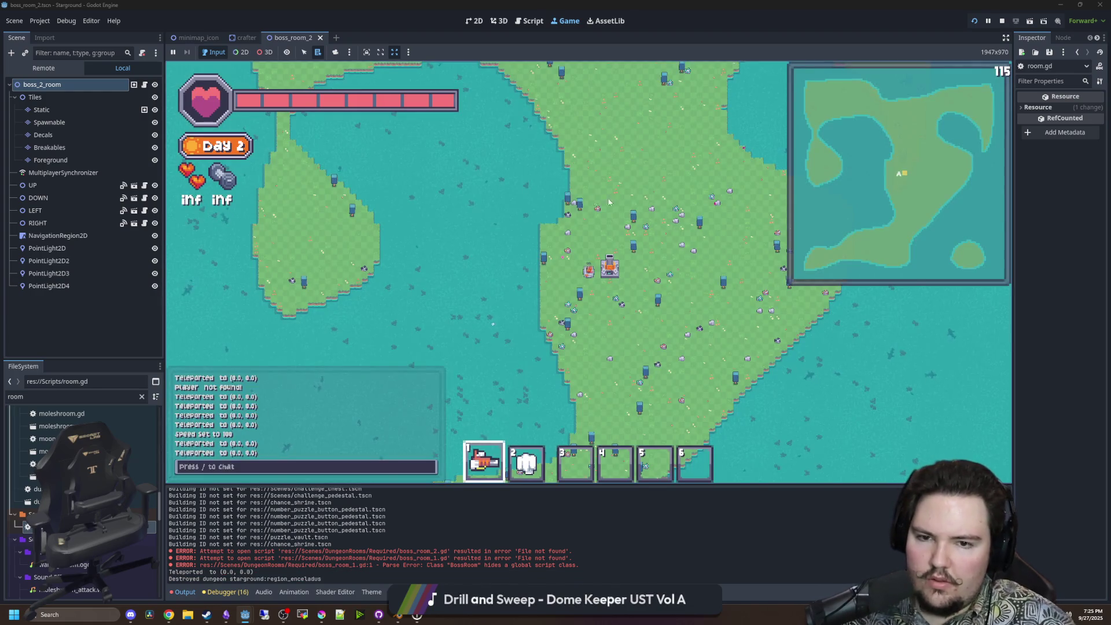
Launch into the Enceladus dungeon and set the player speed to 1 with the chat command 'speed 1'.
{"action": "left_click", "coordinate": [711, 292]}
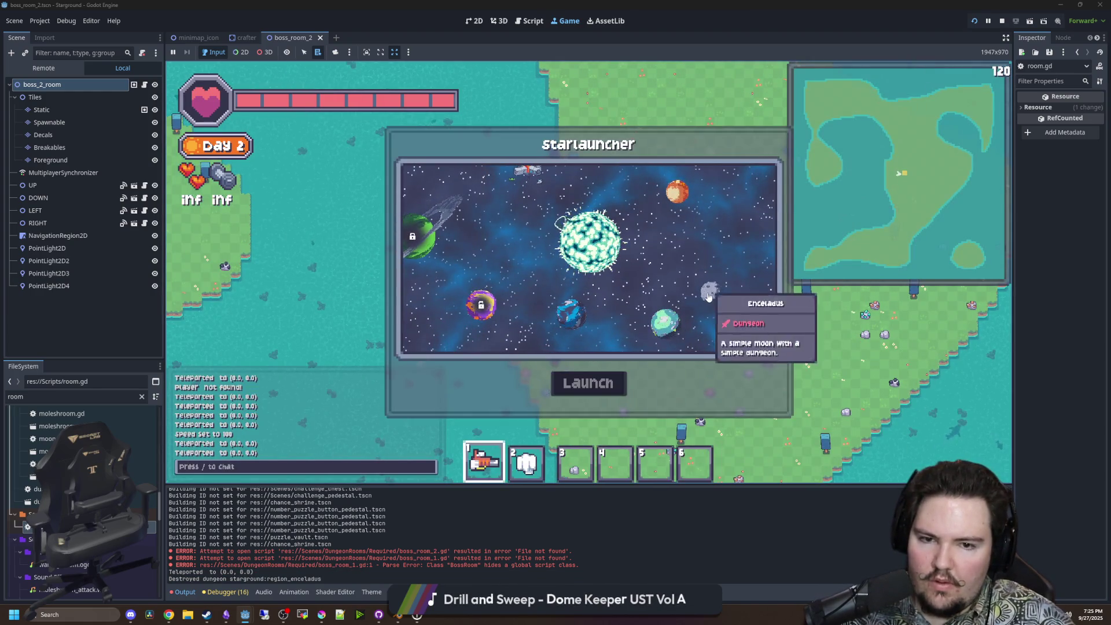
{"action": "left_click", "coordinate": [624, 381]}
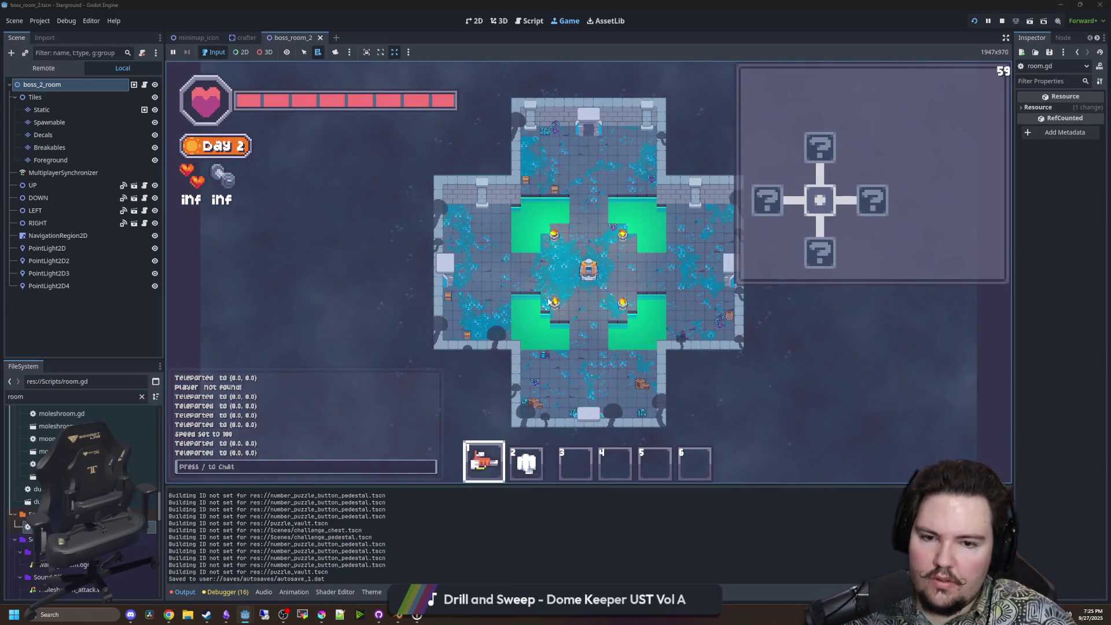
{"action": "scroll", "coordinate": [608, 301], "scroll_direction": "down", "scroll_amount": 5}
{"action": "scroll", "coordinate": [606, 321], "scroll_direction": "up", "scroll_amount": 5}
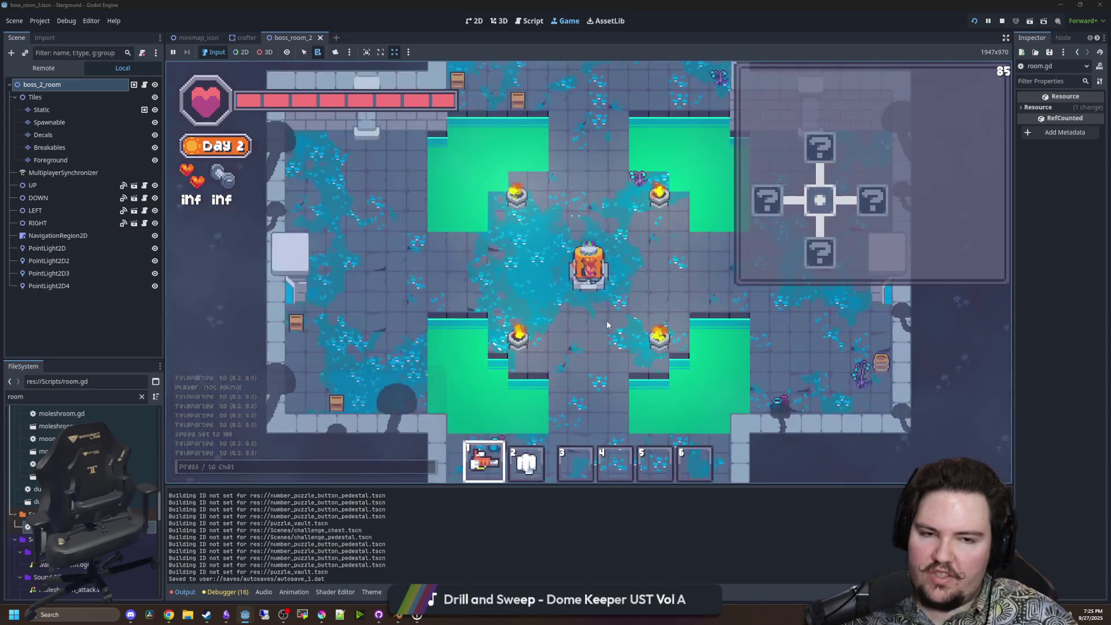
{"action": "scroll", "coordinate": [607, 319], "scroll_direction": "down", "scroll_amount": 5}
{"action": "scroll", "coordinate": [605, 330], "scroll_direction": "up", "scroll_amount": 8}
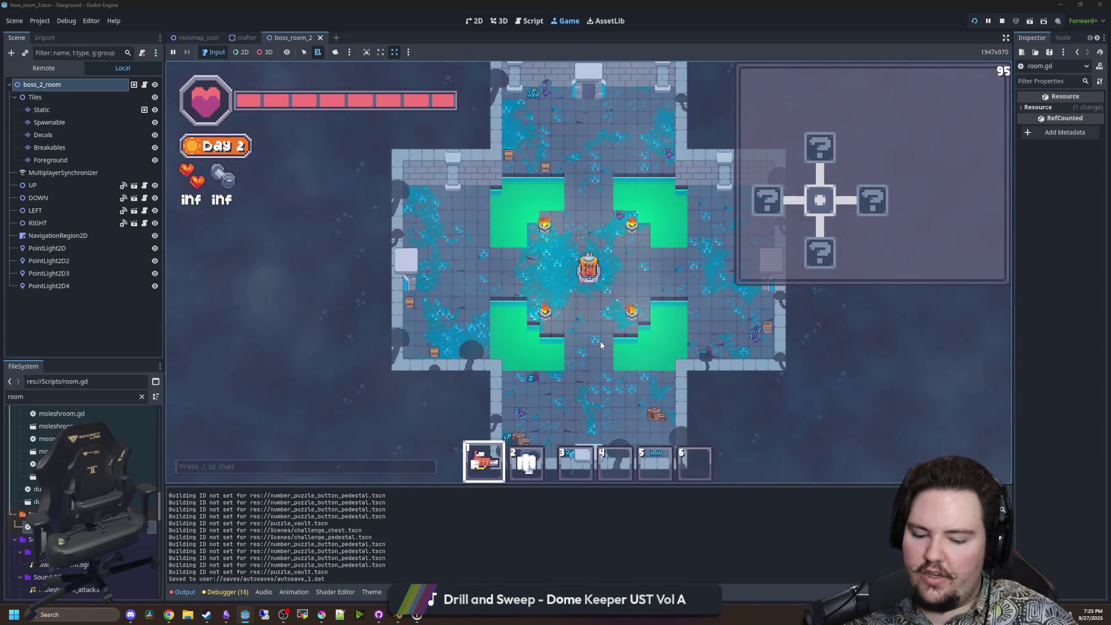
{"action": "key", "text": "slash"}
{"action": "type", "text": "speed 1"}
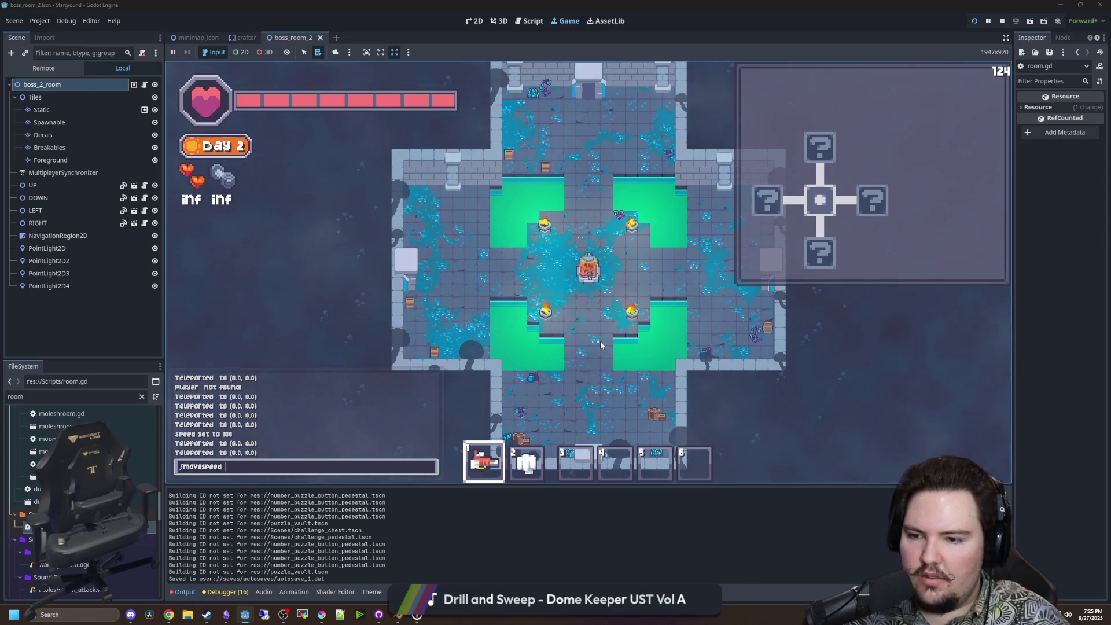
{"action": "key", "text": "Return"}
Walk the player around the cross-shaped room and up the top corridor, then return to room.gd.
{"action": "key", "text": "d"}
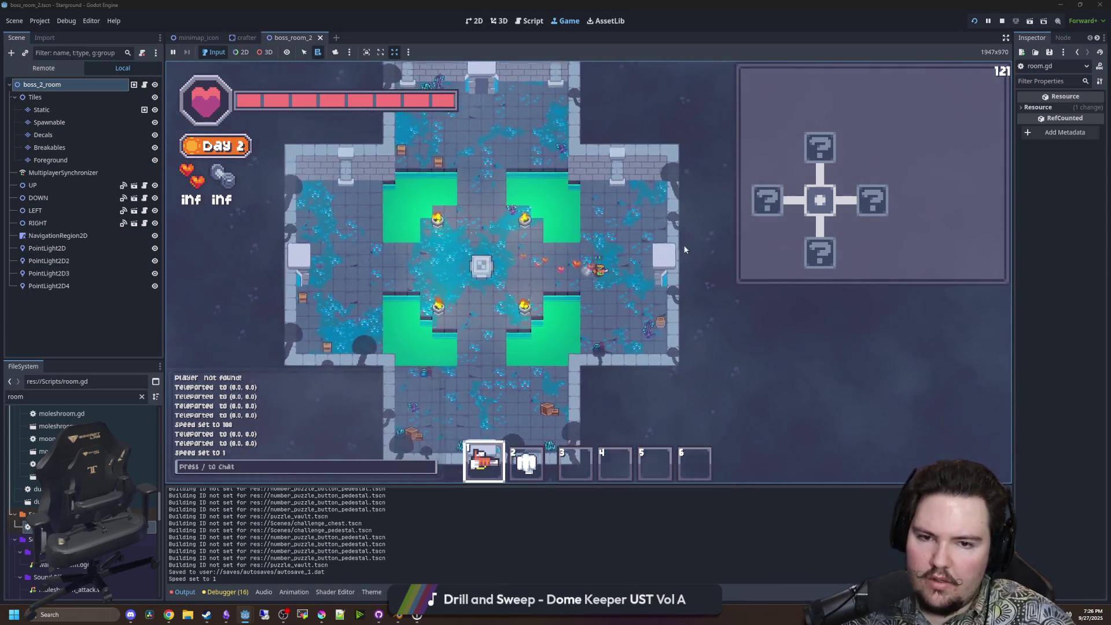
{"action": "key", "text": "d"}
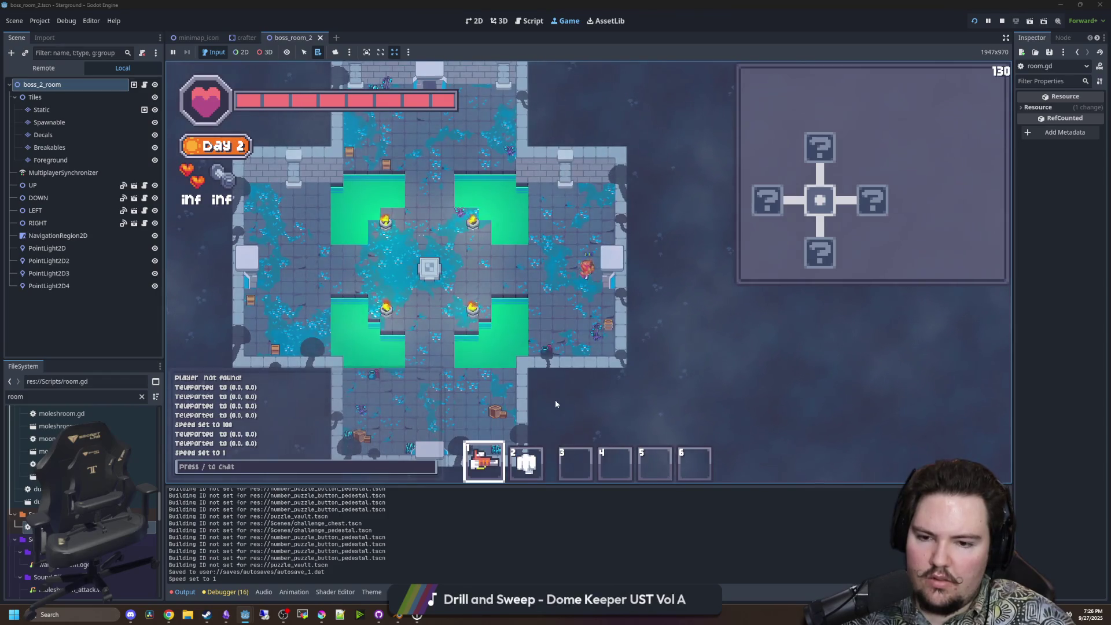
{"action": "key", "text": "a"}
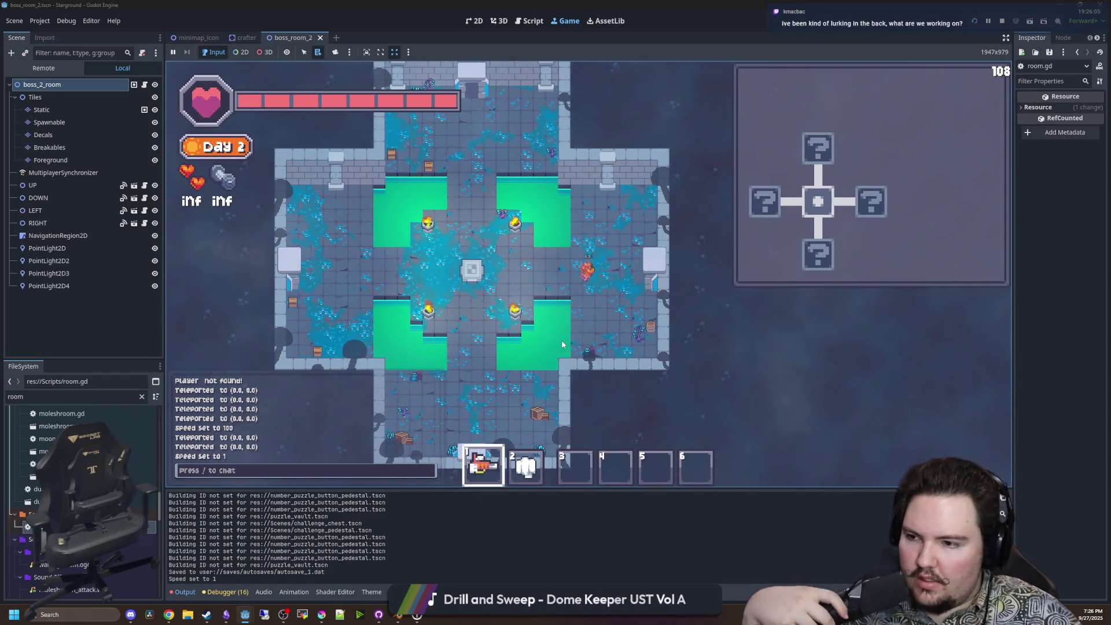
{"action": "scroll", "coordinate": [561, 339], "scroll_direction": "up", "scroll_amount": 2}
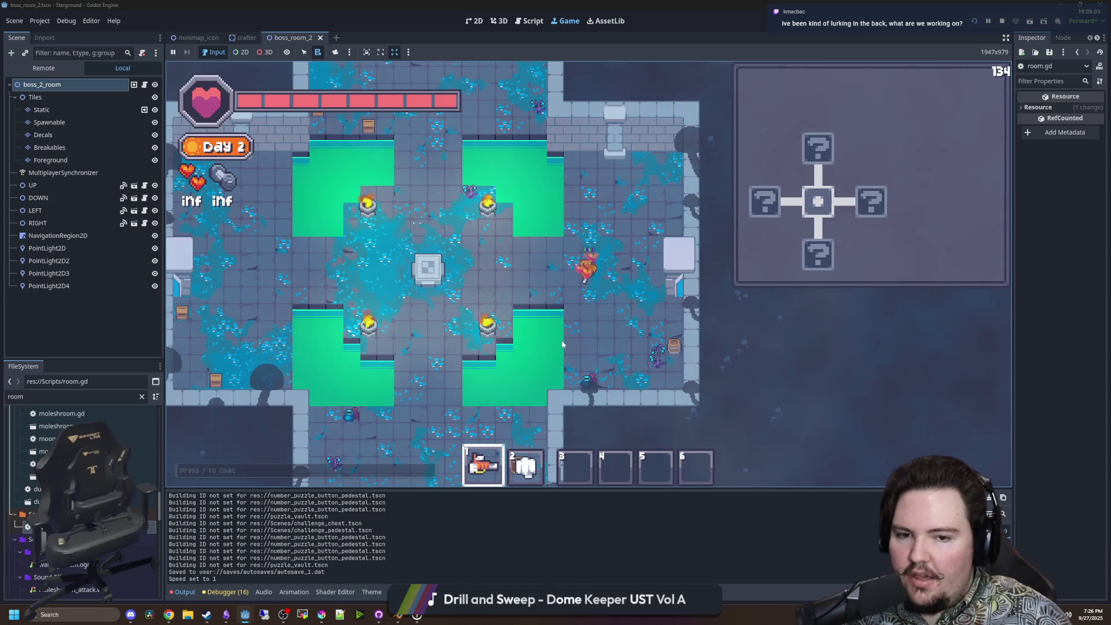
{"action": "scroll", "coordinate": [564, 376], "scroll_direction": "down", "scroll_amount": 5}
{"action": "scroll", "coordinate": [665, 301], "scroll_direction": "up", "scroll_amount": 5}
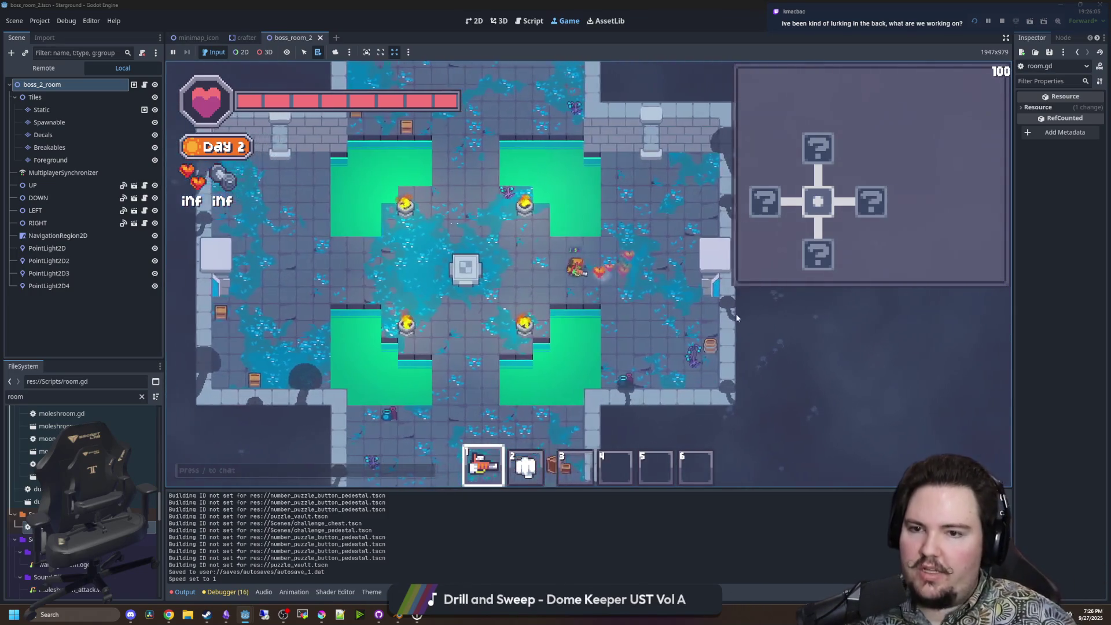
{"action": "key", "text": "s"}
{"action": "key", "text": "a"}
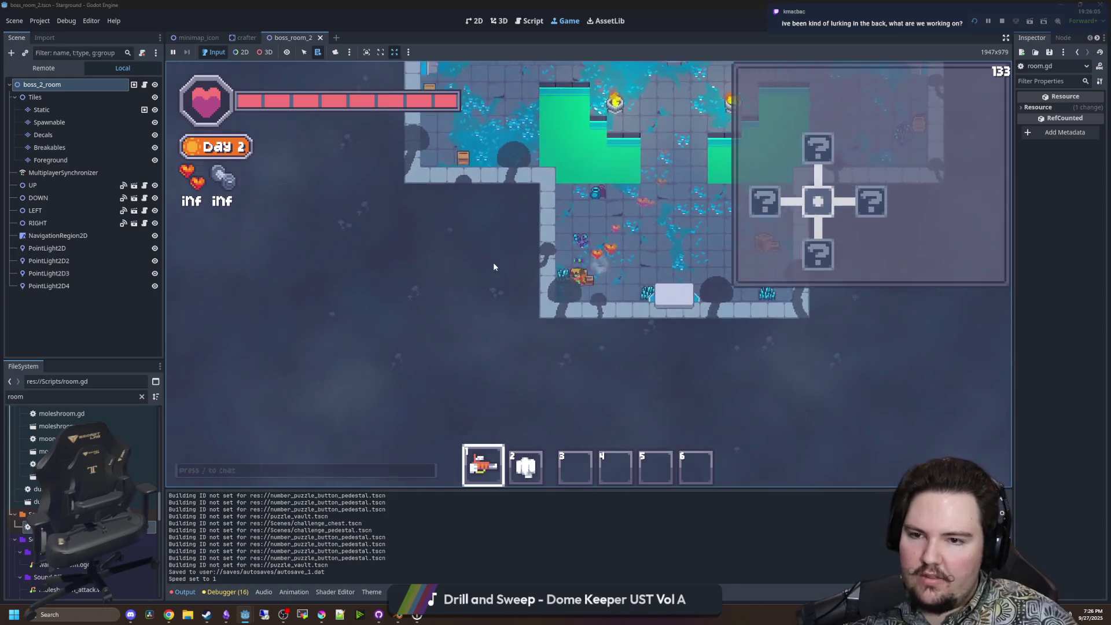
{"action": "key", "text": "w"}
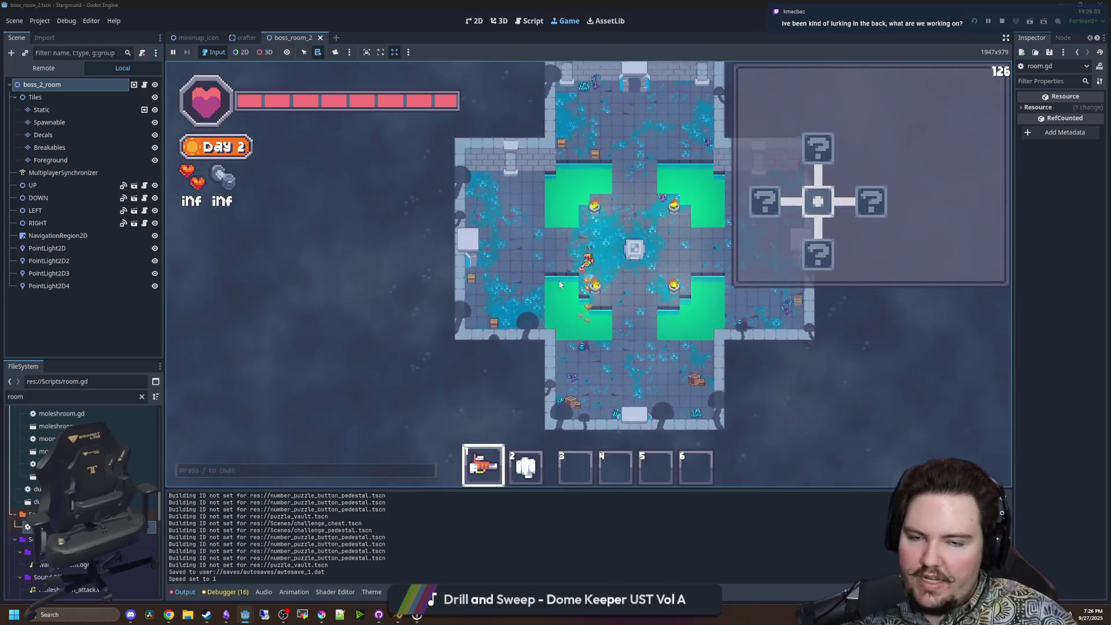
{"action": "key", "text": "w"}
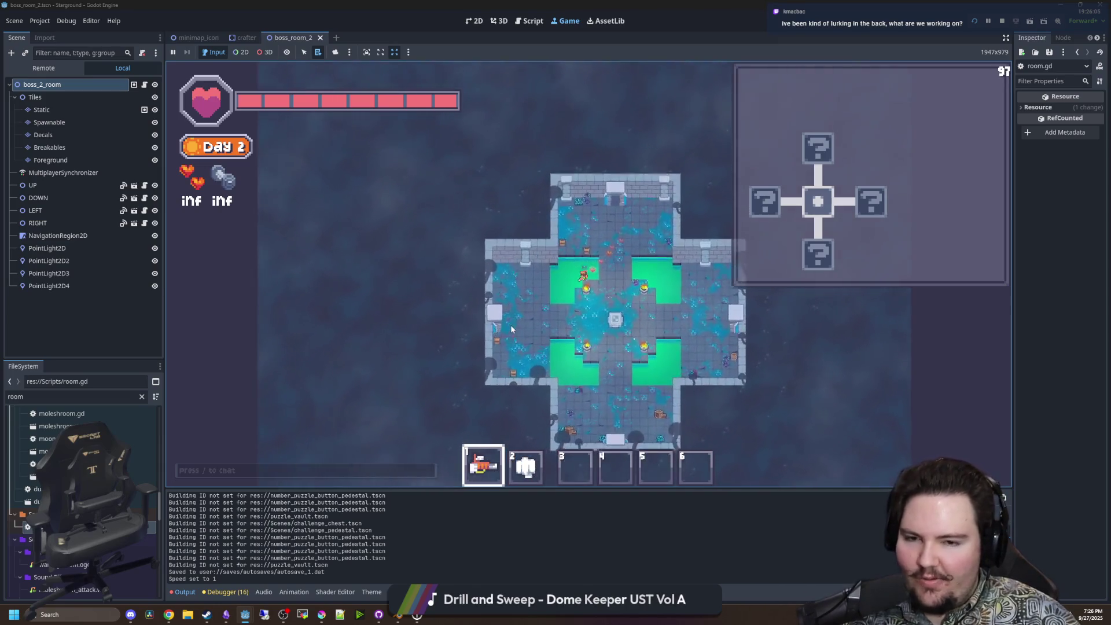
{"action": "key", "text": "s"}
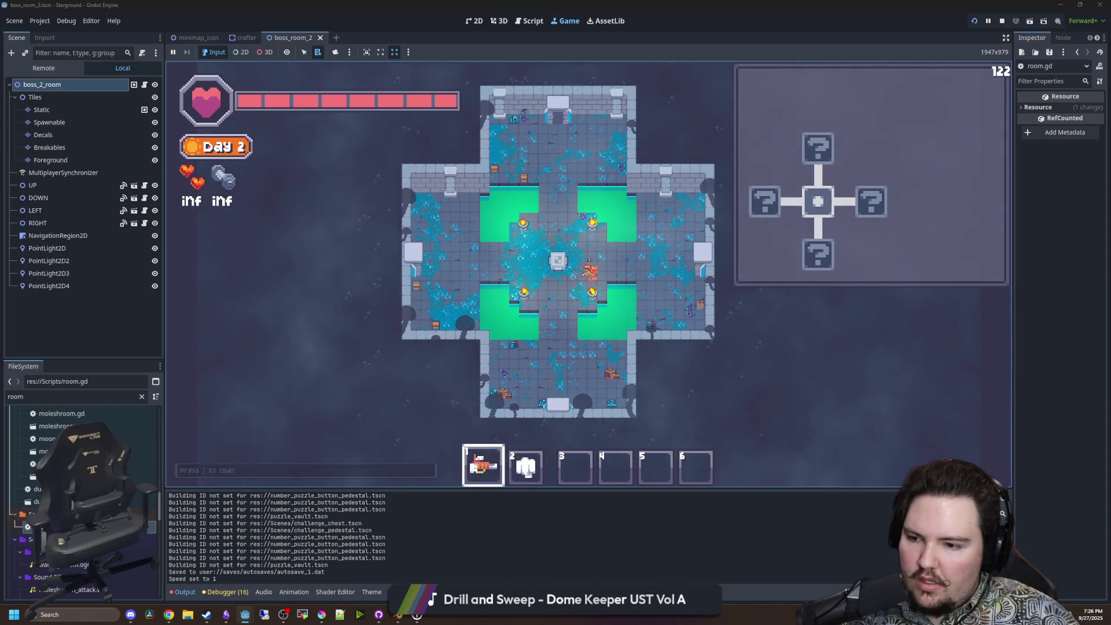
{"action": "key", "text": "ctrl+F3"}
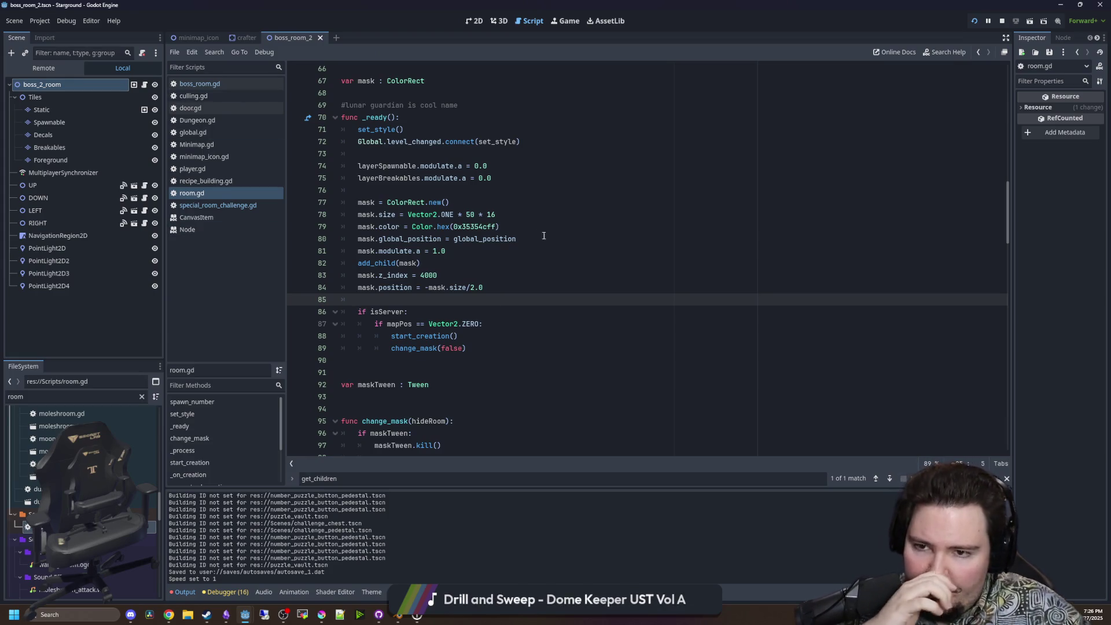
Select the change_mask function header in room.gd, then open door.gd and save.
{"action": "scroll", "coordinate": [468, 312], "scroll_direction": "down", "scroll_amount": 3}
{"action": "left_click_drag", "start_coordinate": [466, 316], "coordinate": [334, 312]}
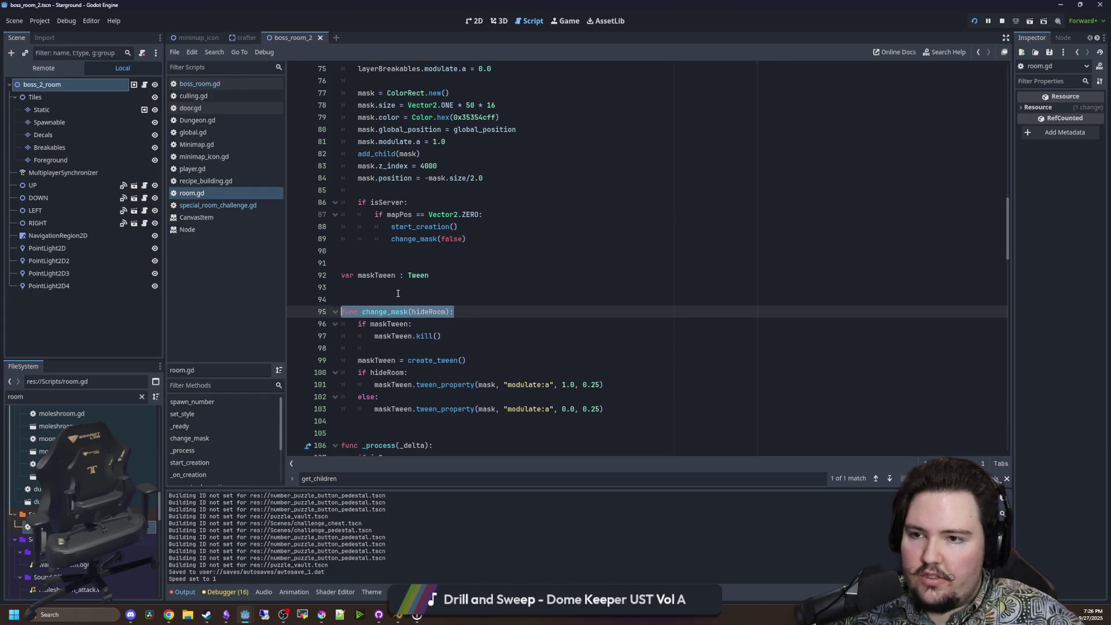
{"action": "left_click", "coordinate": [221, 107]}
{"action": "left_click", "coordinate": [478, 238]}
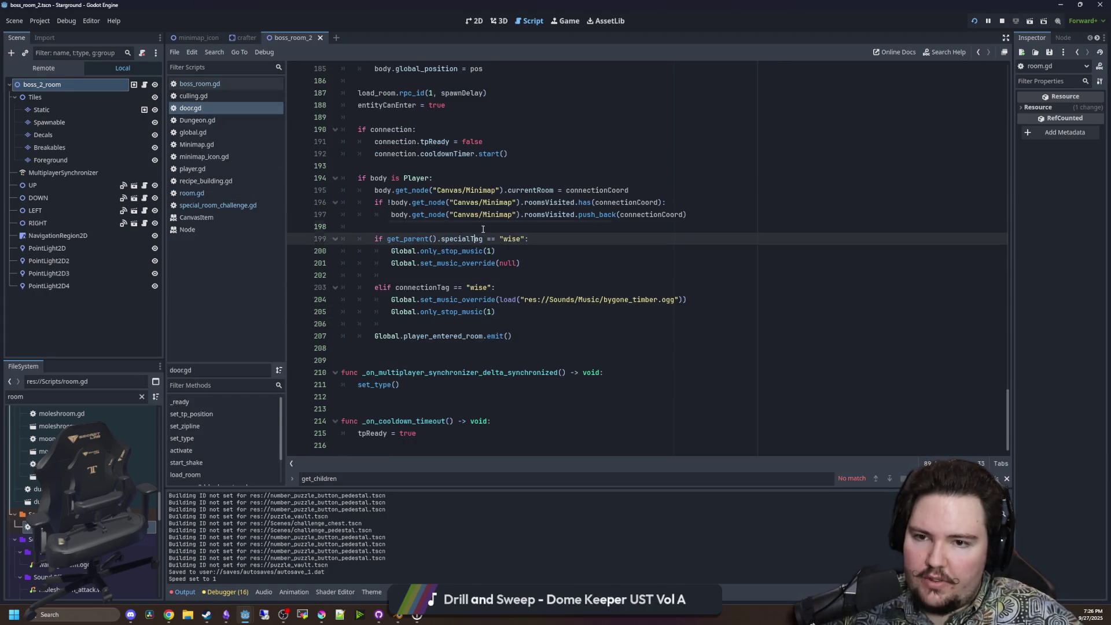
{"action": "left_click", "coordinate": [483, 229]}
{"action": "key", "text": "ctrl+s"}
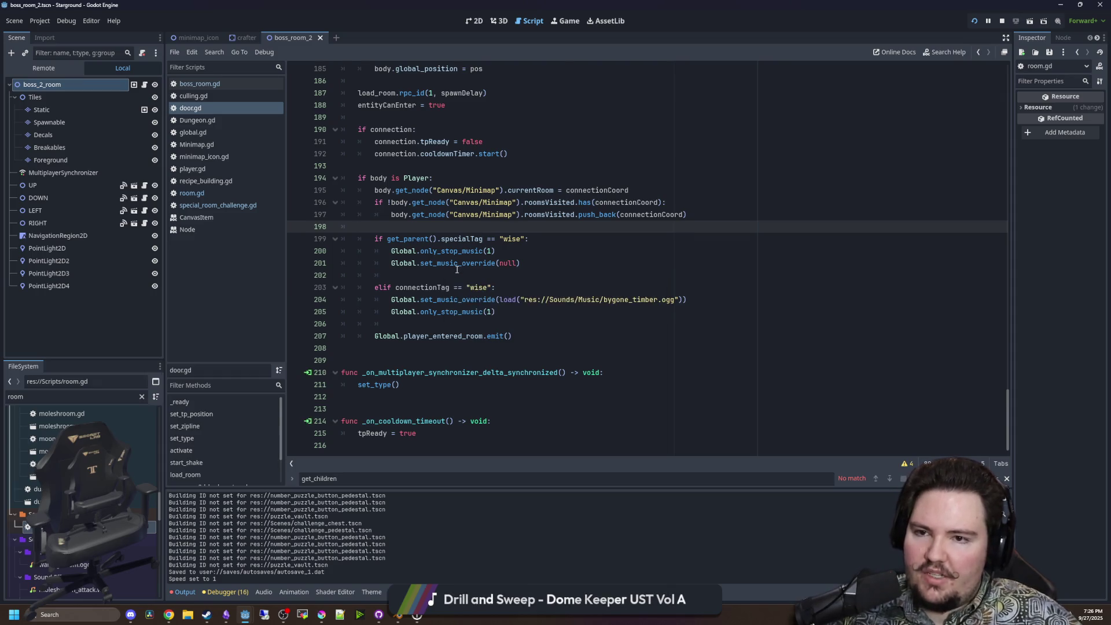
Below cooldownTimer.start() in door.gd, add connection.get_parent().change_mask(false) from the pasted header.
{"action": "scroll", "coordinate": [463, 286], "scroll_direction": "up", "scroll_amount": 4}
{"action": "left_click", "coordinate": [434, 277]}
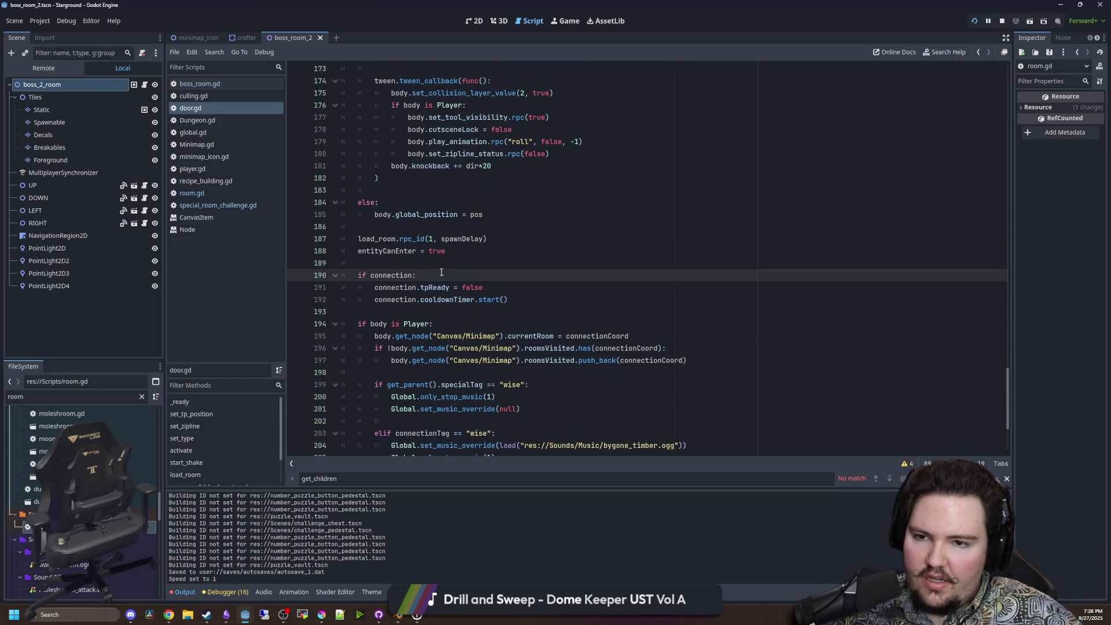
{"action": "left_click", "coordinate": [406, 265]}
{"action": "scroll", "coordinate": [465, 299], "scroll_direction": "up", "scroll_amount": 15}
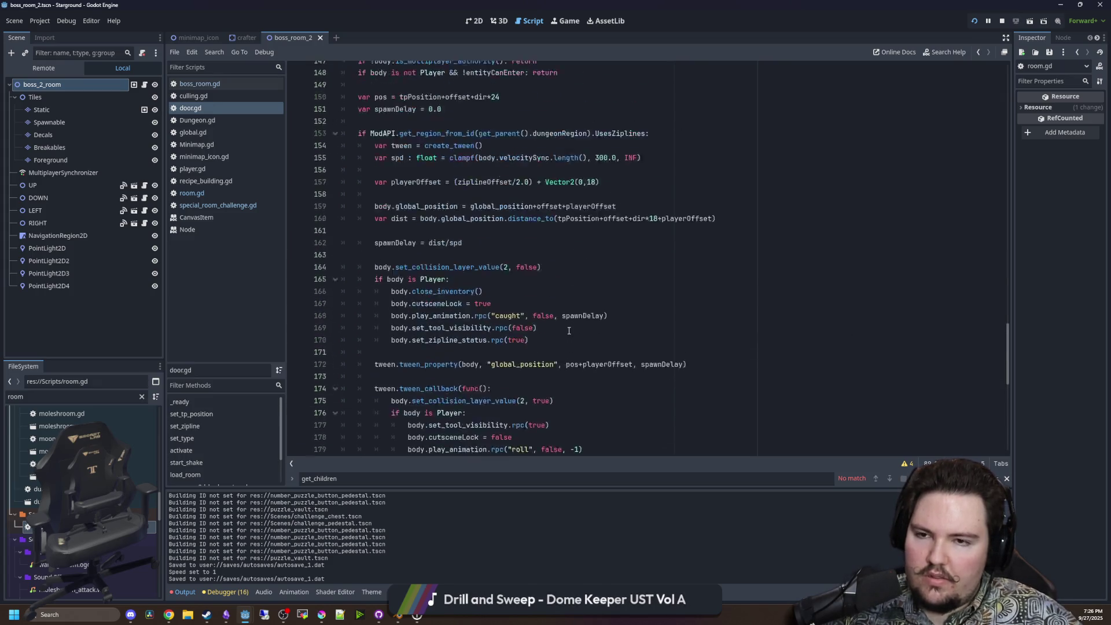
{"action": "scroll", "coordinate": [569, 330], "scroll_direction": "down", "scroll_amount": 6}
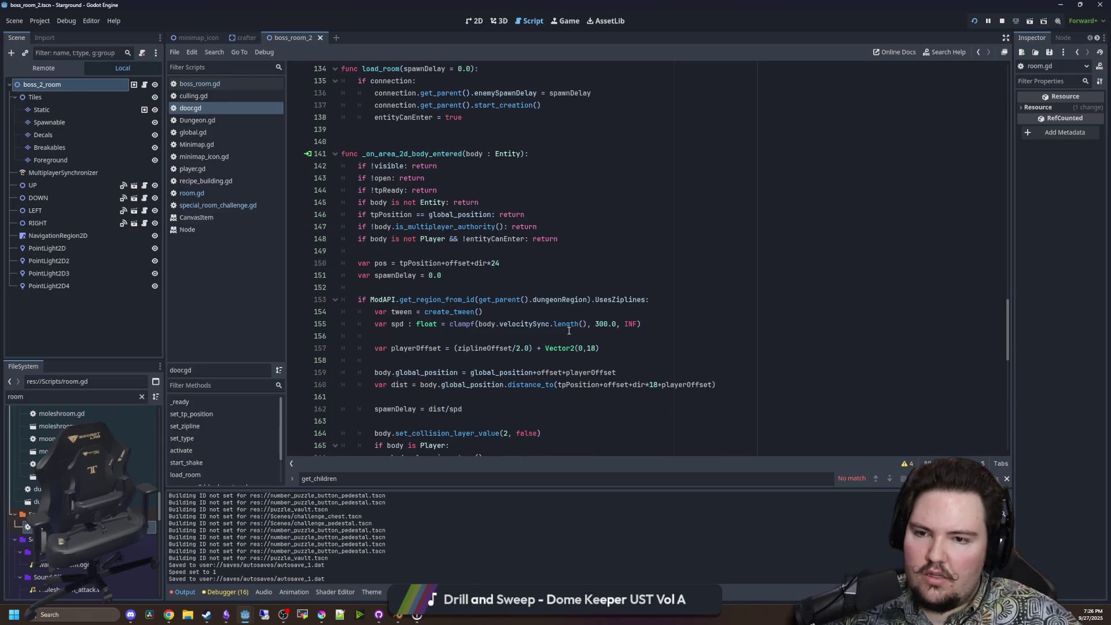
{"action": "scroll", "coordinate": [568, 330], "scroll_direction": "down", "scroll_amount": 4}
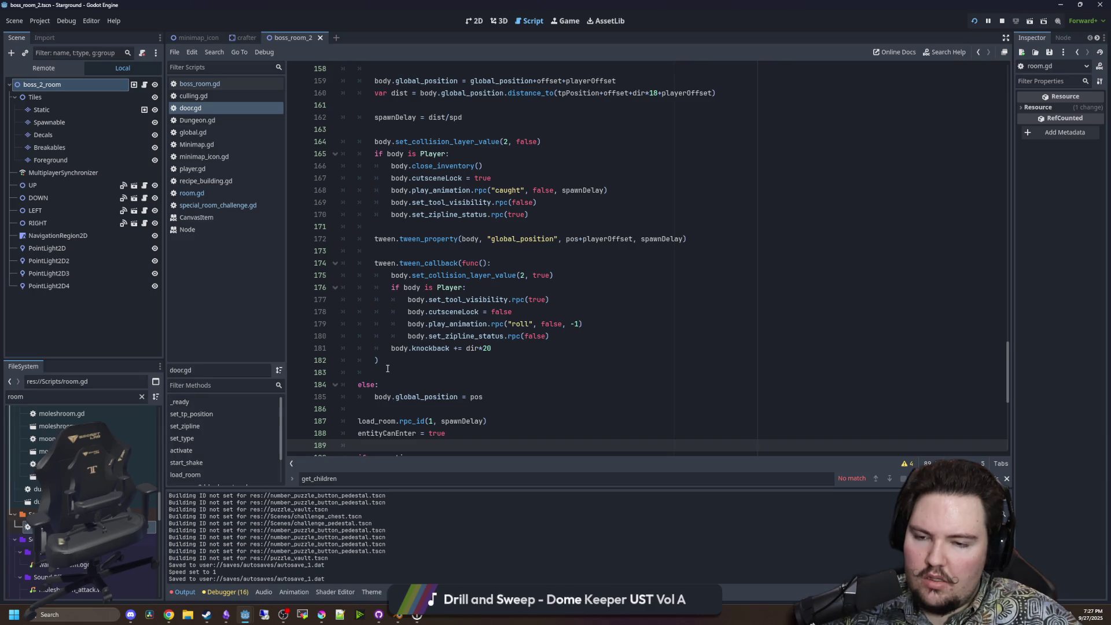
{"action": "scroll", "coordinate": [441, 346], "scroll_direction": "down", "scroll_amount": 3}
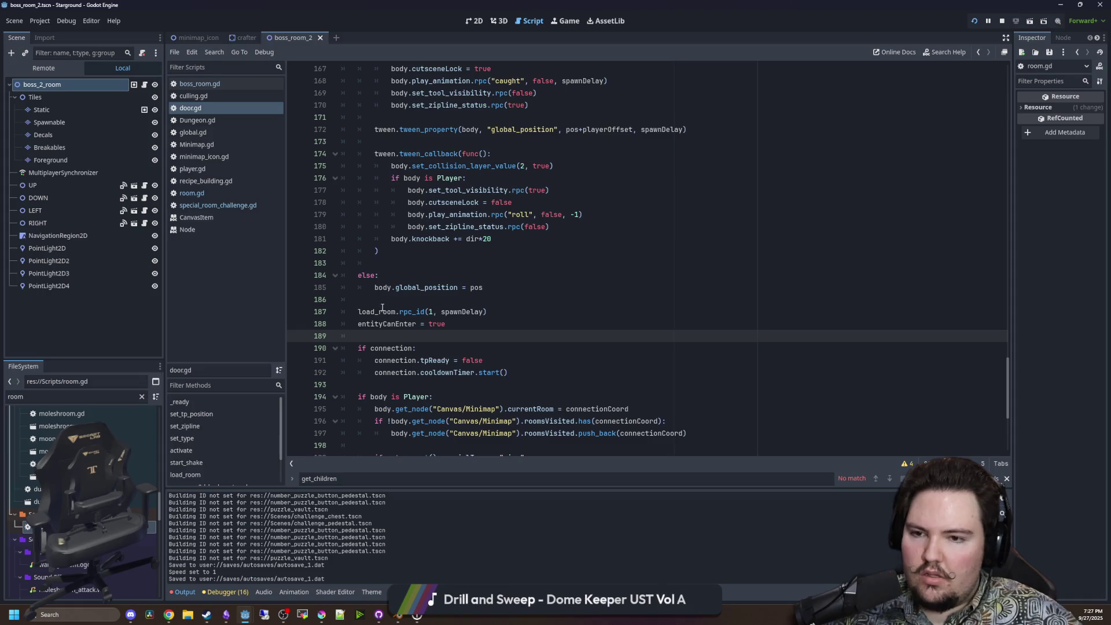
{"action": "mouse_move", "coordinate": [384, 315]}
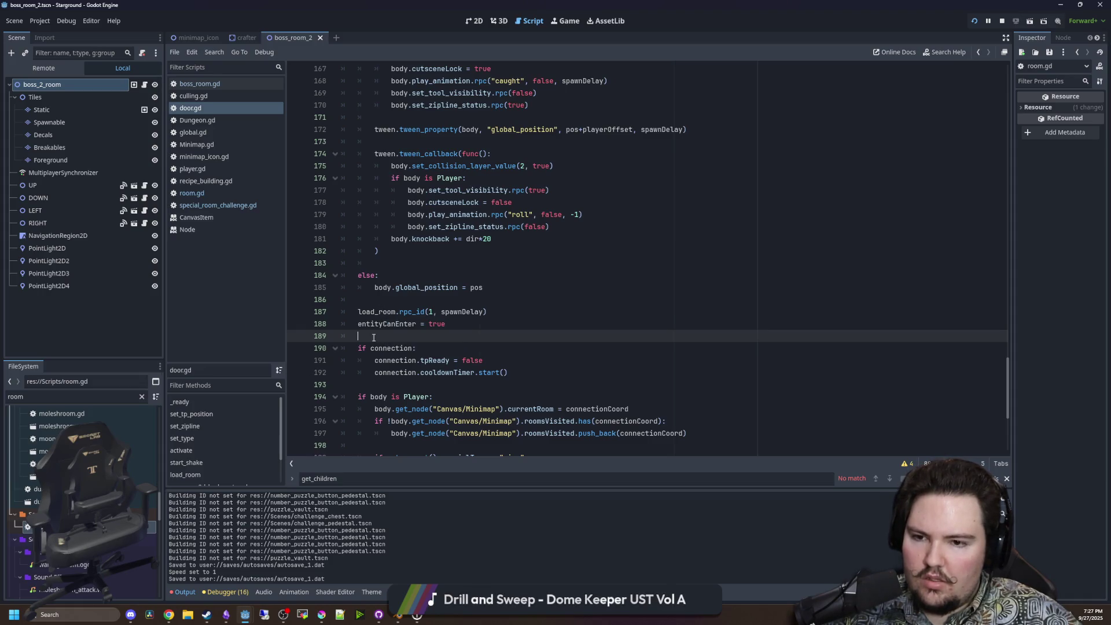
{"action": "scroll", "coordinate": [374, 338], "scroll_direction": "down", "scroll_amount": 3}
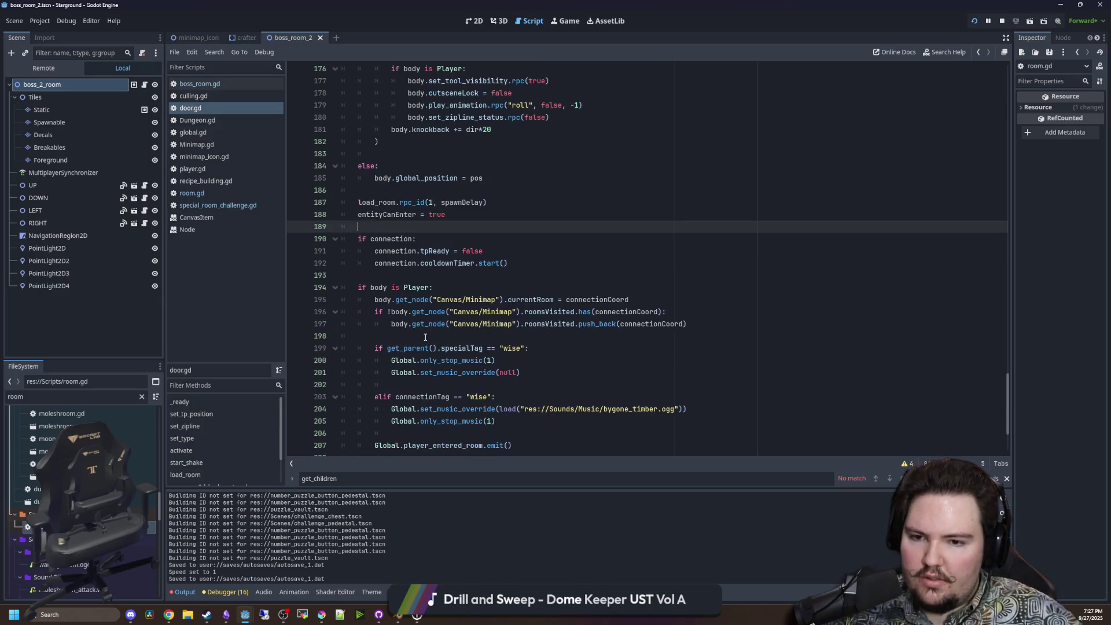
{"action": "left_click", "coordinate": [409, 274]}
{"action": "left_click", "coordinate": [527, 266]}
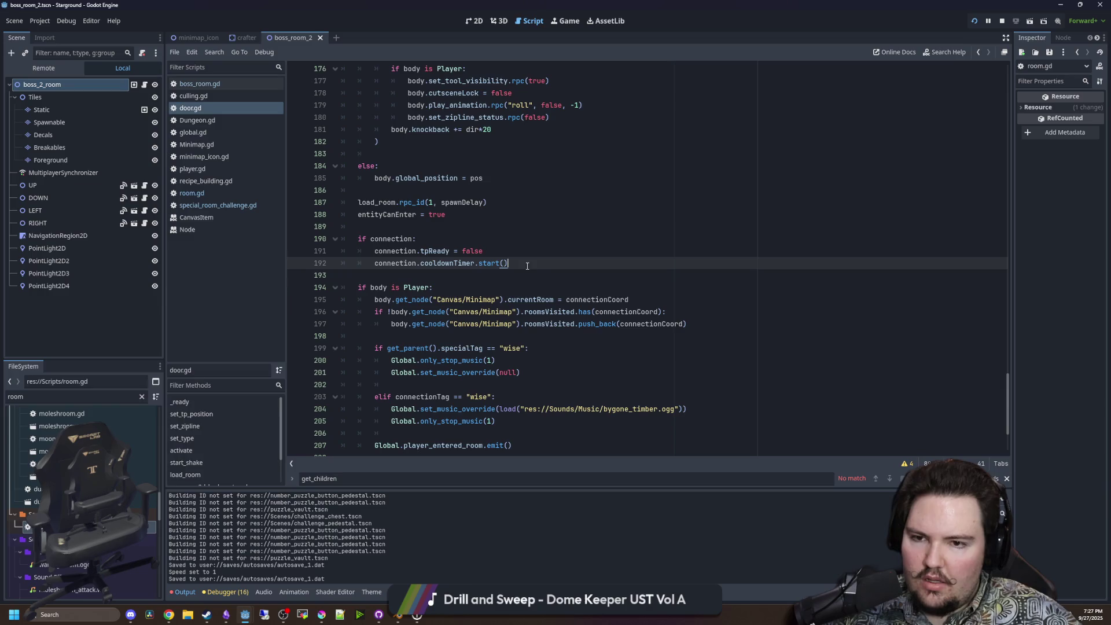
{"action": "key", "text": "Return"}
{"action": "key", "text": "Return"}
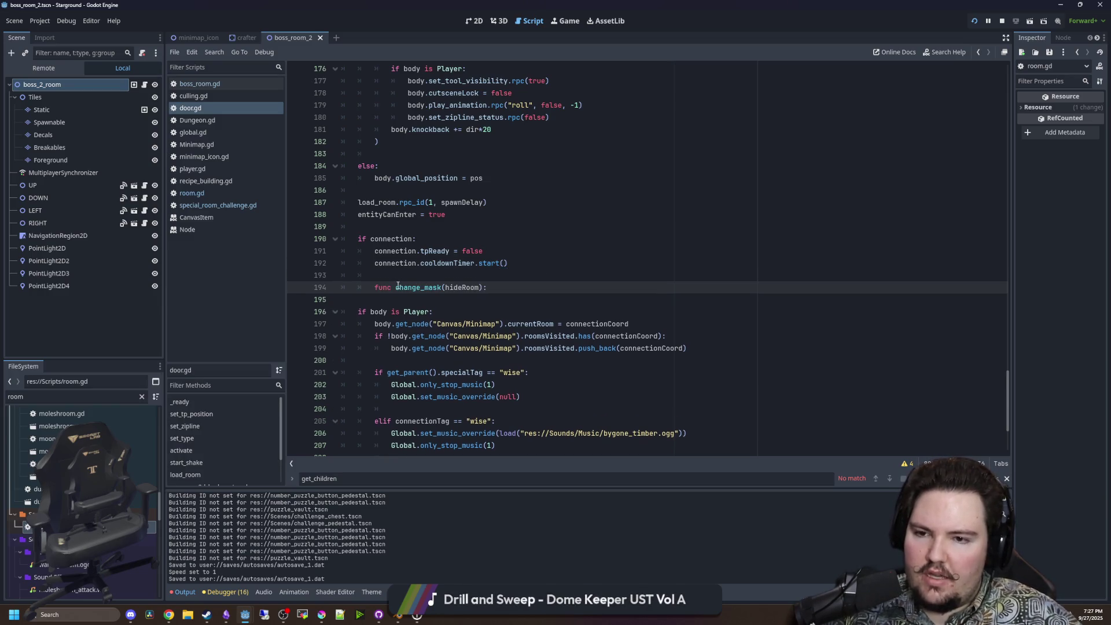
{"action": "key", "text": "BackSpace"}
{"action": "key", "text": "BackSpace"}
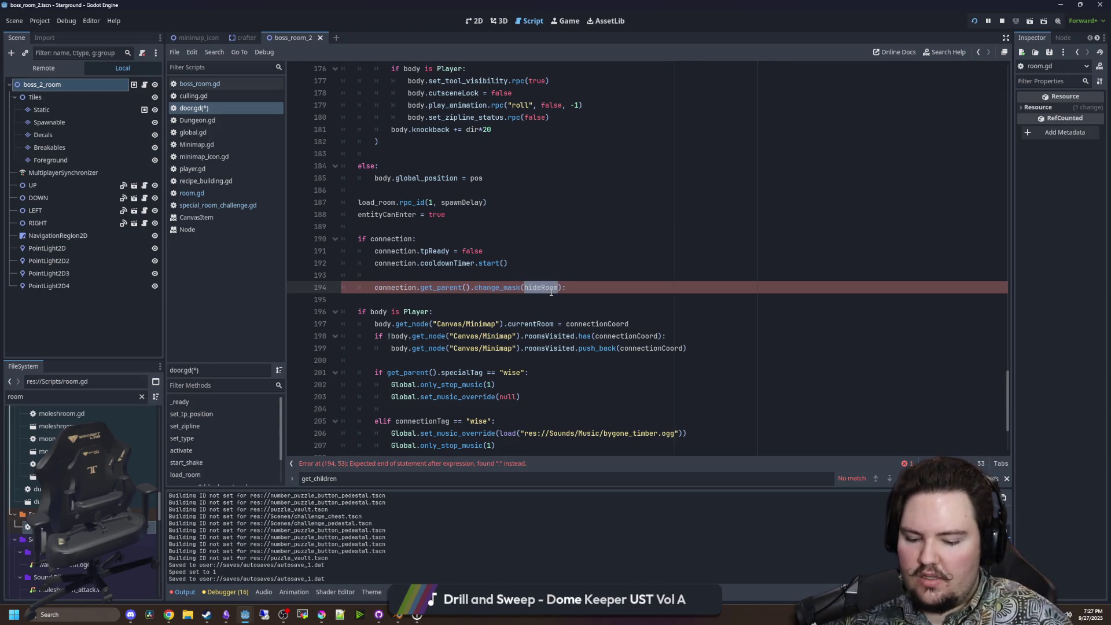
{"action": "key", "text": "BackSpace"}
{"action": "type", "text": "fals"}
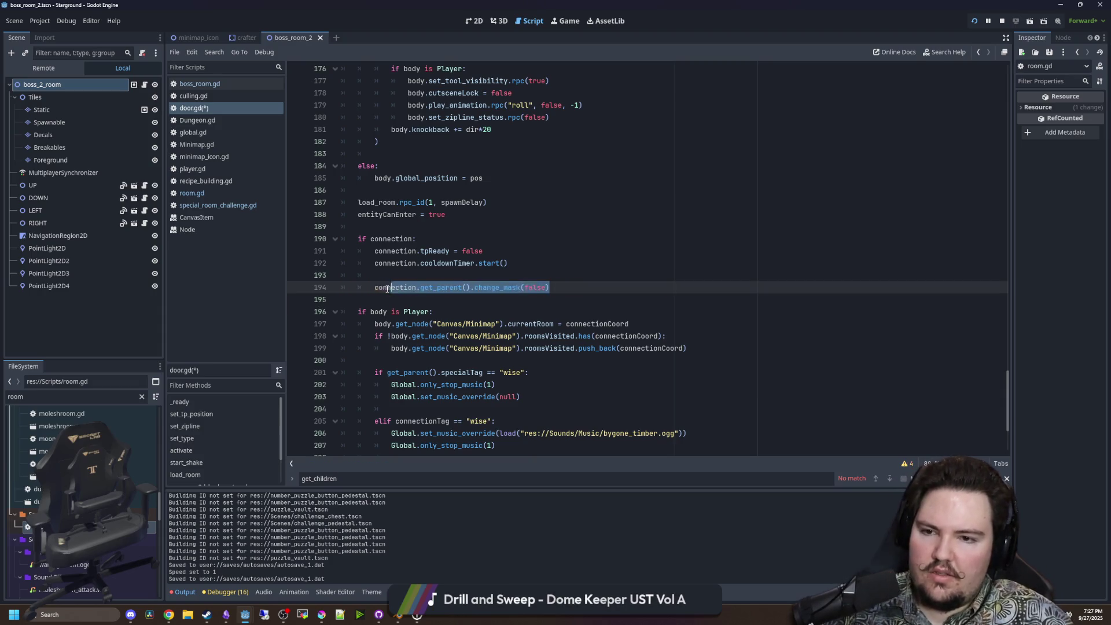
Add get_parent().change_mask(true) on line 193 above it and save door.gd.
{"action": "left_click", "coordinate": [401, 276]}
{"action": "type", "text": "connection.get_parent().change_mask(false)"}
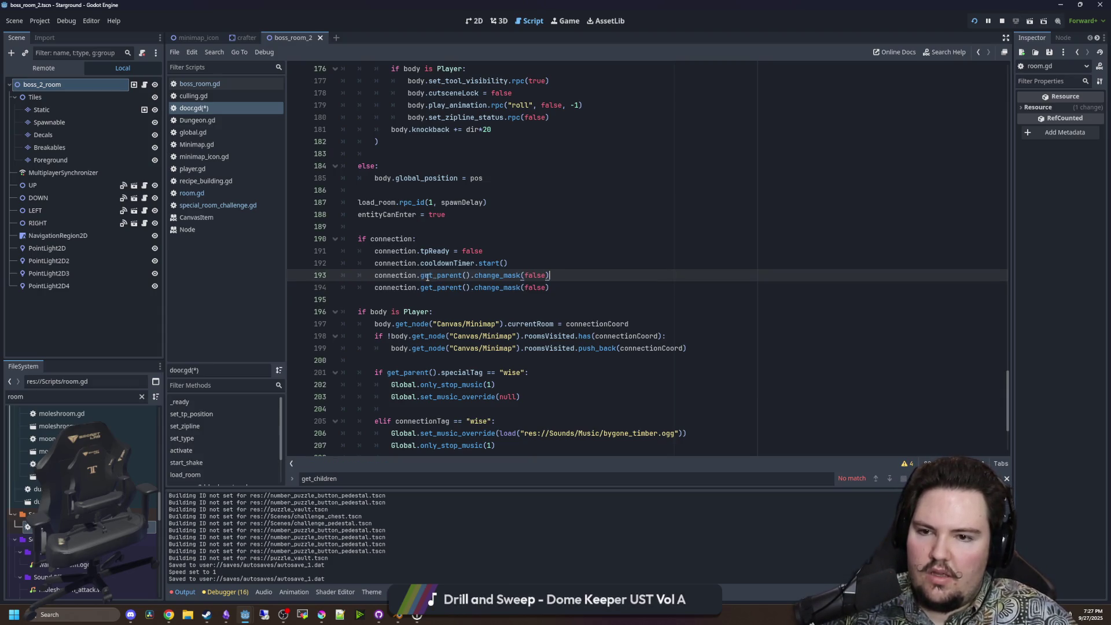
{"action": "left_click_drag", "start_coordinate": [420, 276], "coordinate": [374, 276]}
{"action": "key", "text": "BackSpace"}
{"action": "double_click", "coordinate": [489, 276]}
{"action": "type", "text": "true"}
{"action": "left_click", "coordinate": [566, 231]}
{"action": "key", "text": "ctrl+s"}
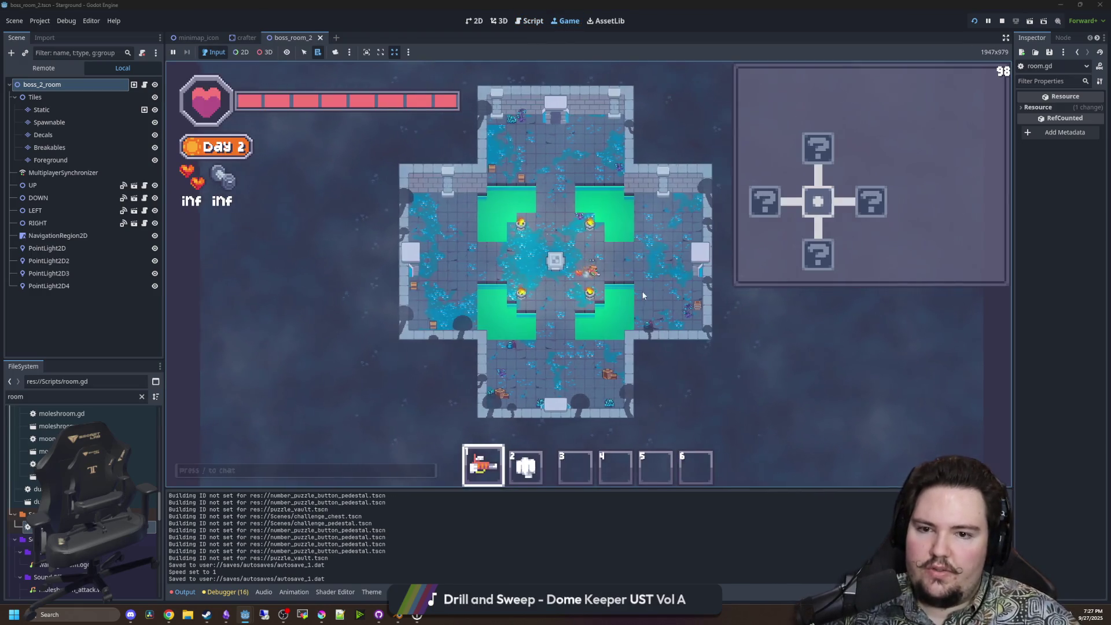
Walk east through the mole and heart-pedestal rooms to the tree boss, then north and fight a slime.
{"action": "key", "text": "d"}
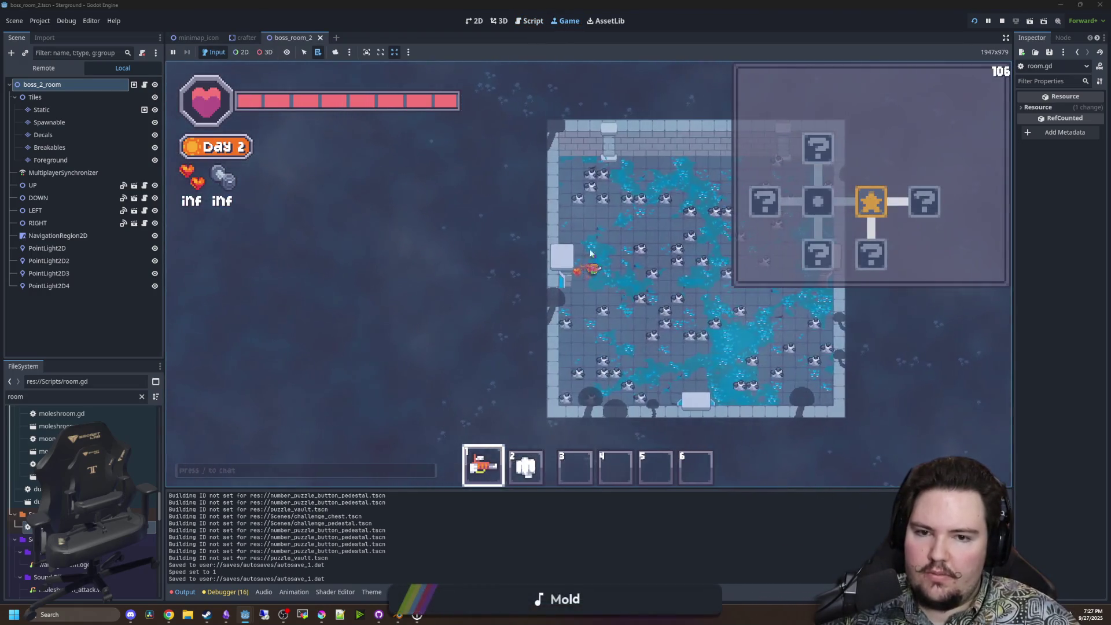
{"action": "key", "text": "d"}
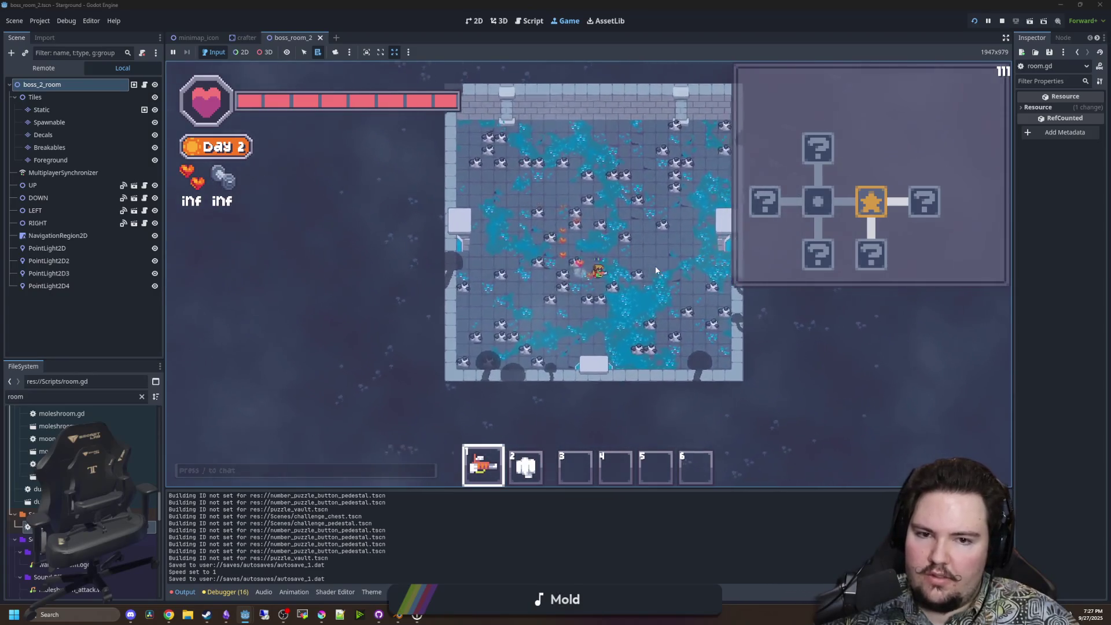
{"action": "key", "text": "2"}
{"action": "key", "text": "d"}
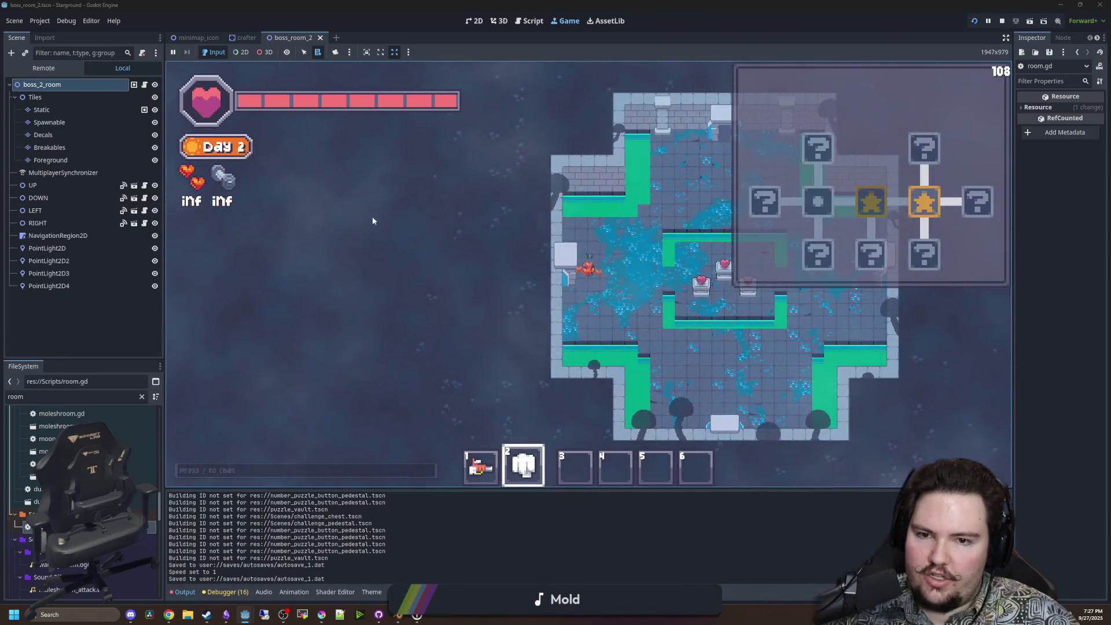
{"action": "key", "text": "d"}
{"action": "key", "text": "1"}
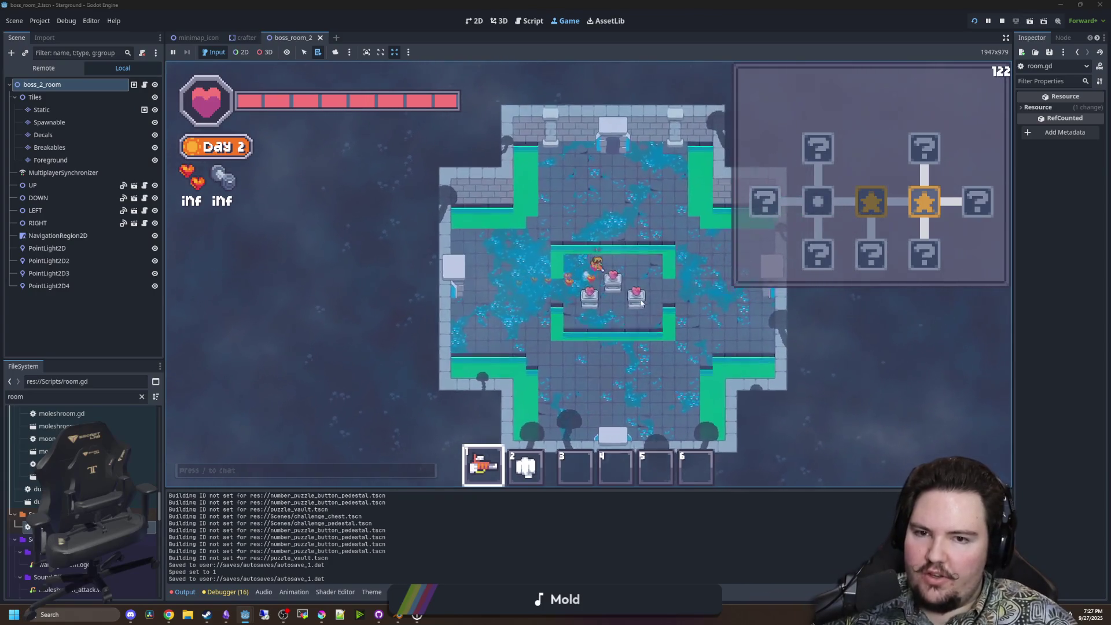
{"action": "key", "text": "d"}
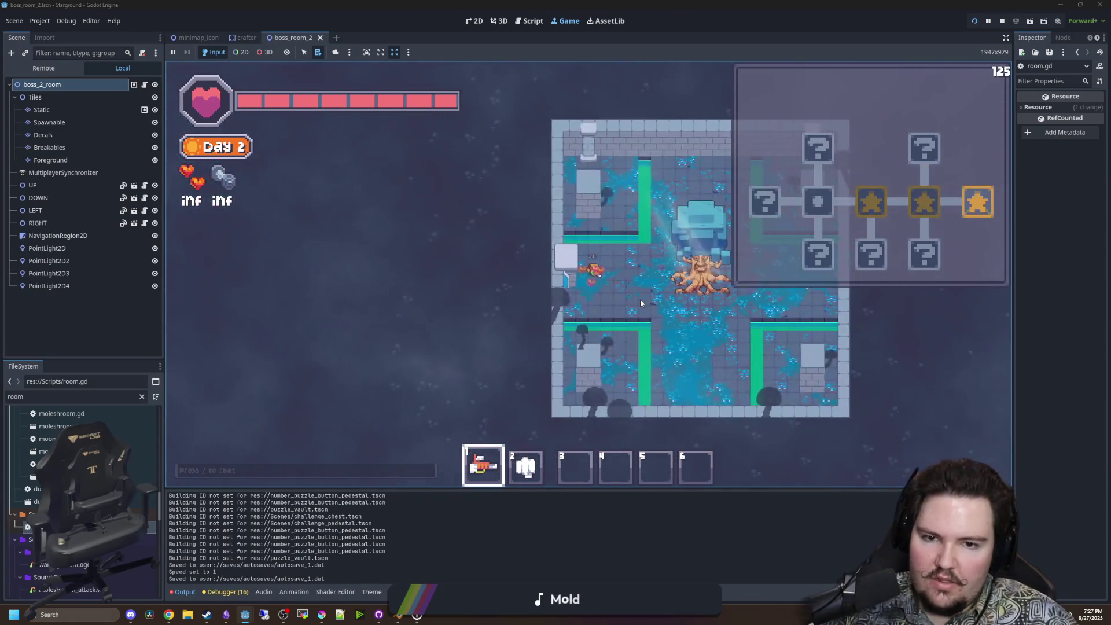
{"action": "key", "text": "d"}
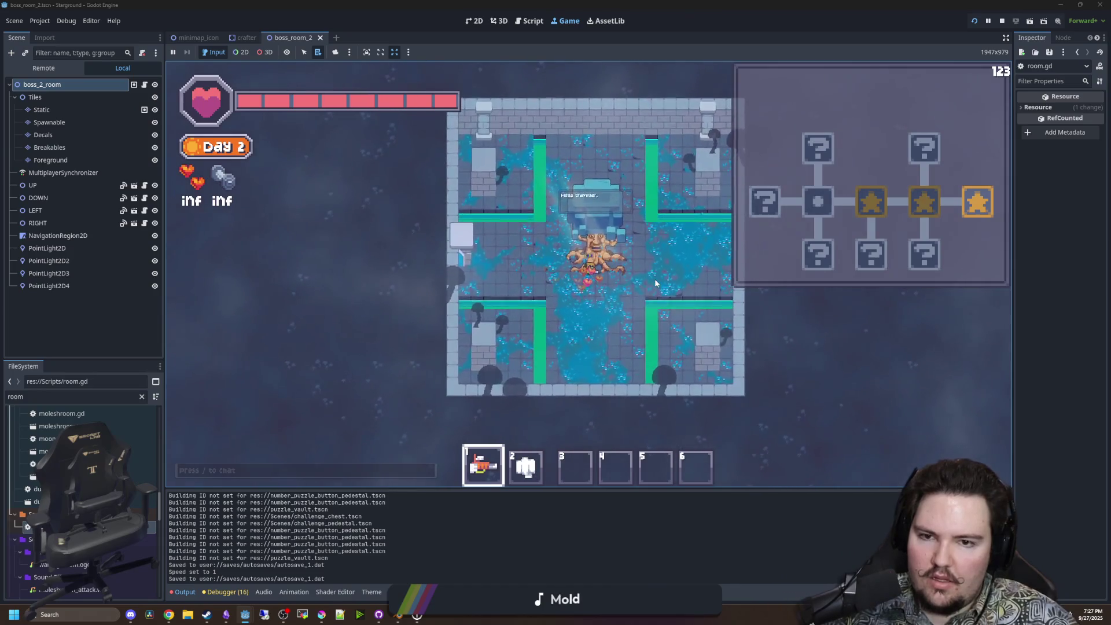
{"action": "key", "text": "a"}
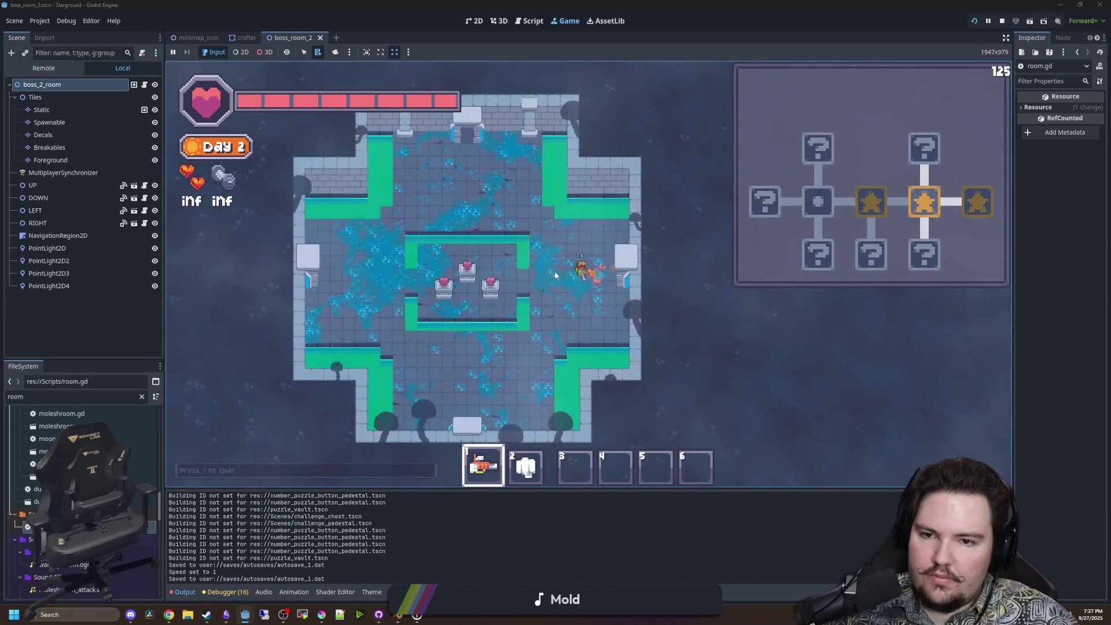
{"action": "key", "text": "w"}
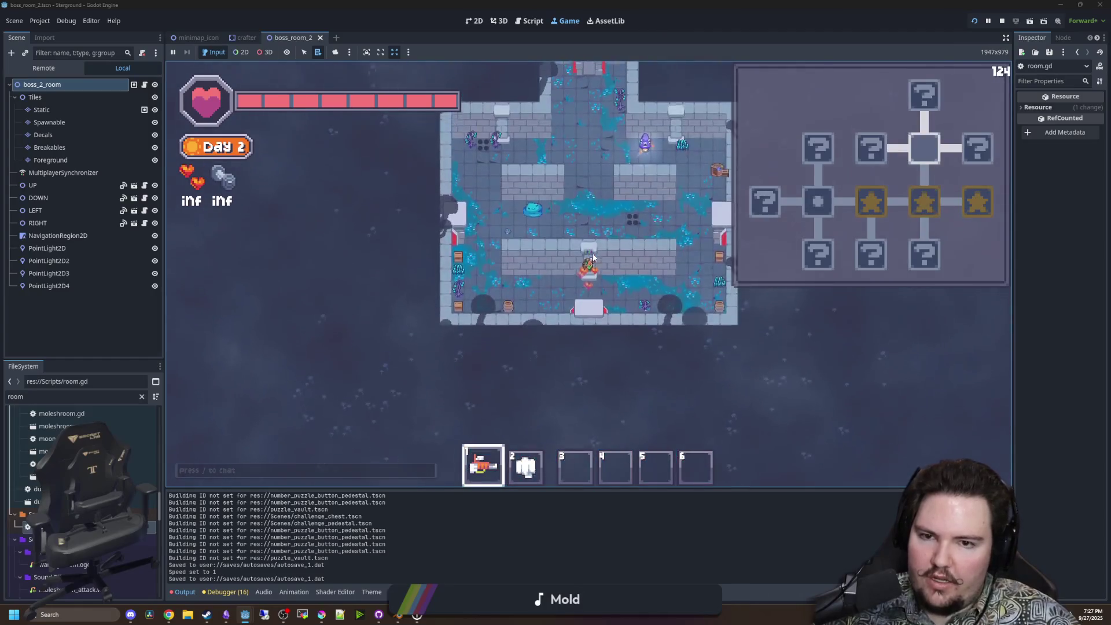
{"action": "key", "text": "2"}
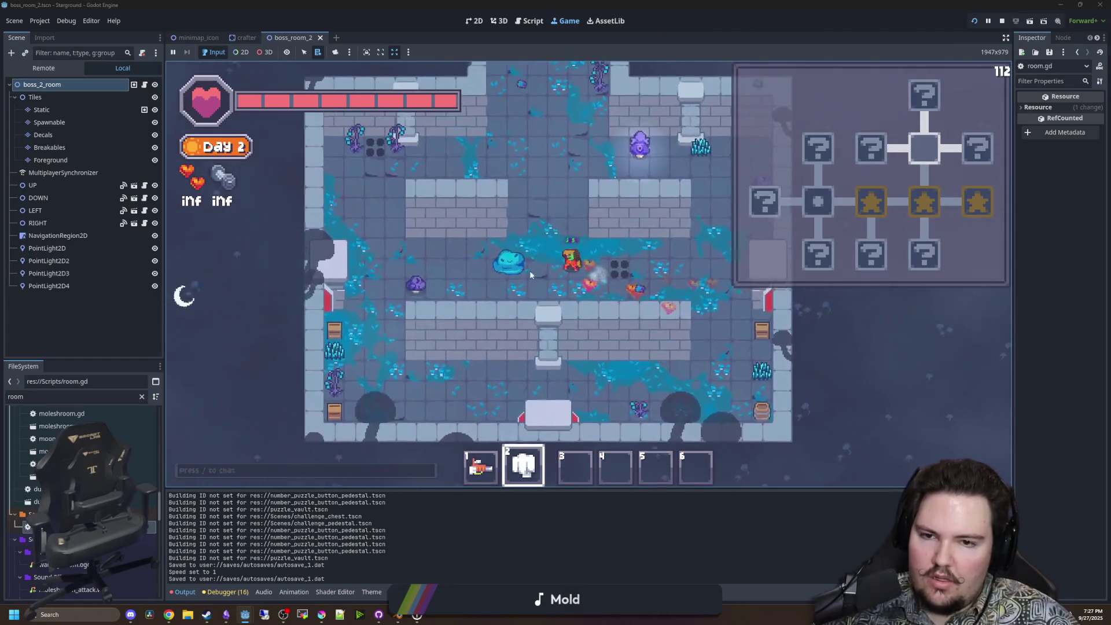
{"action": "key", "text": "a"}
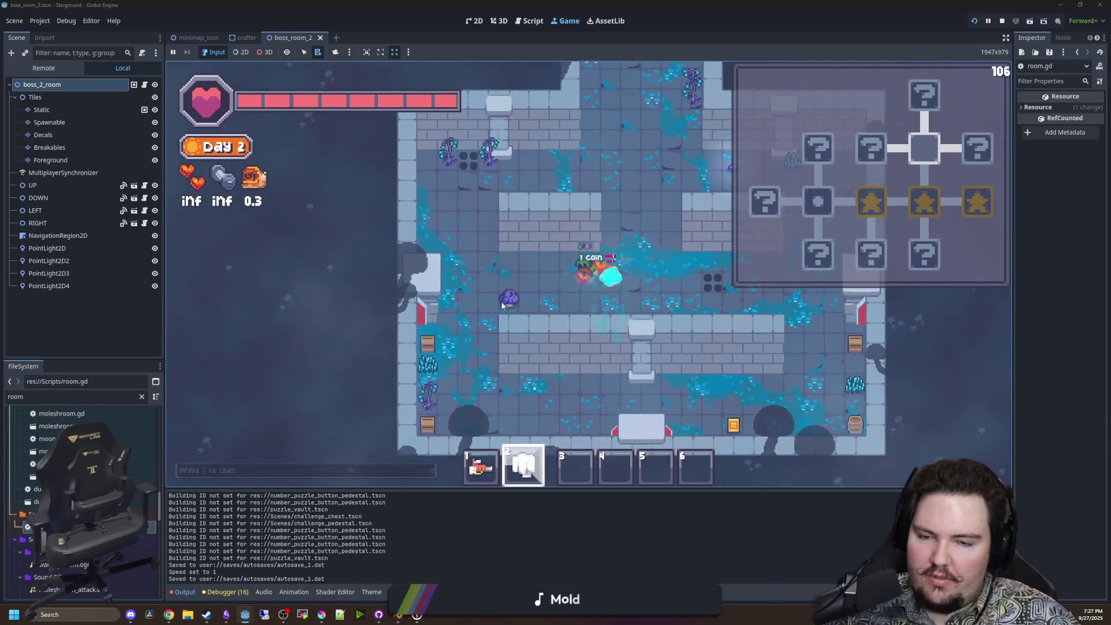
{"action": "left_click", "coordinate": [508, 296]}
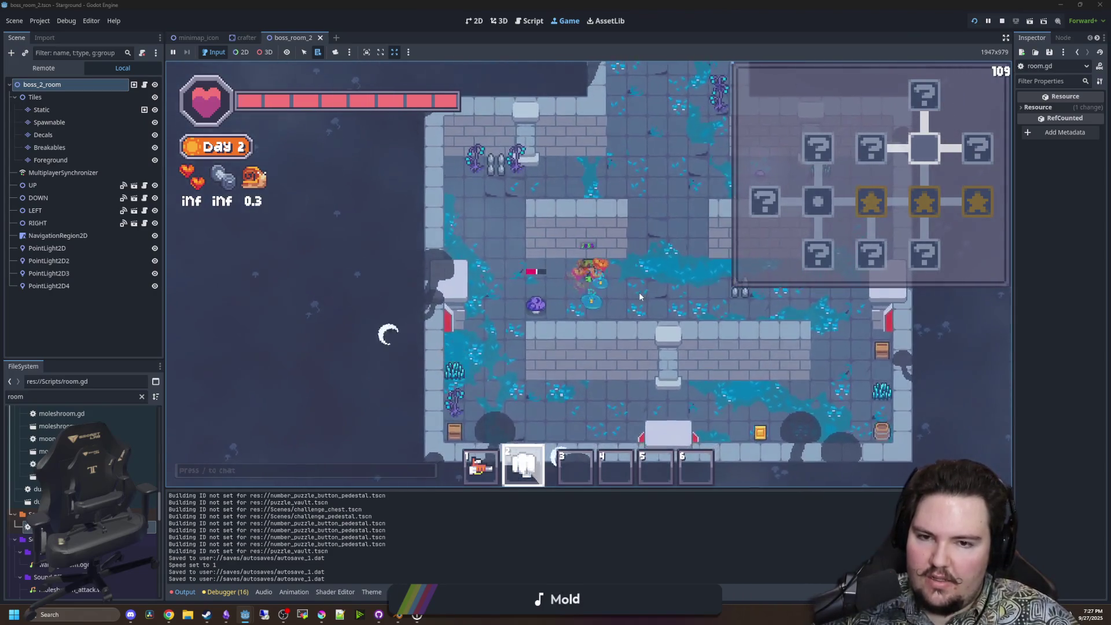
Walk around the next rooms collecting a coin, the cheese and the Preserved Clover.
{"action": "key", "text": "d"}
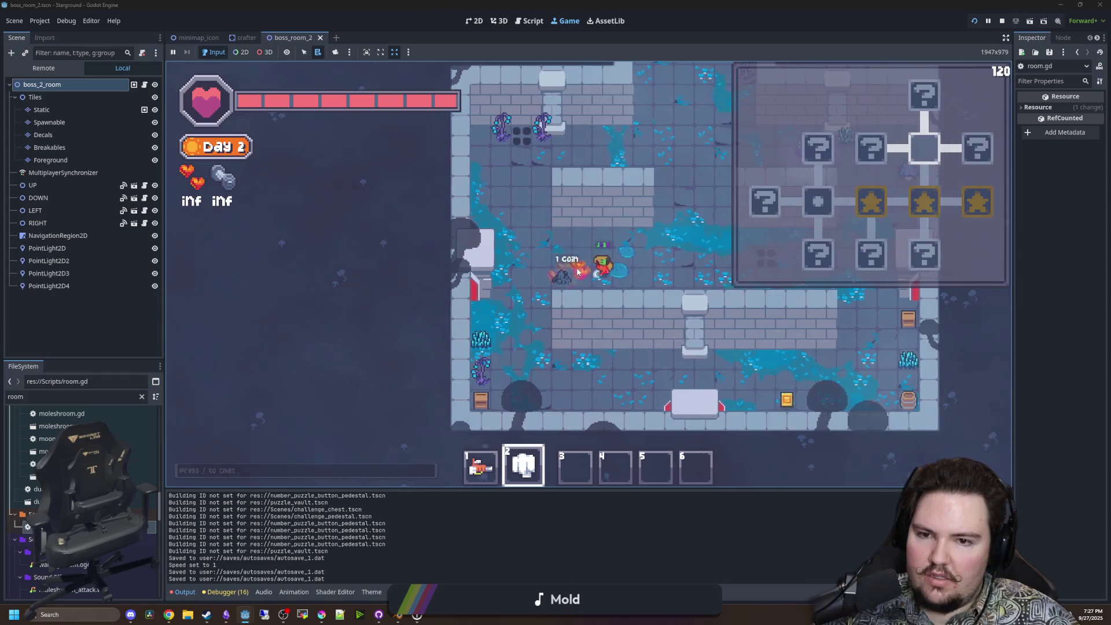
{"action": "key", "text": "w"}
{"action": "key", "text": "a"}
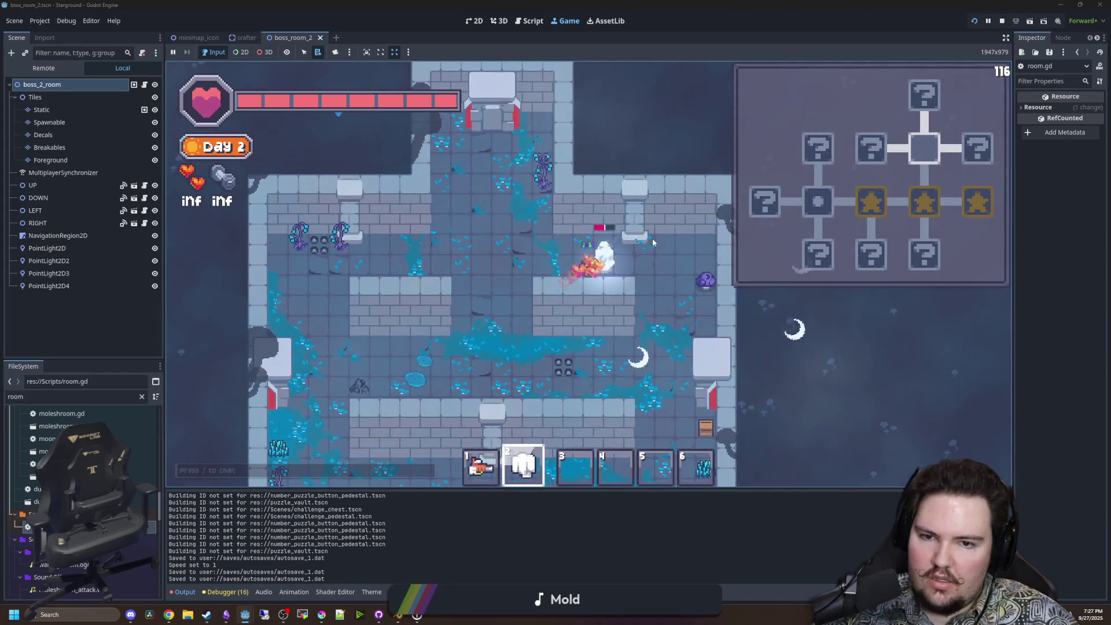
{"action": "key", "text": "d"}
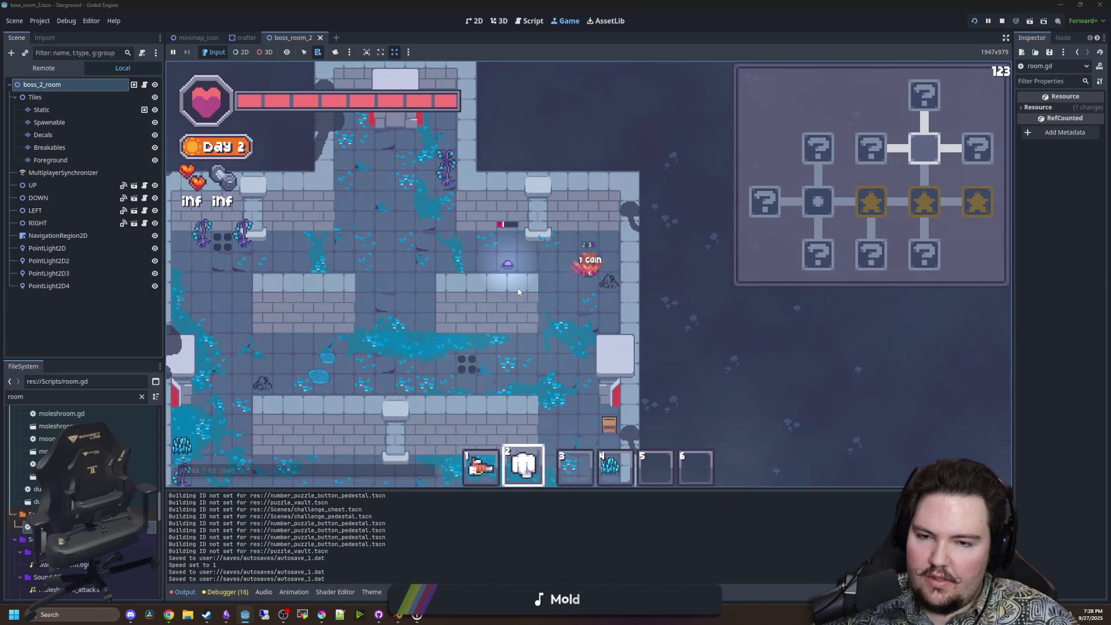
{"action": "key", "text": "a"}
{"action": "key", "text": "a"}
{"action": "key", "text": "w"}
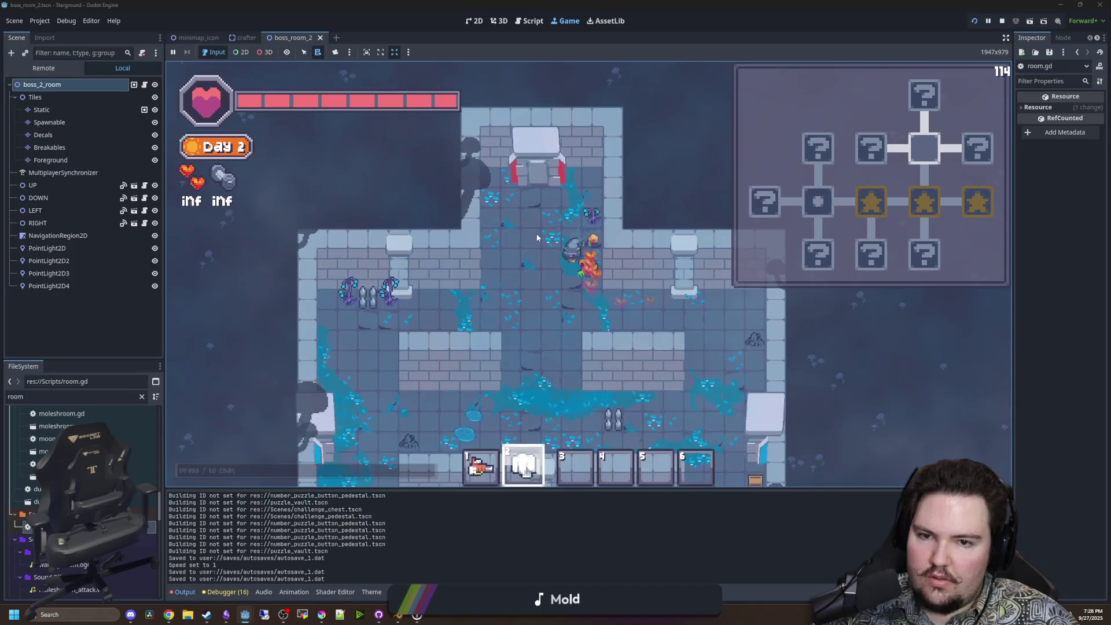
{"action": "key", "text": "d"}
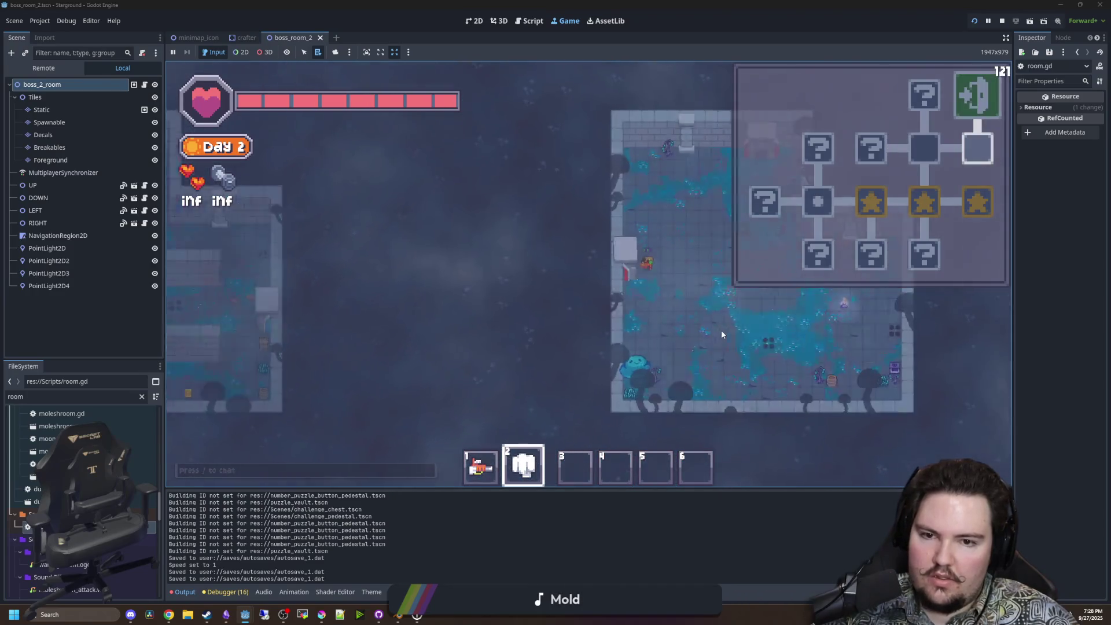
{"action": "key", "text": "d"}
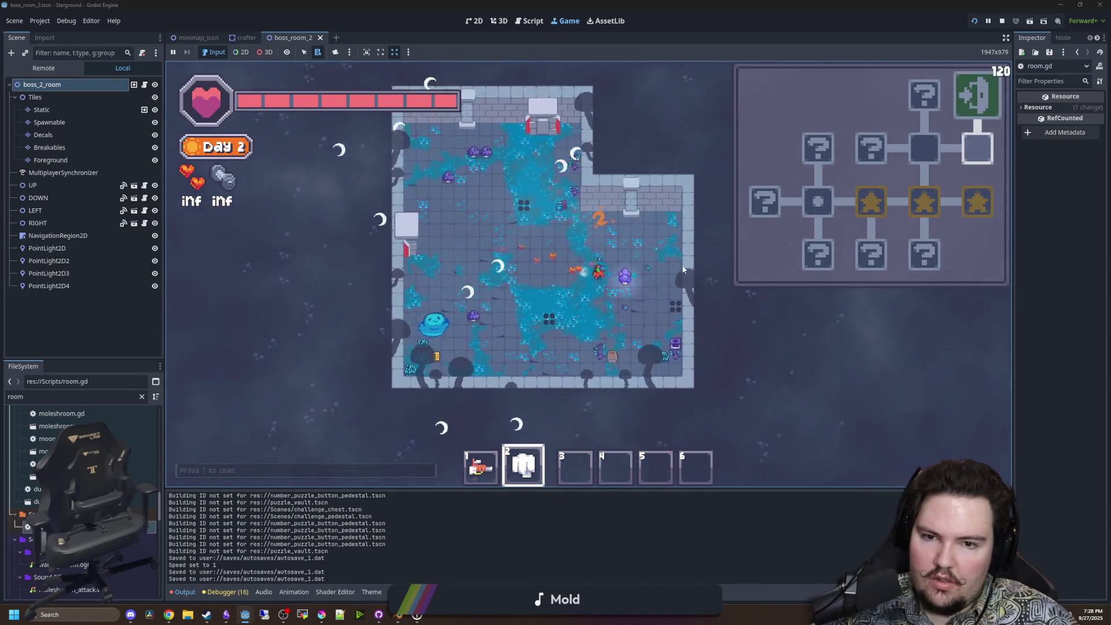
{"action": "key", "text": "a"}
{"action": "key", "text": "a"}
{"action": "key", "text": "s"}
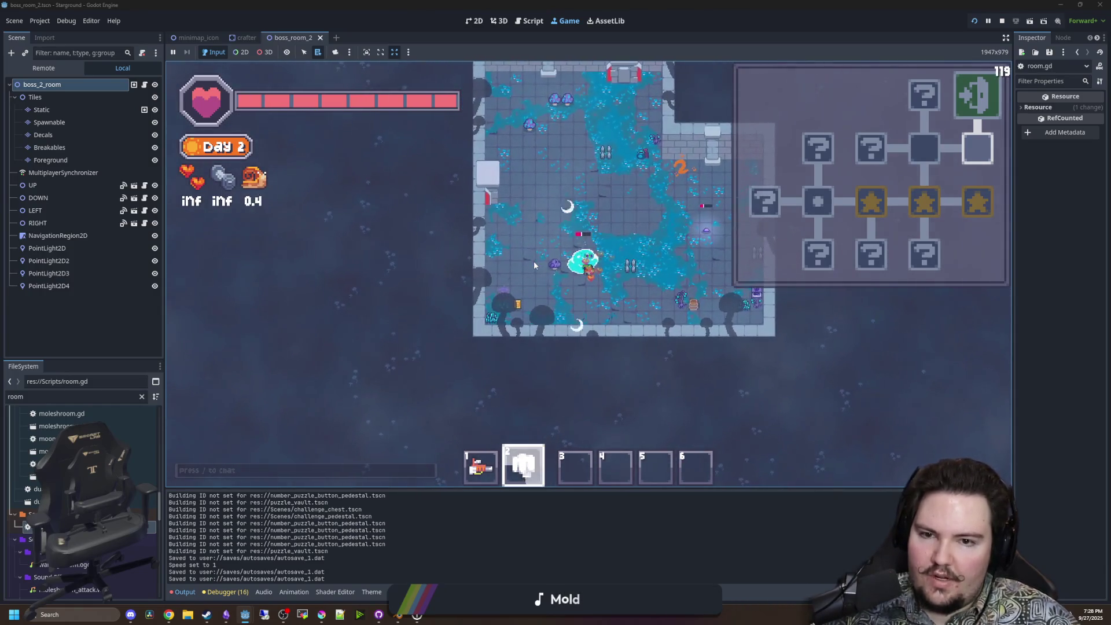
{"action": "key", "text": "d"}
{"action": "key", "text": "w"}
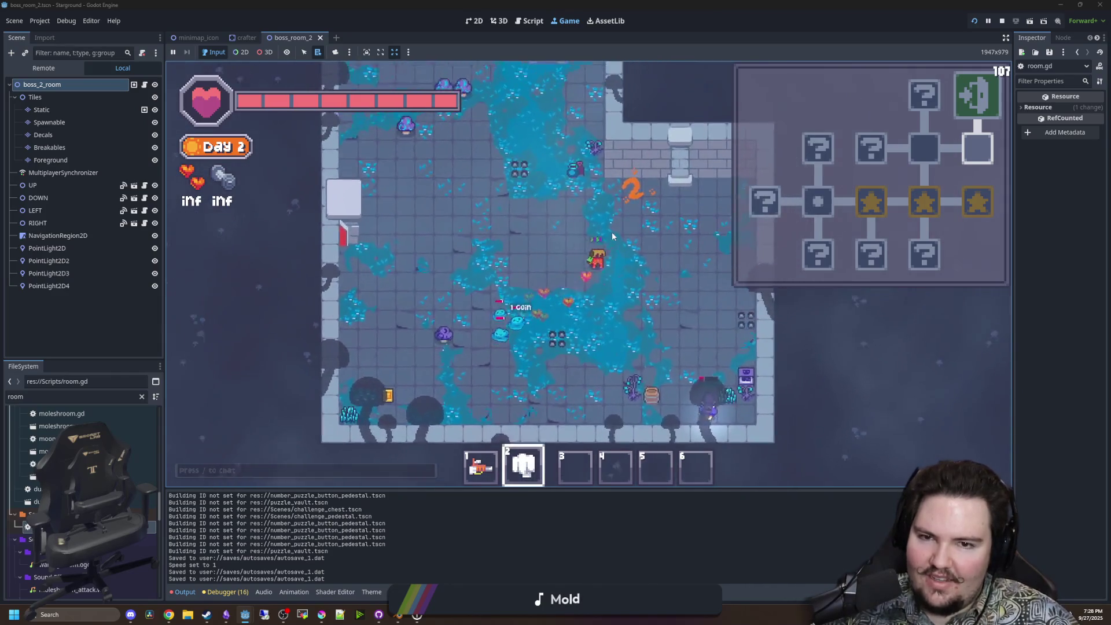
{"action": "key", "text": "s"}
{"action": "key", "text": "d"}
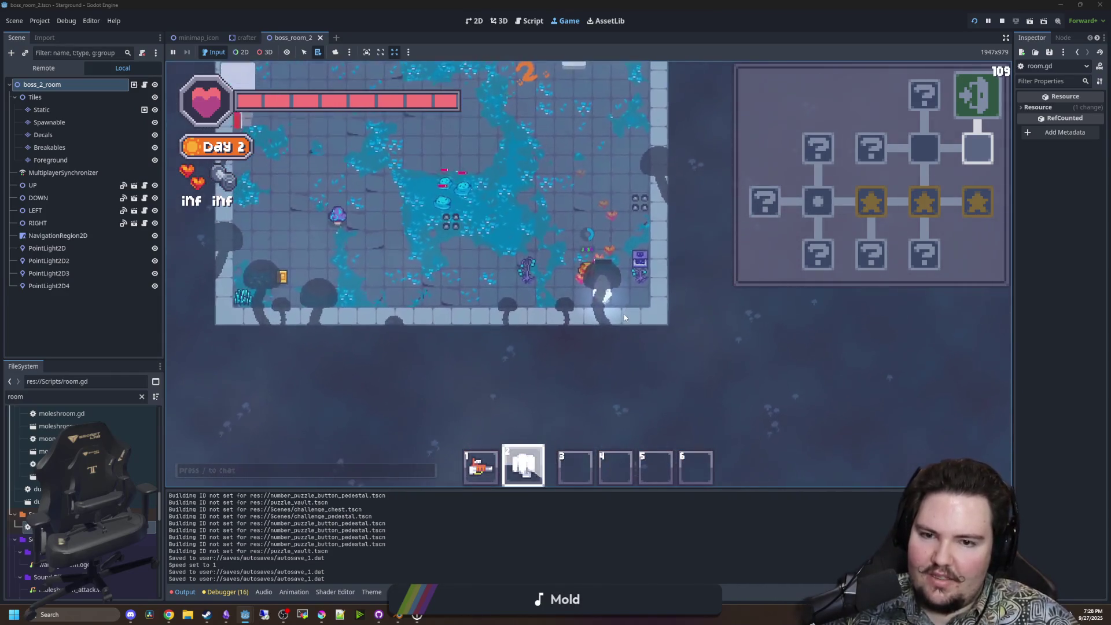
{"action": "key", "text": "a"}
{"action": "key", "text": "w"}
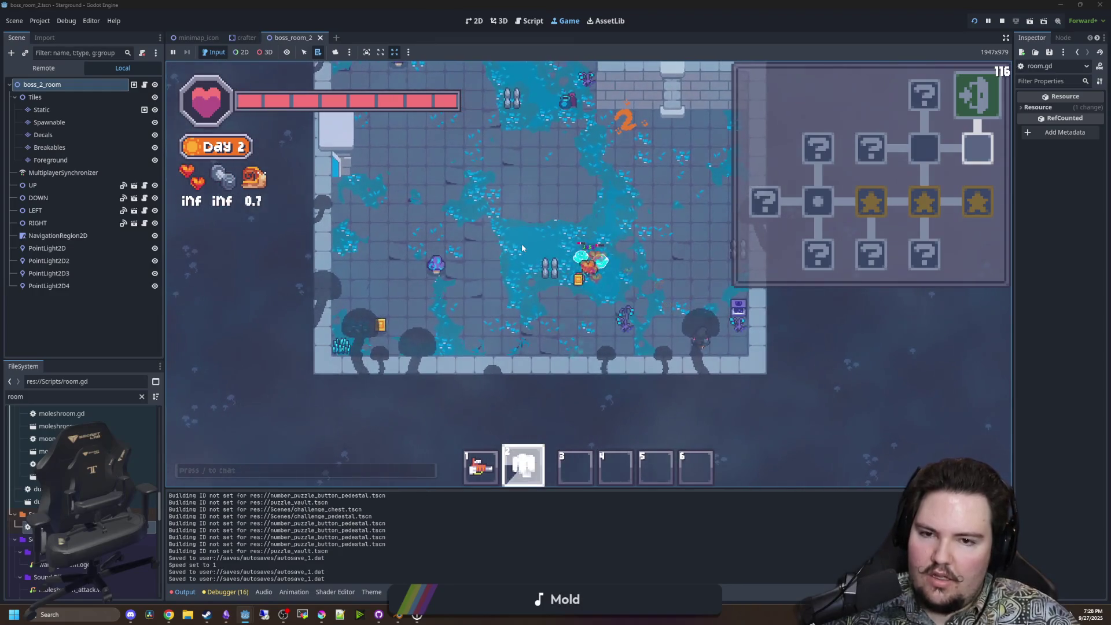
Walk through the top, lower, left and right doors into the dark room, then return to room.gd.
{"action": "key", "text": "w"}
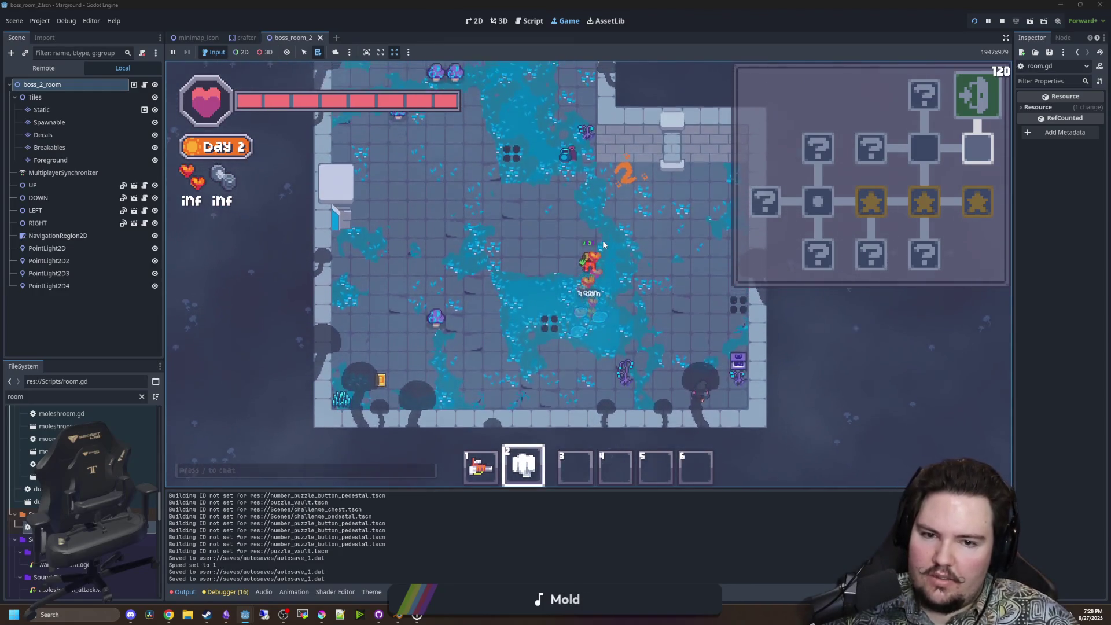
{"action": "key", "text": "w"}
{"action": "key", "text": "a"}
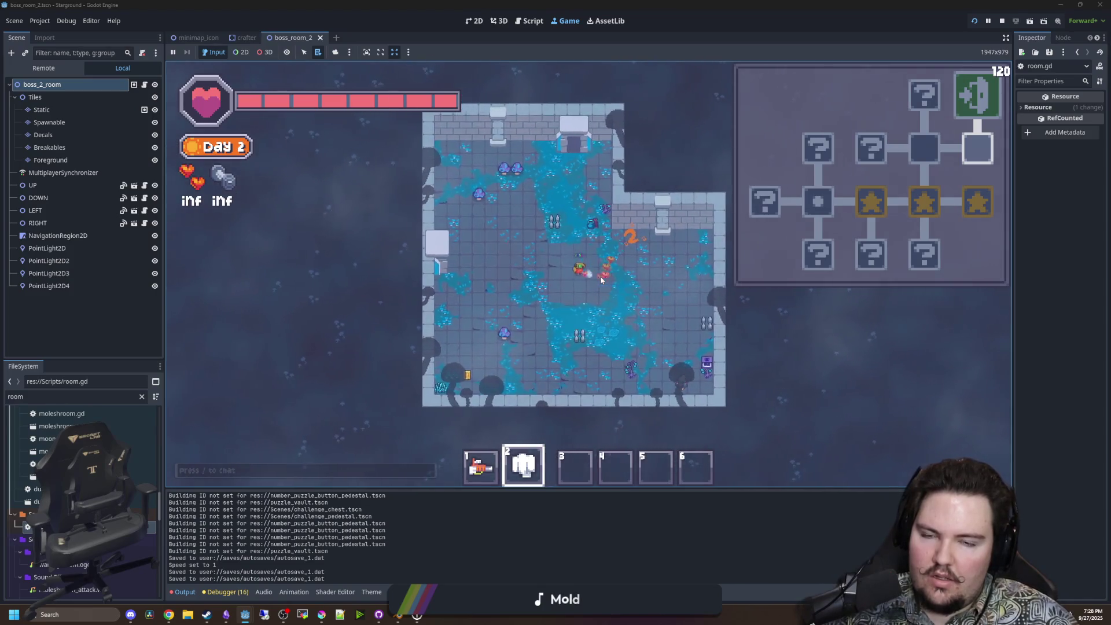
{"action": "key", "text": "w"}
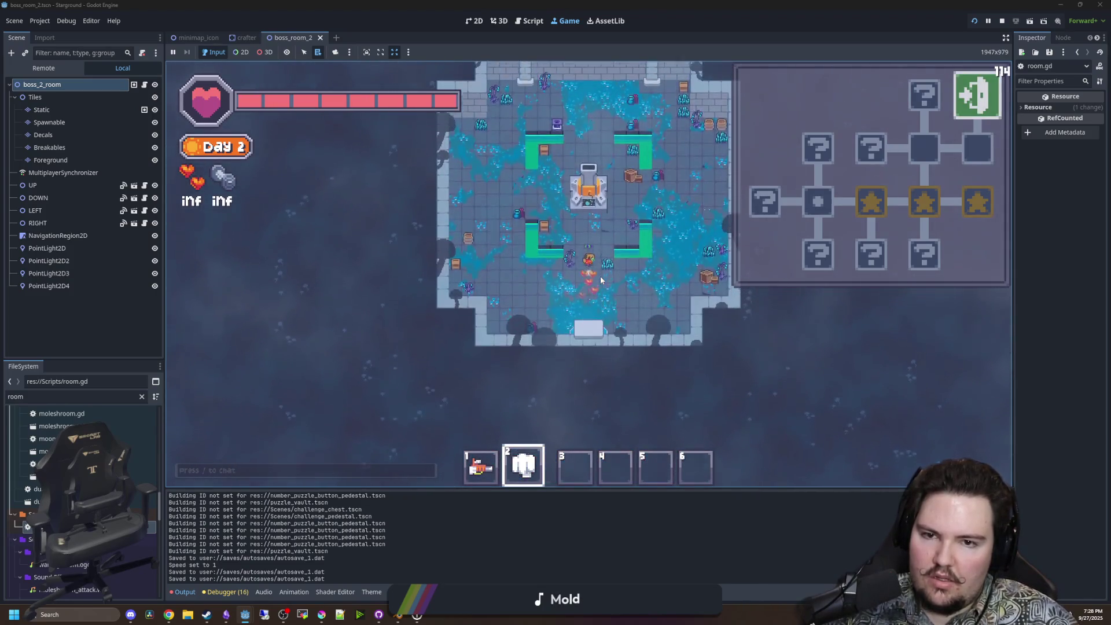
{"action": "key", "text": "s"}
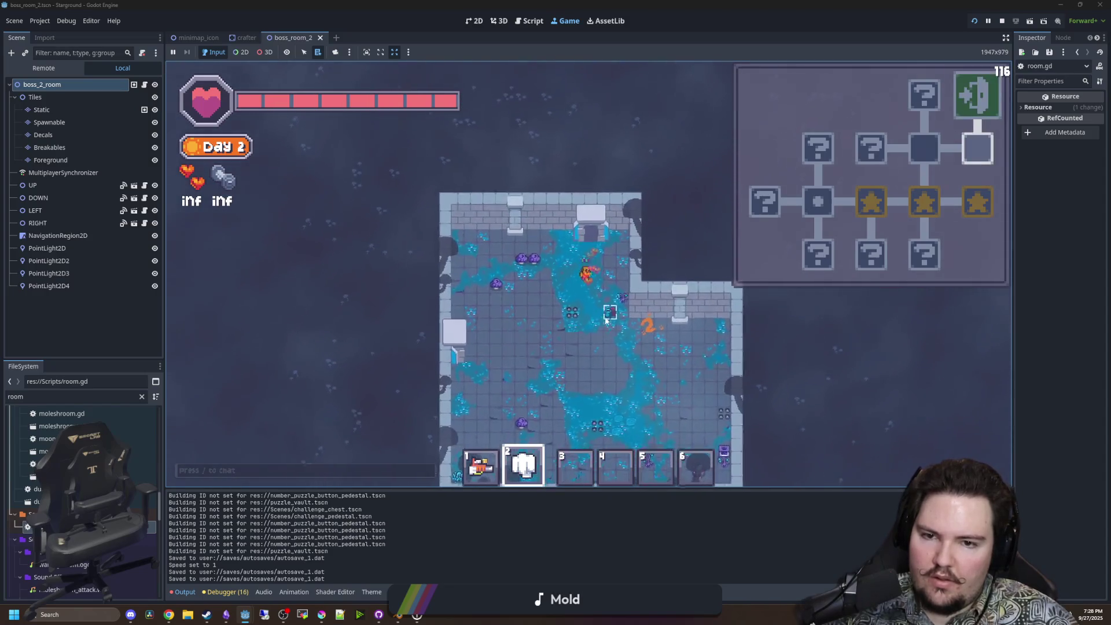
{"action": "key", "text": "a"}
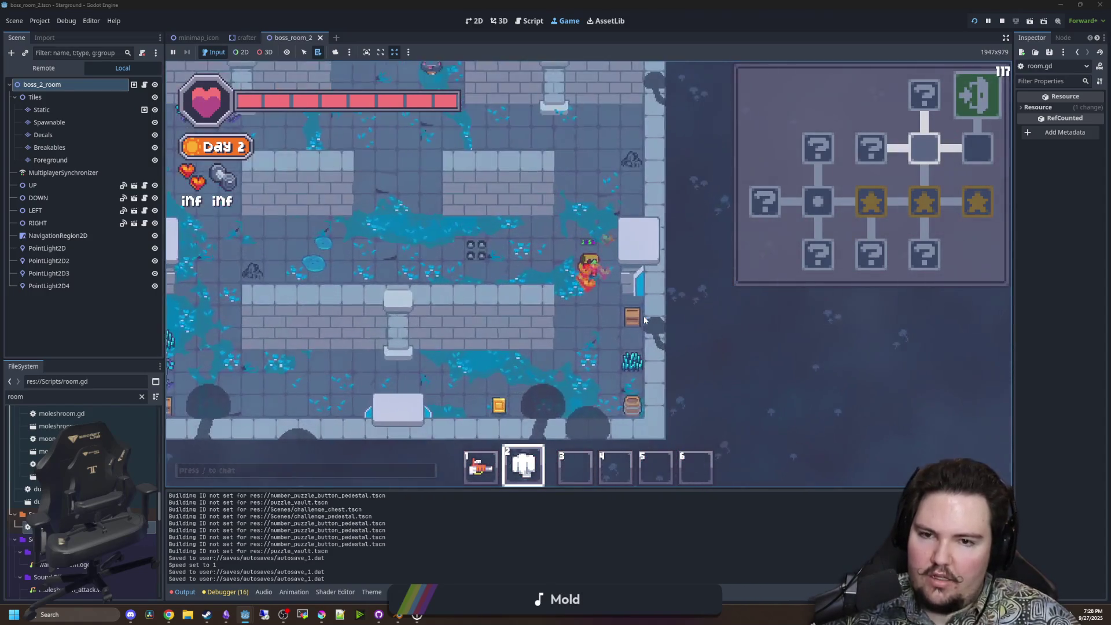
{"action": "key", "text": "d"}
{"action": "key", "text": "a"}
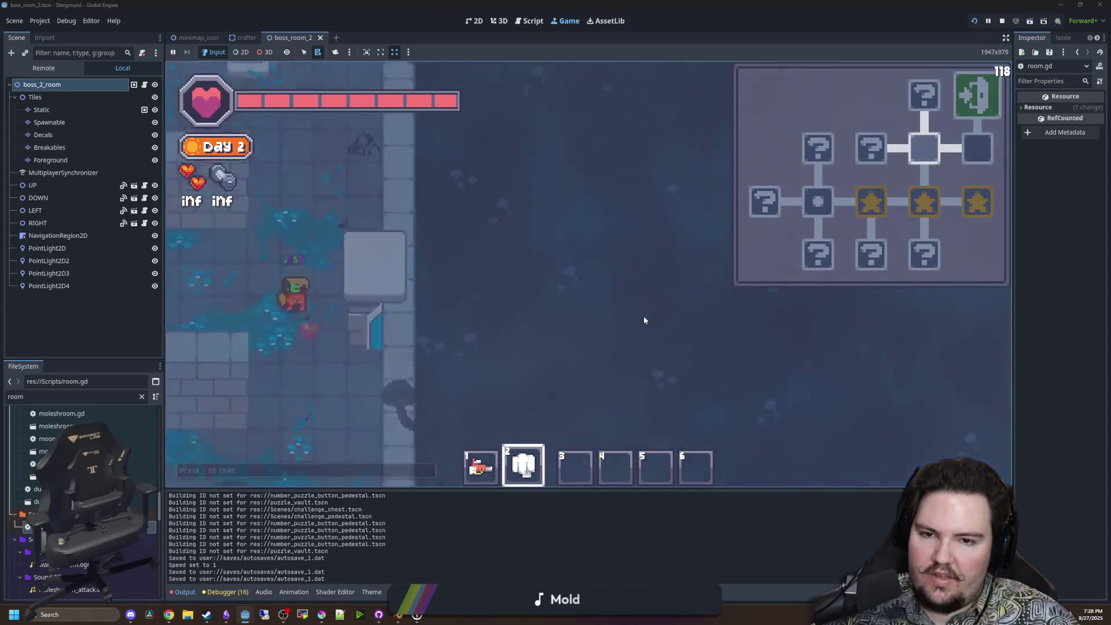
{"action": "key", "text": "d"}
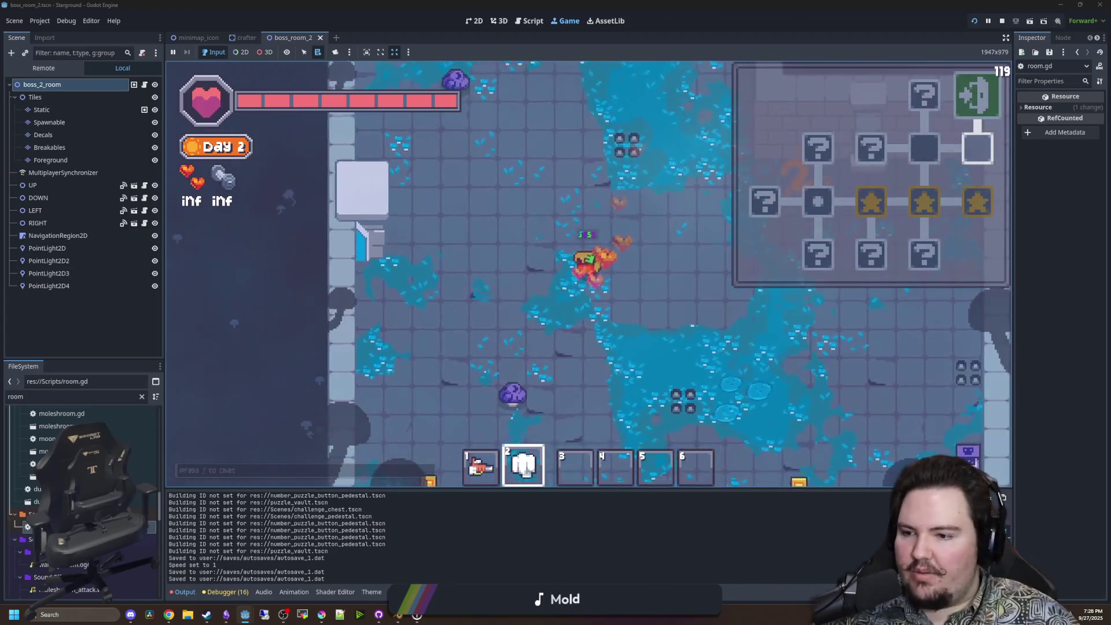
{"action": "left_click", "coordinate": [64, 366]}
{"action": "key", "text": "ctrl+F3"}
Open door.gd and place the caret on line 208, just before the player_entered_room emit.
{"action": "scroll", "coordinate": [370, 272], "scroll_direction": "down", "scroll_amount": 1}
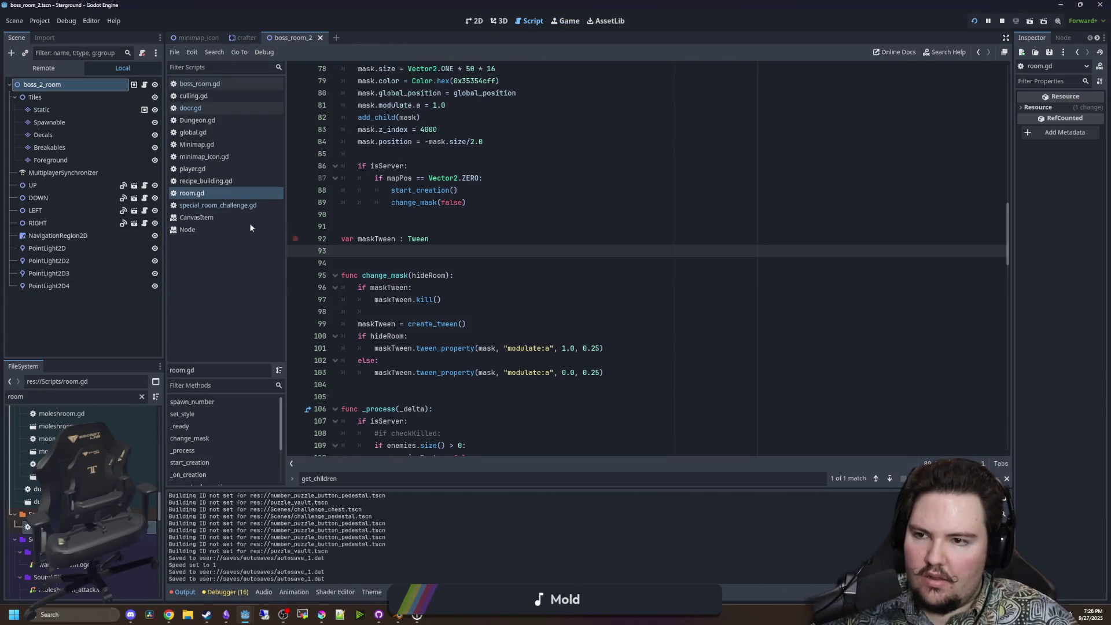
{"action": "left_click", "coordinate": [190, 108]}
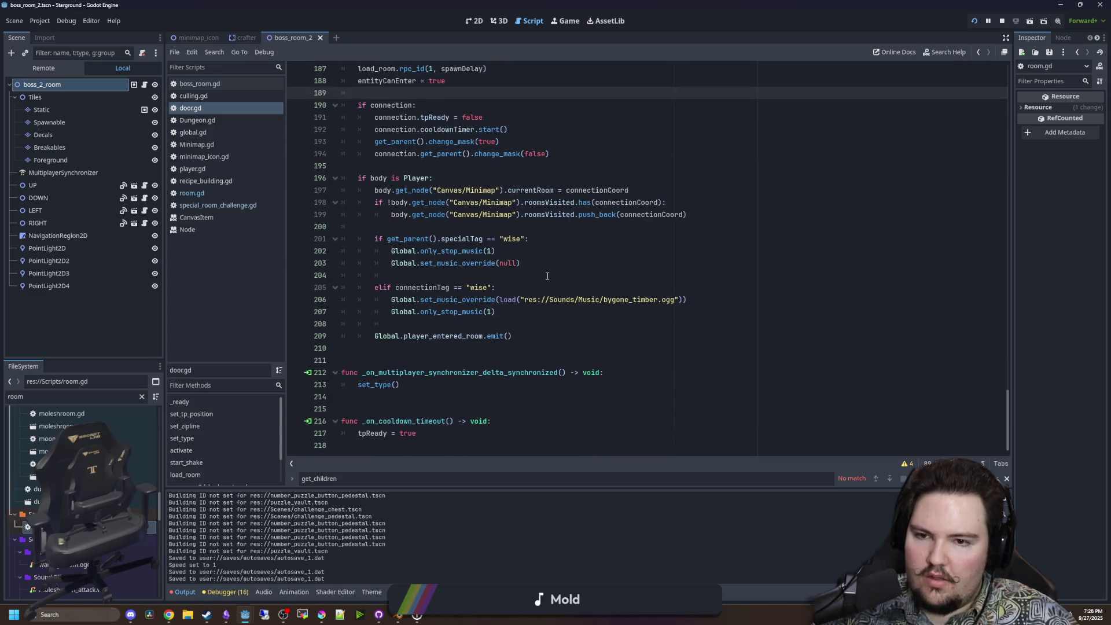
{"action": "scroll", "coordinate": [505, 328], "scroll_direction": "up", "scroll_amount": 7}
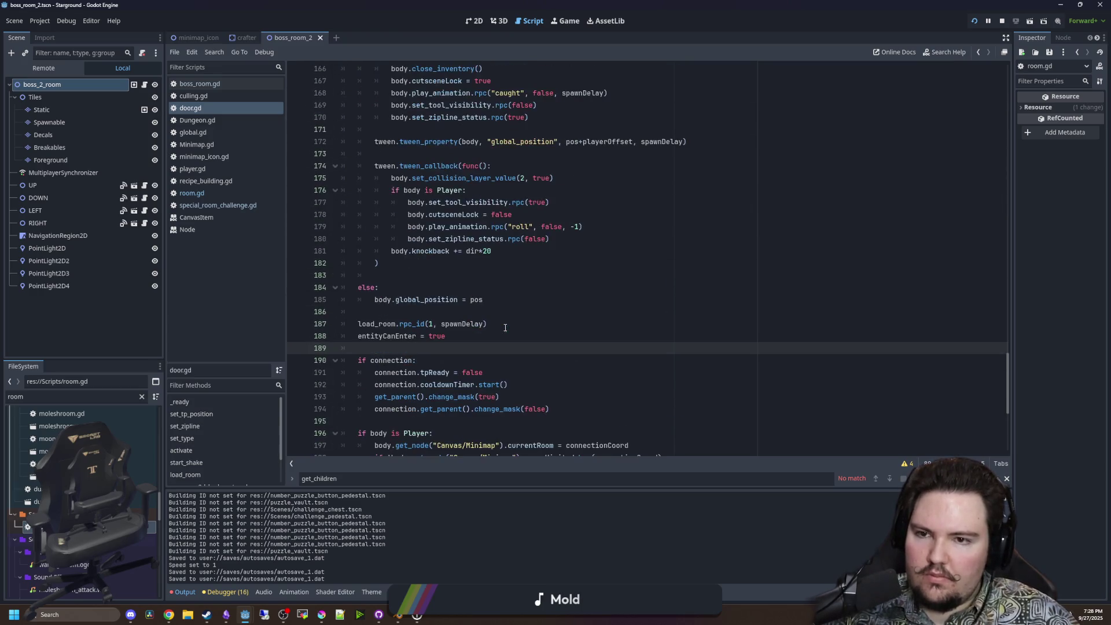
{"action": "left_click", "coordinate": [459, 276]}
{"action": "scroll", "coordinate": [499, 322], "scroll_direction": "up", "scroll_amount": 2}
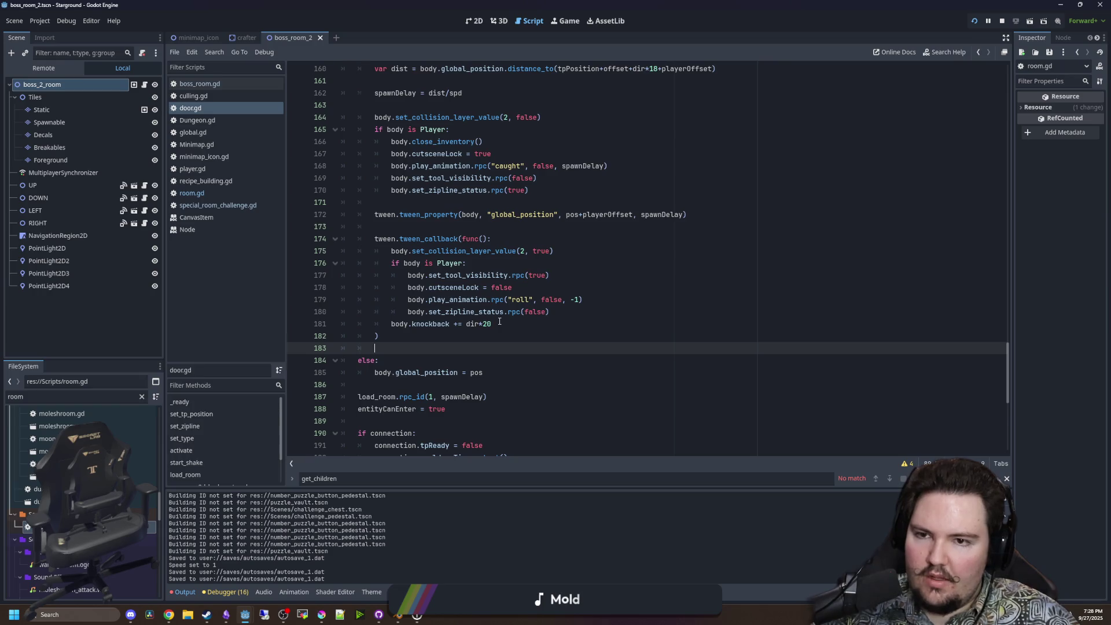
{"action": "scroll", "coordinate": [500, 321], "scroll_direction": "up", "scroll_amount": 2}
{"action": "scroll", "coordinate": [492, 315], "scroll_direction": "down", "scroll_amount": 11}
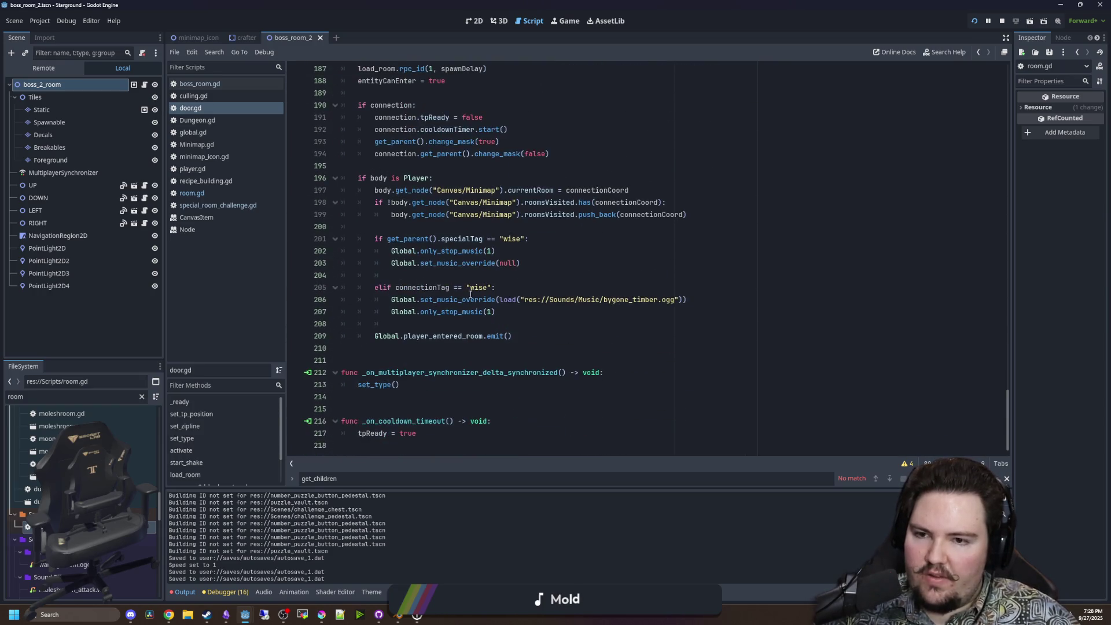
{"action": "left_click", "coordinate": [505, 276]}
{"action": "left_click", "coordinate": [496, 322]}
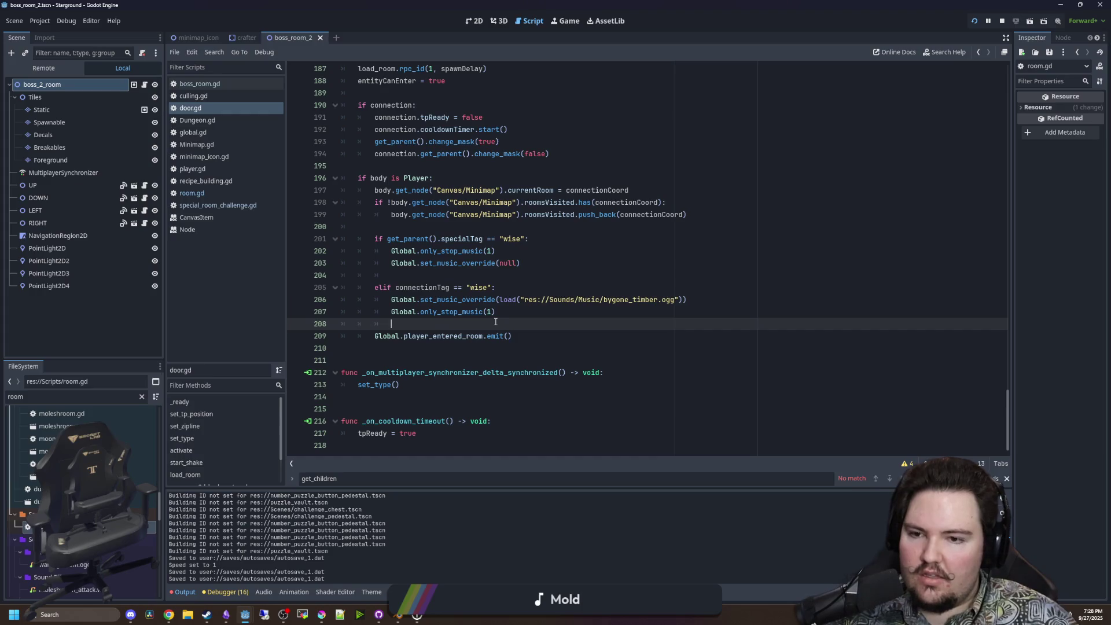
Insert body.camera.align() on line 209 using autocomplete, save door.gd, and return to the game.
{"action": "key", "text": "Return"}
{"action": "key", "text": "BackSpace"}
{"action": "type", "text": "pl"}
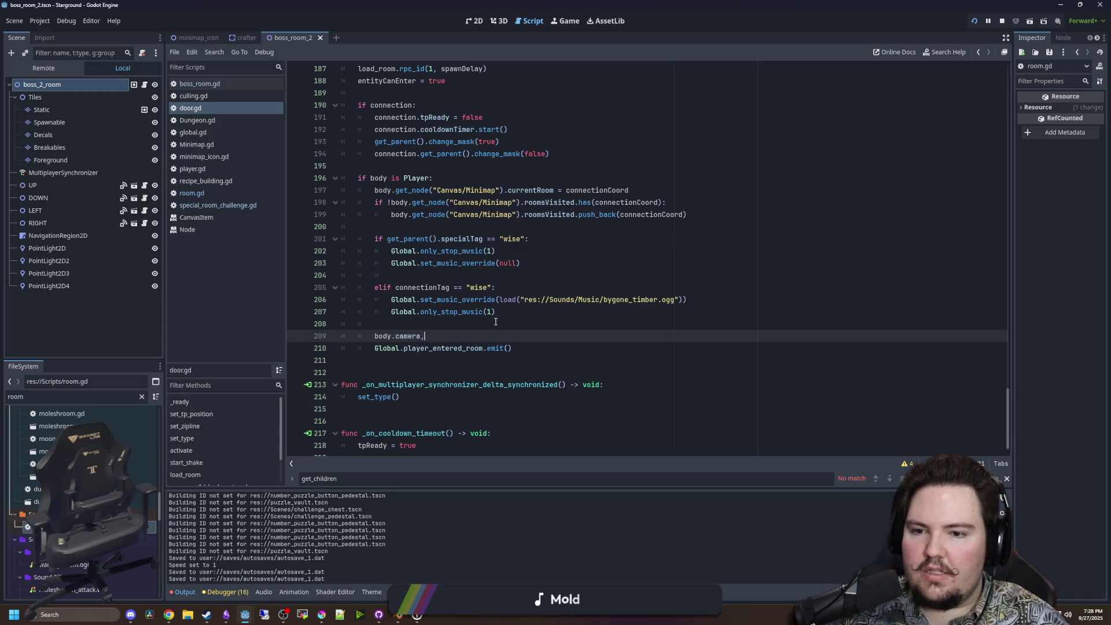
{"action": "type", "text": ".al"}
{"action": "key", "text": "Return"}
{"action": "left_click", "coordinate": [495, 321]}
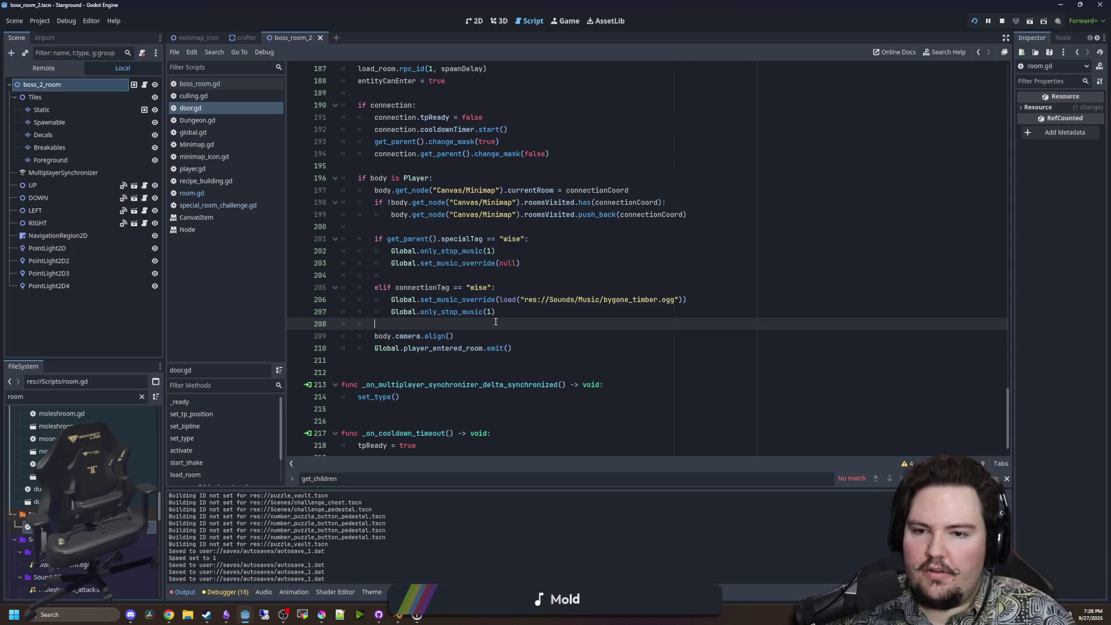
{"action": "key", "text": "ctrl+s"}
{"action": "left_click", "coordinate": [549, 24]}
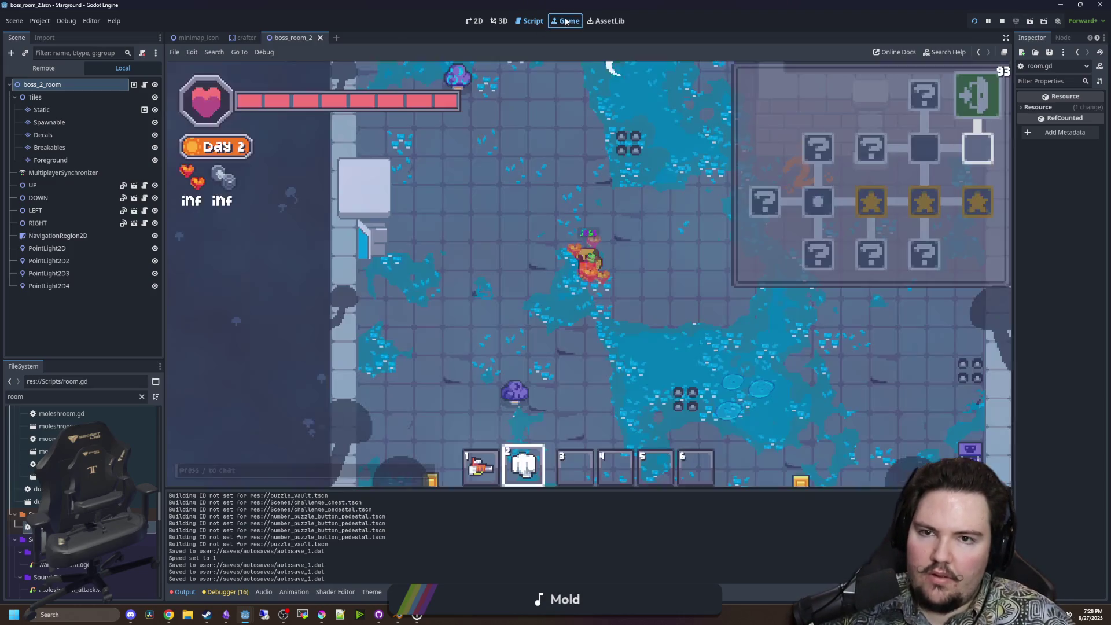
Walk the player right into the next room, then review room.gd around line 90.
{"action": "key", "text": "d"}
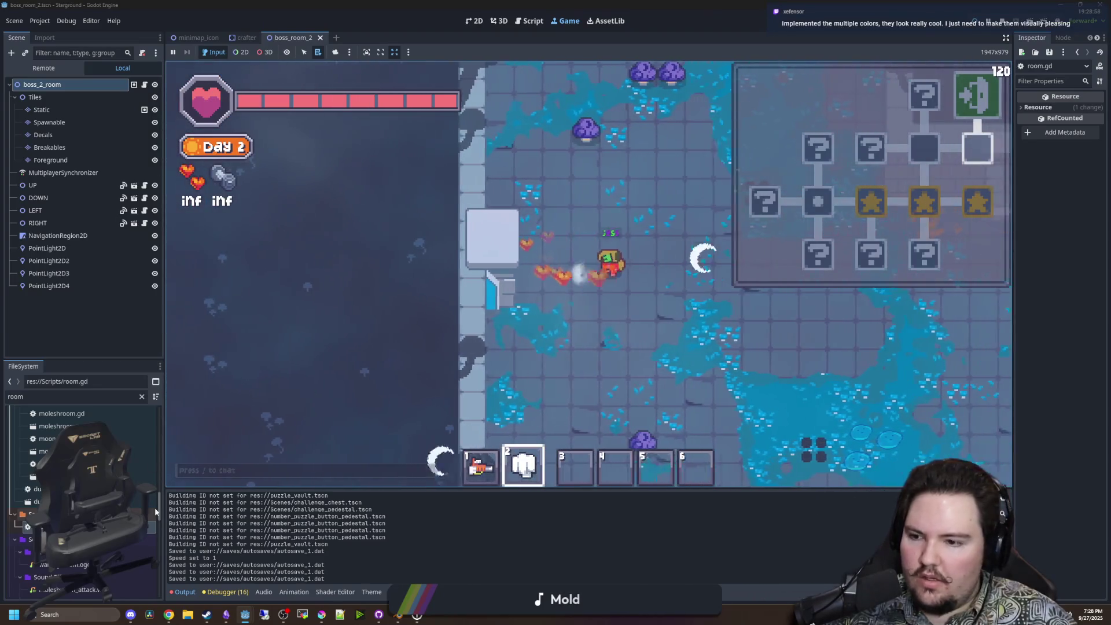
{"action": "key", "text": "ctrl+F3"}
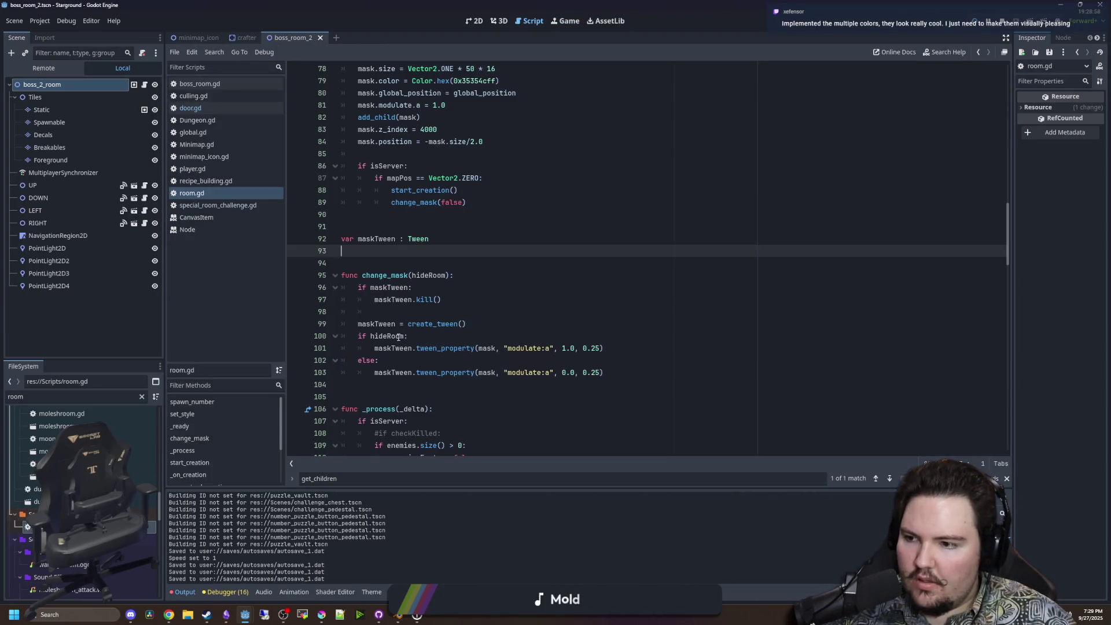
{"action": "left_click", "coordinate": [414, 219]}
{"action": "scroll", "coordinate": [422, 313], "scroll_direction": "down", "scroll_amount": 1}
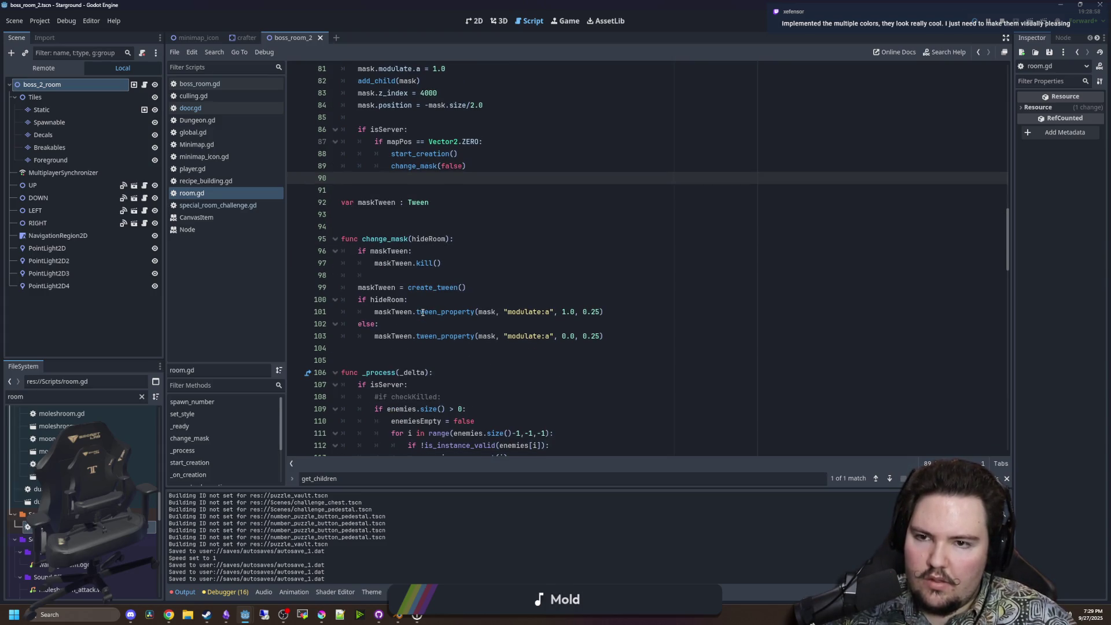
{"action": "scroll", "coordinate": [417, 269], "scroll_direction": "down", "scroll_amount": 5}
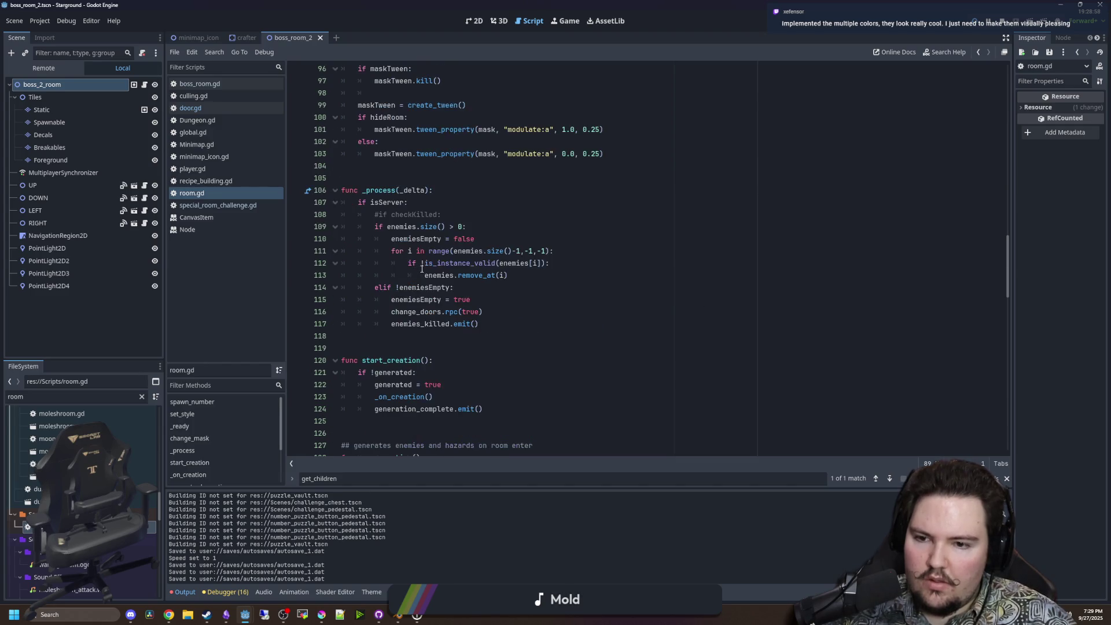
{"action": "scroll", "coordinate": [450, 302], "scroll_direction": "up", "scroll_amount": 9}
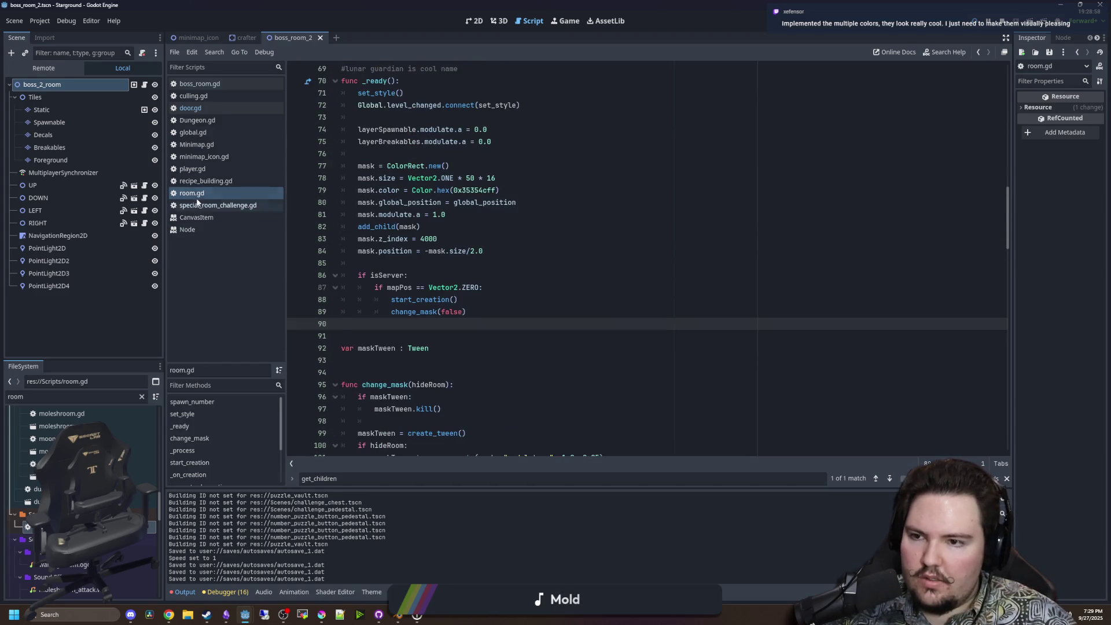
Reopen door.gd, save, and open the Camera2D reference for align().
{"action": "left_click", "coordinate": [210, 109]}
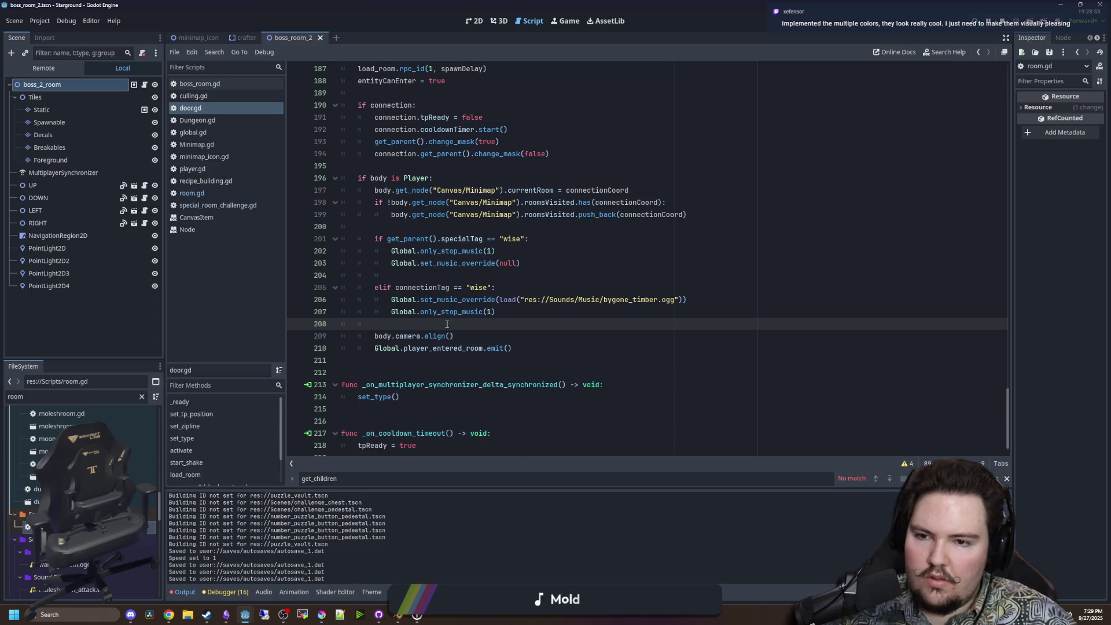
{"action": "key", "text": "ctrl+s"}
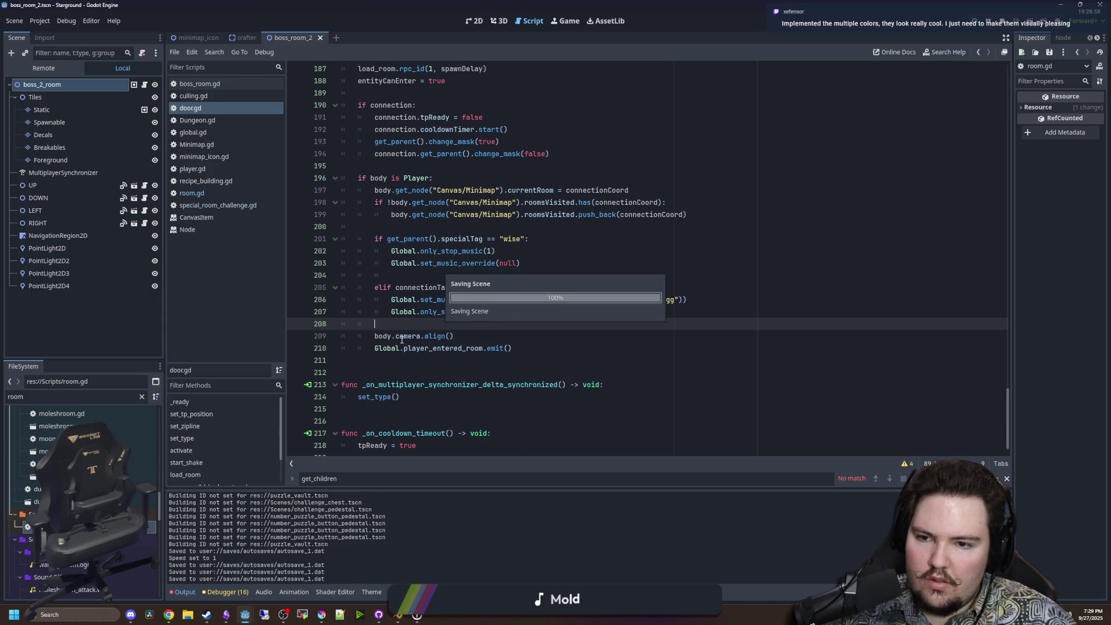
{"action": "left_click", "coordinate": [408, 336], "text": "ctrl"}
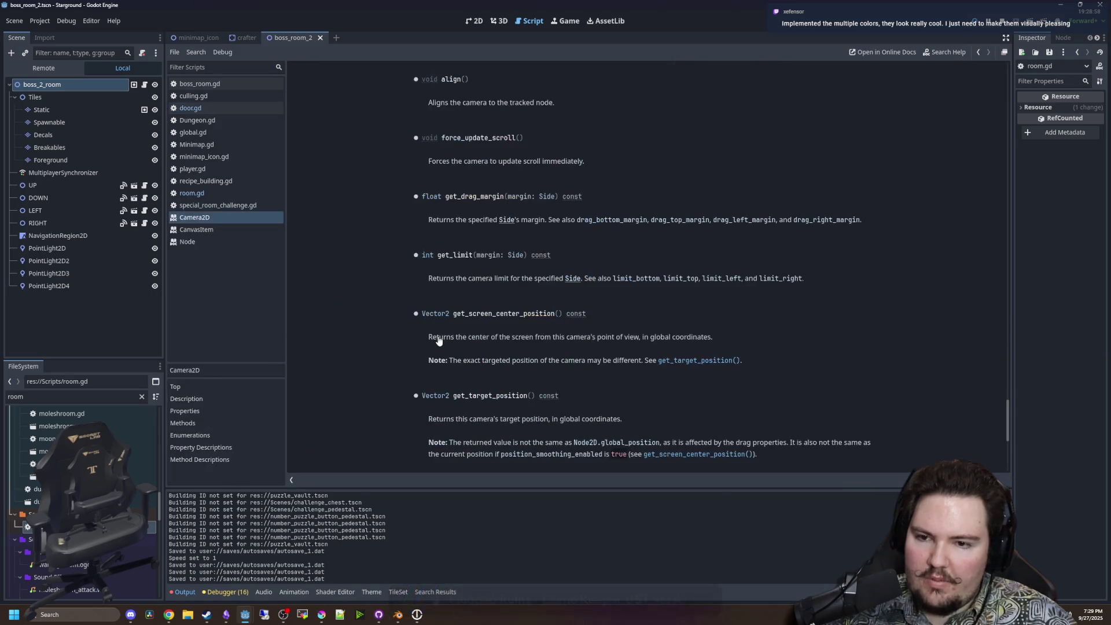
Return from the help page to door.gd and save.
{"action": "key", "text": "alt+Left"}
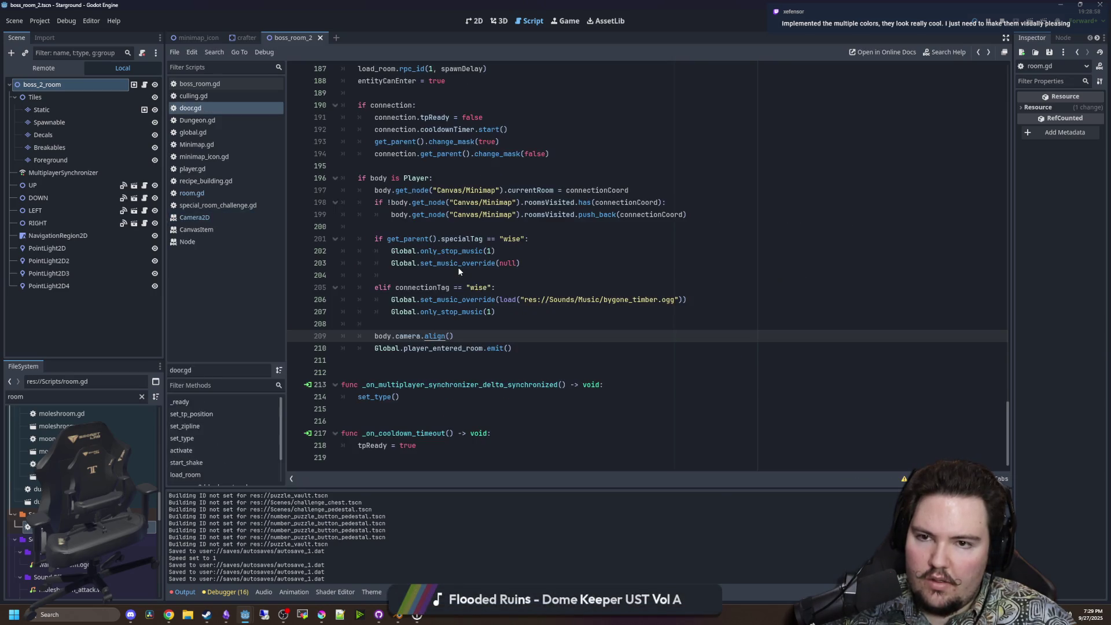
{"action": "left_click", "coordinate": [425, 324]}
{"action": "key", "text": "ctrl+s"}
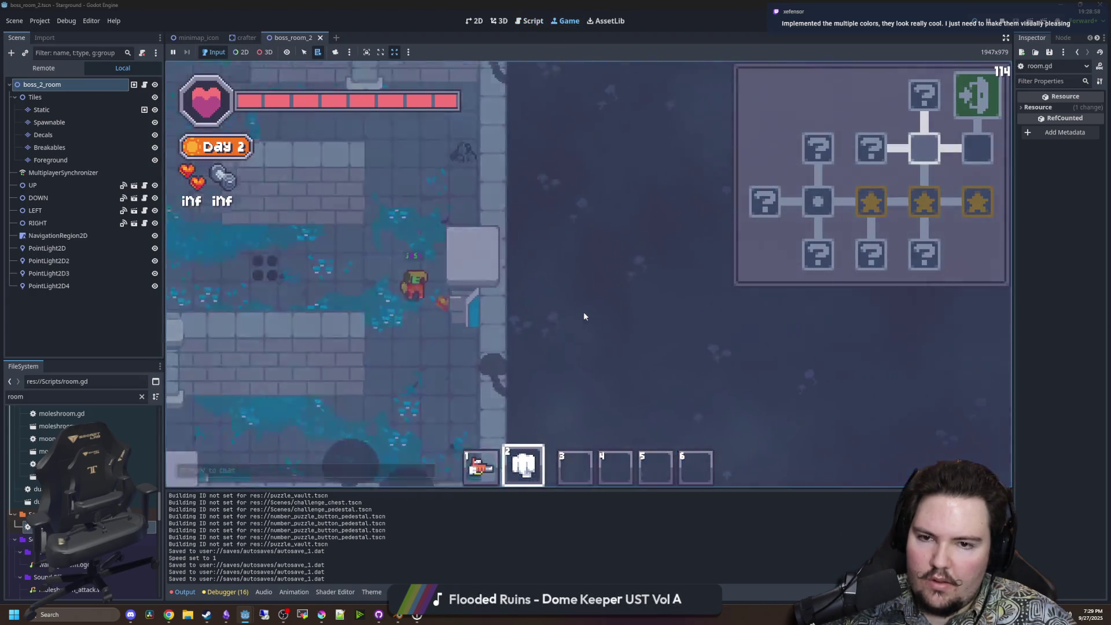
Walk the player right through a door, stop the game, and reopen door.gd after the align call.
{"action": "key", "text": "d"}
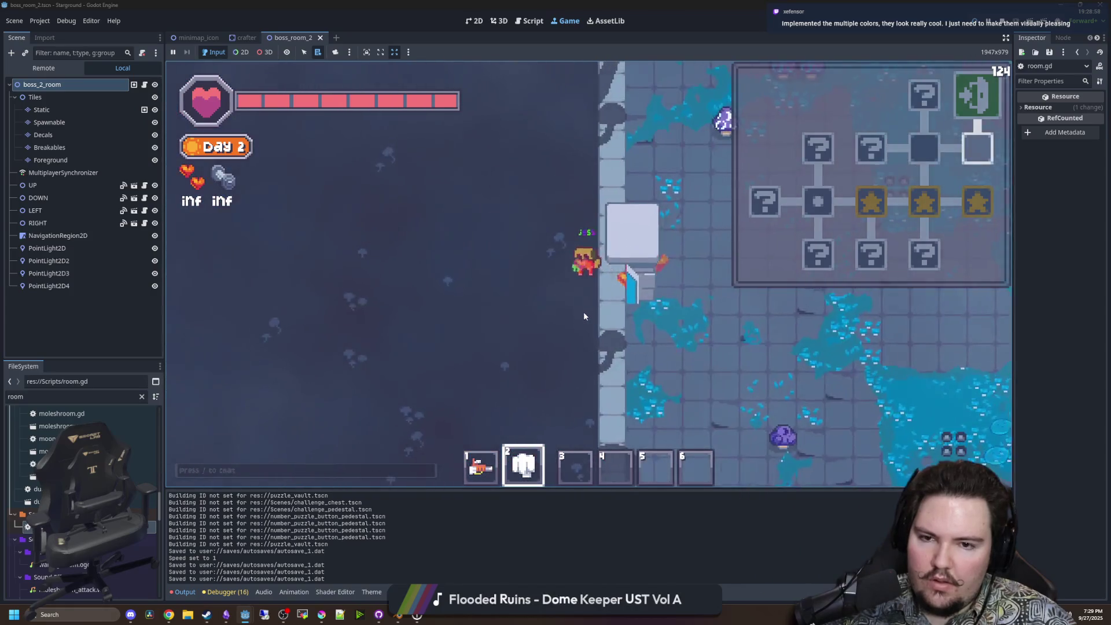
{"action": "key", "text": "F8"}
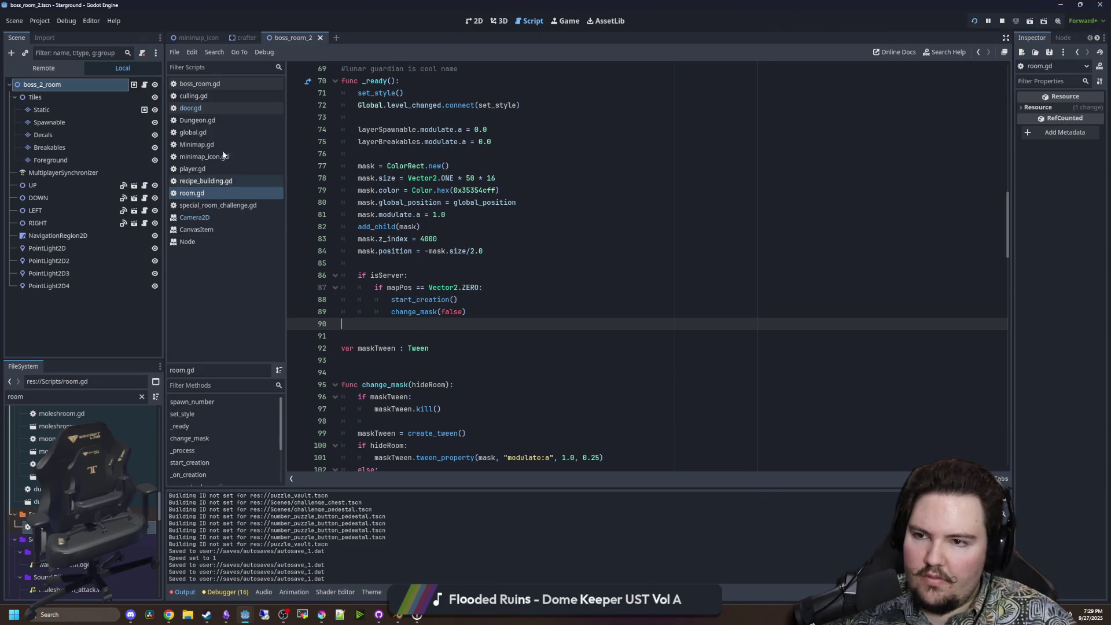
{"action": "left_click", "coordinate": [207, 106]}
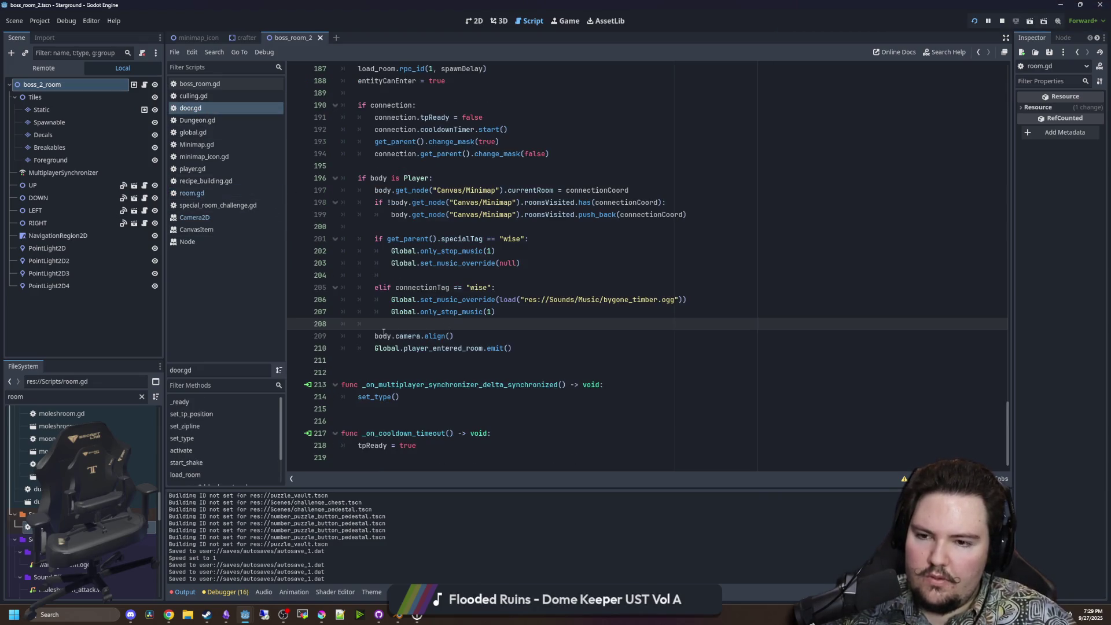
{"action": "left_click", "coordinate": [492, 333]}
Add a debug print line below body.camera.align() in door.gd and save.
{"action": "key", "text": "Return"}
{"action": "type", "text": "print("}
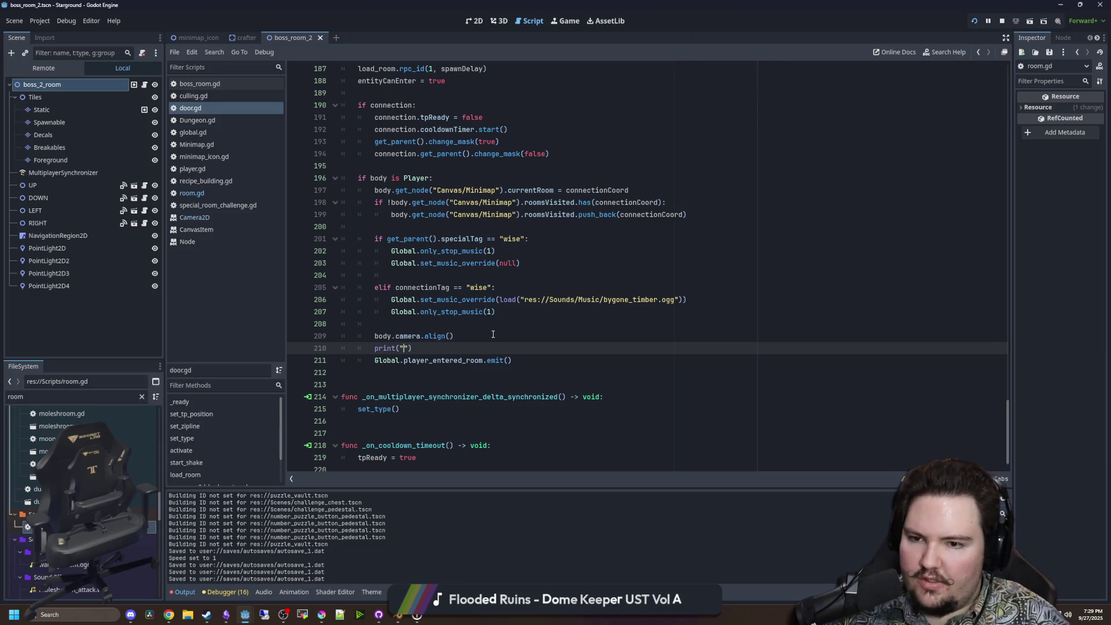
{"action": "type", "text": "d"}
{"action": "left_click", "coordinate": [493, 334]}
{"action": "key", "text": "ctrl+s"}
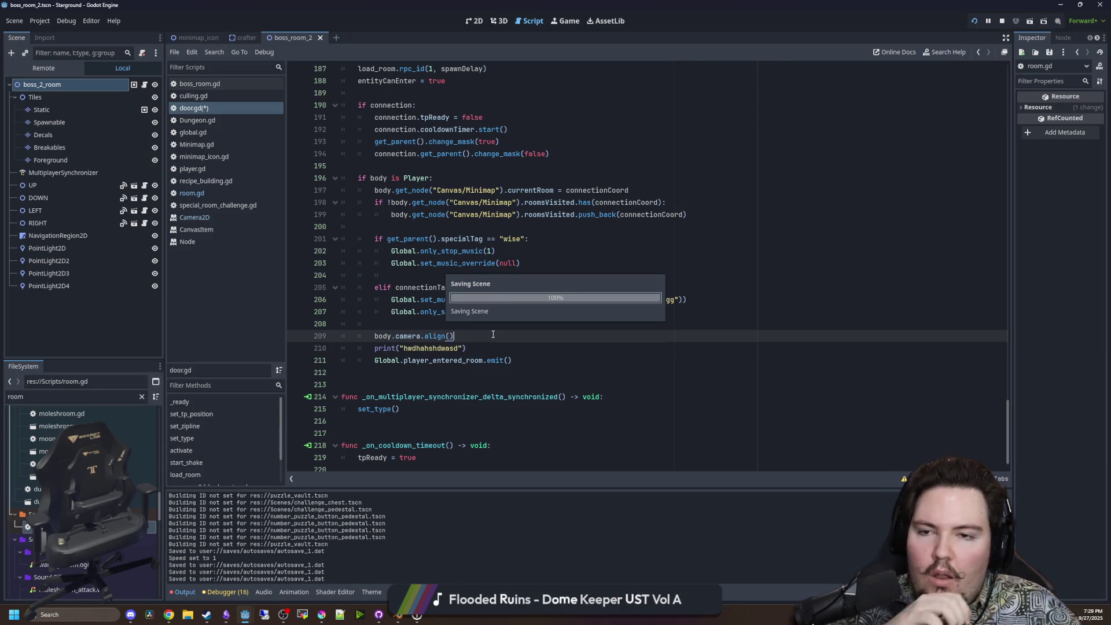
Walk the player through the right door in the running game, then reopen door.gd.
{"action": "left_click", "coordinate": [565, 21]}
{"action": "key", "text": "d"}
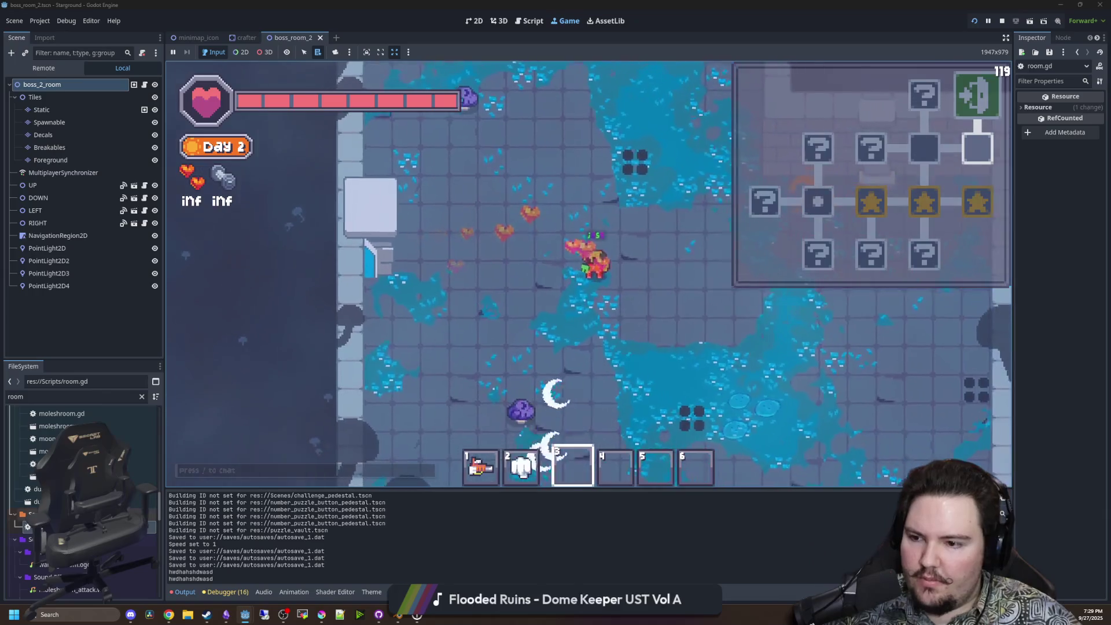
{"action": "key", "text": "ctrl+F3"}
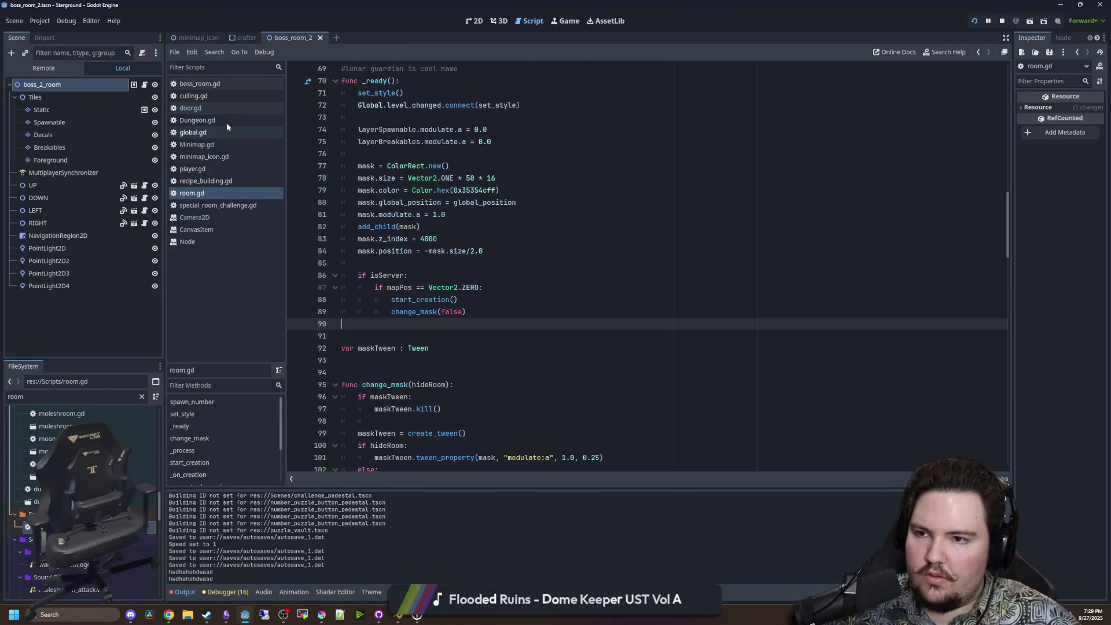
{"action": "left_click", "coordinate": [226, 108]}
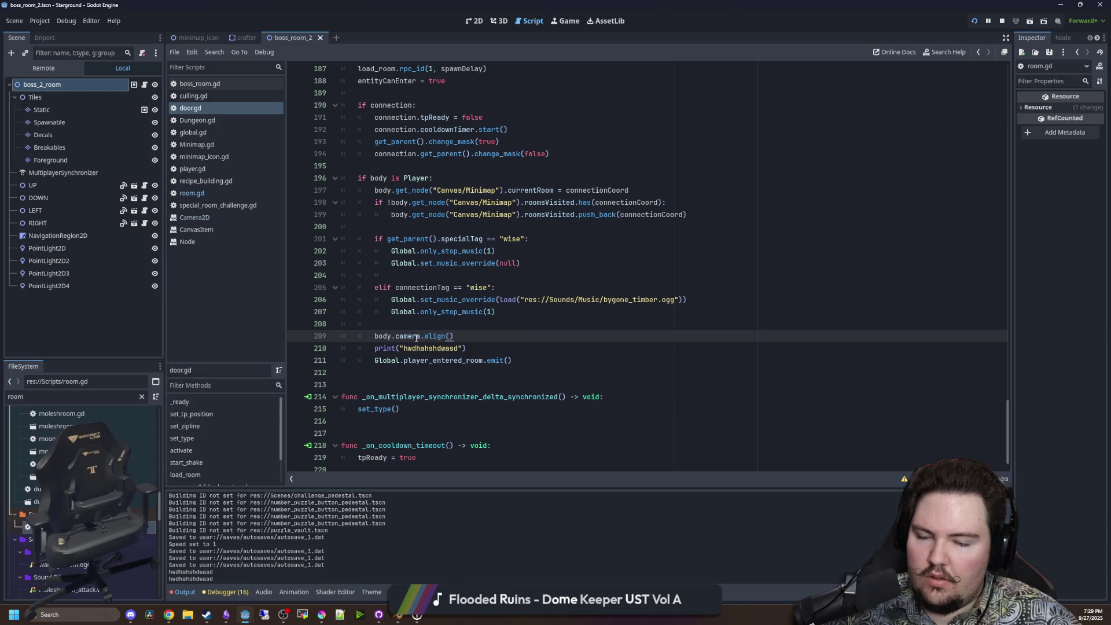
Delete the align call on line 209 and look up reset_smoothing in the Camera2D docs.
{"action": "mouse_move", "coordinate": [397, 330]}
{"action": "left_mouse_down"}
{"action": "mouse_move", "coordinate": [375, 325]}
{"action": "mouse_move", "coordinate": [375, 336]}
{"action": "left_mouse_up"}
{"action": "key", "text": "BackSpace"}
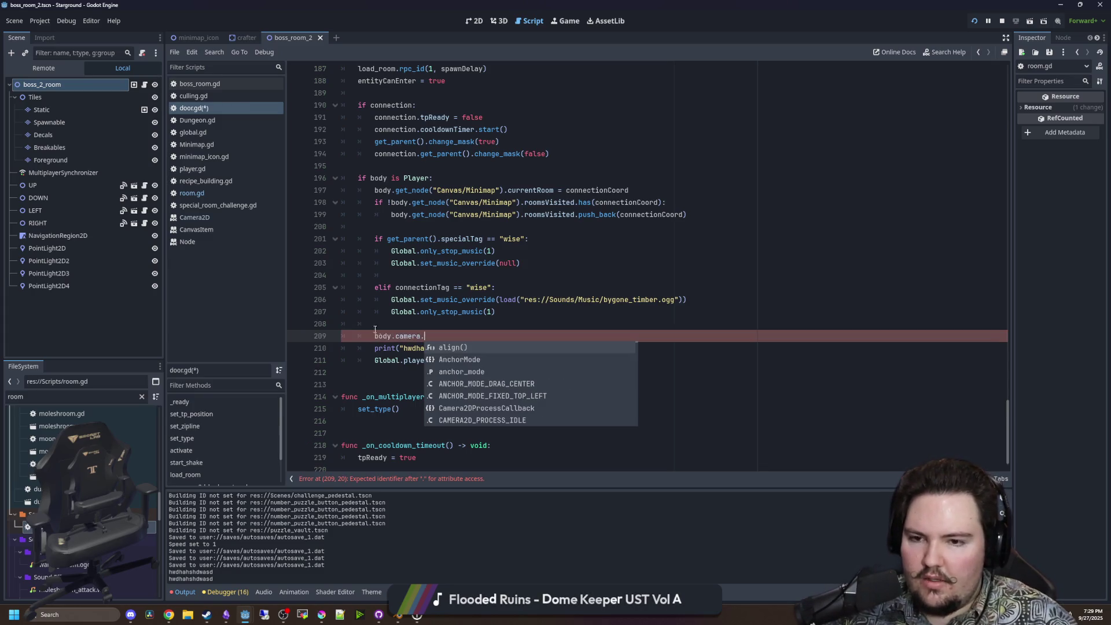
{"action": "left_click", "coordinate": [408, 337]}
{"action": "left_click", "coordinate": [408, 337], "text": "ctrl"}
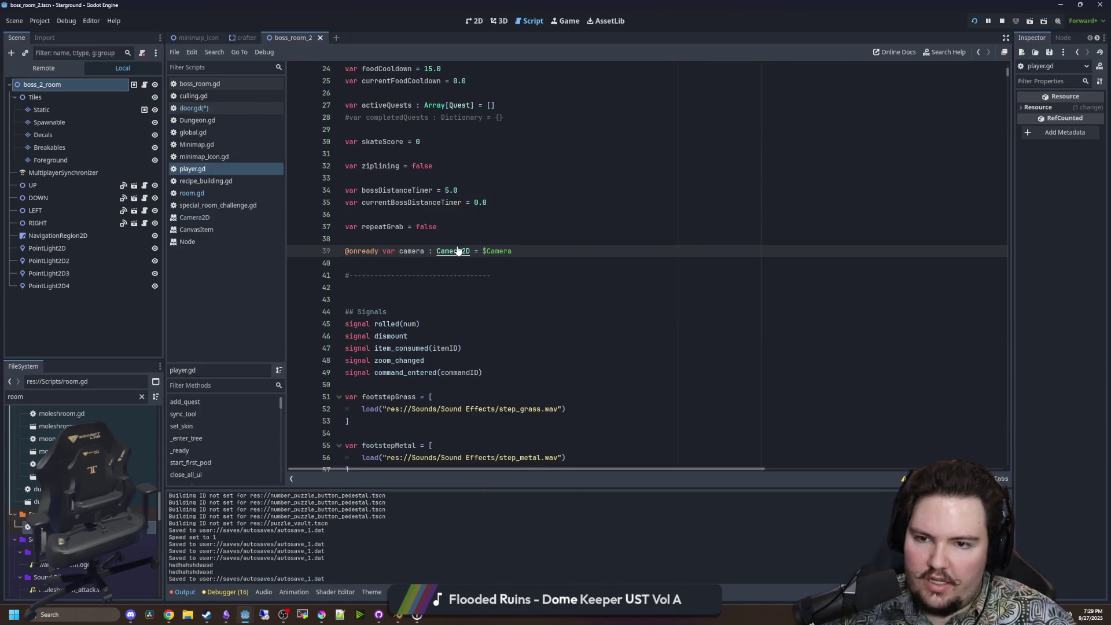
{"action": "left_click", "coordinate": [457, 250], "text": "ctrl"}
{"action": "scroll", "coordinate": [470, 221], "scroll_direction": "down", "scroll_amount": 10}
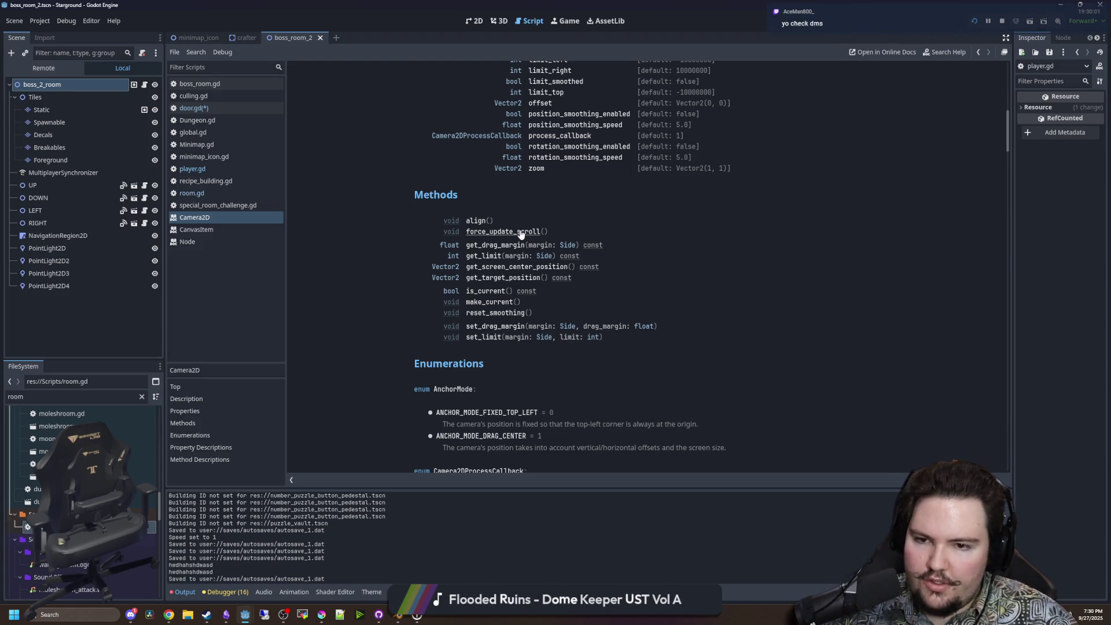
{"action": "left_click", "coordinate": [493, 315]}
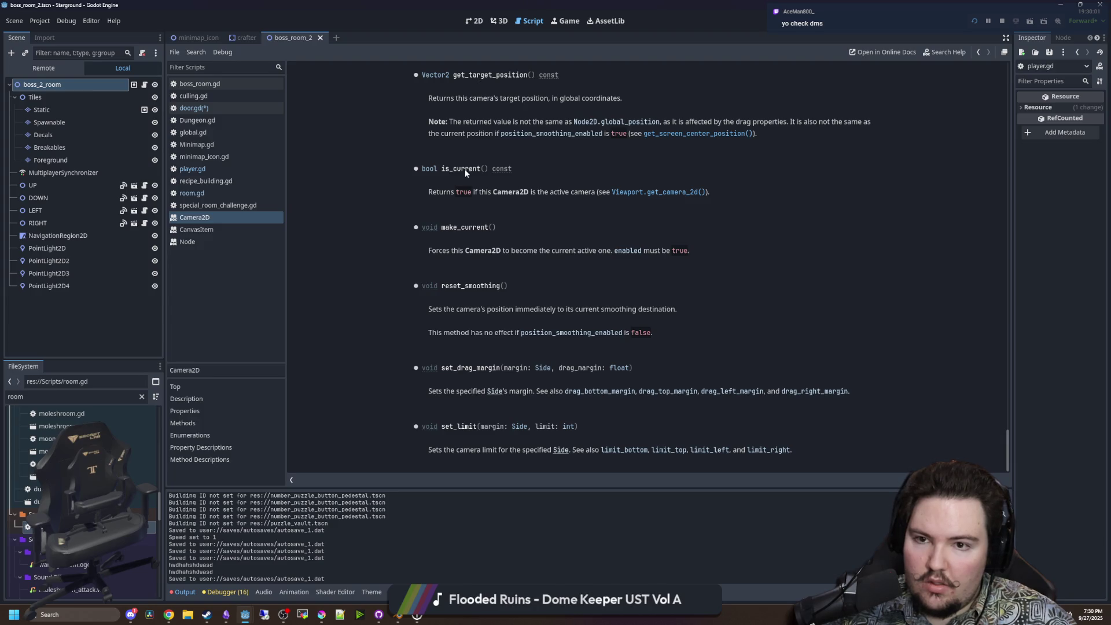
{"action": "double_click", "coordinate": [467, 286]}
Write body.camera.reset_smoothing() on line 209, save, and relaunch the game.
{"action": "key", "text": "alt+Left"}
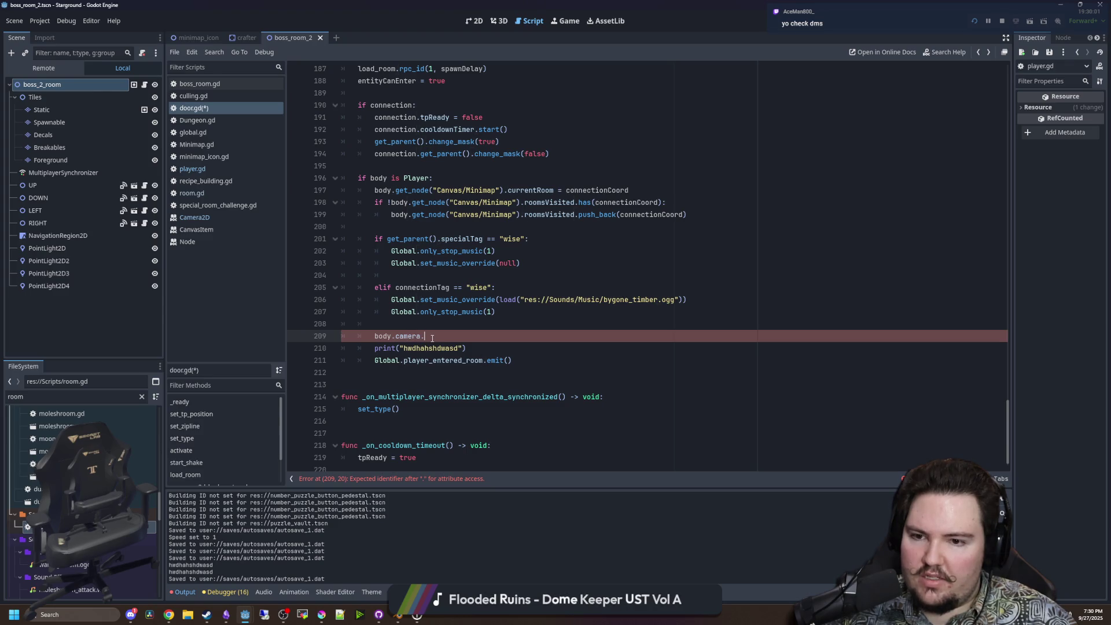
{"action": "type", "text": "res"}
{"action": "key", "text": "Return"}
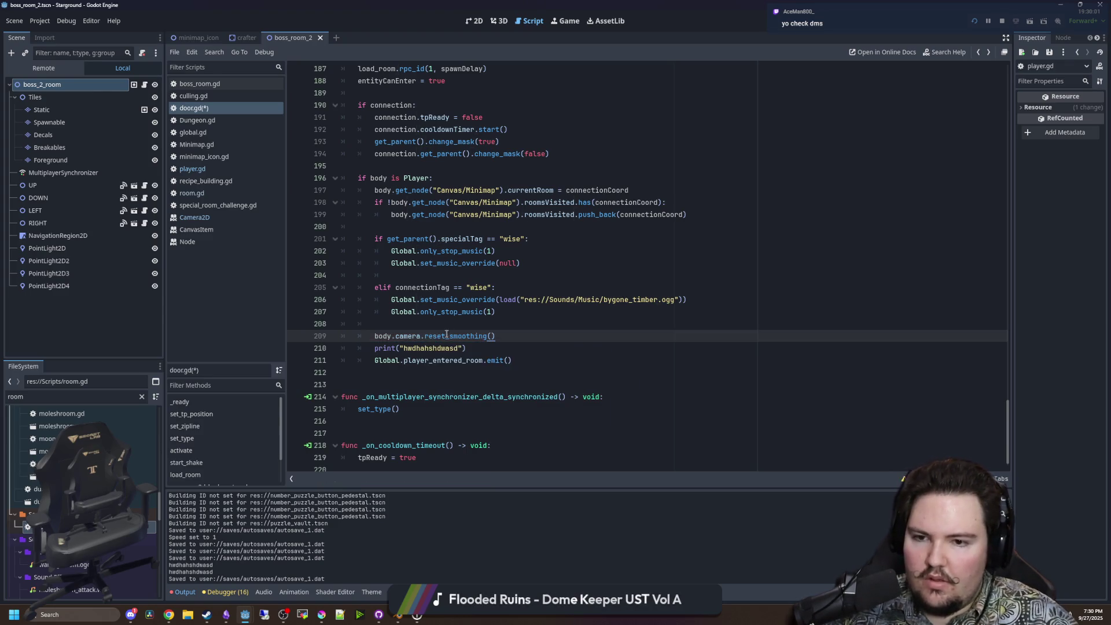
{"action": "left_click", "coordinate": [458, 326]}
{"action": "key", "text": "ctrl+s"}
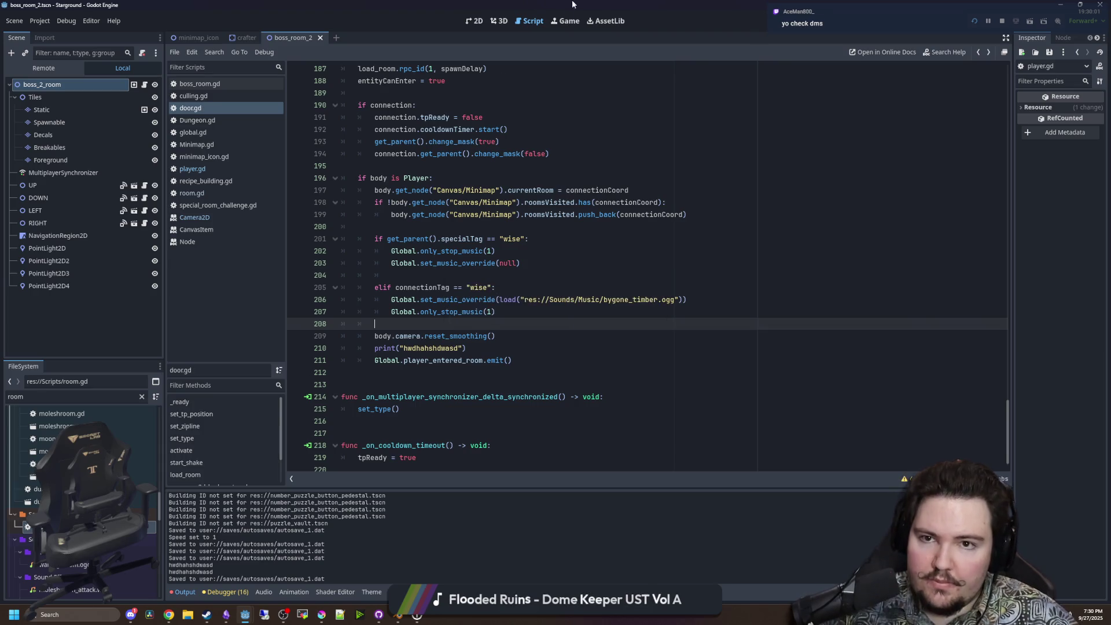
{"action": "key", "text": "1"}
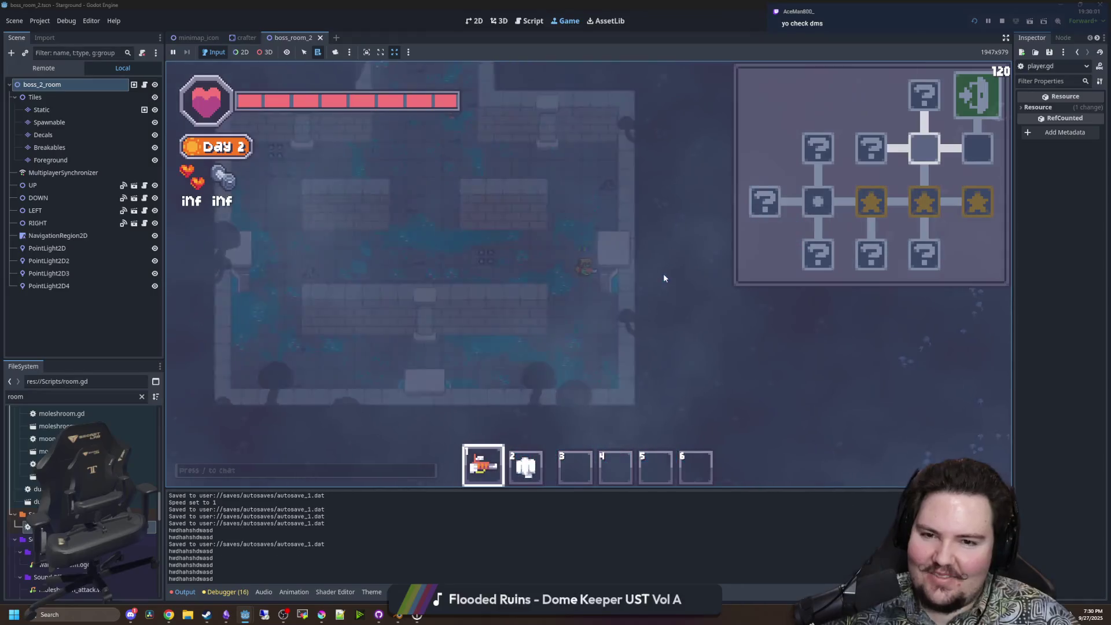
Walk left, right and through the top door, attacking the enemies in the corner.
{"action": "key", "text": "a"}
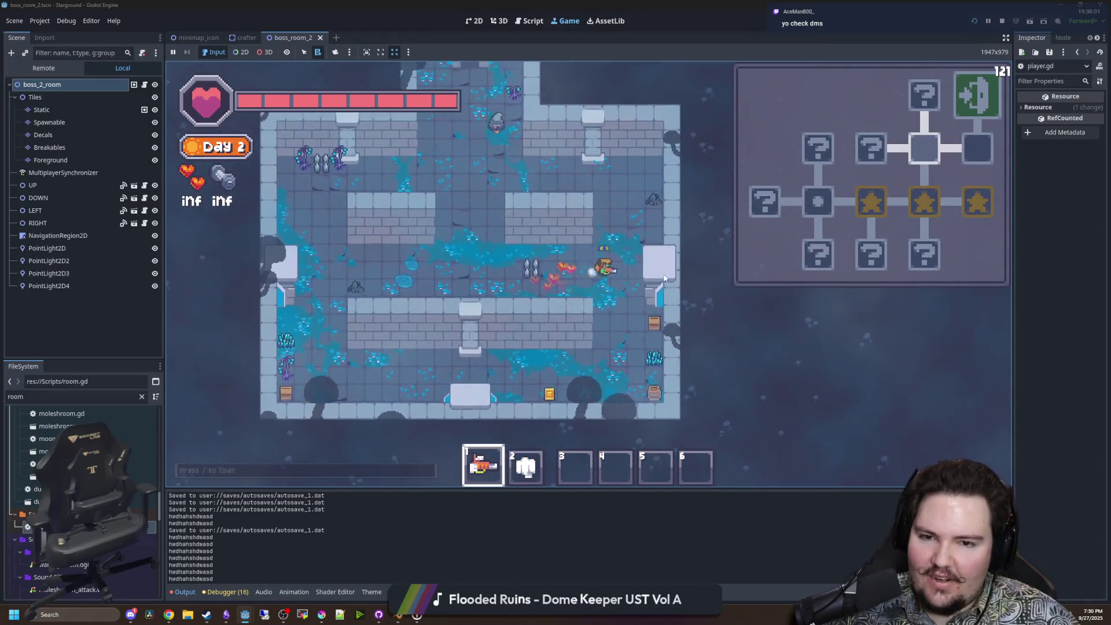
{"action": "key", "text": "d"}
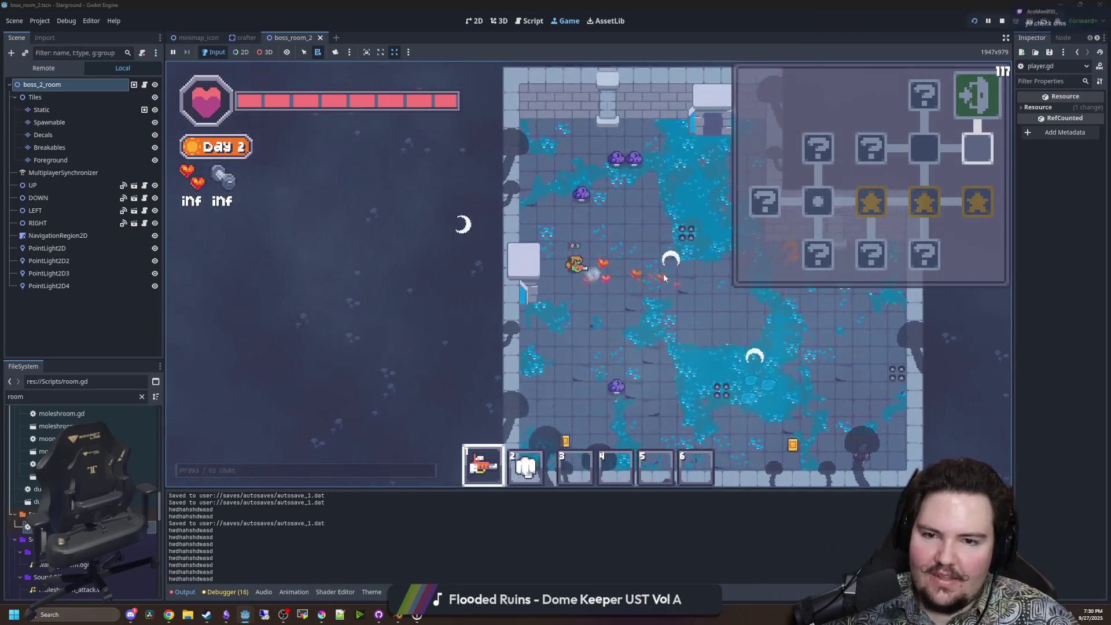
{"action": "key", "text": "a"}
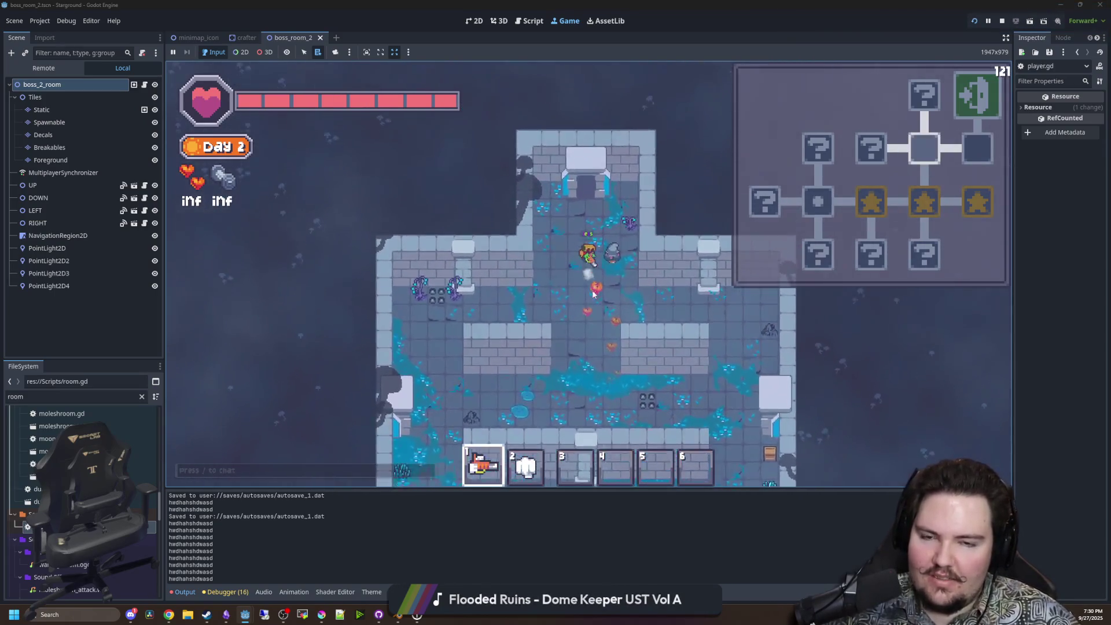
{"action": "key", "text": "w"}
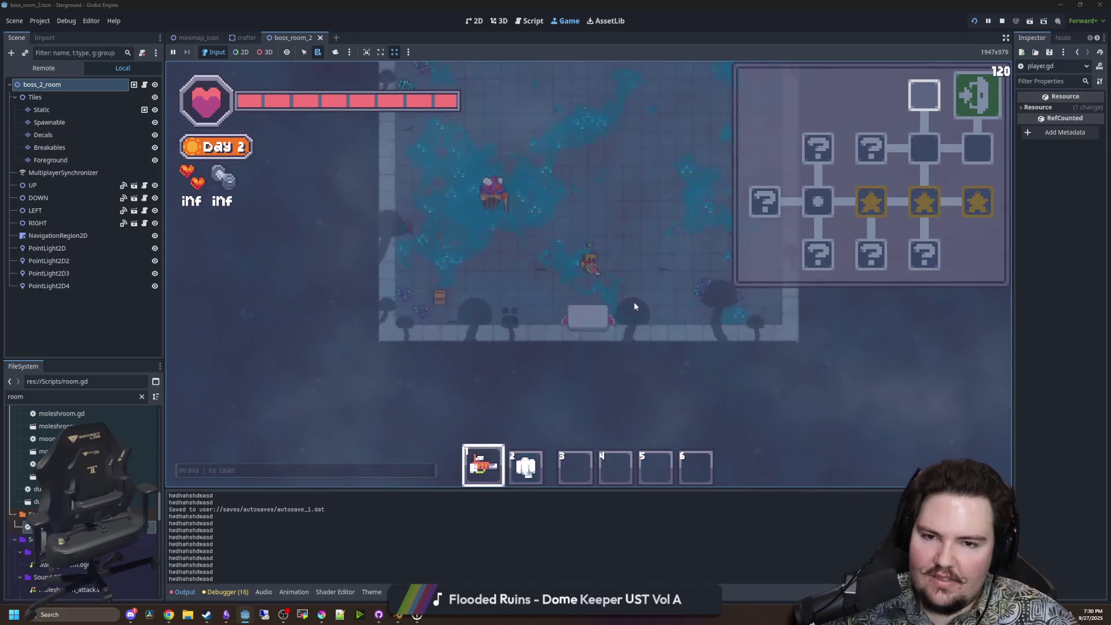
{"action": "key", "text": "2"}
{"action": "key", "text": "s"}
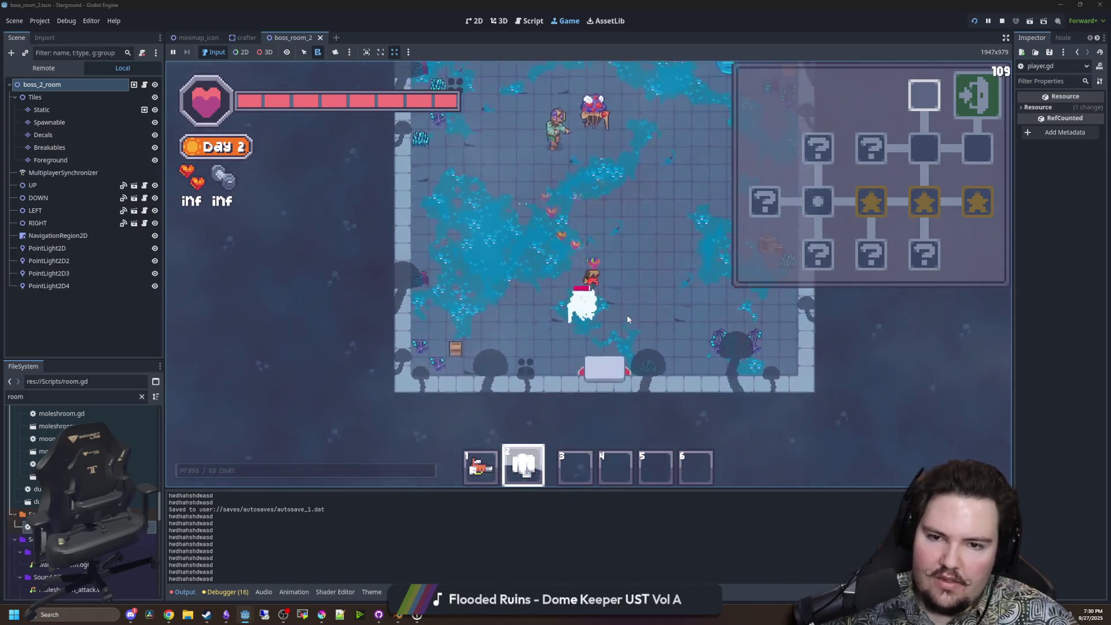
{"action": "key", "text": "a"}
{"action": "left_click", "coordinate": [660, 312]}
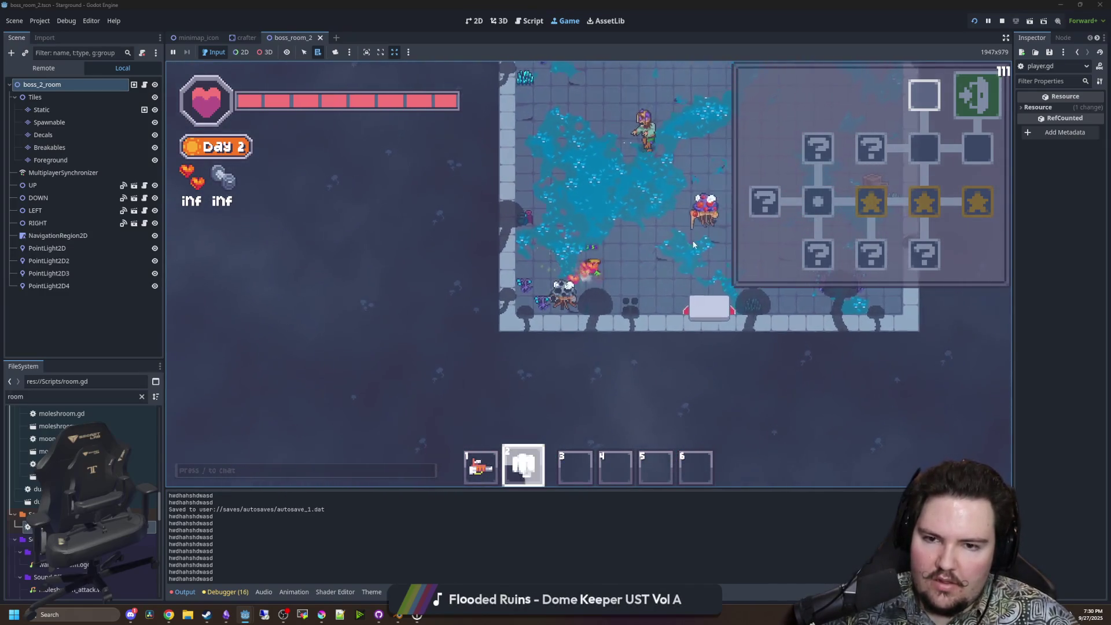
{"action": "key", "text": "w"}
{"action": "key", "text": "d"}
Walk down and left into the flooded room, fight enemies, and exit through the right door.
{"action": "key", "text": "s"}
{"action": "key", "text": "d"}
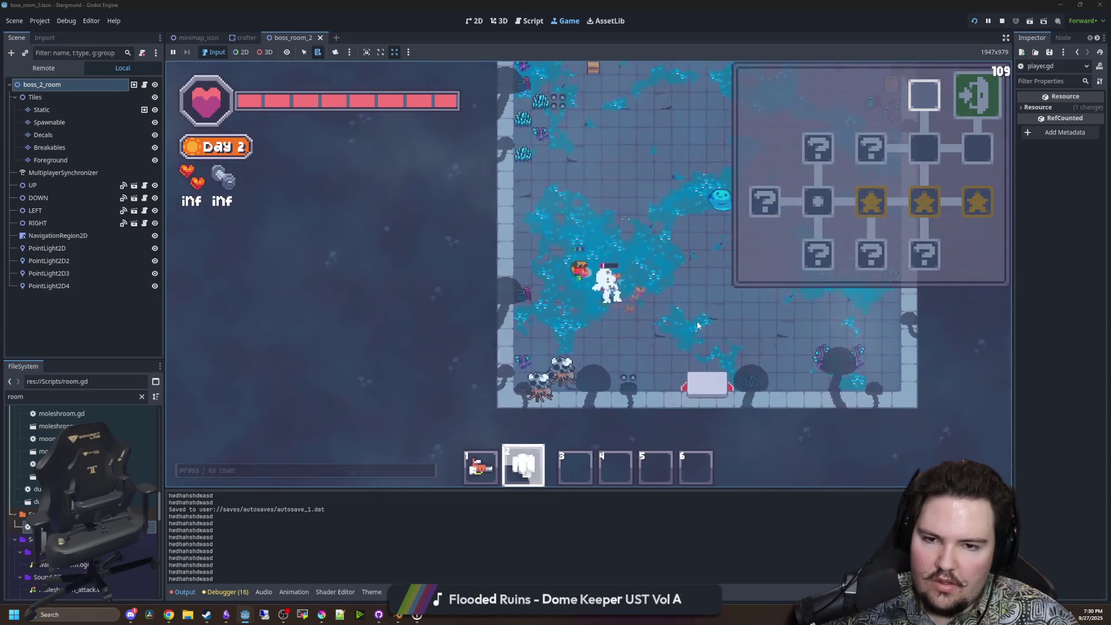
{"action": "key", "text": "s"}
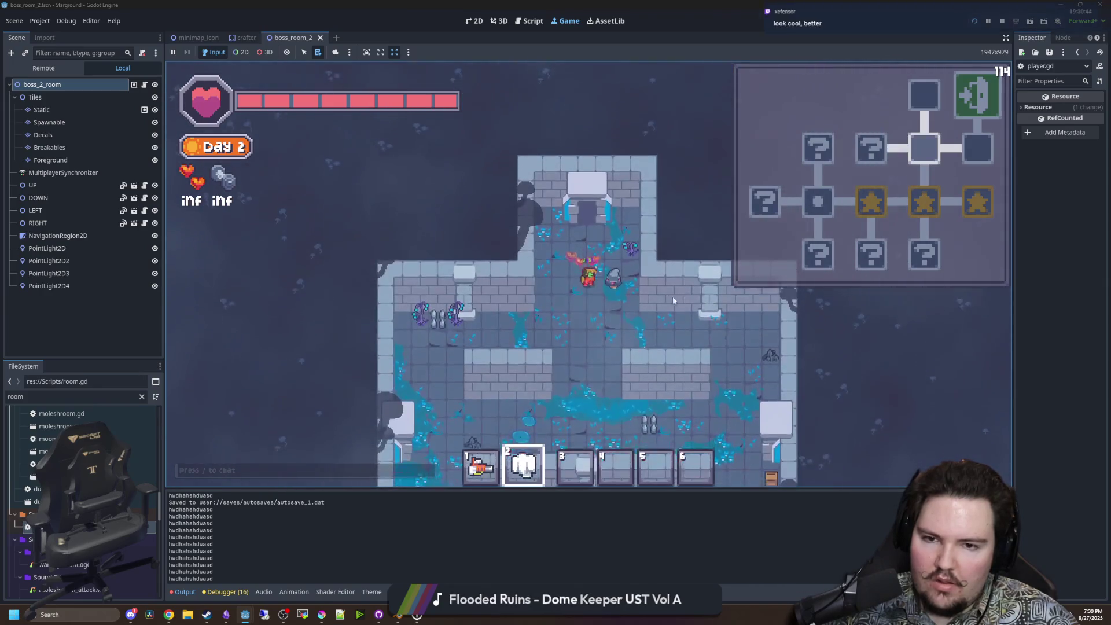
{"action": "key", "text": "1"}
{"action": "key", "text": "a"}
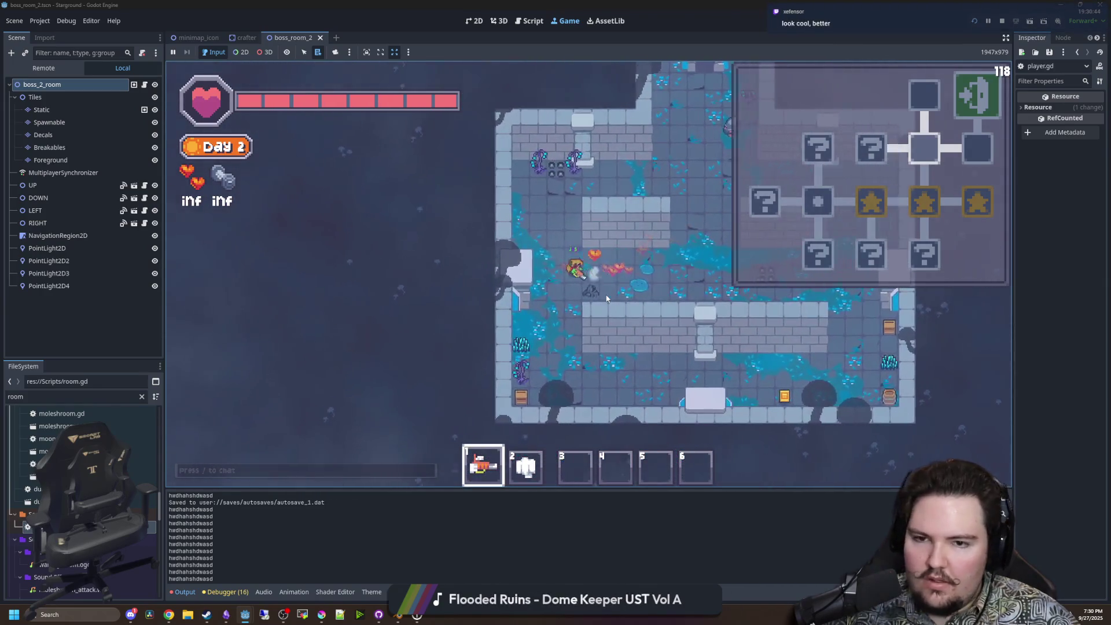
{"action": "key", "text": "2"}
{"action": "key", "text": "a"}
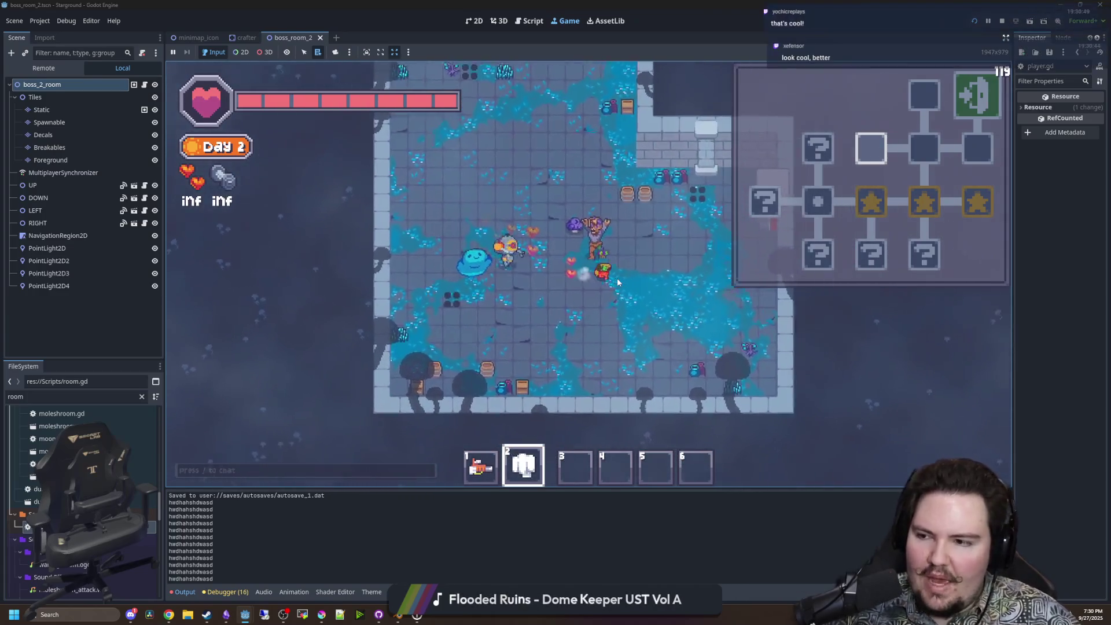
{"action": "key", "text": "d"}
{"action": "key", "text": "w"}
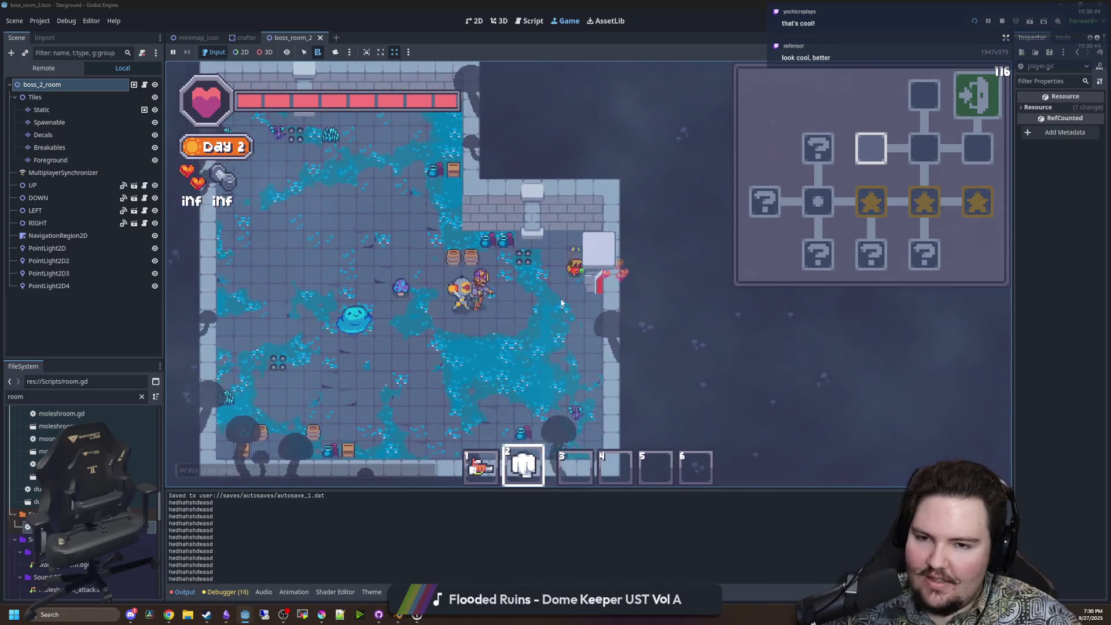
{"action": "key", "text": "d"}
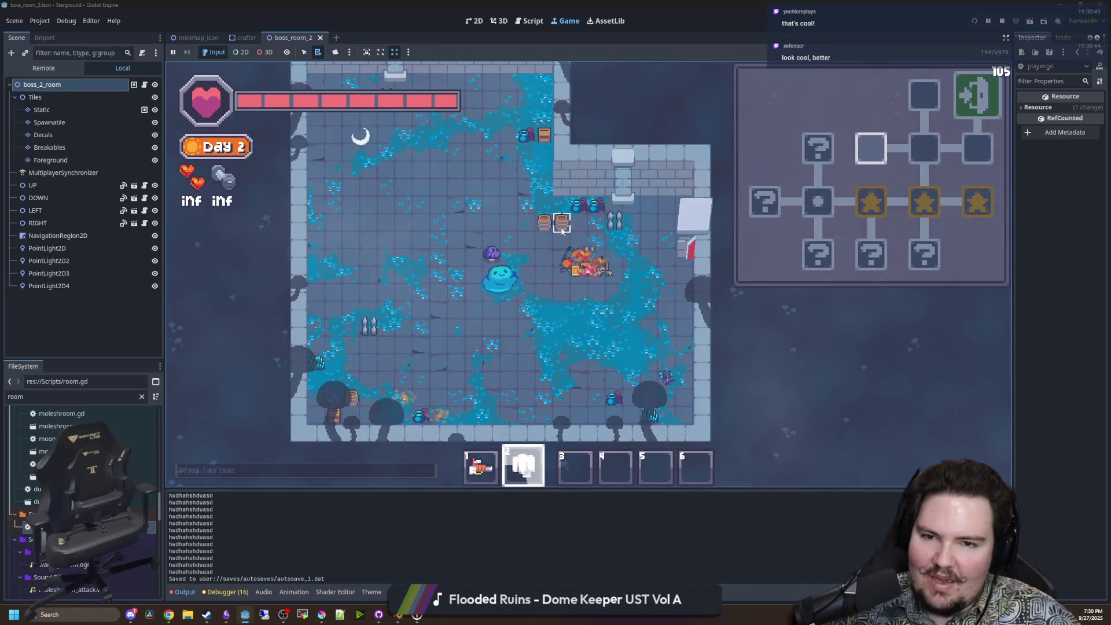
{"action": "key", "text": "d"}
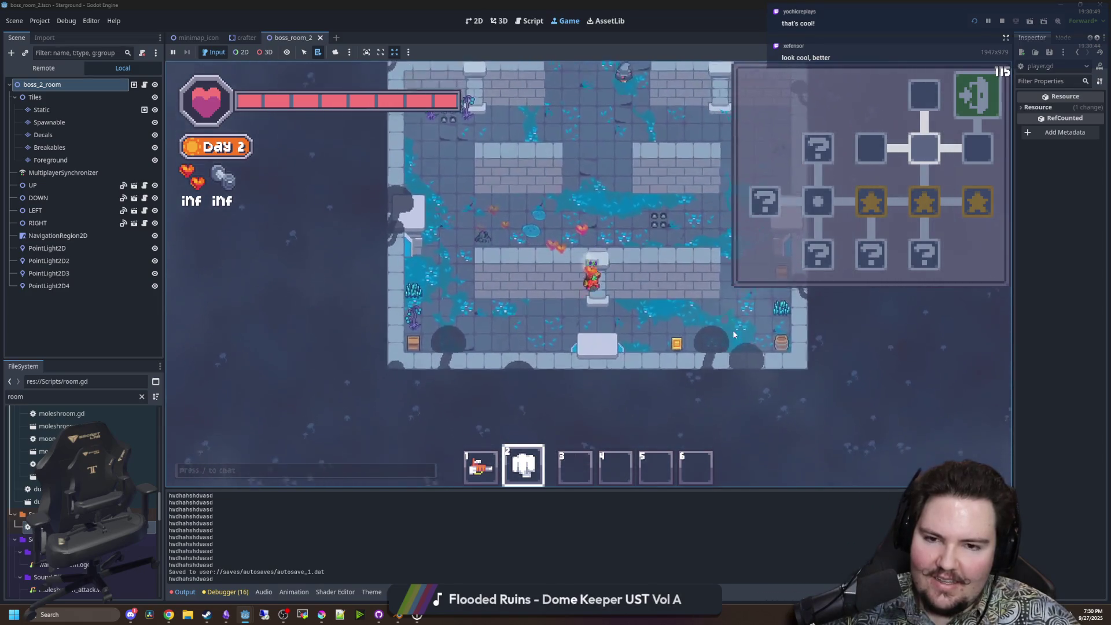
{"action": "key", "text": "s"}
{"action": "key", "text": "d"}
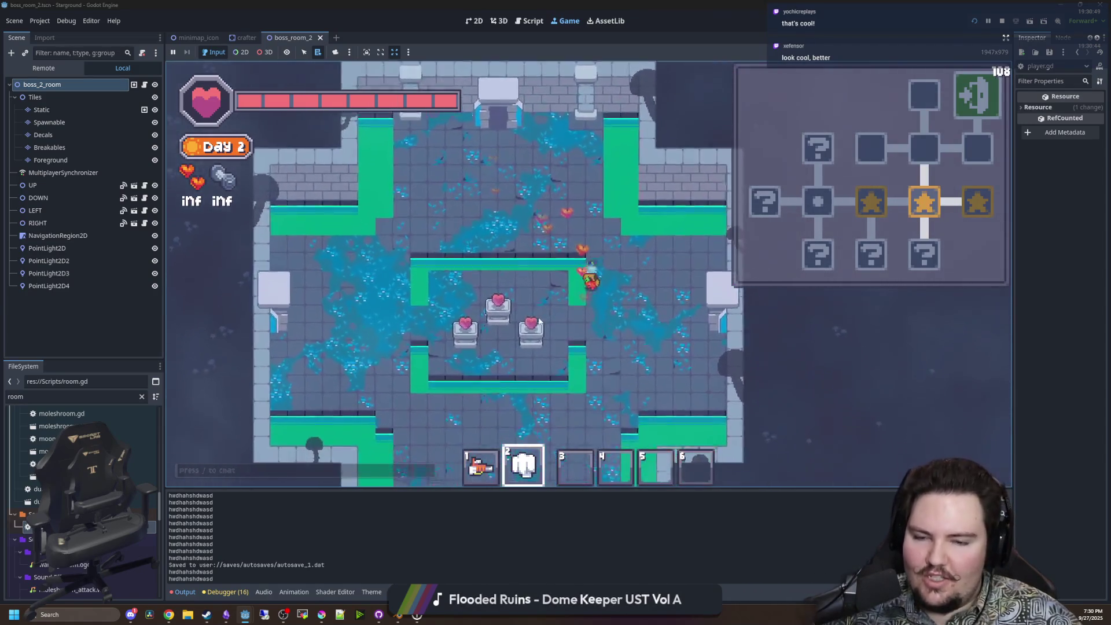
{"action": "key", "text": "1"}
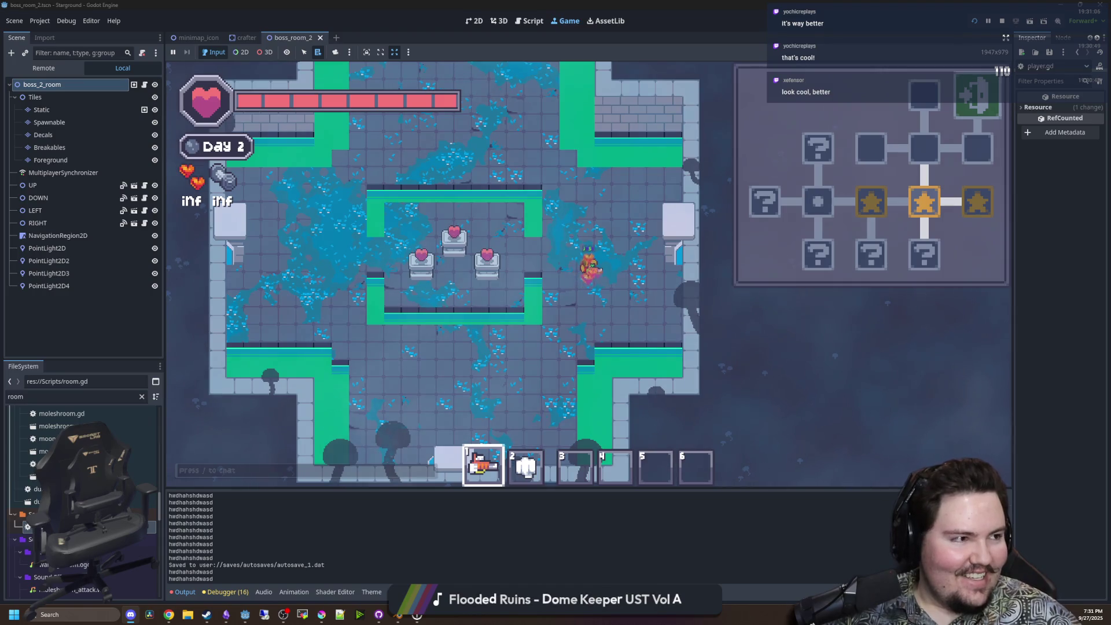
Save the captured gameplay clip as a GIF and switch to the web browser.
{"action": "key", "text": "F12"}
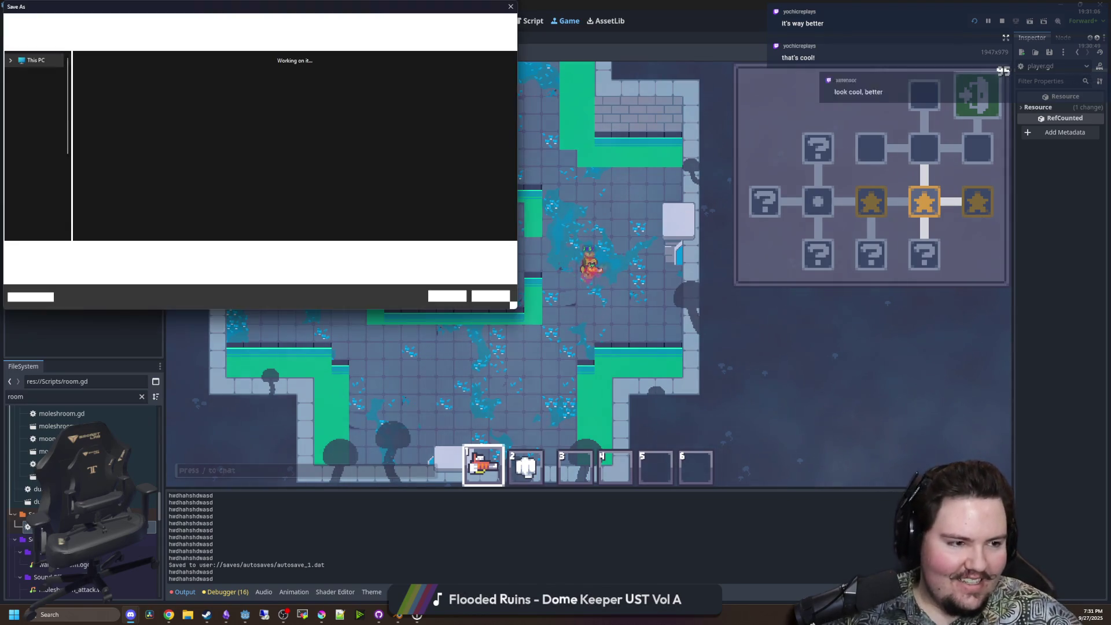
{"action": "scroll", "coordinate": [73, 147], "scroll_direction": "up", "scroll_amount": 5}
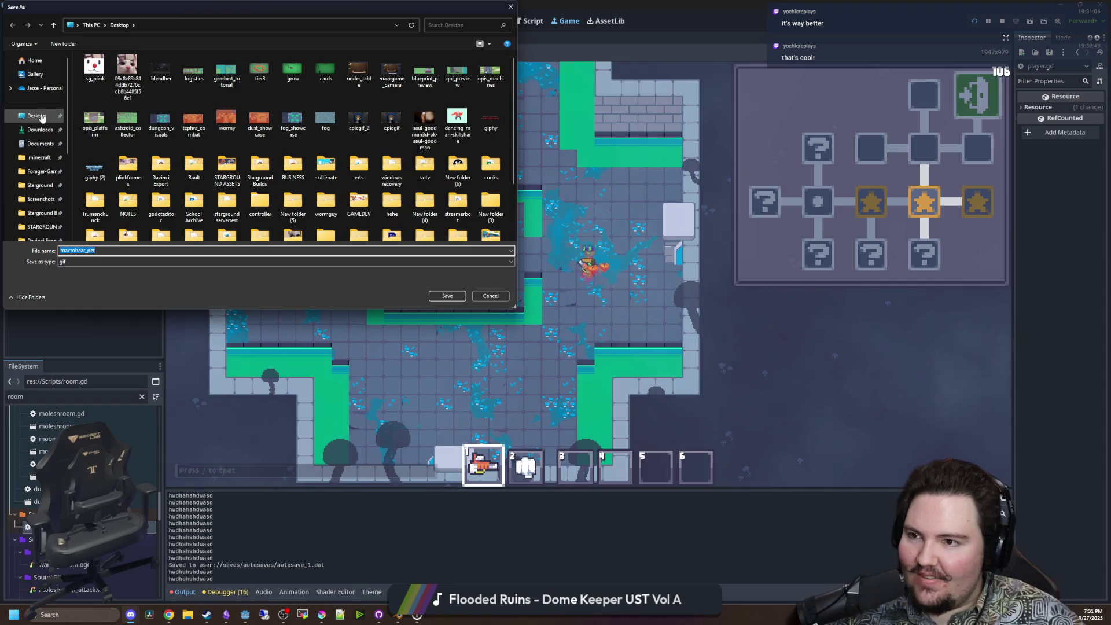
{"action": "left_click", "coordinate": [450, 299]}
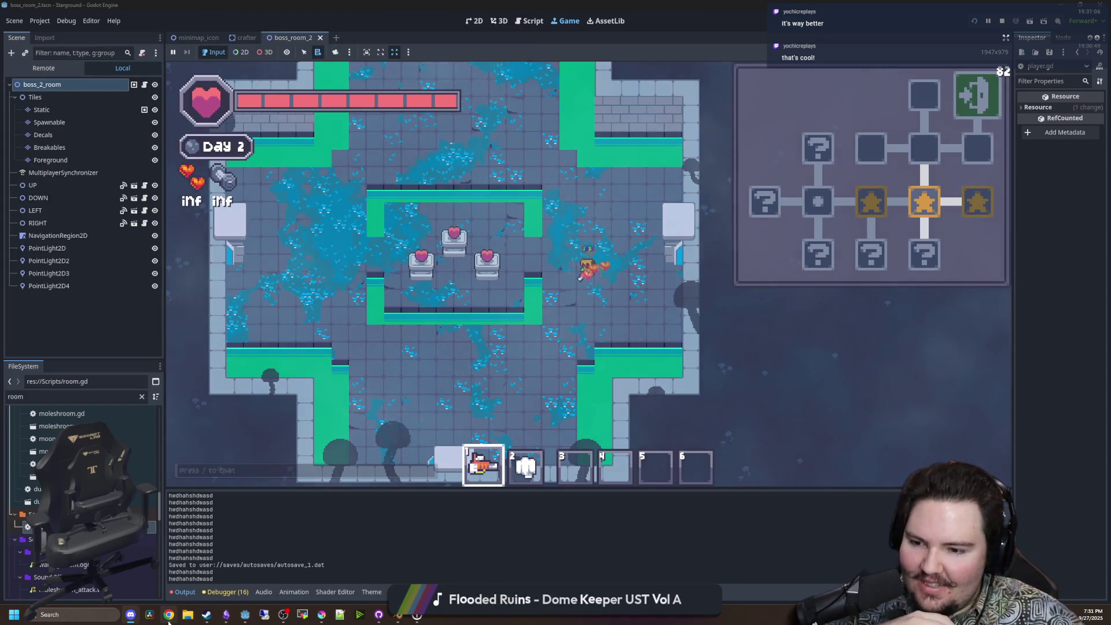
{"action": "mouse_move", "coordinate": [169, 621]}
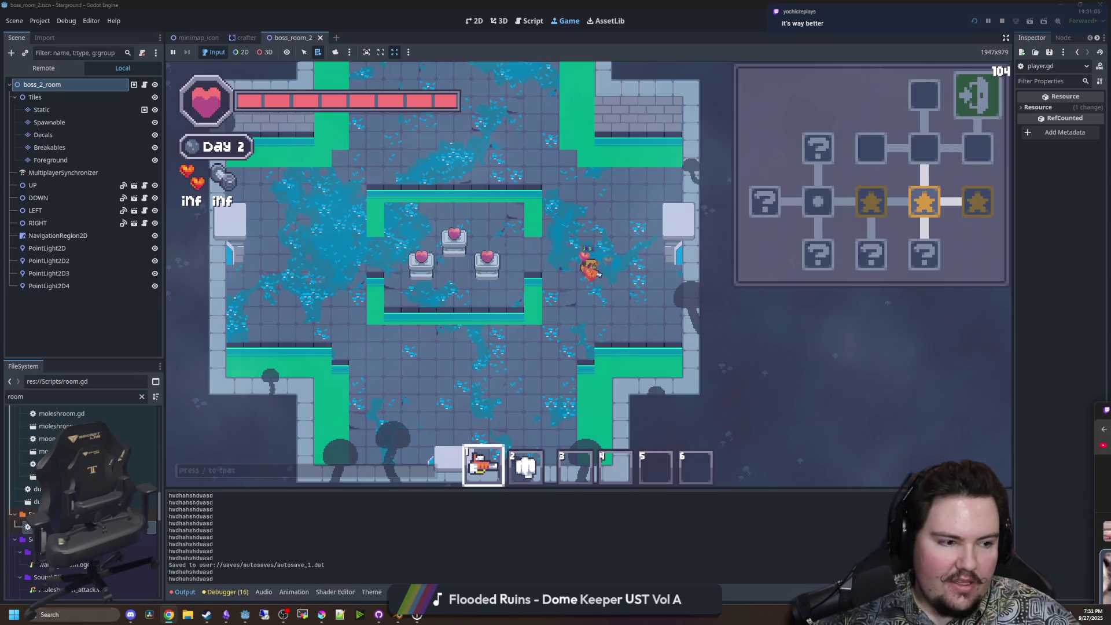
{"action": "key", "text": "alt+Tab"}
Go to Viewer Rewards > Emotes in the Twitch dashboard and start a new Tier 1 animated emote.
{"action": "left_click", "coordinate": [528, 8]}
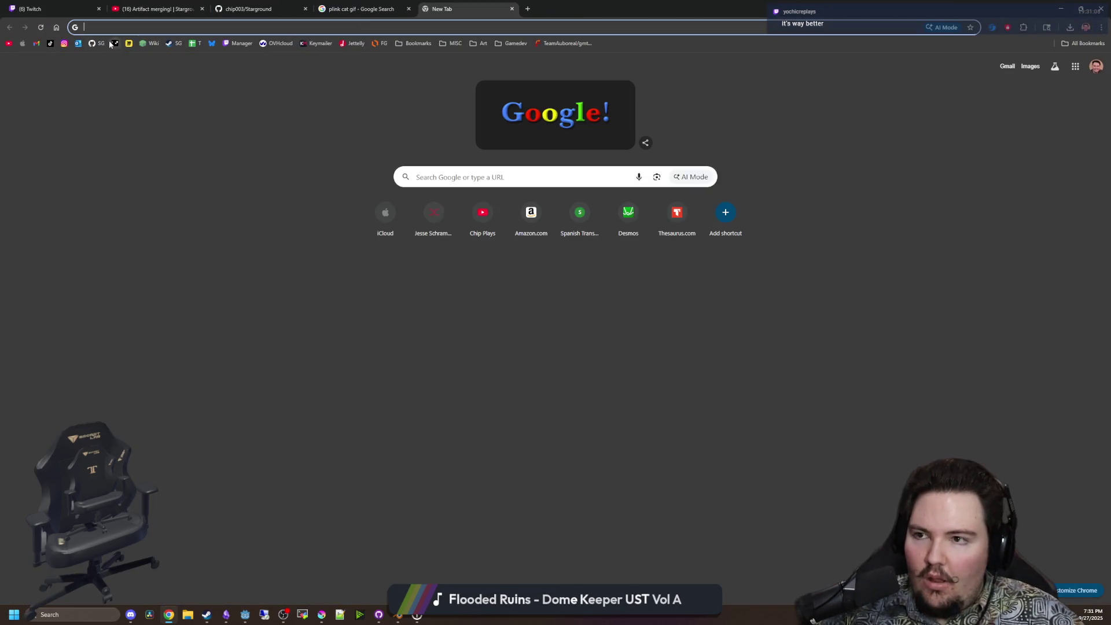
{"action": "left_click", "coordinate": [241, 44]}
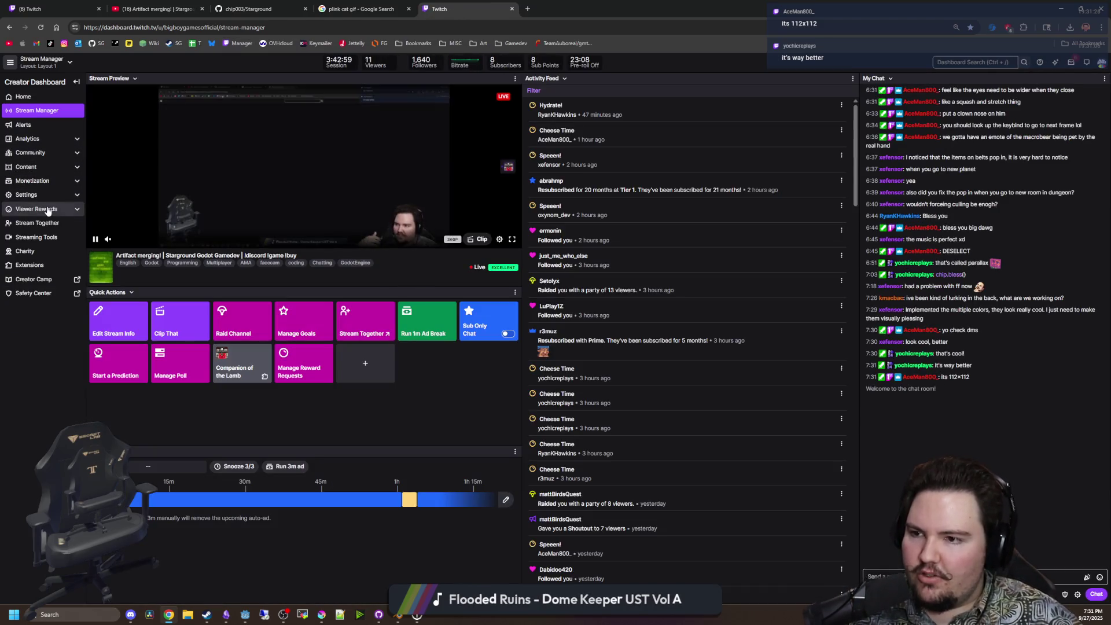
{"action": "left_click", "coordinate": [48, 210]}
{"action": "left_click", "coordinate": [30, 246]}
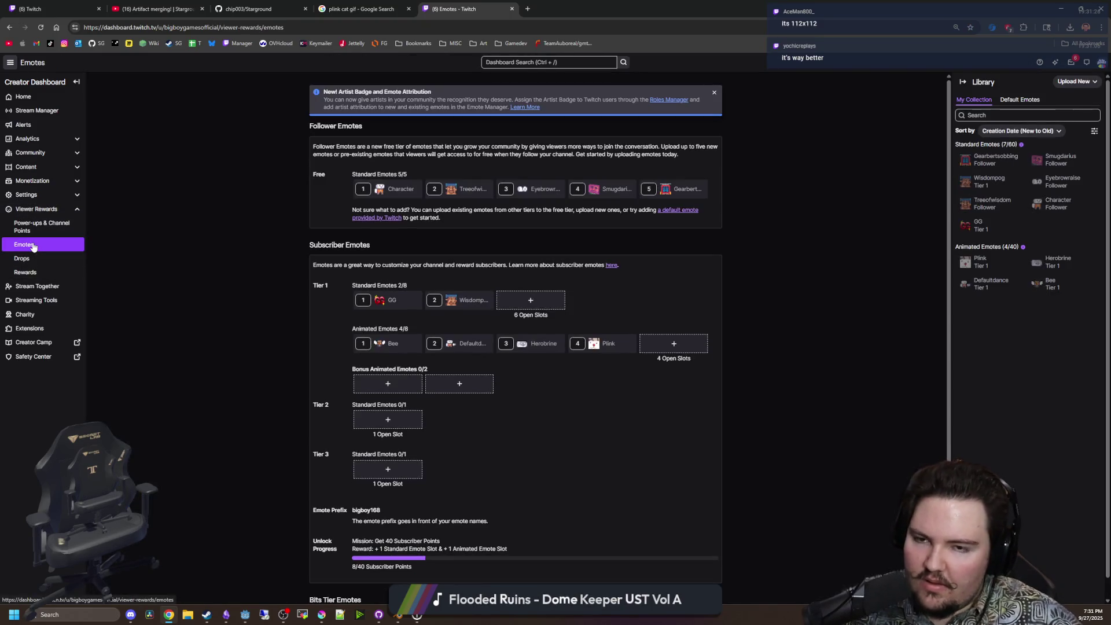
{"action": "left_click", "coordinate": [671, 342]}
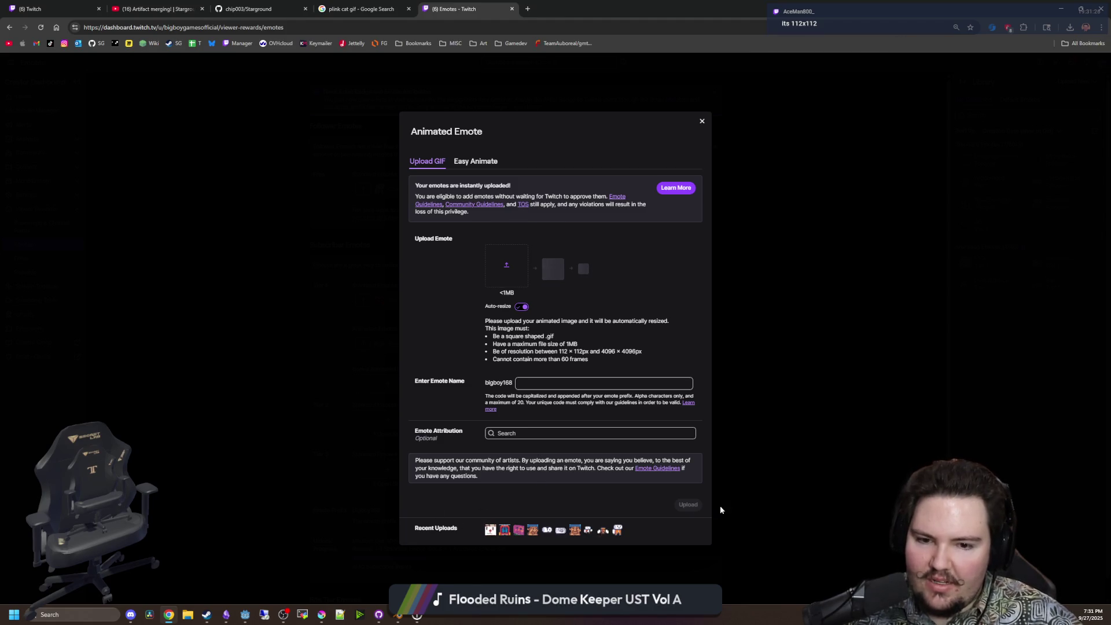
Upload the macrobear pet GIF from Desktop as emote 'macrobearpet'.
{"action": "left_click", "coordinate": [512, 257]}
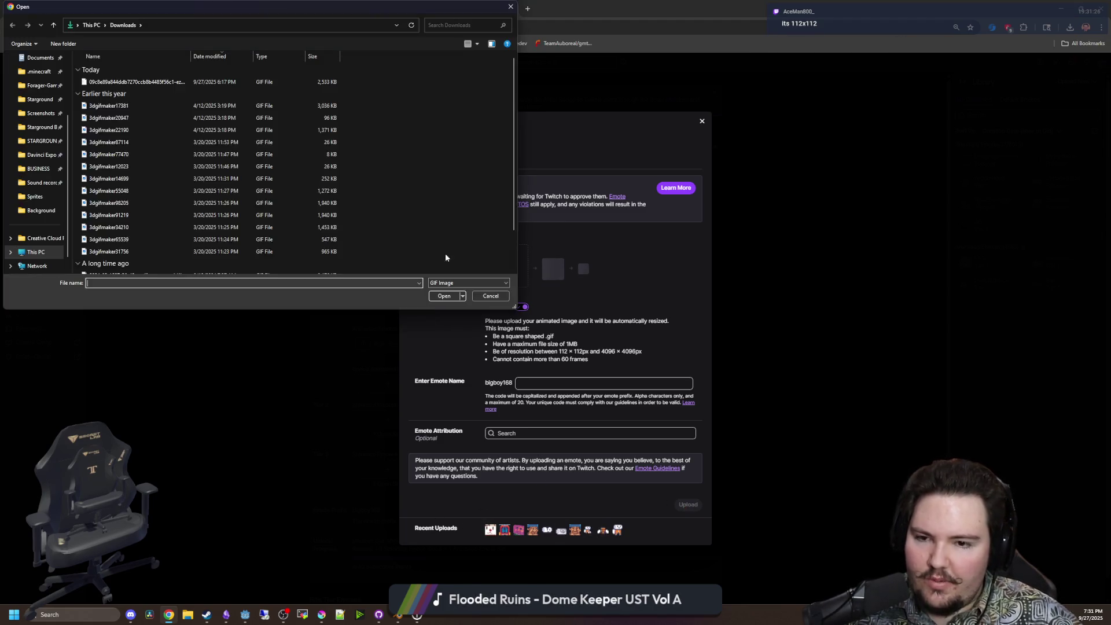
{"action": "scroll", "coordinate": [40, 100], "scroll_direction": "up", "scroll_amount": 3}
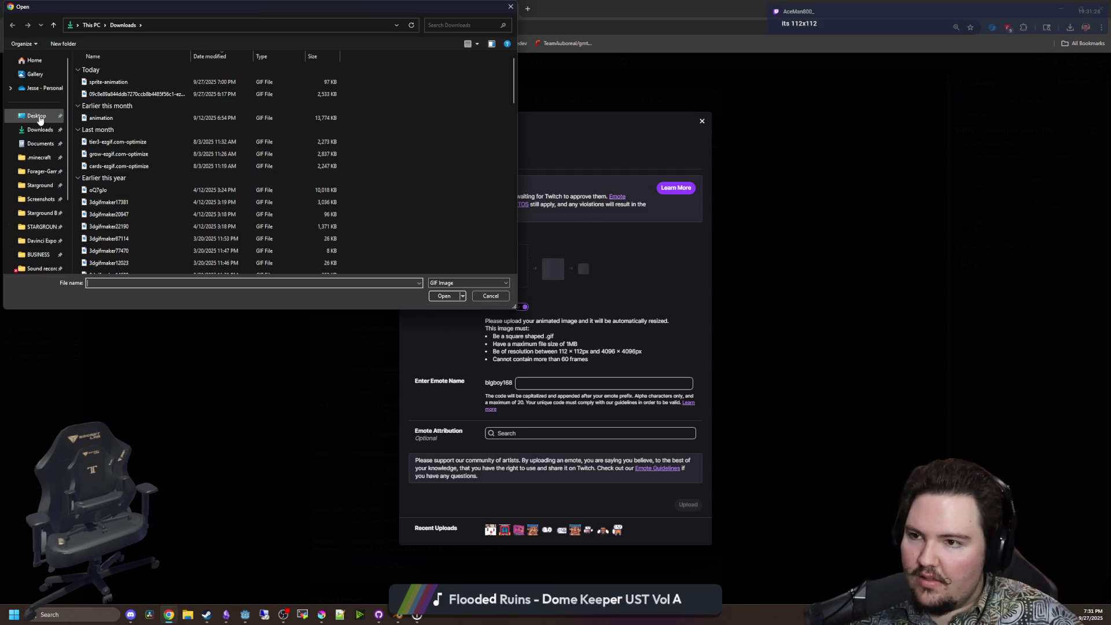
{"action": "left_click", "coordinate": [37, 115]}
{"action": "double_click", "coordinate": [103, 76]}
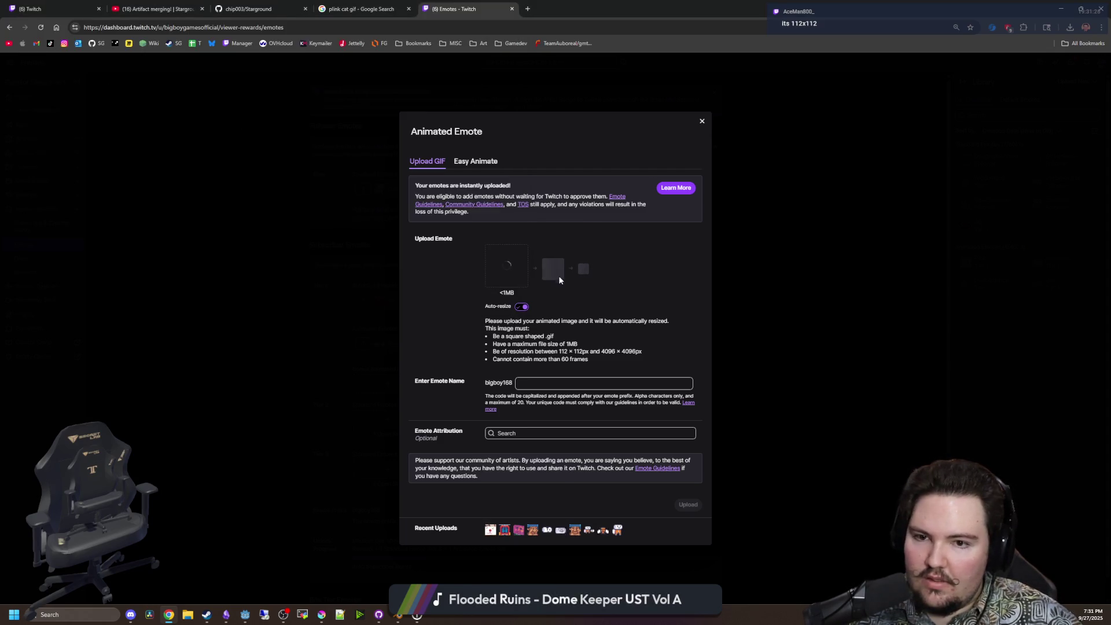
{"action": "left_click", "coordinate": [568, 383]}
{"action": "type", "text": "macrobearpet"}
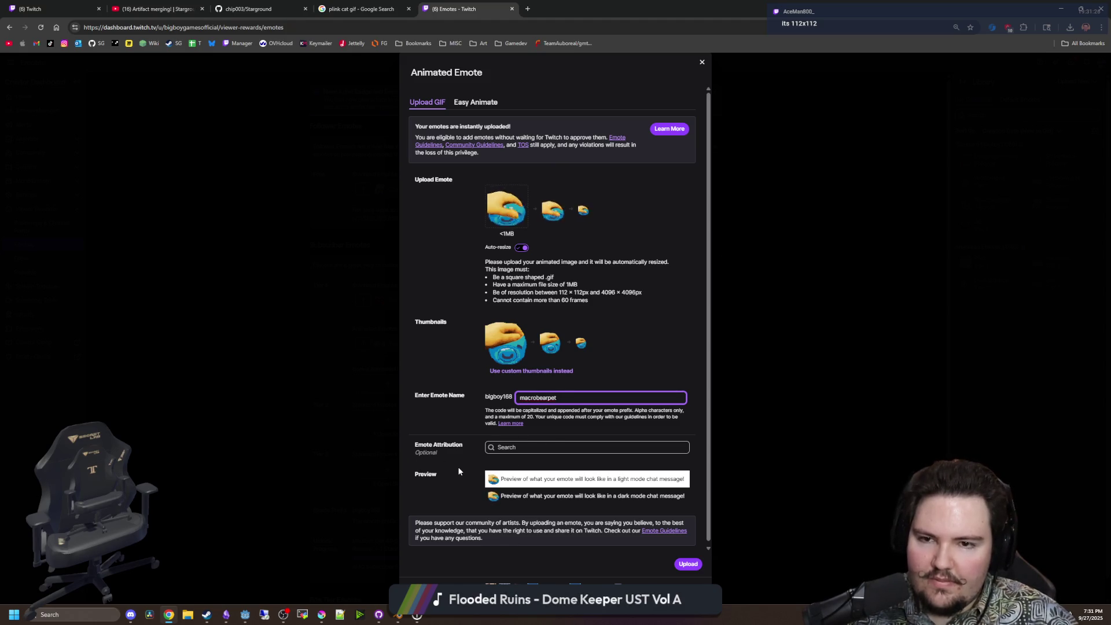
{"action": "scroll", "coordinate": [460, 467], "scroll_direction": "down", "scroll_amount": 1}
{"action": "left_click", "coordinate": [688, 564]}
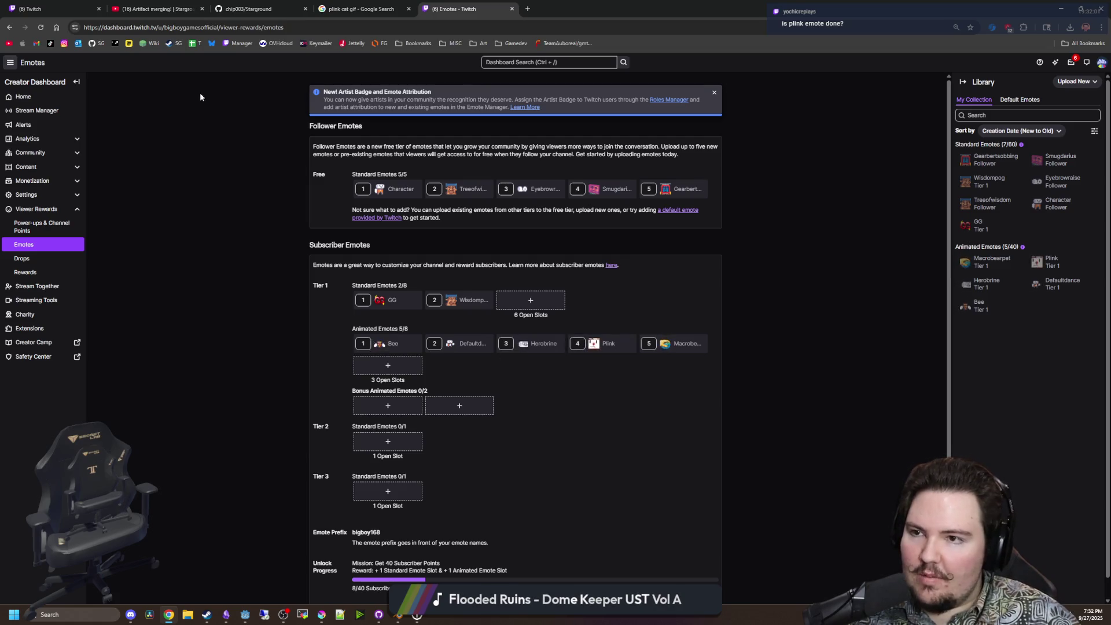
{"action": "key", "text": "ctrl+1"}
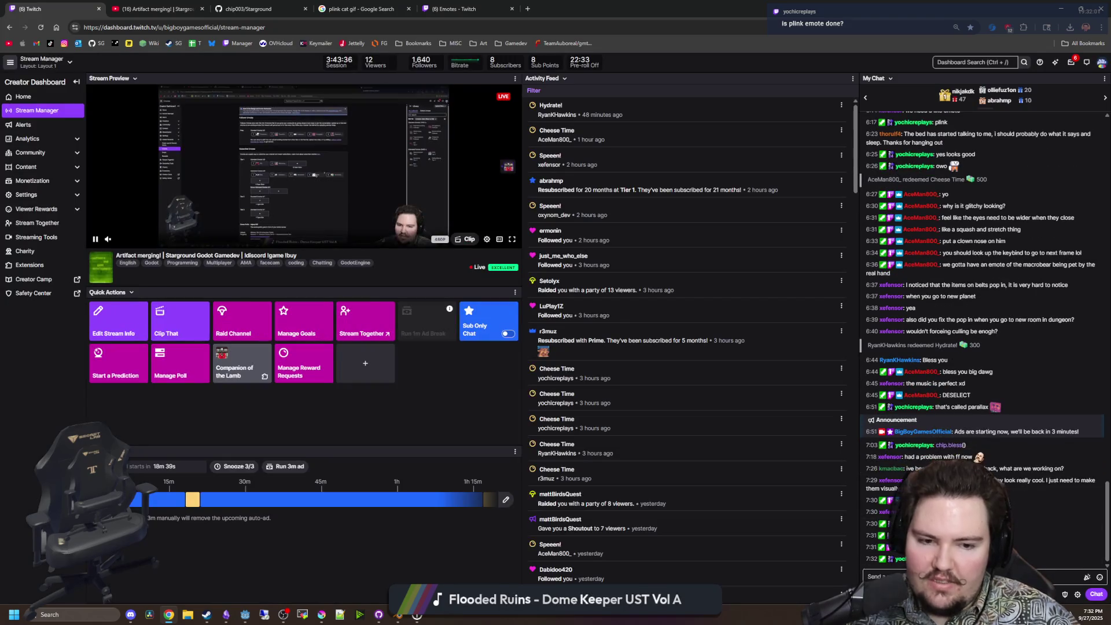
Browse the channel's emotes in the chat picker and recheck the emotes management page.
{"action": "left_click", "coordinate": [1099, 578]}
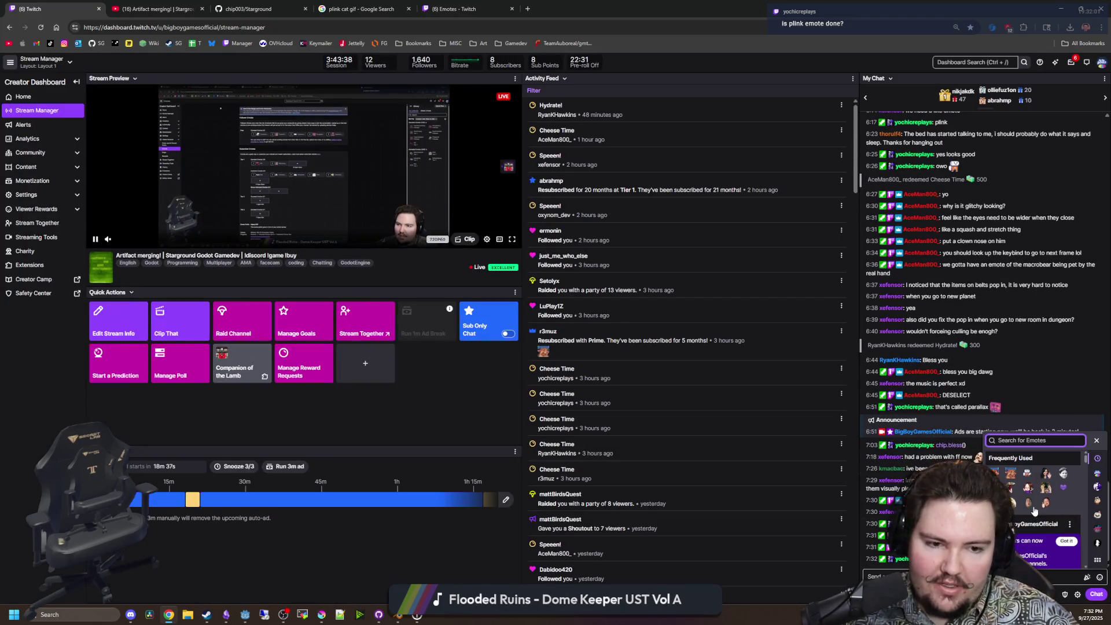
{"action": "left_click", "coordinate": [1098, 474]}
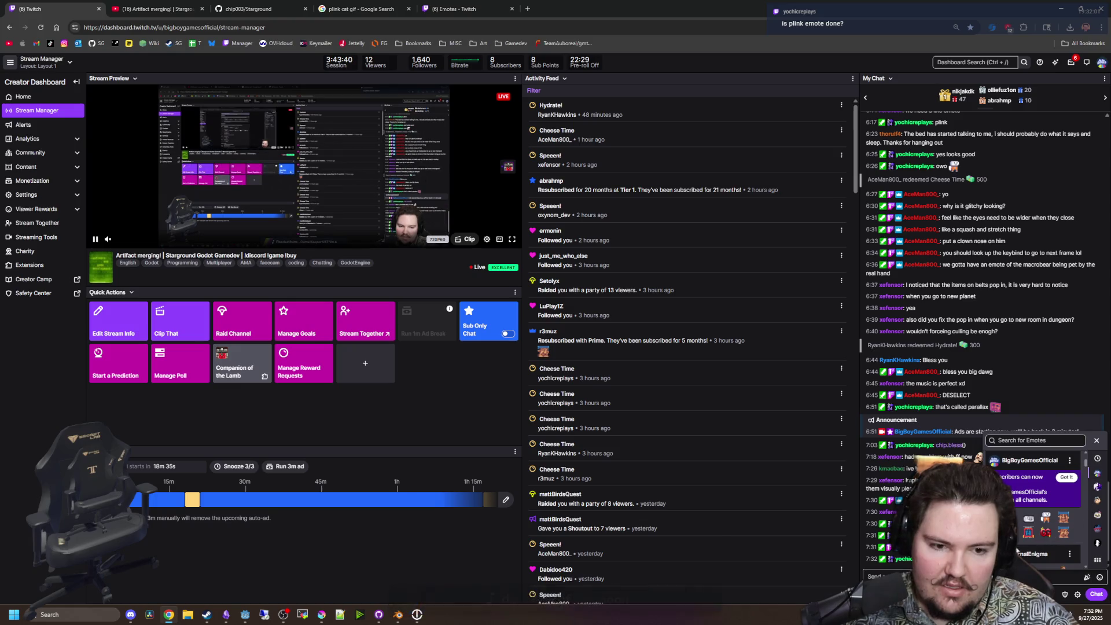
{"action": "scroll", "coordinate": [1056, 538], "scroll_direction": "up", "scroll_amount": 1}
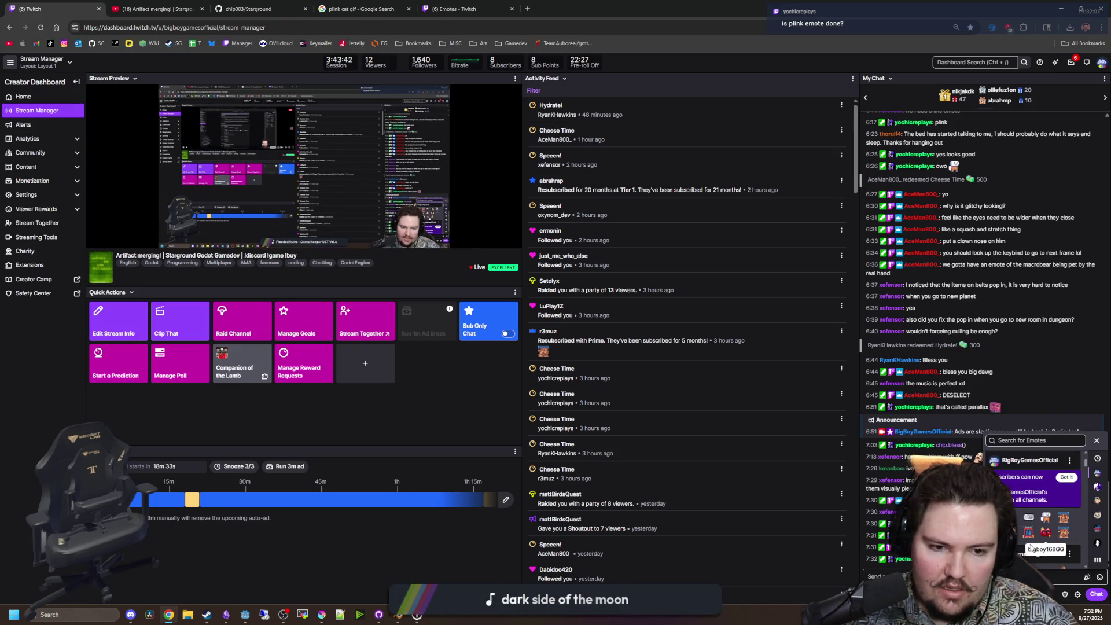
{"action": "left_click", "coordinate": [1066, 477]}
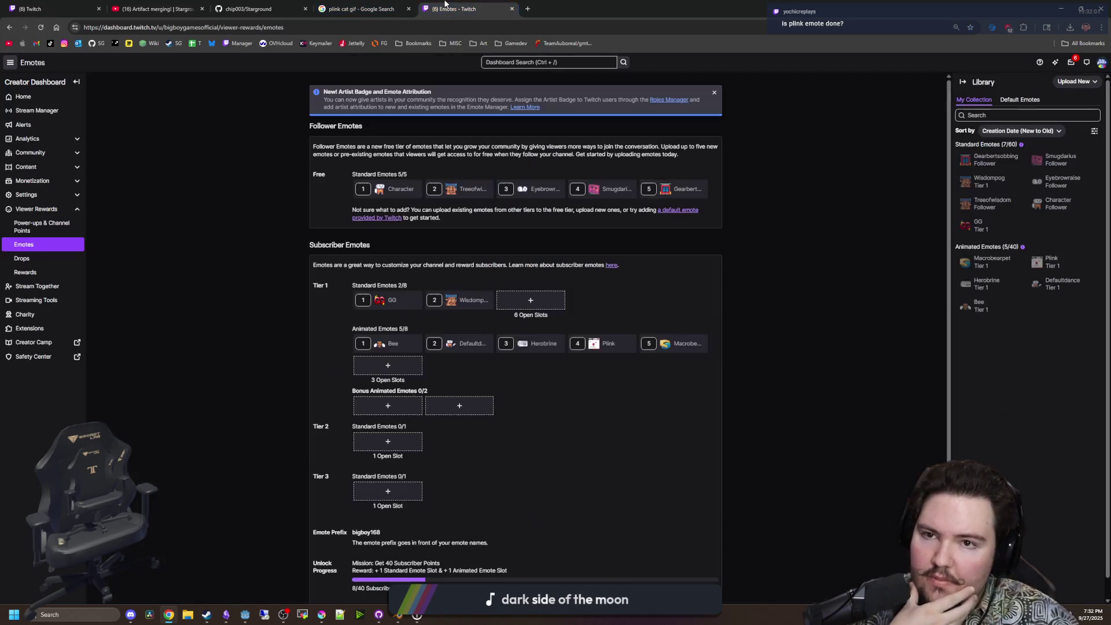
{"action": "key", "text": "ctrl+5"}
{"action": "mouse_move", "coordinate": [372, 343]}
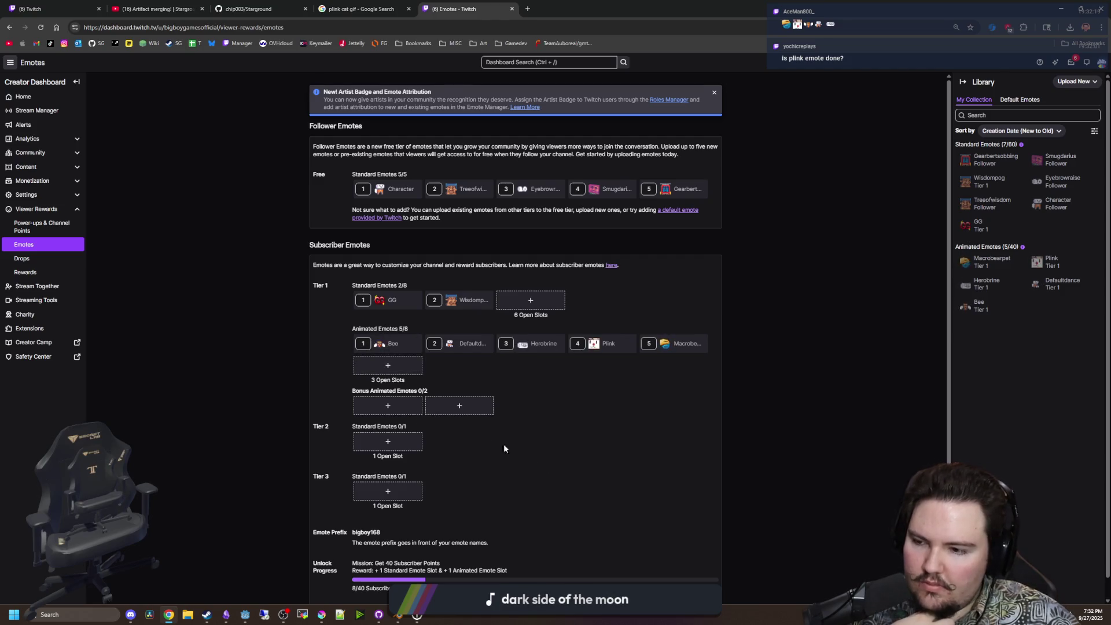
{"action": "scroll", "coordinate": [547, 462], "scroll_direction": "down", "scroll_amount": 1}
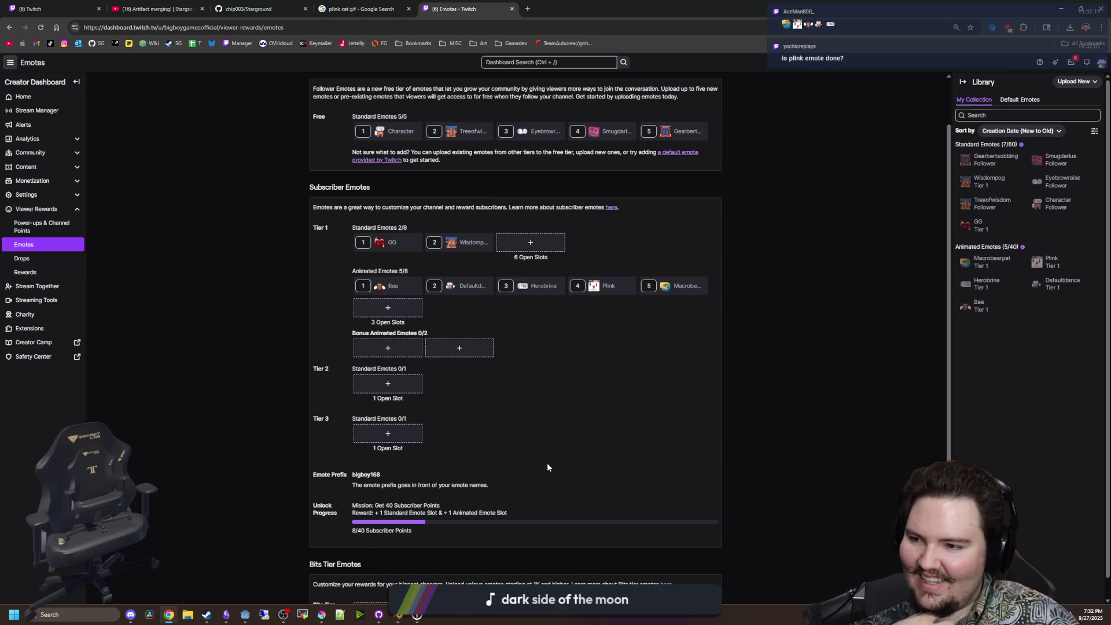
{"action": "mouse_move", "coordinate": [525, 295]}
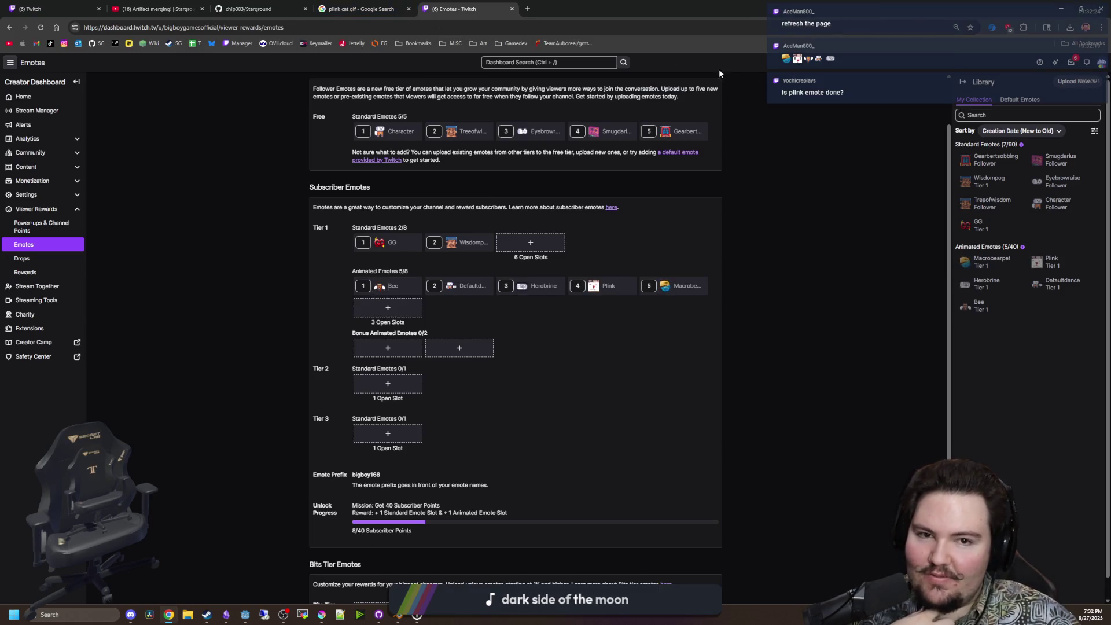
Reload Stream Manager, send the Plink emote in chat, and minimise the browser.
{"action": "left_click", "coordinate": [32, 8]}
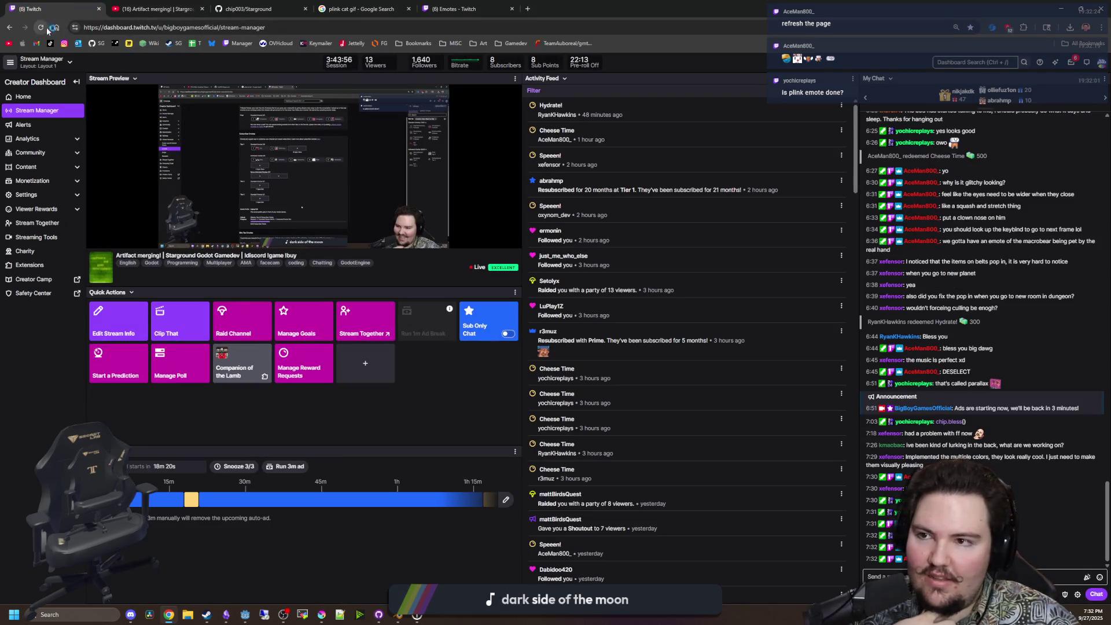
{"action": "left_click", "coordinate": [45, 28]}
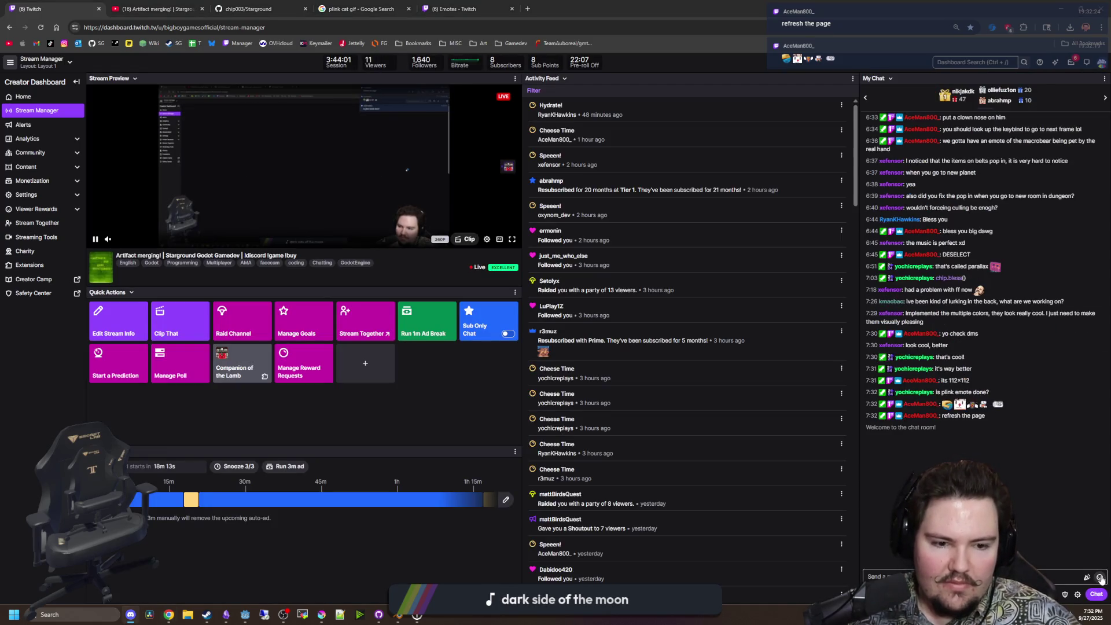
{"action": "left_click", "coordinate": [1088, 576]}
{"action": "left_click", "coordinate": [1045, 542]}
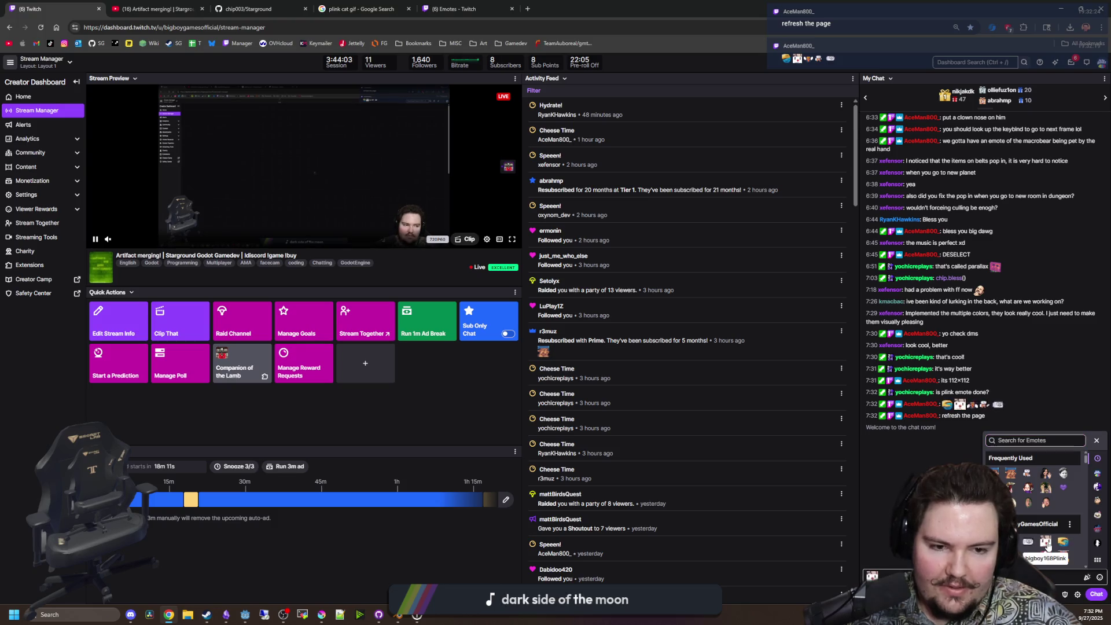
{"action": "key", "text": "Return"}
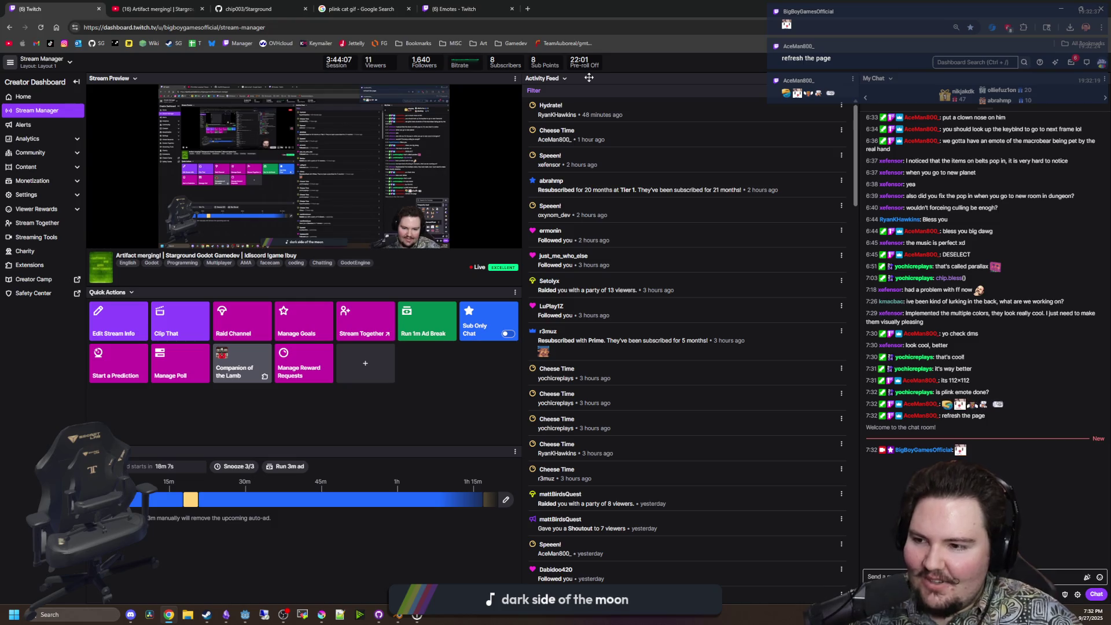
{"action": "key", "text": "super+Down"}
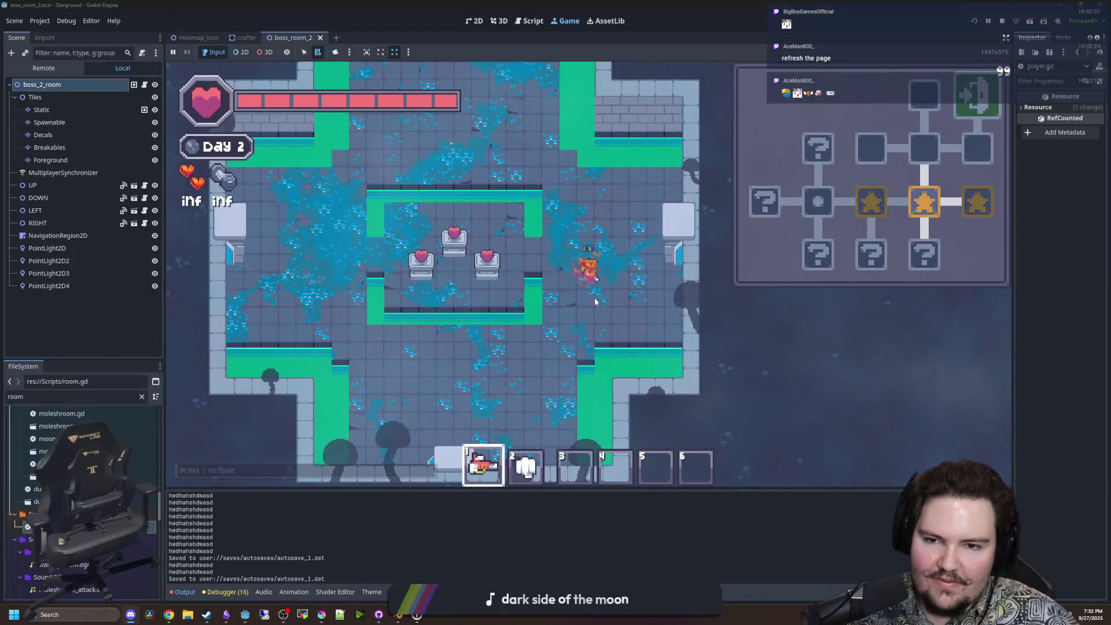
Walk the player up-right into the next room and back to the heart-pedestal room.
{"action": "key", "text": "w+d"}
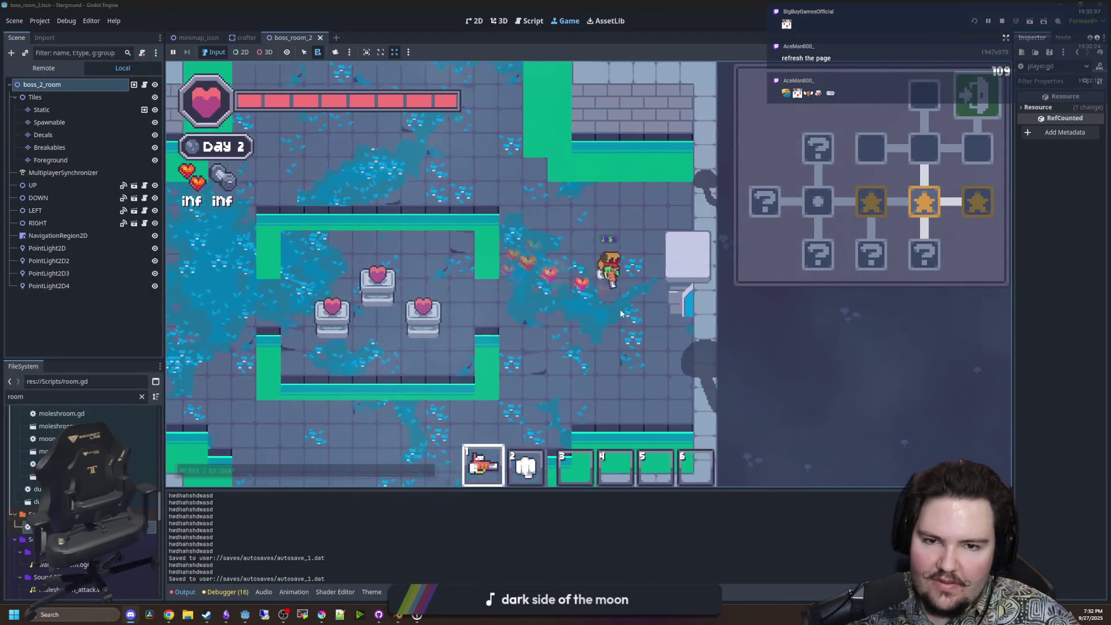
{"action": "key", "text": "d"}
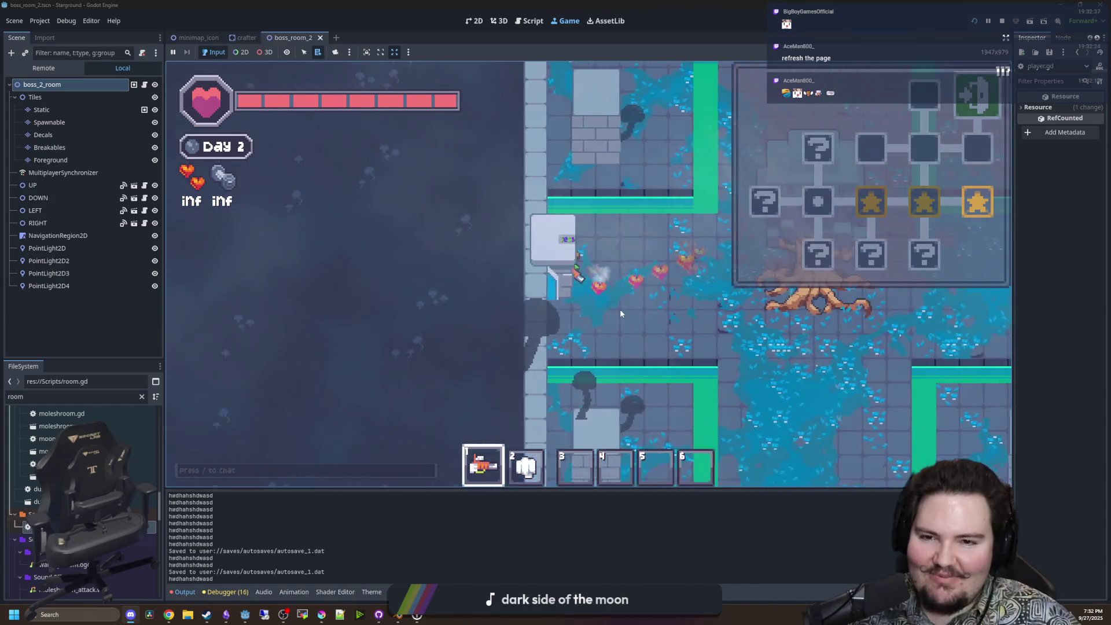
{"action": "key", "text": "a"}
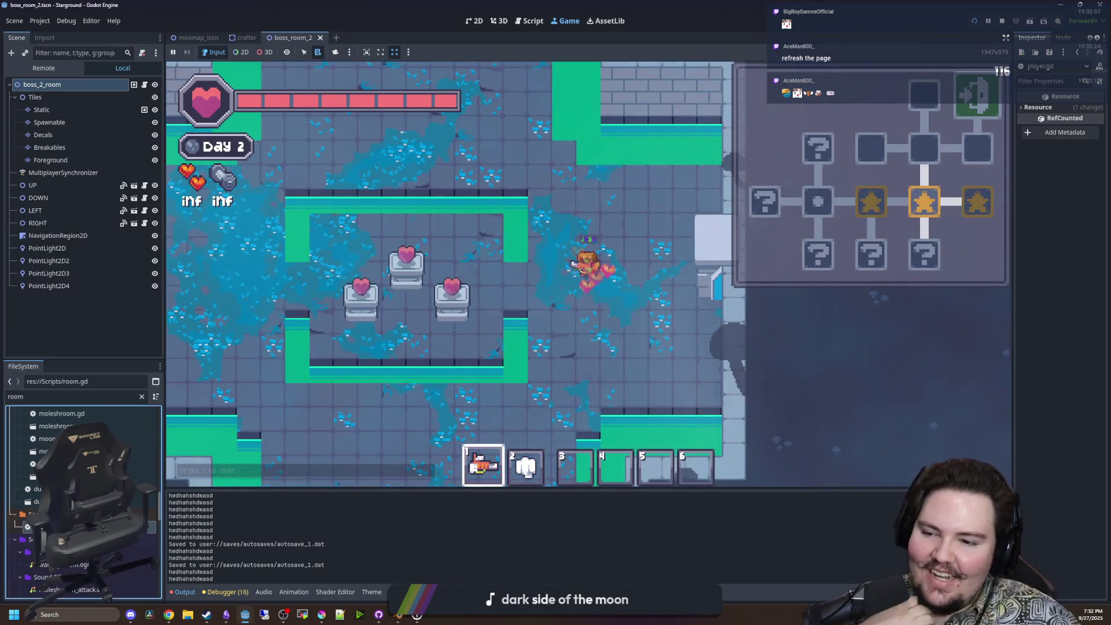
Open door.gd in the script editor and place the cursor on empty line 204.
{"action": "key", "text": "ctrl+F3"}
{"action": "left_click", "coordinate": [210, 108]}
{"action": "left_click", "coordinate": [468, 263]}
{"action": "left_click", "coordinate": [449, 275]}
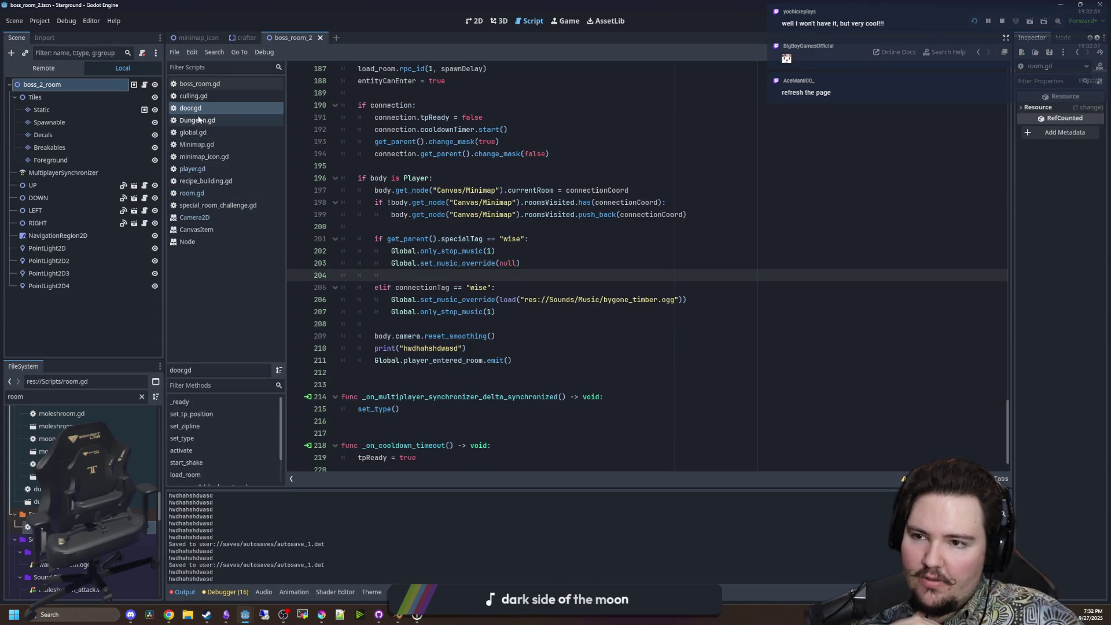
{"action": "left_click", "coordinate": [213, 190]}
{"action": "scroll", "coordinate": [555, 294], "scroll_direction": "up", "scroll_amount": 2}
{"action": "scroll", "coordinate": [554, 295], "scroll_direction": "up", "scroll_amount": 15}
{"action": "scroll", "coordinate": [406, 248], "scroll_direction": "down", "scroll_amount": 1}
{"action": "left_click", "coordinate": [402, 350]}
{"action": "key", "text": "Return"}
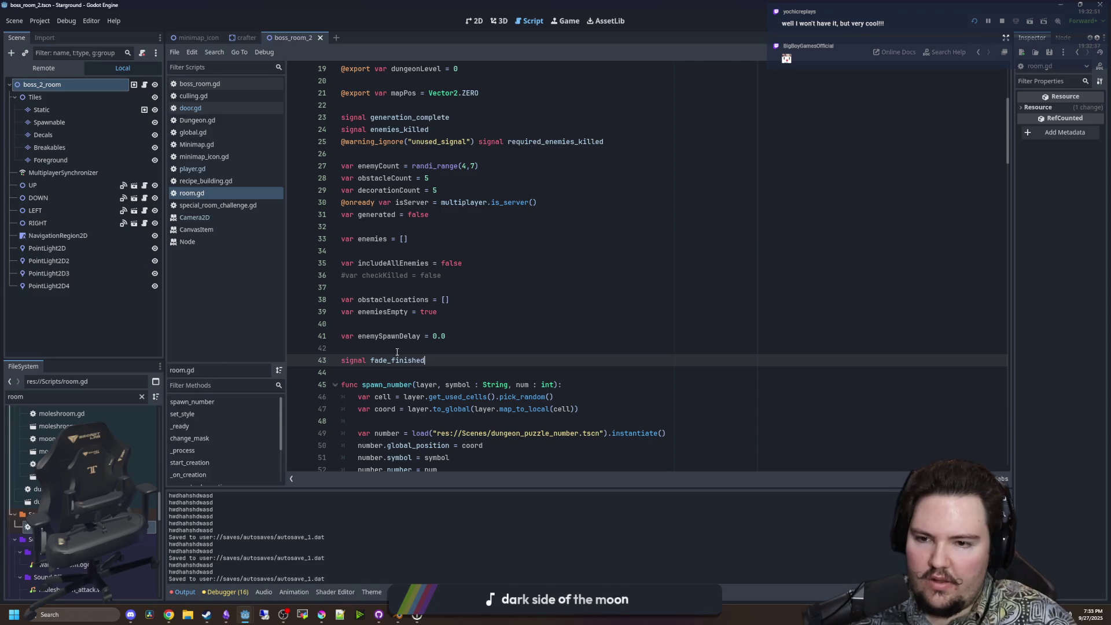
{"action": "scroll", "coordinate": [495, 363], "scroll_direction": "down", "scroll_amount": 20}
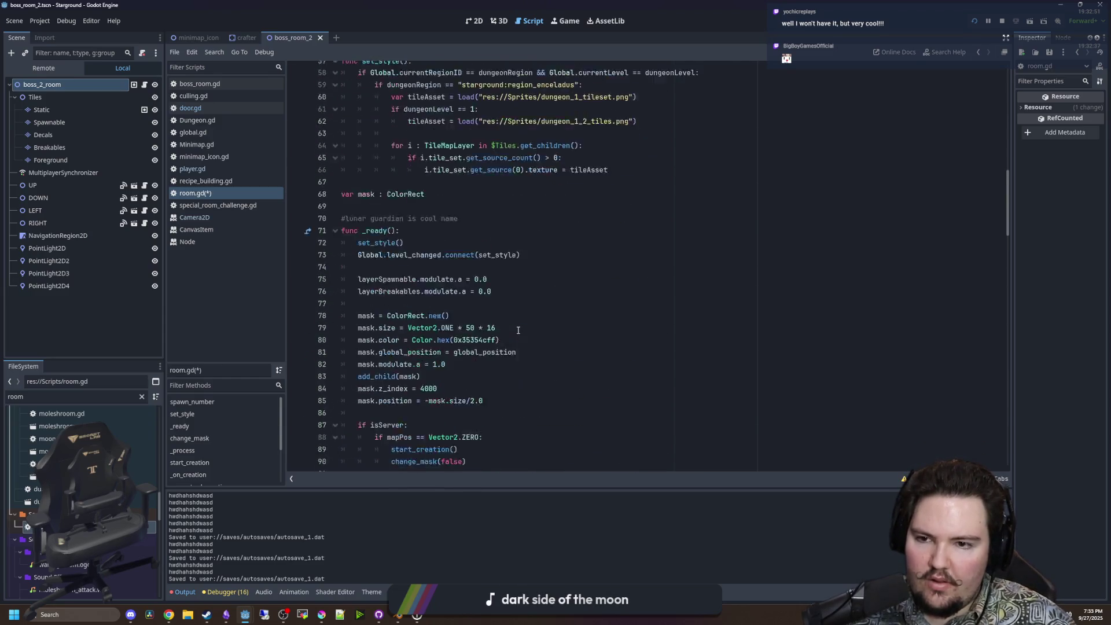
{"action": "scroll", "coordinate": [488, 325], "scroll_direction": "down", "scroll_amount": 6}
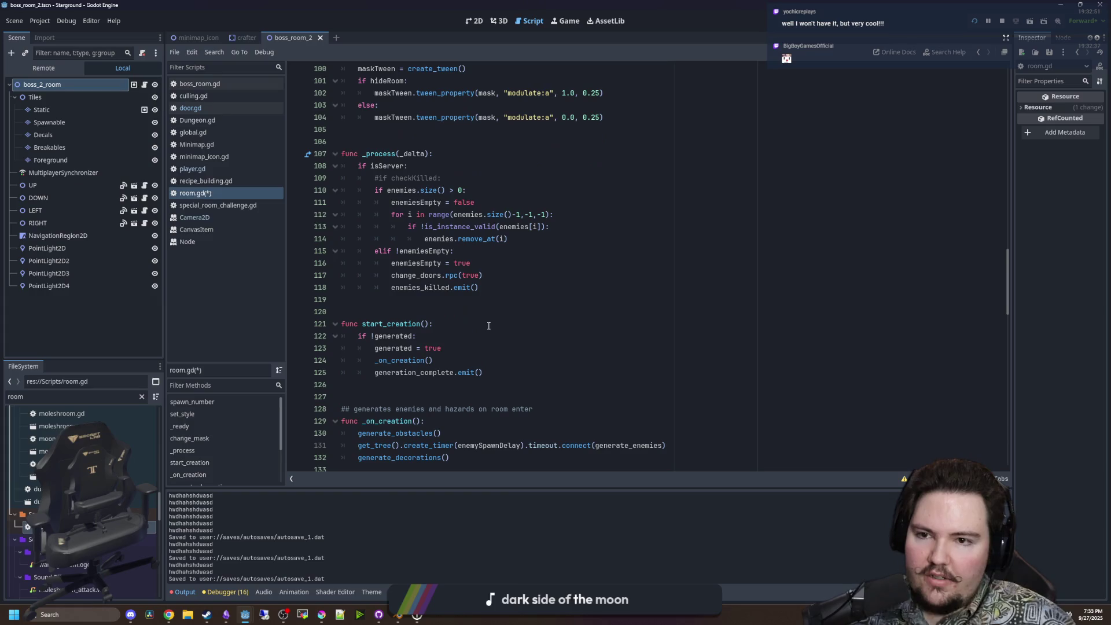
{"action": "scroll", "coordinate": [488, 325], "scroll_direction": "down", "scroll_amount": 4}
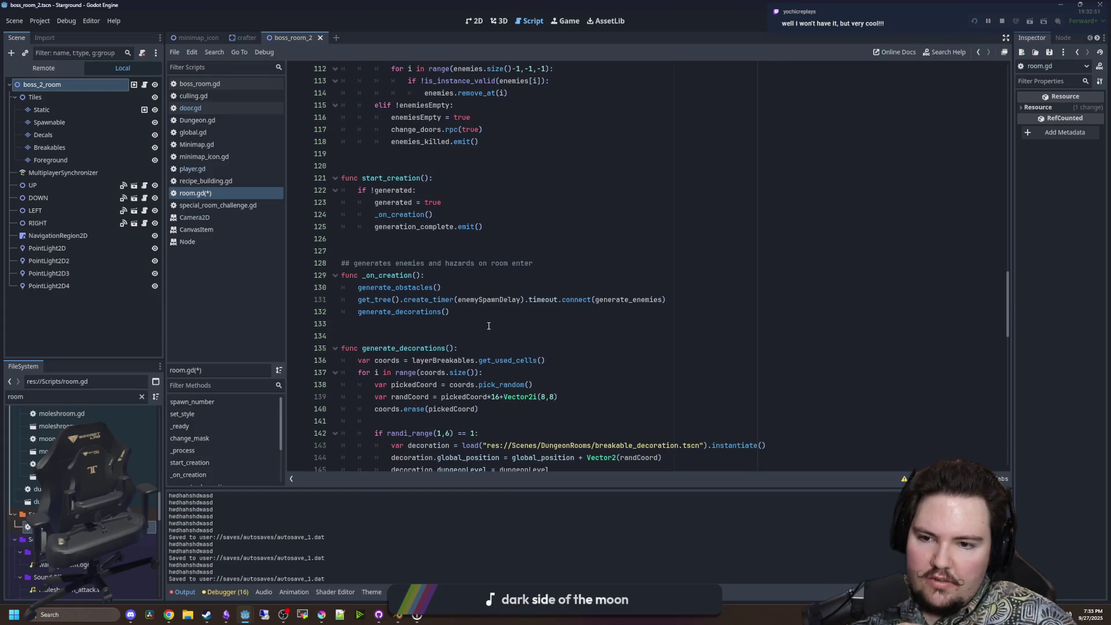
{"action": "scroll", "coordinate": [452, 311], "scroll_direction": "down", "scroll_amount": 15}
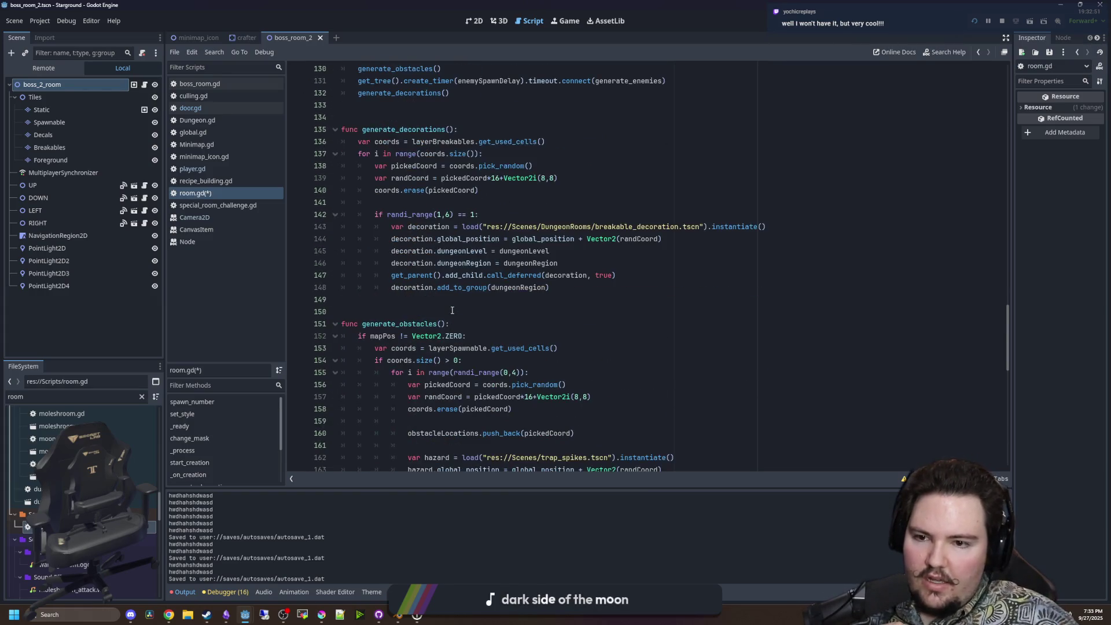
{"action": "scroll", "coordinate": [452, 311], "scroll_direction": "up", "scroll_amount": 20}
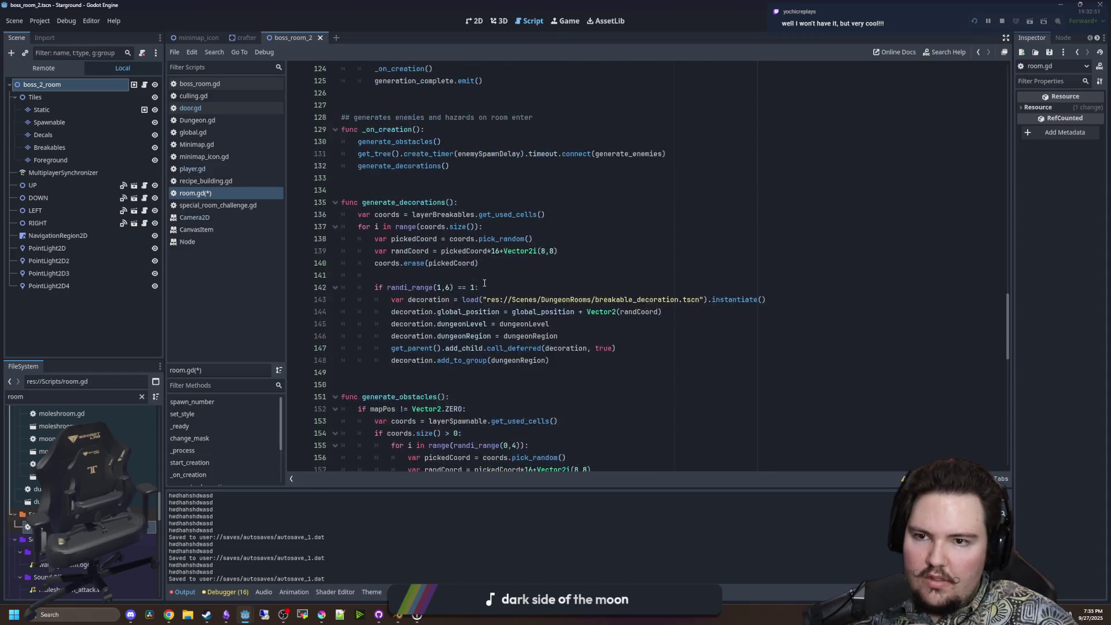
{"action": "scroll", "coordinate": [475, 299], "scroll_direction": "up", "scroll_amount": 1}
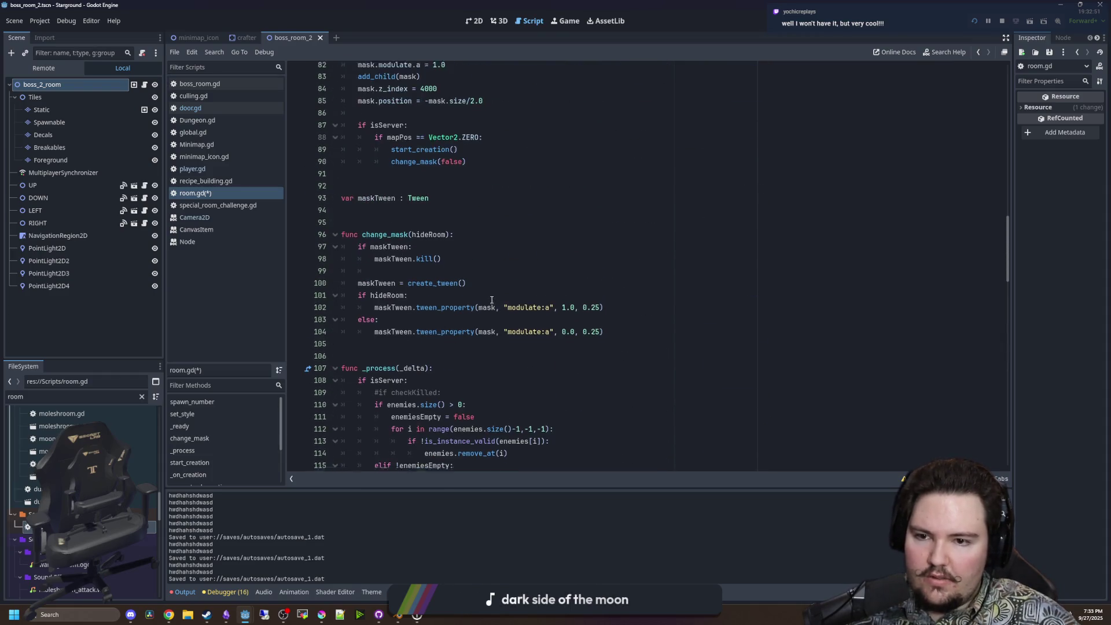
{"action": "left_click", "coordinate": [639, 336]}
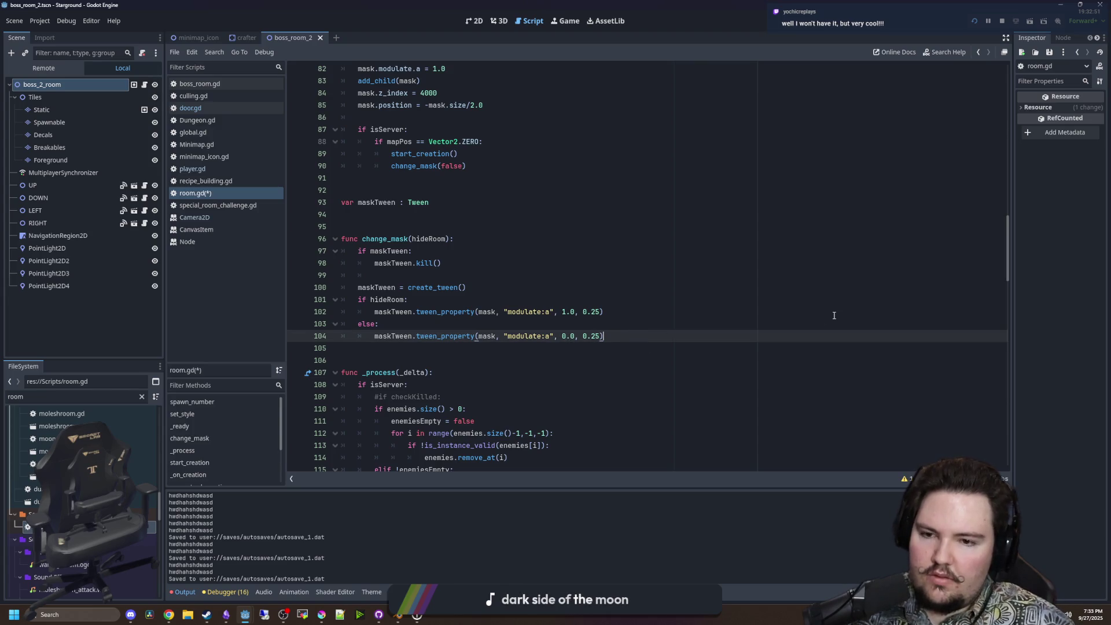
Add maskTween.tween_callback(fade_finished.emit) below the show-room fade tween.
{"action": "key", "text": "Return"}
{"action": "type", "text": "mask"}
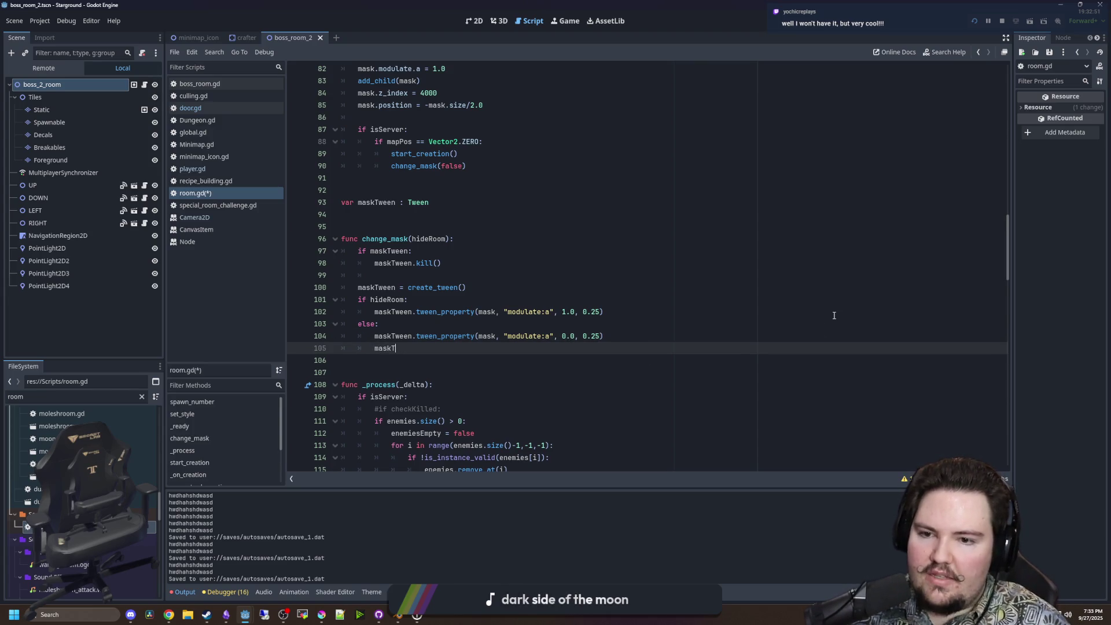
{"action": "type", "text": "ween.tween"}
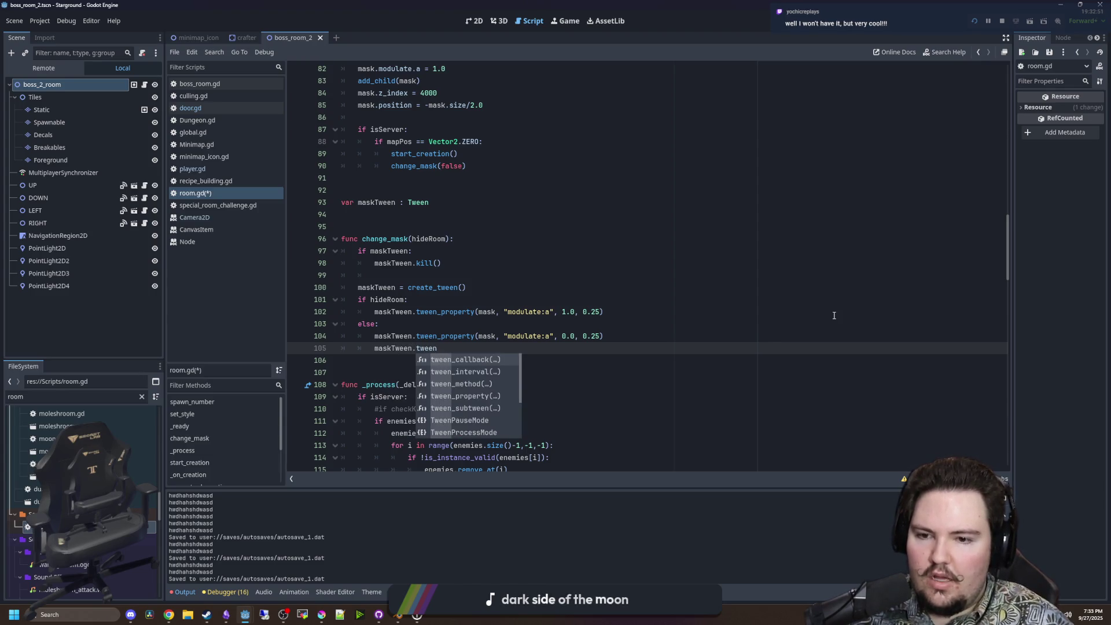
{"action": "key", "text": "Return"}
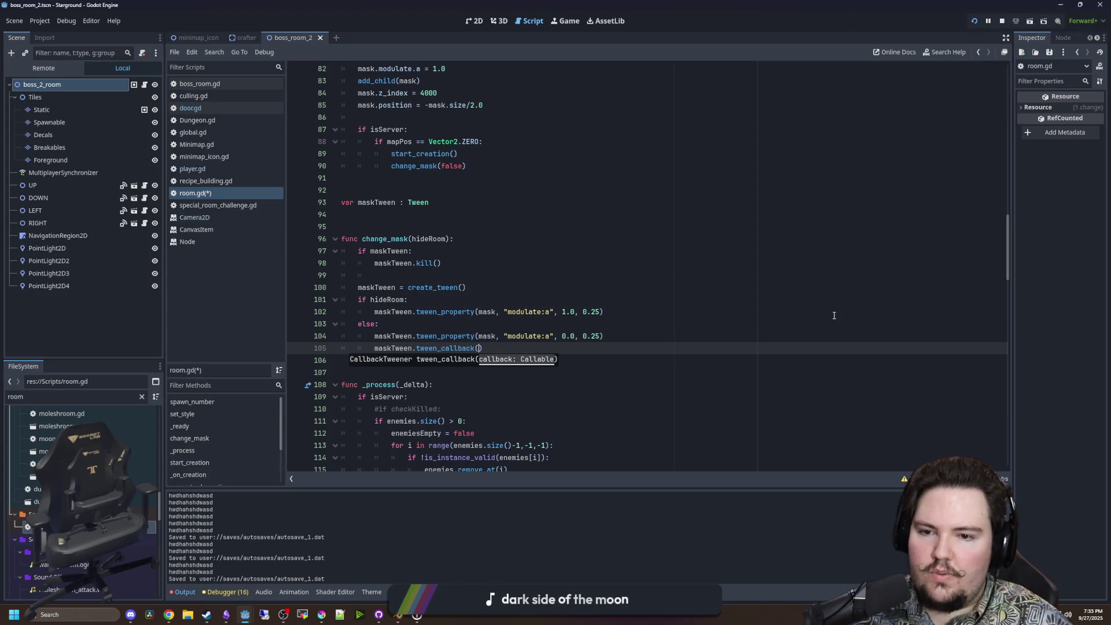
{"action": "type", "text": "fade_finished"}
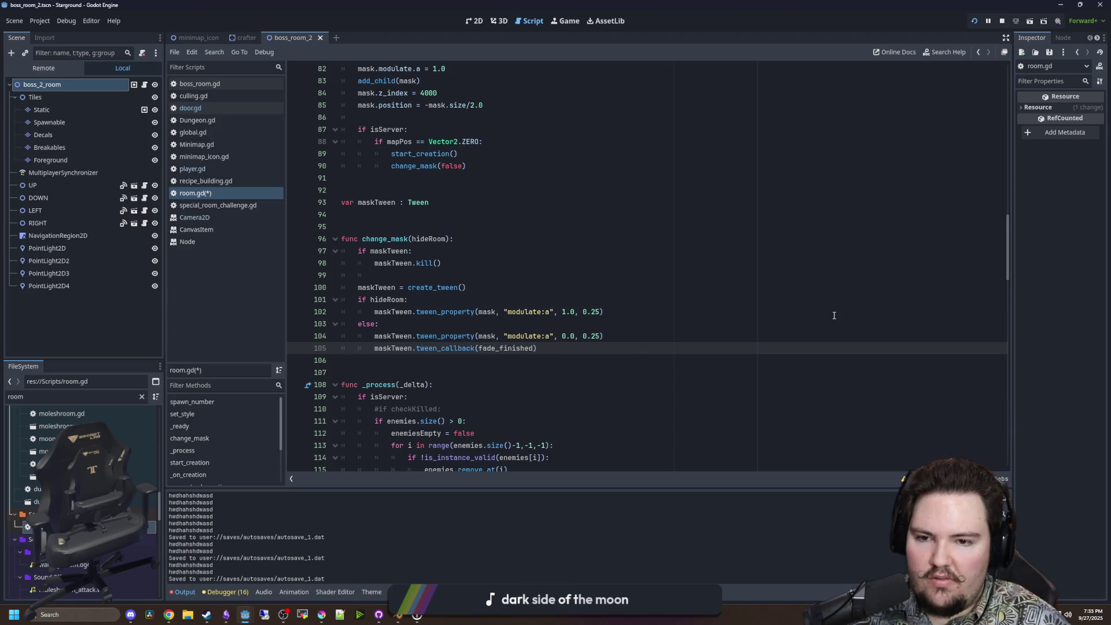
{"action": "key", "text": "BackSpace"}
{"action": "key", "text": "BackSpace"}
{"action": "type", "text": "mit"}
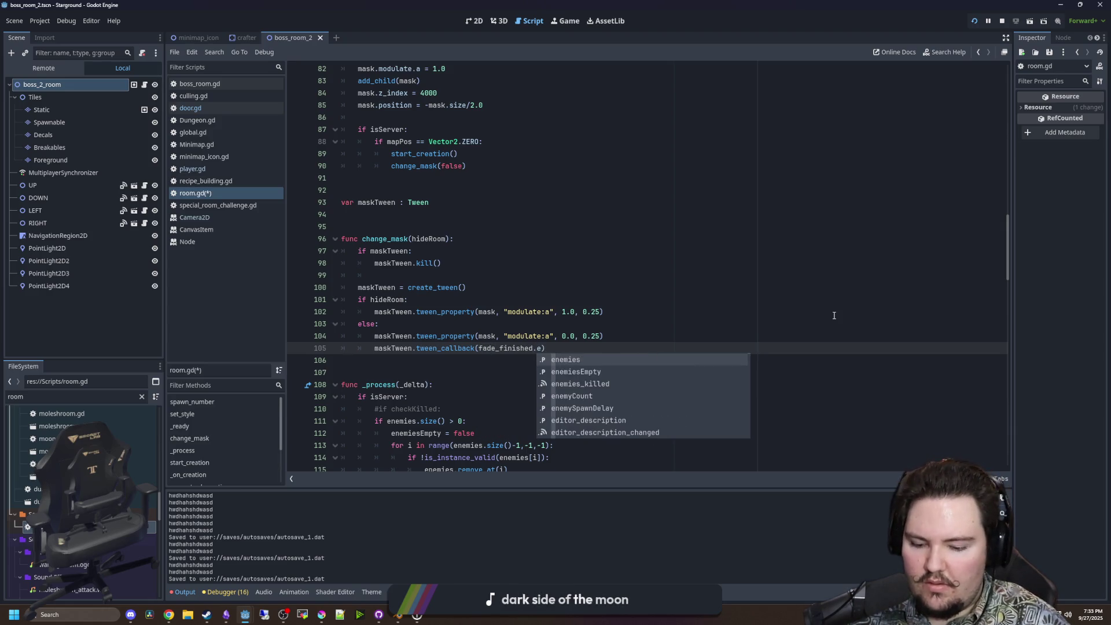
Paste the same fade_finished callback under the hide-room fade, check the tween_callback docs, and save.
{"action": "left_click", "coordinate": [834, 316]}
{"action": "mouse_move", "coordinate": [555, 349]}
{"action": "left_mouse_down"}
{"action": "mouse_move", "coordinate": [575, 347]}
{"action": "mouse_move", "coordinate": [374, 348]}
{"action": "left_mouse_up"}
{"action": "key", "text": "ctrl+c"}
{"action": "left_click", "coordinate": [602, 313]}
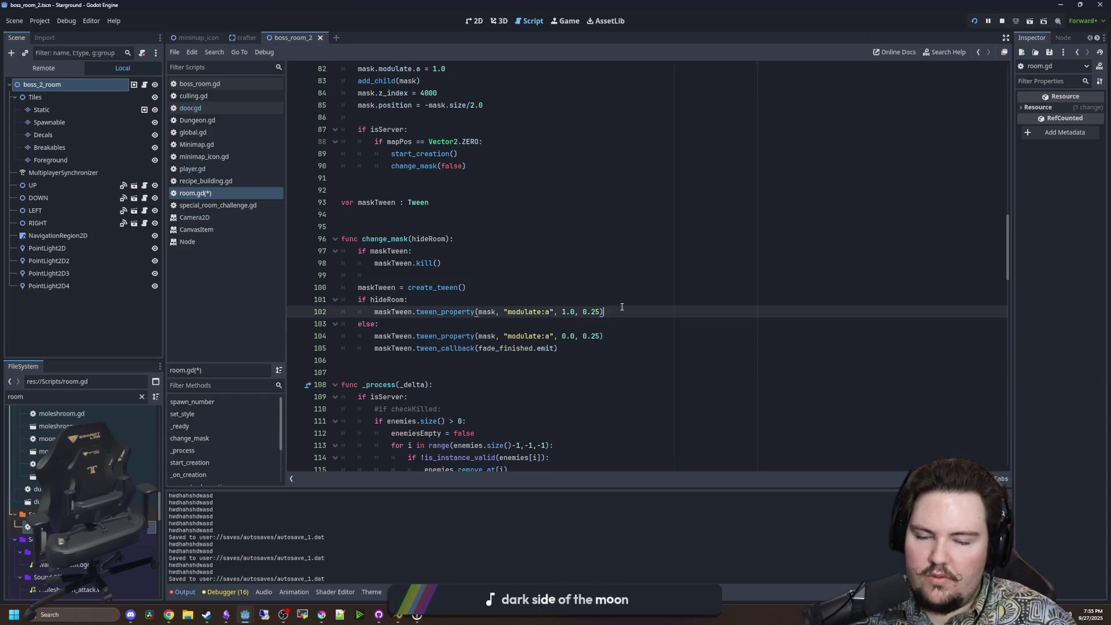
{"action": "type", "text": "\\"}
{"action": "key", "text": "Return"}
{"action": "key", "text": "BackSpace"}
{"action": "key", "text": "BackSpace"}
{"action": "key", "text": "Return"}
{"action": "key", "text": "ctrl+v"}
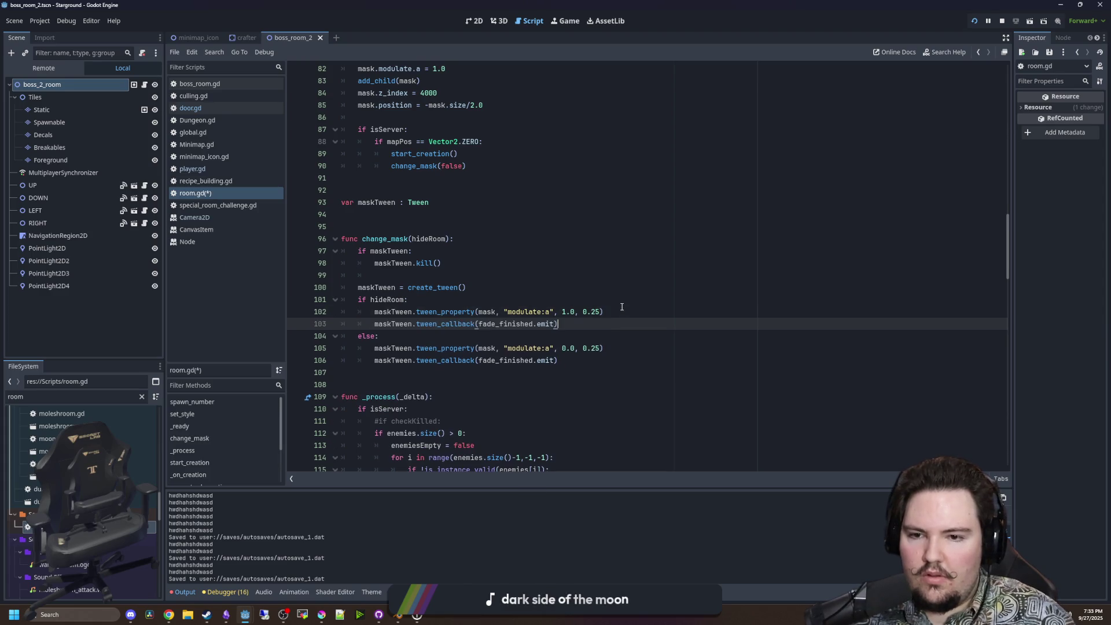
{"action": "left_click", "coordinate": [445, 324], "text": "ctrl"}
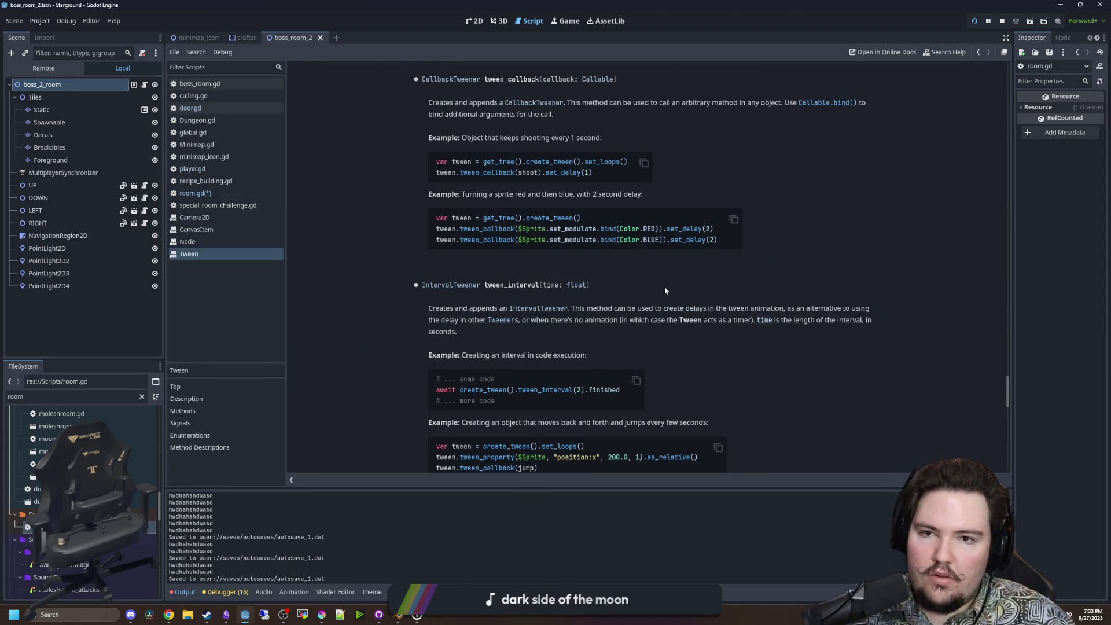
{"action": "key", "text": "alt+Left"}
{"action": "key", "text": "ctrl+s"}
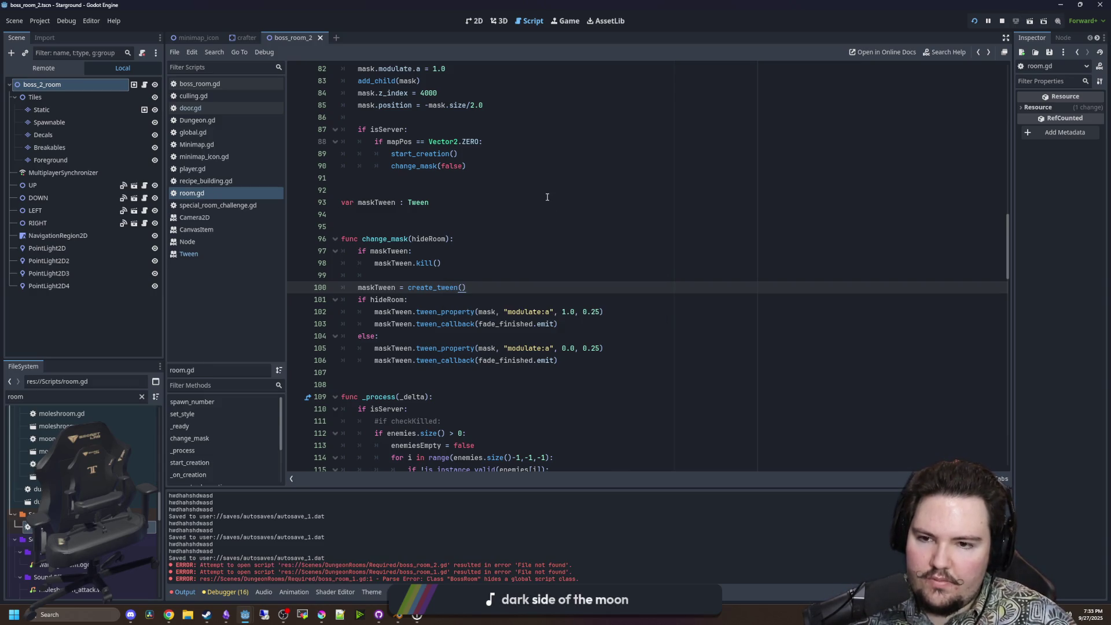
Search FileSystem for boss_room_1, open caligo_boss_room_1.gd, and save the scene.
{"action": "left_click", "coordinate": [541, 250]}
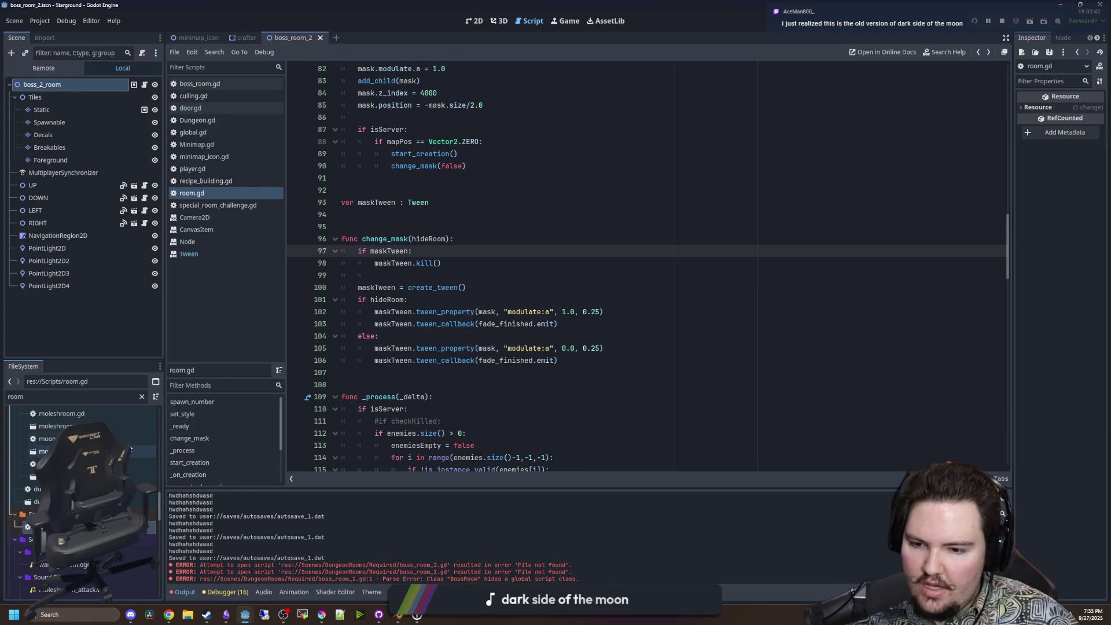
{"action": "left_click", "coordinate": [143, 396]}
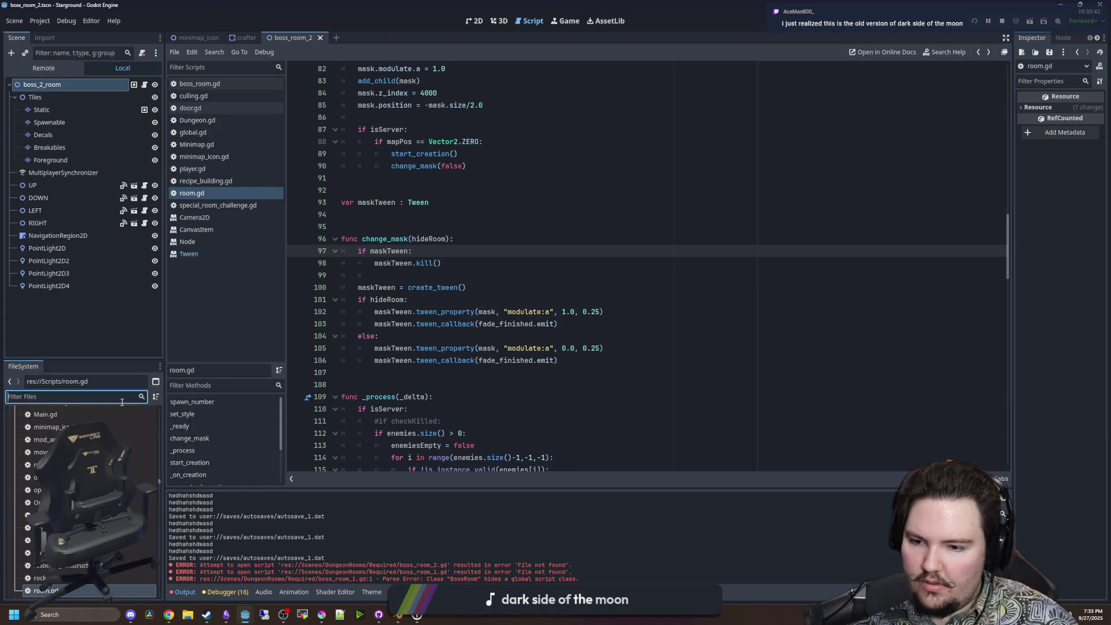
{"action": "type", "text": "boss_room_1"}
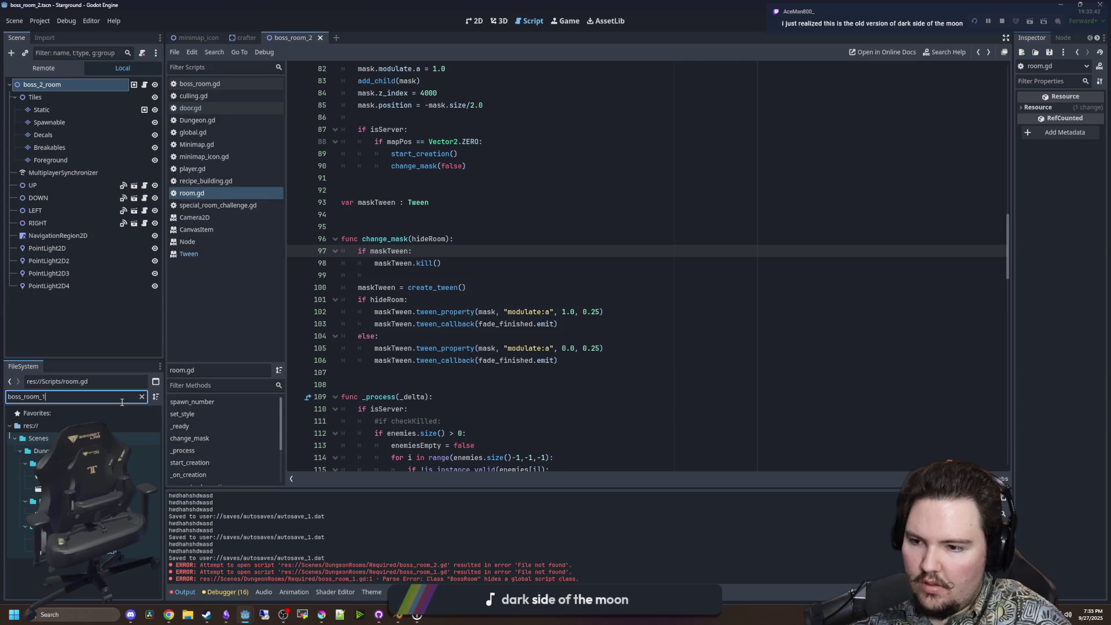
{"action": "double_click", "coordinate": [142, 476]}
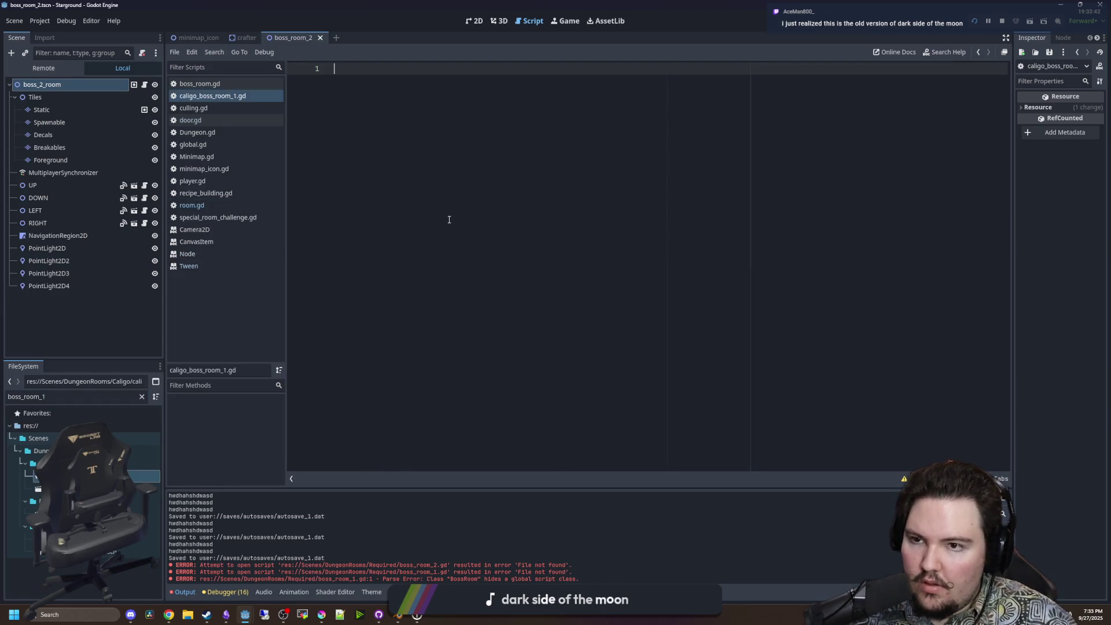
{"action": "key", "text": "ctrl+s"}
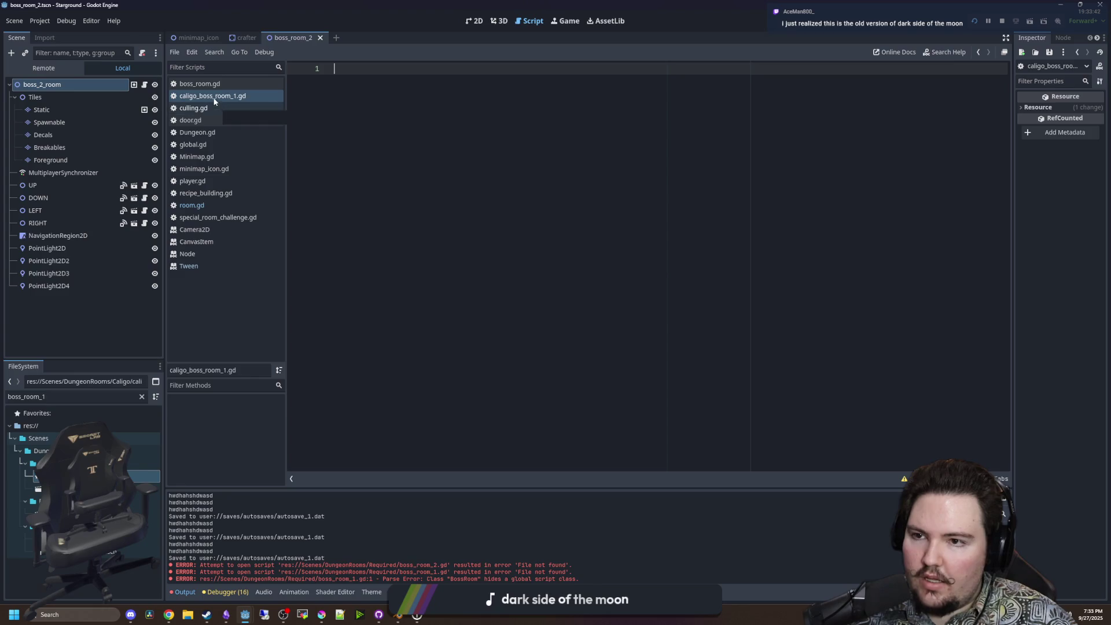
Close all open scripts and stop the running game.
{"action": "right_click", "coordinate": [213, 96]}
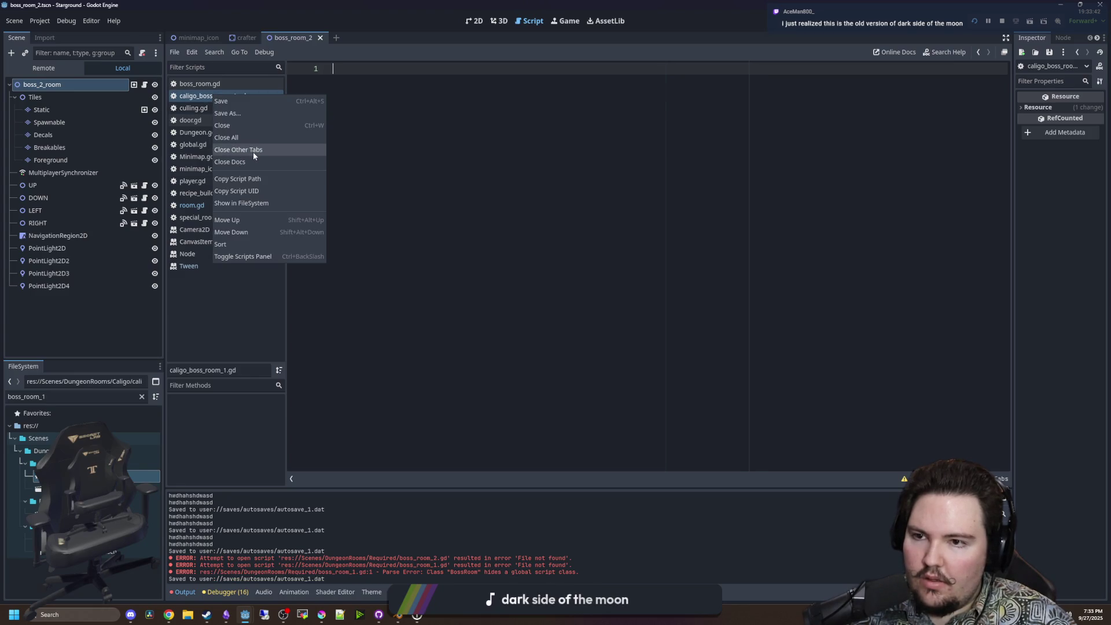
{"action": "left_click", "coordinate": [247, 137]}
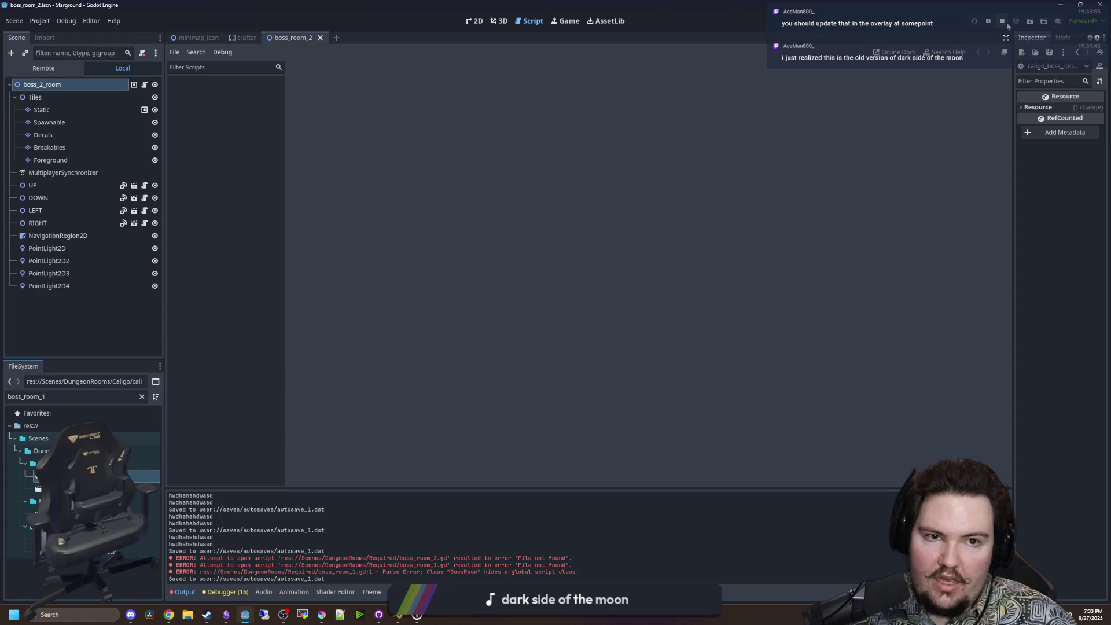
{"action": "left_click", "coordinate": [1001, 21]}
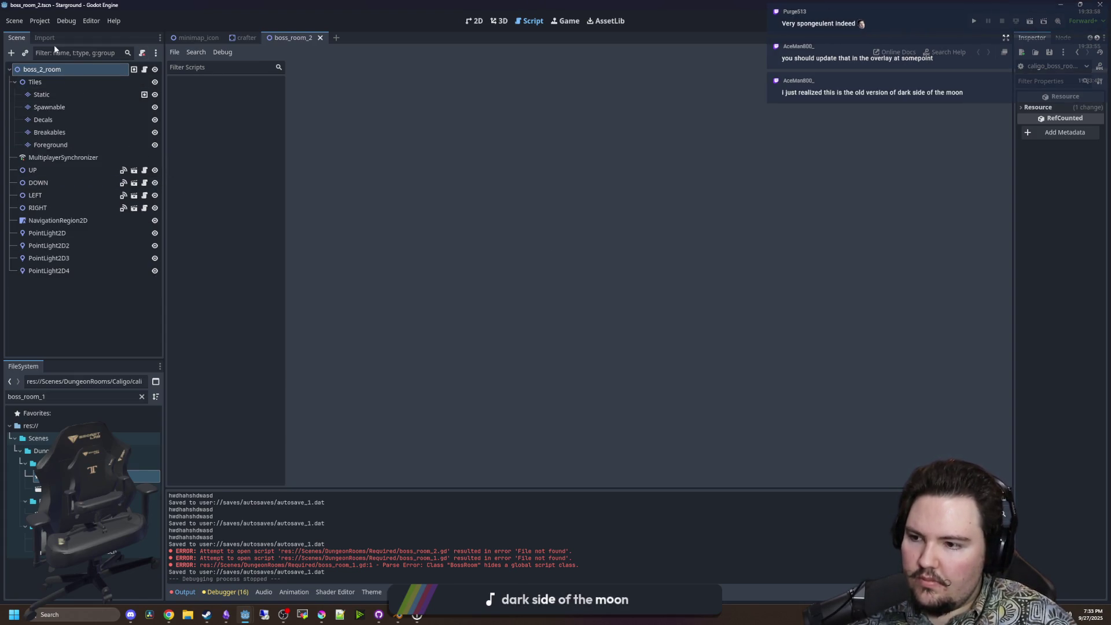
{"action": "left_click", "coordinate": [37, 21]}
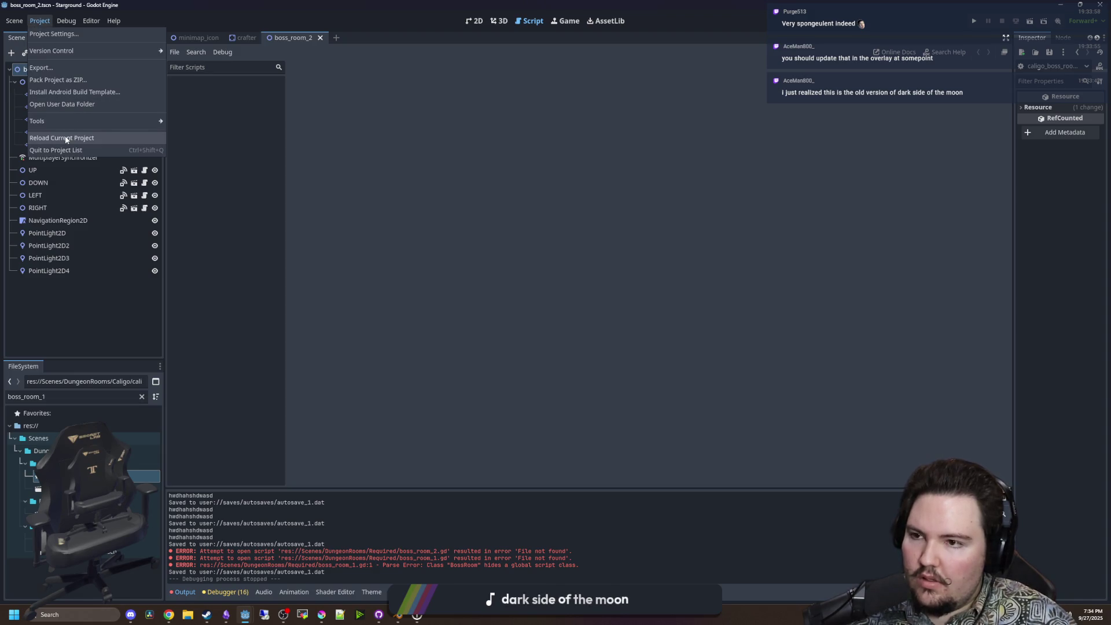
Reload the current Godot project and bring the Twitch dashboard Chrome window forward.
{"action": "left_click", "coordinate": [66, 139]}
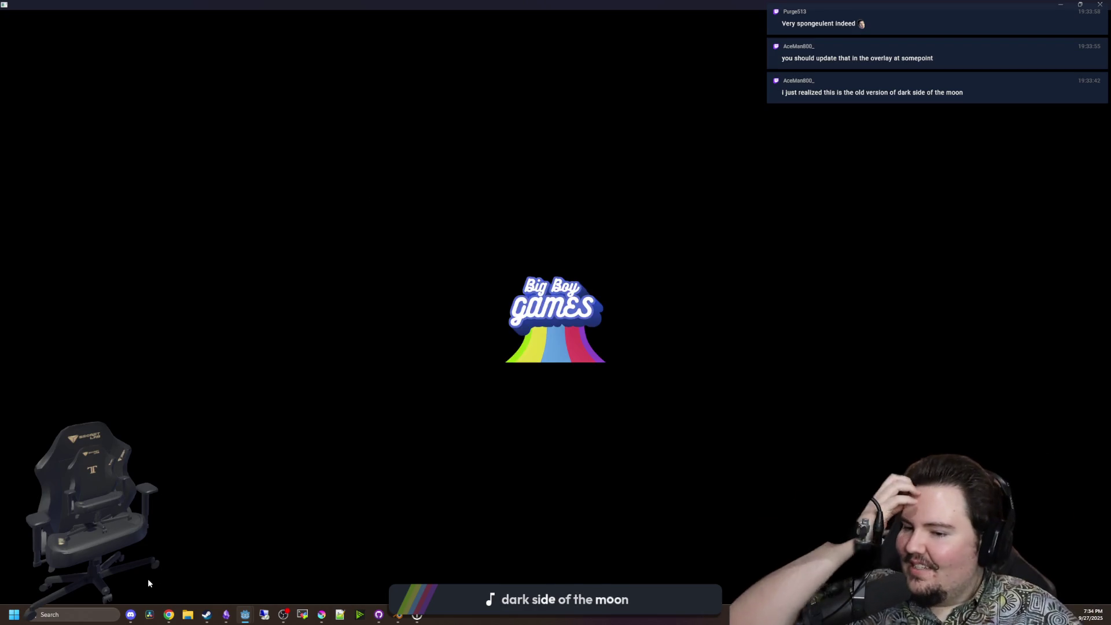
{"action": "mouse_move", "coordinate": [168, 613]}
{"action": "left_click", "coordinate": [175, 587]}
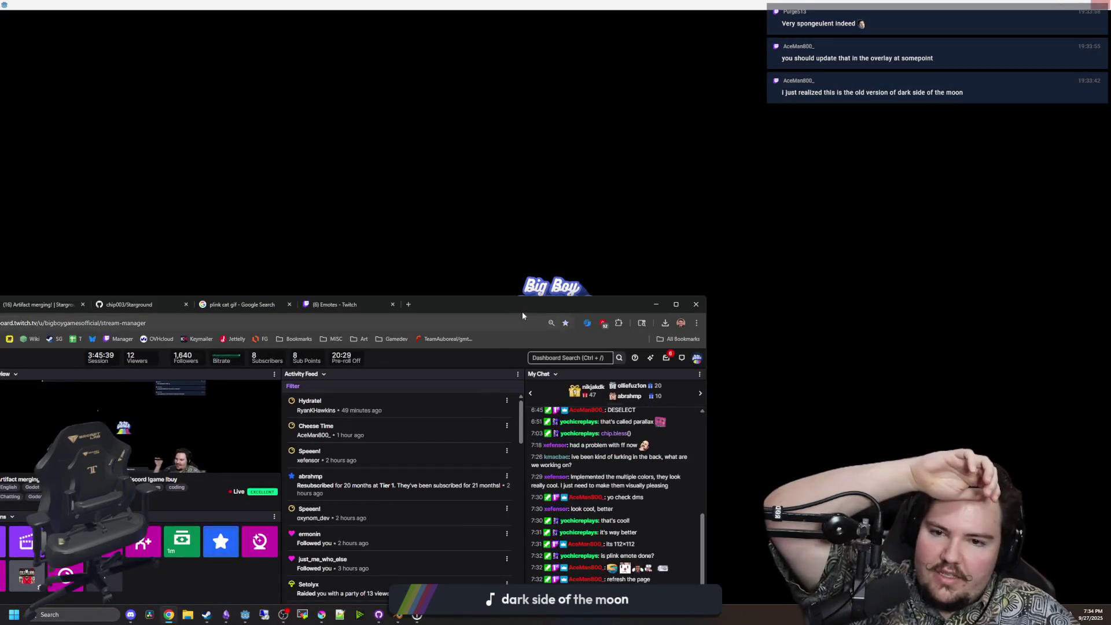
Maximize the Twitch dashboard window and open Emotes under Viewer Rewards.
{"action": "left_click_drag", "start_coordinate": [559, 295], "coordinate": [576, 276]}
{"action": "double_click", "coordinate": [576, 276]}
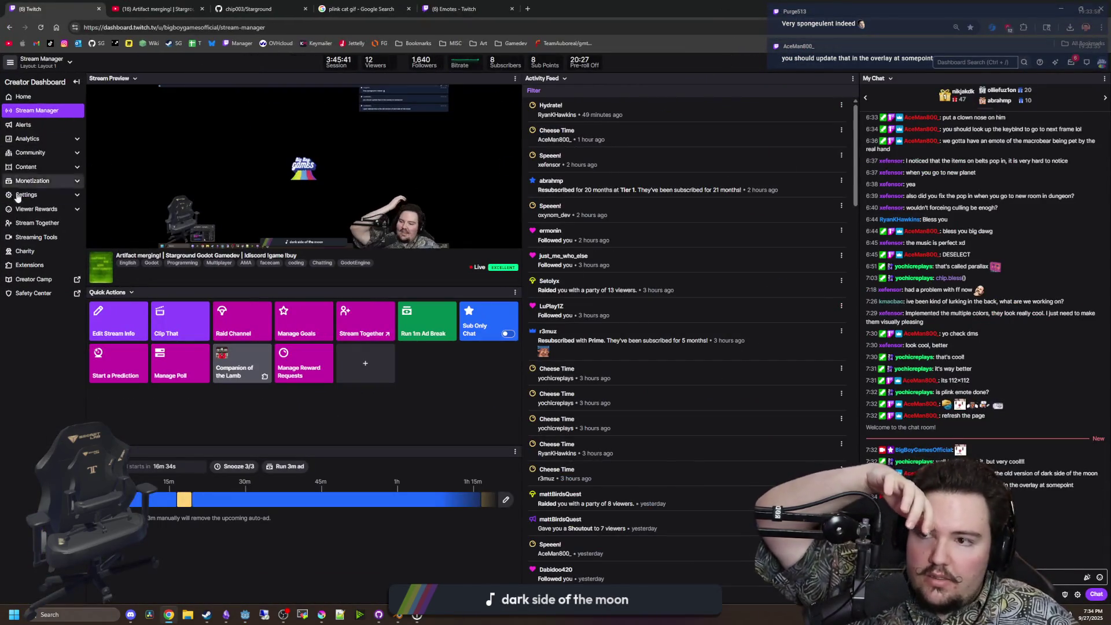
{"action": "left_click", "coordinate": [40, 210]}
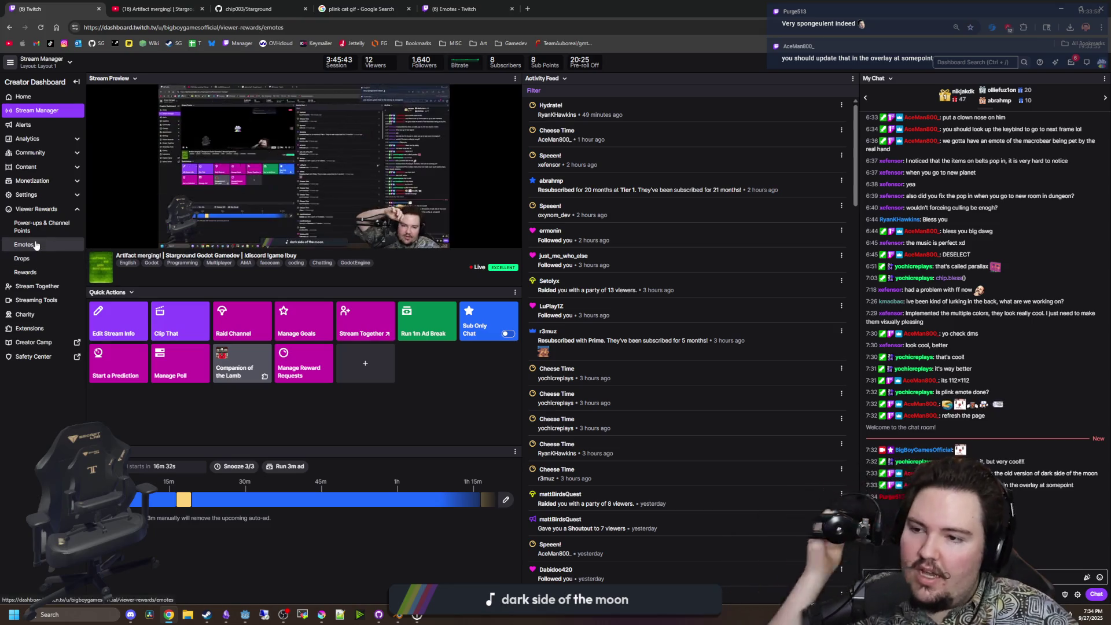
{"action": "left_click", "coordinate": [35, 245]}
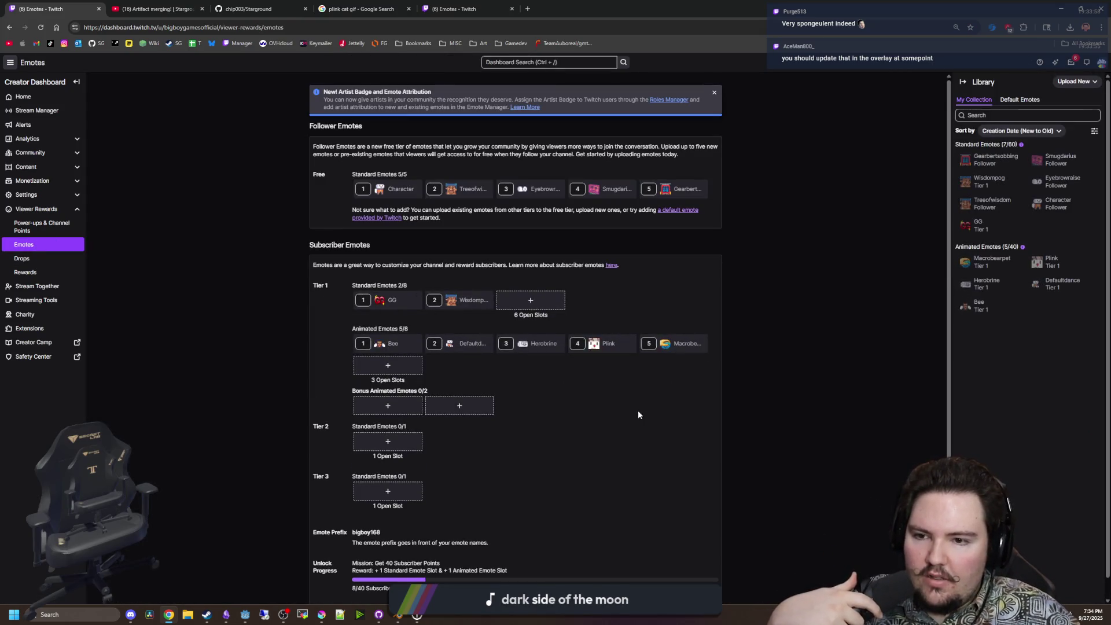
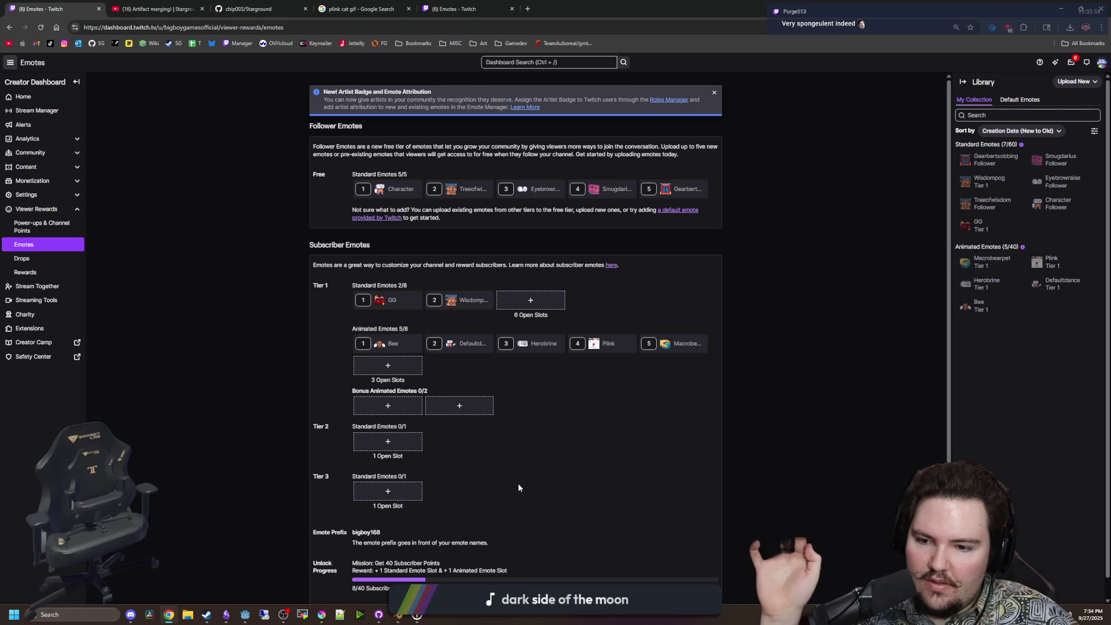
Scroll through the Twitch Emotes page, then restore the Chrome window to a smaller size.
{"action": "scroll", "coordinate": [508, 457], "scroll_direction": "down", "scroll_amount": 3}
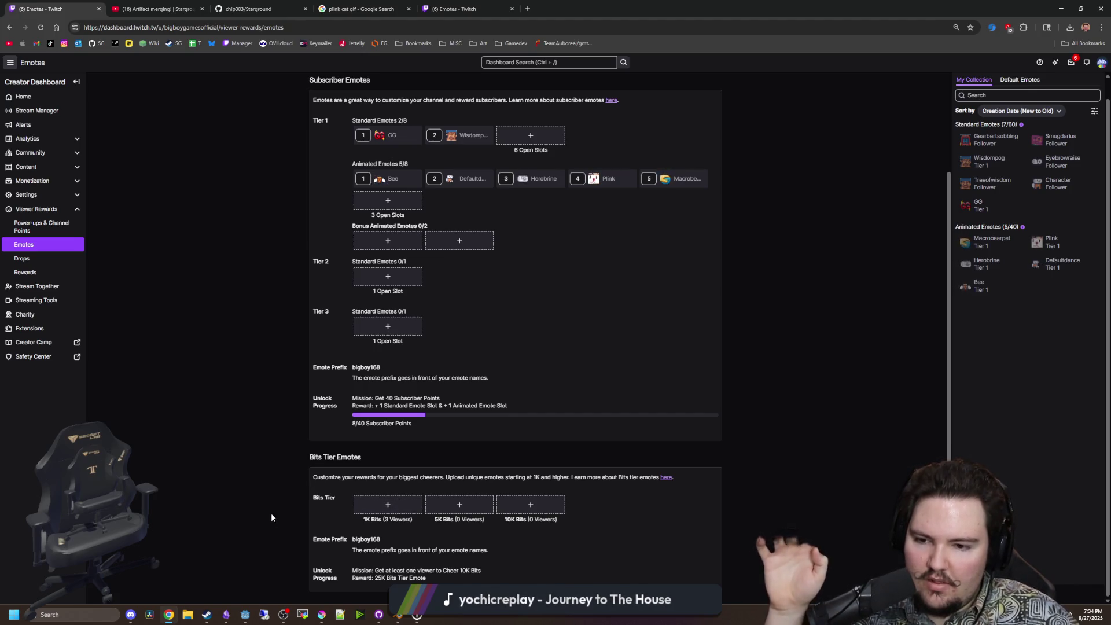
{"action": "scroll", "coordinate": [386, 441], "scroll_direction": "up", "scroll_amount": 3}
{"action": "key", "text": "super+Down"}
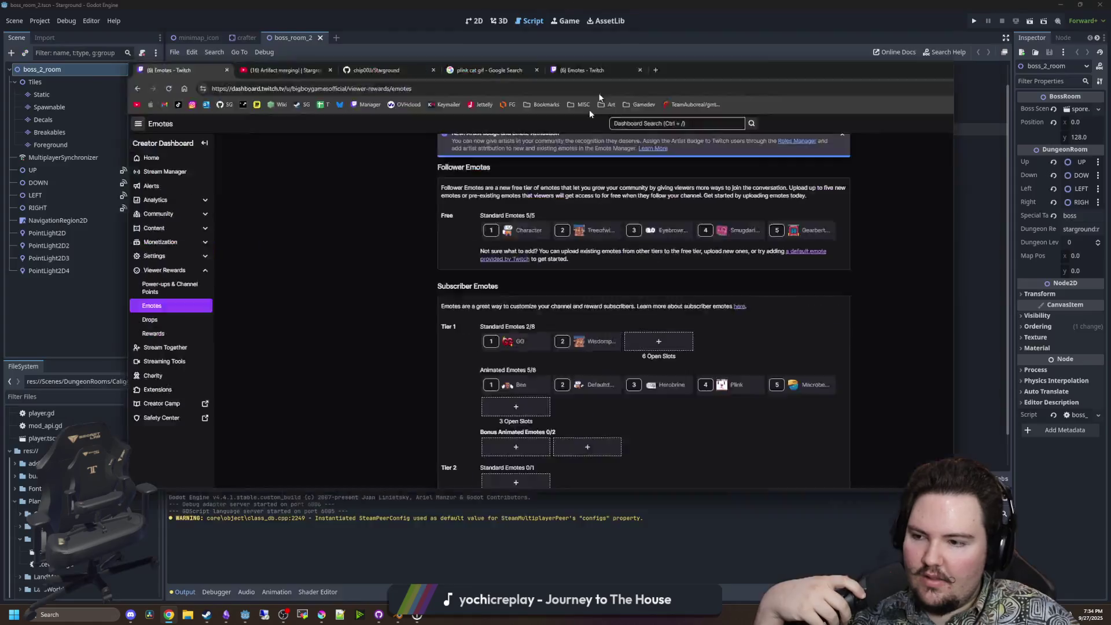
Minimize the browser and return to Godot's script editor.
{"action": "left_click", "coordinate": [777, 301]}
{"action": "left_click", "coordinate": [563, 250]}
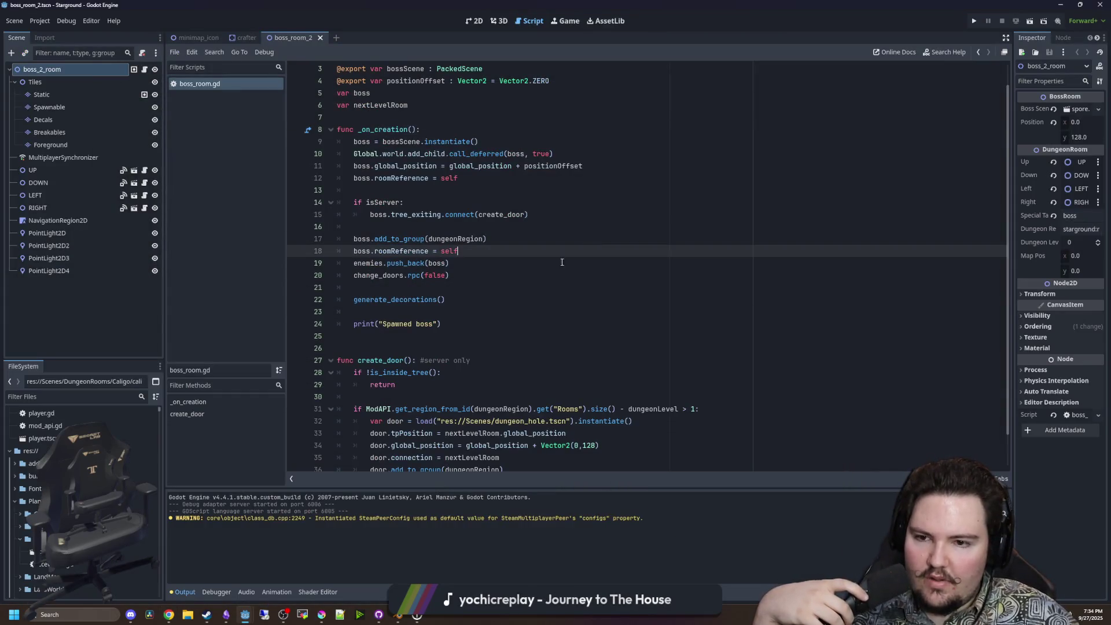
{"action": "left_click", "coordinate": [507, 306]}
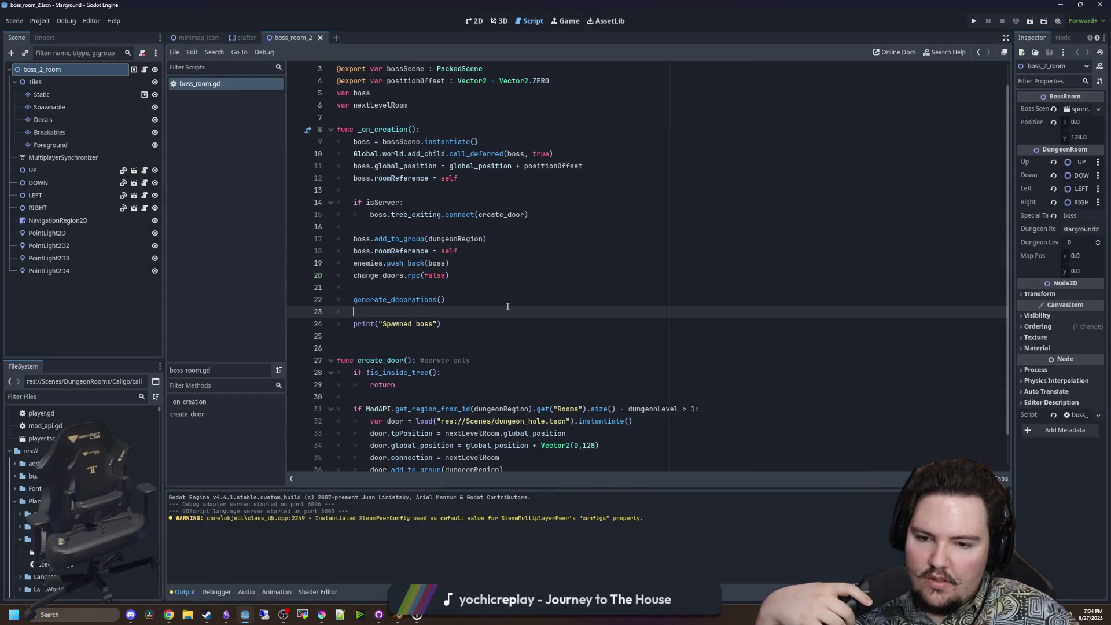
{"action": "left_click", "coordinate": [462, 202]}
{"action": "left_click", "coordinate": [462, 321]}
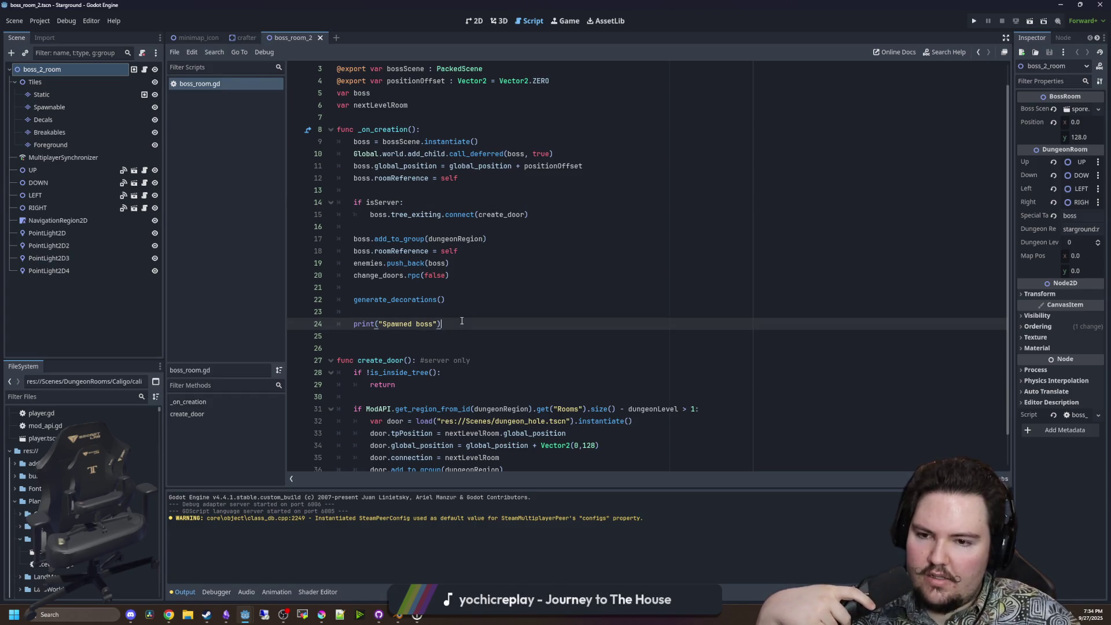
{"action": "key", "text": "Down"}
{"action": "key", "text": "Down"}
{"action": "left_click", "coordinate": [217, 88]}
{"action": "scroll", "coordinate": [81, 497], "scroll_direction": "down", "scroll_amount": 5}
Filter the FileSystem for 'door' and open door.gd.
{"action": "left_click", "coordinate": [69, 396]}
{"action": "type", "text": "door"}
{"action": "scroll", "coordinate": [81, 463], "scroll_direction": "up", "scroll_amount": 3}
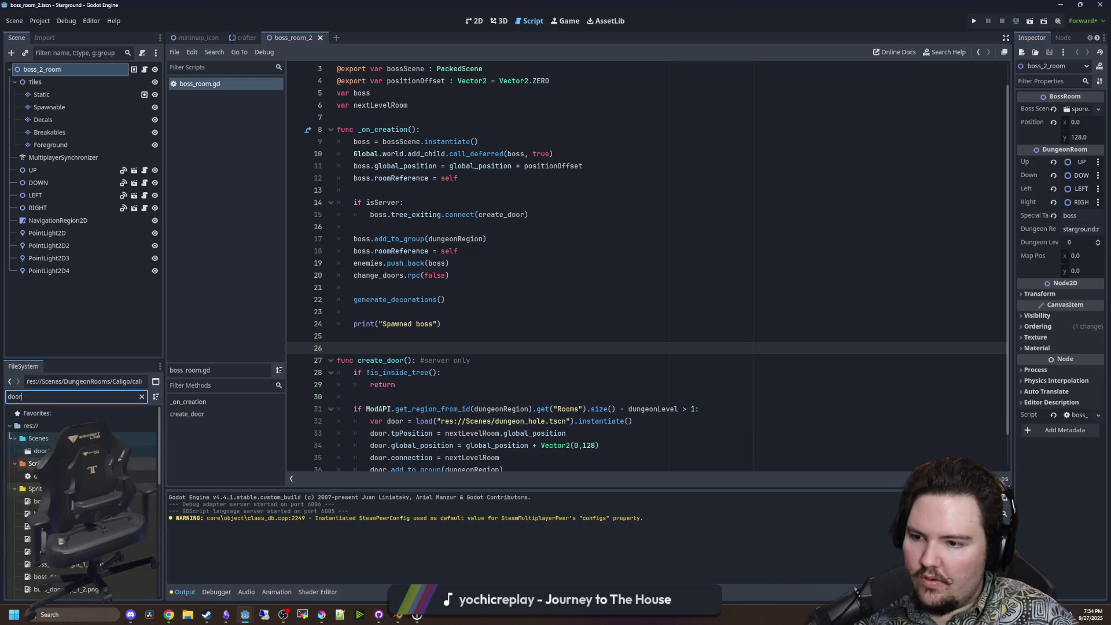
{"action": "double_click", "coordinate": [52, 476]}
{"action": "scroll", "coordinate": [484, 330], "scroll_direction": "down", "scroll_amount": 5}
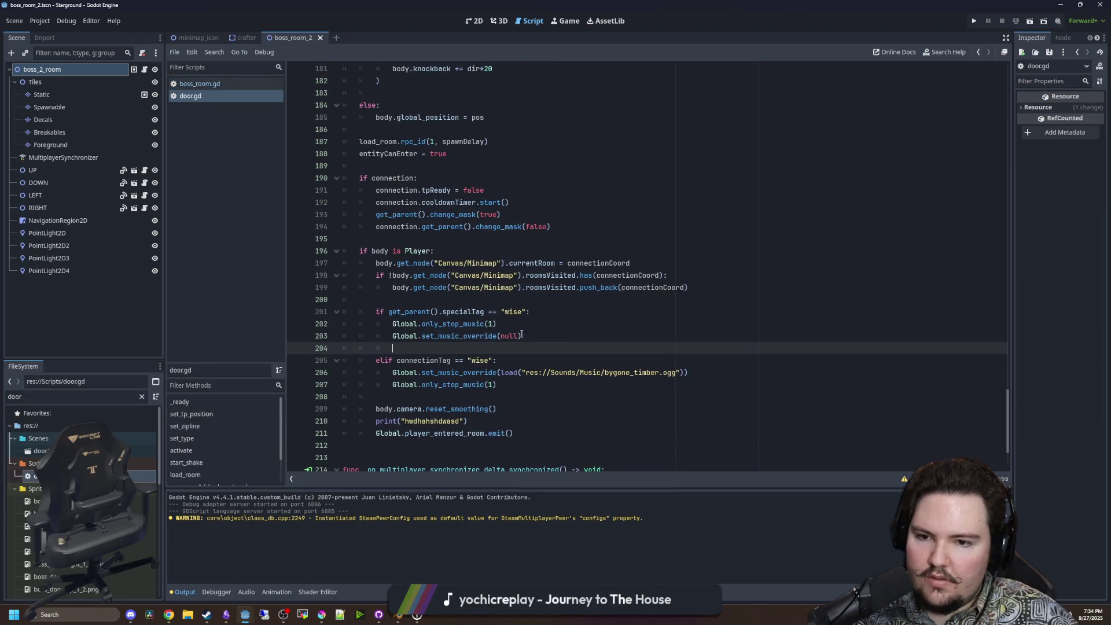
Replace the debug print with body.camera.align() and body.culler.update_culling().
{"action": "left_click", "coordinate": [466, 336]}
{"action": "triple_click", "coordinate": [444, 335]}
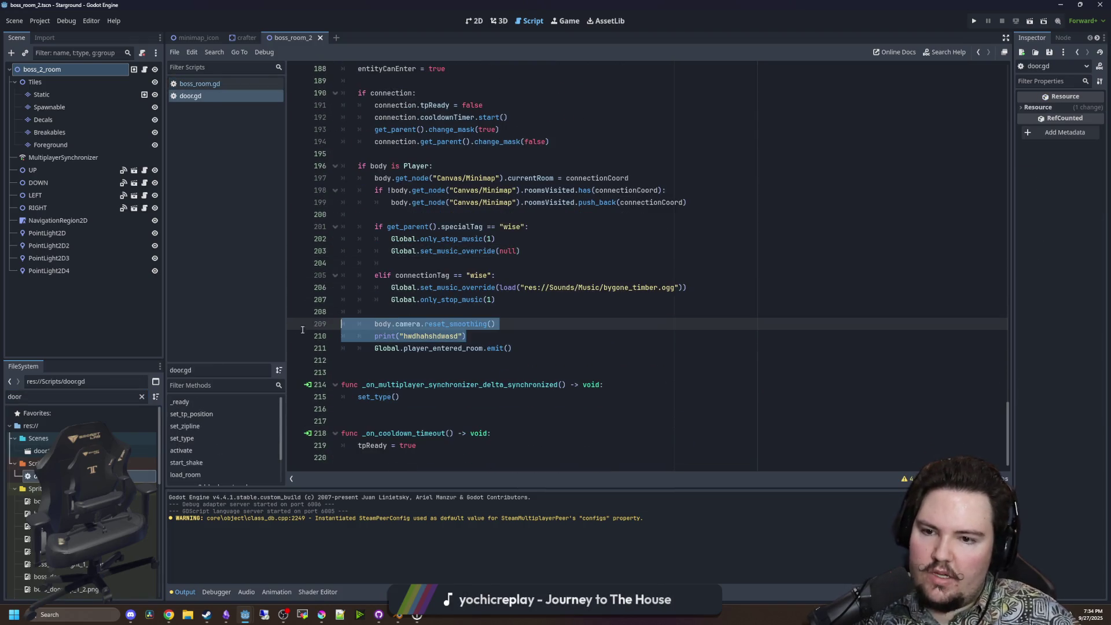
{"action": "key", "text": "BackSpace"}
{"action": "key", "text": "Return"}
{"action": "type", "text": "body"}
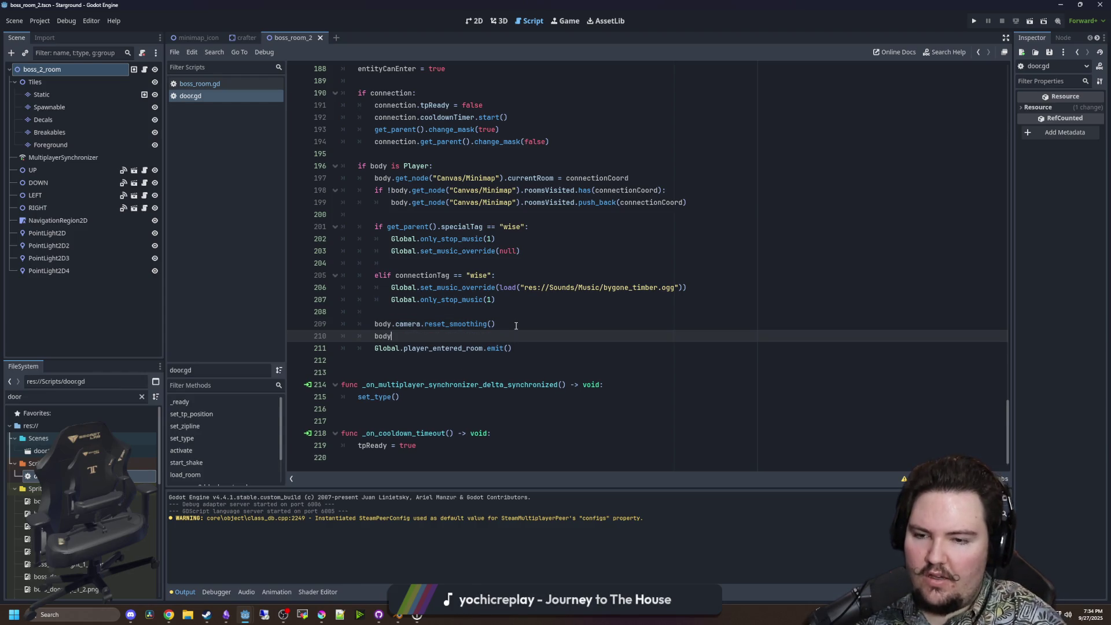
{"action": "type", "text": ".camera.ali"}
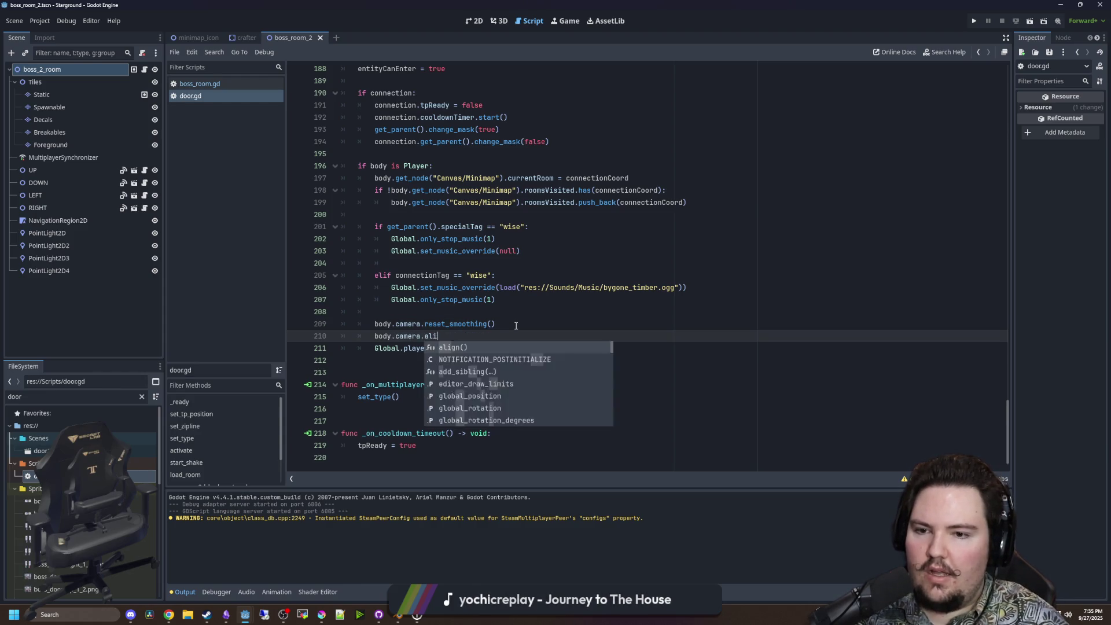
{"action": "key", "text": "Return"}
{"action": "key", "text": "Return"}
{"action": "type", "text": "body."}
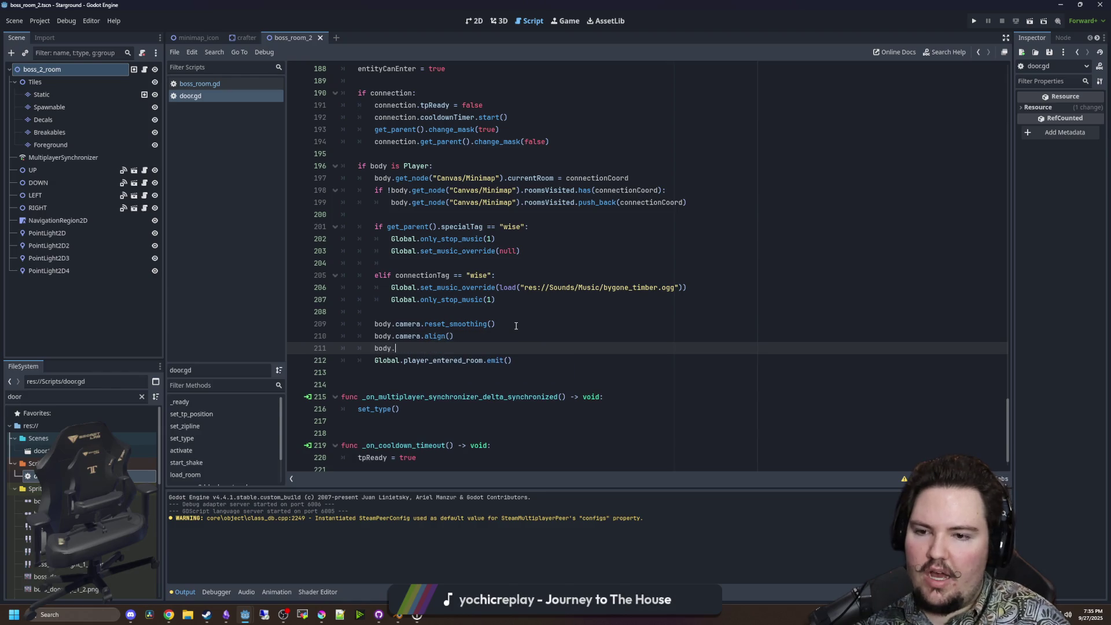
{"action": "type", "text": "cul"}
{"action": "key", "text": "Return"}
{"action": "type", "text": "."}
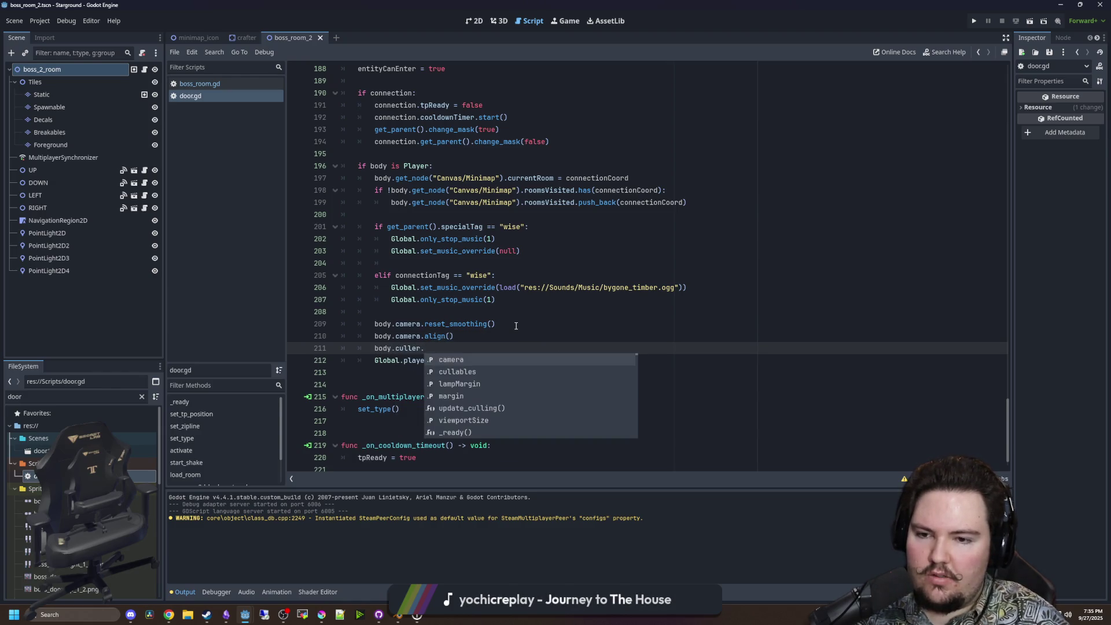
{"action": "key", "text": "Down"}
{"action": "key", "text": "Down"}
{"action": "key", "text": "Down"}
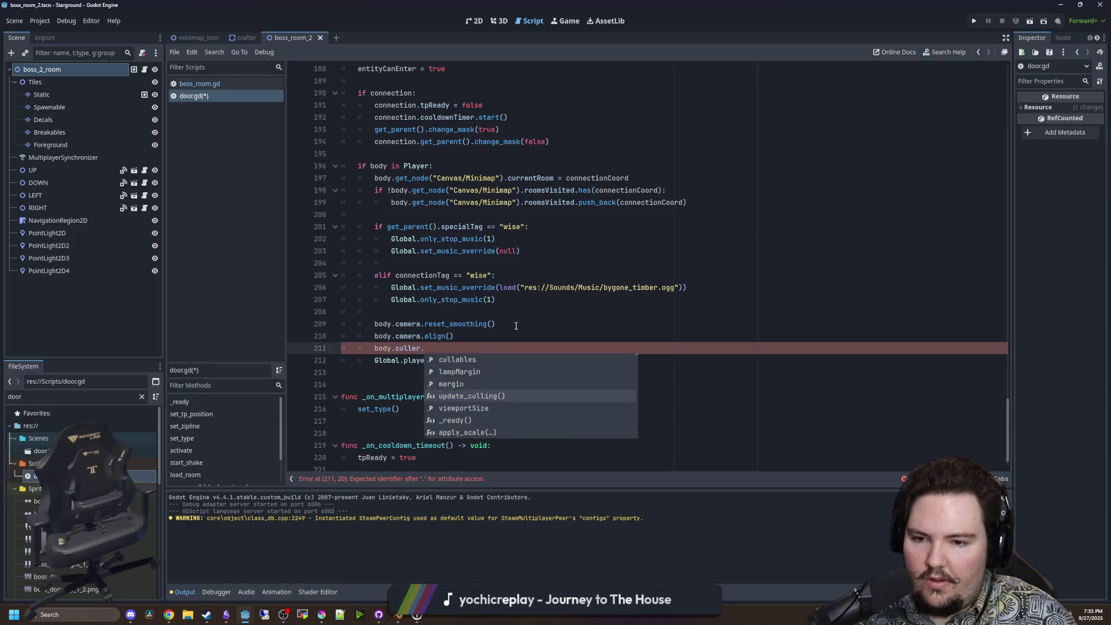
{"action": "key", "text": "Return"}
Check the edited lines and save door.gd.
{"action": "left_click", "coordinate": [457, 323]}
{"action": "left_click", "coordinate": [478, 311]}
{"action": "key", "text": "ctrl+s"}
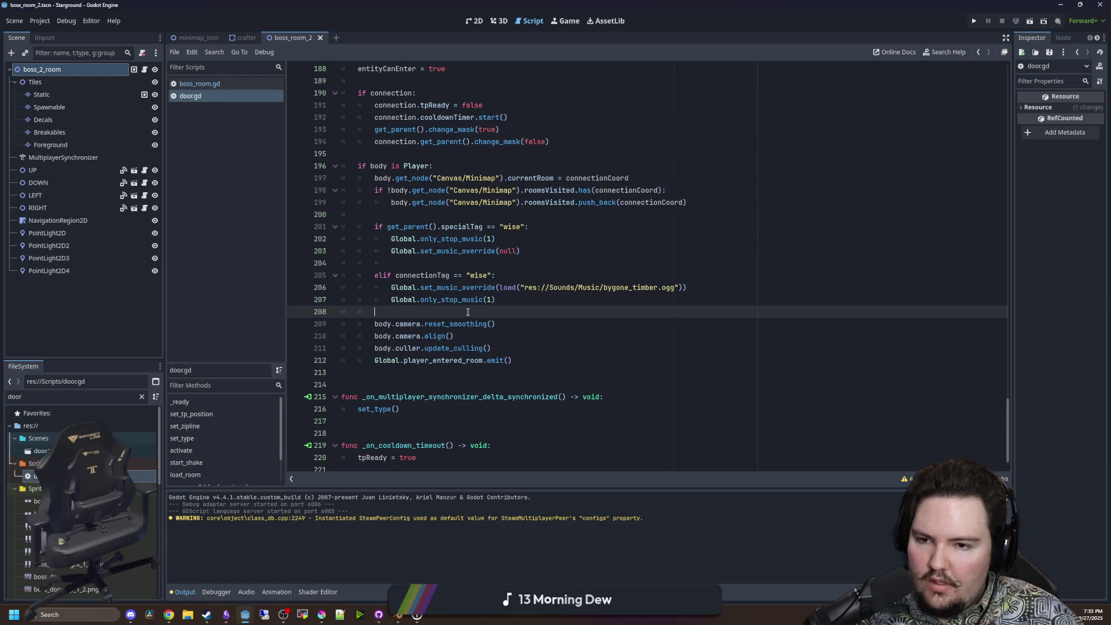
{"action": "key", "text": "ctrl+s"}
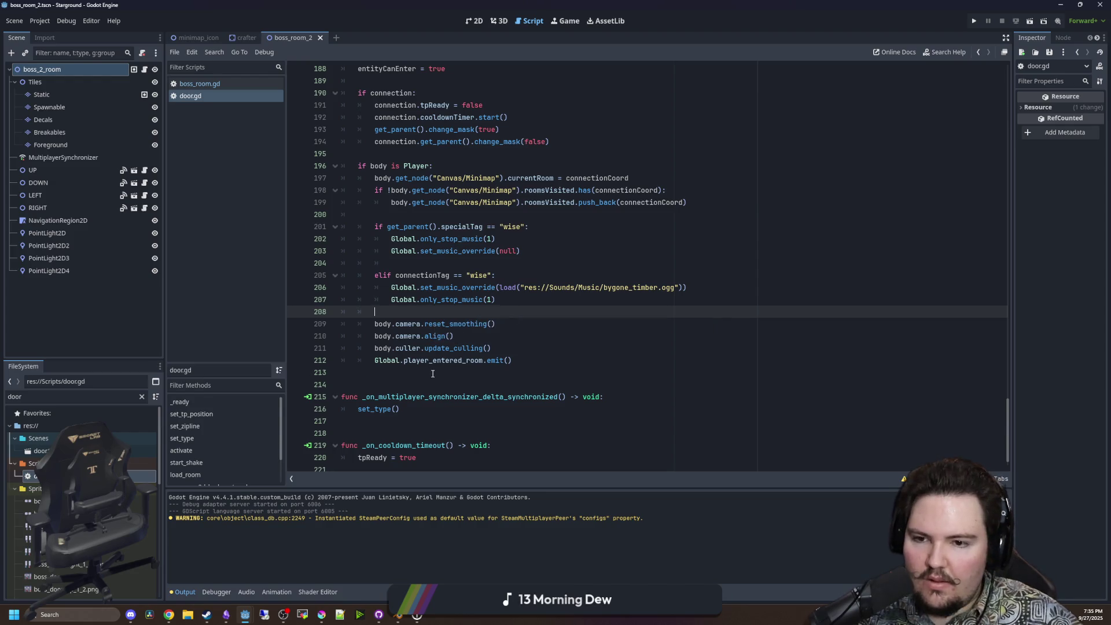
{"action": "left_click", "coordinate": [515, 372]}
{"action": "left_click", "coordinate": [532, 331]}
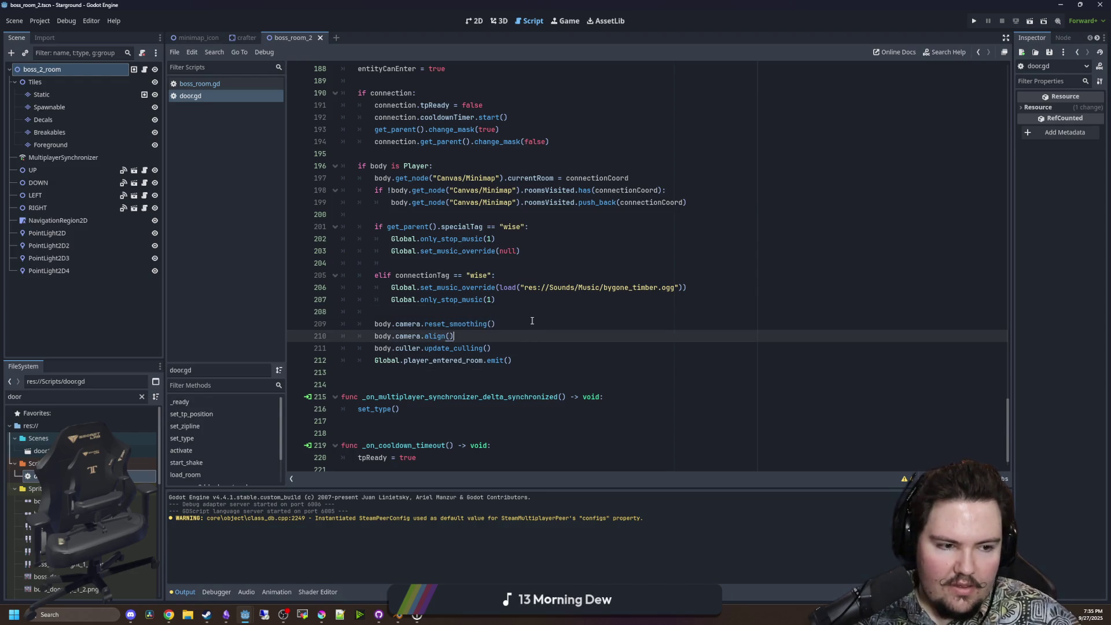
{"action": "left_click", "coordinate": [458, 312]}
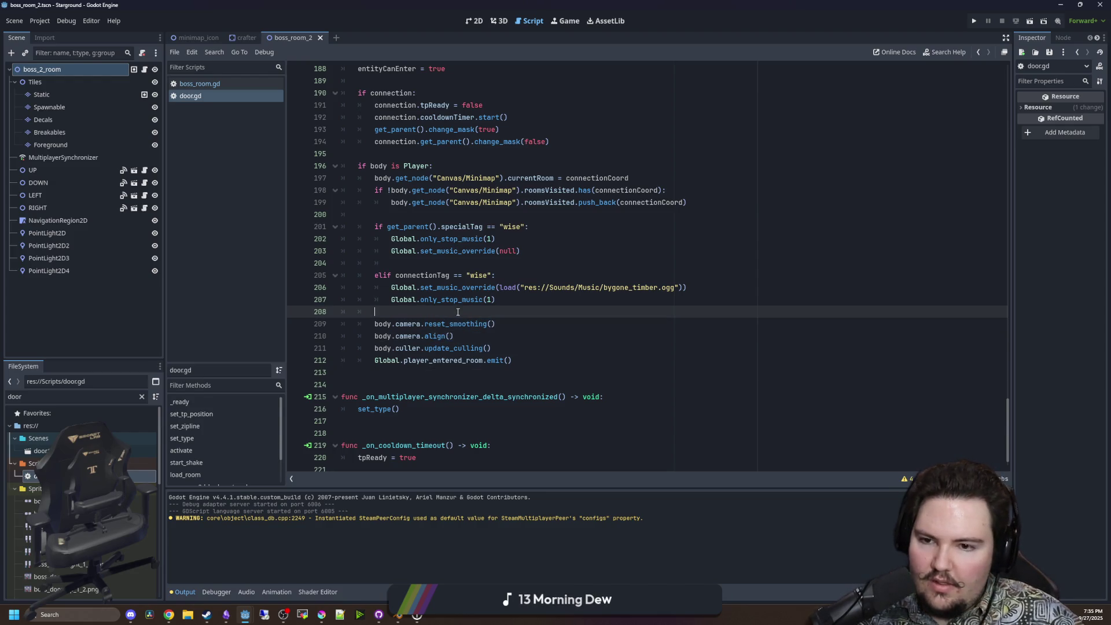
{"action": "left_click", "coordinate": [427, 335]}
{"action": "key", "text": "Up"}
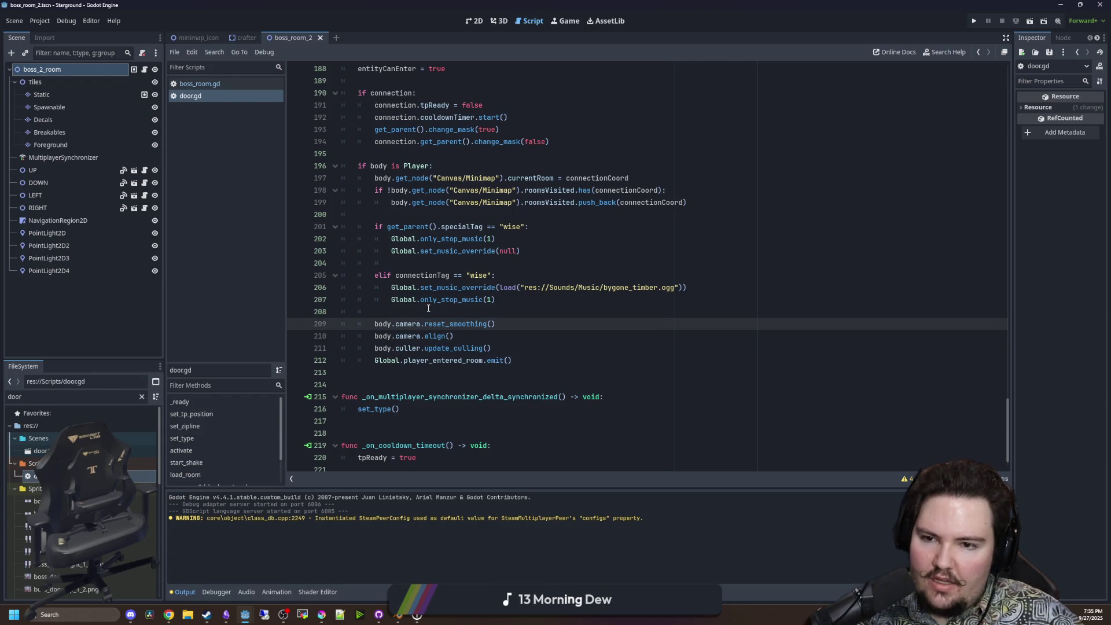
{"action": "left_click", "coordinate": [428, 308]}
{"action": "key", "text": "ctrl+s"}
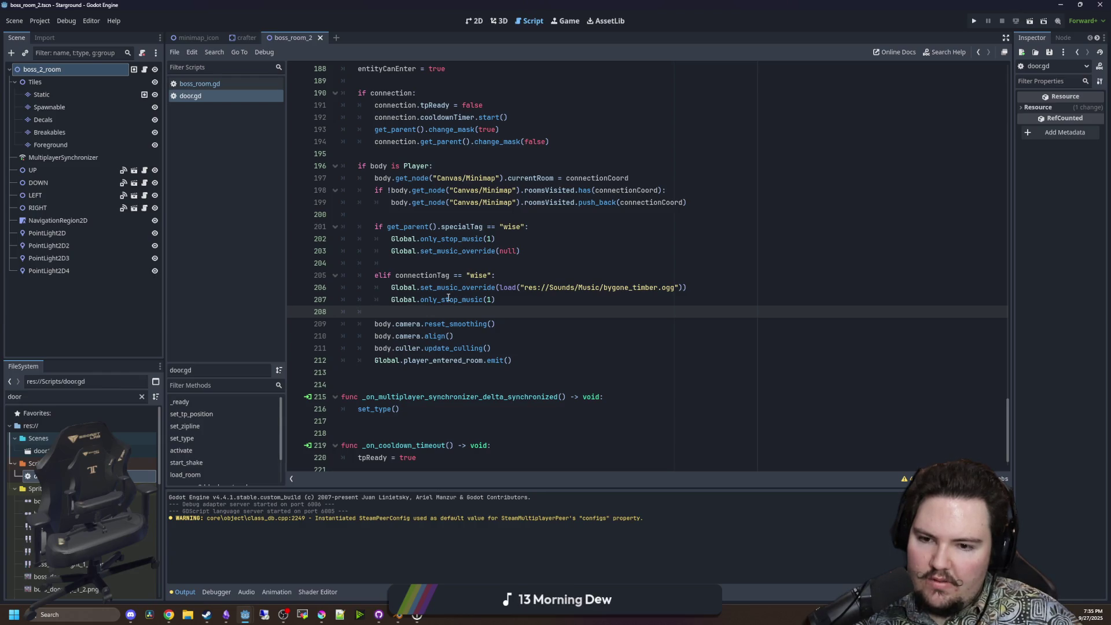
{"action": "scroll", "coordinate": [457, 260], "scroll_direction": "up", "scroll_amount": 12}
Add a new func teleport_finished() below the body-entered handler.
{"action": "scroll", "coordinate": [460, 250], "scroll_direction": "up", "scroll_amount": 4}
{"action": "scroll", "coordinate": [440, 289], "scroll_direction": "down", "scroll_amount": 15}
{"action": "left_click", "coordinate": [383, 359]}
{"action": "key", "text": "Return"}
{"action": "key", "text": "Return"}
{"action": "key", "text": "Return"}
{"action": "key", "text": "Up"}
{"action": "type", "text": "func t"}
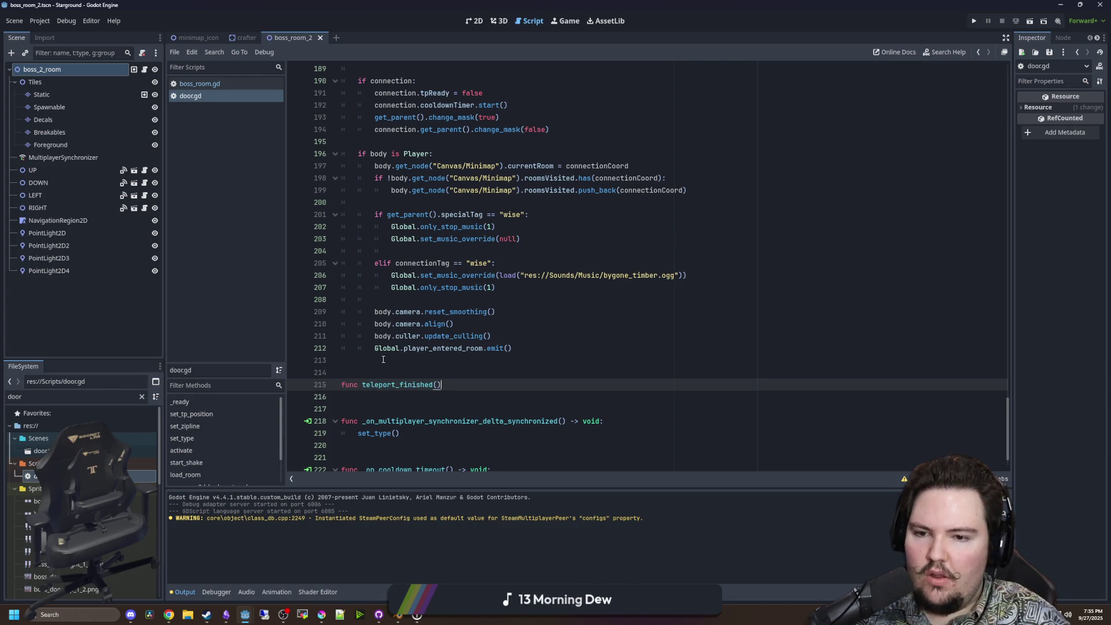
{"action": "type", "text": ":"}
{"action": "key", "text": "Return"}
{"action": "type", "text": "pass"}
Cut the handler's teleport code from var pos onward.
{"action": "left_click", "coordinate": [382, 359]}
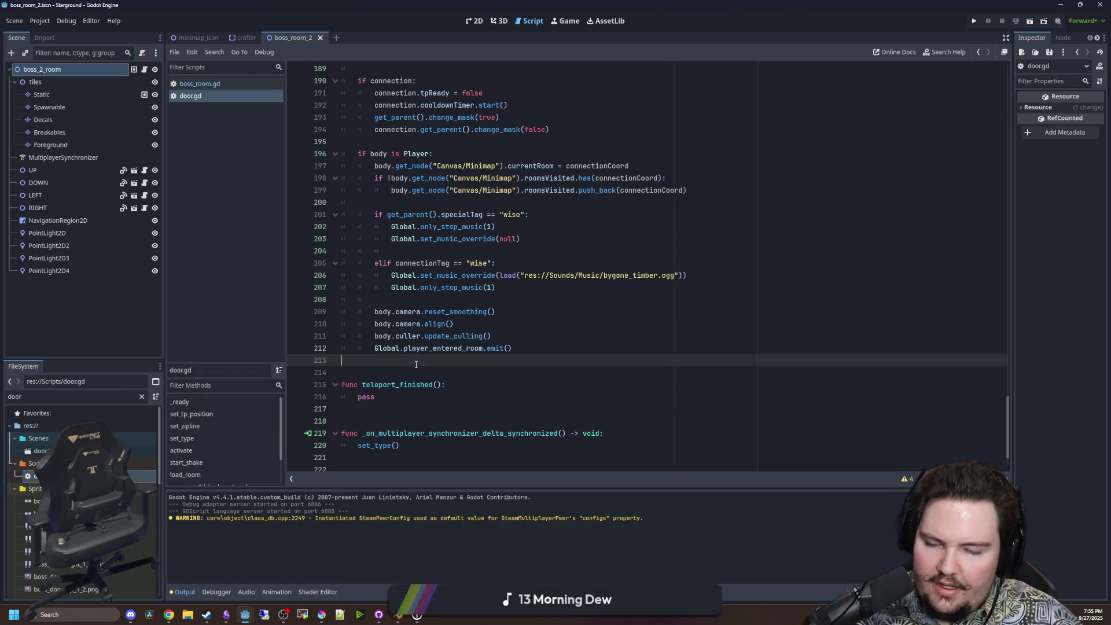
{"action": "mouse_move", "coordinate": [383, 359]}
{"action": "left_mouse_down"}
{"action": "mouse_move", "coordinate": [404, 324]}
{"action": "mouse_move", "coordinate": [428, 214]}
{"action": "left_mouse_up"}
{"action": "scroll", "coordinate": [429, 275], "scroll_direction": "up", "scroll_amount": 2}
{"action": "scroll", "coordinate": [429, 275], "scroll_direction": "up", "scroll_amount": 15}
{"action": "mouse_move", "coordinate": [429, 275]}
{"action": "left_mouse_down"}
{"action": "mouse_move", "coordinate": [428, 316]}
{"action": "mouse_move", "coordinate": [353, 290]}
{"action": "mouse_move", "coordinate": [312, 184]}
{"action": "mouse_move", "coordinate": [330, 370]}
{"action": "mouse_move", "coordinate": [333, 321]}
{"action": "mouse_move", "coordinate": [348, 403]}
{"action": "mouse_move", "coordinate": [258, 291]}
{"action": "left_mouse_up"}
{"action": "scroll", "coordinate": [331, 373], "scroll_direction": "down", "scroll_amount": 8}
{"action": "scroll", "coordinate": [348, 402], "scroll_direction": "up", "scroll_amount": 10}
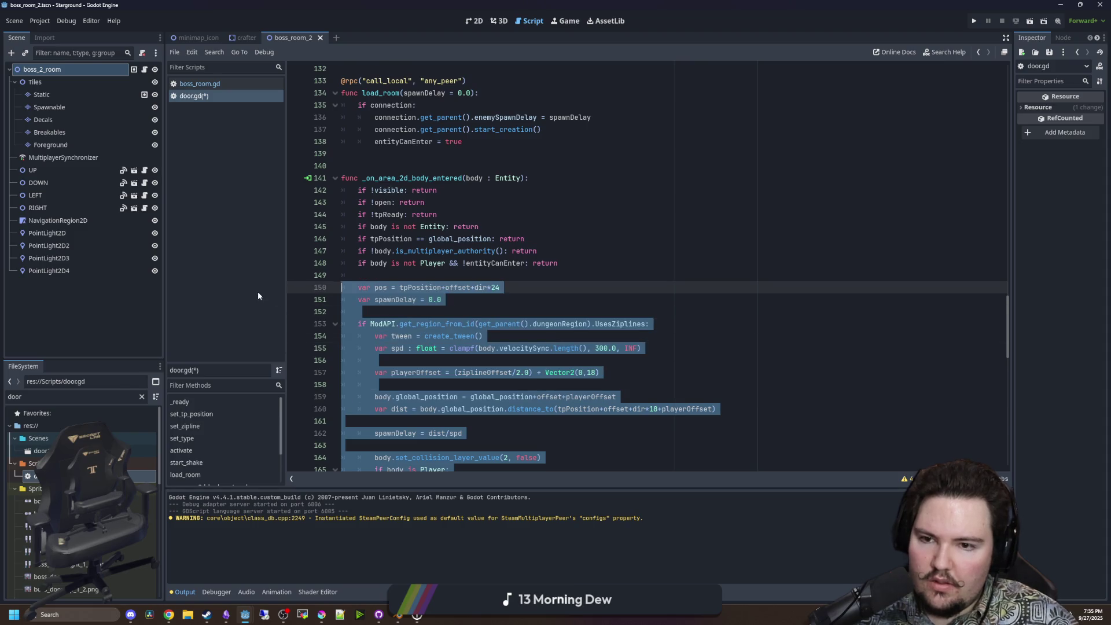
{"action": "key", "text": "Delete"}
{"action": "key", "text": "BackSpace"}
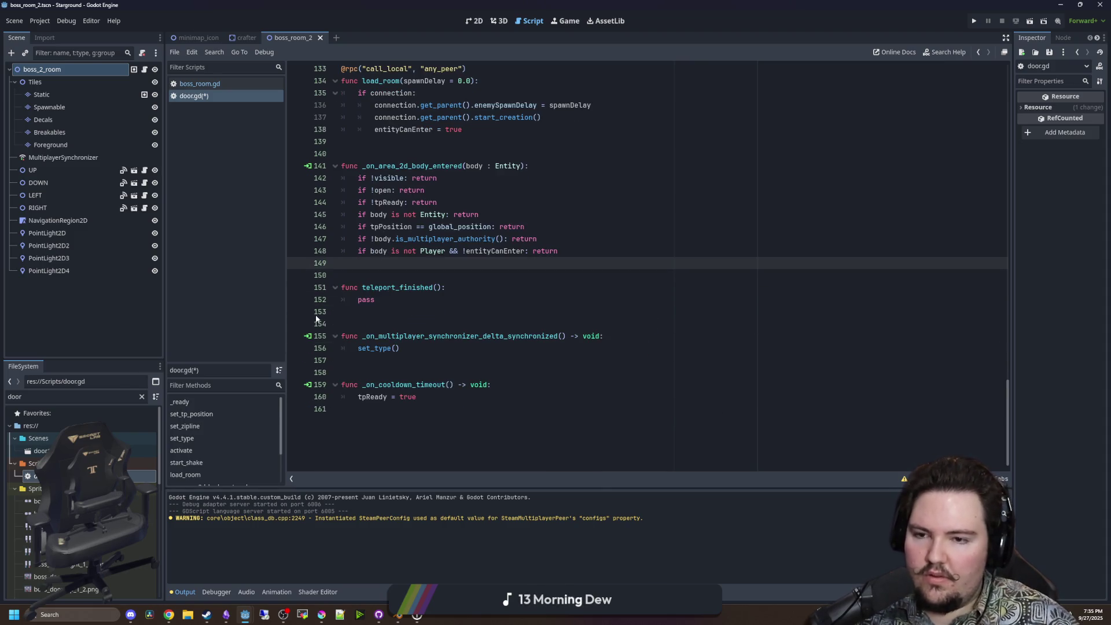
Paste the teleport code over pass in teleport_finished and unindent it.
{"action": "double_click", "coordinate": [366, 302]}
{"action": "key", "text": "ctrl+v"}
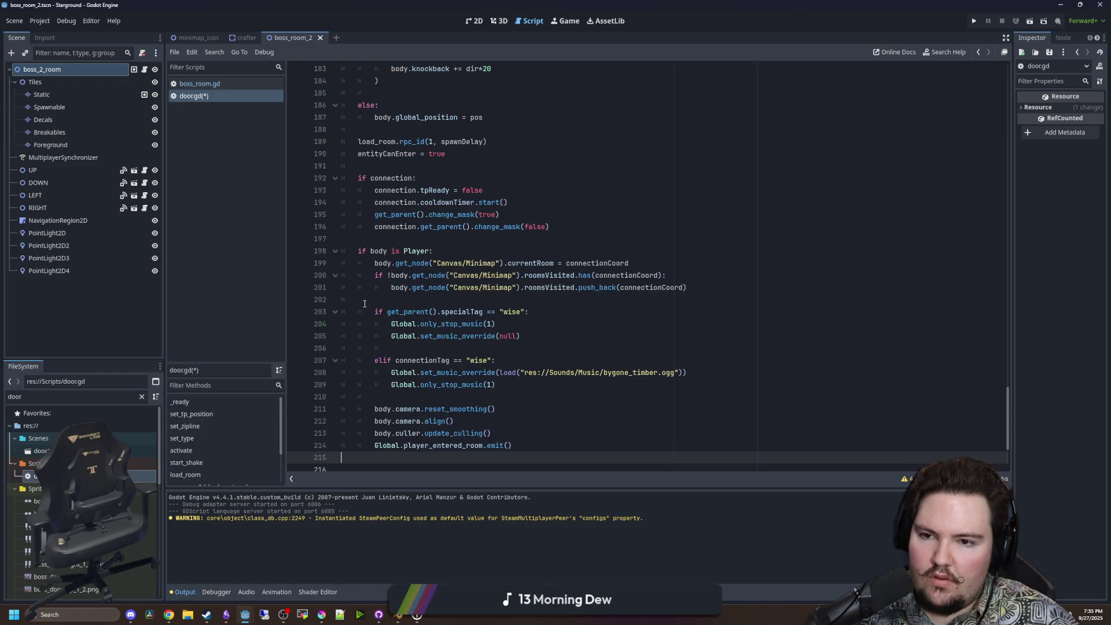
{"action": "scroll", "coordinate": [432, 360], "scroll_direction": "down", "scroll_amount": 2}
{"action": "mouse_move", "coordinate": [512, 372]}
{"action": "left_mouse_down"}
{"action": "mouse_move", "coordinate": [376, 359]}
{"action": "mouse_move", "coordinate": [412, 307]}
{"action": "mouse_move", "coordinate": [399, 318]}
{"action": "mouse_move", "coordinate": [388, 292]}
{"action": "mouse_move", "coordinate": [372, 212]}
{"action": "left_mouse_up"}
{"action": "left_click", "coordinate": [375, 202]}
{"action": "key", "text": "BackSpace"}
{"action": "left_click", "coordinate": [411, 195]}
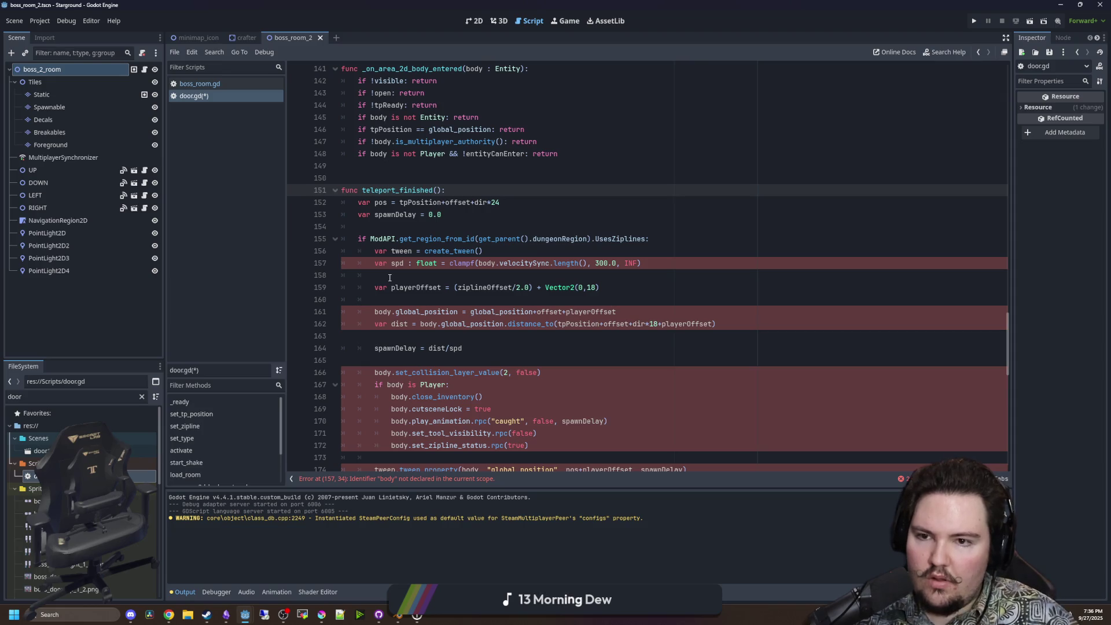
{"action": "scroll", "coordinate": [438, 275], "scroll_direction": "up", "scroll_amount": 3}
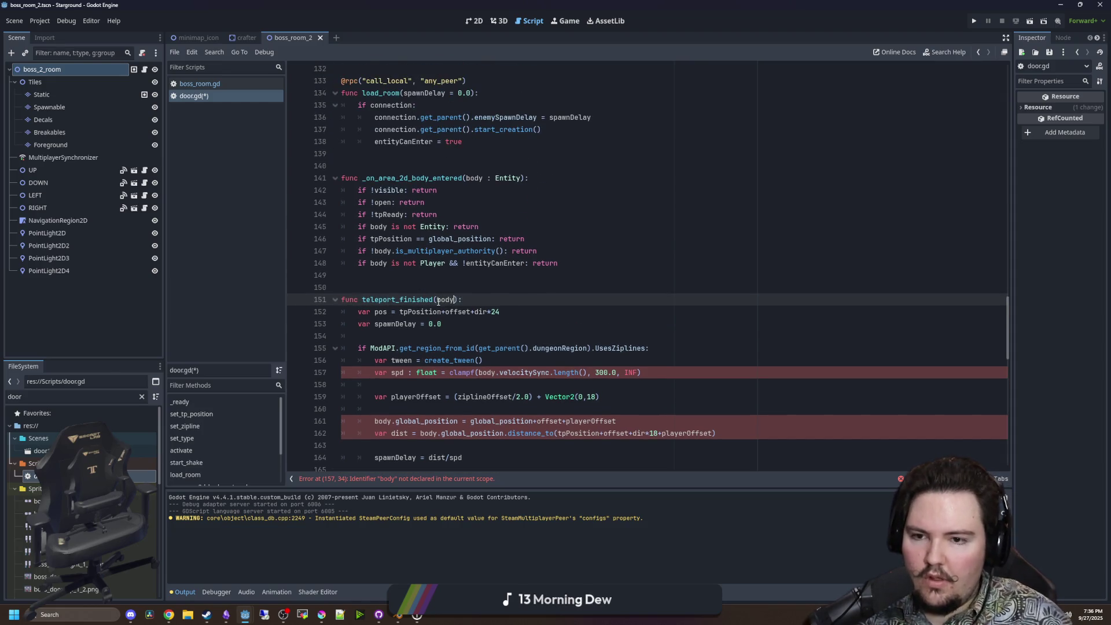
Add Entity and Player type checks calling teleport_finished(body) in _on_area_2d_body_entered.
{"action": "left_click", "coordinate": [585, 263]}
{"action": "key", "text": "Return"}
{"action": "key", "text": "Return"}
{"action": "type", "text": "if body is E"}
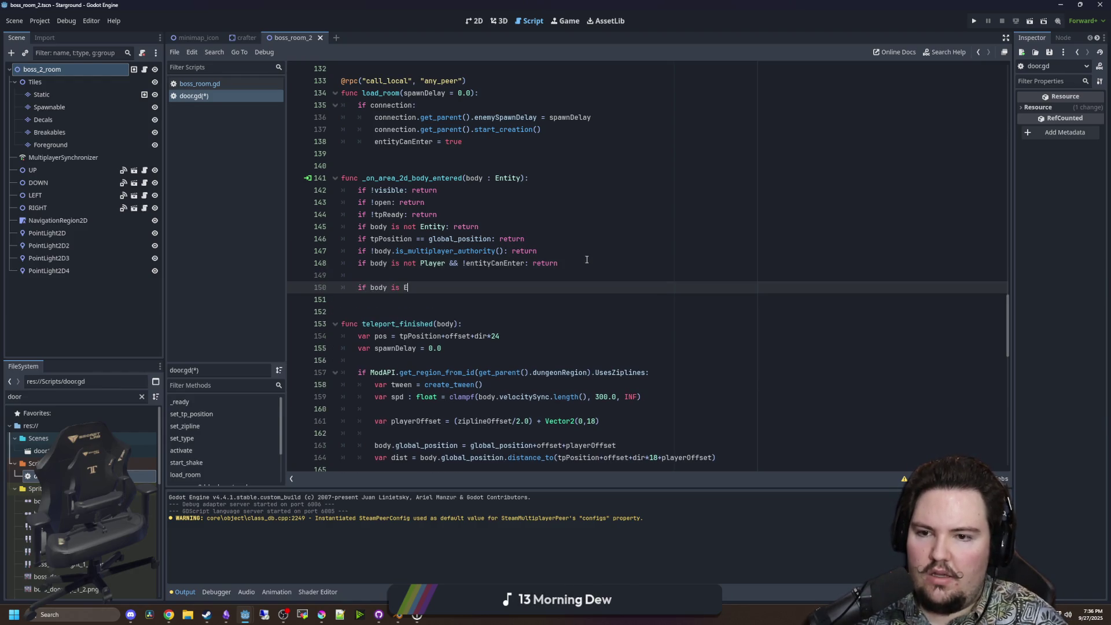
{"action": "type", "text": "ntity:"}
{"action": "key", "text": "Return"}
{"action": "type", "text": "tel"}
{"action": "key", "text": "Return"}
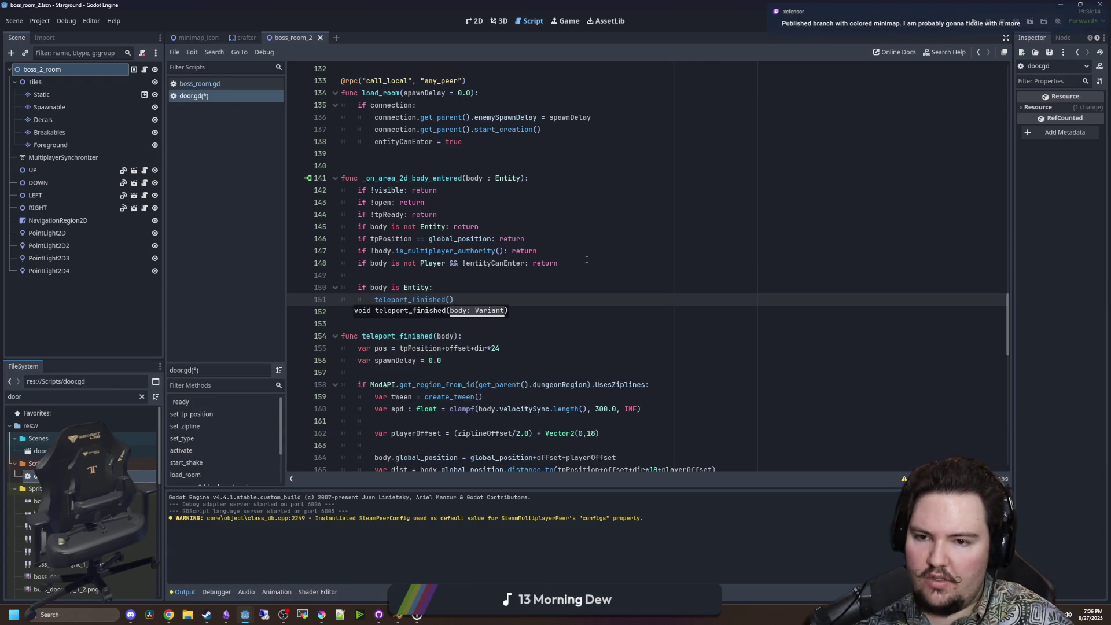
{"action": "type", "text": "y)"}
{"action": "key", "text": "Return"}
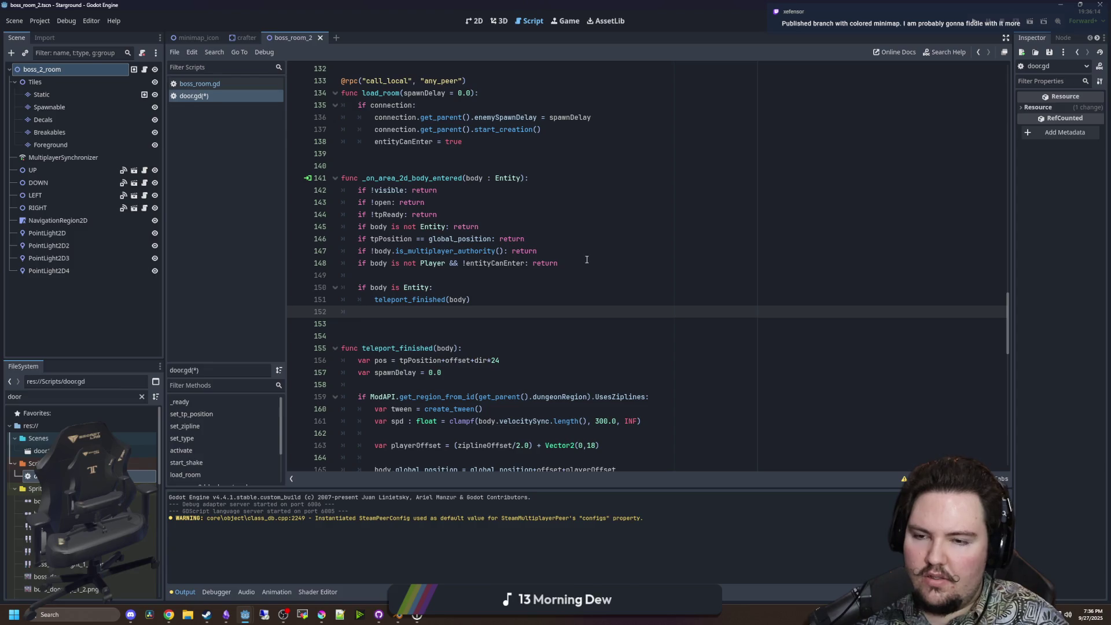
{"action": "type", "text": "elif body is Player:"}
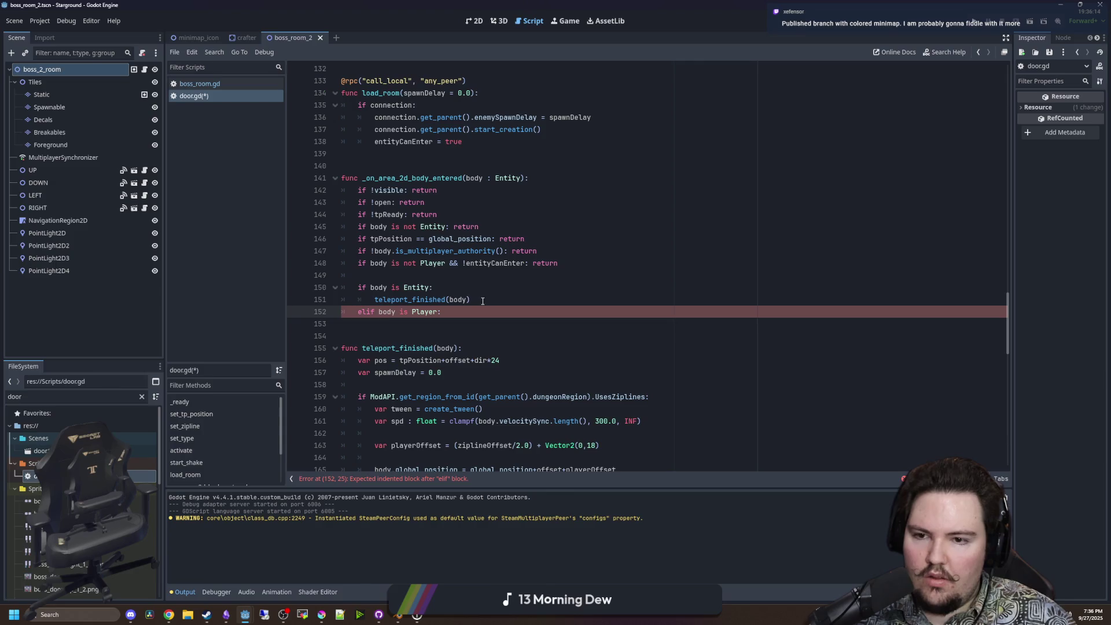
Restructure into 'if body is Player:' with teleport_finished(body) under an else branch, dropping the Entity check.
{"action": "left_click", "coordinate": [369, 313]}
{"action": "key", "text": "BackSpace"}
{"action": "key", "text": "BackSpace"}
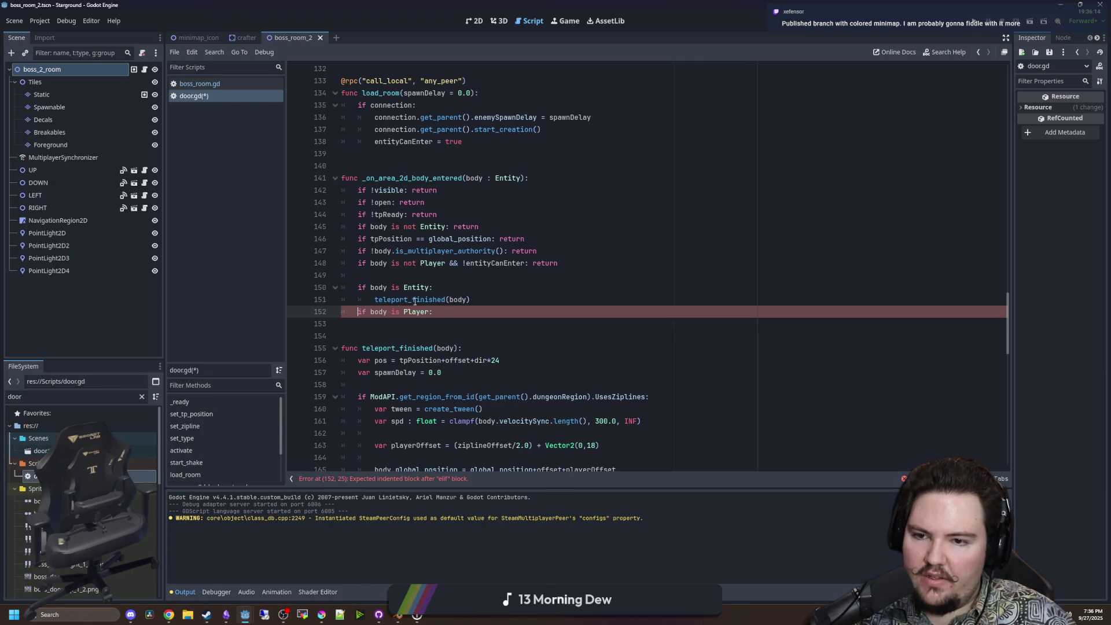
{"action": "left_click_drag", "start_coordinate": [471, 299], "coordinate": [374, 299]}
{"action": "key", "text": "ctrl+x"}
{"action": "left_click", "coordinate": [434, 312]}
{"action": "key", "text": "Return"}
{"action": "key", "text": "Return"}
{"action": "key", "text": "BackSpace"}
{"action": "type", "text": "else:"}
{"action": "key", "text": "Return"}
{"action": "key", "text": "ctrl+v"}
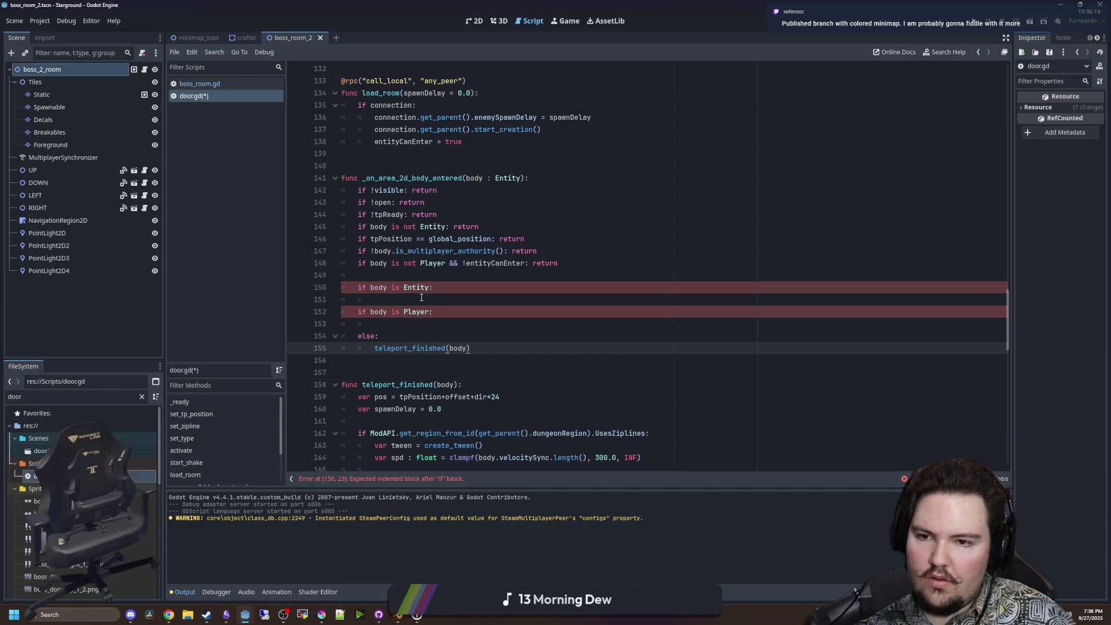
{"action": "left_click", "coordinate": [422, 297]}
{"action": "key", "text": "Up"}
{"action": "key", "text": "ctrl+shift+k"}
{"action": "key", "text": "ctrl+shift+k"}
{"action": "key", "text": "Down"}
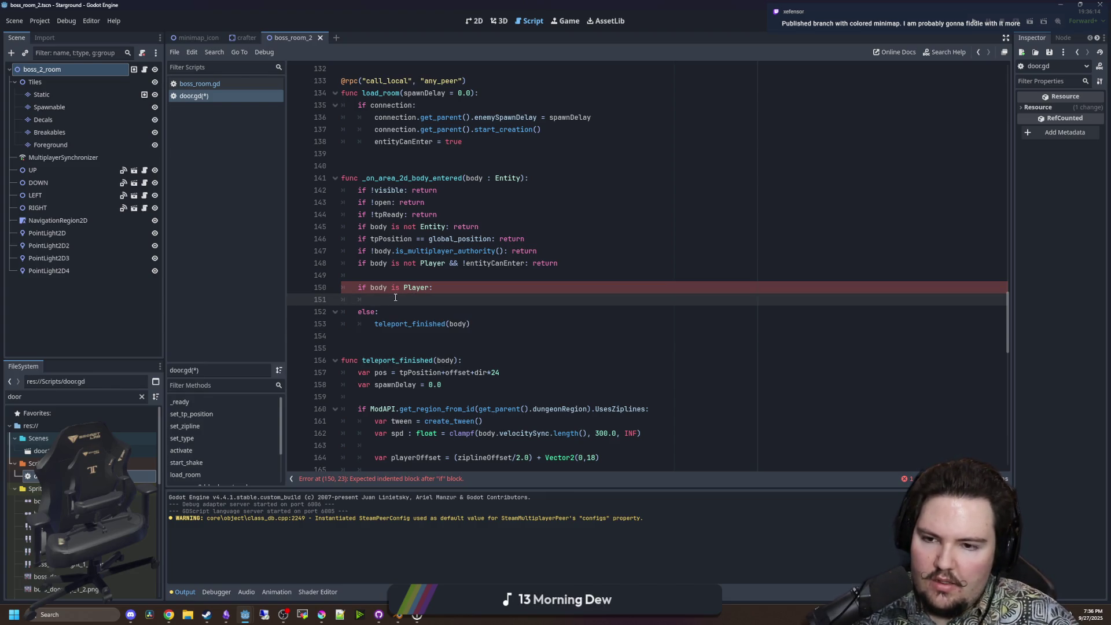
In the Player branch, call change_mask and connect fade_finished to teleport_finished.bind(body) with CONNECT_ONE_SHOT.
{"action": "type", "text": "get_parent()."}
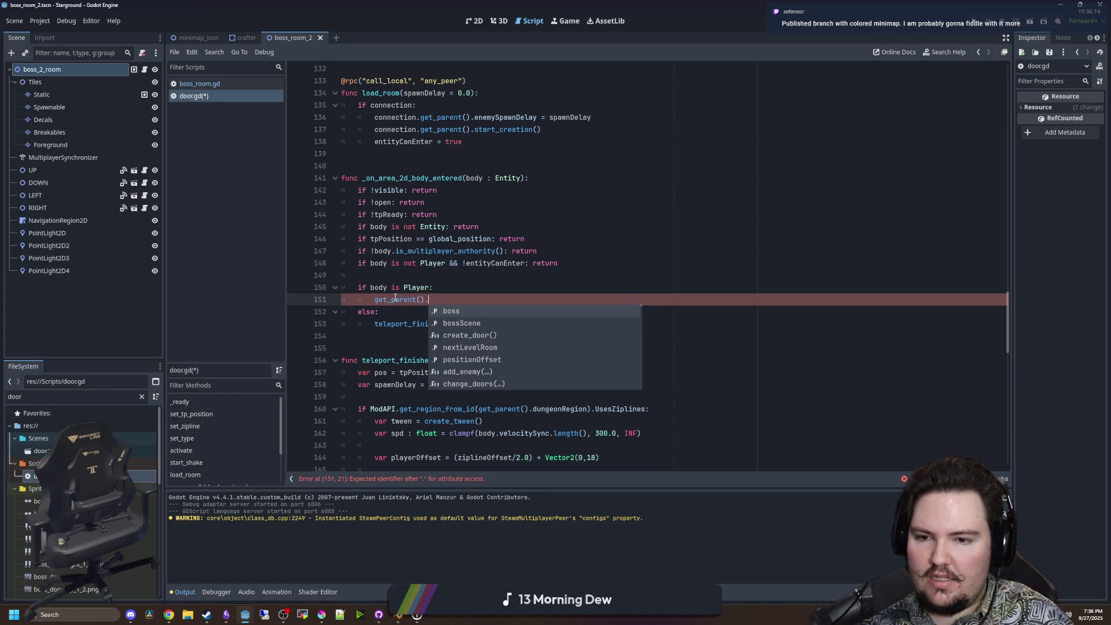
{"action": "type", "text": "change_mask(true"}
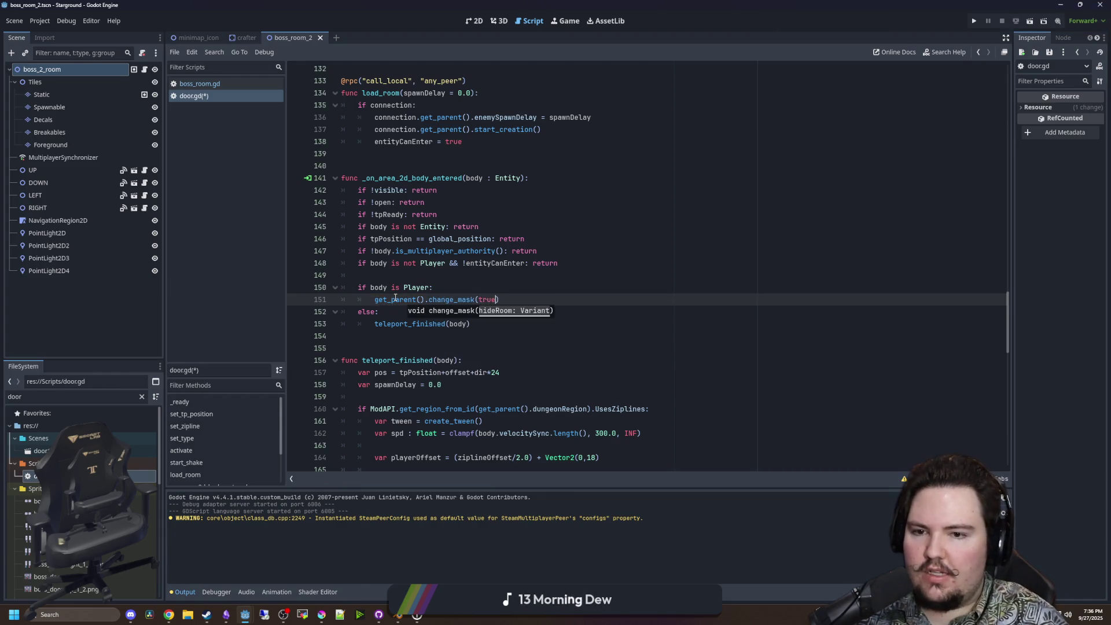
{"action": "key", "text": "Return"}
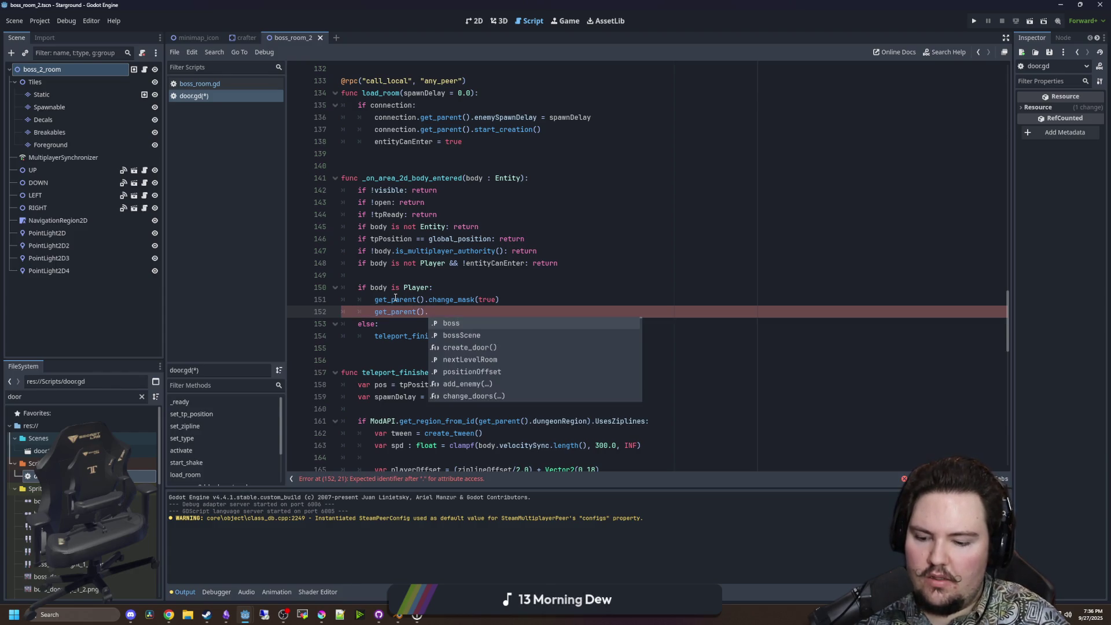
{"action": "type", "text": "fade_finished.connec"}
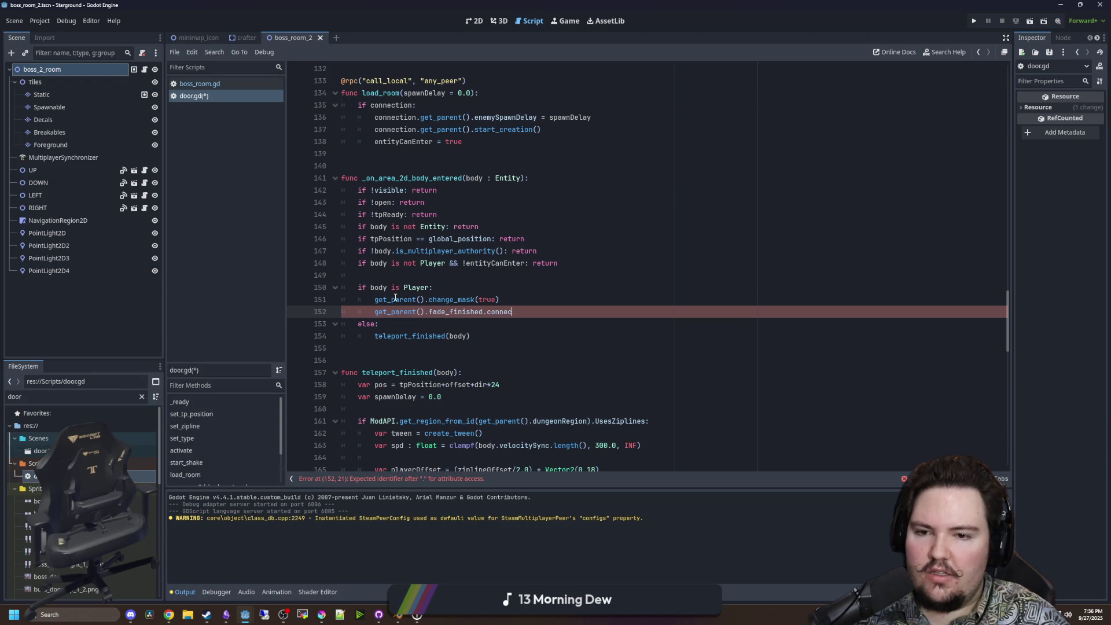
{"action": "type", "text": "t(teleport_finishe"}
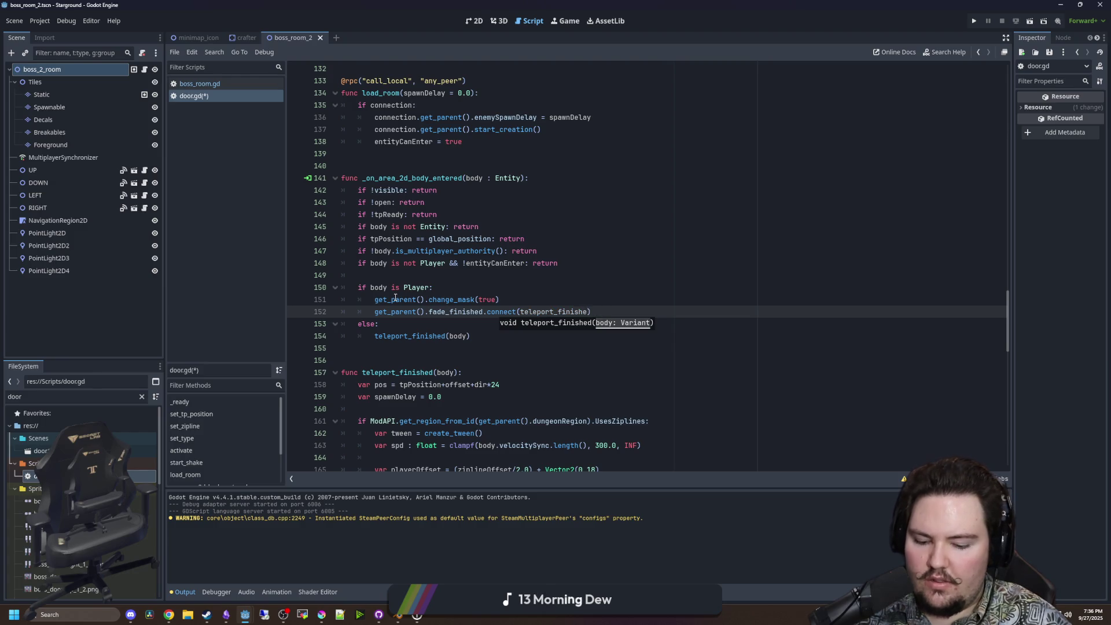
{"action": "type", "text": "d.bind(body"}
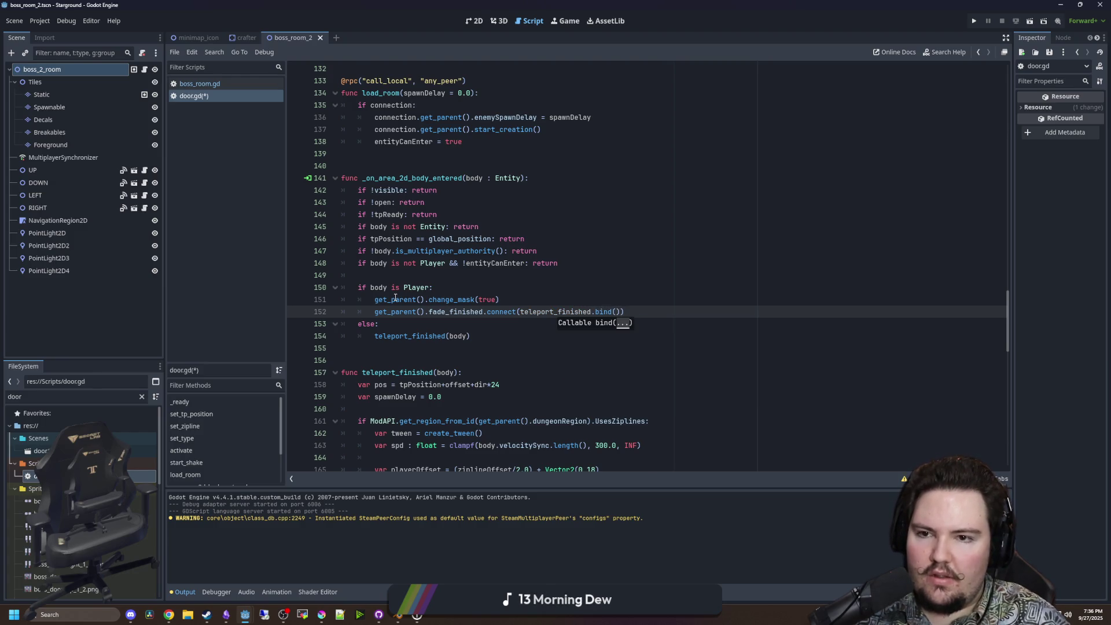
{"action": "type", "text": ")"}
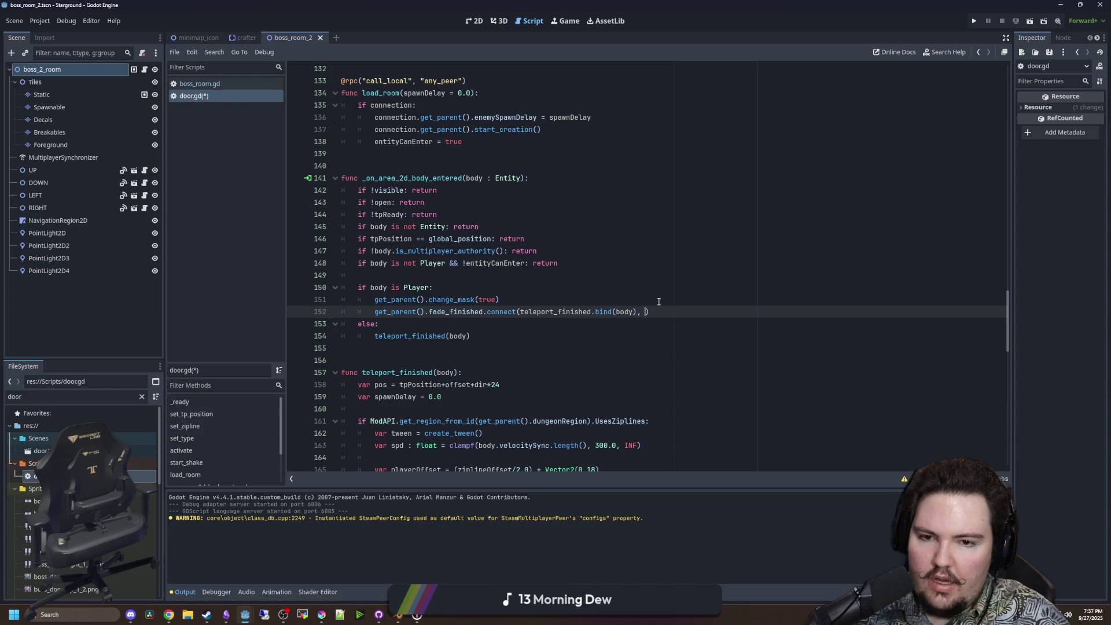
{"action": "type", "text": "CONN"}
{"action": "key", "text": "Down"}
{"action": "key", "text": "Return"}
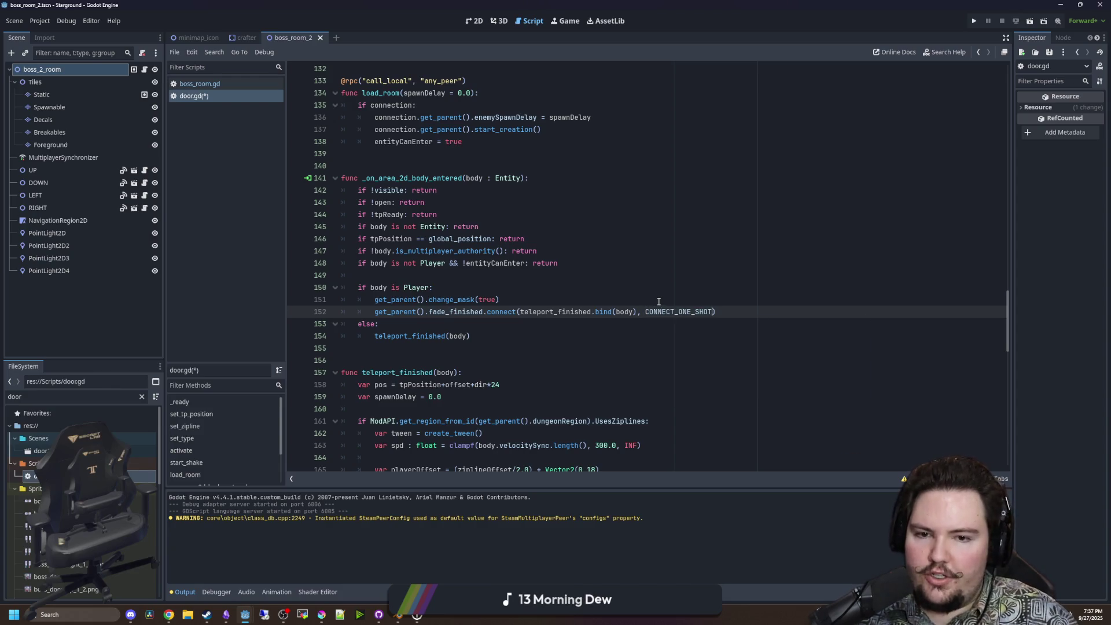
{"action": "key", "text": "Up"}
{"action": "key", "text": "Up"}
{"action": "key", "text": "Up"}
{"action": "key", "text": "Down"}
{"action": "key", "text": "ctrl+s"}
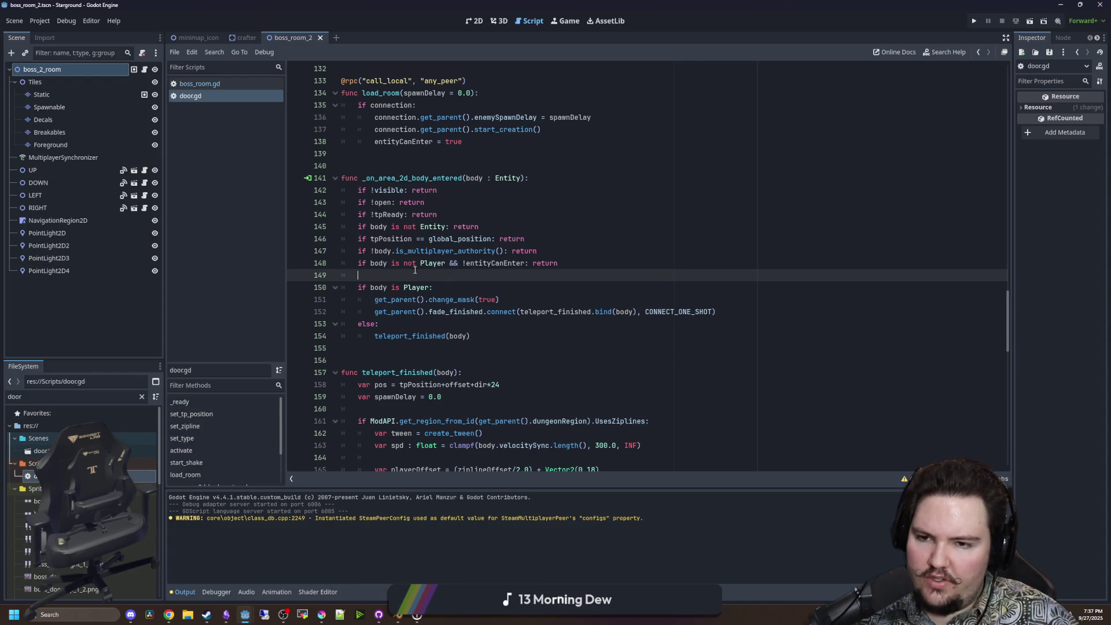
{"action": "key", "text": "ctrl+s"}
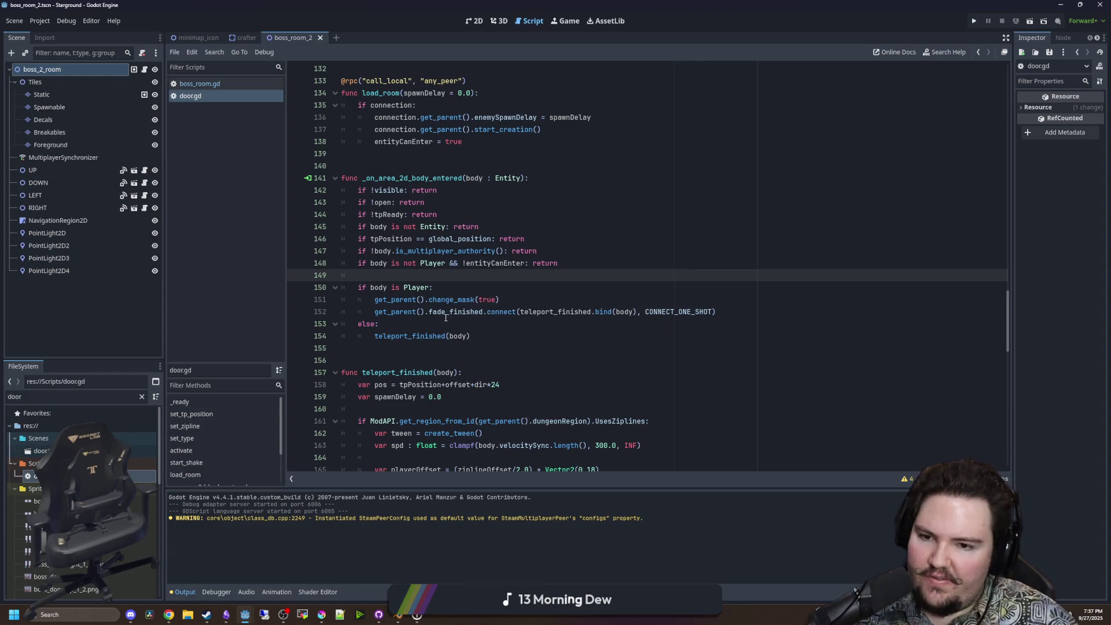
Review teleport_finished and the rest of door.gd, save, and run the project.
{"action": "scroll", "coordinate": [447, 299], "scroll_direction": "down", "scroll_amount": 3}
{"action": "left_click", "coordinate": [447, 299]}
{"action": "scroll", "coordinate": [447, 299], "scroll_direction": "down", "scroll_amount": 4}
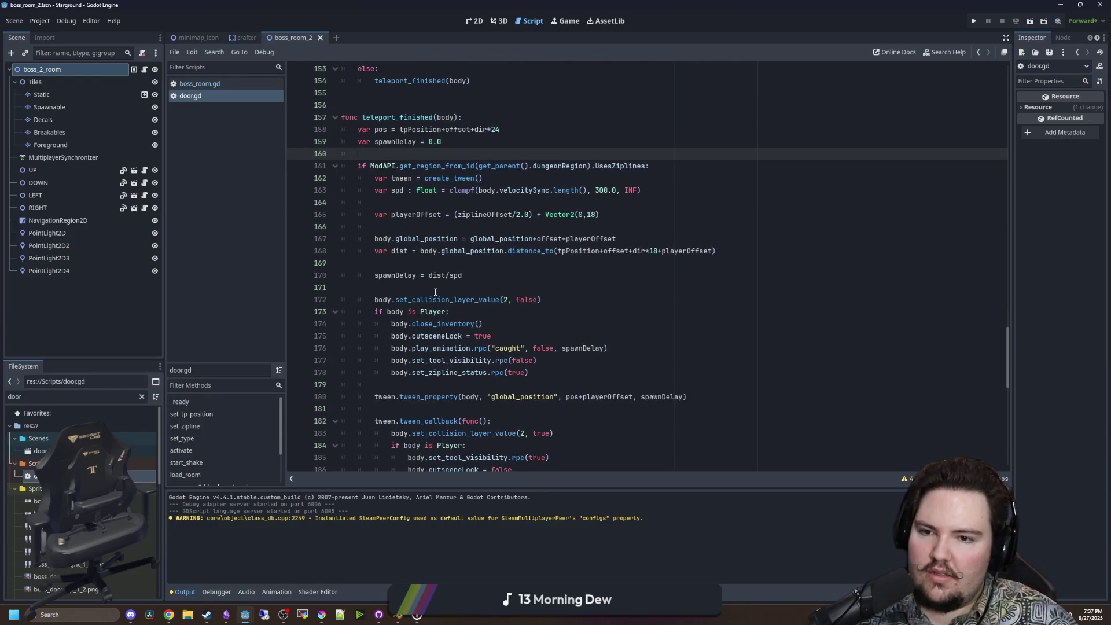
{"action": "left_click", "coordinate": [435, 292]}
{"action": "key", "text": "ctrl+s"}
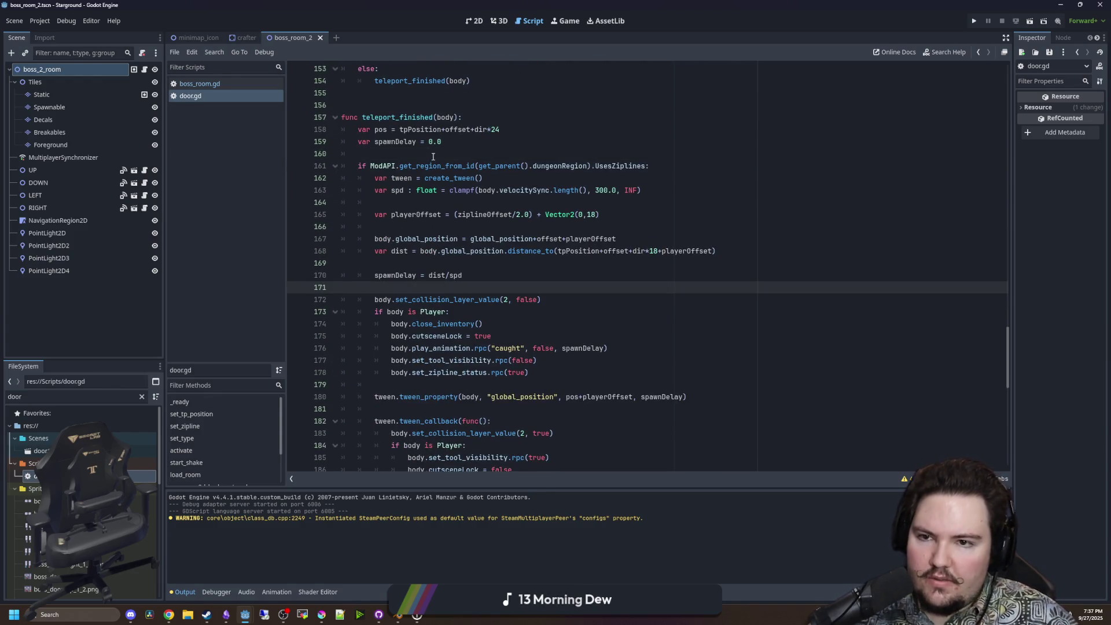
{"action": "left_click", "coordinate": [433, 156]}
{"action": "scroll", "coordinate": [429, 285], "scroll_direction": "up", "scroll_amount": 5}
{"action": "left_click", "coordinate": [430, 287]}
{"action": "scroll", "coordinate": [430, 285], "scroll_direction": "down", "scroll_amount": 5}
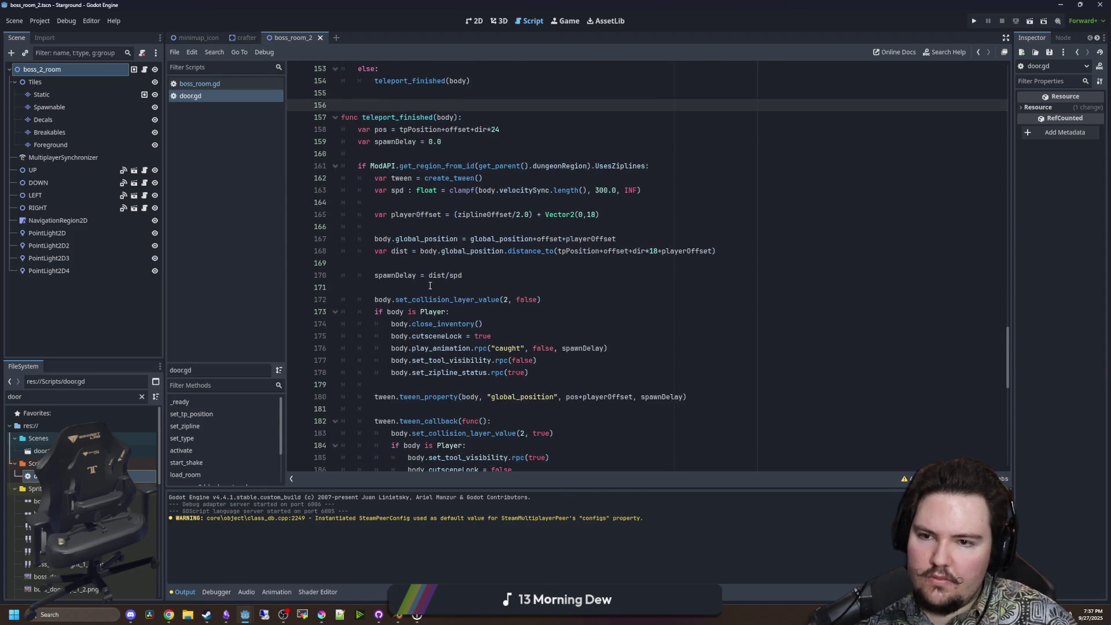
{"action": "scroll", "coordinate": [429, 285], "scroll_direction": "down", "scroll_amount": 15}
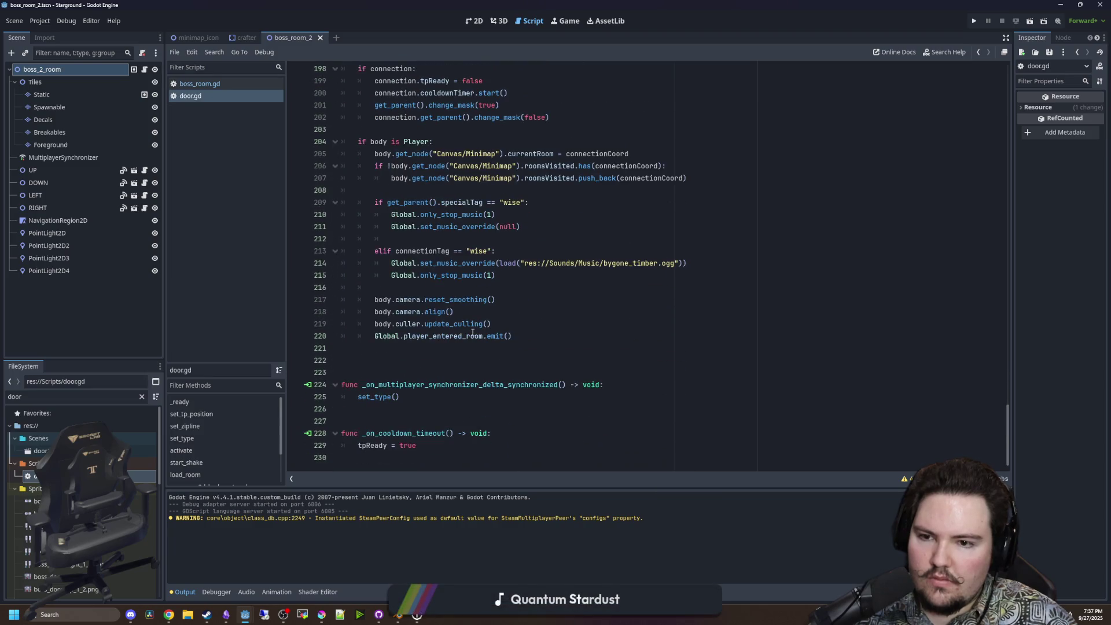
{"action": "scroll", "coordinate": [430, 287], "scroll_direction": "up", "scroll_amount": 3}
{"action": "left_click", "coordinate": [402, 239]}
{"action": "key", "text": "ctrl+s"}
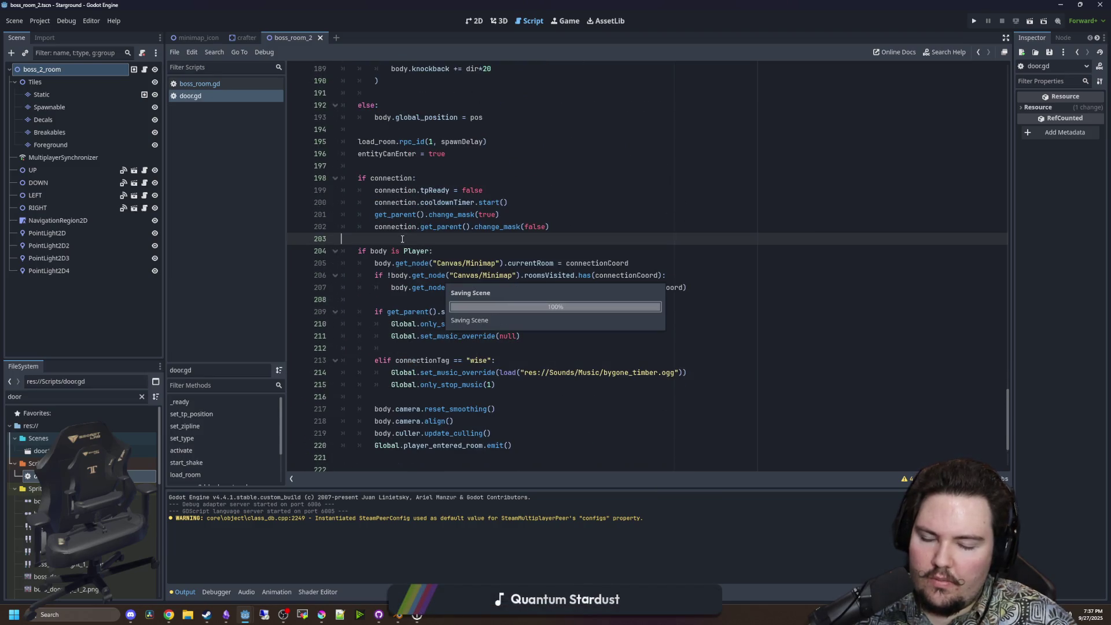
{"action": "scroll", "coordinate": [460, 283], "scroll_direction": "up", "scroll_amount": 20}
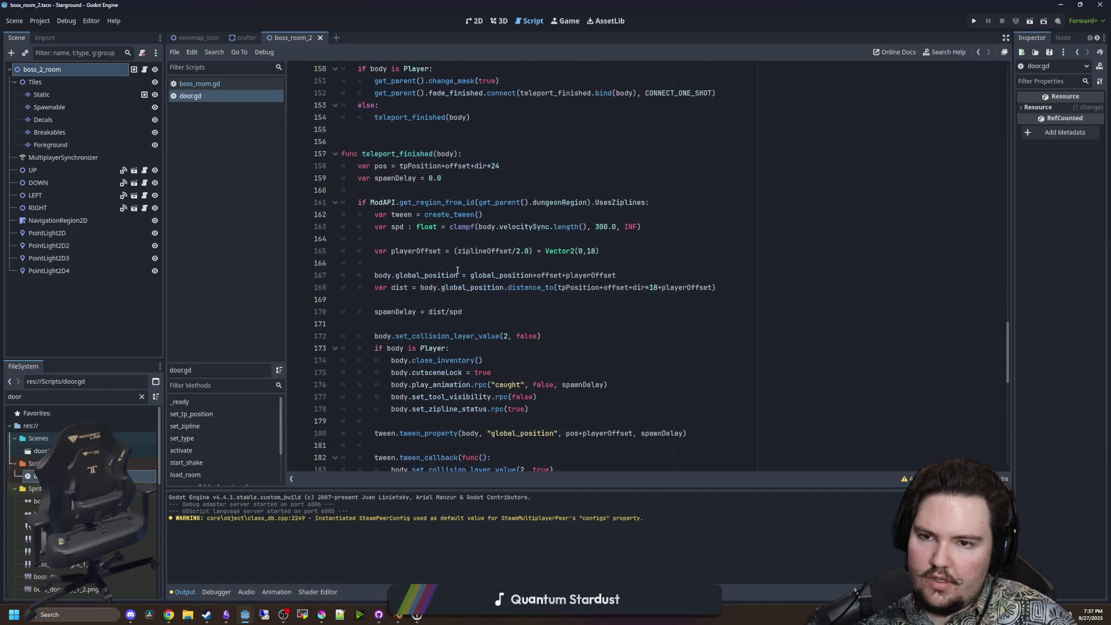
{"action": "left_click", "coordinate": [457, 214]}
{"action": "scroll", "coordinate": [416, 289], "scroll_direction": "down", "scroll_amount": 1}
{"action": "left_click", "coordinate": [383, 359]}
{"action": "key", "text": "ctrl+s"}
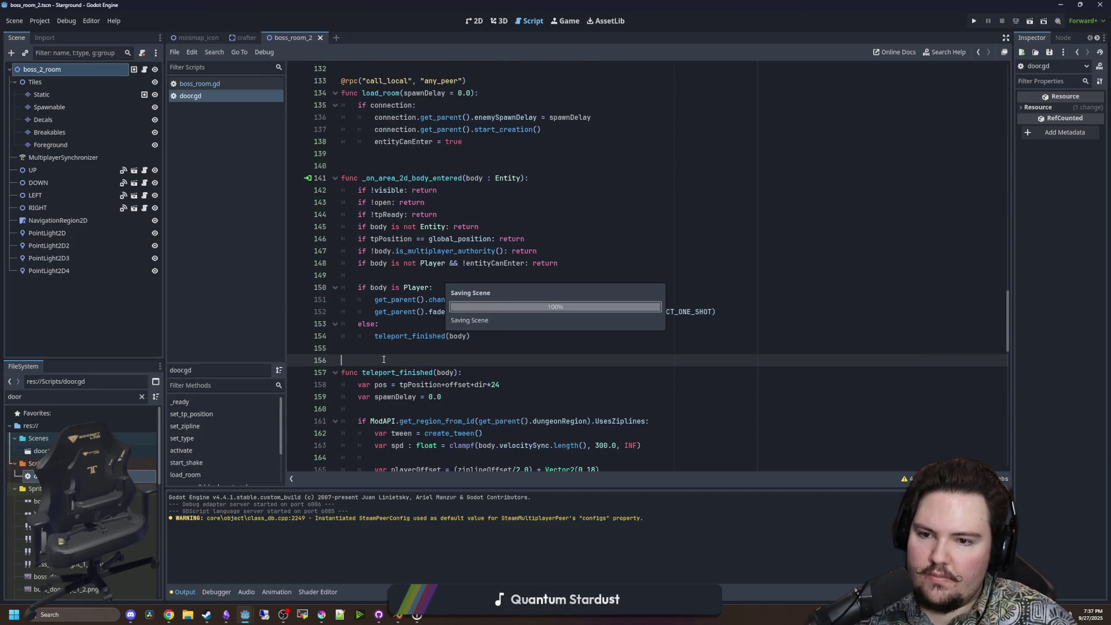
{"action": "left_click", "coordinate": [975, 21]}
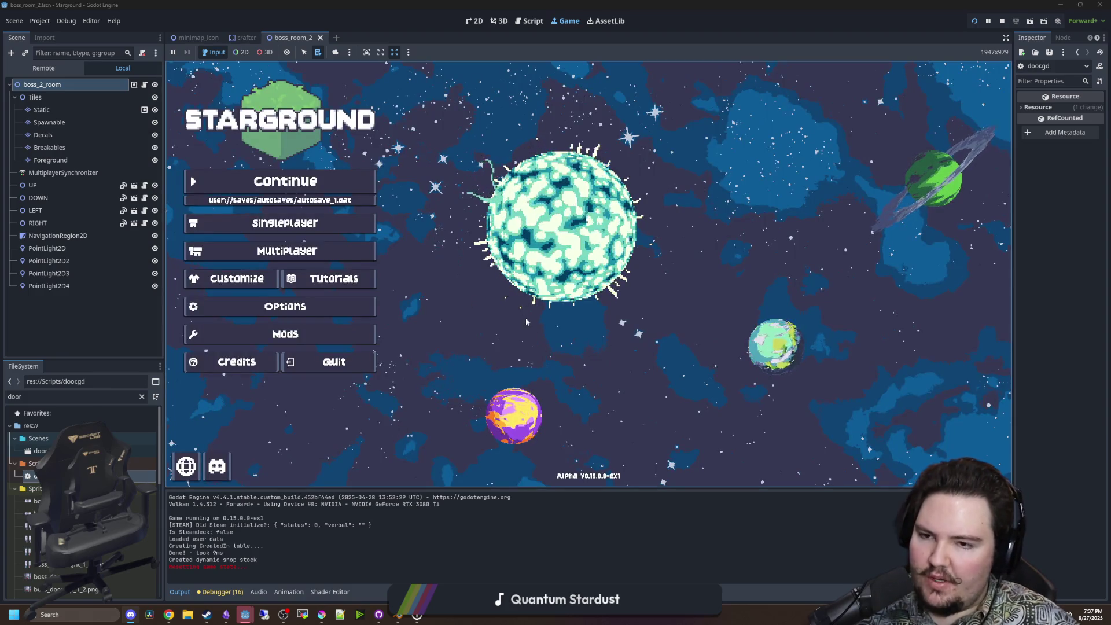
Continue from the autosave and launch to a dungeon via the Starlauncher.
{"action": "left_click", "coordinate": [335, 181]}
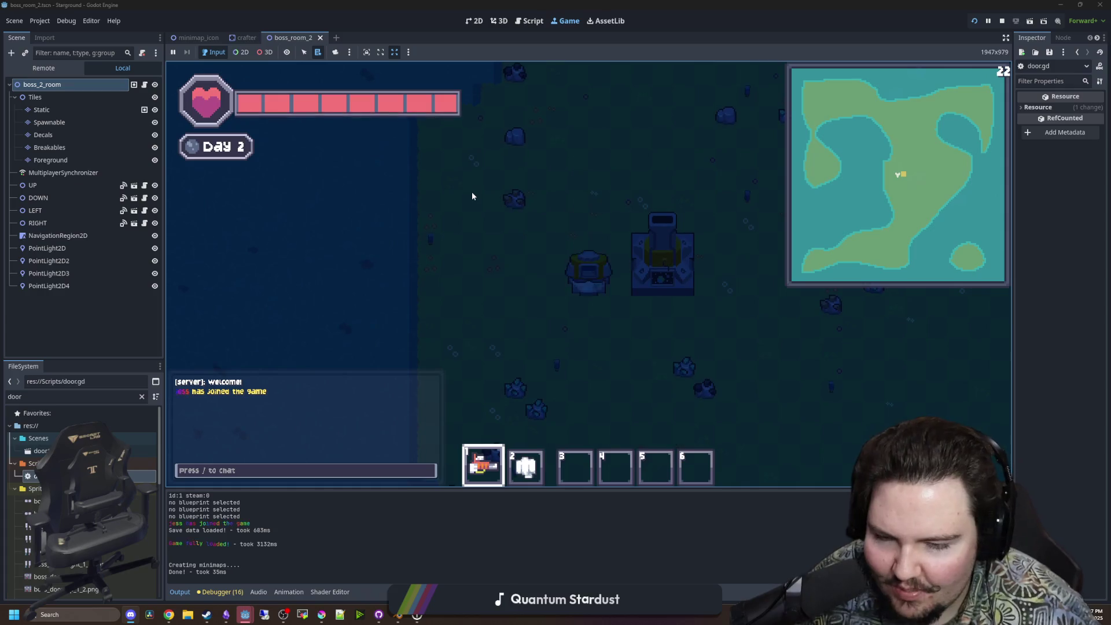
{"action": "key", "text": "e"}
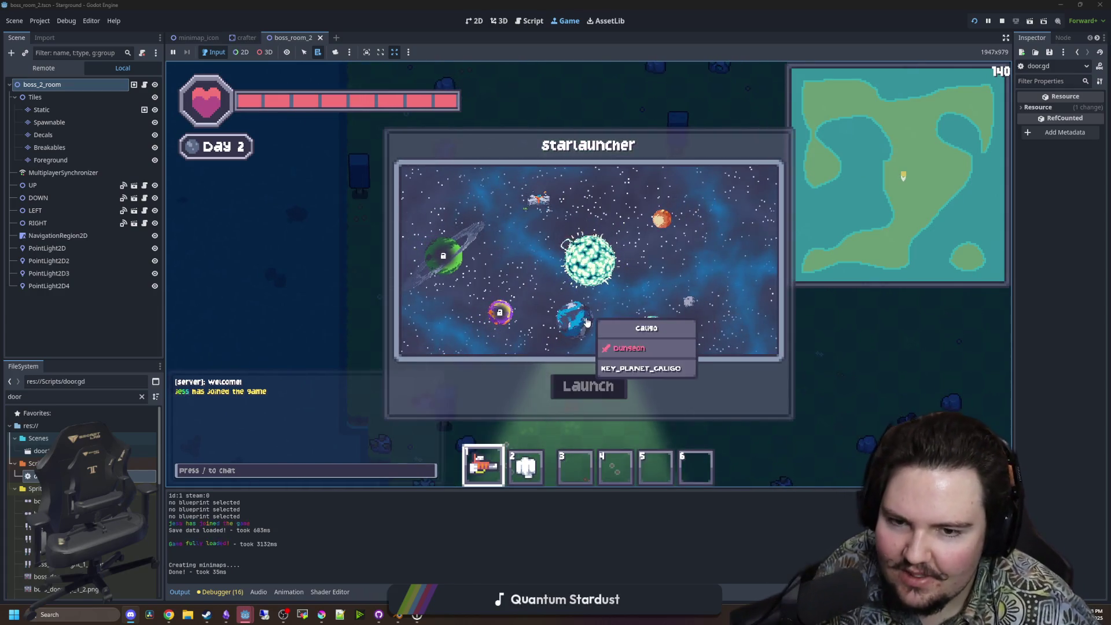
{"action": "left_click", "coordinate": [574, 315]}
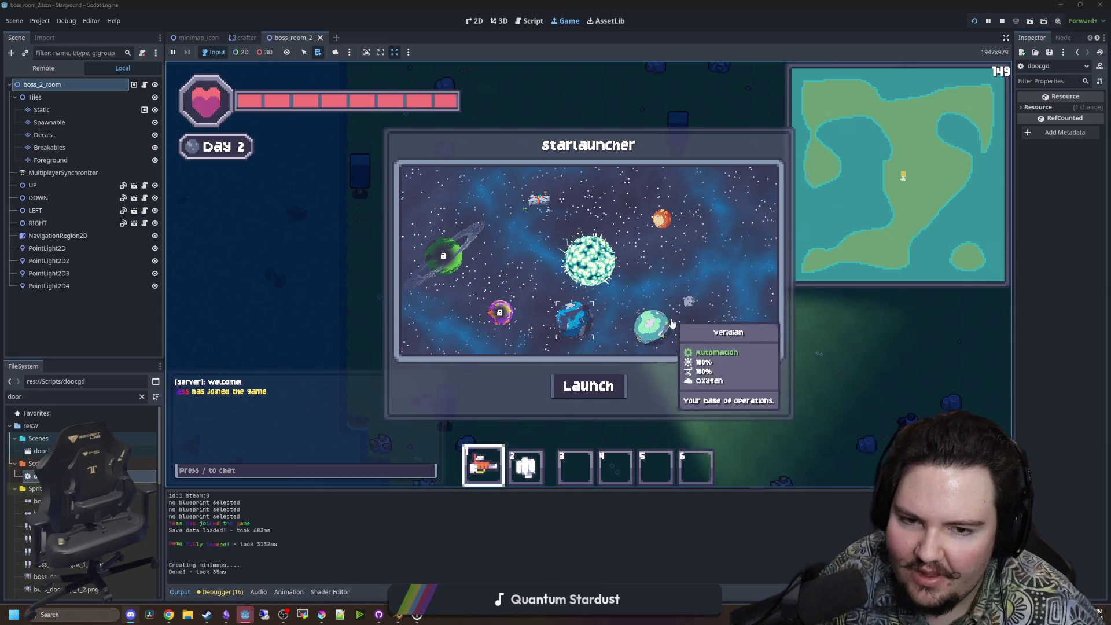
{"action": "left_click", "coordinate": [586, 397]}
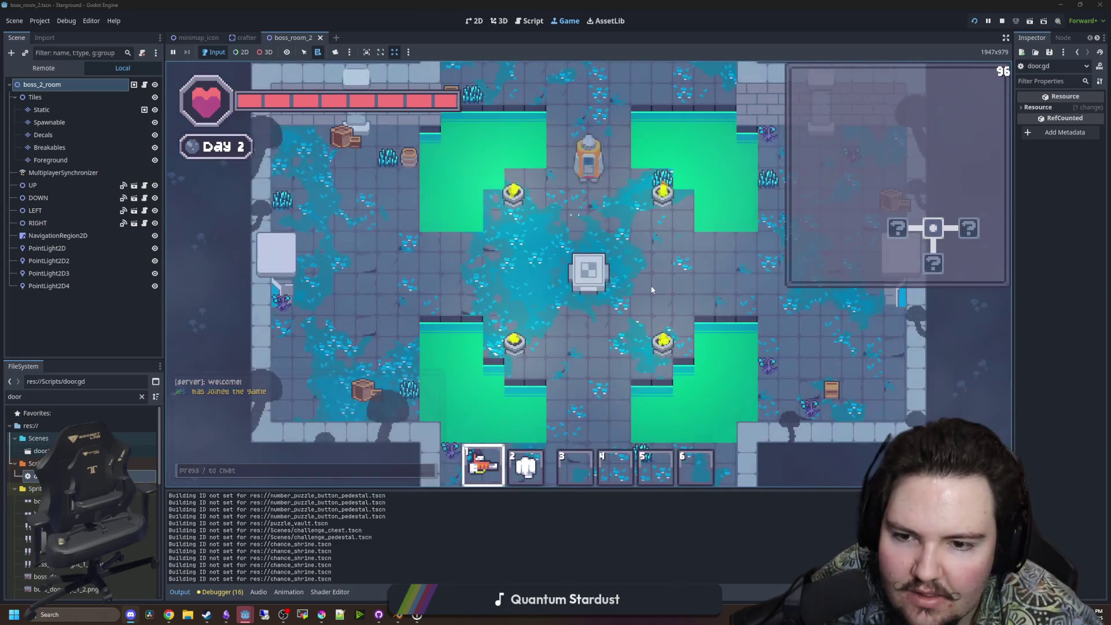
Walk the player through the right doorway into the next room.
{"action": "key", "text": "d"}
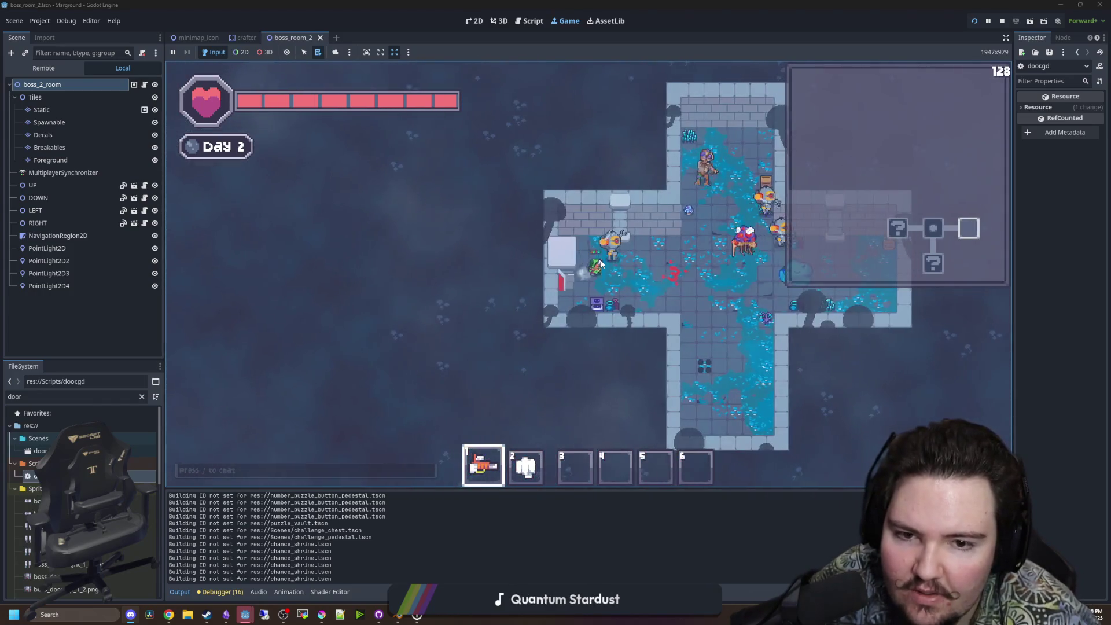
{"action": "key", "text": "2"}
{"action": "key", "text": "w"}
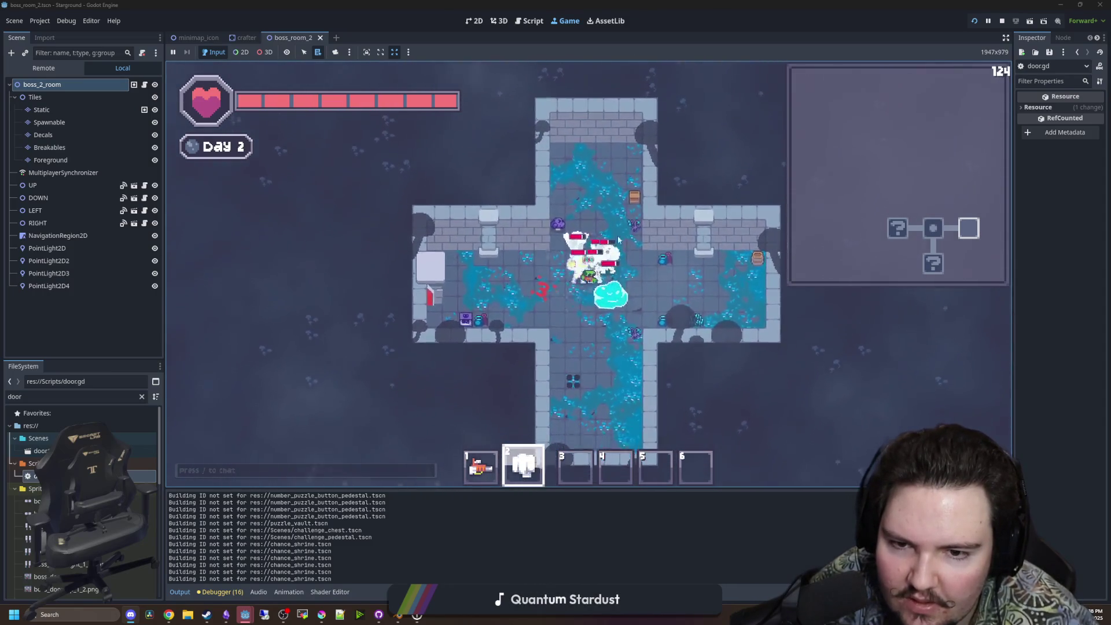
Give the player bombs with the /give chat command and equip them in hotbar slot 3.
{"action": "type", "text": "/give bo"}
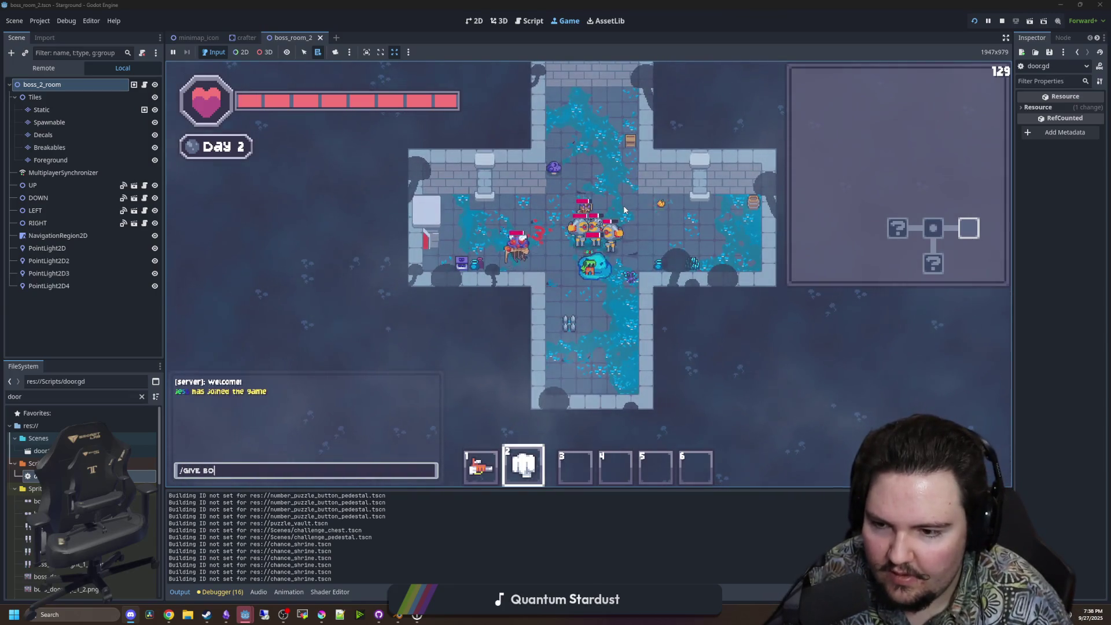
{"action": "key", "text": "BackSpace"}
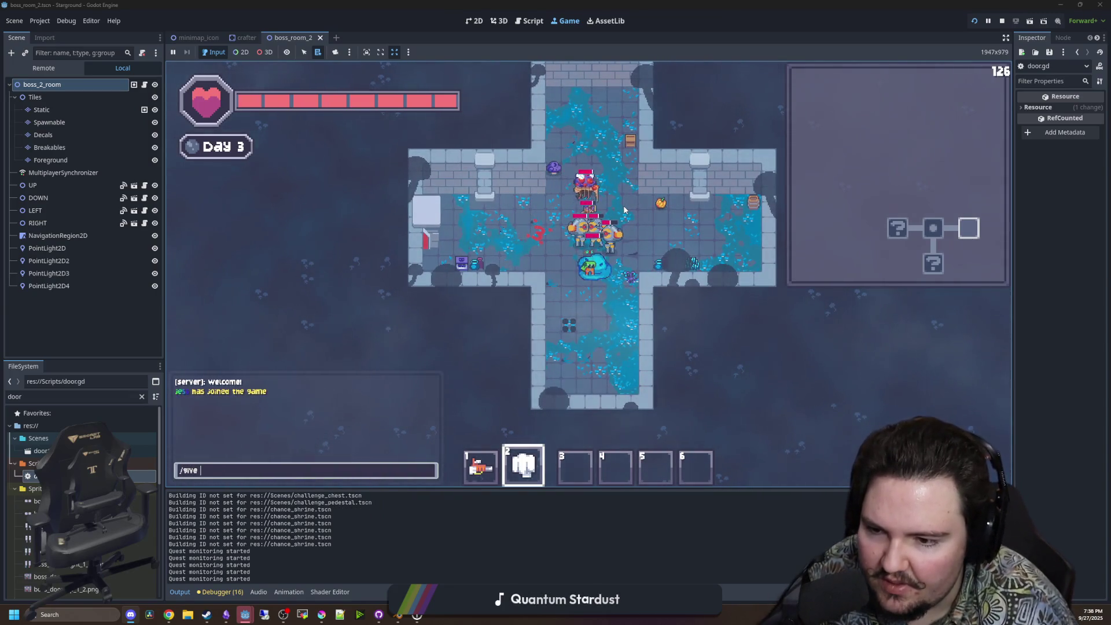
{"action": "key", "text": "Return"}
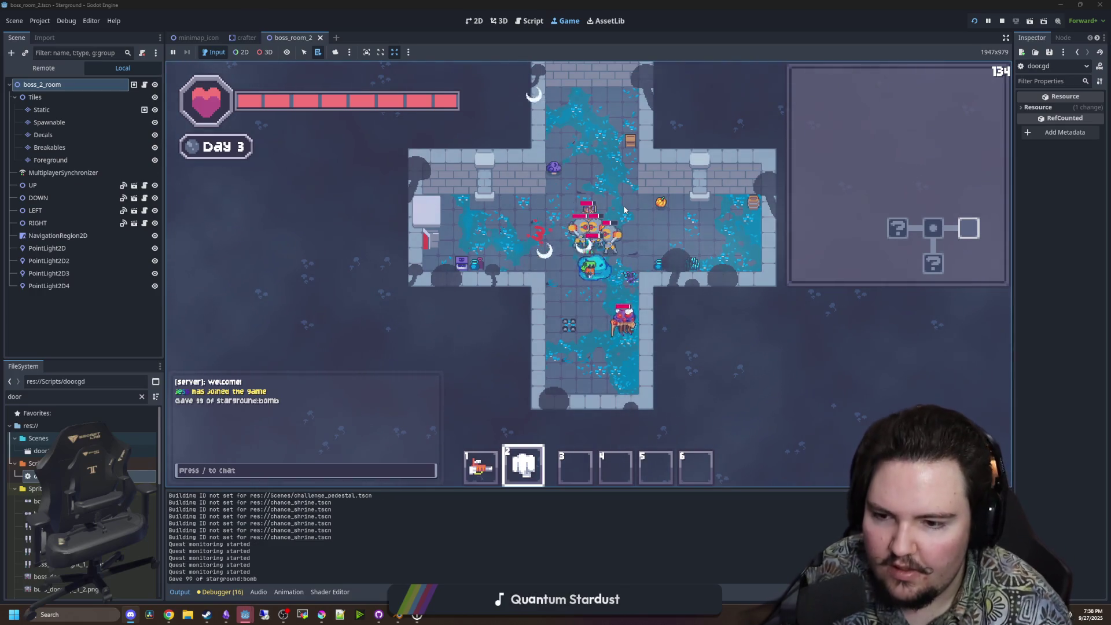
{"action": "key", "text": "e"}
{"action": "left_click", "coordinate": [588, 240]}
{"action": "left_click", "coordinate": [575, 468]}
{"action": "key", "text": "3"}
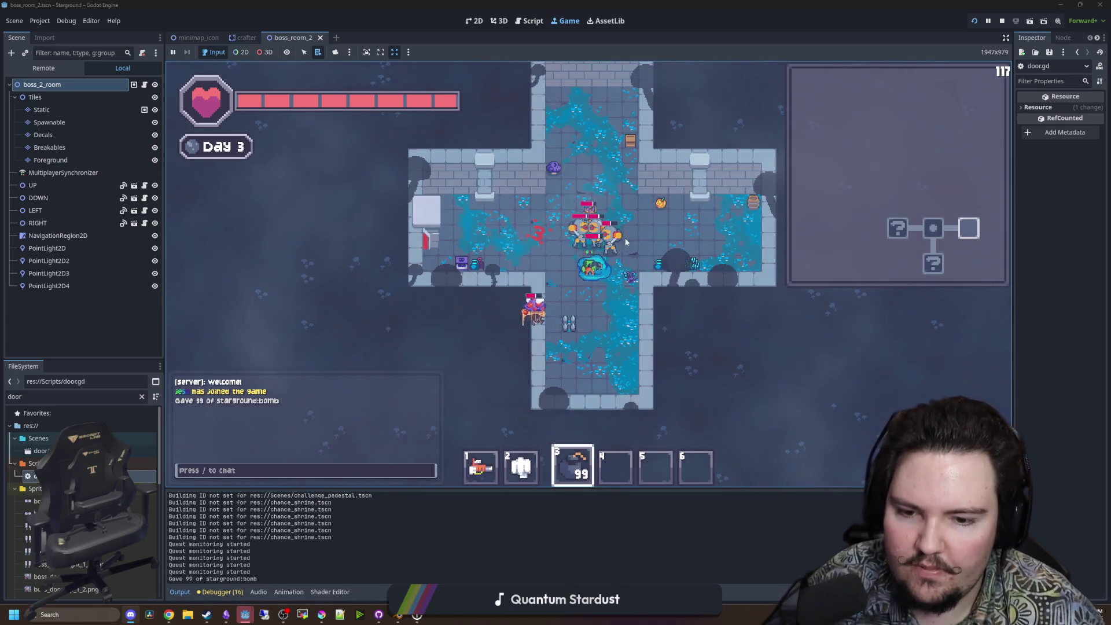
Throw several bombs around the room while moving the player, then switch to hotbar slot 2.
{"action": "left_click", "coordinate": [619, 223]}
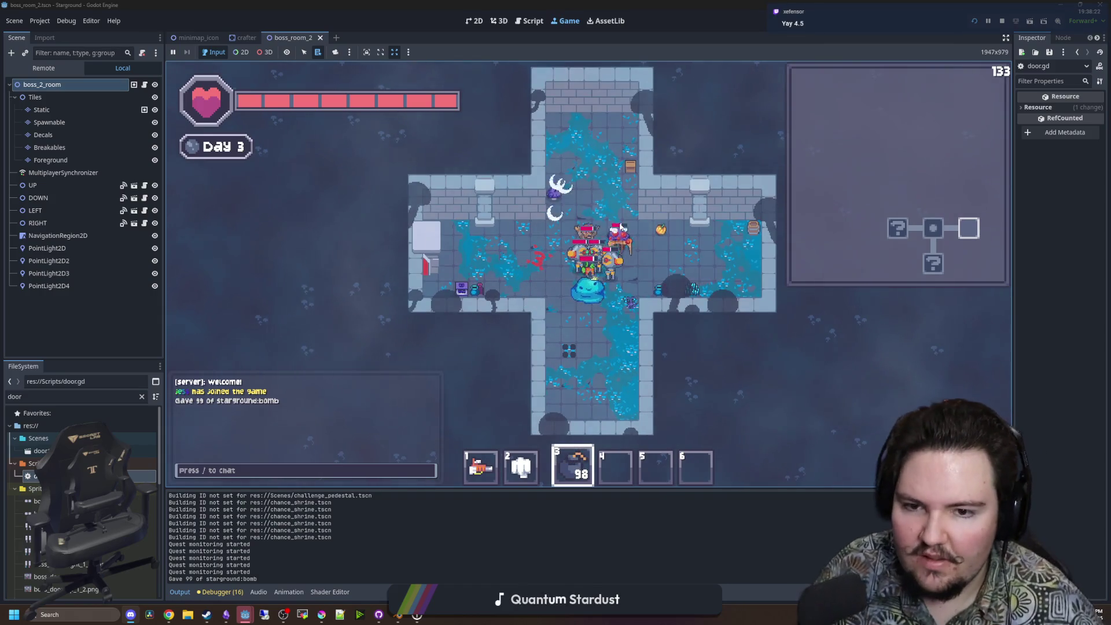
{"action": "left_click", "coordinate": [628, 218]}
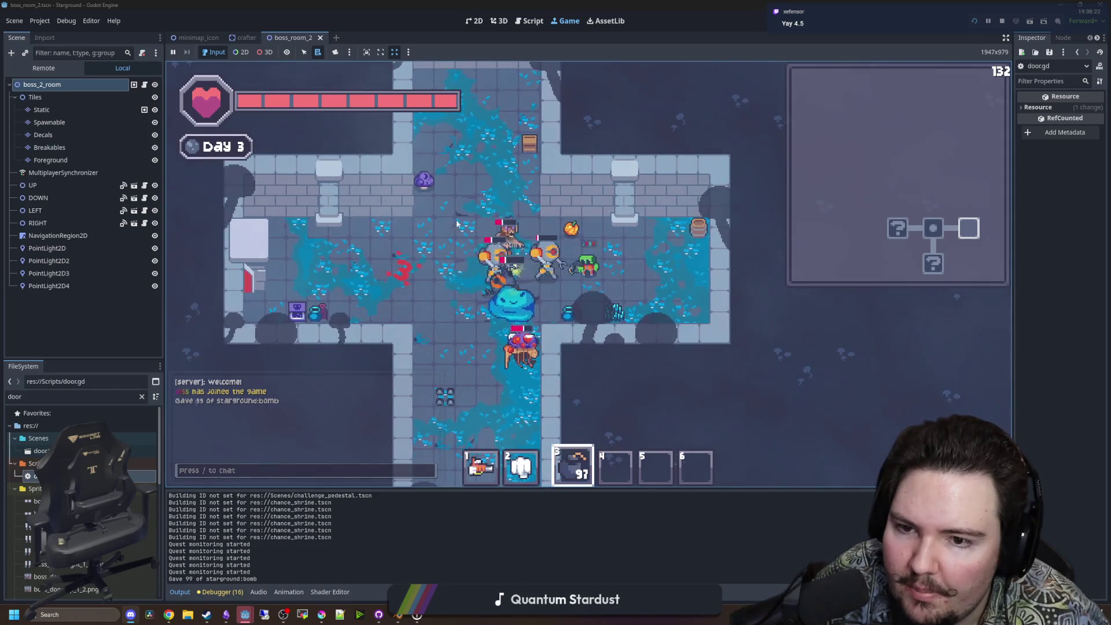
{"action": "key", "text": "w+a"}
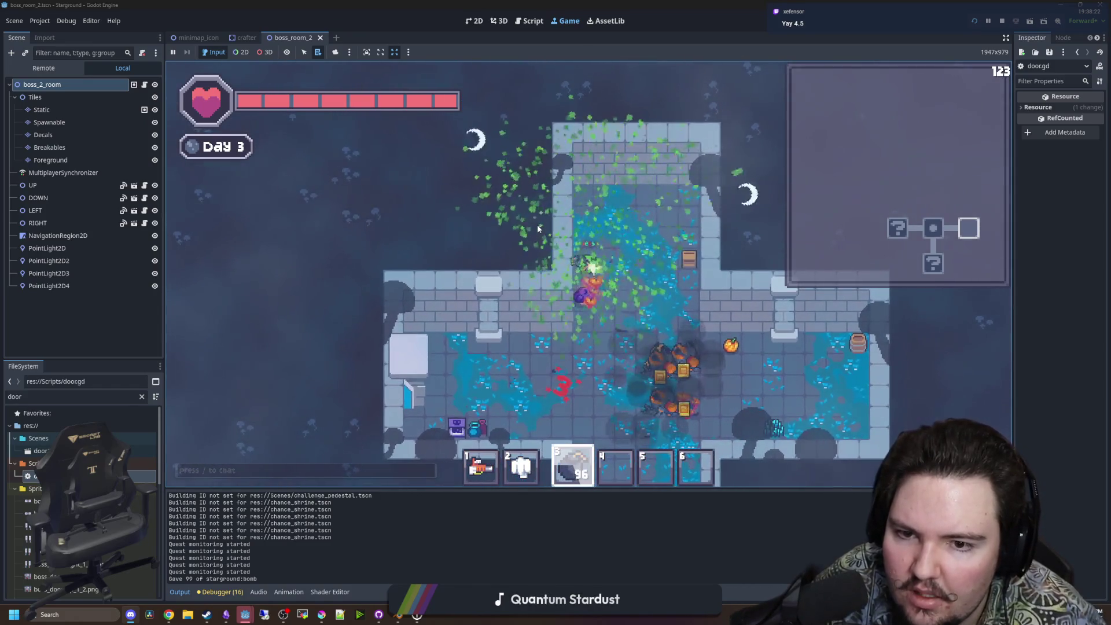
{"action": "key", "text": "d"}
{"action": "left_click", "coordinate": [537, 224]}
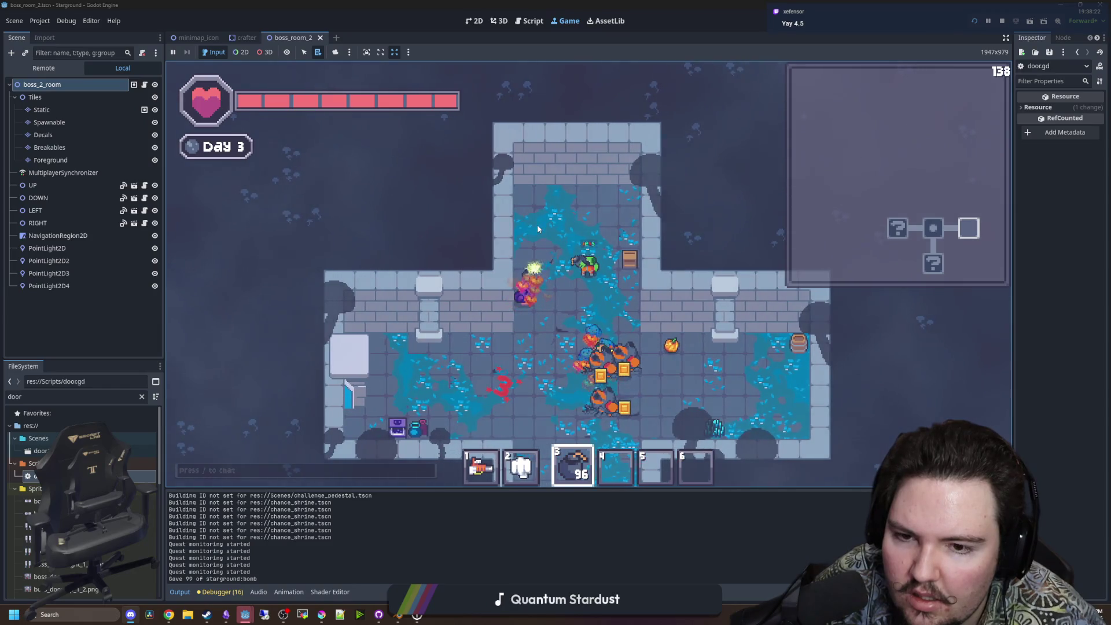
{"action": "key", "text": "a+s"}
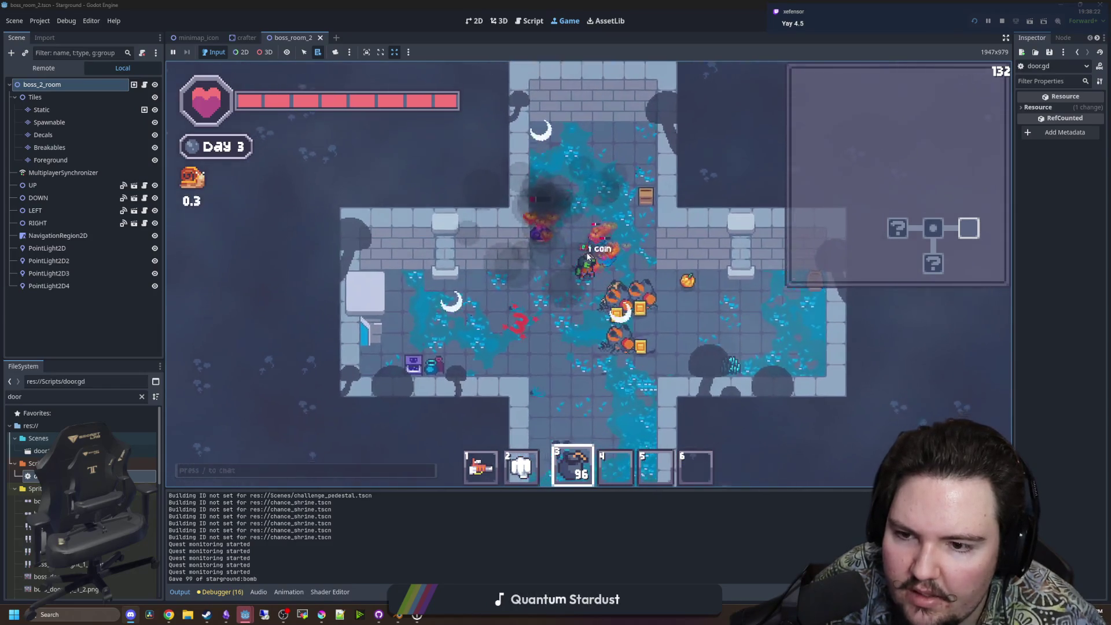
{"action": "left_click", "coordinate": [625, 247]}
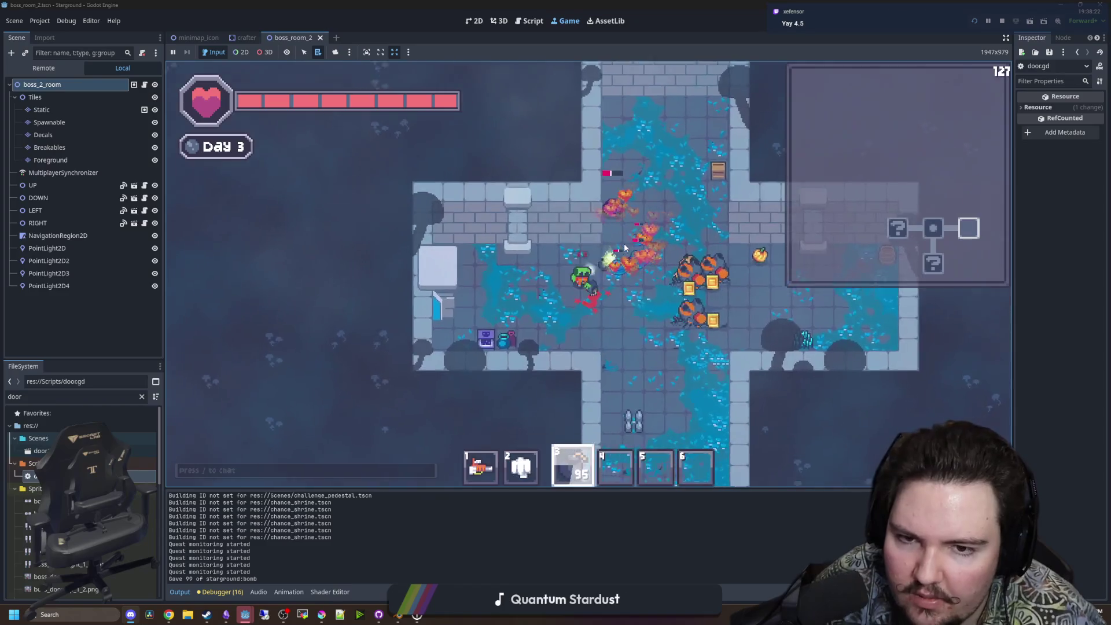
{"action": "key", "text": "d"}
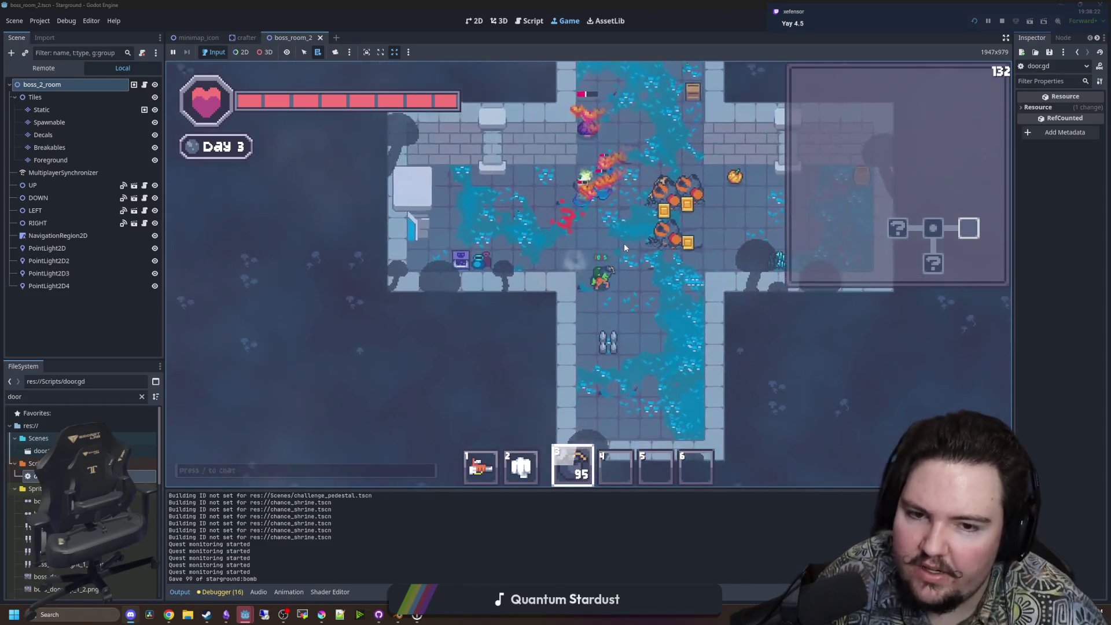
{"action": "key", "text": "2"}
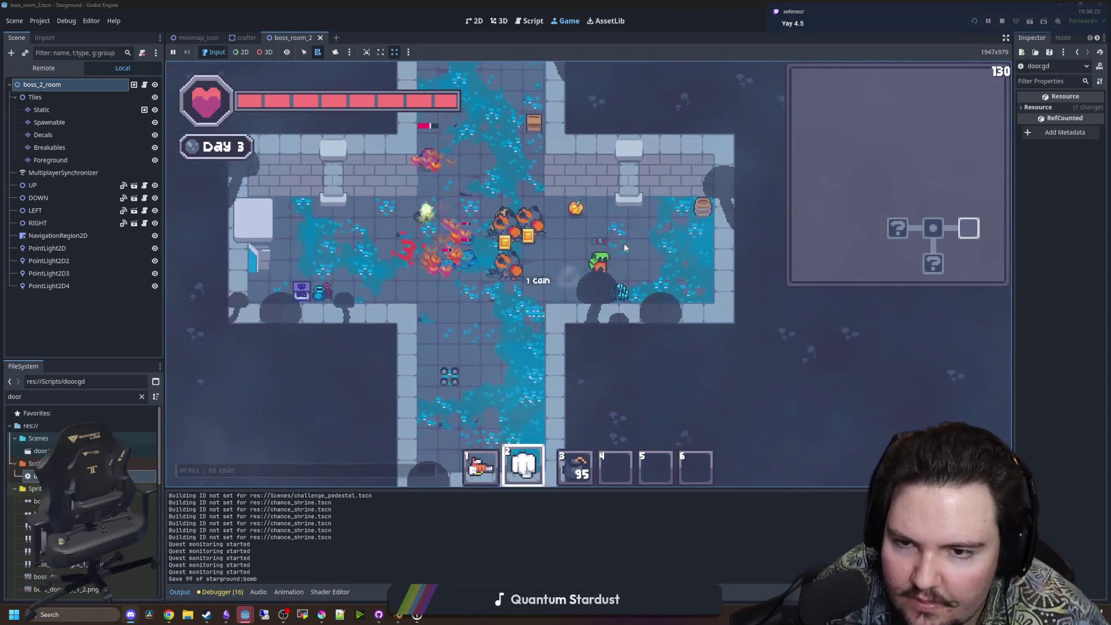
Walk west through the door into the torch room and back until the door.gd breakpoint halts.
{"action": "key", "text": "a"}
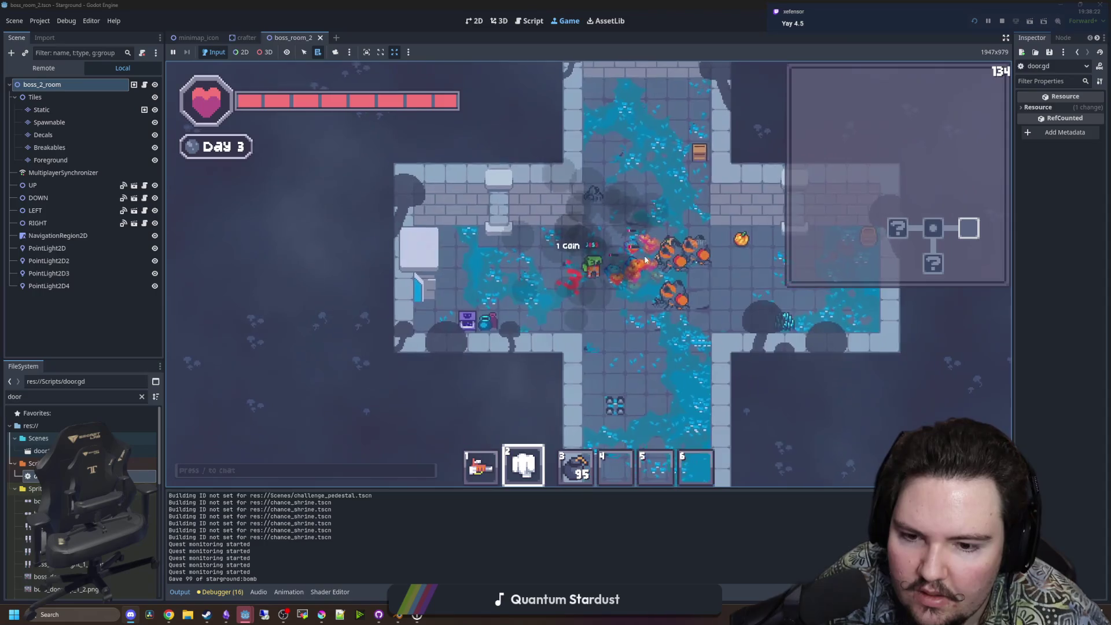
{"action": "key", "text": "a"}
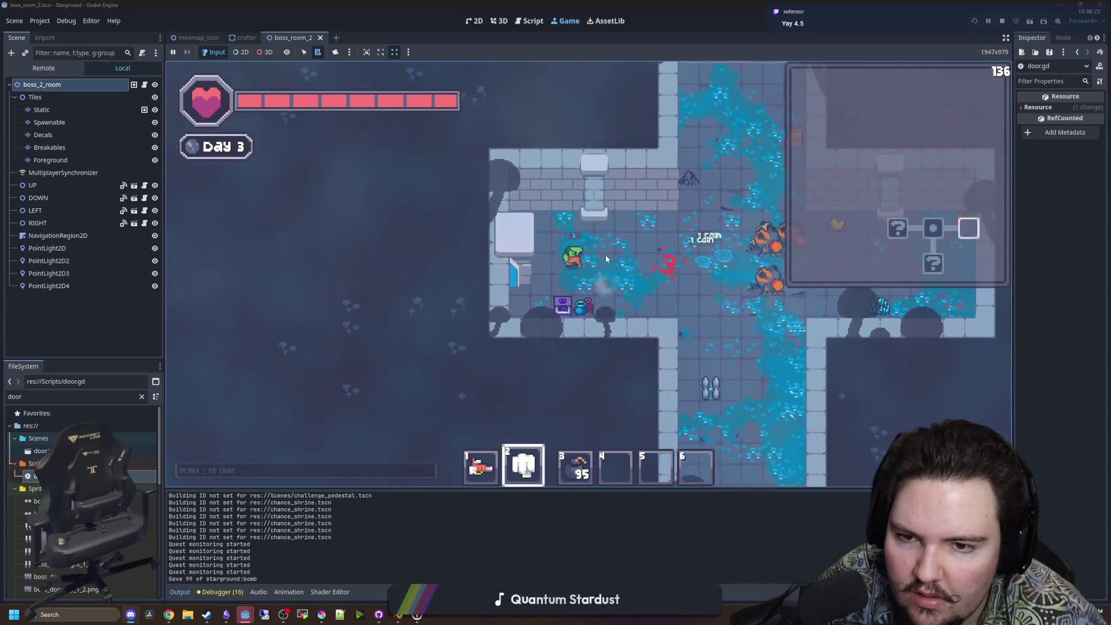
{"action": "key", "text": "a"}
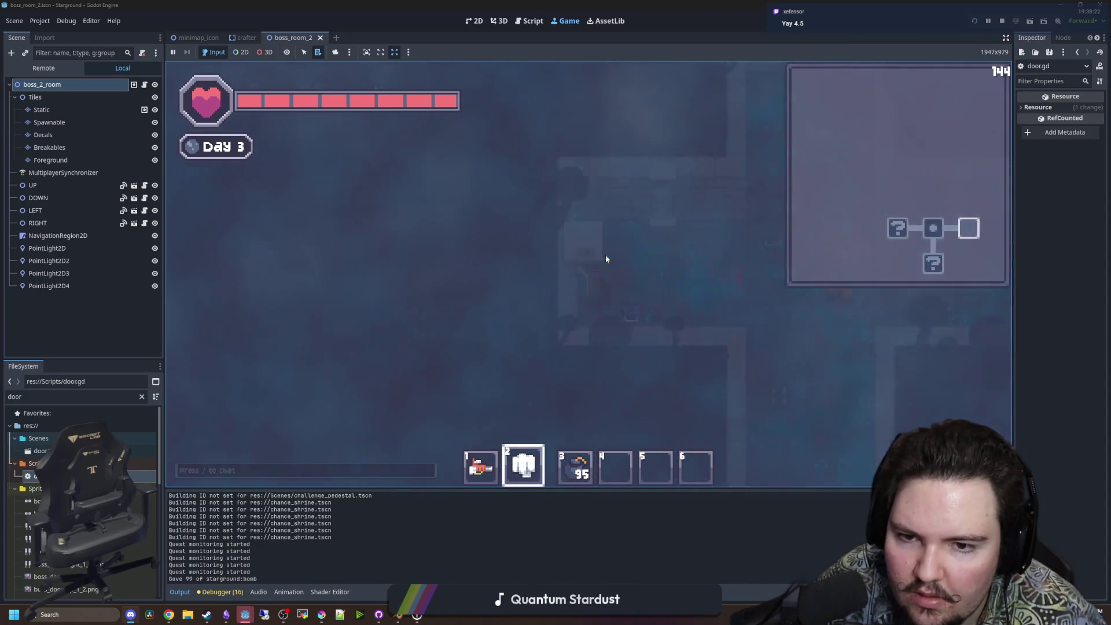
{"action": "key", "text": "d"}
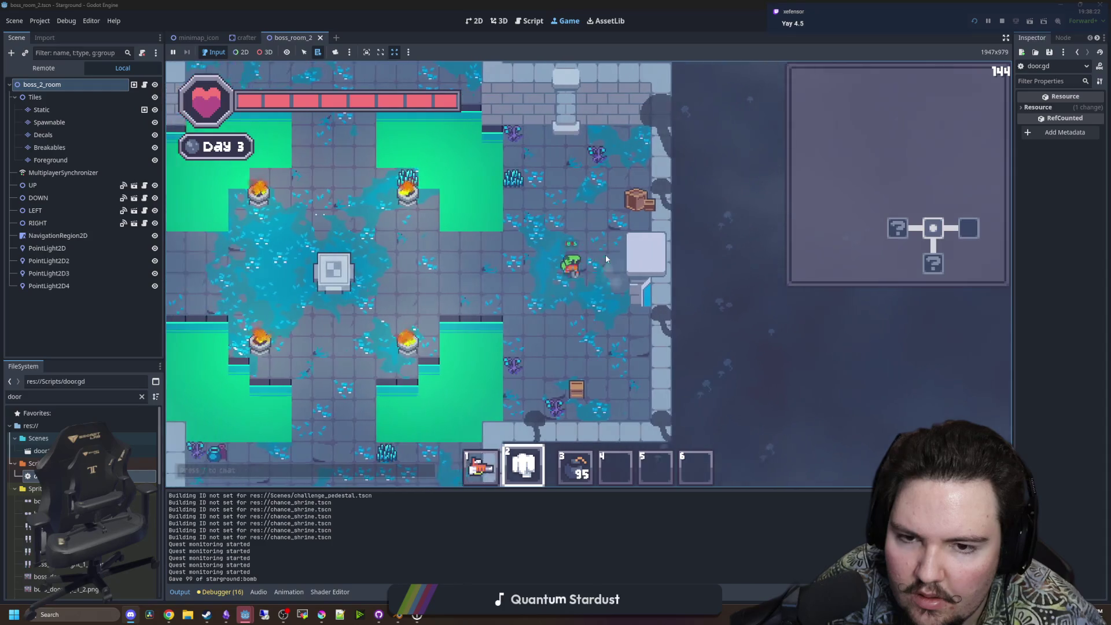
{"action": "key", "text": "a"}
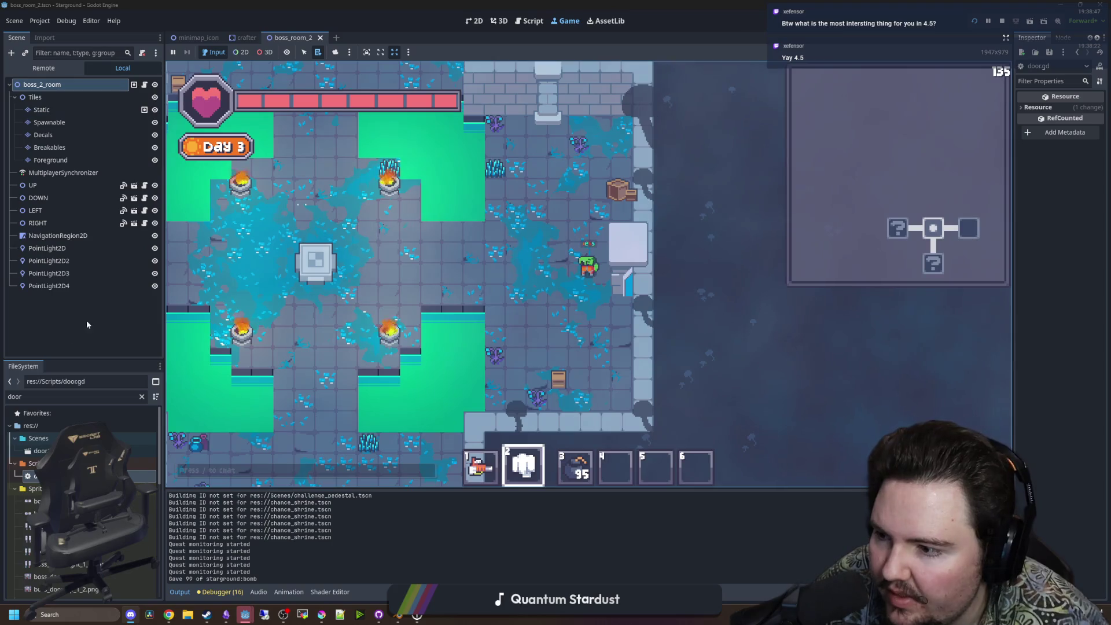
Trigger the door breakpoint again and review door.gd's body-entered handler around line 140.
{"action": "key", "text": "d"}
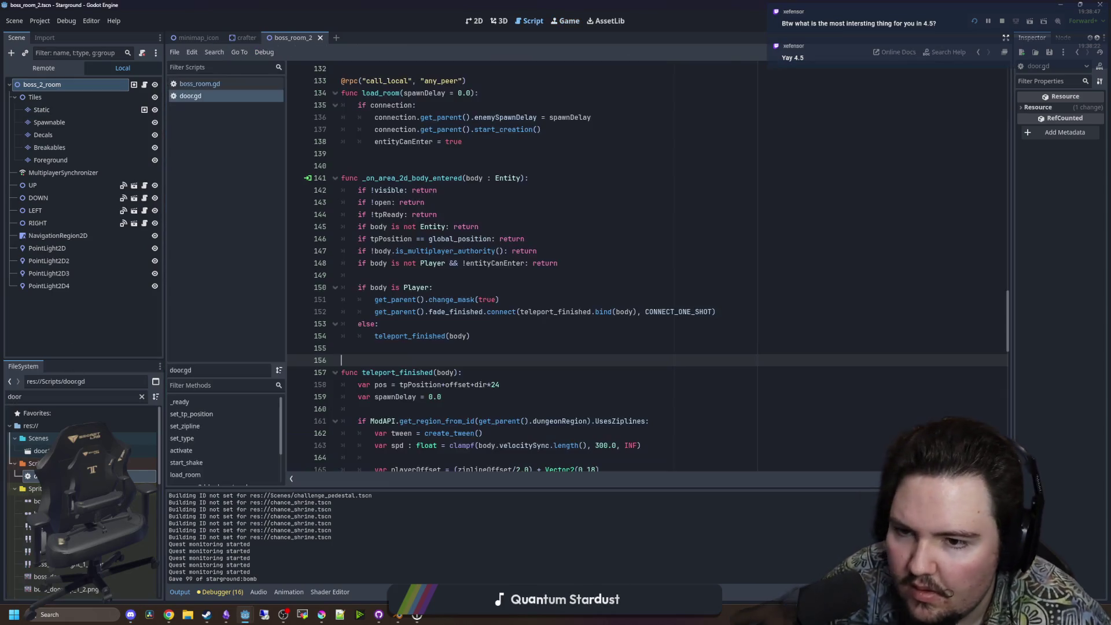
{"action": "left_click", "coordinate": [538, 348]}
{"action": "scroll", "coordinate": [540, 353], "scroll_direction": "up", "scroll_amount": 3}
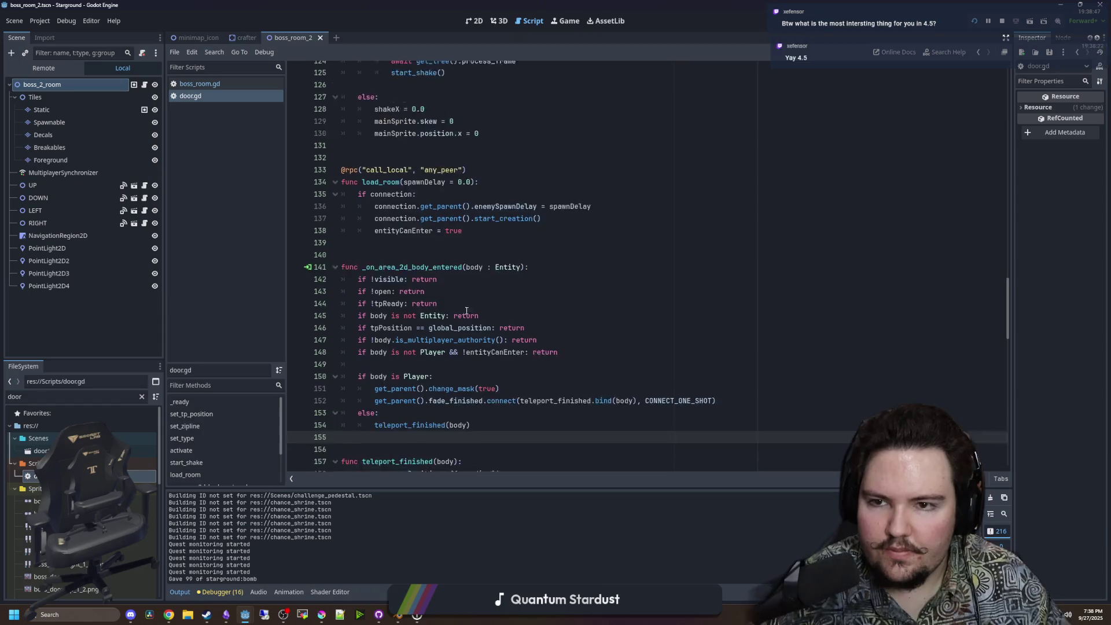
{"action": "left_click", "coordinate": [443, 276]}
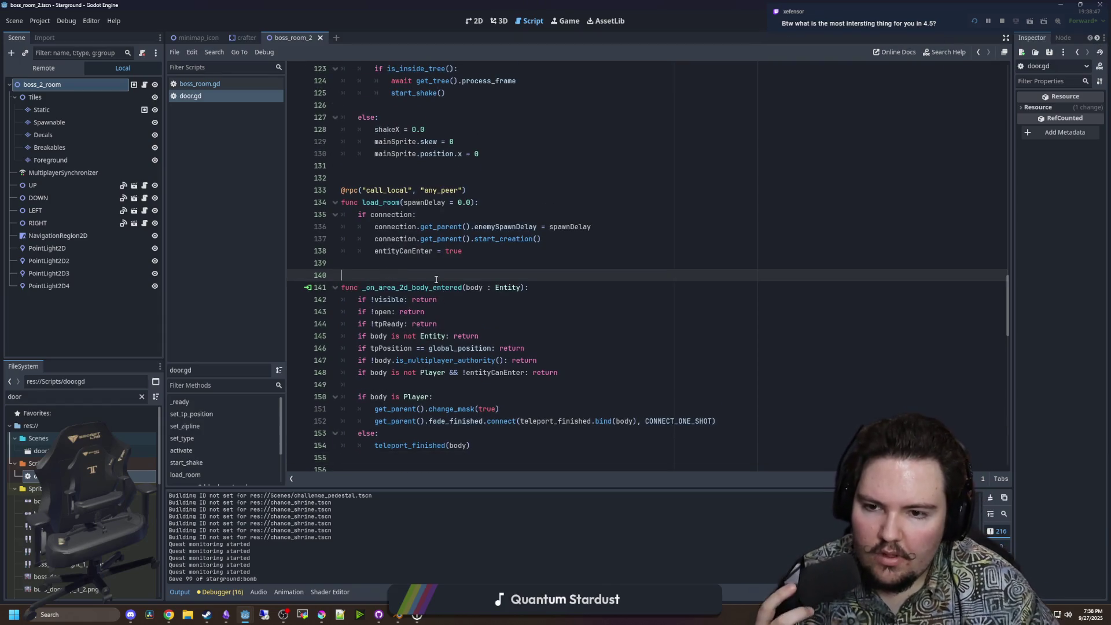
{"action": "scroll", "coordinate": [436, 280], "scroll_direction": "up", "scroll_amount": 3}
{"action": "scroll", "coordinate": [437, 280], "scroll_direction": "down", "scroll_amount": 14}
{"action": "scroll", "coordinate": [437, 279], "scroll_direction": "down", "scroll_amount": 5}
{"action": "scroll", "coordinate": [436, 279], "scroll_direction": "up", "scroll_amount": 6}
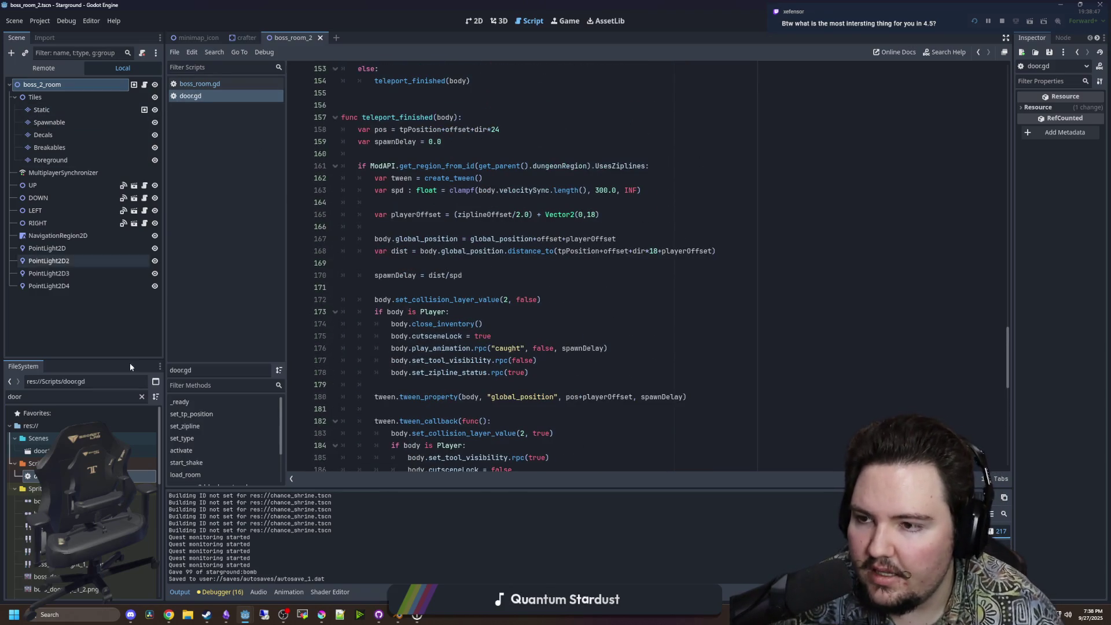
Open room.gd via boss_room.gd's DungeonRoom base, set the line 105 reveal fade to 0.1, and save.
{"action": "left_click", "coordinate": [209, 84]}
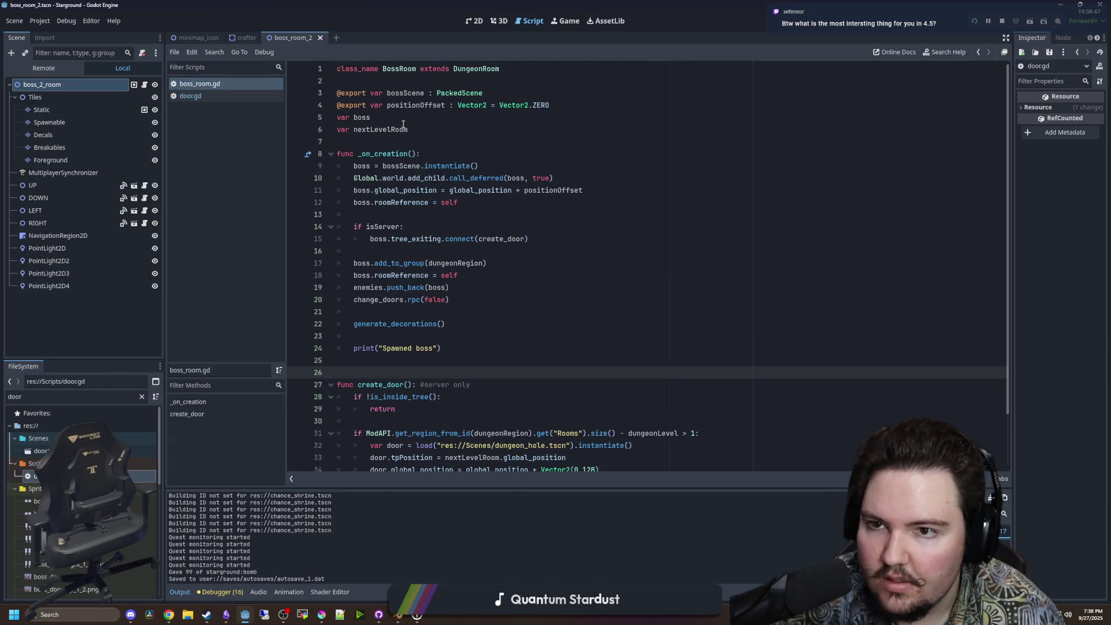
{"action": "left_click", "coordinate": [393, 69]}
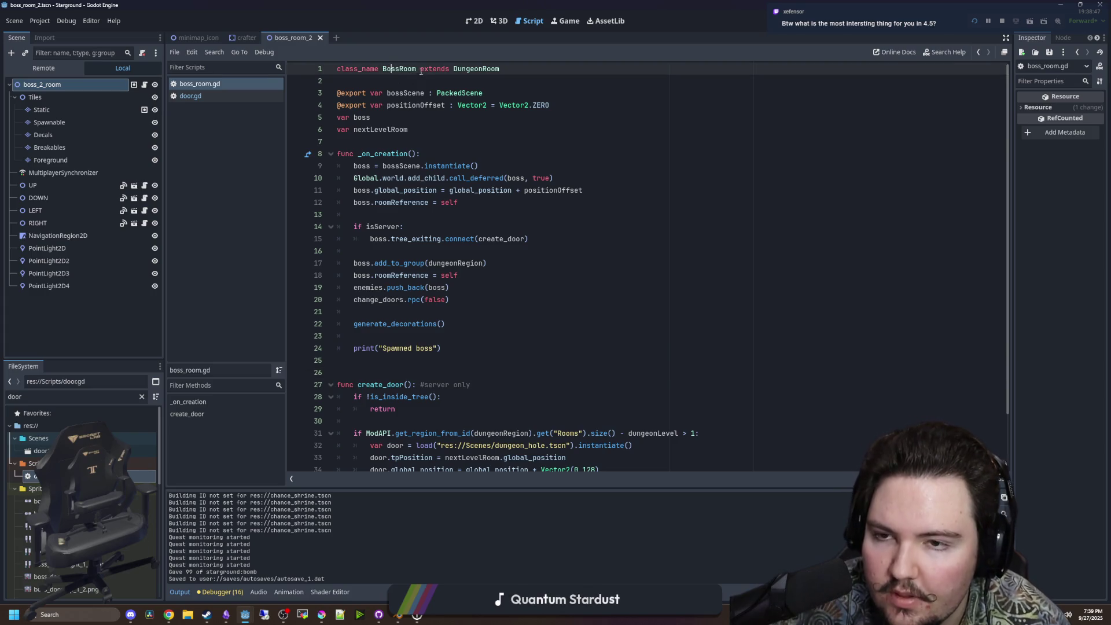
{"action": "scroll", "coordinate": [449, 316], "scroll_direction": "down", "scroll_amount": 2}
{"action": "scroll", "coordinate": [448, 316], "scroll_direction": "up", "scroll_amount": 2}
{"action": "left_click", "coordinate": [483, 134]}
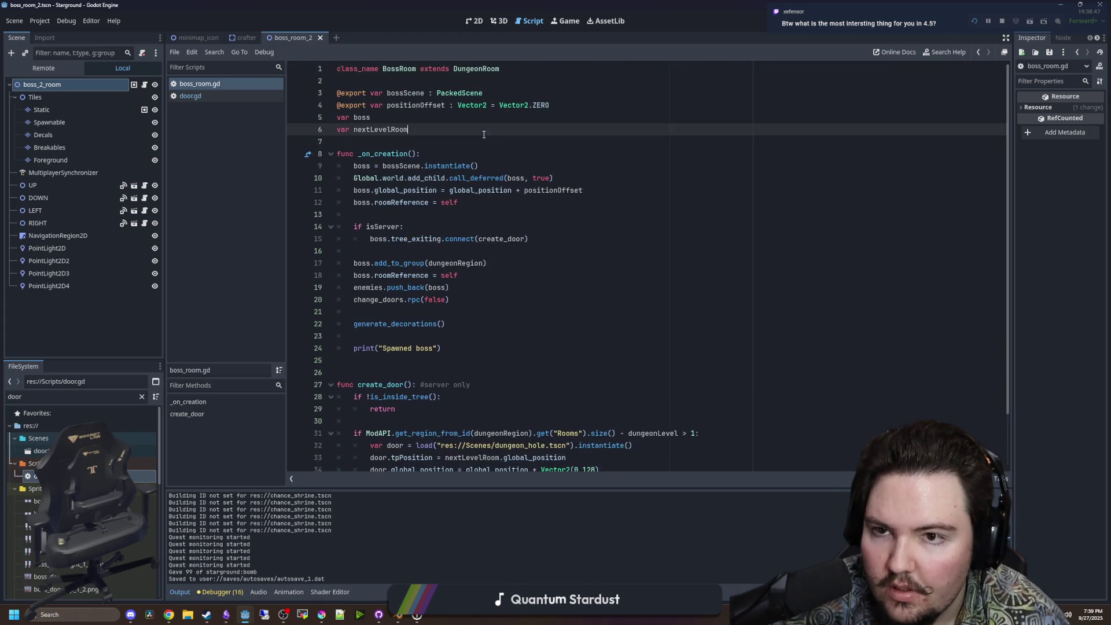
{"action": "left_click", "coordinate": [485, 69], "text": "ctrl"}
{"action": "scroll", "coordinate": [425, 287], "scroll_direction": "down", "scroll_amount": 5}
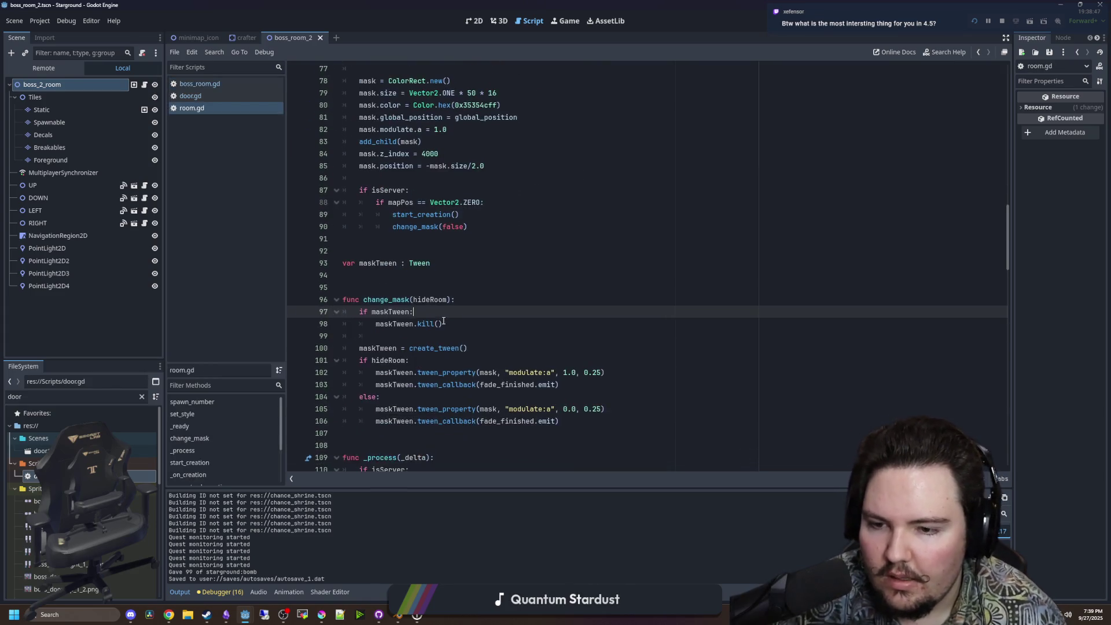
{"action": "left_click", "coordinate": [596, 373]}
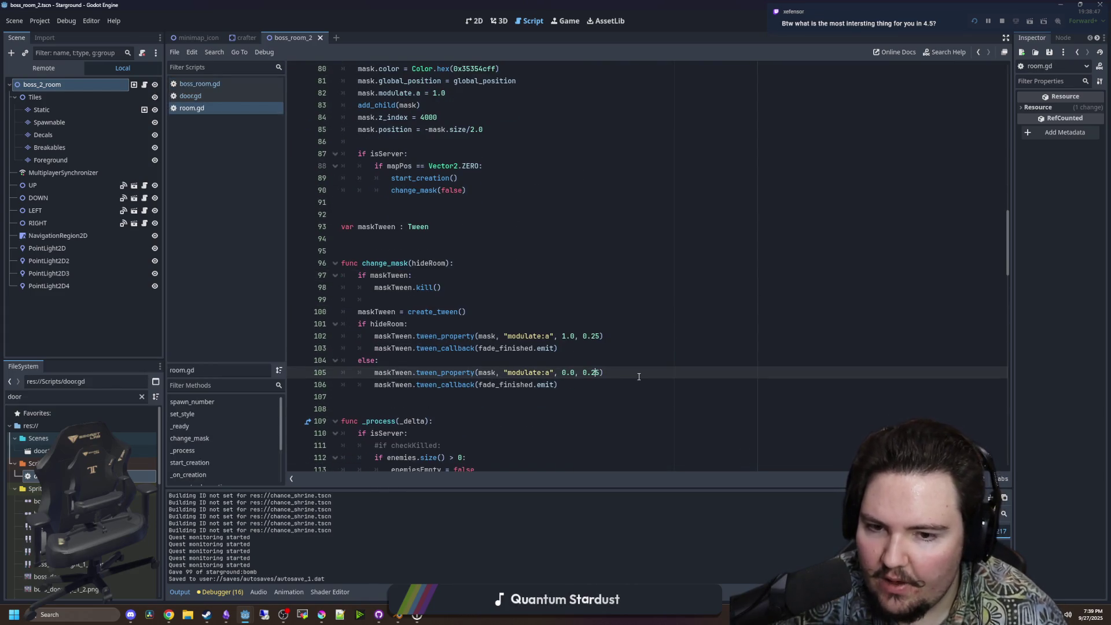
{"action": "type", "text": "1"}
{"action": "left_click", "coordinate": [561, 279]}
{"action": "key", "text": "ctrl+s"}
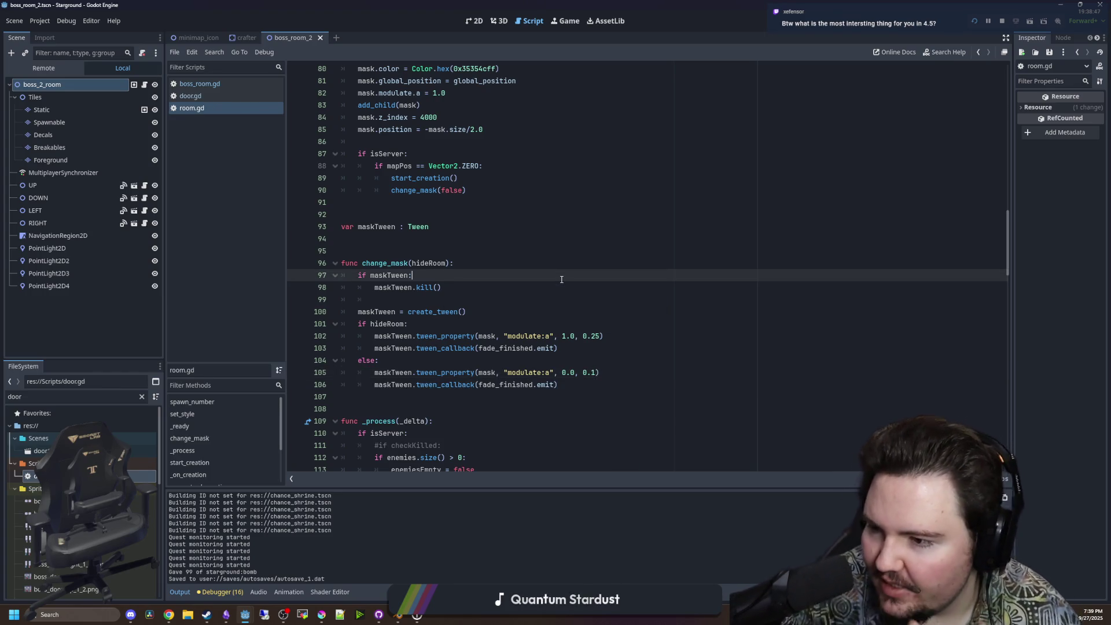
Retest walking through a doorway in the running game, then return to door.gd.
{"action": "left_click", "coordinate": [566, 20]}
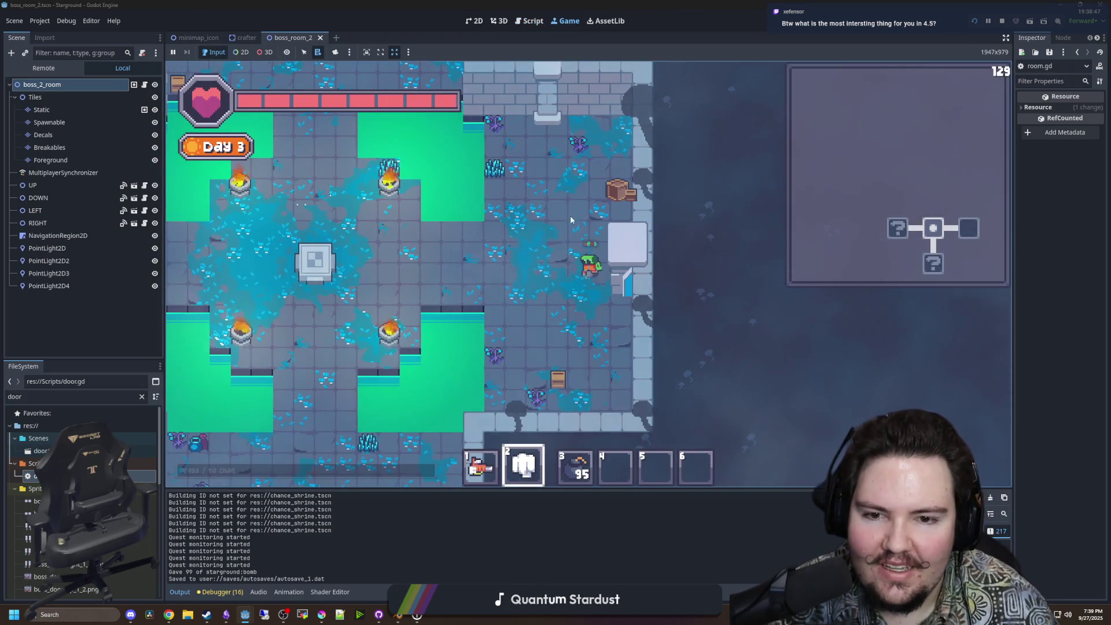
{"action": "key", "text": "a"}
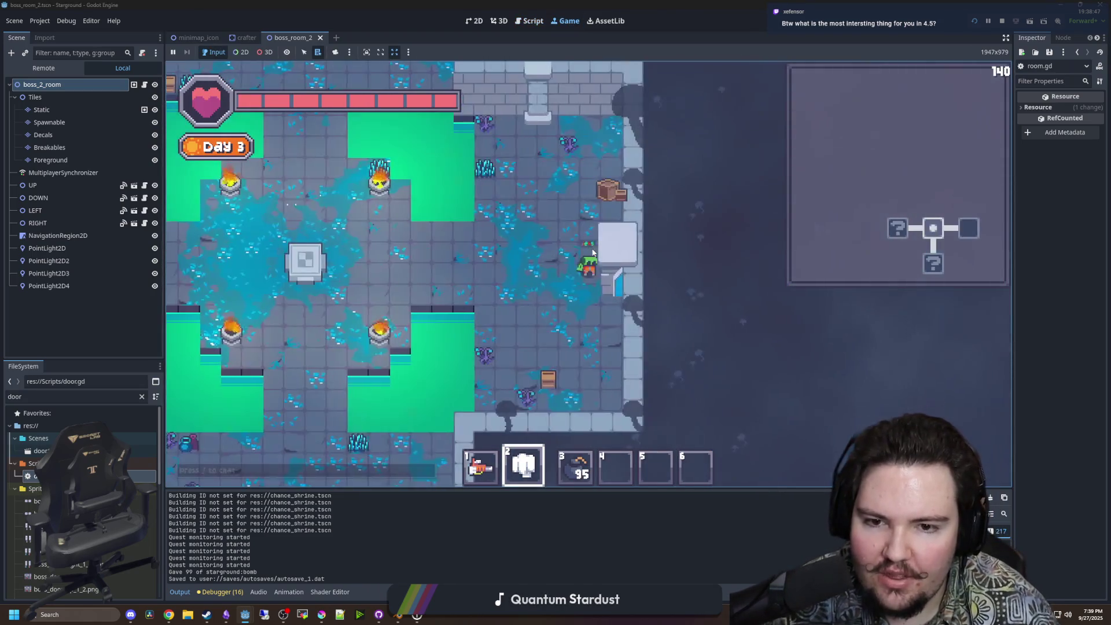
{"action": "double_click", "coordinate": [35, 475]}
{"action": "left_click", "coordinate": [617, 372]}
{"action": "scroll", "coordinate": [546, 354], "scroll_direction": "up", "scroll_amount": 4}
Open room.gd through boss_room.gd's DungeonRoom base class and save its fade edits.
{"action": "scroll", "coordinate": [547, 354], "scroll_direction": "down", "scroll_amount": 6}
{"action": "scroll", "coordinate": [497, 332], "scroll_direction": "down", "scroll_amount": 7}
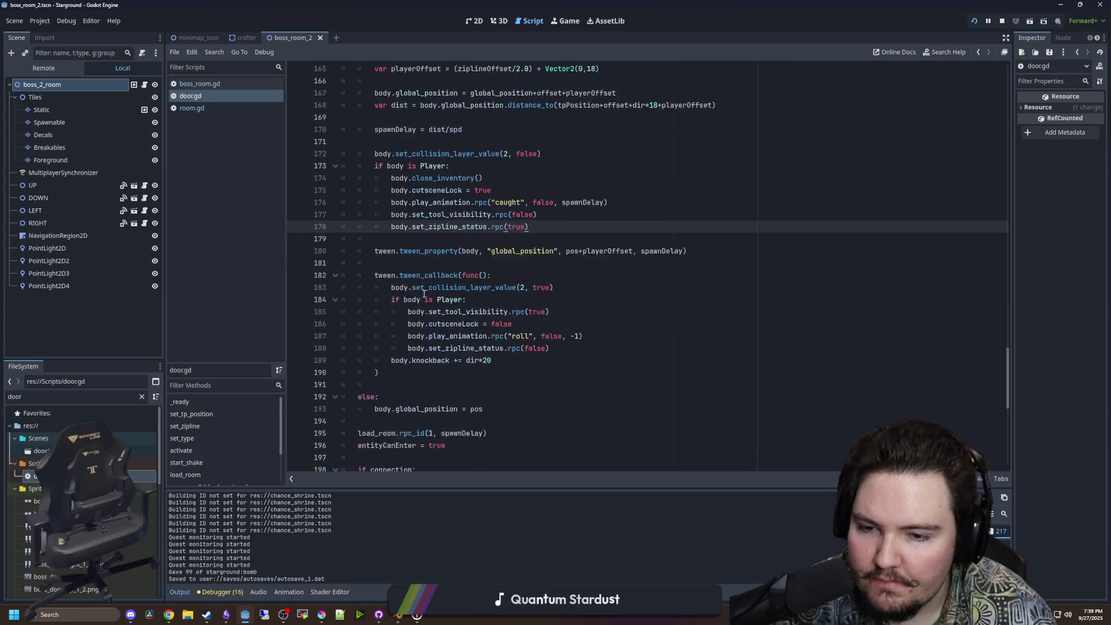
{"action": "scroll", "coordinate": [423, 294], "scroll_direction": "down", "scroll_amount": 5}
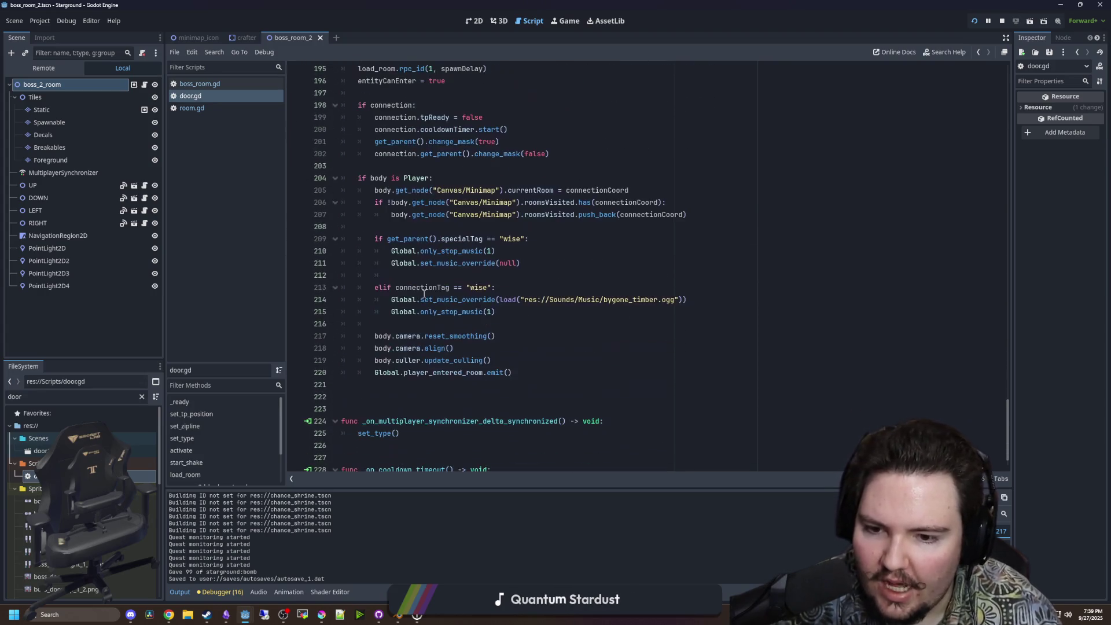
{"action": "scroll", "coordinate": [422, 318], "scroll_direction": "up", "scroll_amount": 15}
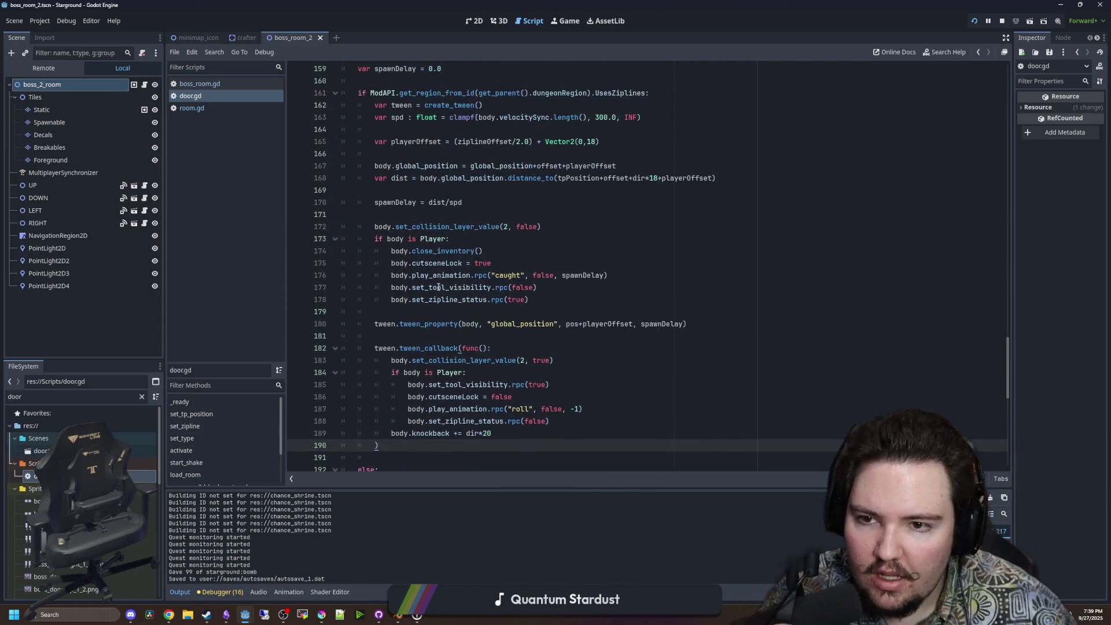
{"action": "scroll", "coordinate": [431, 298], "scroll_direction": "up", "scroll_amount": 4}
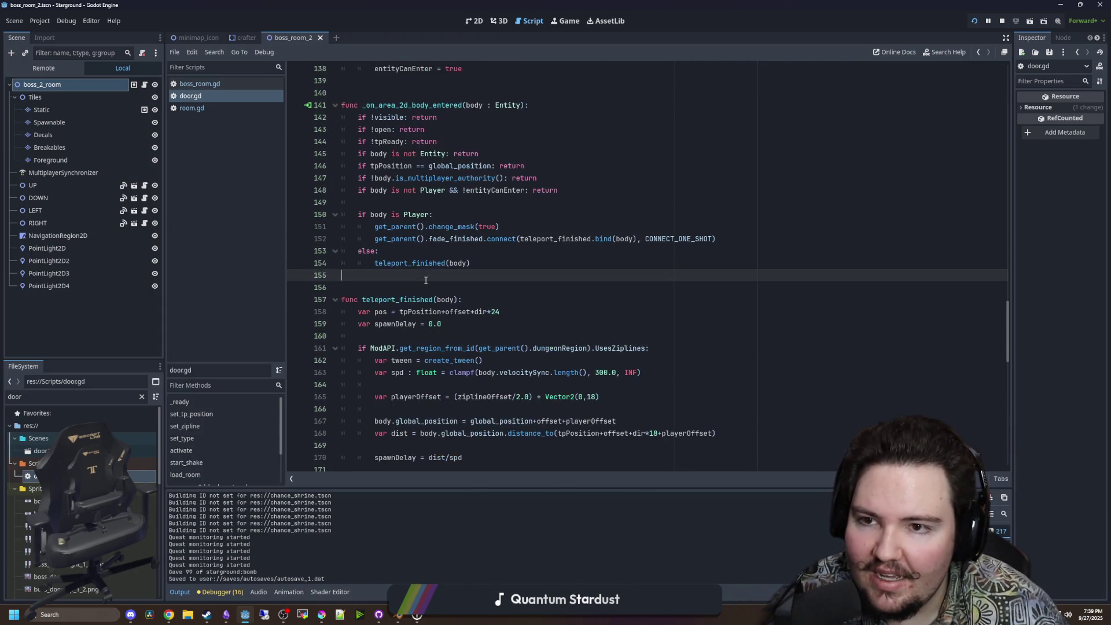
{"action": "scroll", "coordinate": [425, 281], "scroll_direction": "up", "scroll_amount": 4}
{"action": "scroll", "coordinate": [425, 280], "scroll_direction": "up", "scroll_amount": 11}
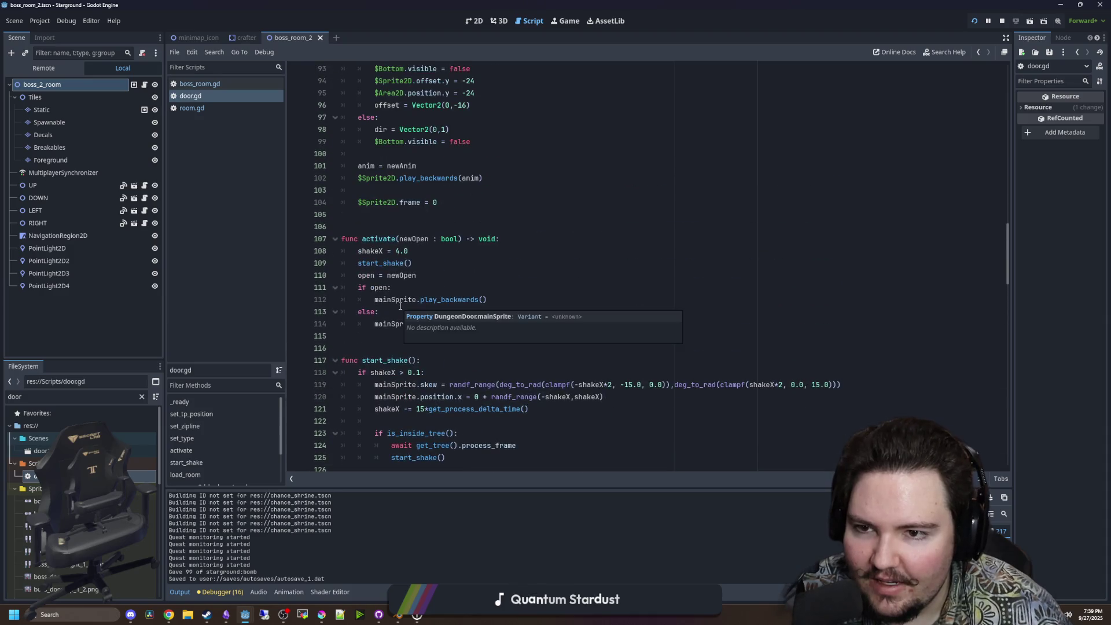
{"action": "left_click", "coordinate": [211, 85]}
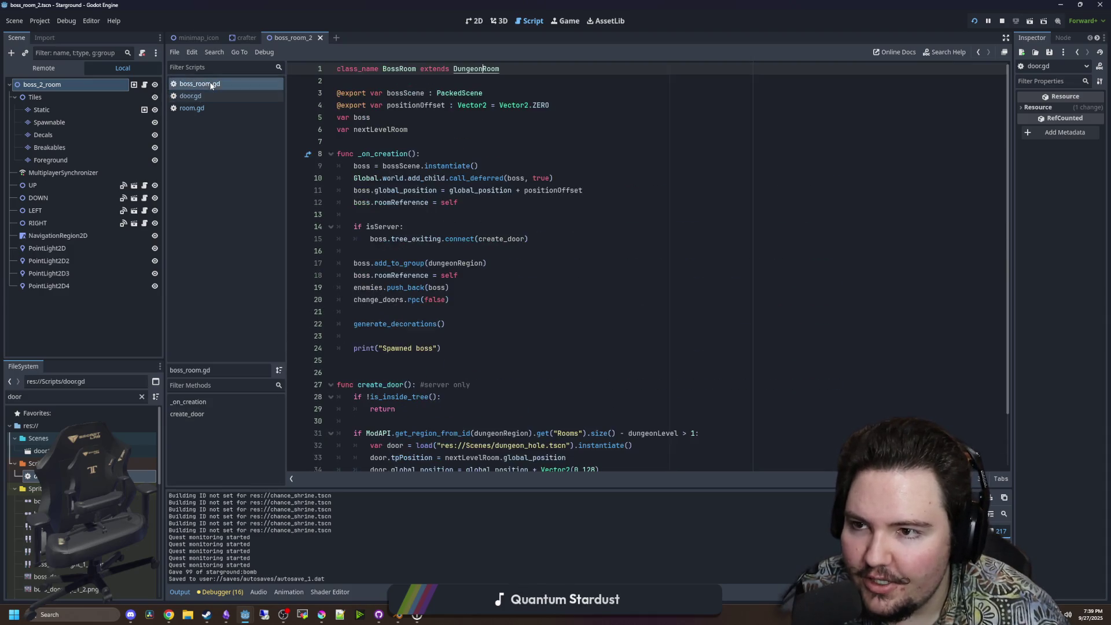
{"action": "left_click", "coordinate": [482, 72], "text": "ctrl"}
{"action": "left_click", "coordinate": [596, 299]}
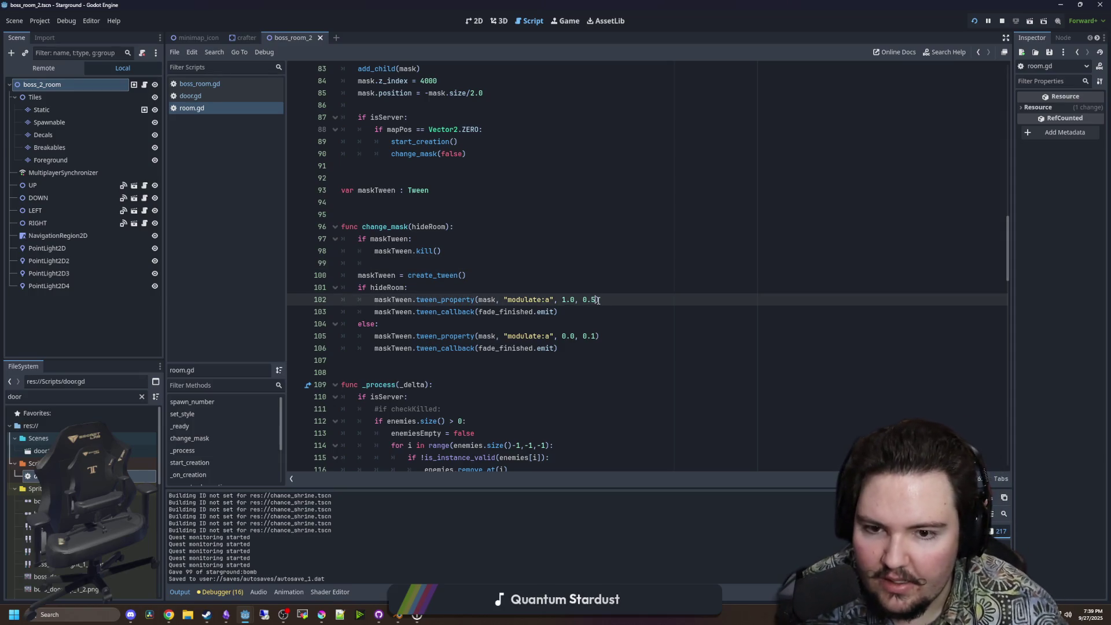
{"action": "key", "text": "Up"}
{"action": "key", "text": "Up"}
{"action": "key", "text": "ctrl+s"}
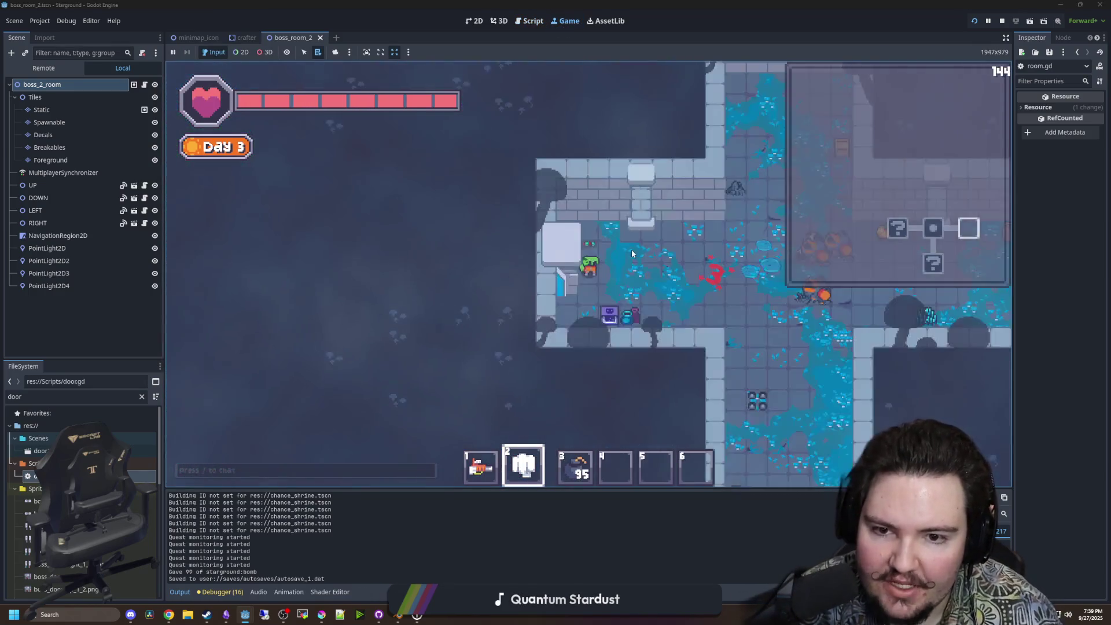
Set room.gd's hide-room fade on line 102 to 0.1, save, and run the game.
{"action": "key", "text": "ctrl+F3"}
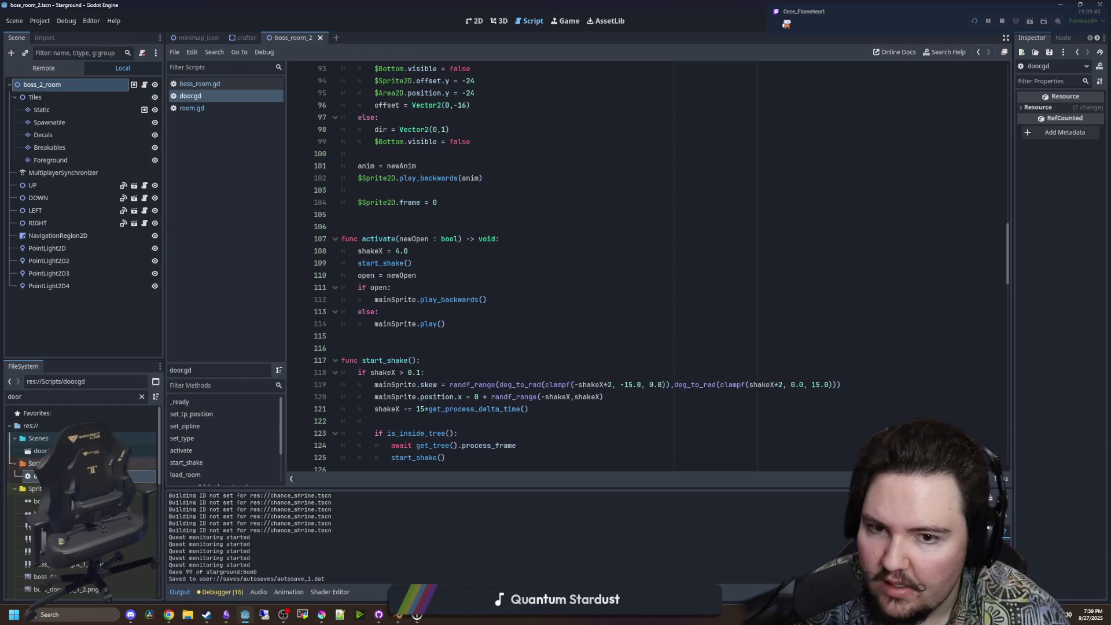
{"action": "left_click", "coordinate": [192, 108]}
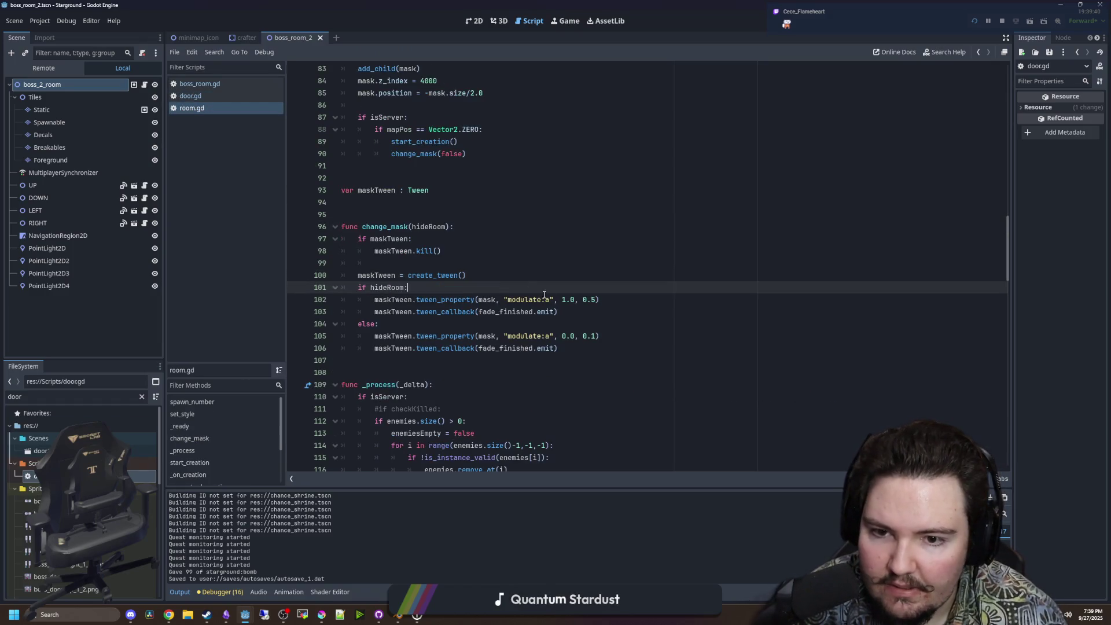
{"action": "left_click", "coordinate": [571, 299]}
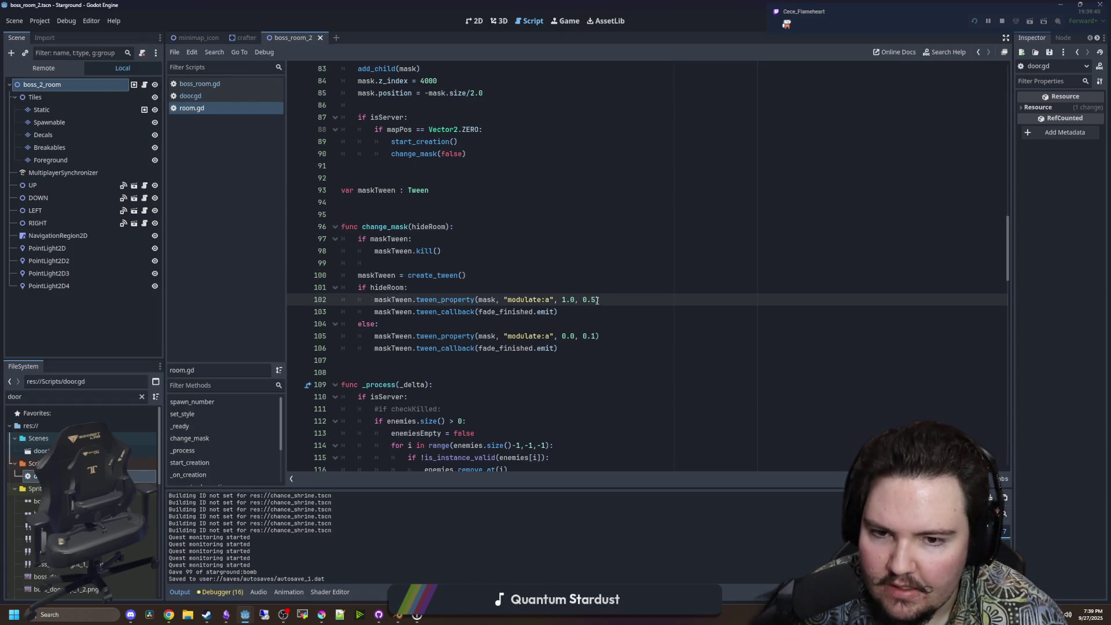
{"action": "key", "text": "BackSpace"}
{"action": "type", "text": "1"}
{"action": "key", "text": "Down"}
{"action": "key", "text": "Down"}
{"action": "key", "text": "Down"}
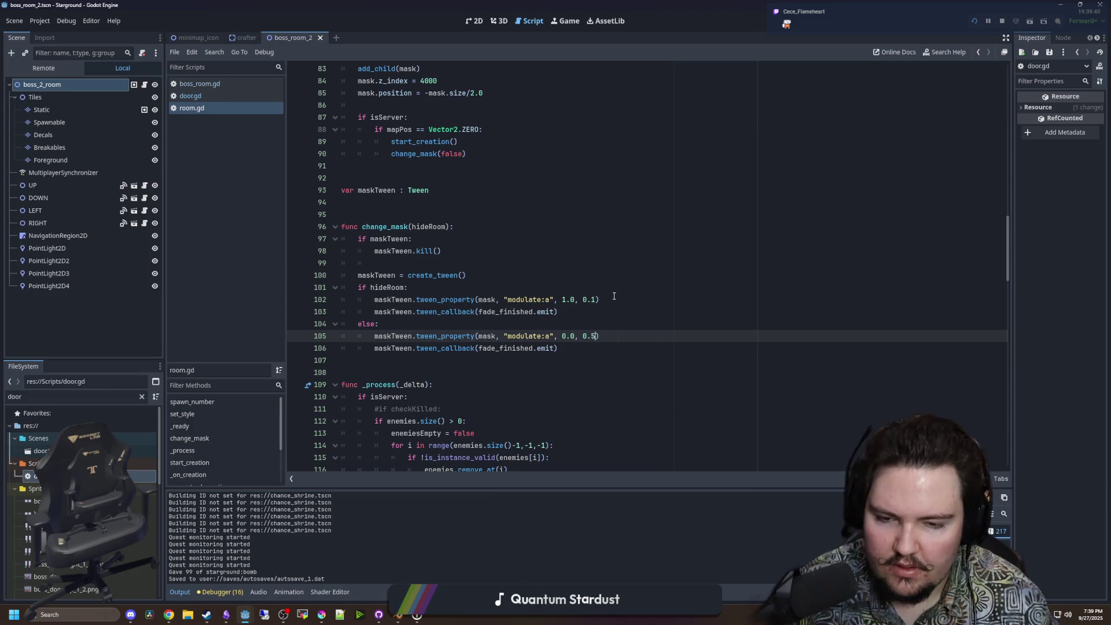
{"action": "left_click", "coordinate": [613, 296]}
{"action": "key", "text": "ctrl+s"}
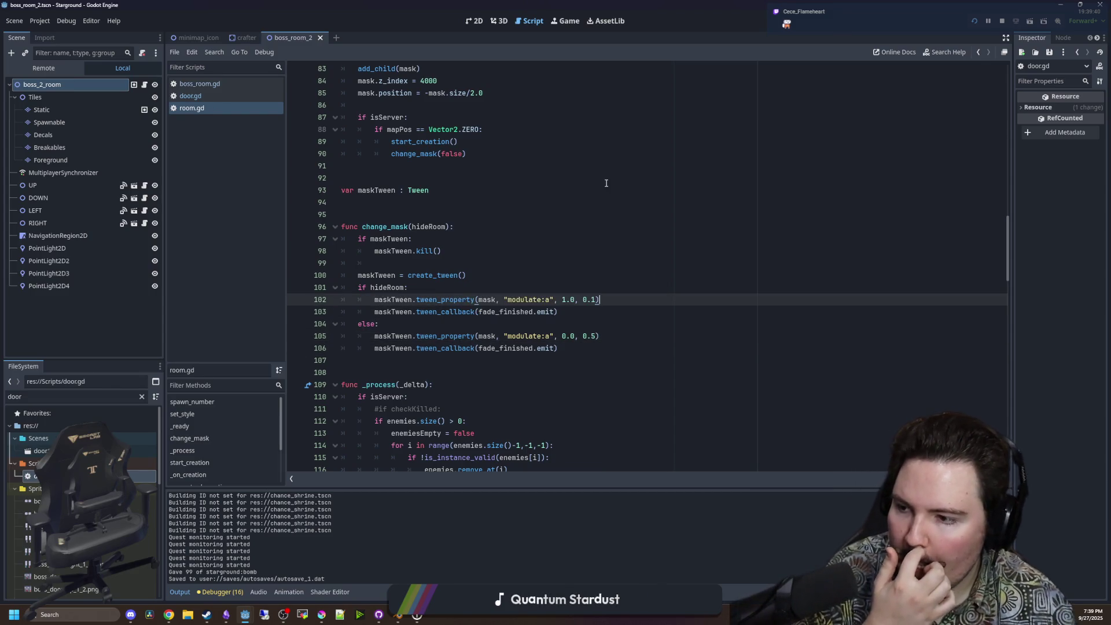
{"action": "left_click", "coordinate": [569, 21]}
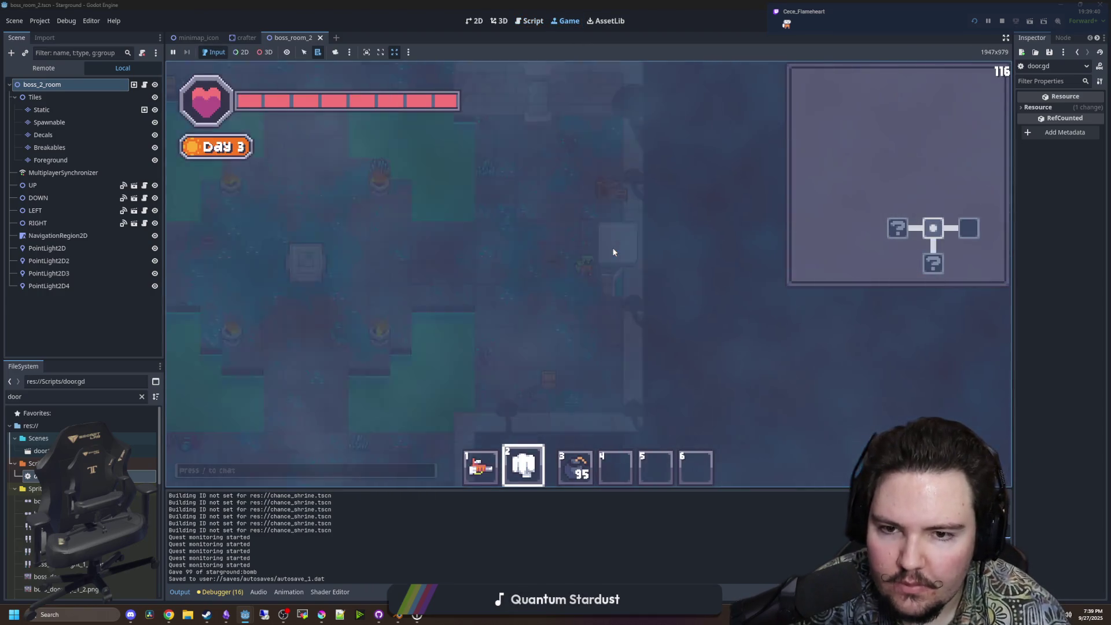
Walk the player back and forth through the doors between the boss room and adjoining rooms.
{"action": "key", "text": "a"}
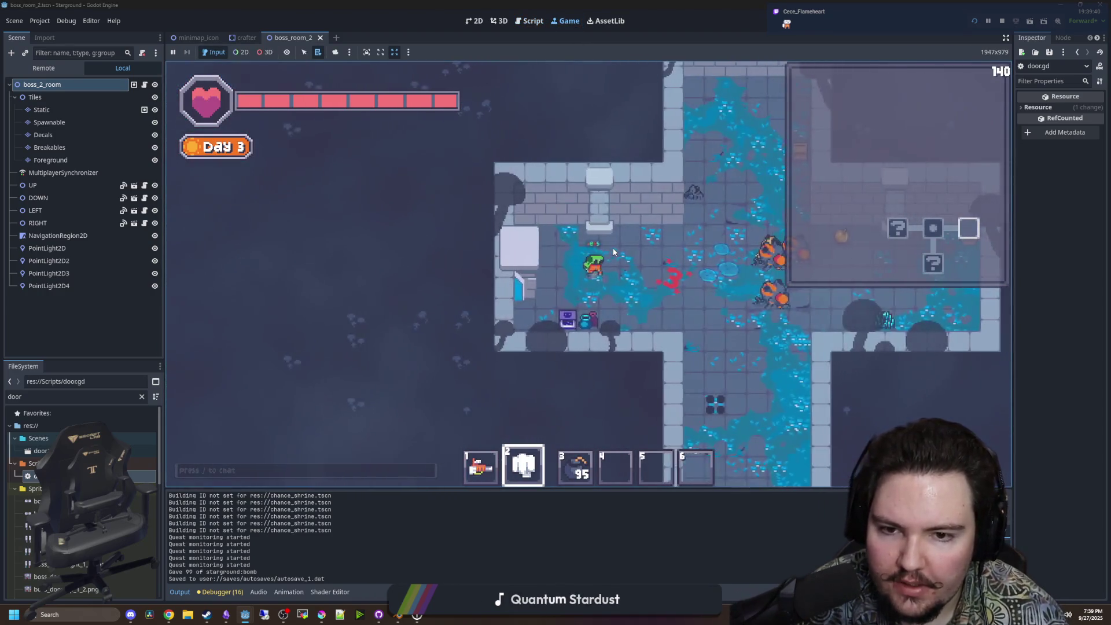
{"action": "key", "text": "d"}
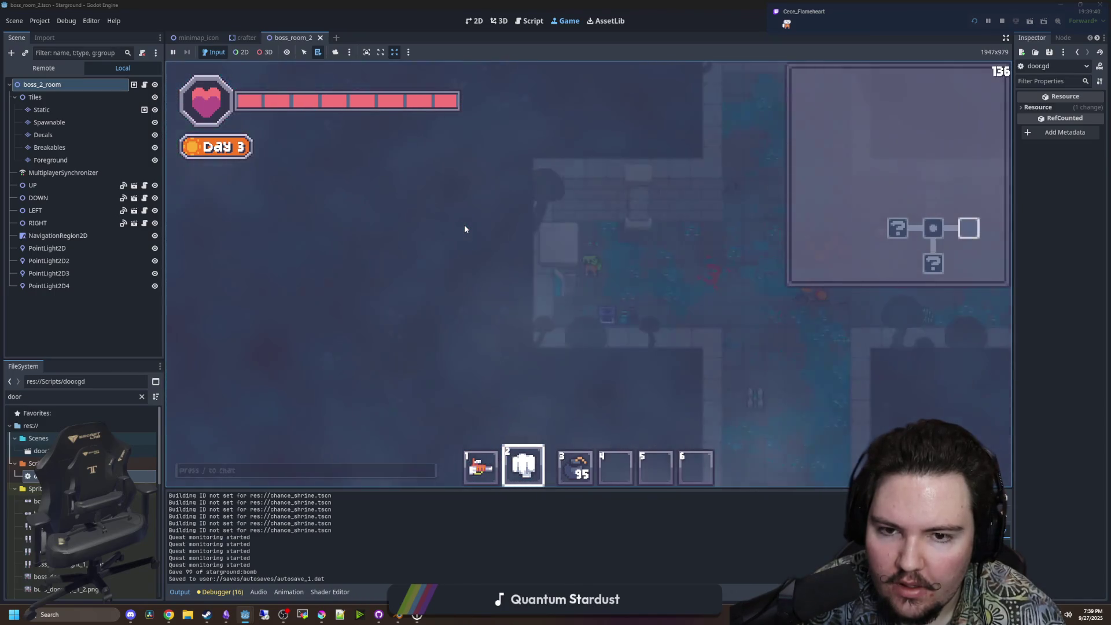
{"action": "key", "text": "a"}
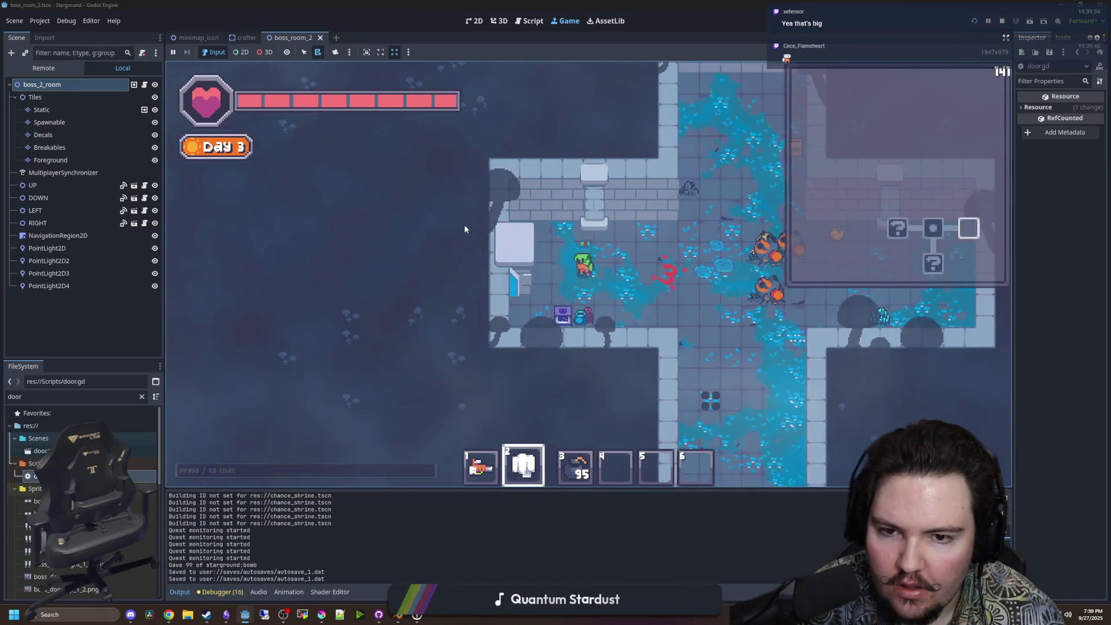
{"action": "key", "text": "d"}
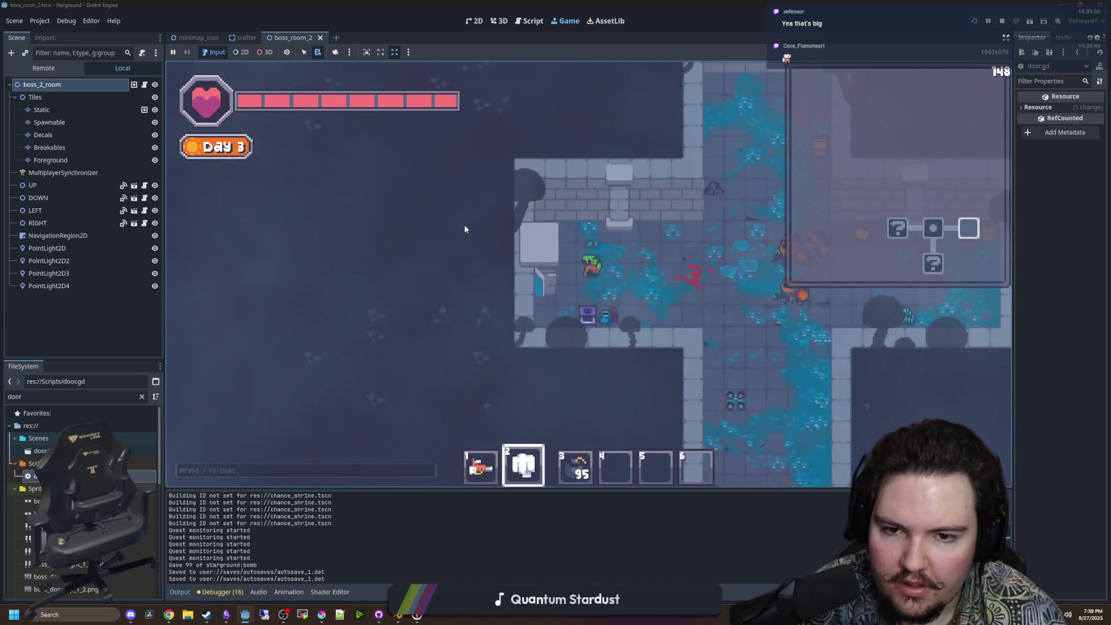
{"action": "key", "text": "a"}
{"action": "key", "text": "d"}
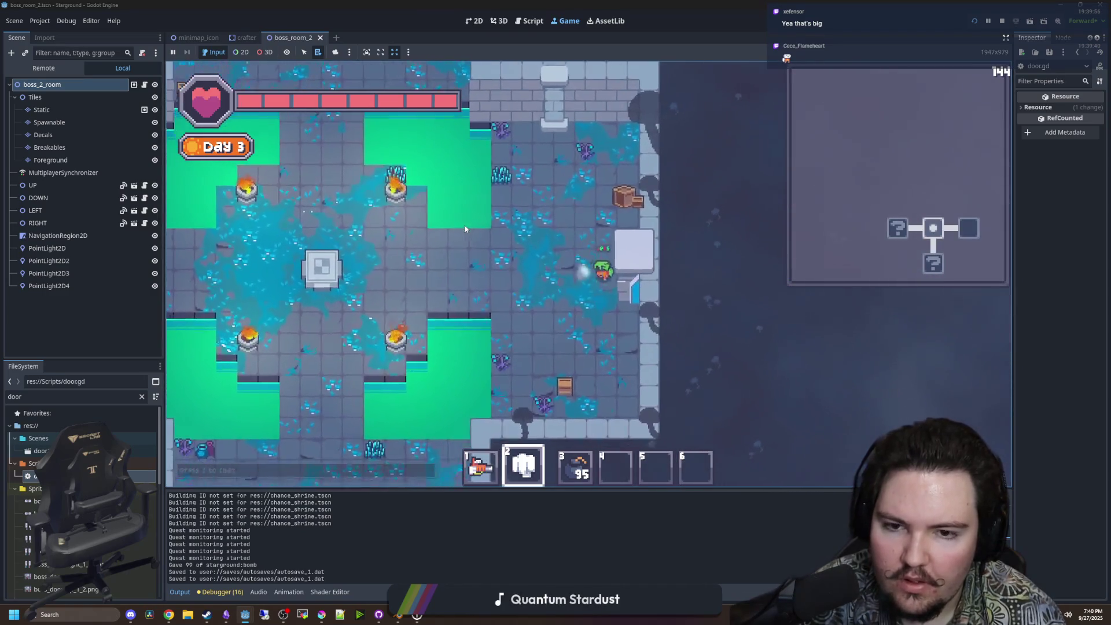
{"action": "key", "text": "a"}
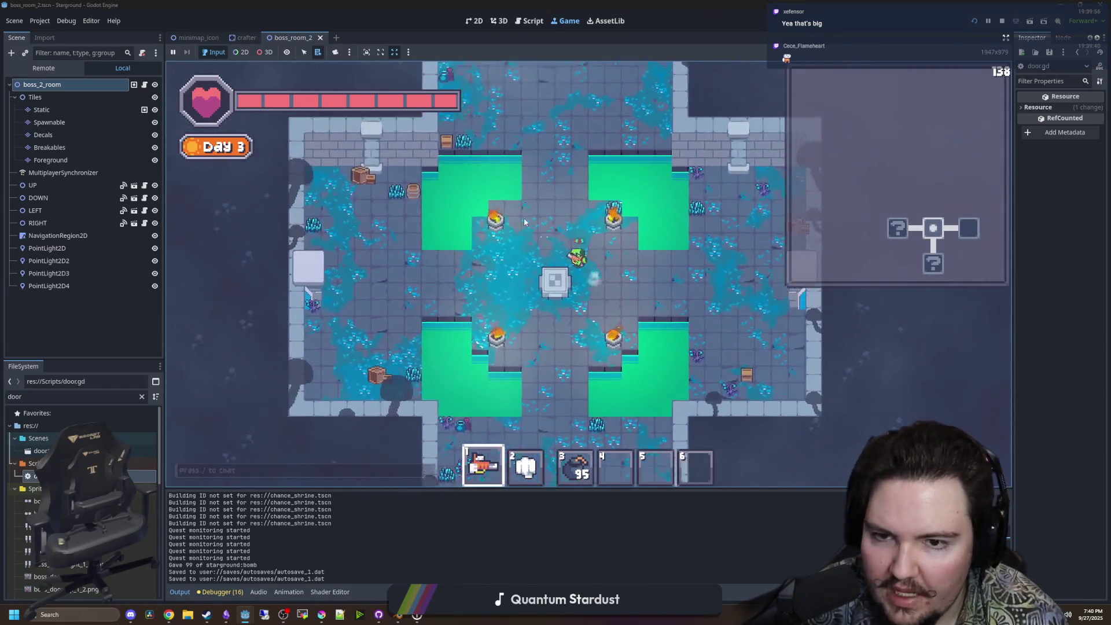
Fire a shot with the first hotbar weapon, walk through the tree boss room, then bring Chrome forward.
{"action": "key", "text": "1"}
{"action": "left_click", "coordinate": [590, 198]}
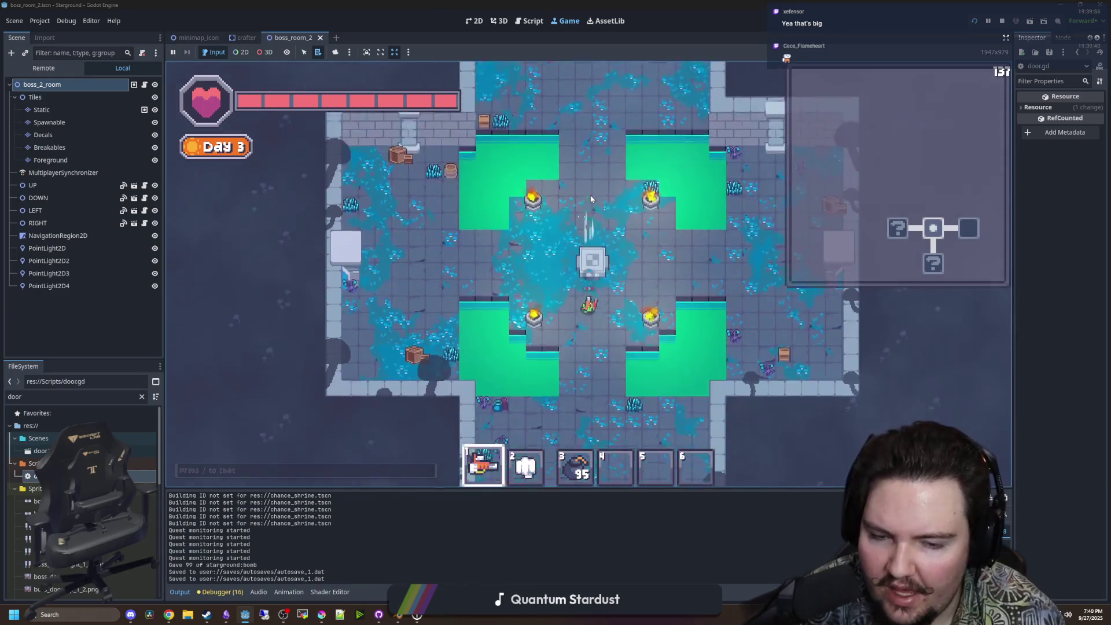
{"action": "key", "text": "s"}
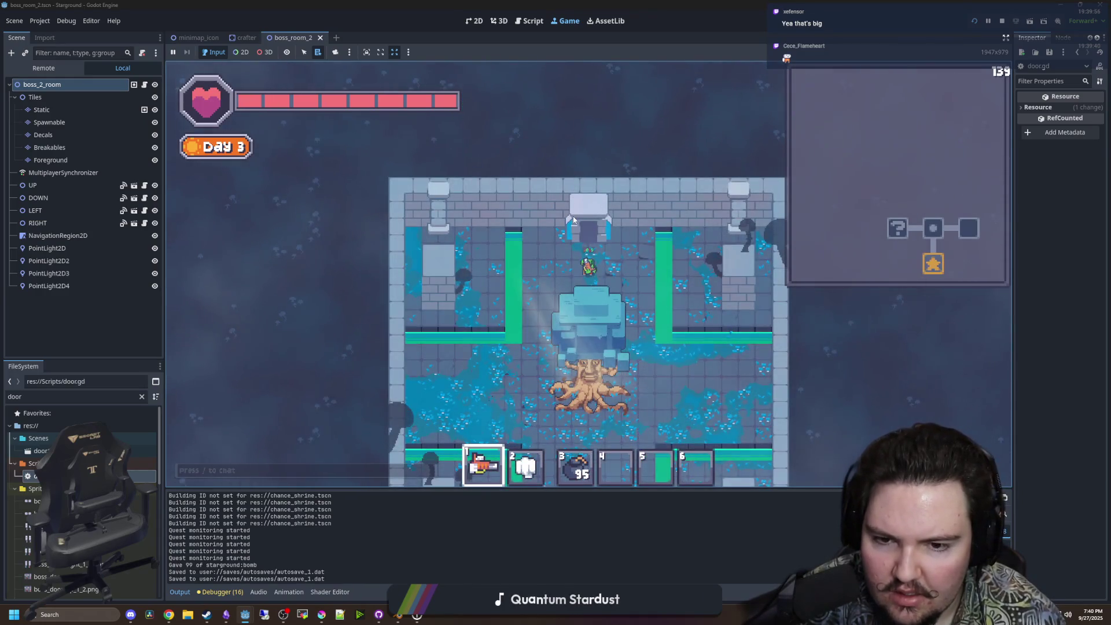
{"action": "key", "text": "w"}
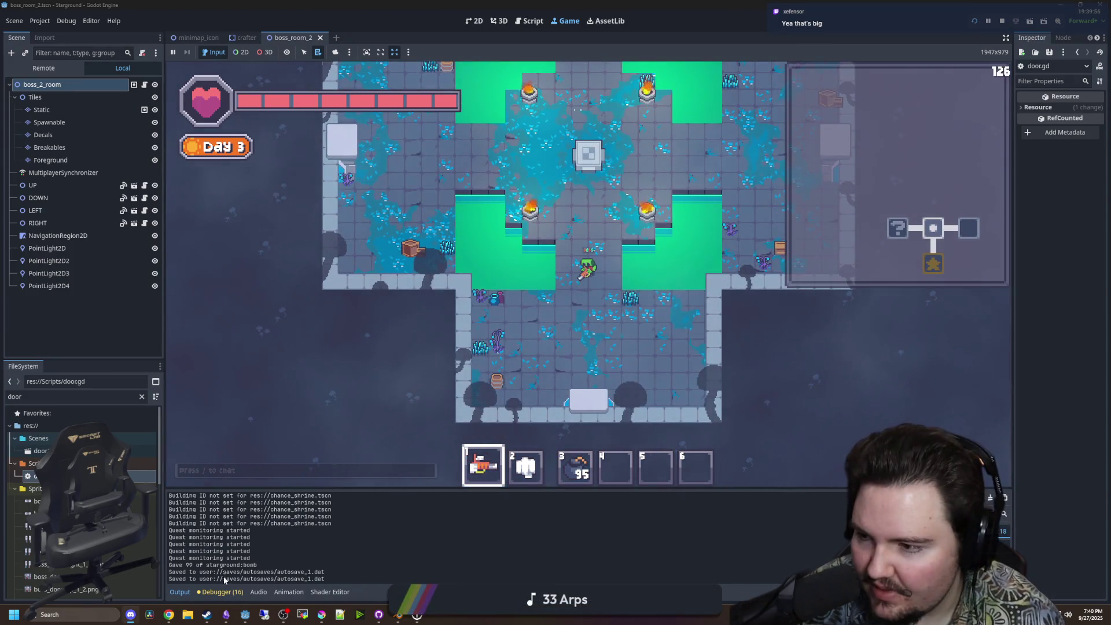
{"action": "left_click", "coordinate": [168, 614]}
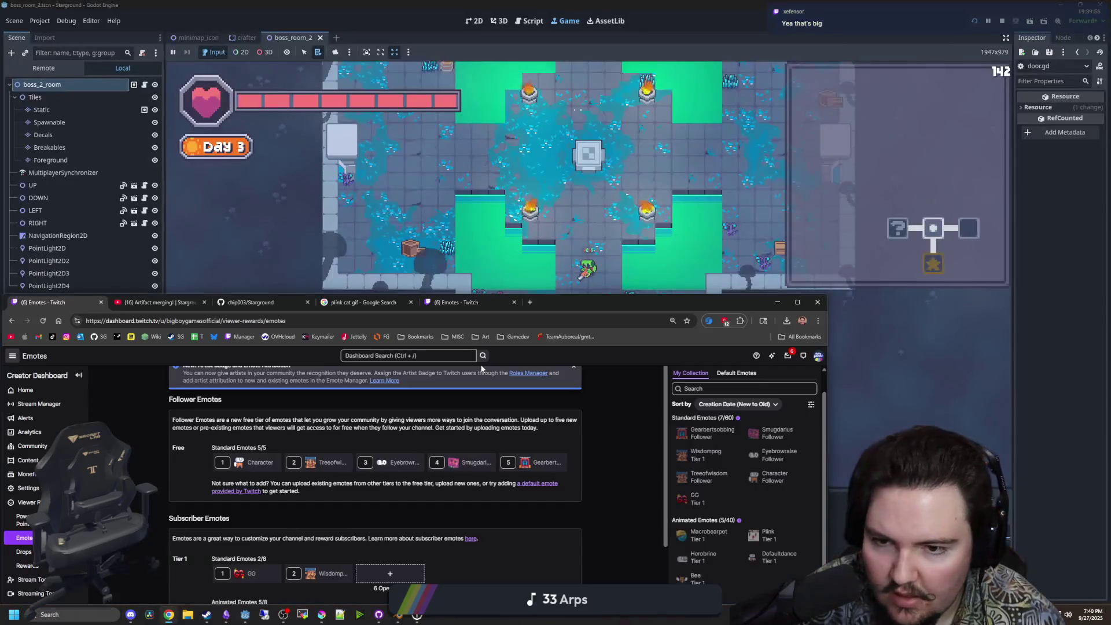
Search 'godot 4.5' in a new Chrome tab, open the godotengine.org release notes, and maximize the window.
{"action": "left_click", "coordinate": [532, 302]}
{"action": "type", "text": "godot 4.5"}
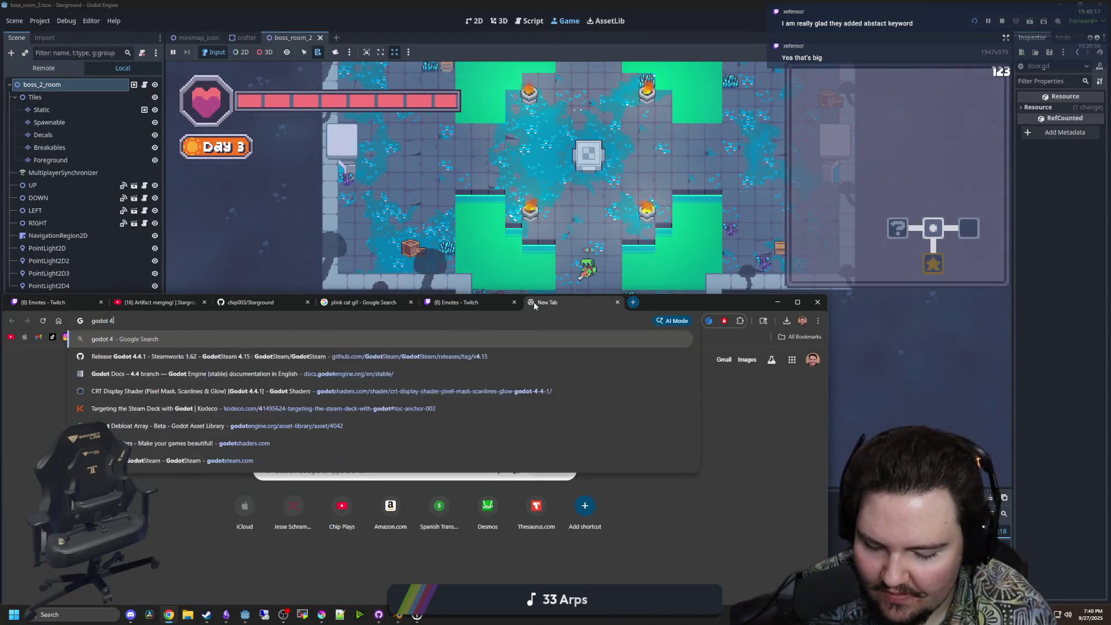
{"action": "key", "text": "Return"}
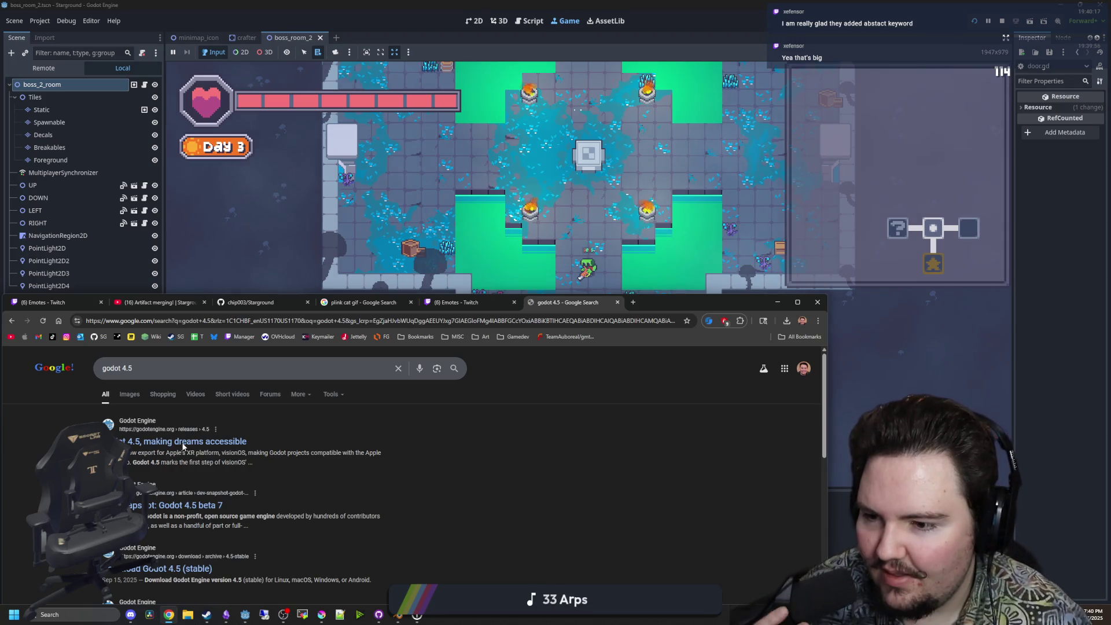
{"action": "left_click", "coordinate": [183, 441]}
{"action": "double_click", "coordinate": [701, 297]}
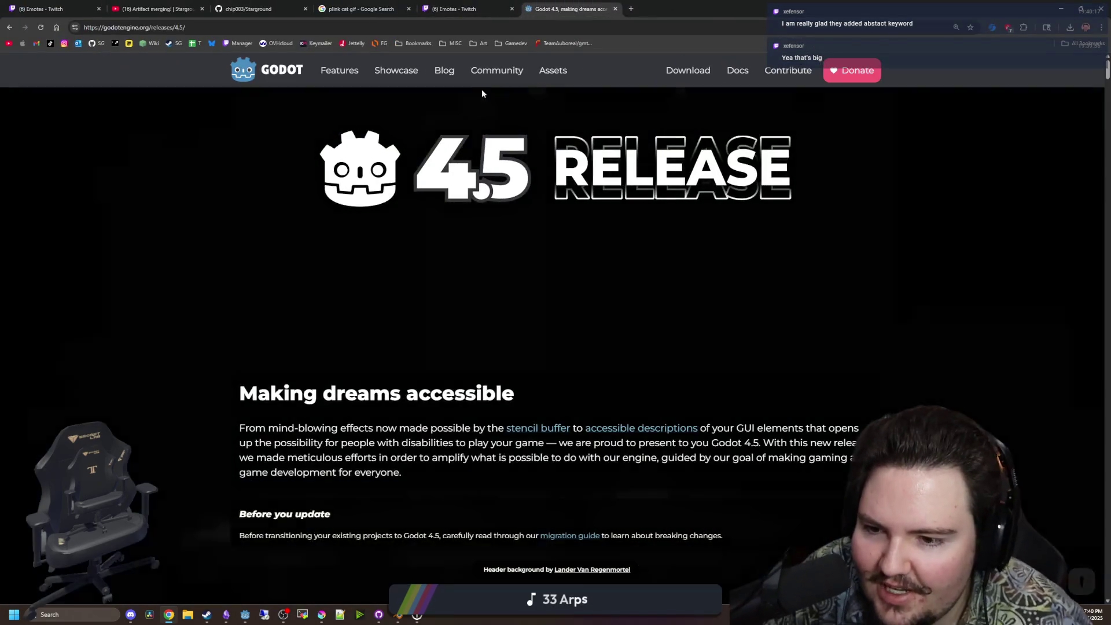
Scroll through the release highlights, briefly highlighting the Shader baker paragraph.
{"action": "scroll", "coordinate": [470, 234], "scroll_direction": "down", "scroll_amount": 3}
{"action": "scroll", "coordinate": [523, 356], "scroll_direction": "down", "scroll_amount": 3}
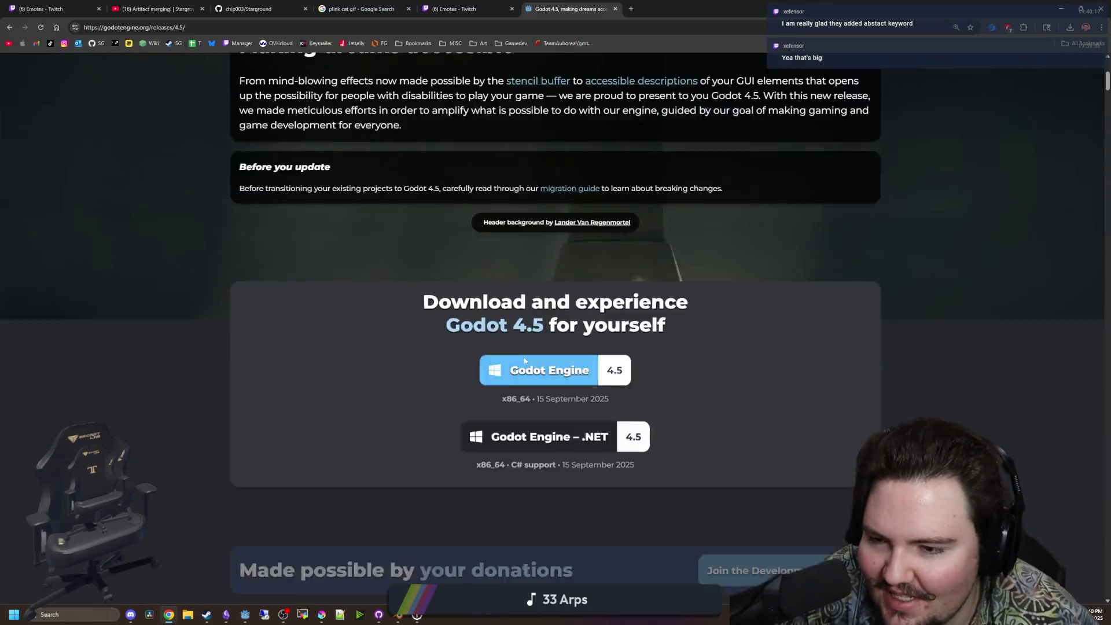
{"action": "scroll", "coordinate": [524, 359], "scroll_direction": "down", "scroll_amount": 8}
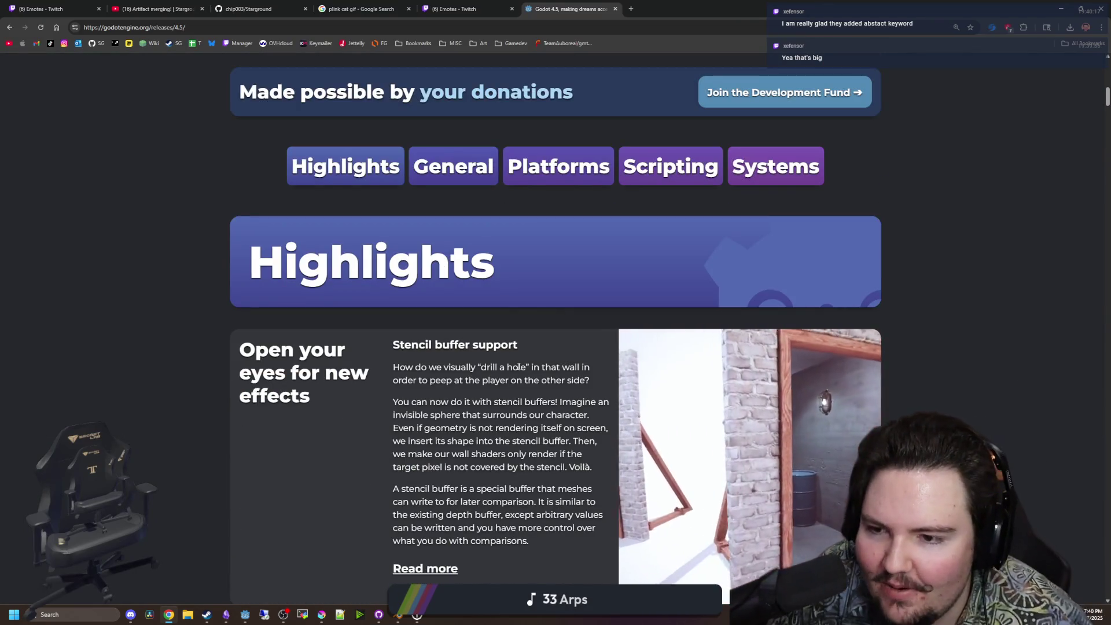
{"action": "scroll", "coordinate": [579, 328], "scroll_direction": "down", "scroll_amount": 2}
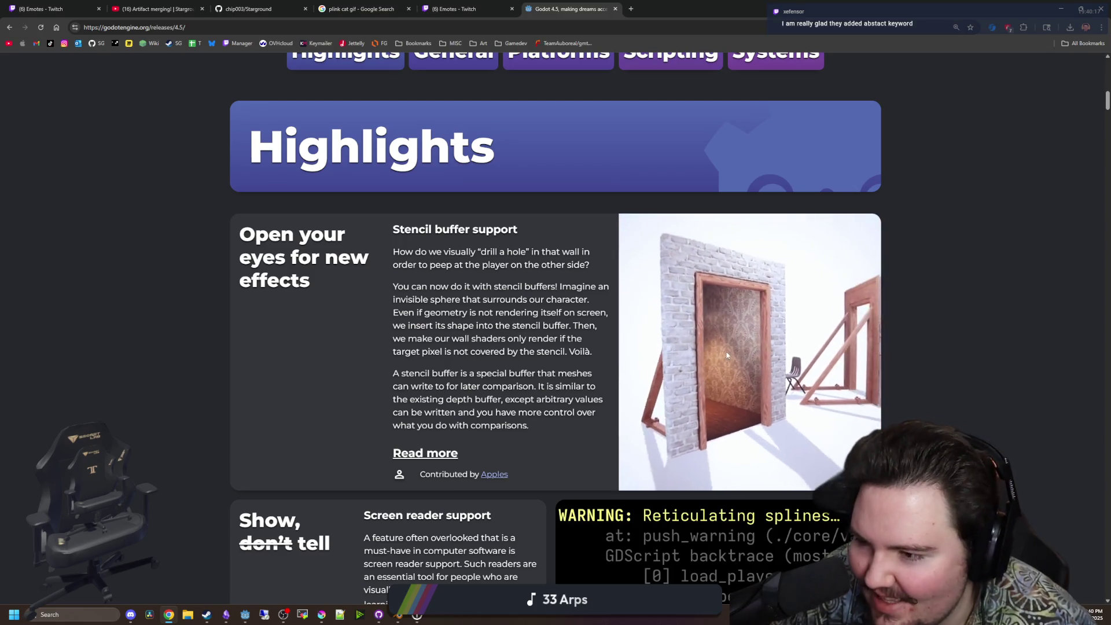
{"action": "scroll", "coordinate": [610, 290], "scroll_direction": "down", "scroll_amount": 9}
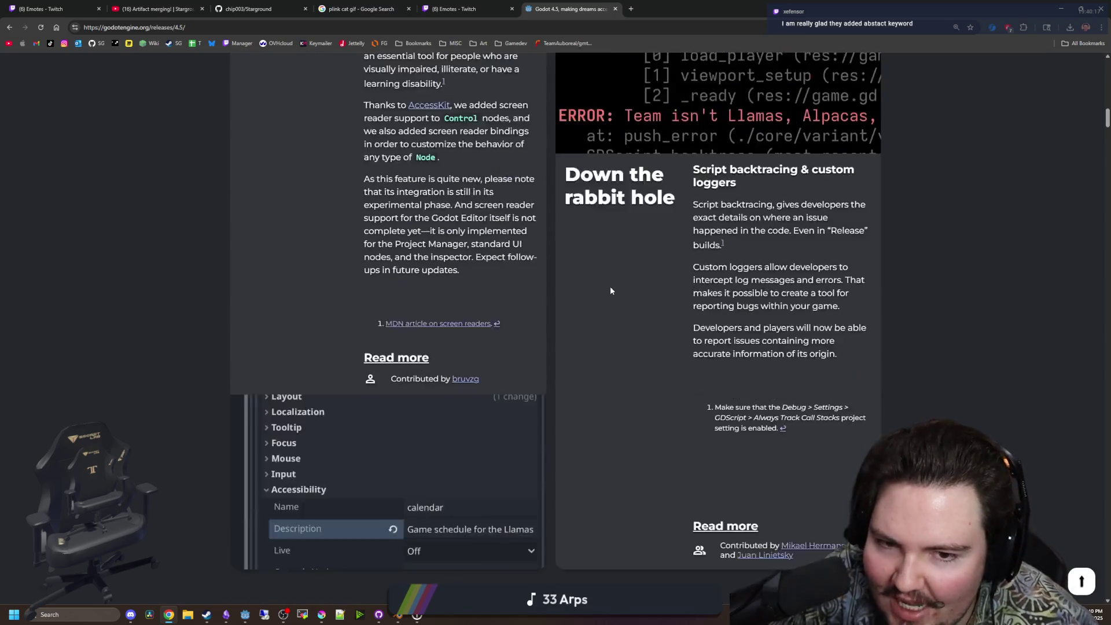
{"action": "scroll", "coordinate": [610, 290], "scroll_direction": "down", "scroll_amount": 4}
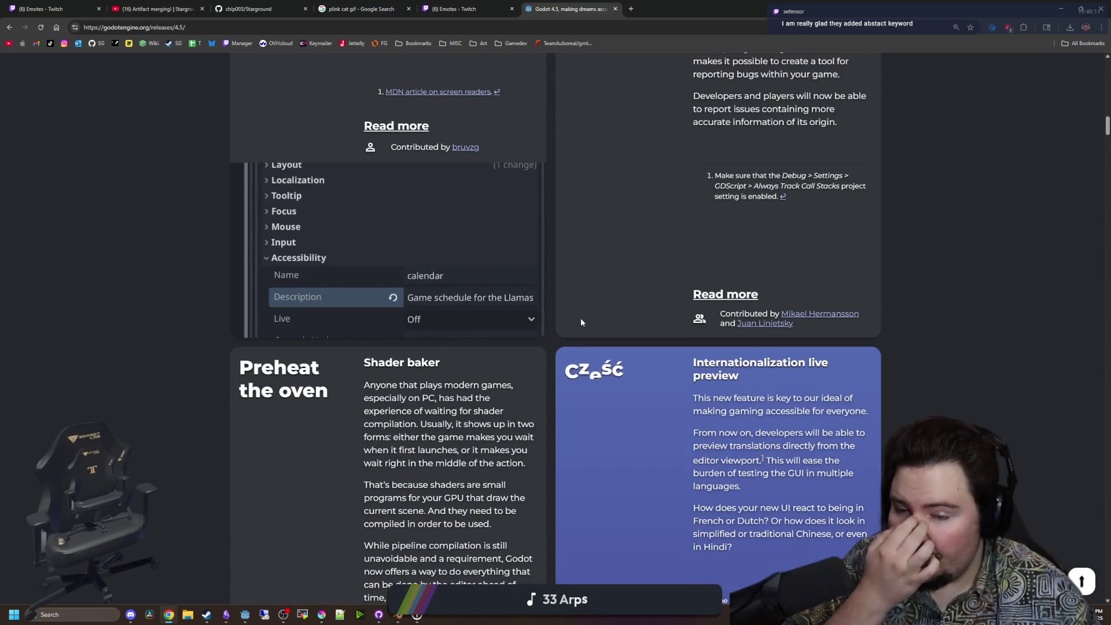
{"action": "scroll", "coordinate": [581, 322], "scroll_direction": "down", "scroll_amount": 3}
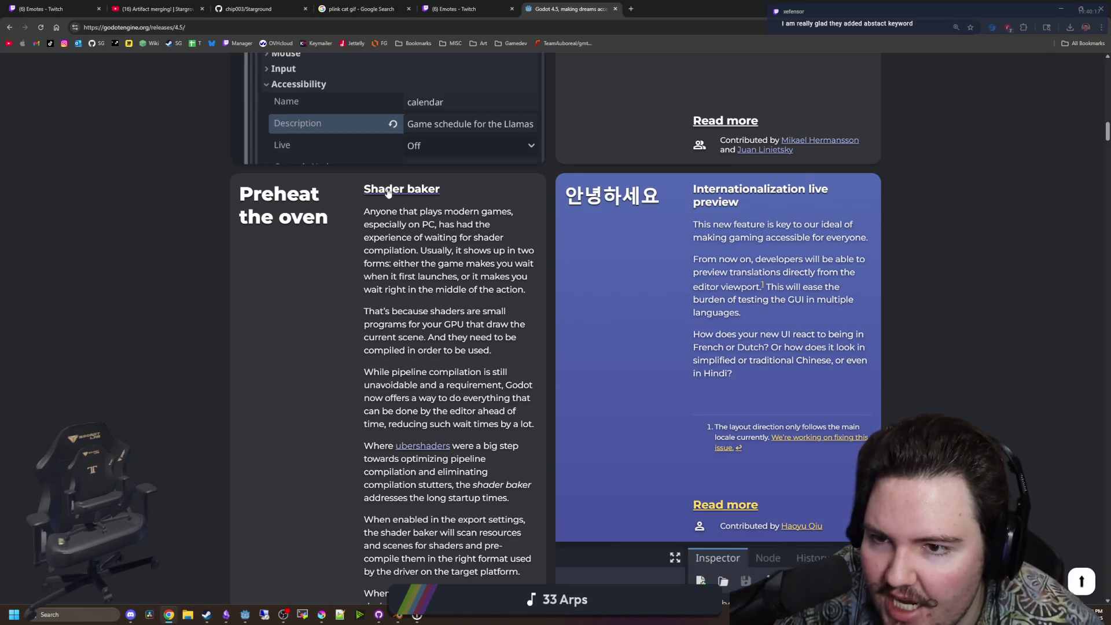
{"action": "left_click_drag", "start_coordinate": [371, 224], "coordinate": [465, 414]}
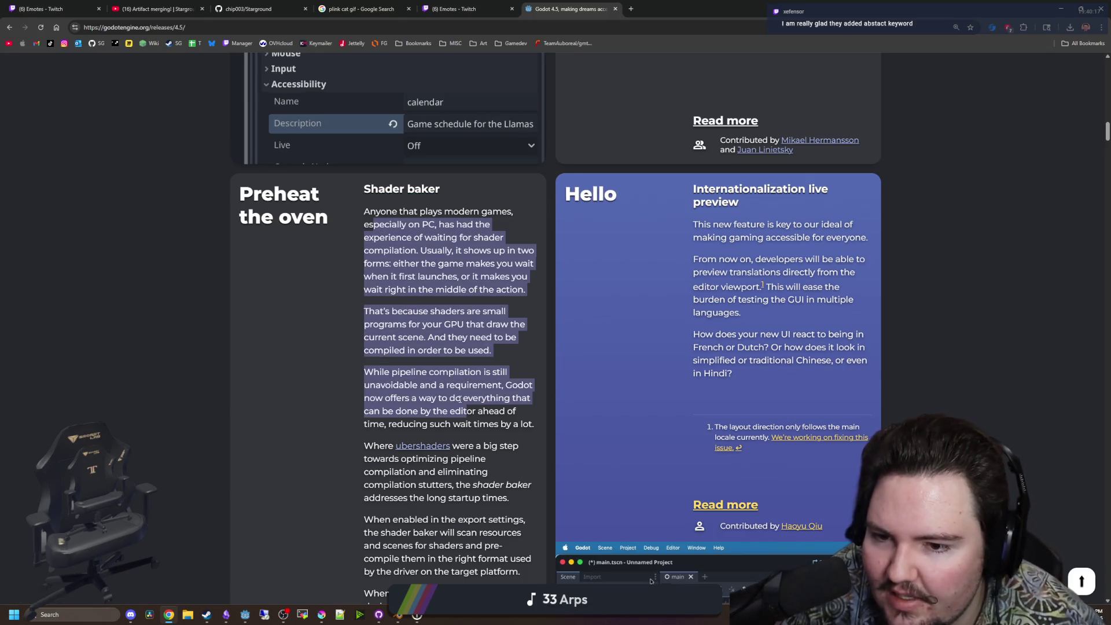
{"action": "scroll", "coordinate": [463, 376], "scroll_direction": "down", "scroll_amount": 5}
{"action": "scroll", "coordinate": [475, 347], "scroll_direction": "up", "scroll_amount": 5}
{"action": "left_click", "coordinate": [478, 337]}
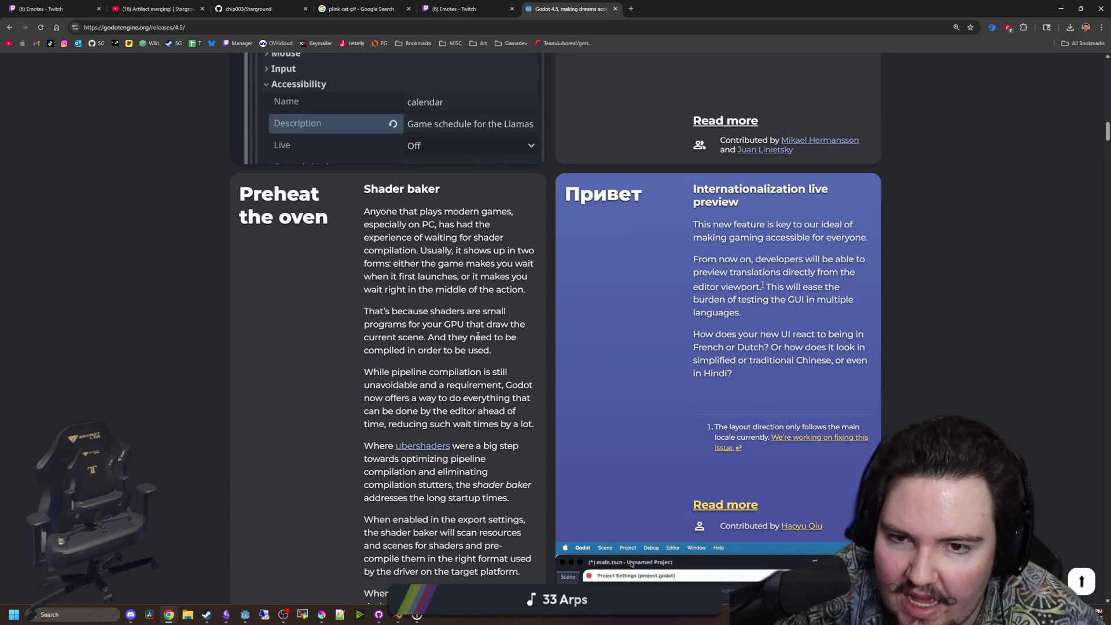
{"action": "scroll", "coordinate": [478, 337], "scroll_direction": "up", "scroll_amount": 1}
{"action": "scroll", "coordinate": [478, 335], "scroll_direction": "down", "scroll_amount": 13}
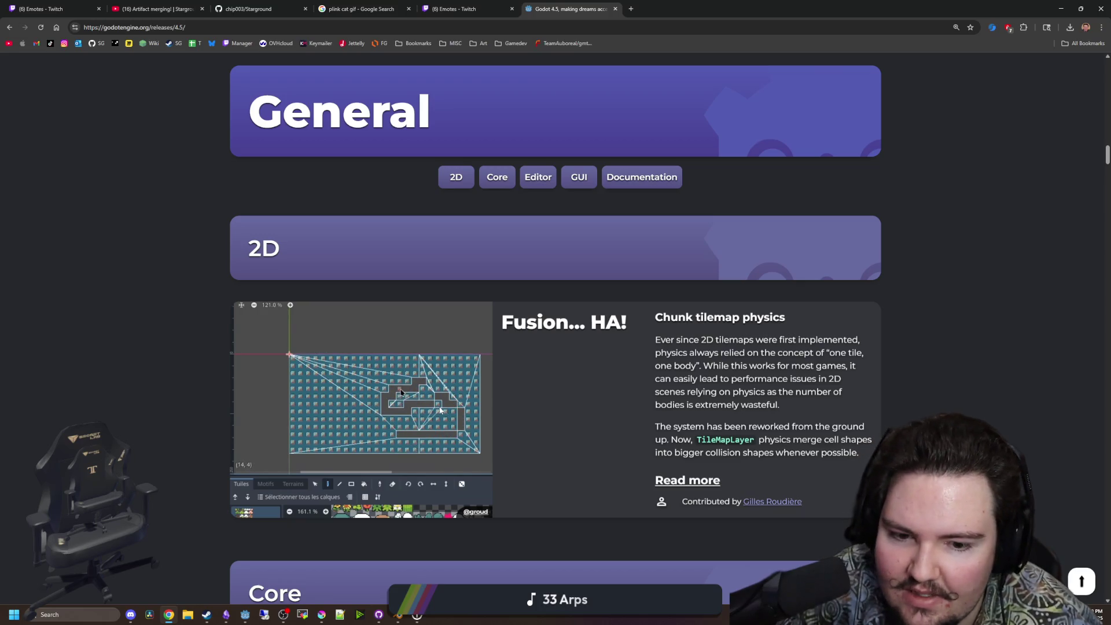
Scroll past the inspector, color picker and Editor language cards to Paste as unique and Duplicate projects.
{"action": "scroll", "coordinate": [419, 399], "scroll_direction": "down", "scroll_amount": 8}
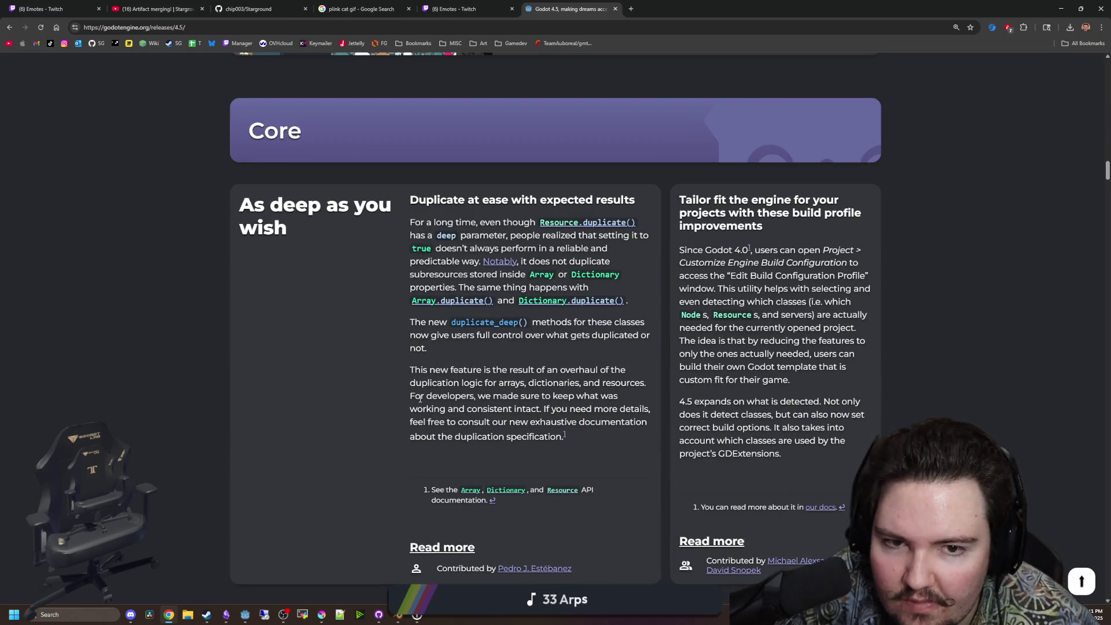
{"action": "scroll", "coordinate": [419, 398], "scroll_direction": "down", "scroll_amount": 10}
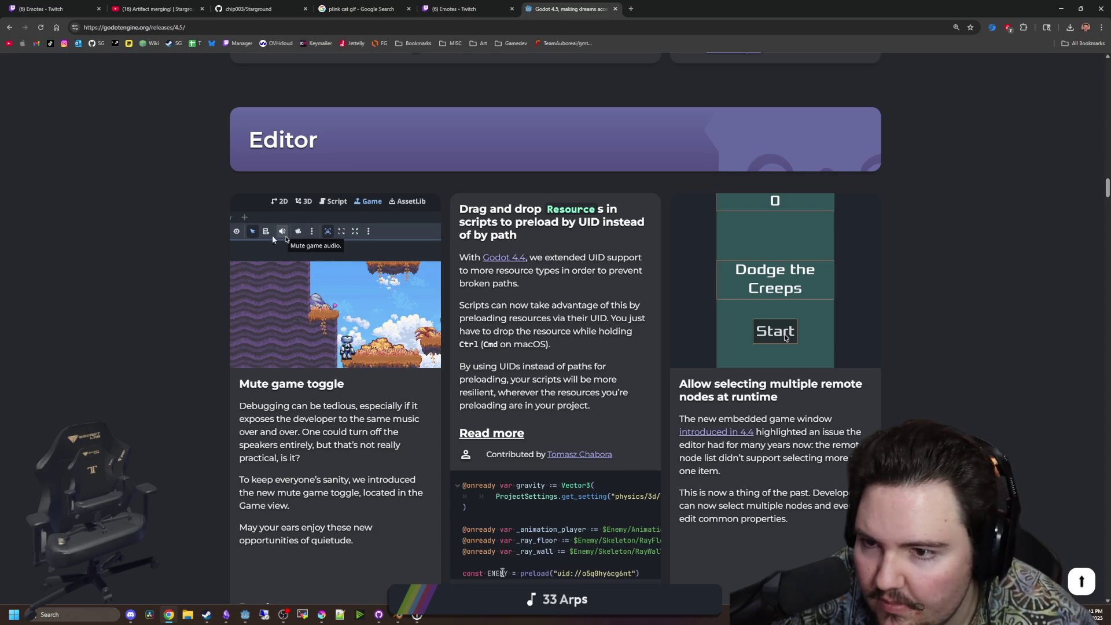
{"action": "scroll", "coordinate": [550, 385], "scroll_direction": "down", "scroll_amount": 7}
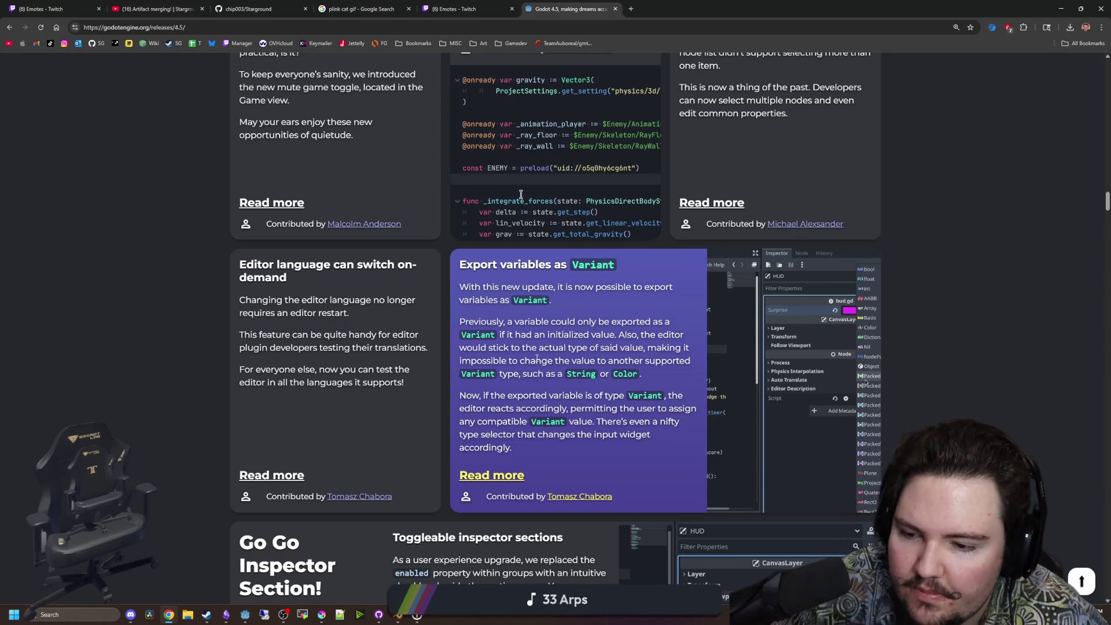
{"action": "scroll", "coordinate": [537, 359], "scroll_direction": "down", "scroll_amount": 4}
{"action": "scroll", "coordinate": [384, 278], "scroll_direction": "up", "scroll_amount": 2}
{"action": "mouse_move", "coordinate": [384, 278]}
{"action": "left_mouse_down"}
{"action": "mouse_move", "coordinate": [202, 184]}
{"action": "mouse_move", "coordinate": [269, 185]}
{"action": "mouse_move", "coordinate": [419, 276]}
{"action": "left_mouse_up"}
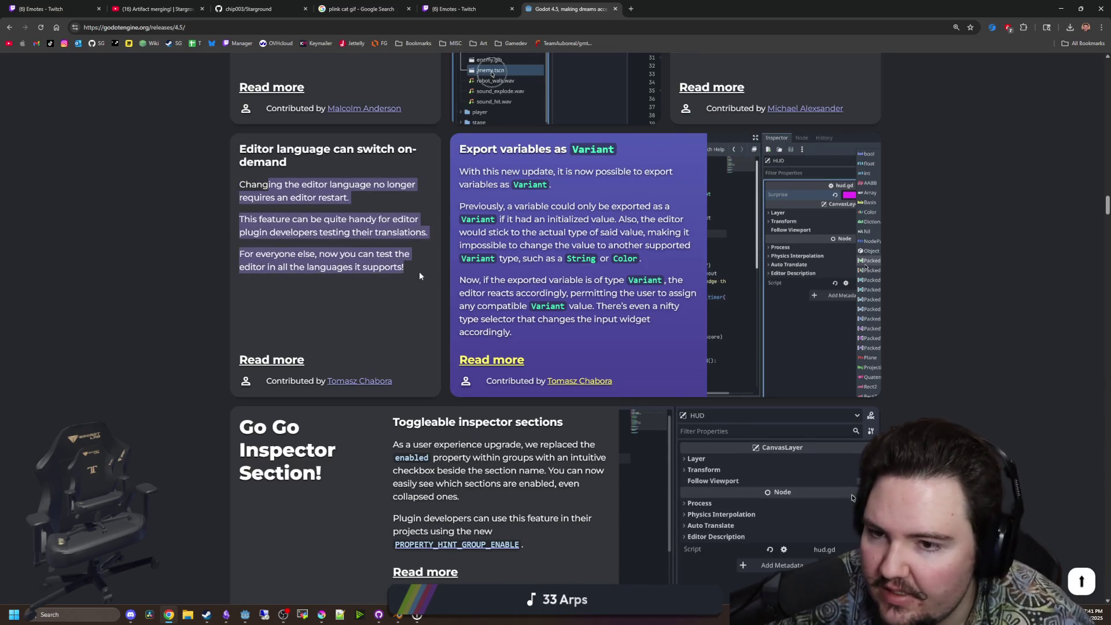
{"action": "scroll", "coordinate": [400, 269], "scroll_direction": "down", "scroll_amount": 4}
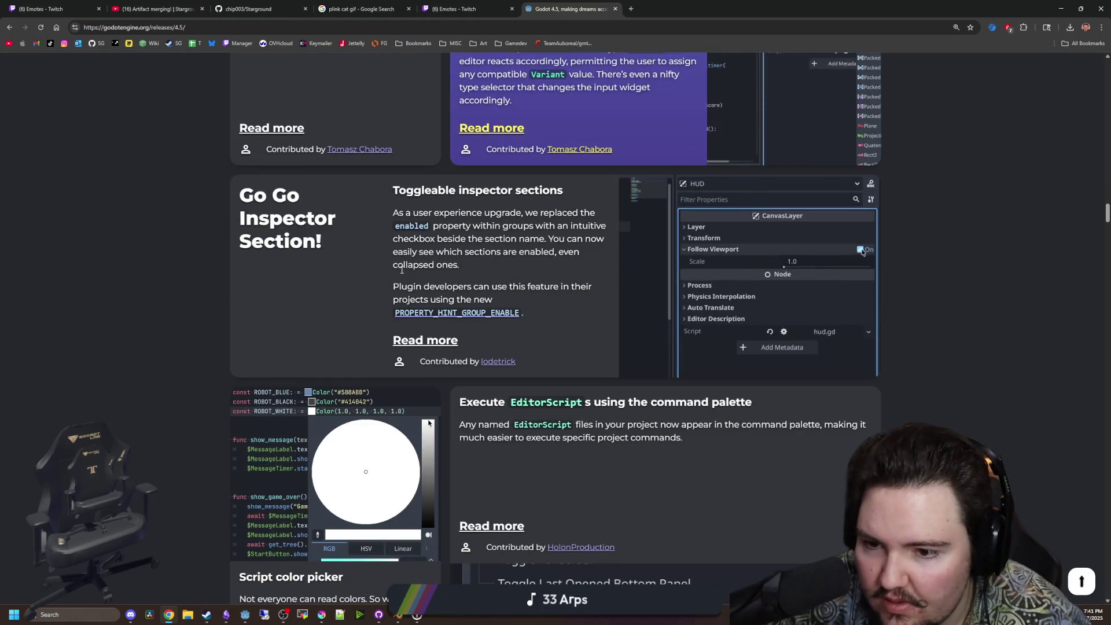
{"action": "scroll", "coordinate": [401, 270], "scroll_direction": "down", "scroll_amount": 2}
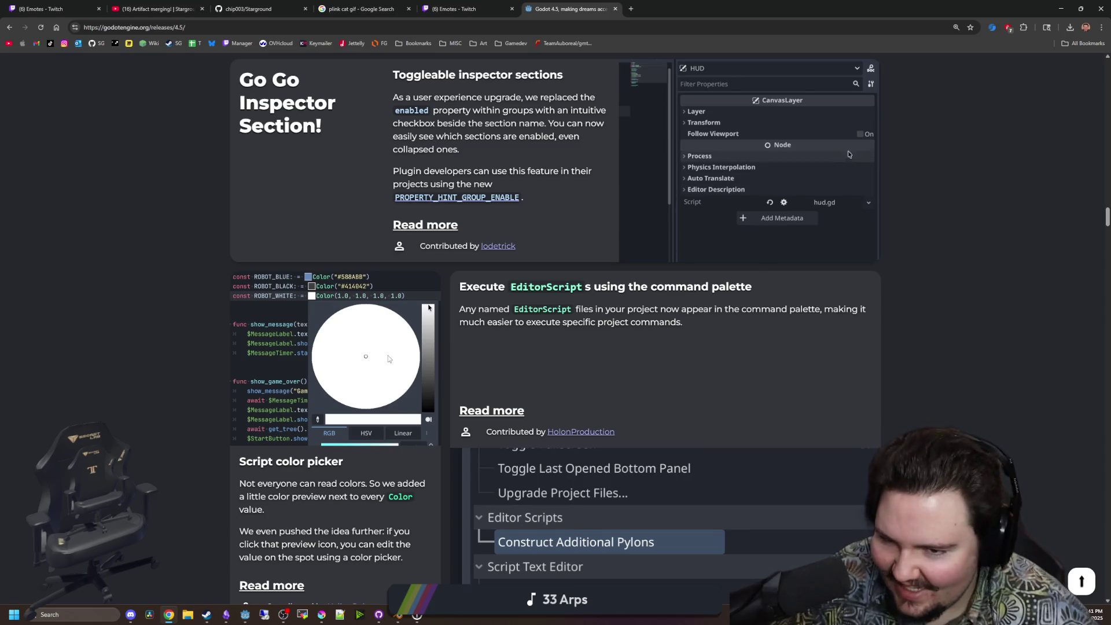
{"action": "scroll", "coordinate": [300, 349], "scroll_direction": "down", "scroll_amount": 1}
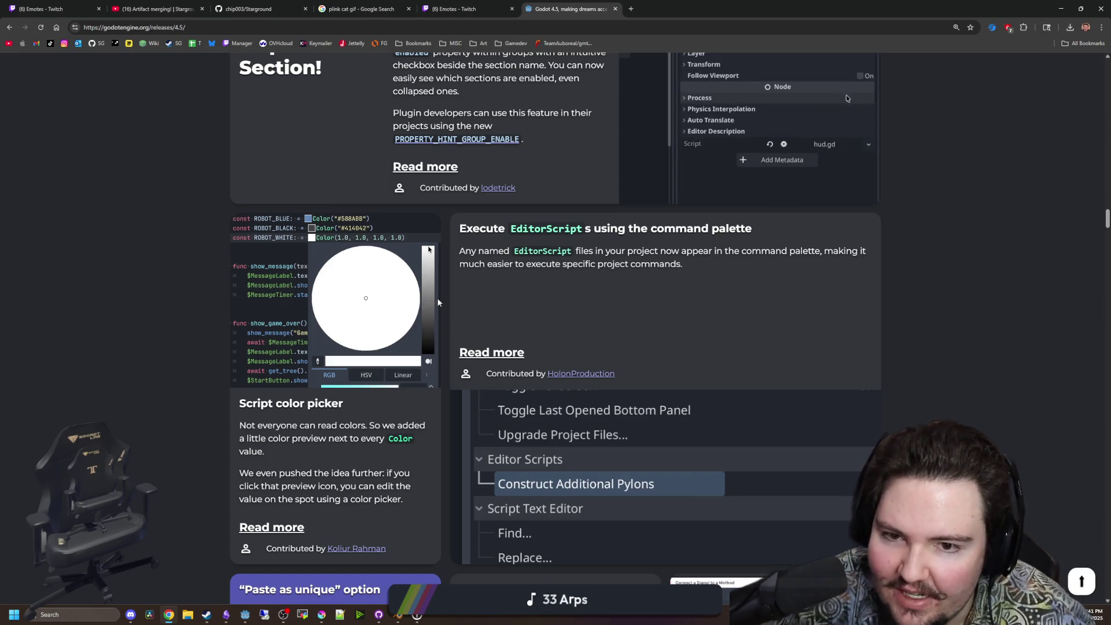
{"action": "scroll", "coordinate": [575, 299], "scroll_direction": "down", "scroll_amount": 5}
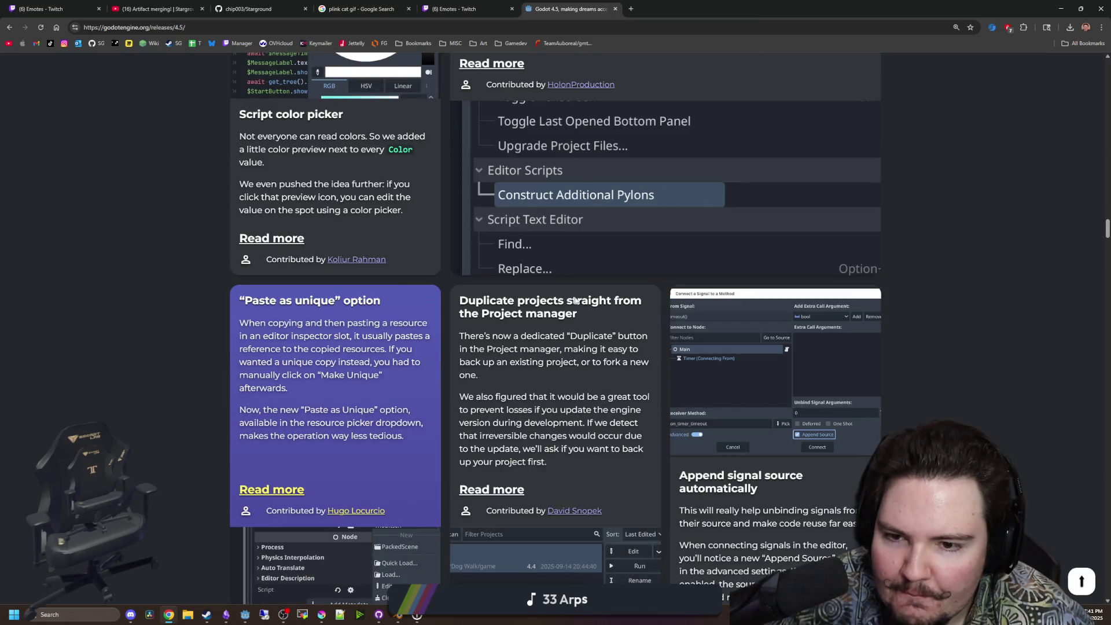
Skim the release notes down to the Scripting section, then Alt+Tab back to Godot's game view.
{"action": "scroll", "coordinate": [374, 336], "scroll_direction": "down", "scroll_amount": 3}
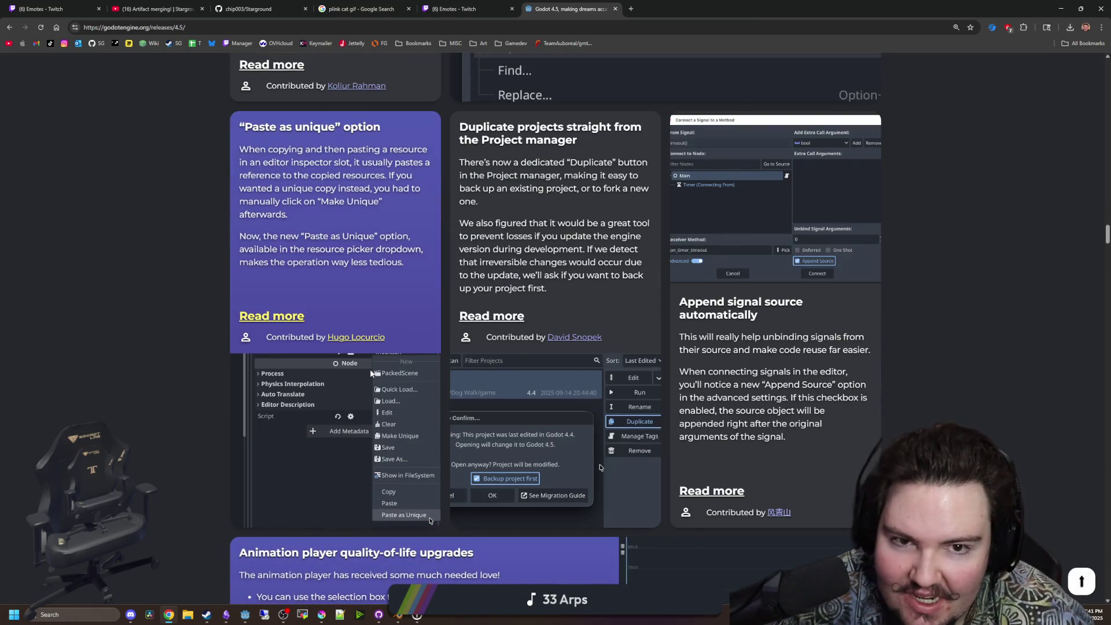
{"action": "scroll", "coordinate": [482, 300], "scroll_direction": "down", "scroll_amount": 8}
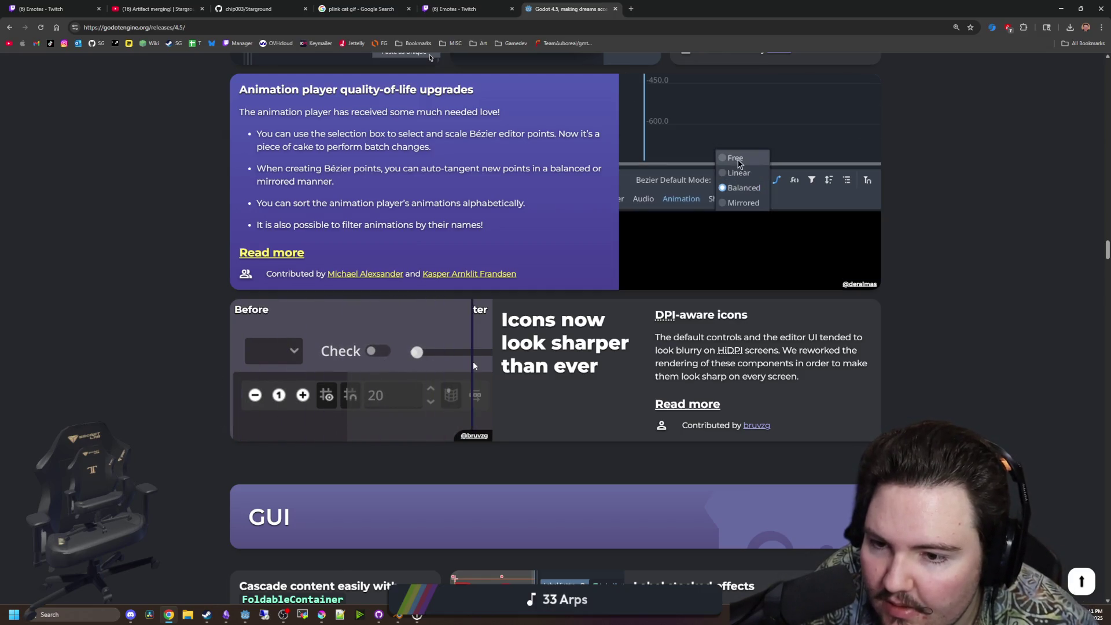
{"action": "scroll", "coordinate": [545, 395], "scroll_direction": "down", "scroll_amount": 3}
{"action": "scroll", "coordinate": [635, 435], "scroll_direction": "down", "scroll_amount": 3}
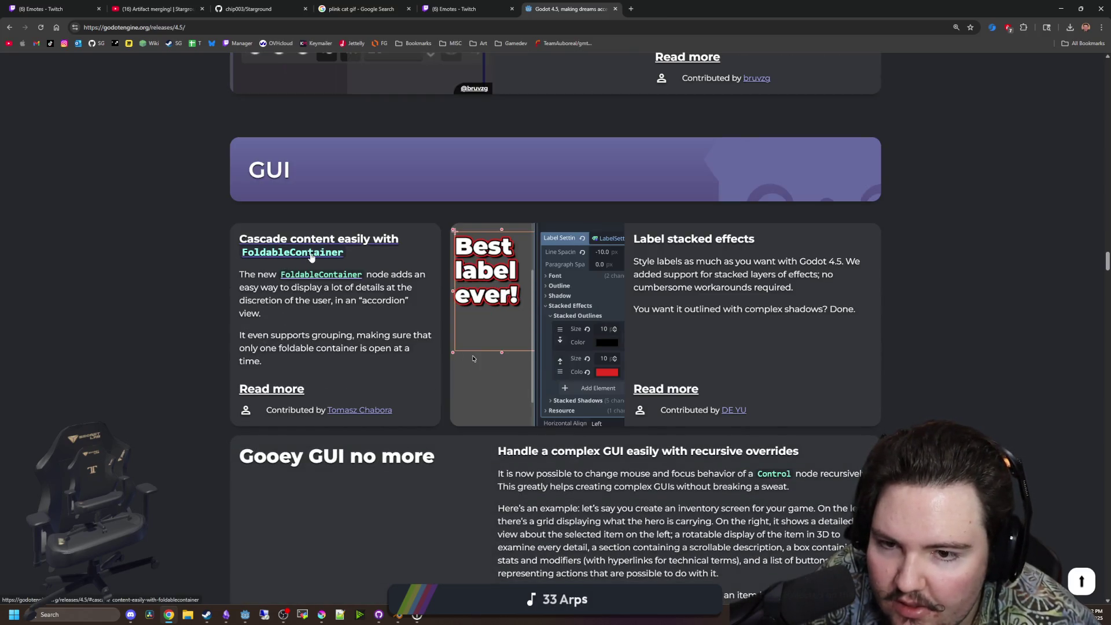
{"action": "scroll", "coordinate": [311, 257], "scroll_direction": "down", "scroll_amount": 5}
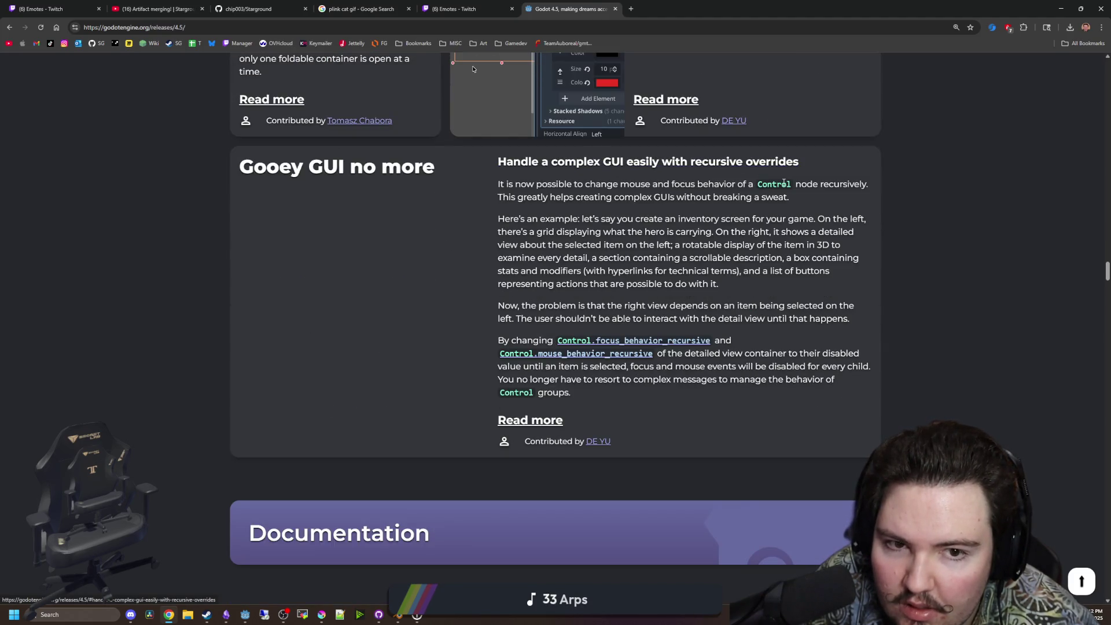
{"action": "scroll", "coordinate": [525, 230], "scroll_direction": "down", "scroll_amount": 13}
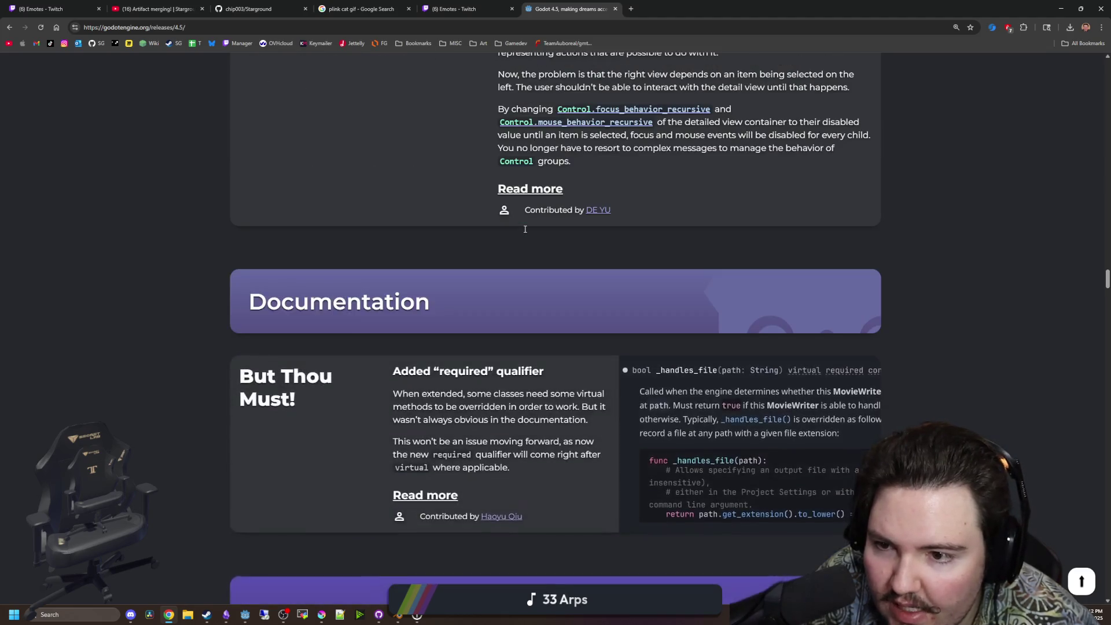
{"action": "scroll", "coordinate": [525, 233], "scroll_direction": "down", "scroll_amount": 20}
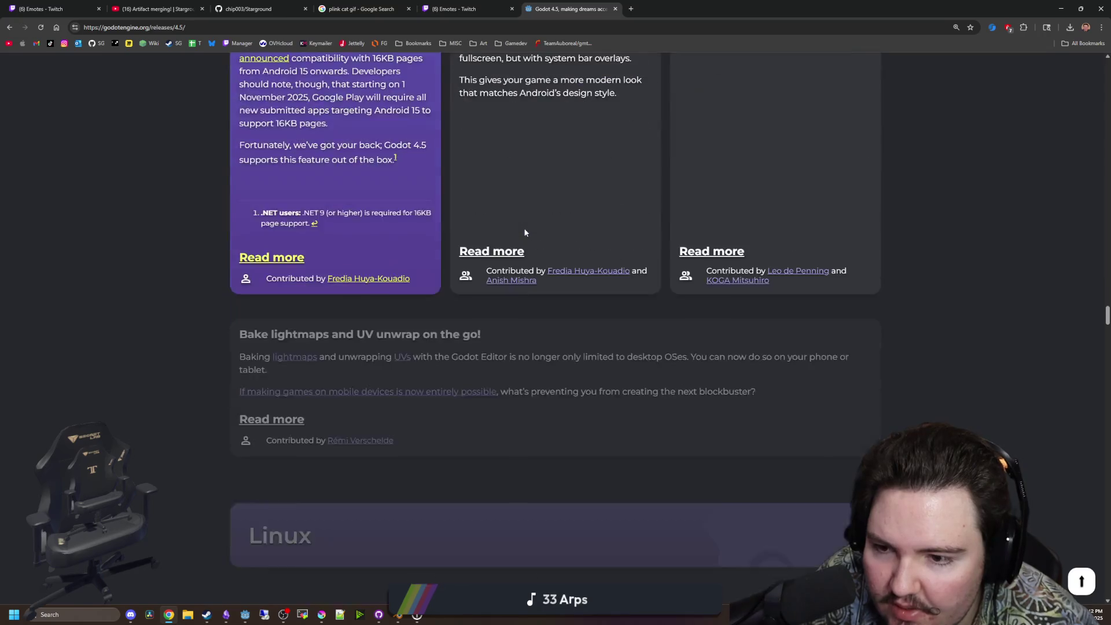
{"action": "scroll", "coordinate": [525, 233], "scroll_direction": "down", "scroll_amount": 15}
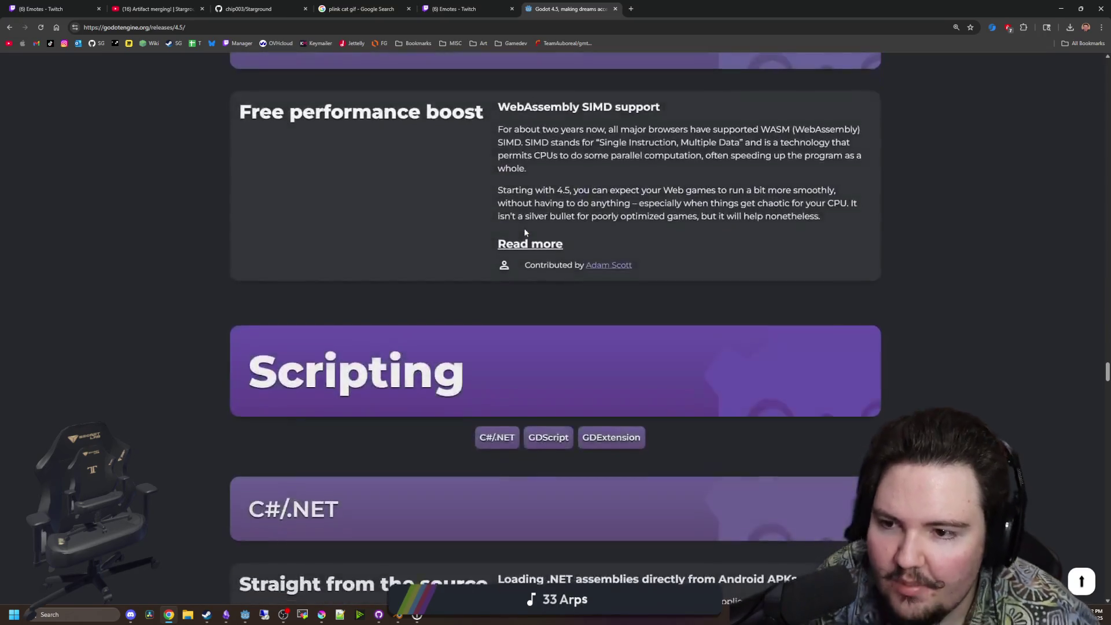
{"action": "key", "text": "alt+Tab"}
Walk into the tree boss room and back out its top door, then switch to door.gd.
{"action": "key", "text": "w"}
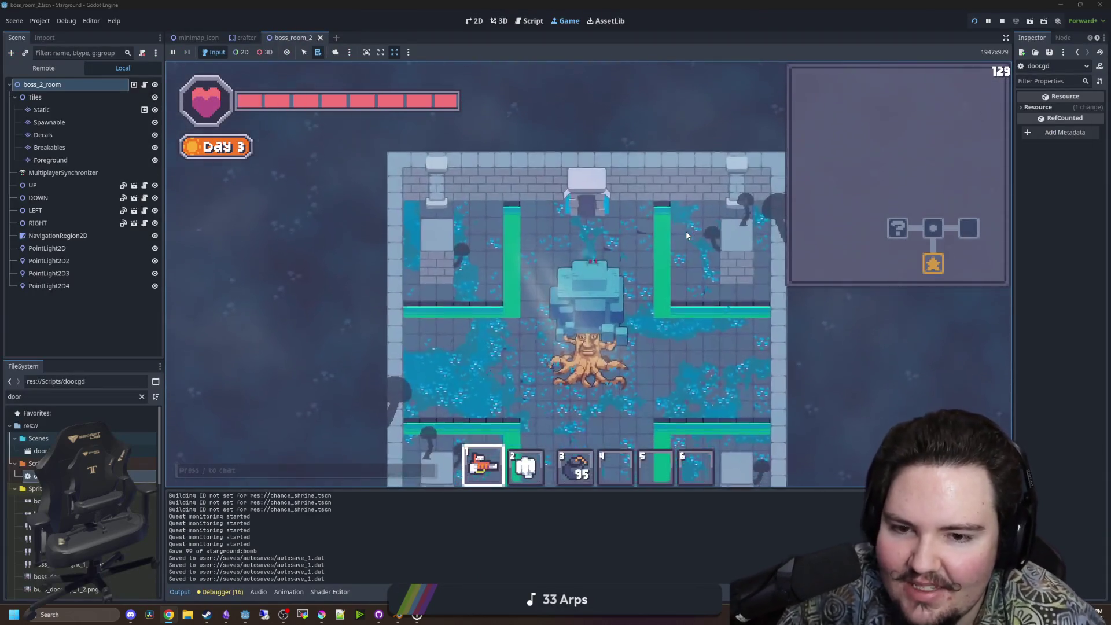
{"action": "key", "text": "s"}
{"action": "key", "text": "a"}
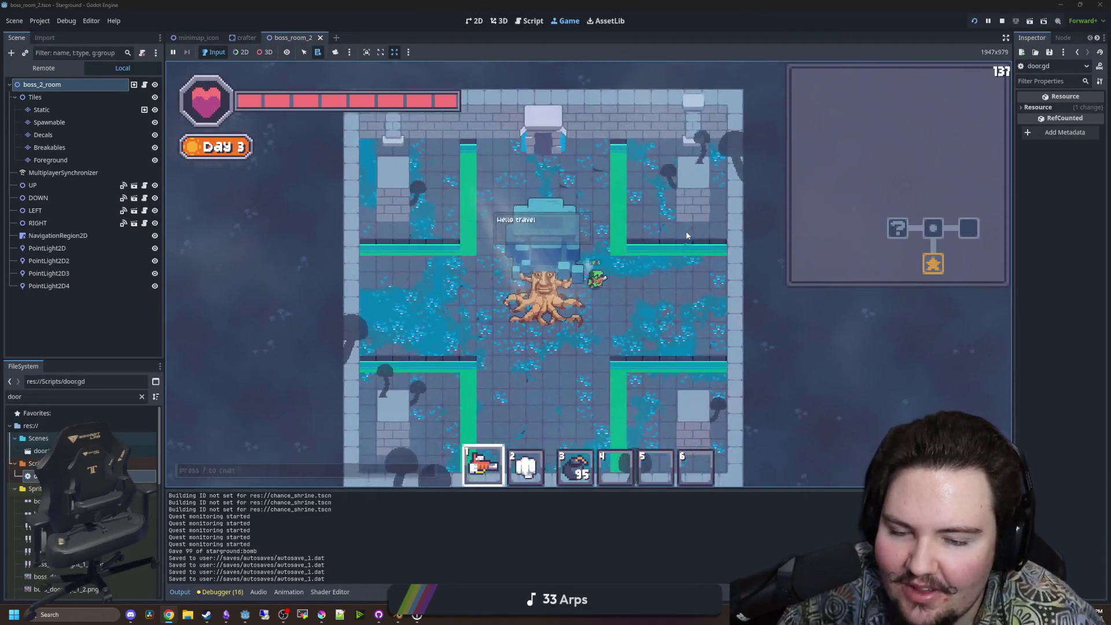
{"action": "key", "text": "w"}
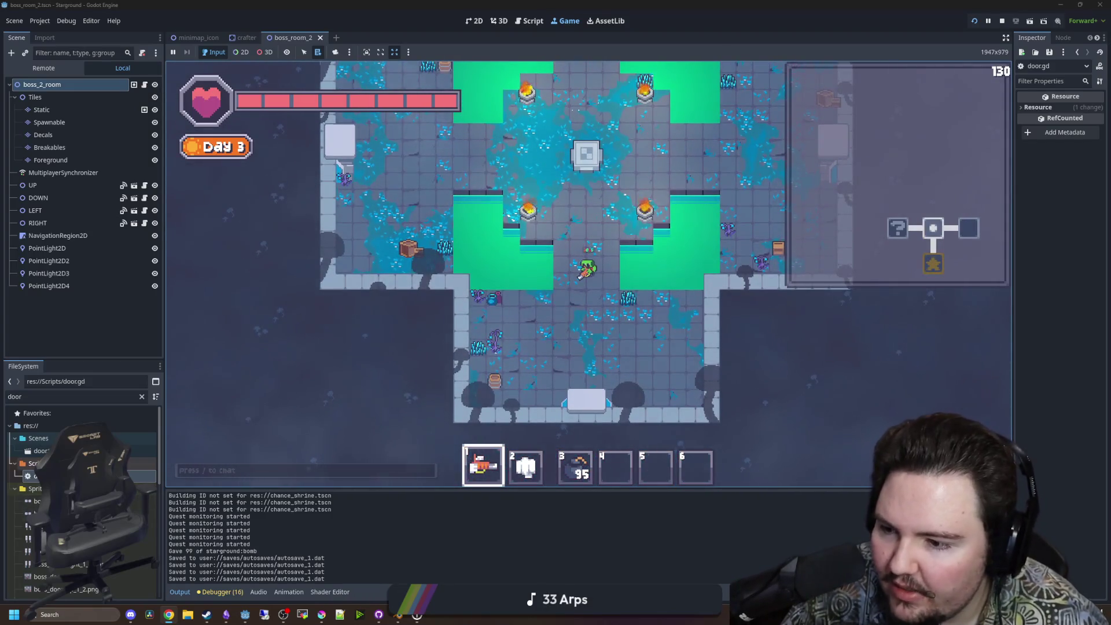
{"action": "key", "text": "ctrl+F3"}
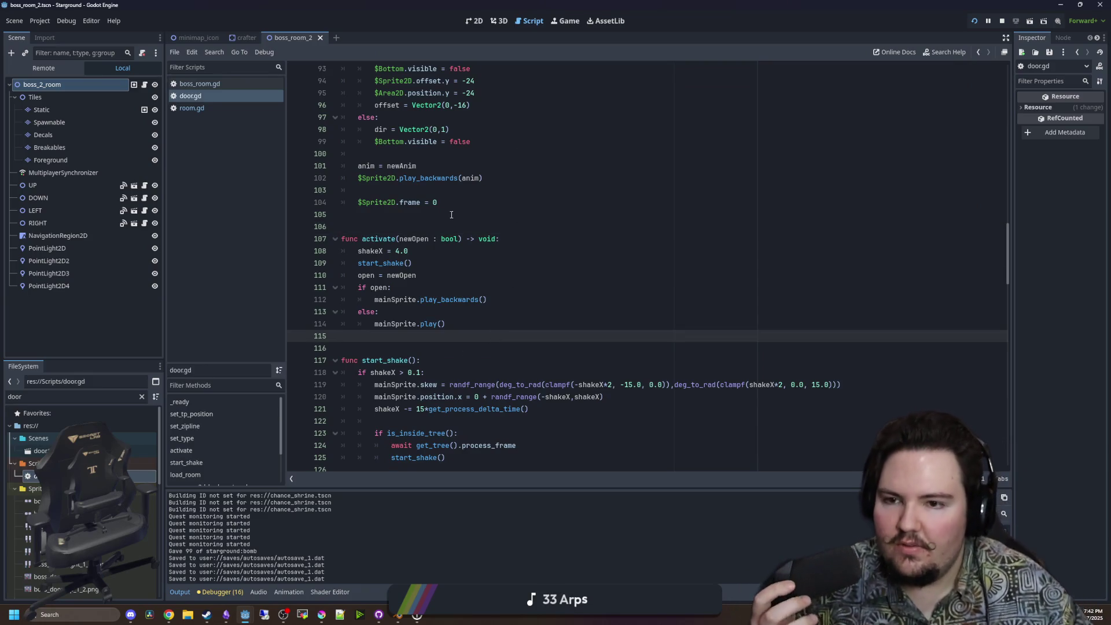
Scroll door.gd's player-entry handler to the end of the body.camera.reset_smoothing() line.
{"action": "scroll", "coordinate": [448, 216], "scroll_direction": "down", "scroll_amount": 4}
{"action": "scroll", "coordinate": [444, 288], "scroll_direction": "up", "scroll_amount": 2}
{"action": "scroll", "coordinate": [492, 295], "scroll_direction": "down", "scroll_amount": 10}
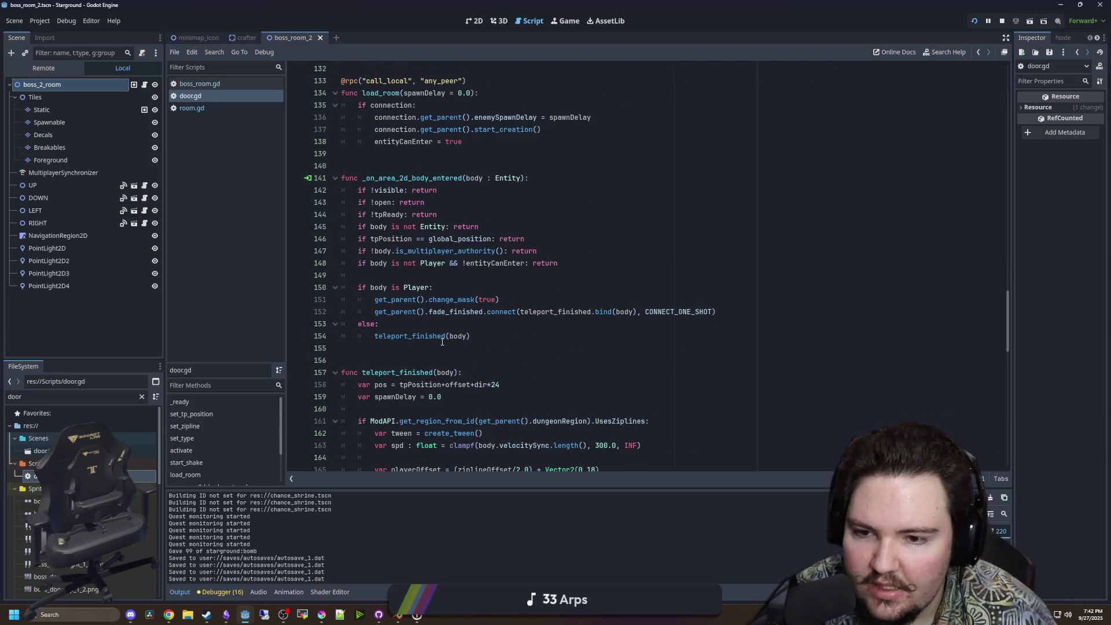
{"action": "left_click", "coordinate": [494, 329]}
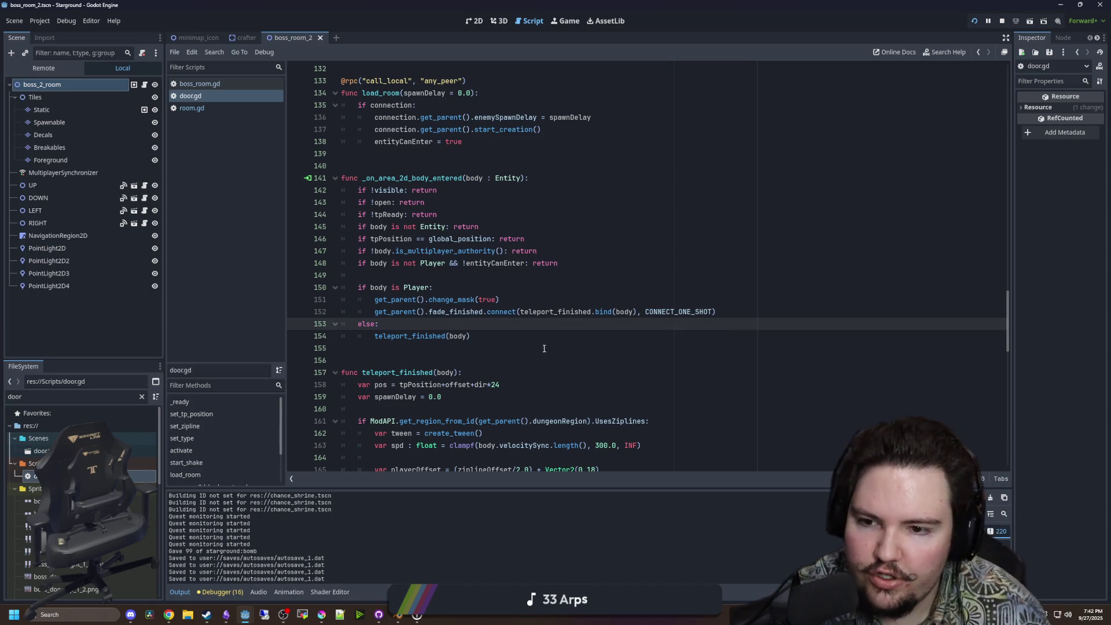
{"action": "scroll", "coordinate": [393, 296], "scroll_direction": "down", "scroll_amount": 6}
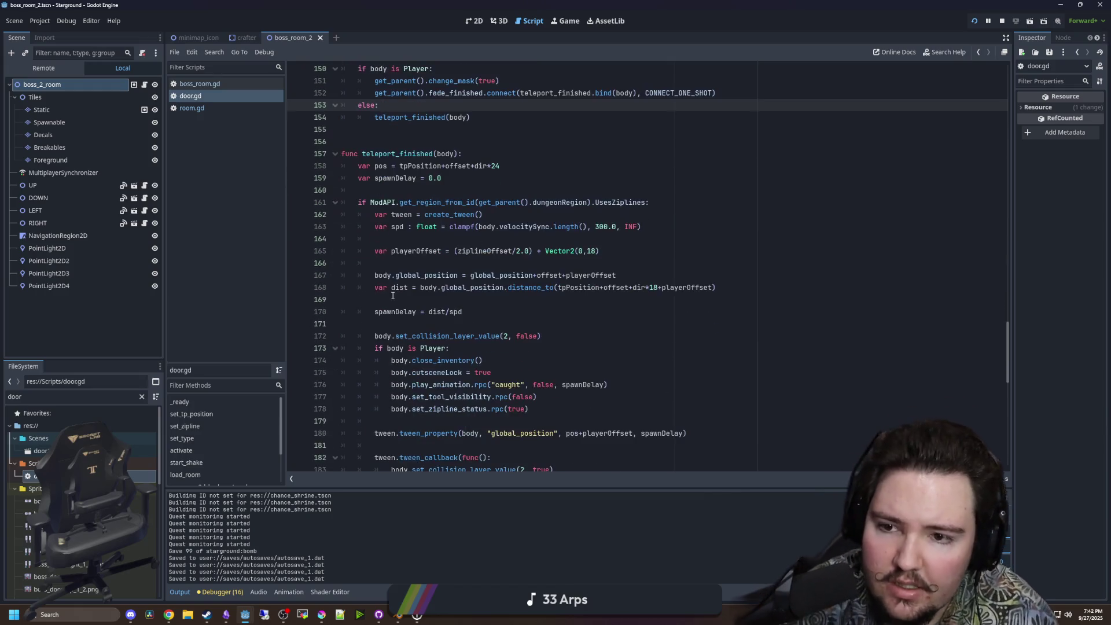
{"action": "scroll", "coordinate": [406, 296], "scroll_direction": "down", "scroll_amount": 16}
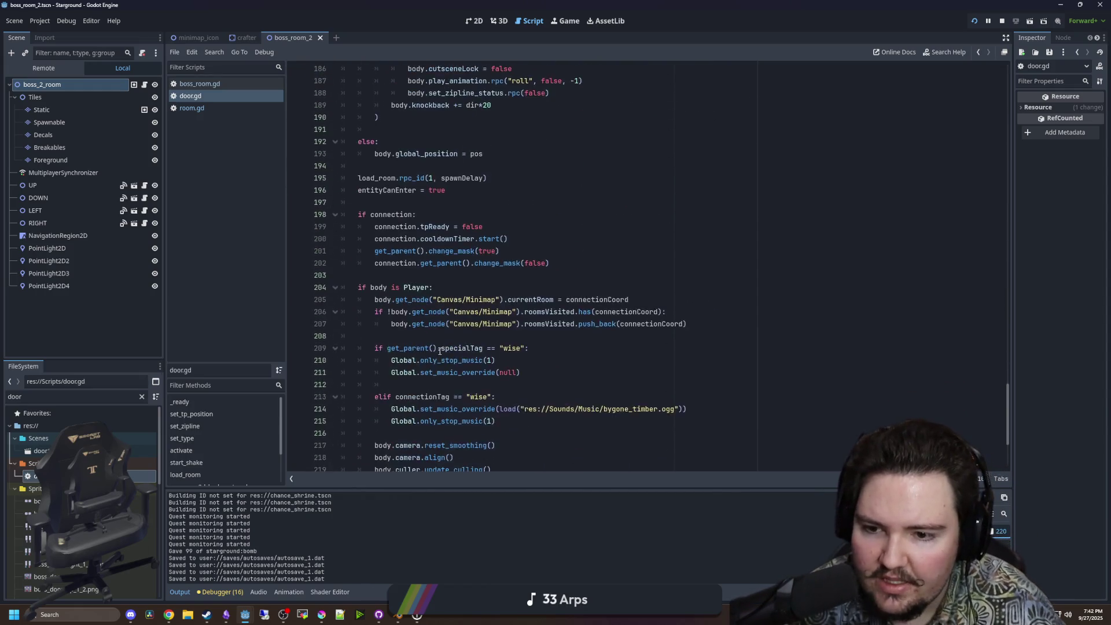
{"action": "left_click", "coordinate": [511, 307]}
{"action": "left_click", "coordinate": [512, 301]}
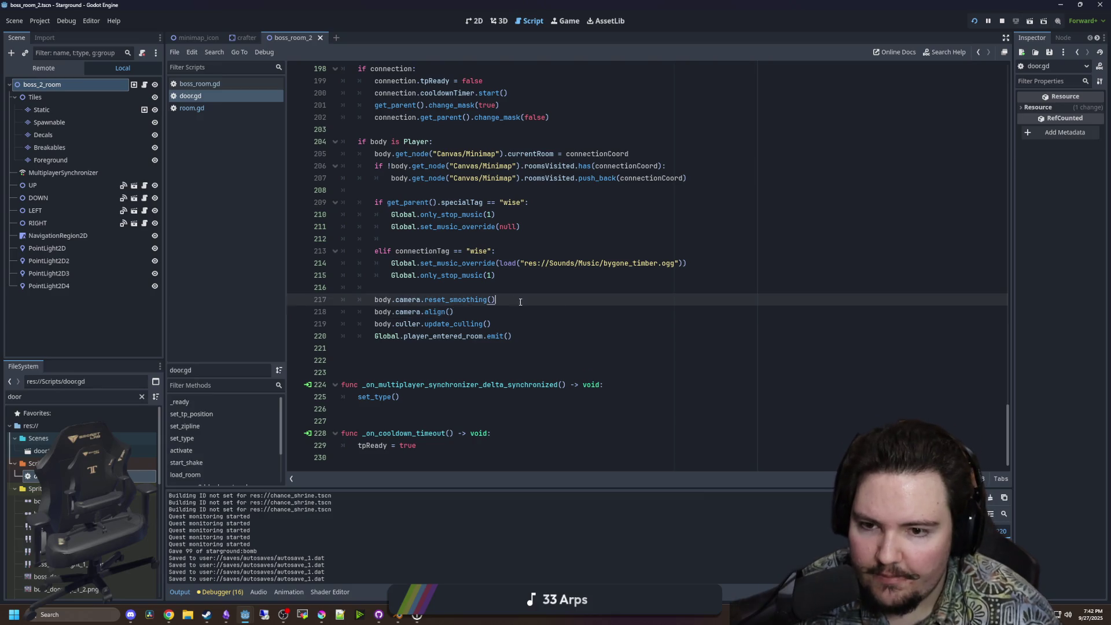
Add 'body.hitZoom = Vector2(-0.1,' after reset_smoothing() and save door.gd.
{"action": "key", "text": "Return"}
{"action": "type", "text": "body."}
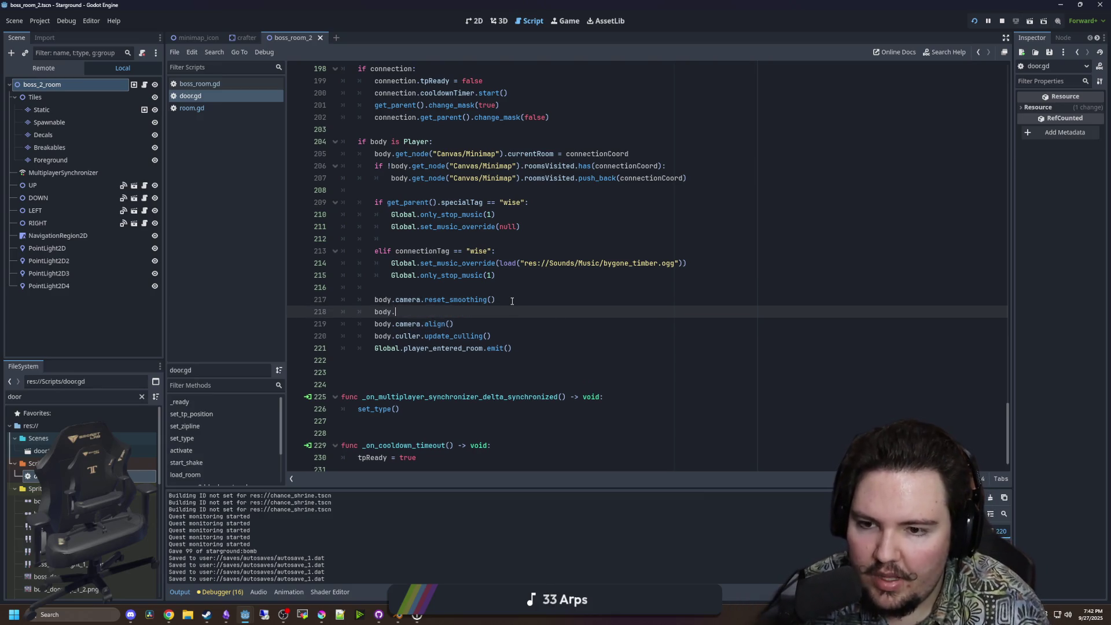
{"action": "type", "text": "z"}
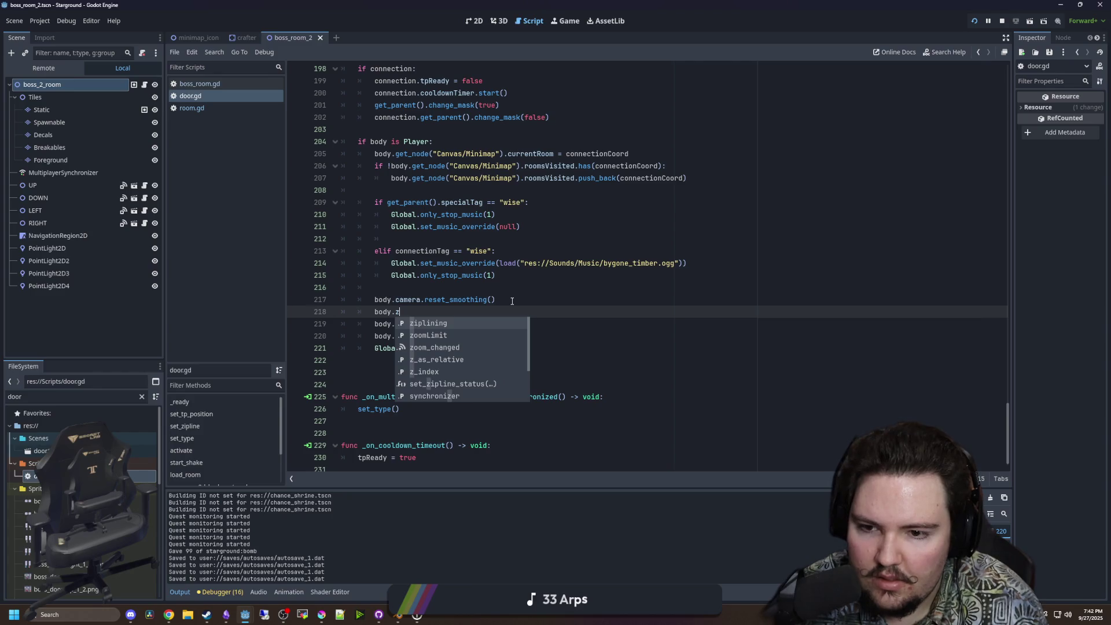
{"action": "key", "text": "BackSpace"}
{"action": "type", "text": "hit"}
{"action": "key", "text": "Down"}
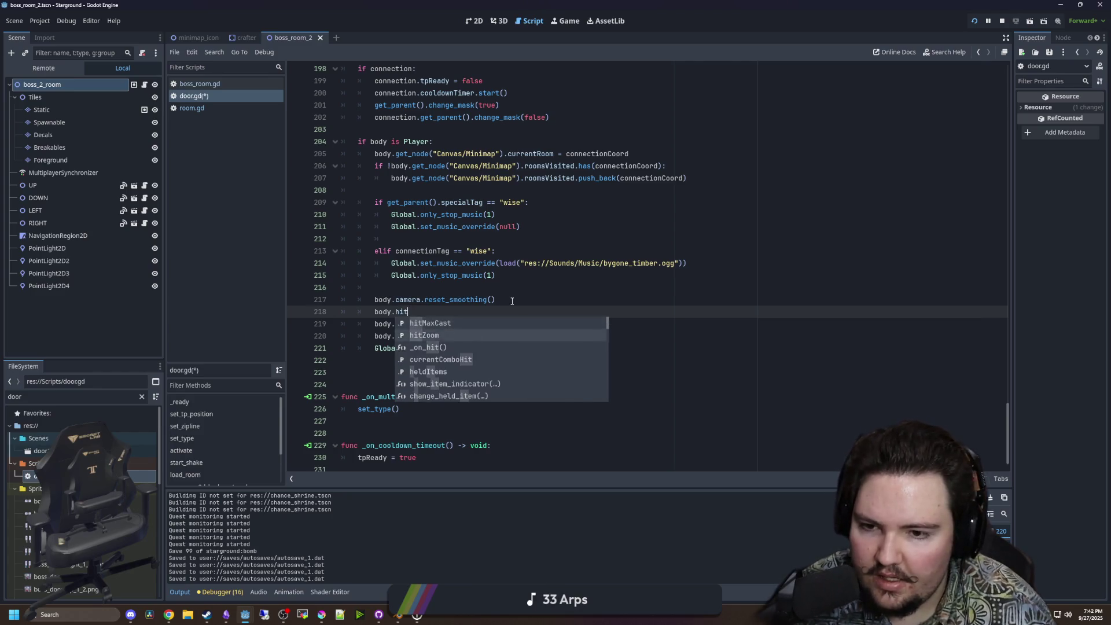
{"action": "key", "text": "Return"}
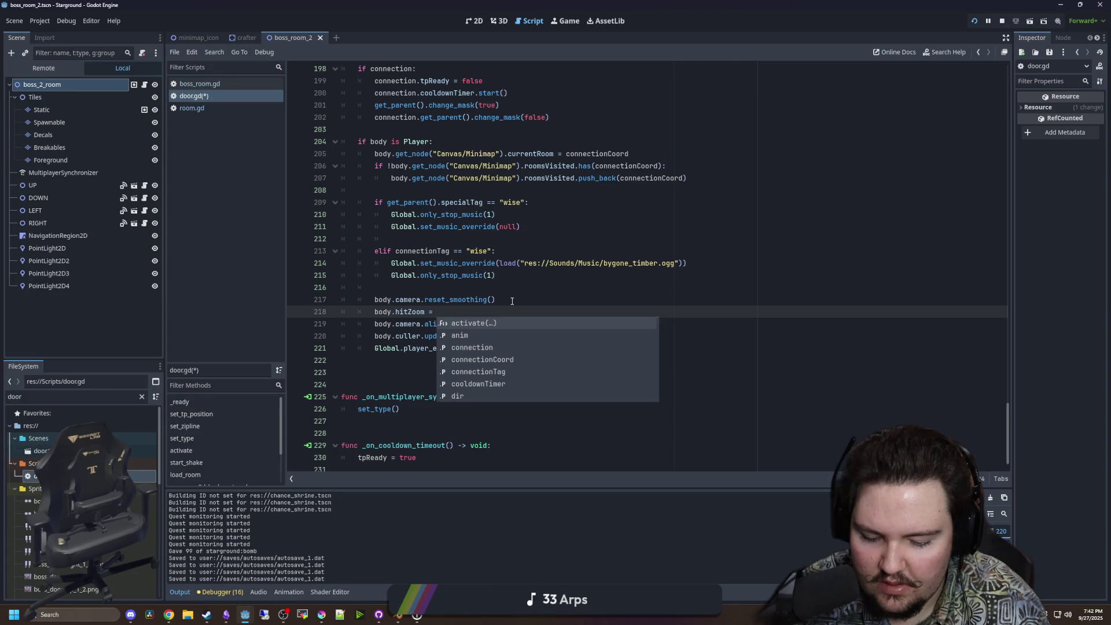
{"action": "type", "text": "Vector2(-0.1"}
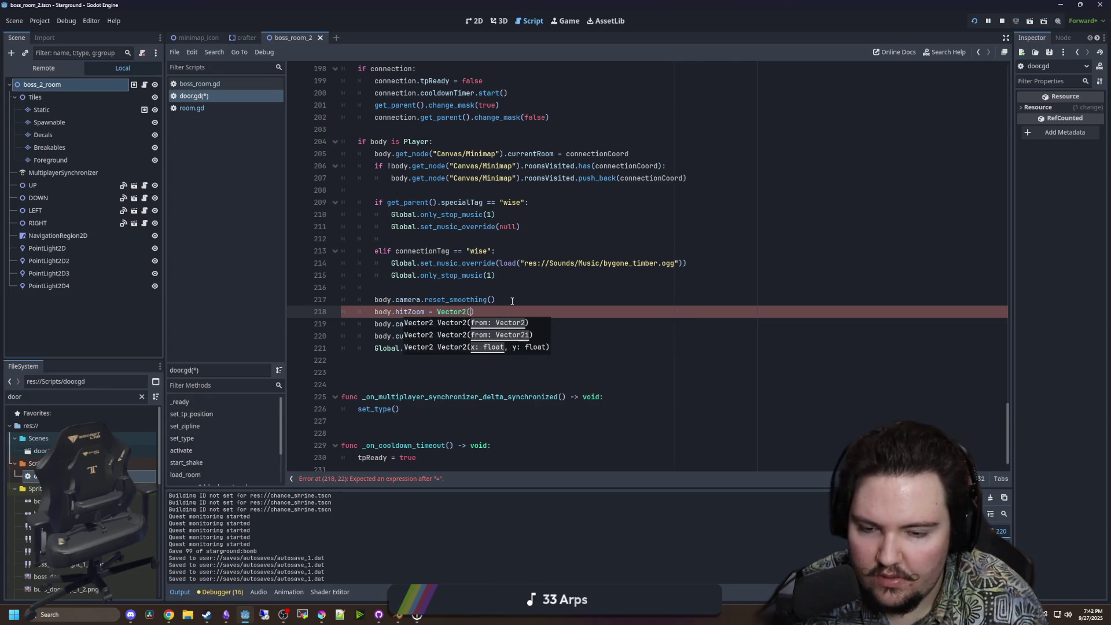
{"action": "type", "text": ",-0.1"}
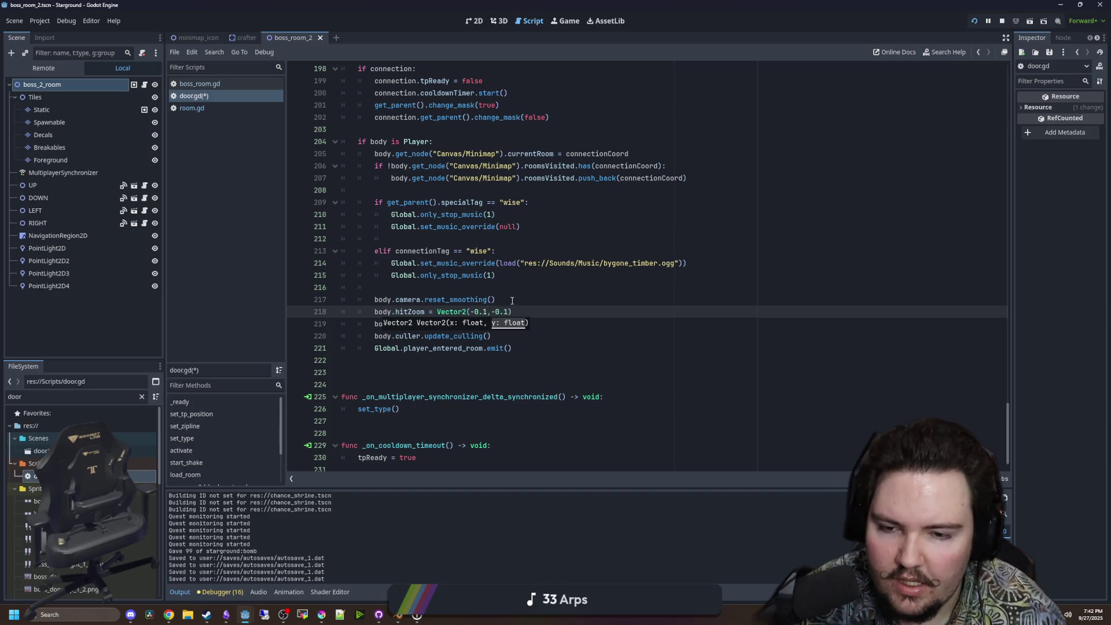
{"action": "key", "text": "ctrl+s"}
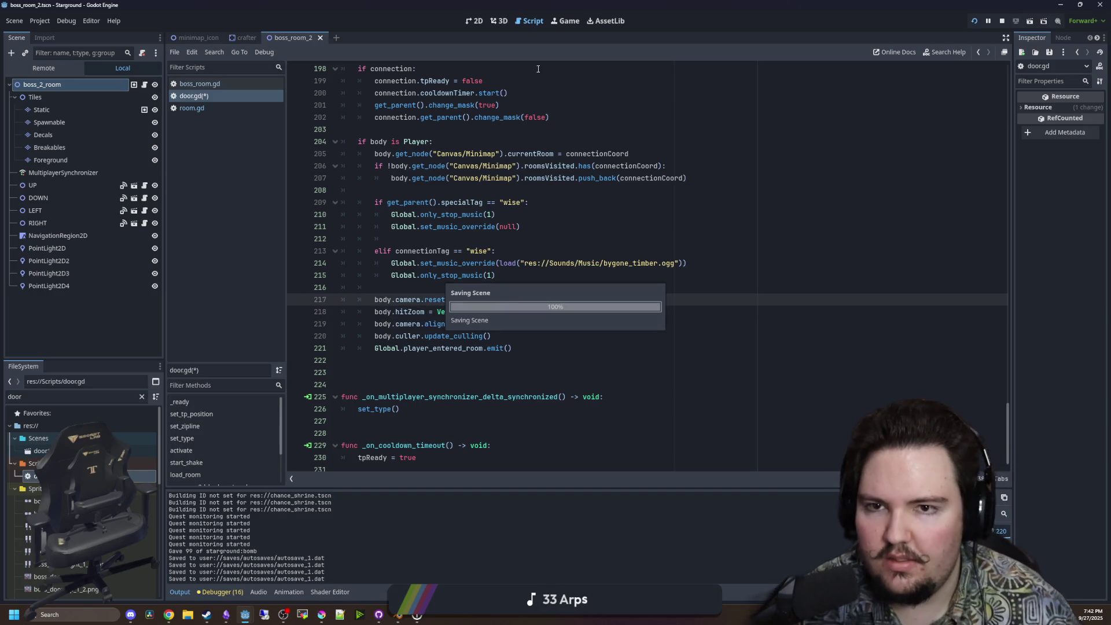
Walk the player through the boss, rock-filled and green-pit rooms in the Game tab, then return to door.gd.
{"action": "left_click", "coordinate": [565, 22]}
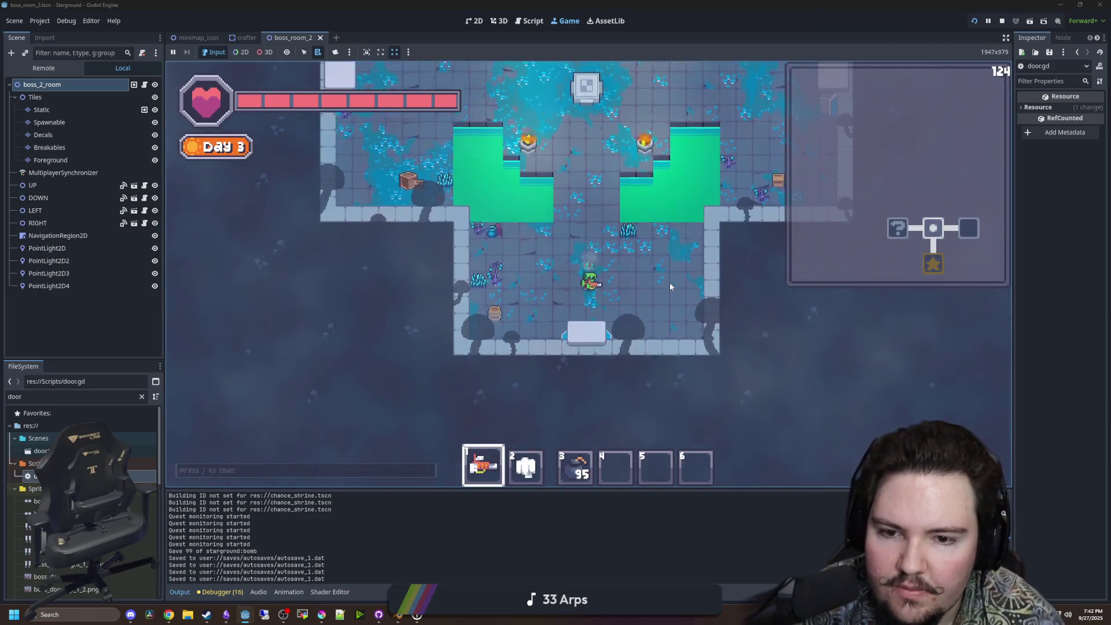
{"action": "key", "text": "s"}
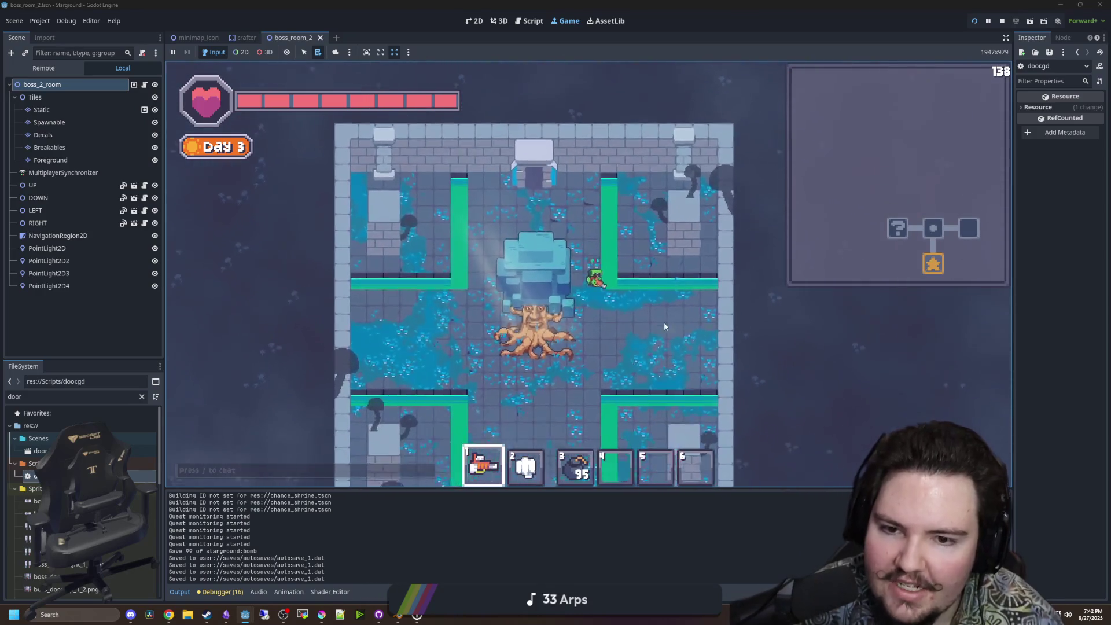
{"action": "key", "text": "w"}
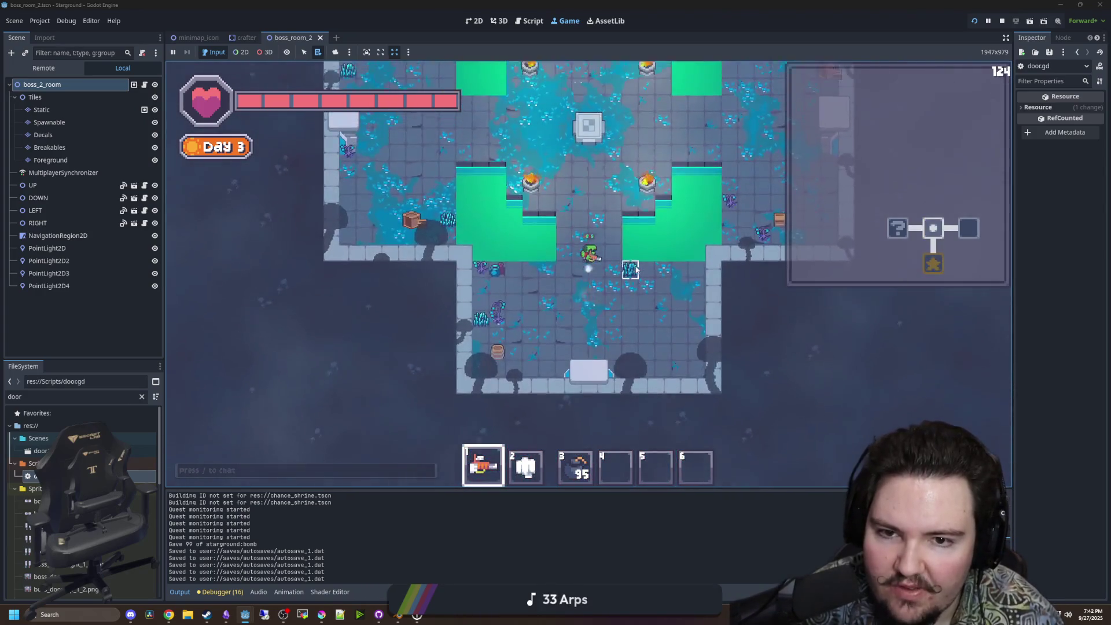
{"action": "key", "text": "w"}
{"action": "key", "text": "d"}
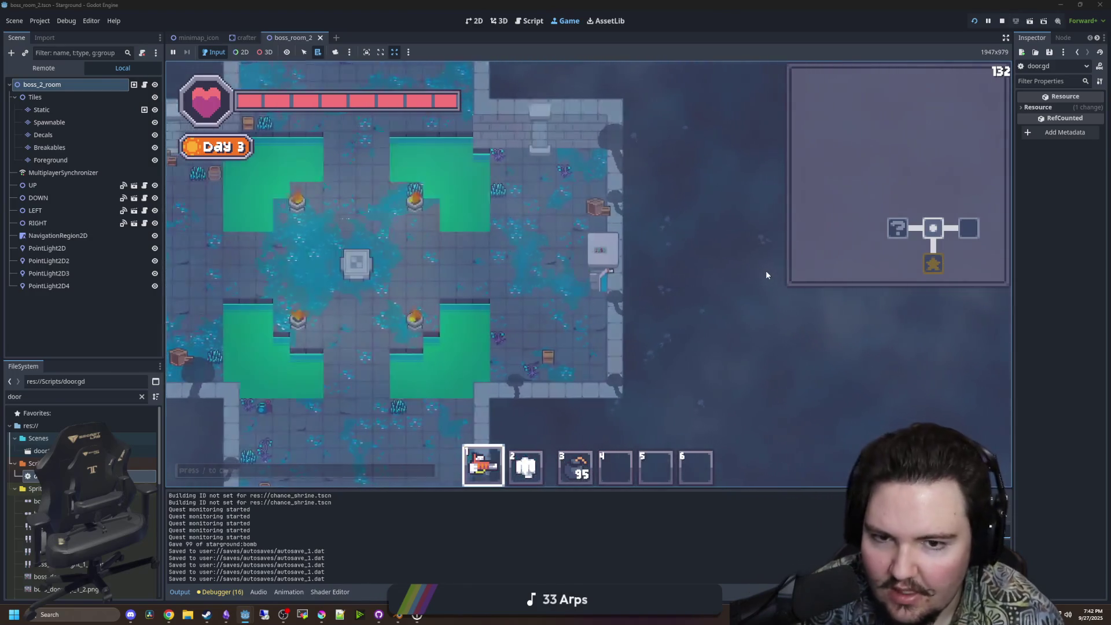
{"action": "key", "text": "d"}
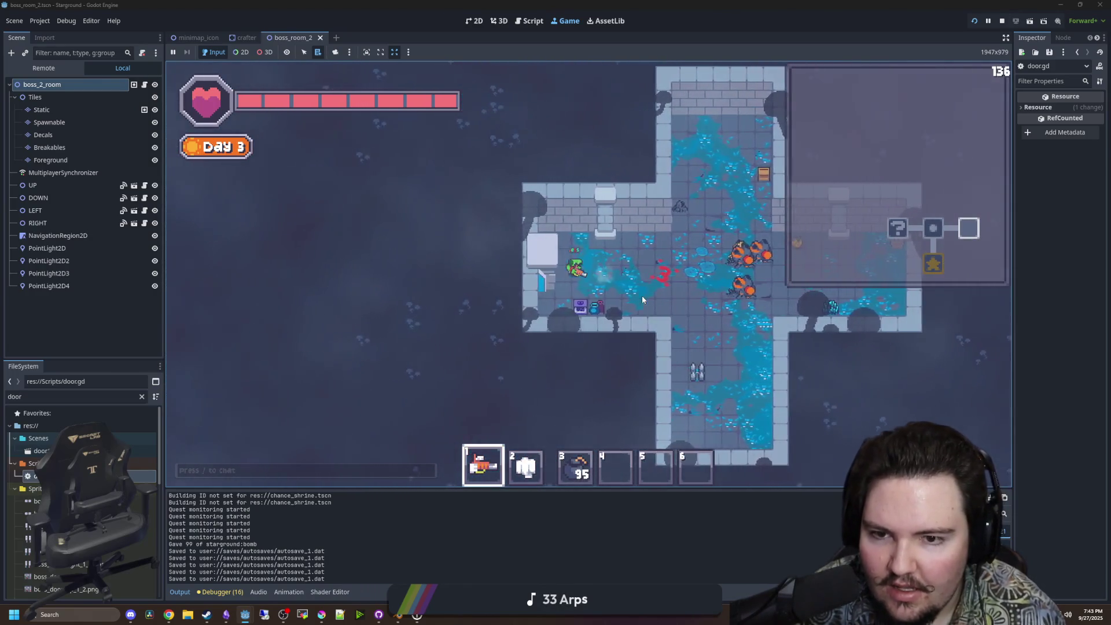
{"action": "key", "text": "a"}
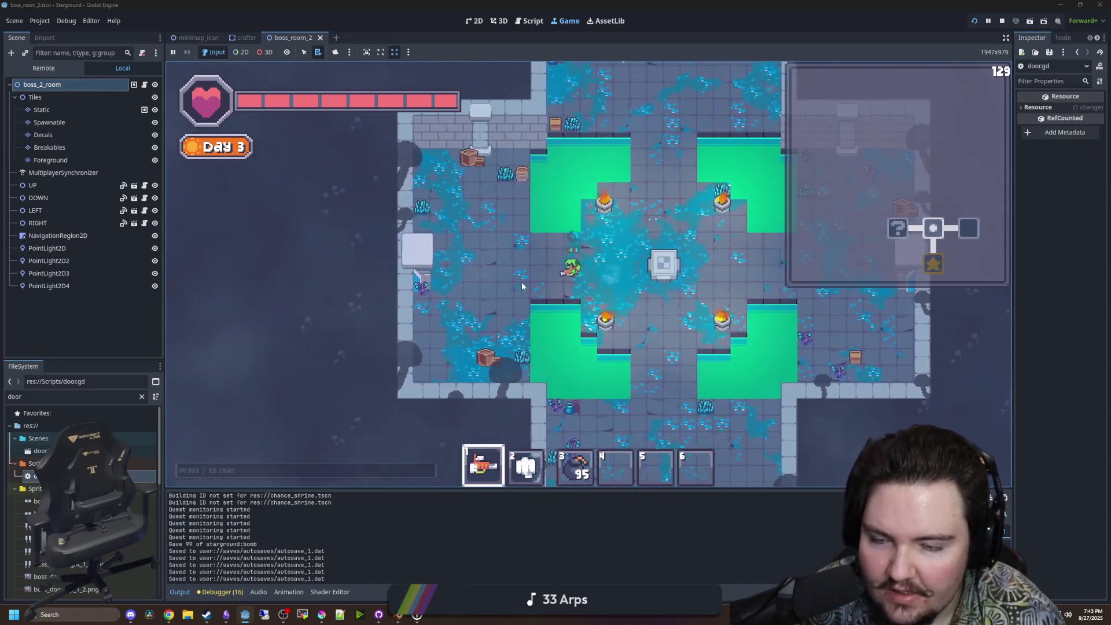
{"action": "key", "text": "a"}
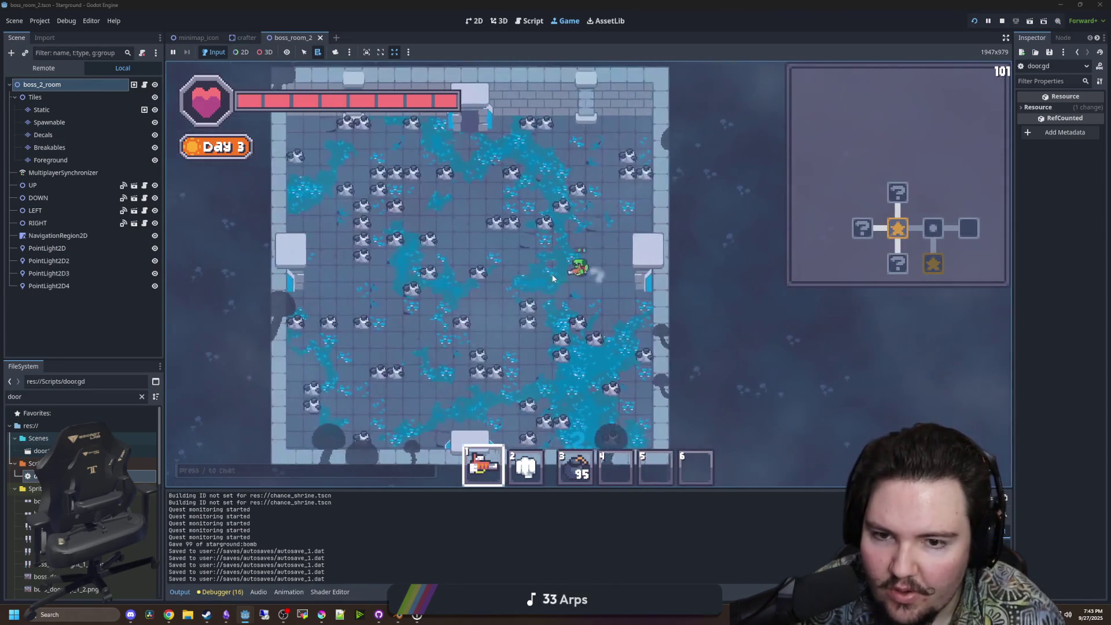
{"action": "key", "text": "d"}
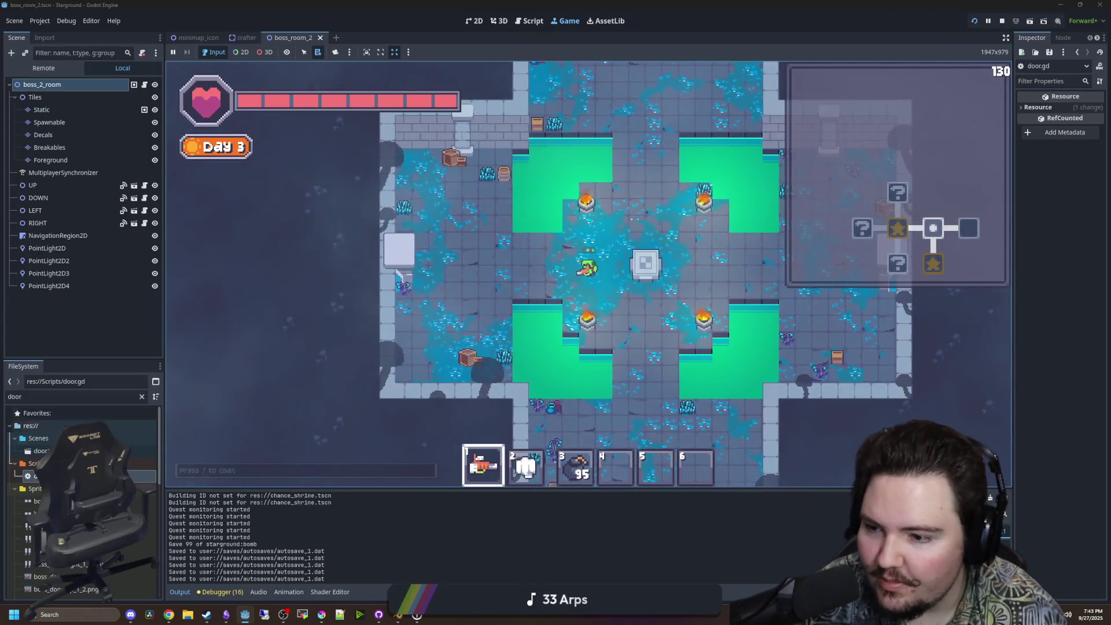
{"action": "key", "text": "ctrl+F3"}
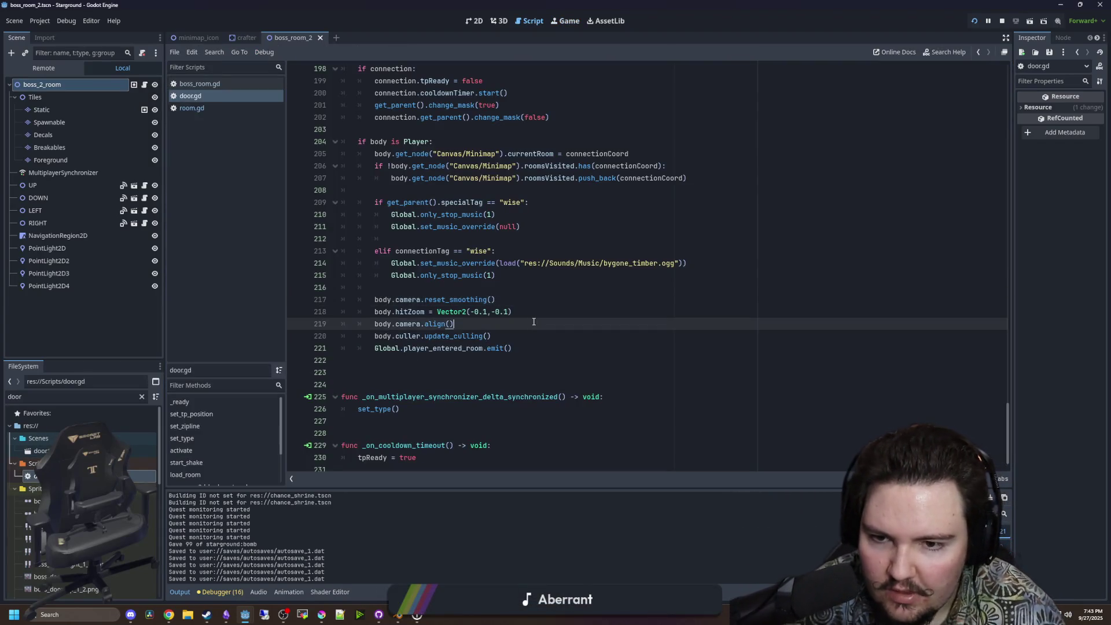
Select the body.hitZoom line 218 and scroll up to the Player entry block.
{"action": "left_click_drag", "start_coordinate": [524, 313], "coordinate": [357, 311]}
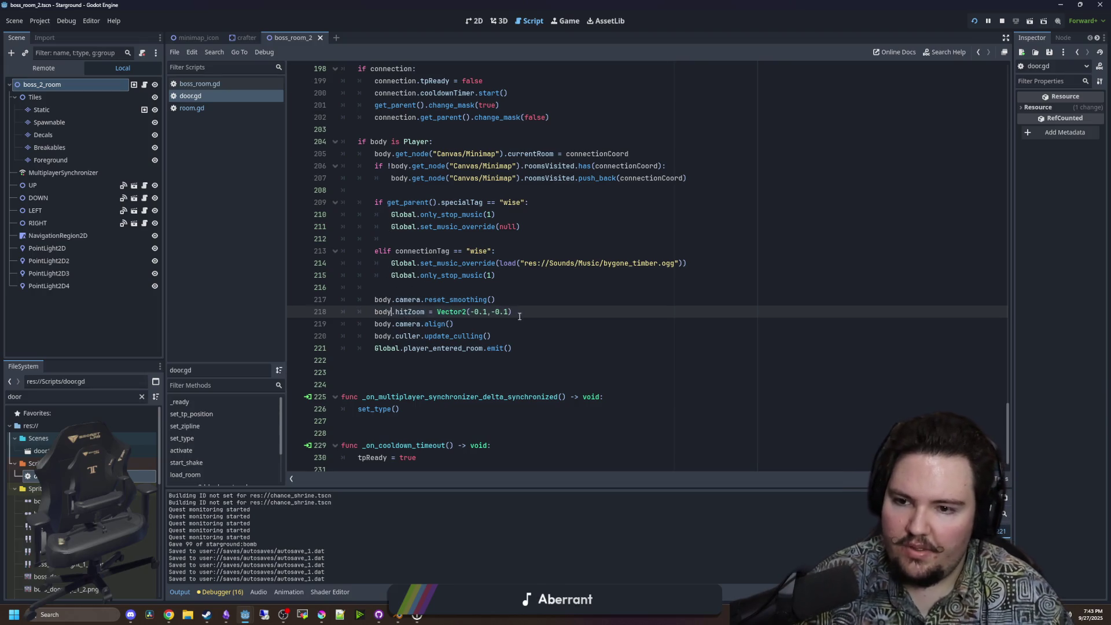
{"action": "left_click_drag", "start_coordinate": [519, 315], "coordinate": [376, 313]}
{"action": "scroll", "coordinate": [400, 300], "scroll_direction": "up", "scroll_amount": 1}
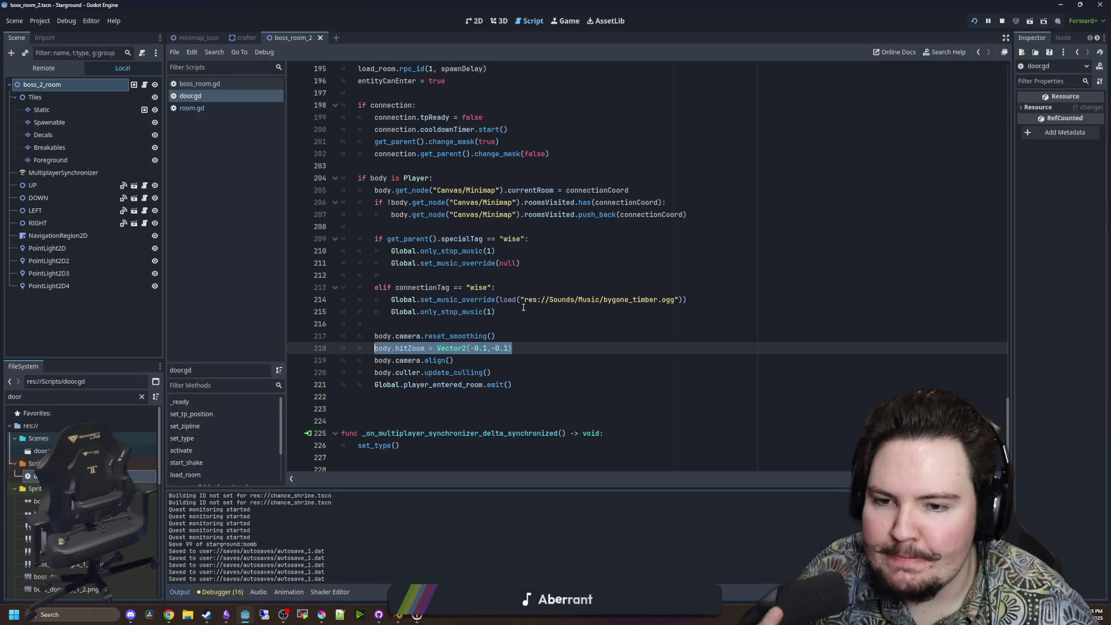
{"action": "scroll", "coordinate": [484, 339], "scroll_direction": "up", "scroll_amount": 1}
{"action": "scroll", "coordinate": [533, 247], "scroll_direction": "up", "scroll_amount": 13}
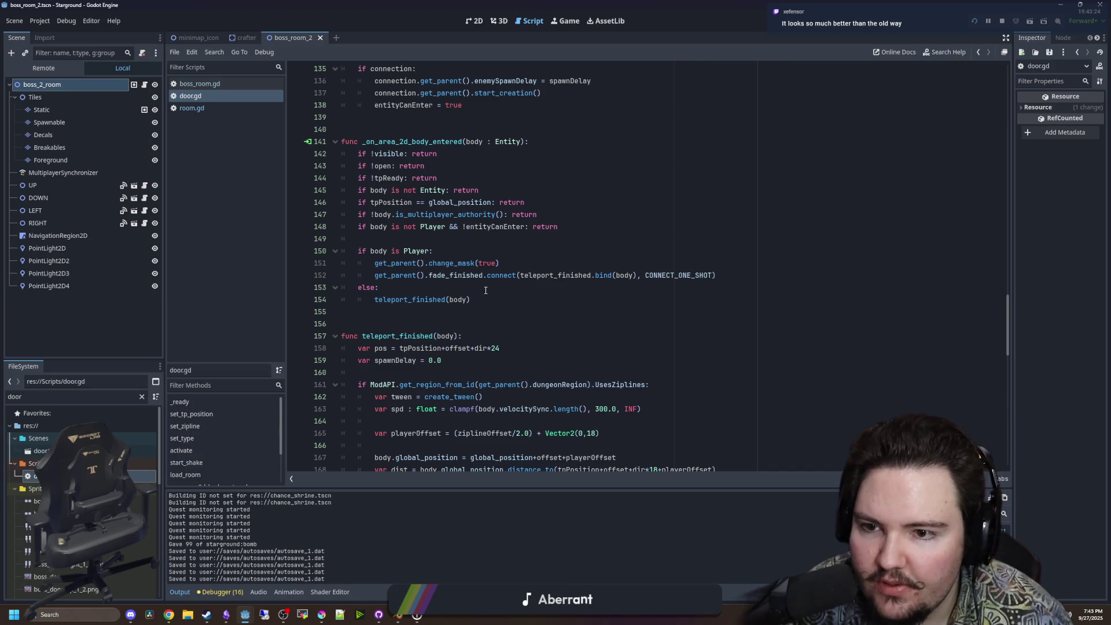
Insert a body.hitZoom = Vector2 line after change_mask(true) in the Player branch and save door.gd.
{"action": "left_click", "coordinate": [485, 290]}
{"action": "left_click", "coordinate": [740, 273]}
{"action": "left_click", "coordinate": [704, 262]}
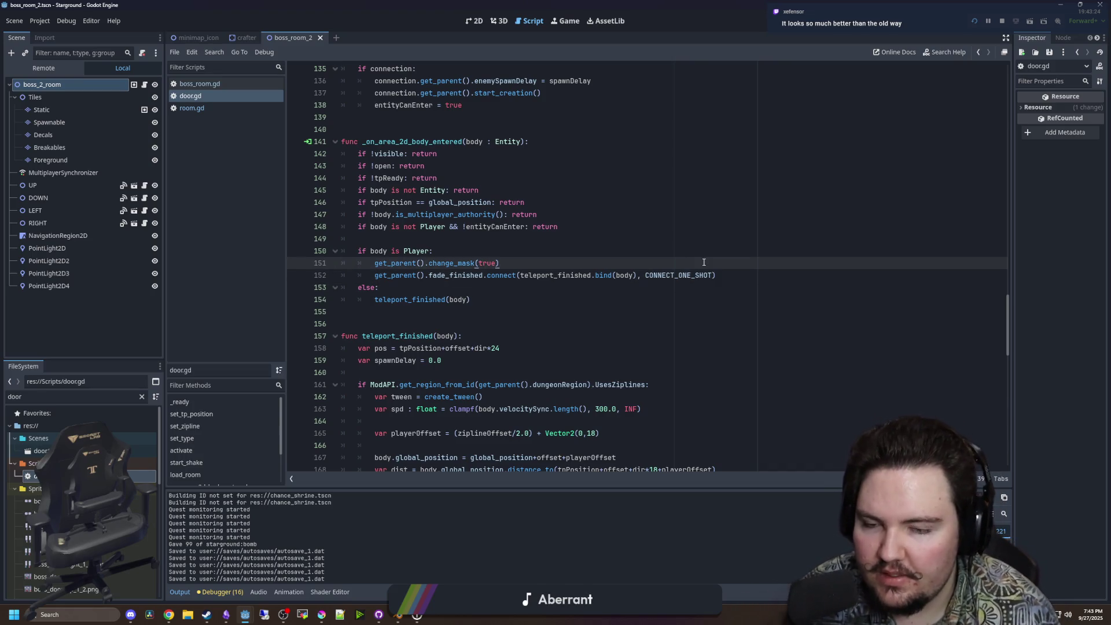
{"action": "key", "text": "Return"}
{"action": "type", "text": "body.hitZoom = Vector2(-0.1,-0.1)"}
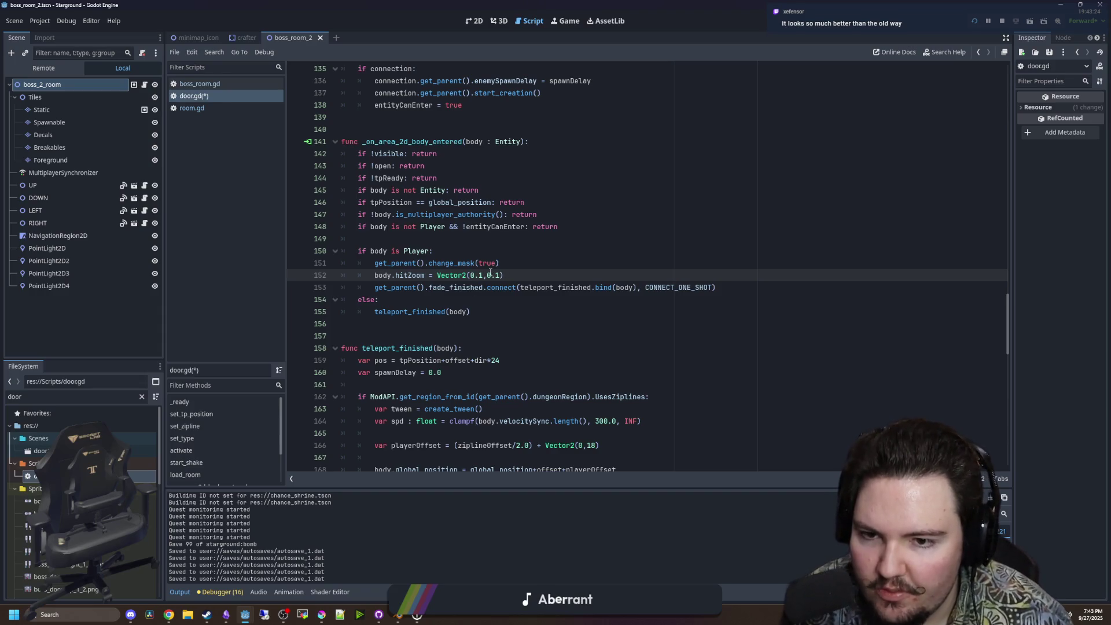
{"action": "left_click", "coordinate": [497, 248]}
{"action": "key", "text": "ctrl+s"}
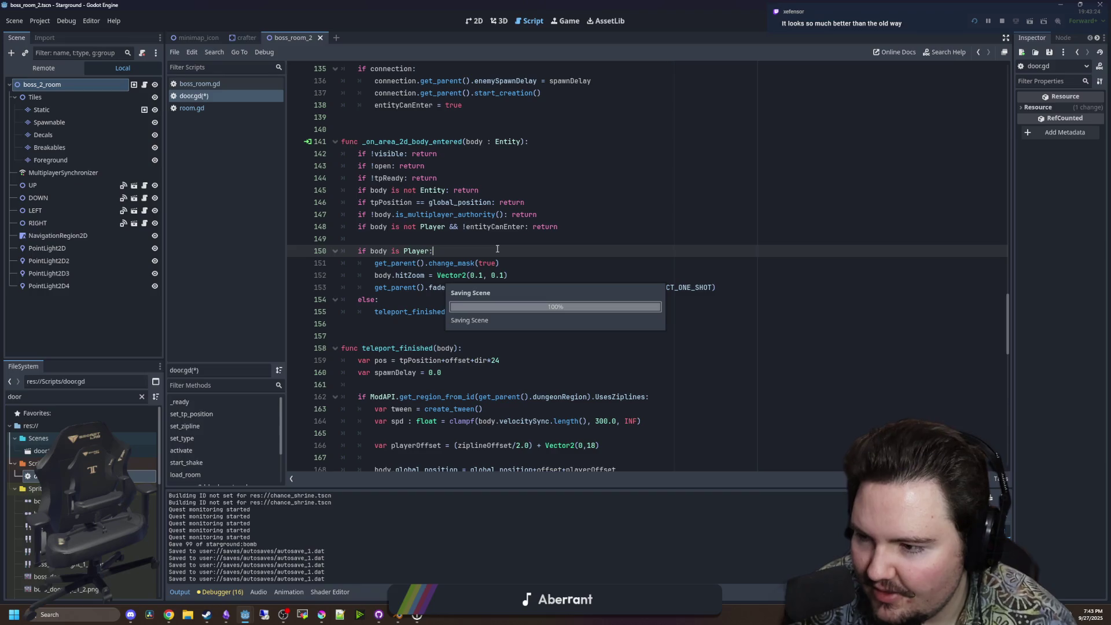
{"action": "left_click", "coordinate": [561, 22]}
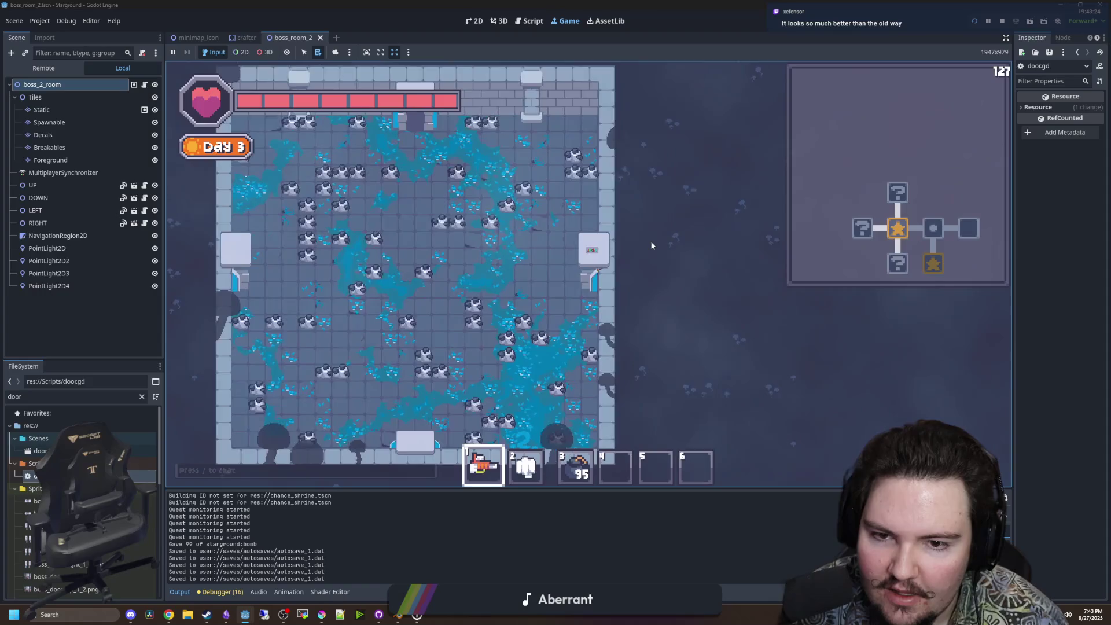
{"action": "key", "text": "d"}
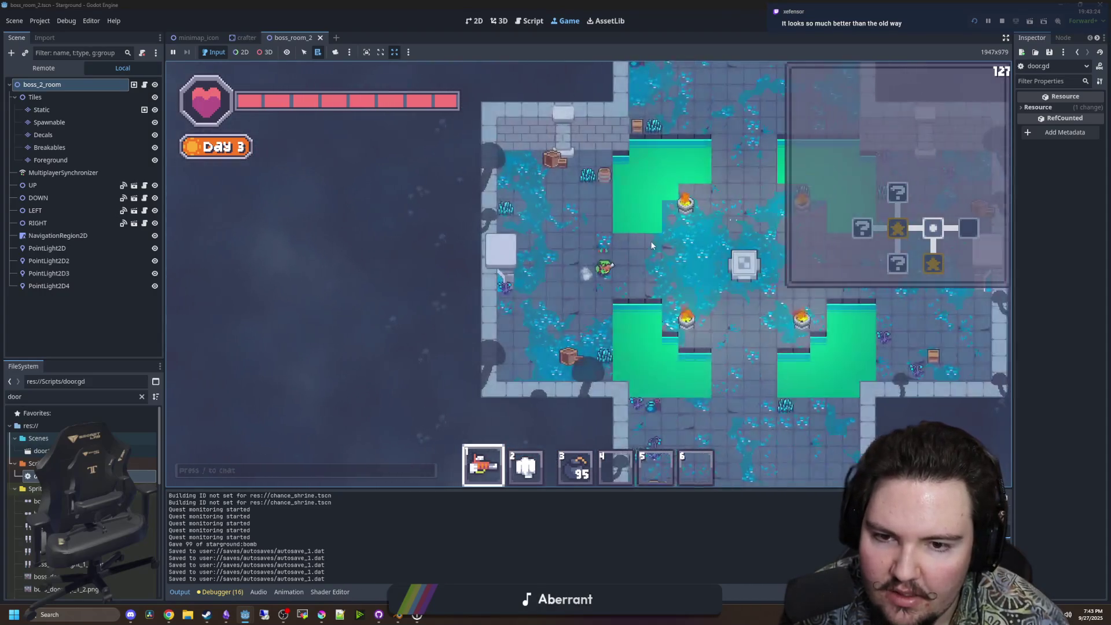
{"action": "key", "text": "d"}
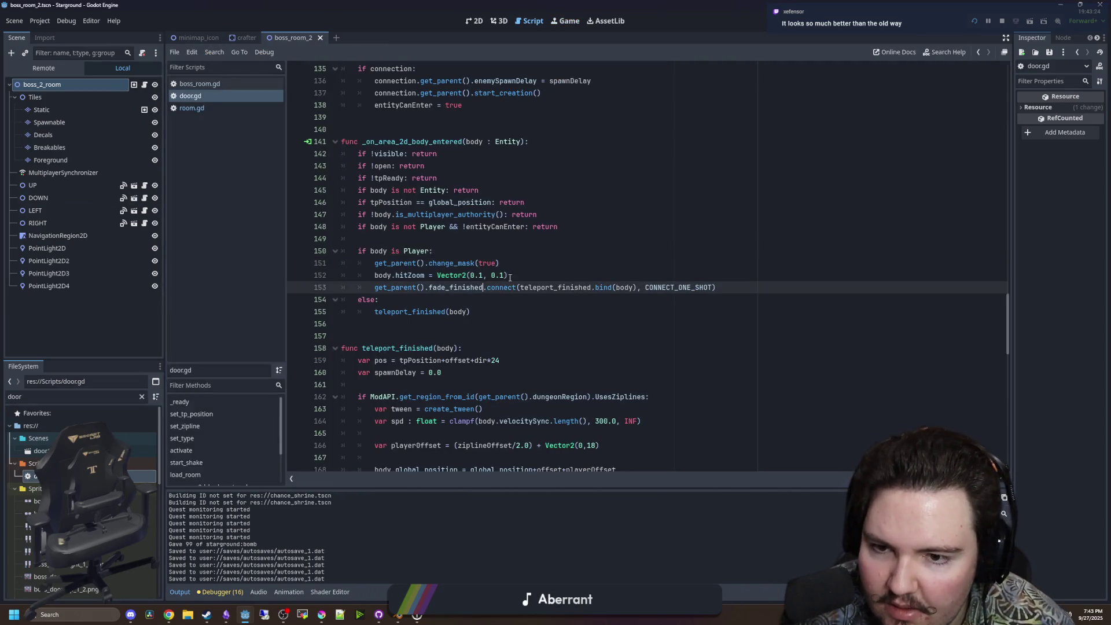
{"action": "mouse_move", "coordinate": [510, 276]}
{"action": "left_mouse_down"}
{"action": "mouse_move", "coordinate": [377, 287]}
{"action": "mouse_move", "coordinate": [378, 264]}
{"action": "mouse_move", "coordinate": [375, 275]}
{"action": "left_mouse_up"}
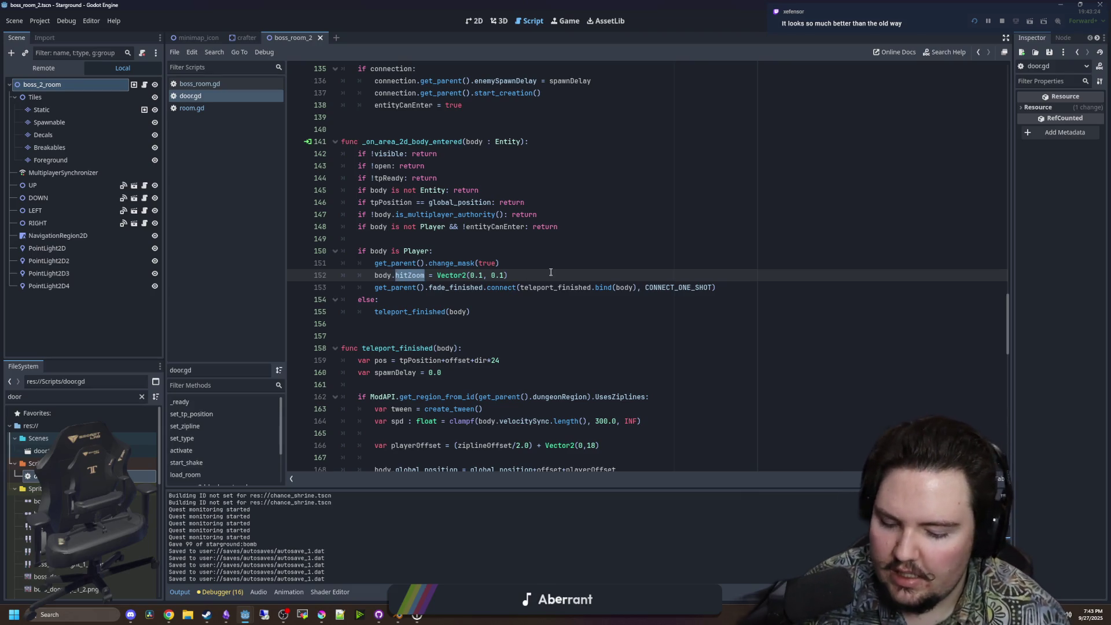
Make line 152 set Global.screenshake, save, and walk right in the Game tab to test.
{"action": "type", "text": "screen"}
{"action": "key", "text": "BackSpace"}
{"action": "key", "text": "BackSpace"}
{"action": "key", "text": "BackSpace"}
{"action": "type", "text": "G"}
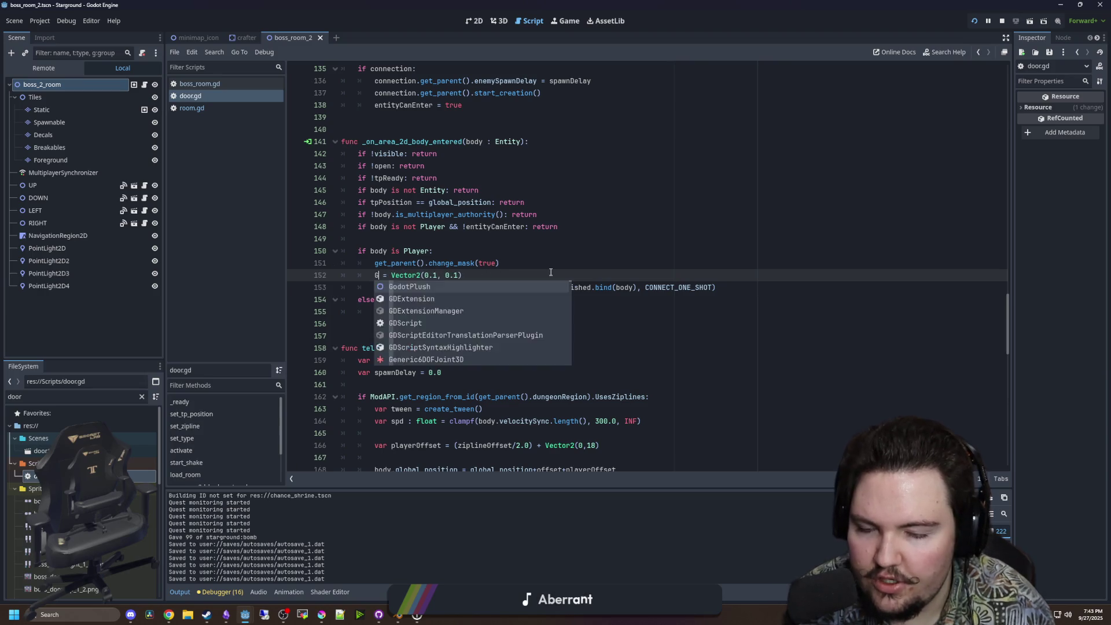
{"action": "type", "text": "lobal.screen"}
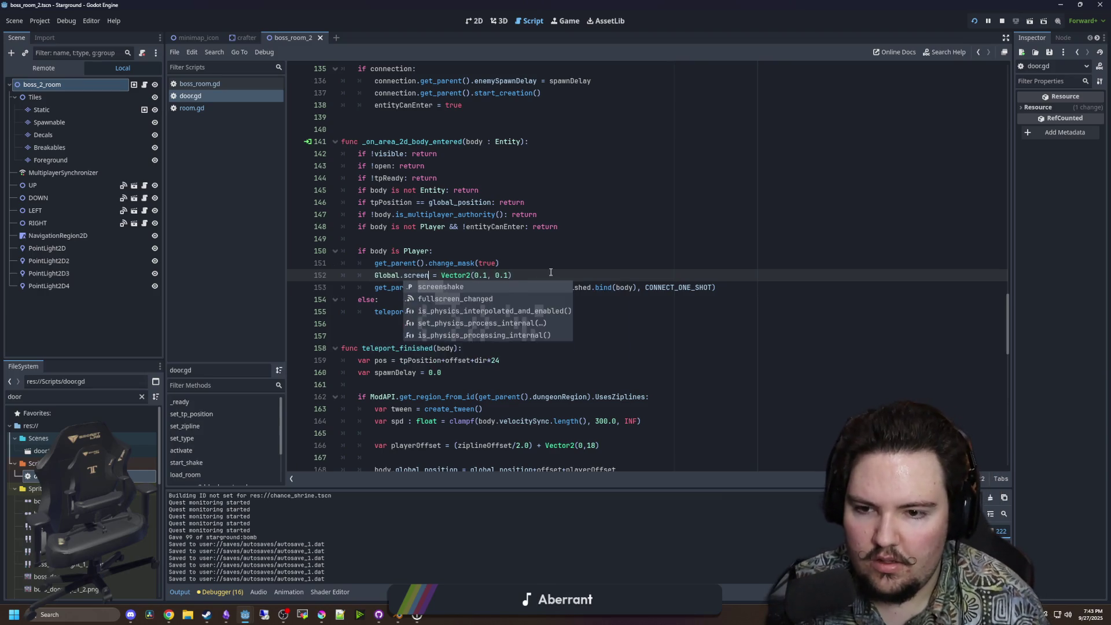
{"action": "key", "text": "Return"}
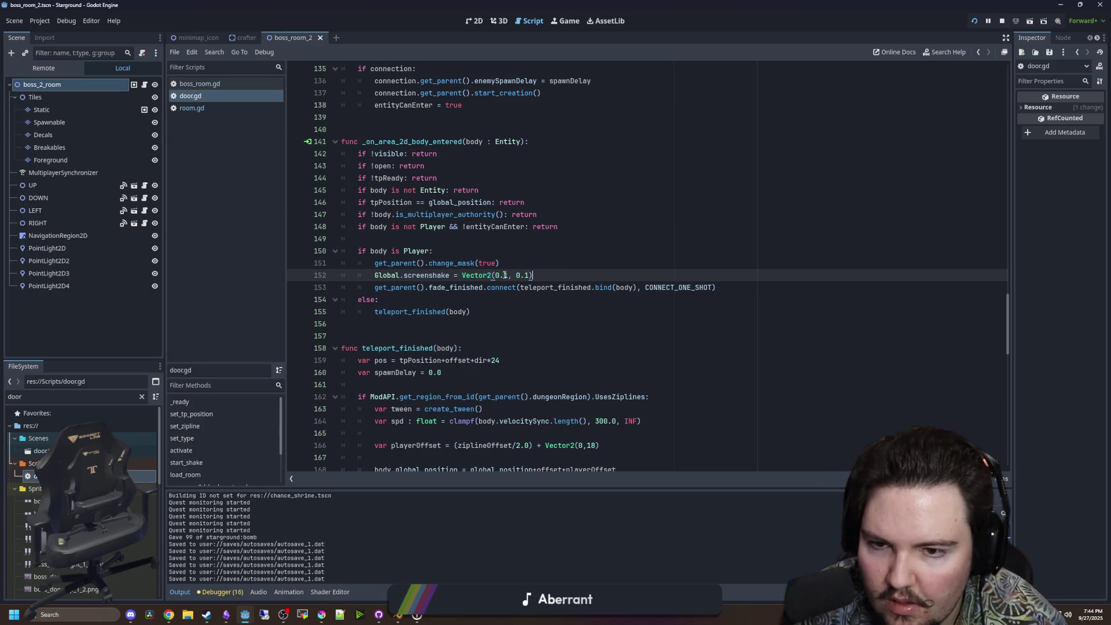
{"action": "left_click", "coordinate": [441, 251]}
{"action": "key", "text": "ctrl+s"}
{"action": "left_click", "coordinate": [570, 22]}
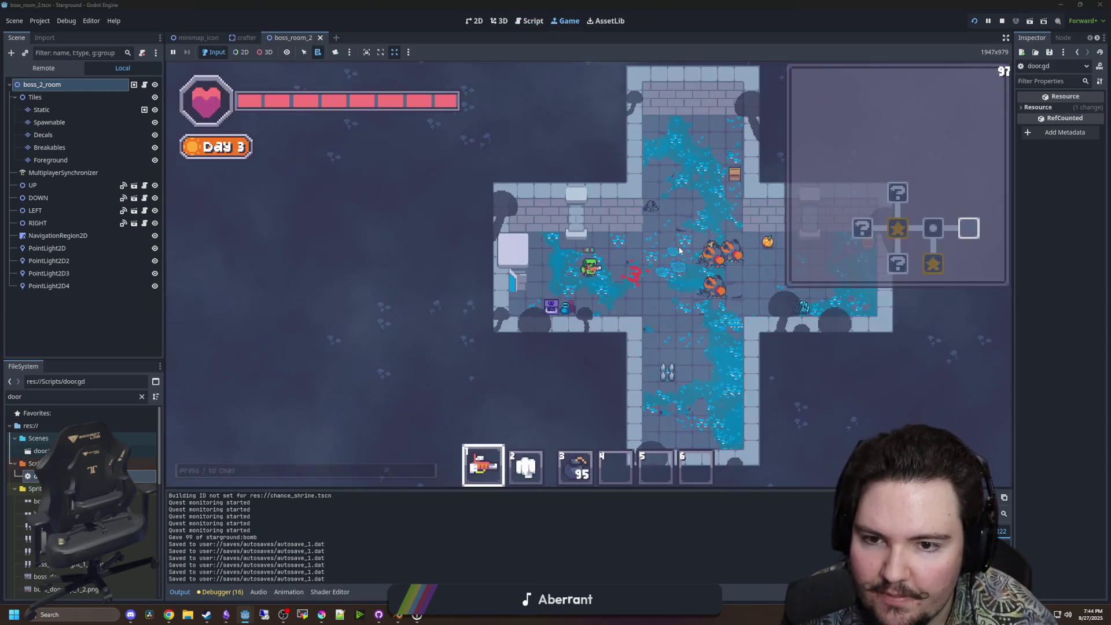
{"action": "key", "text": "d"}
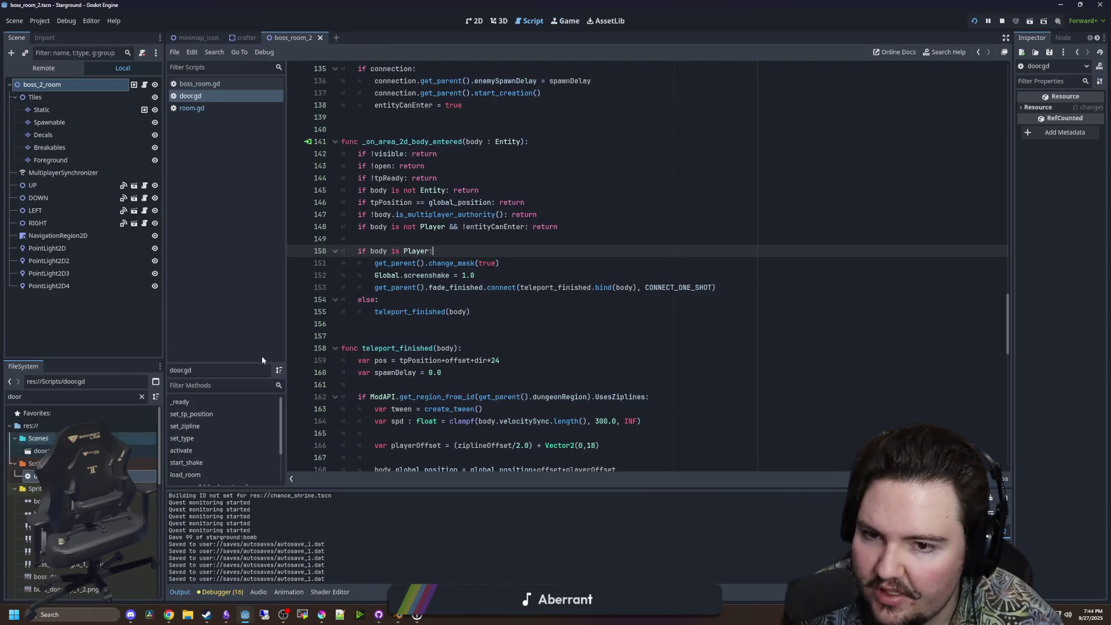
Raise the screenshake value from 1.0 to 10.0, save, and retest by walking through the right door.
{"action": "left_click", "coordinate": [486, 272]}
{"action": "key", "text": "BackSpace"}
{"action": "type", "text": "0"}
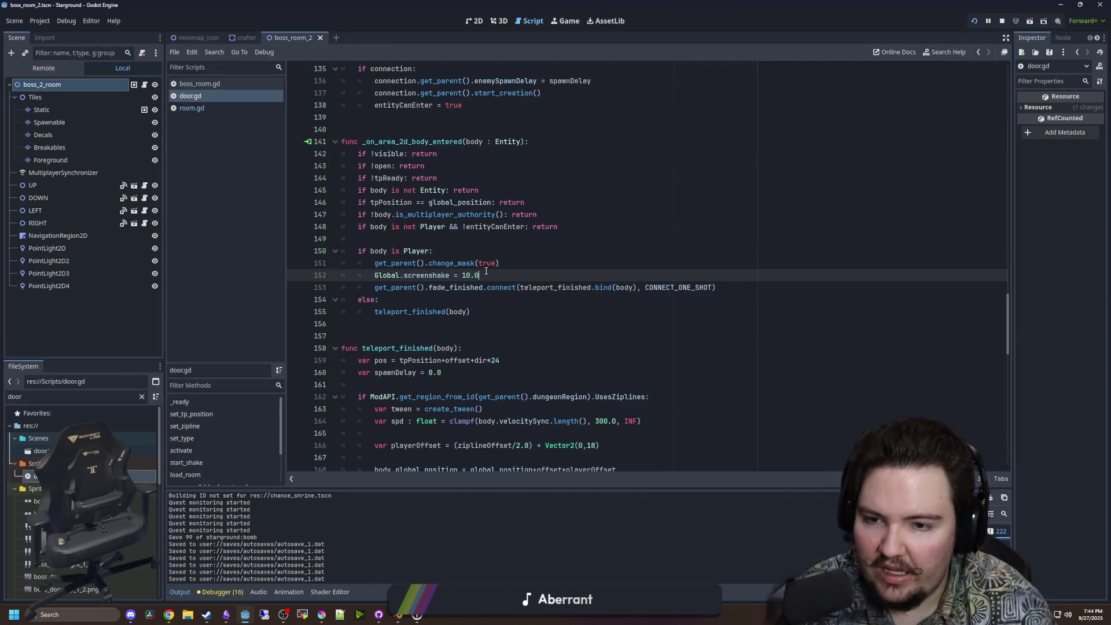
{"action": "left_click", "coordinate": [501, 242]}
{"action": "key", "text": "ctrl+s"}
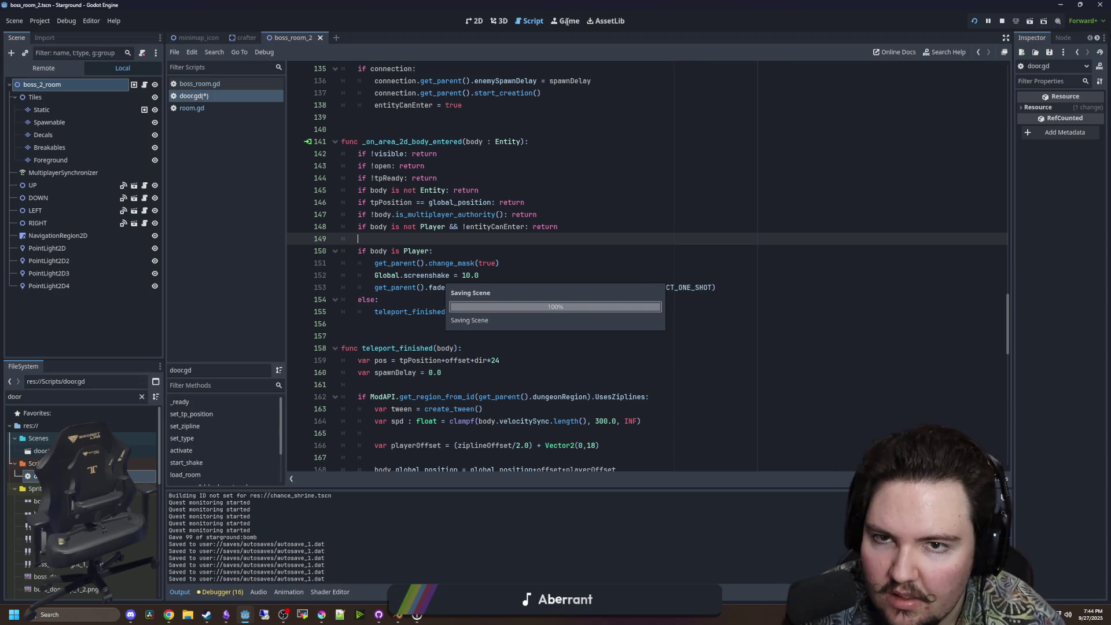
{"action": "key", "text": "F12"}
{"action": "key", "text": "d"}
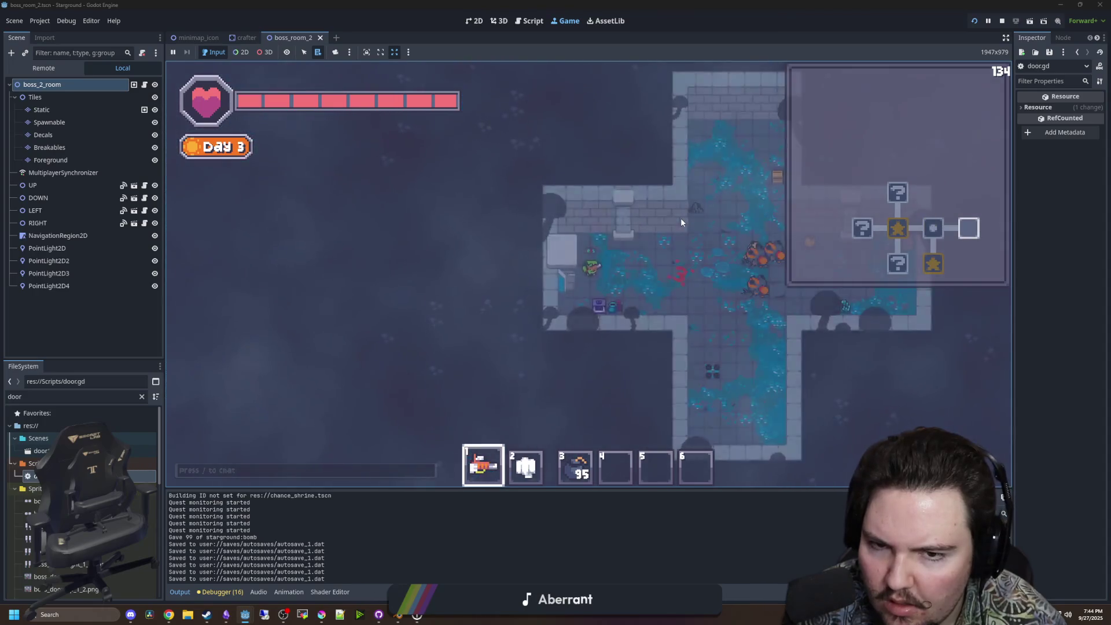
Back in door.gd, open the screenshake definition in global.gd.
{"action": "left_click", "coordinate": [26, 478]}
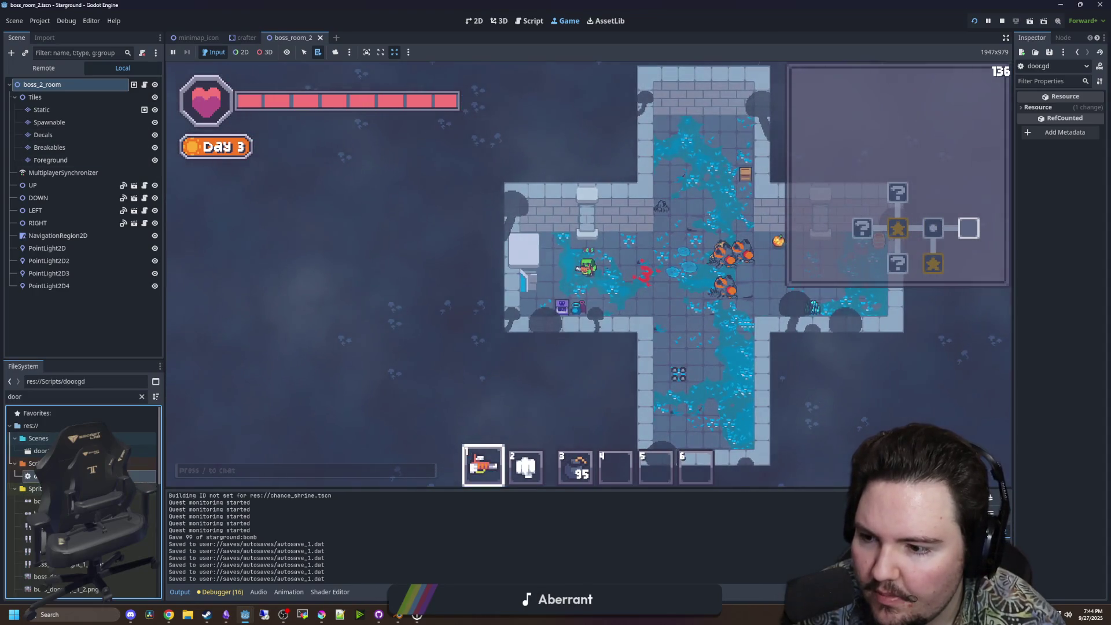
{"action": "double_click", "coordinate": [35, 475]}
{"action": "left_click", "coordinate": [428, 276]}
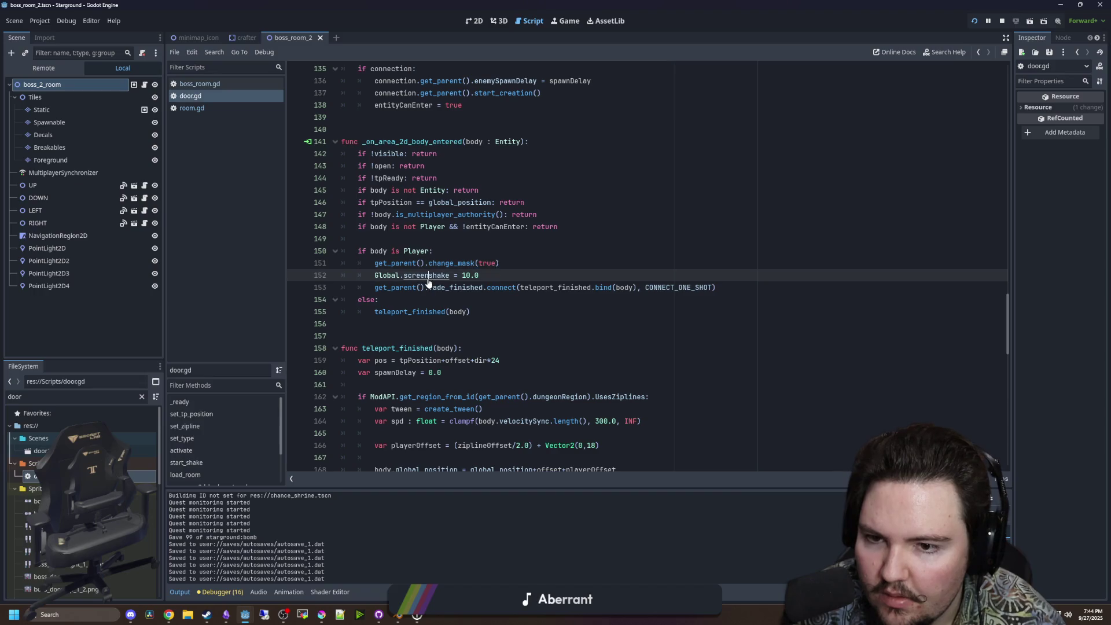
{"action": "left_click", "coordinate": [428, 278], "text": "ctrl"}
{"action": "scroll", "coordinate": [421, 102], "scroll_direction": "up", "scroll_amount": 1}
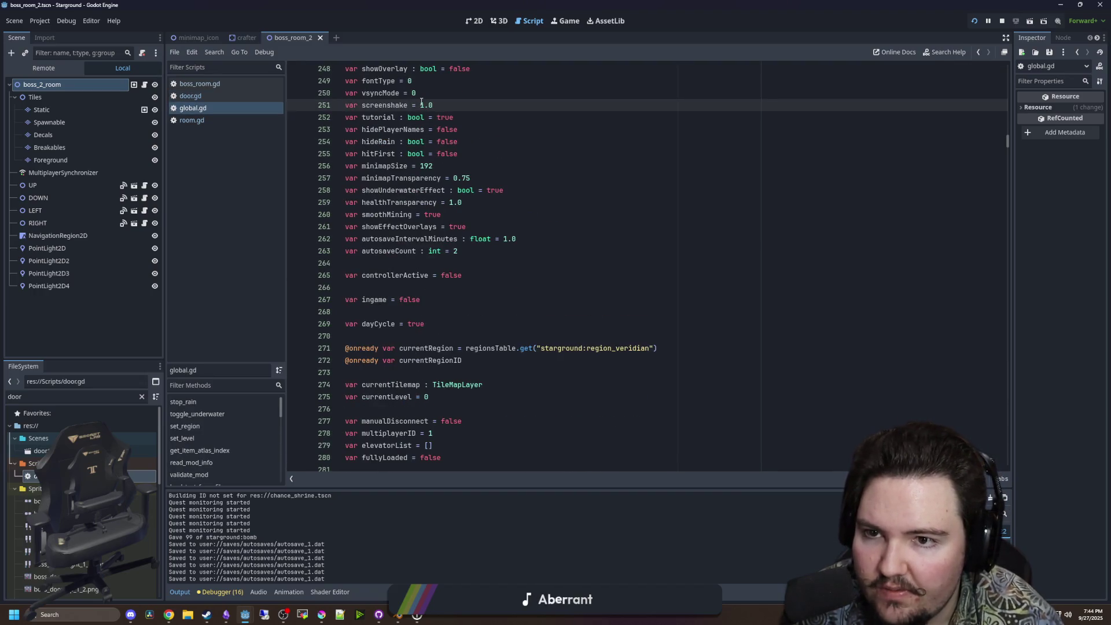